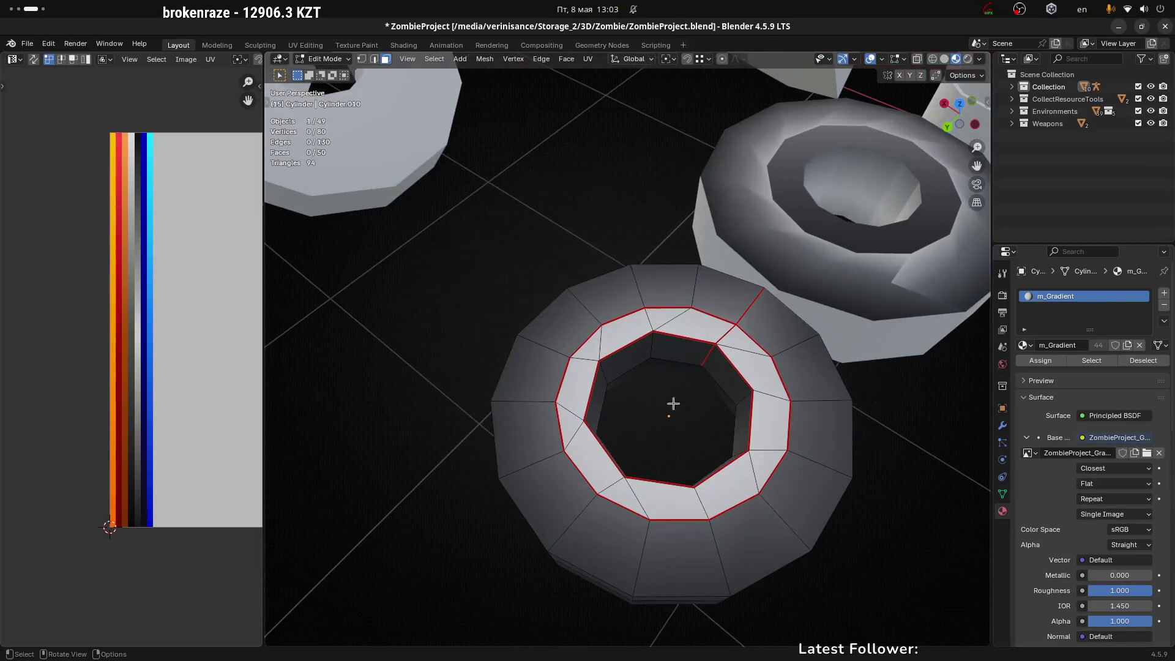
Step: Select the seam-bounded inner wall faces and start a height-locked resize, then cancel it
key(l)
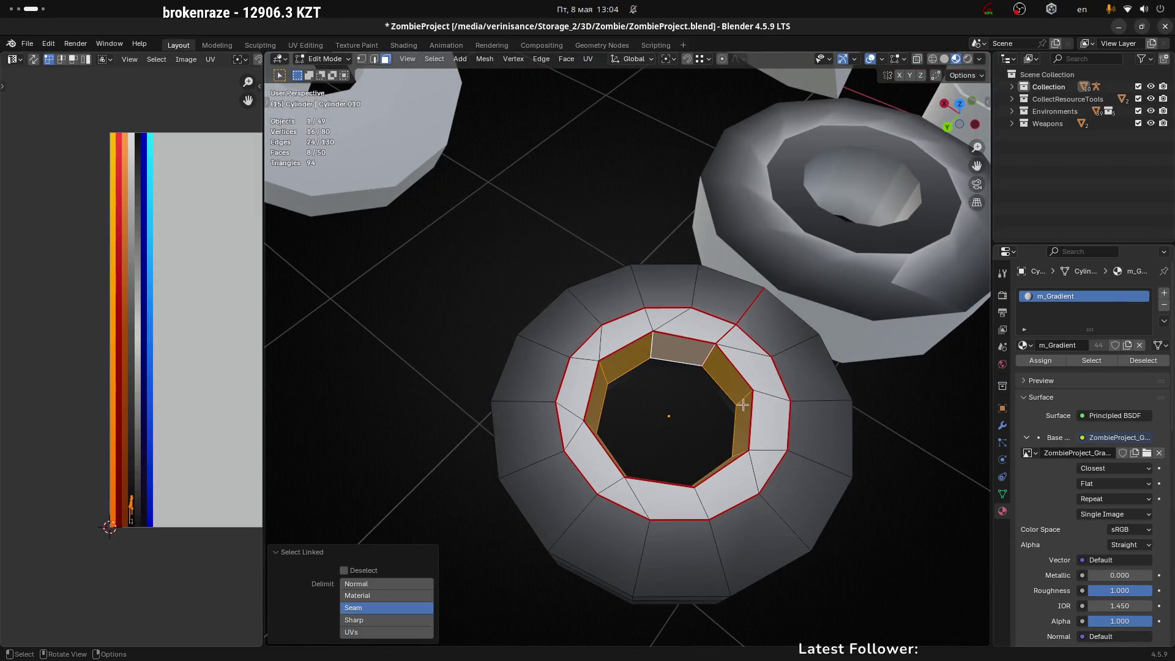
mouse_move(742, 405)
middle_down()
mouse_move(900, 341)
mouse_move(872, 373)
middle_up()
key(s)
key(shift+z)
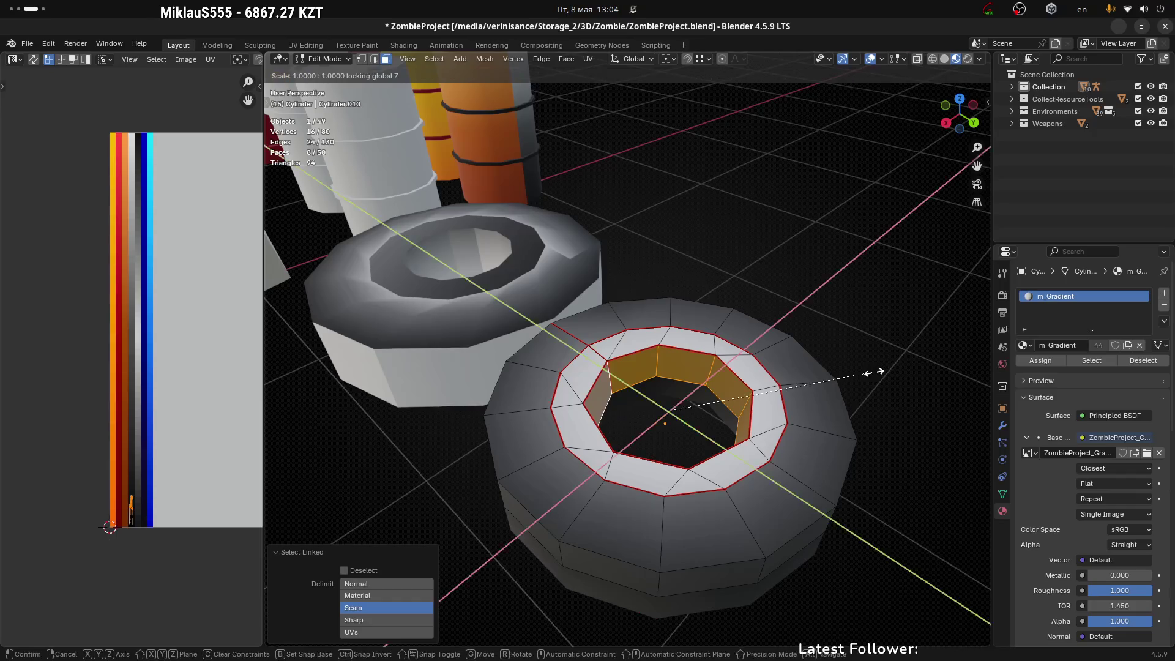
right_click(841, 375)
Step: Merge all ring vertices by distance, removing 22 duplicate vertices
scroll(726, 400, up, 5)
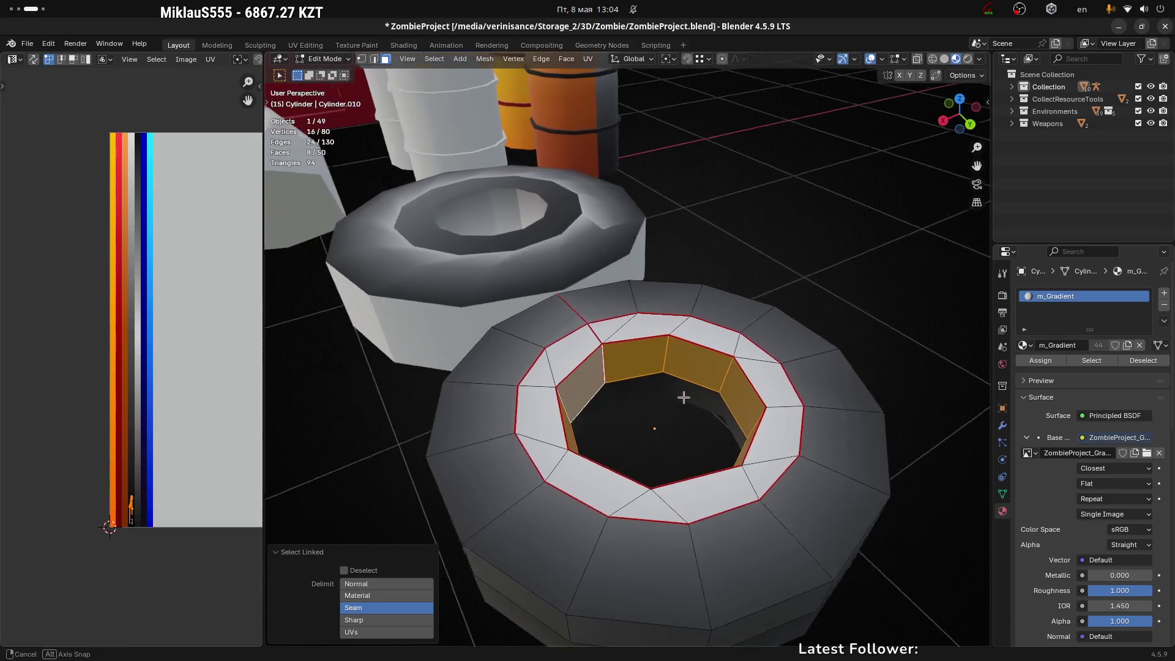
key(1)
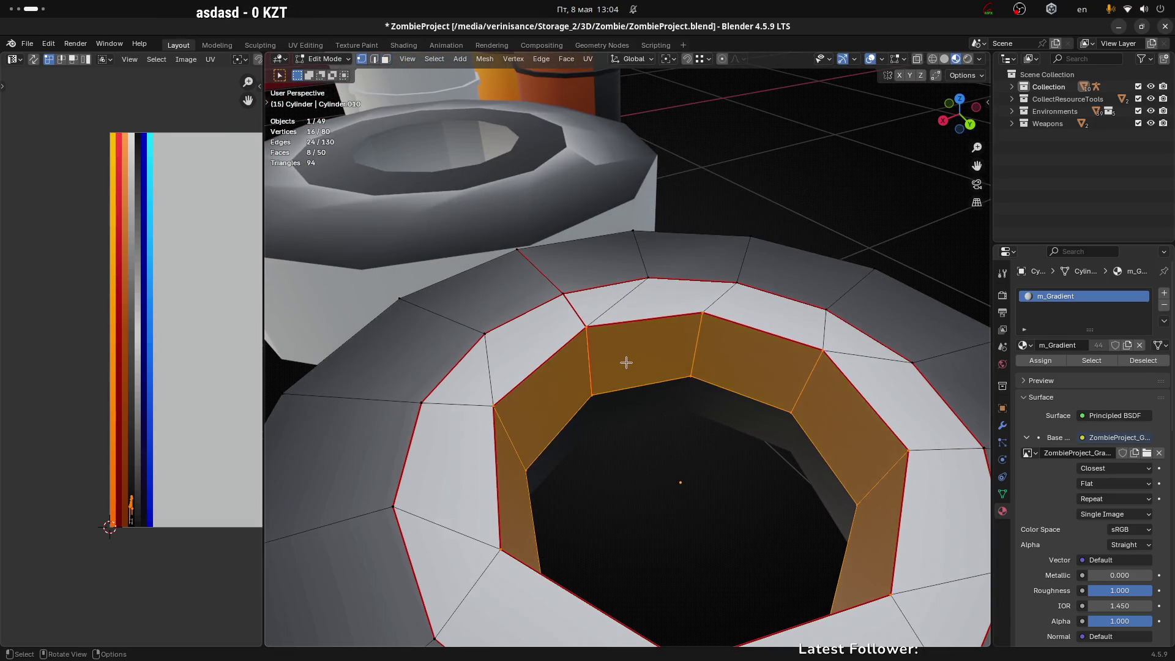
key(a)
scroll(667, 398, down, 5)
key(m)
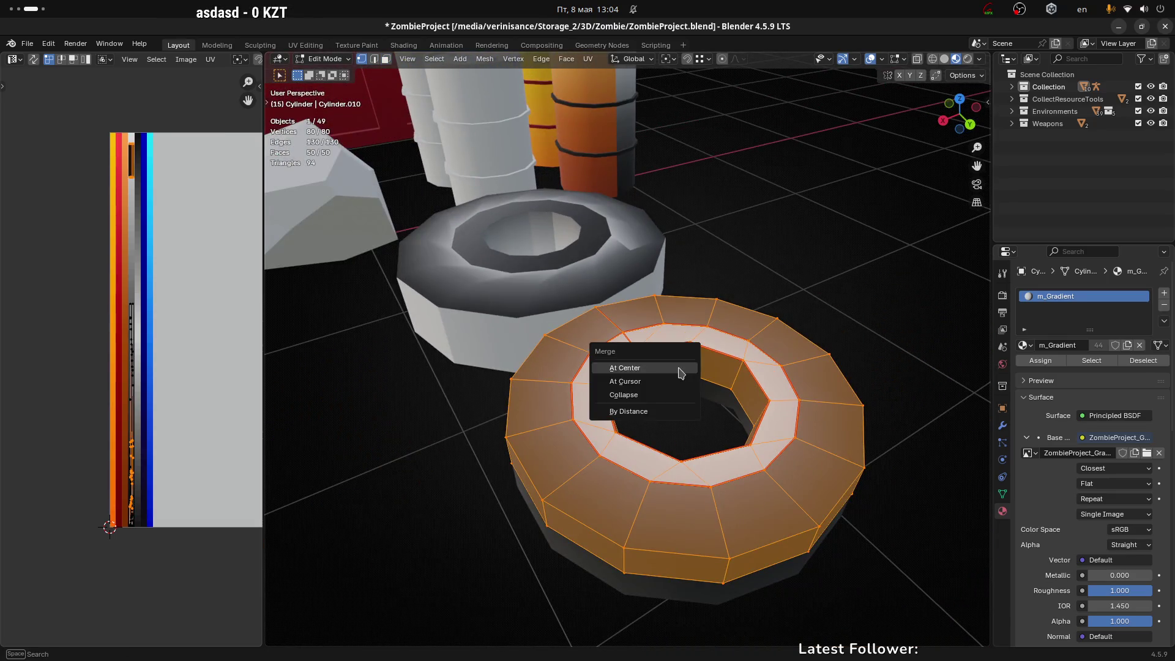
click(652, 414)
Step: Shrink the linked inner hole wall faces to 0.856 on X and Y, keeping Z at 1.000
scroll(717, 410, up, 3)
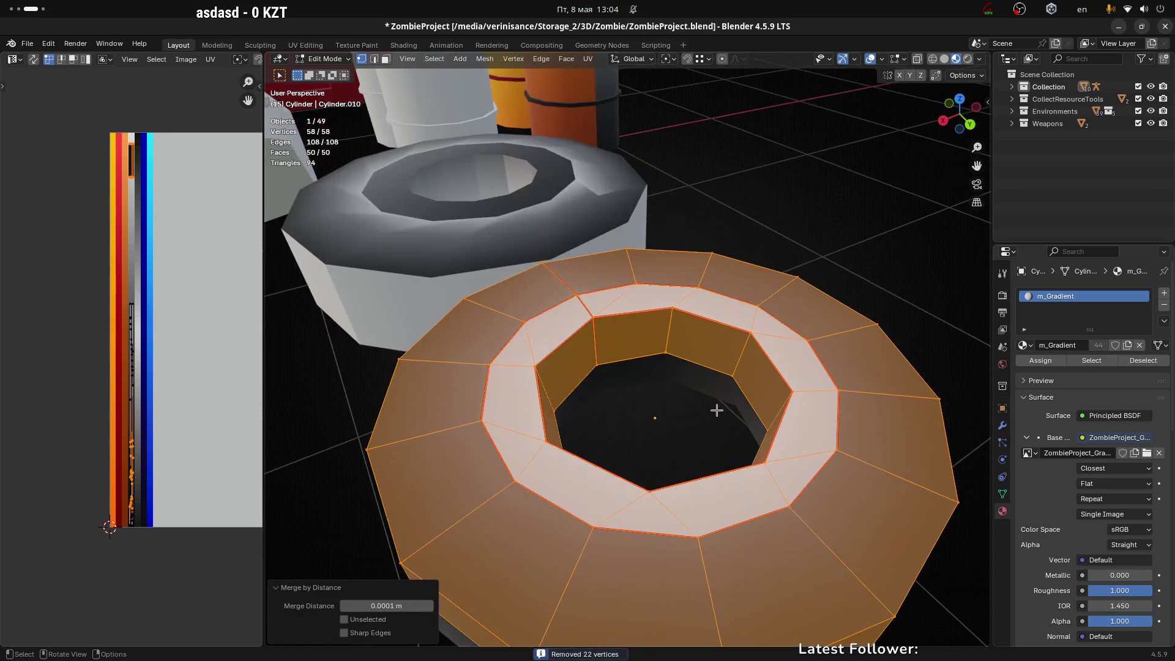
key(alt+a)
key(3)
click(745, 346)
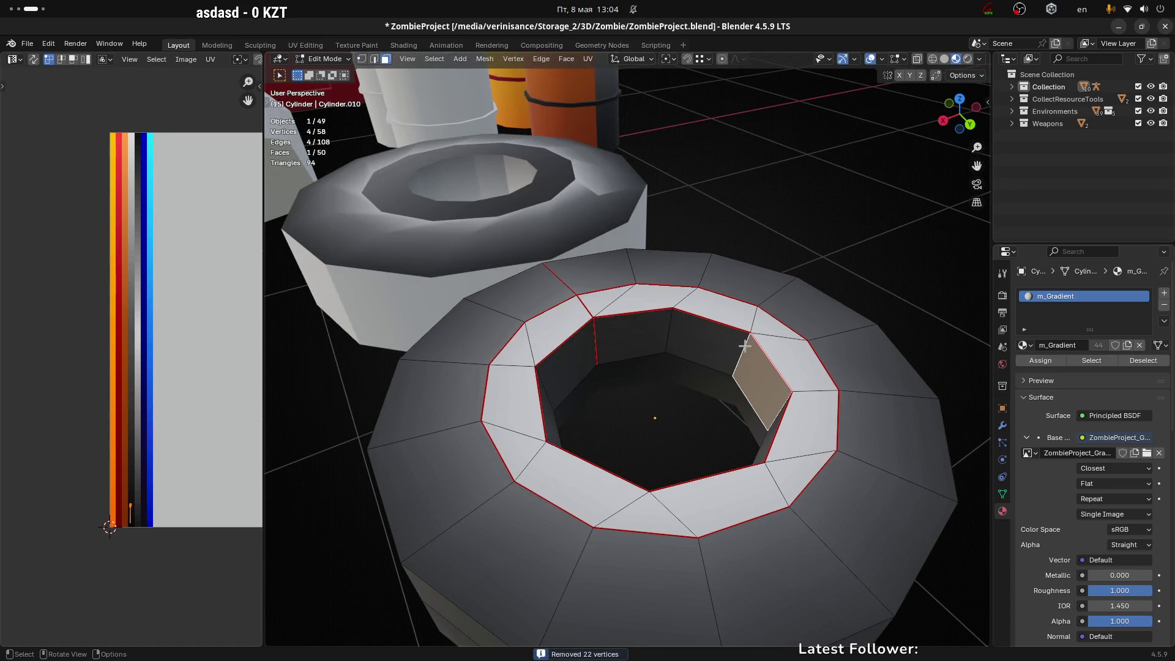
key(ctrl+l)
key(s)
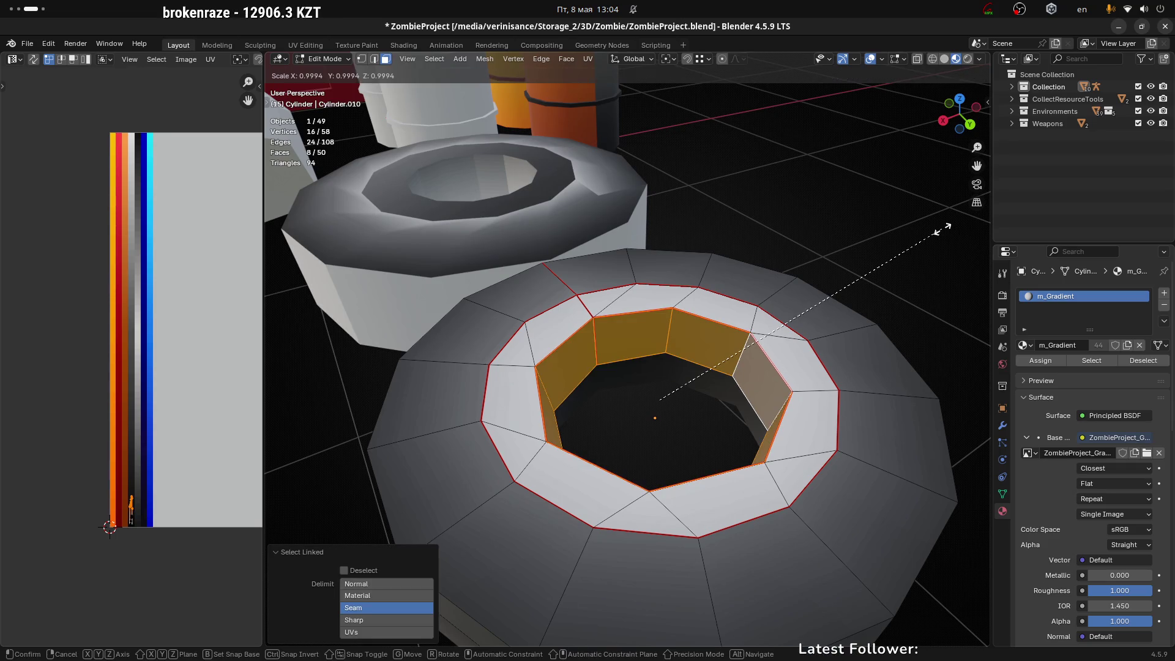
key(shift+z)
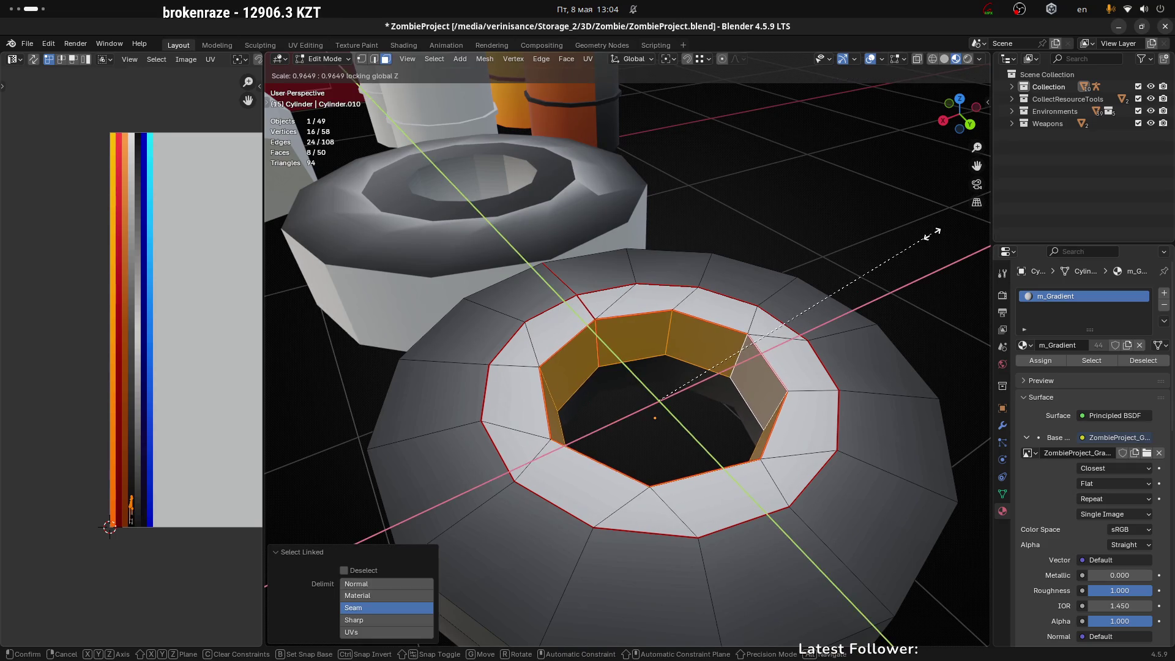
click(887, 257)
scroll(866, 279, down, 5)
mouse_move(866, 279)
middle_down()
mouse_move(937, 355)
mouse_move(774, 383)
mouse_move(788, 391)
mouse_move(764, 368)
mouse_move(742, 294)
mouse_move(685, 318)
mouse_move(677, 301)
mouse_move(851, 447)
mouse_move(761, 365)
middle_up()
click(788, 390)
Step: Select the edge loop inside the hole and begin scaling it on X and Y only
key(2)
alt+click(826, 401)
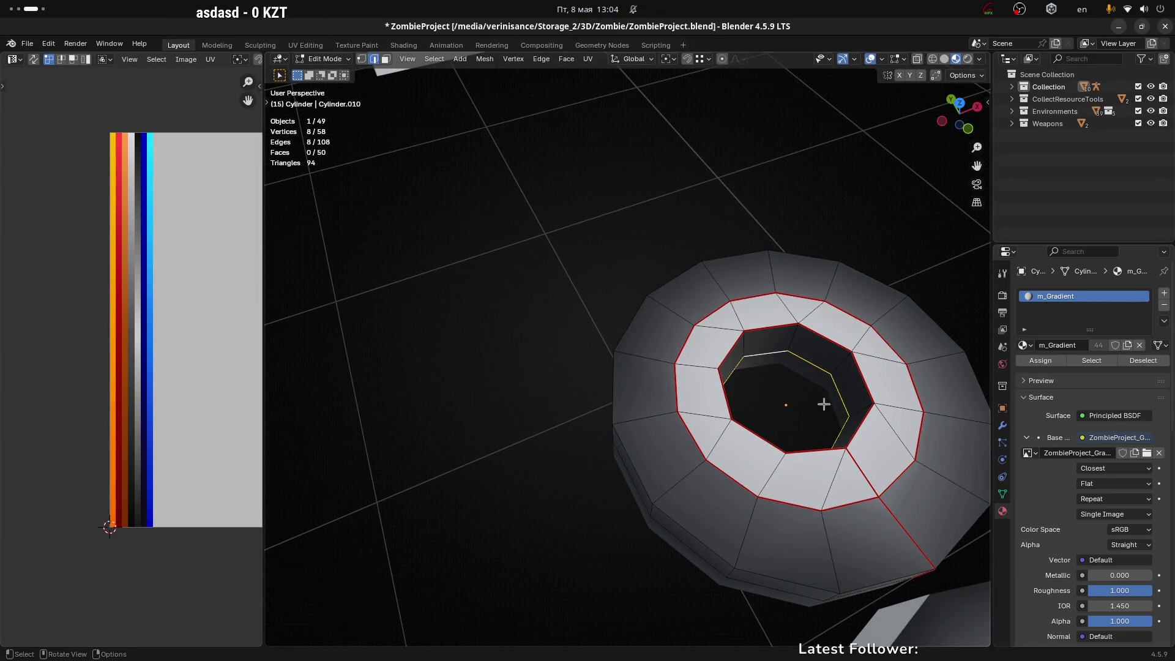
middle_drag(826, 401, 790, 345)
key(s)
key(shift+z)
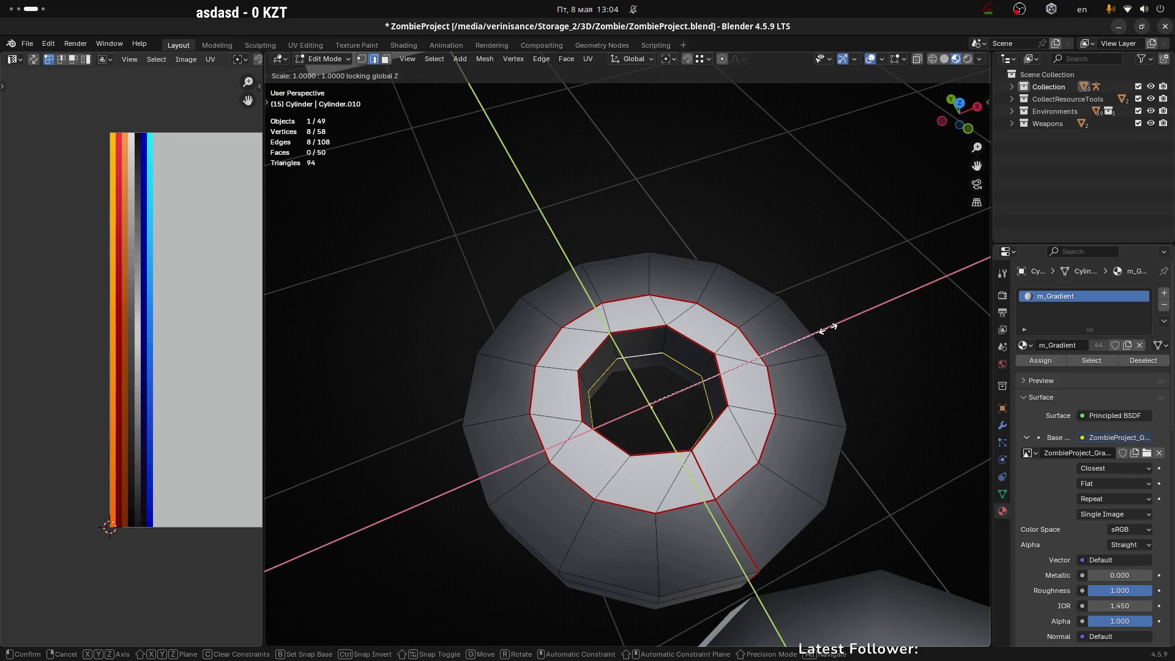
Step: Widen the inner hole edge loop to about 1.036 on X and Y, then return to Object Mode
click(886, 330)
key(ctrl+Tab)
click(722, 318)
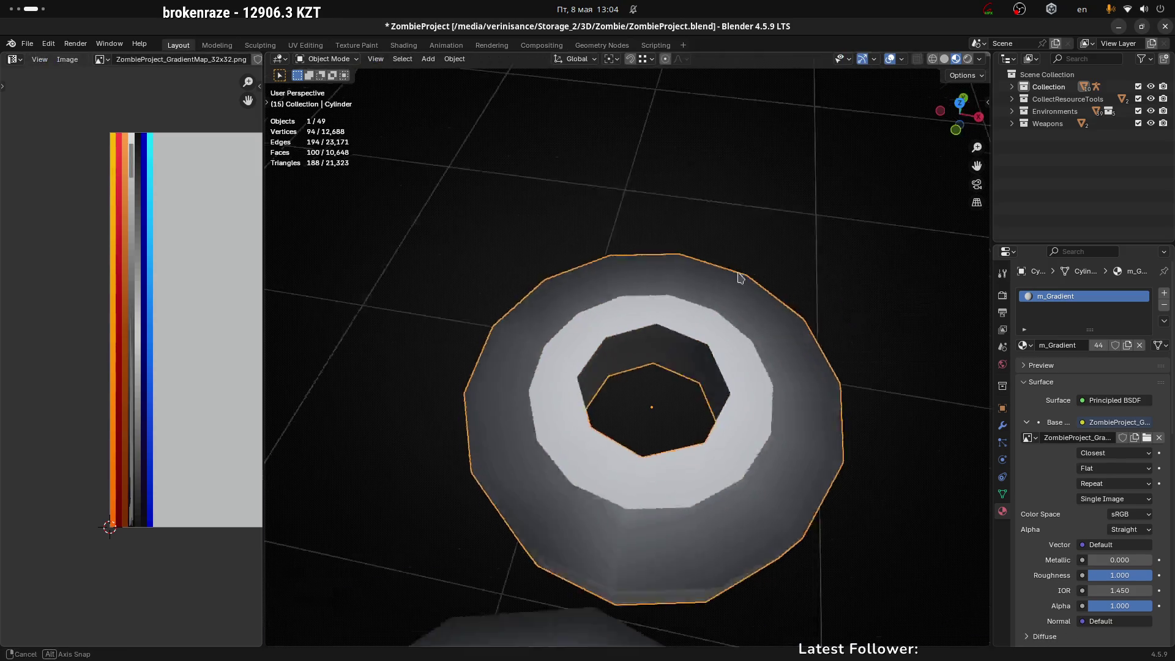
mouse_move(743, 273)
middle_down()
mouse_move(589, 280)
mouse_move(636, 300)
middle_up()
Step: Extrude the inner edge loop further down into the hole to close off the ring's inside
key(Tab)
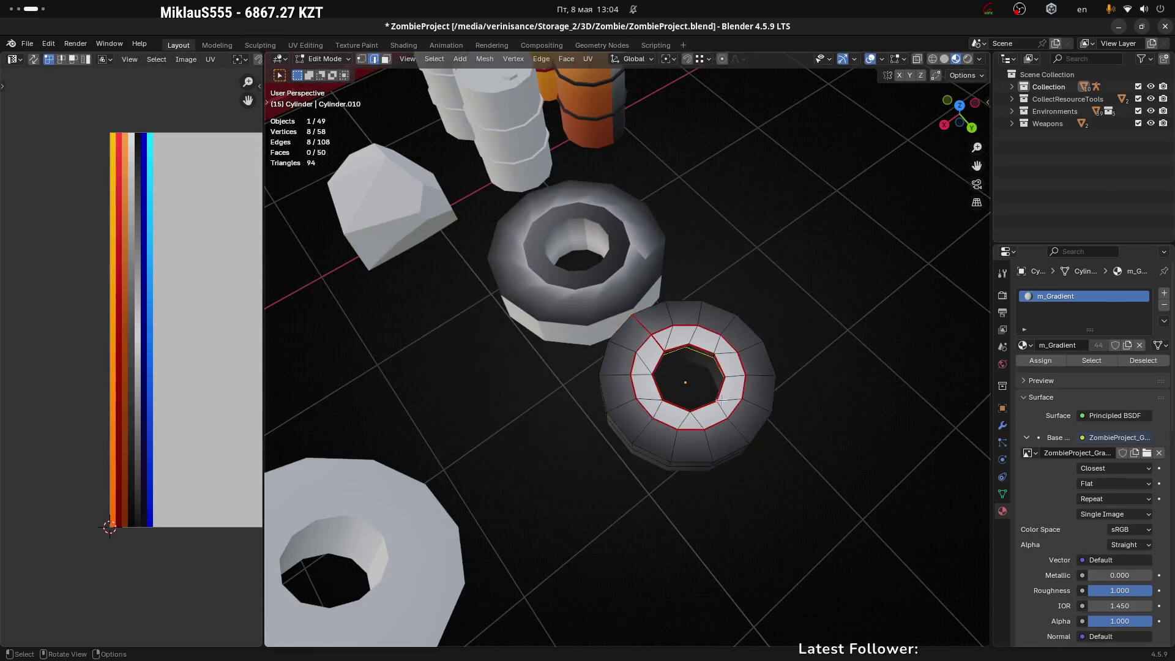
scroll(703, 312, up, 5)
key(e)
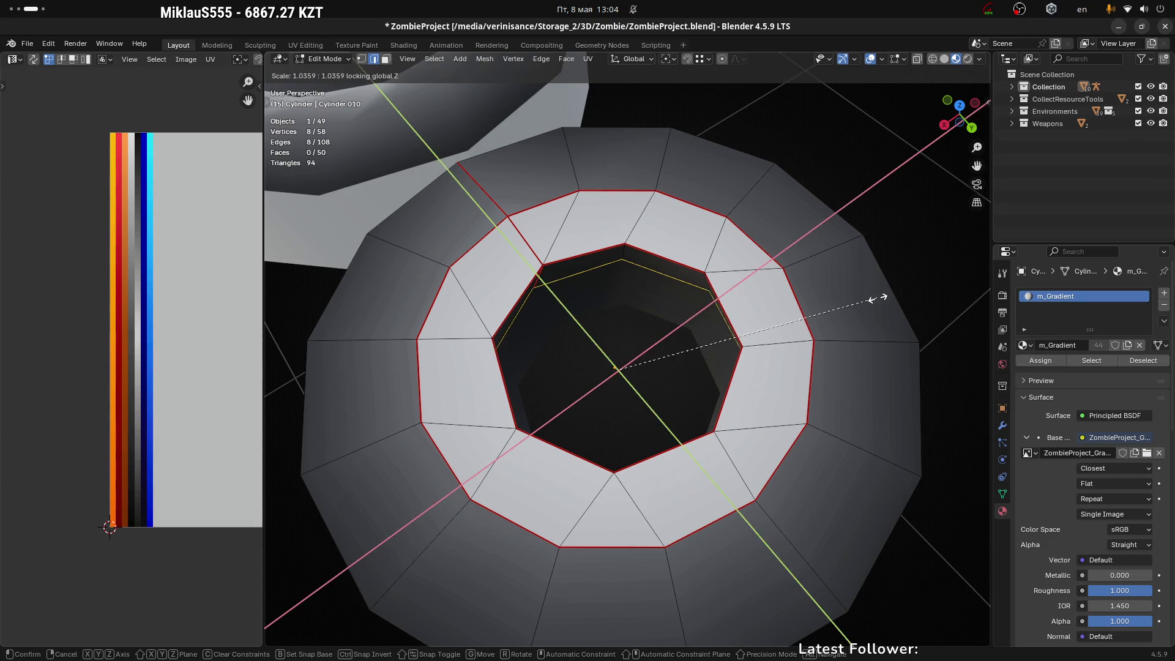
click(879, 296)
key(Tab)
scroll(786, 235, down, 6)
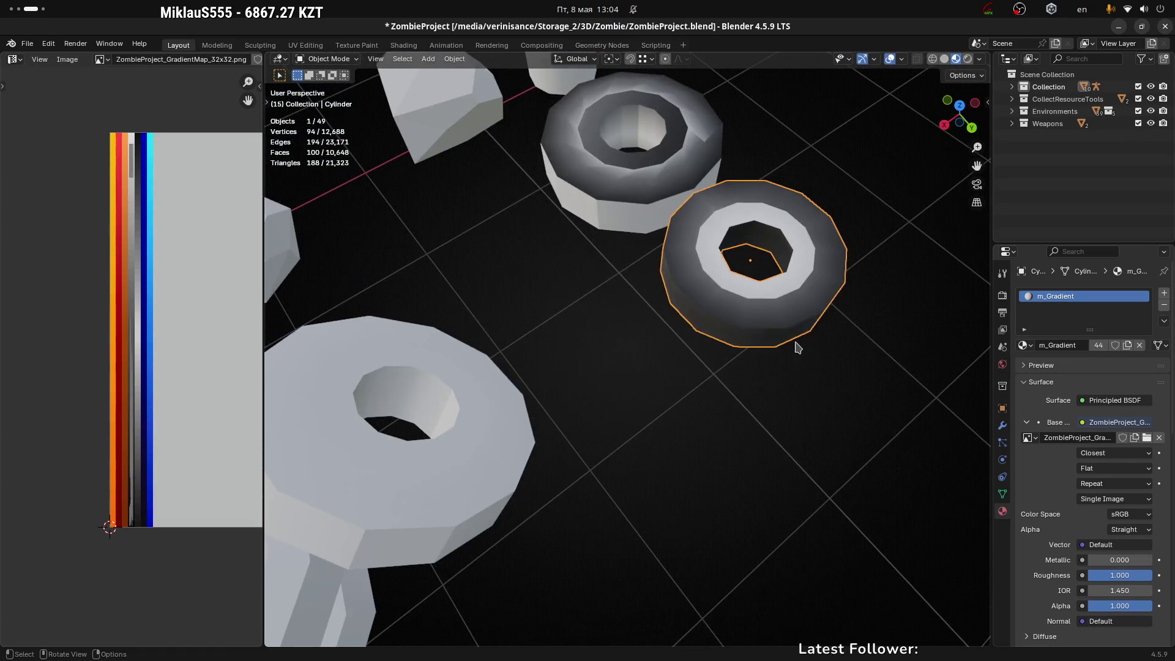
mouse_move(794, 343)
middle_down()
mouse_move(750, 486)
mouse_move(744, 429)
mouse_move(600, 369)
mouse_move(784, 397)
mouse_move(724, 401)
mouse_move(763, 361)
mouse_move(566, 401)
middle_up()
key(Tab)
scroll(661, 407, up, 3)
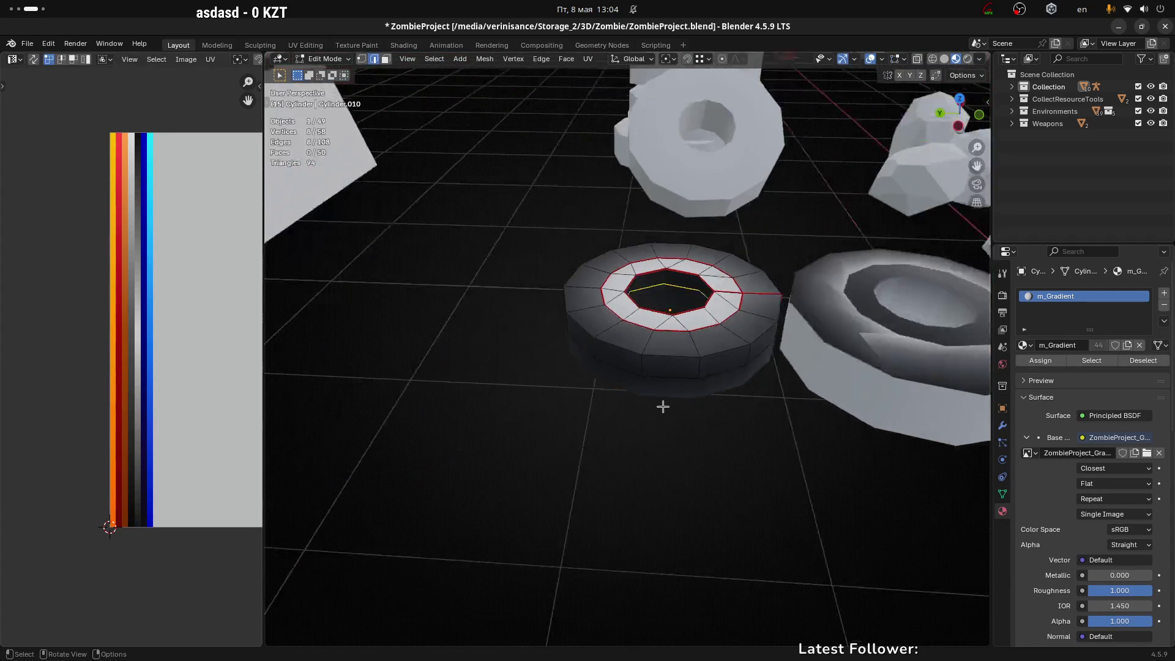
Step: Select the outer side face loop and shift its UVs vertically down the gradient strip
alt+click(735, 340)
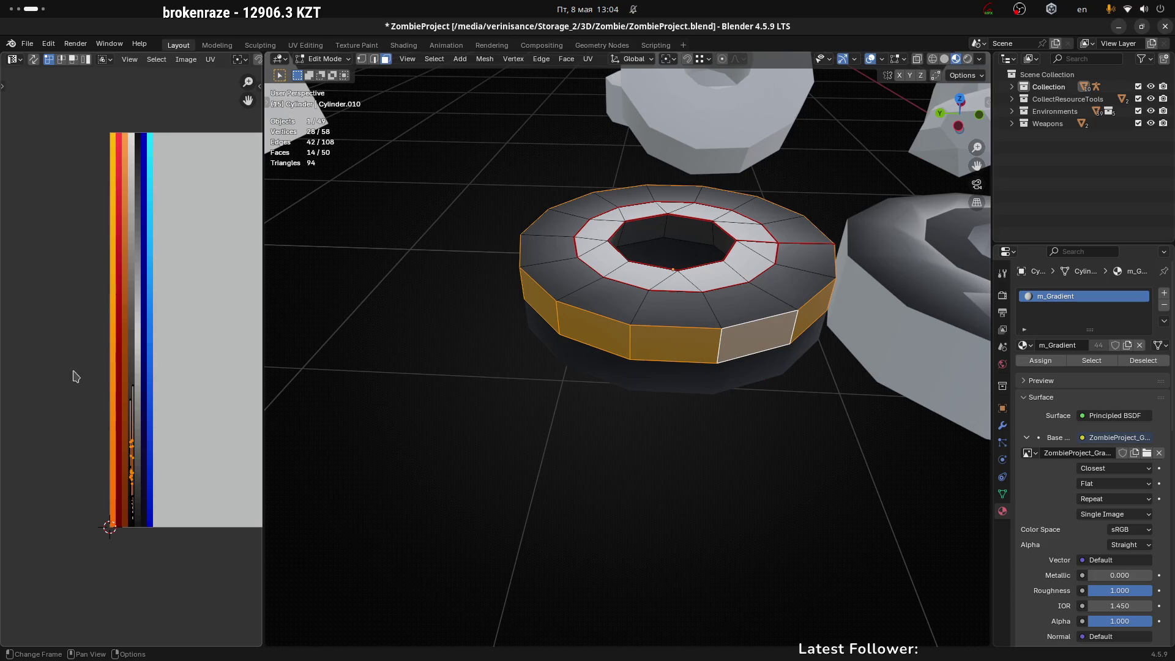
scroll(85, 379, up, 3)
drag(21, 174, 191, 273)
key(g)
key(y)
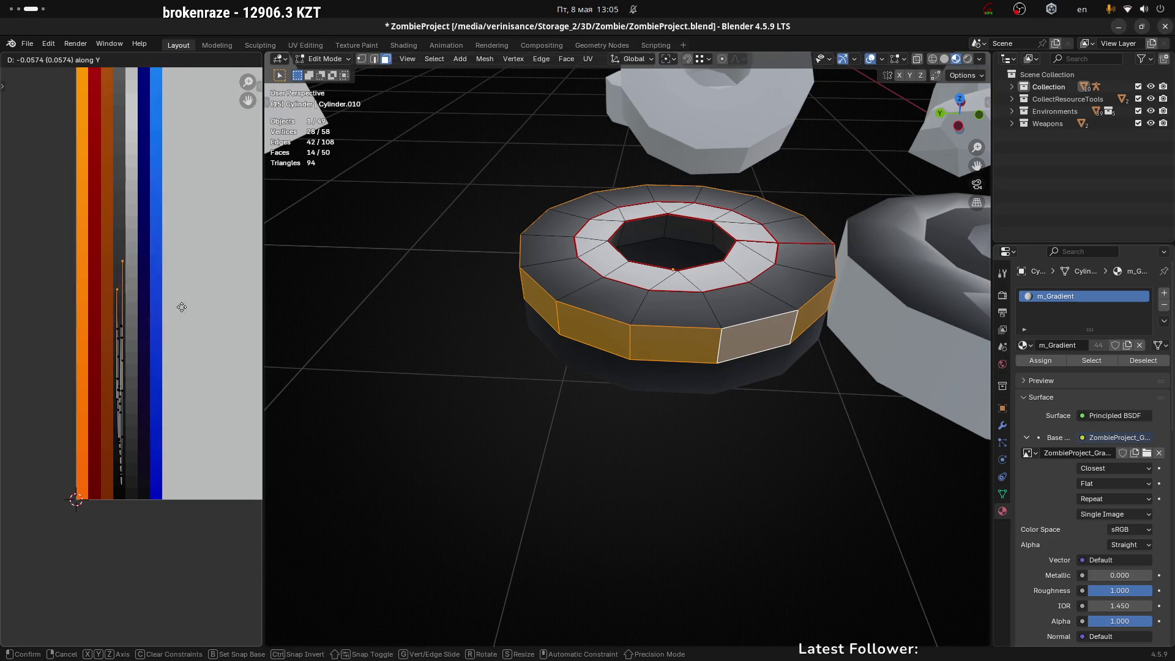
click(183, 350)
Step: Move the remaining UV points down onto a darker grey shade and return to Object Mode
mouse_move(21, 293)
mouse_down()
mouse_move(185, 406)
mouse_move(171, 402)
mouse_up()
key(g)
key(y)
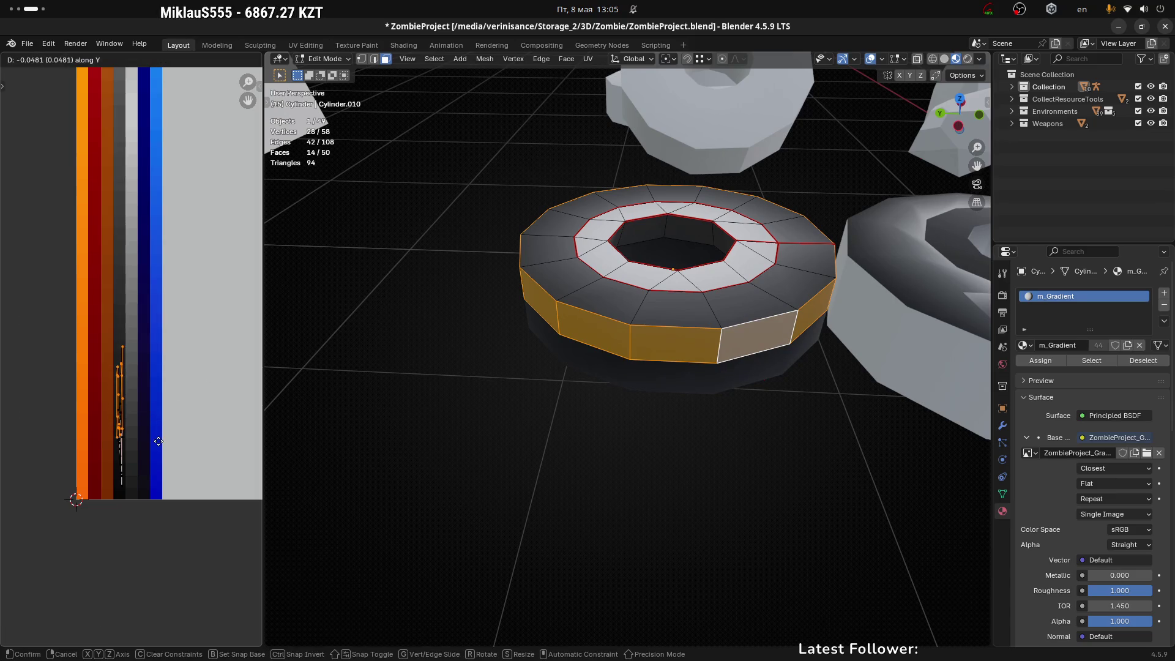
click(164, 435)
key(Tab)
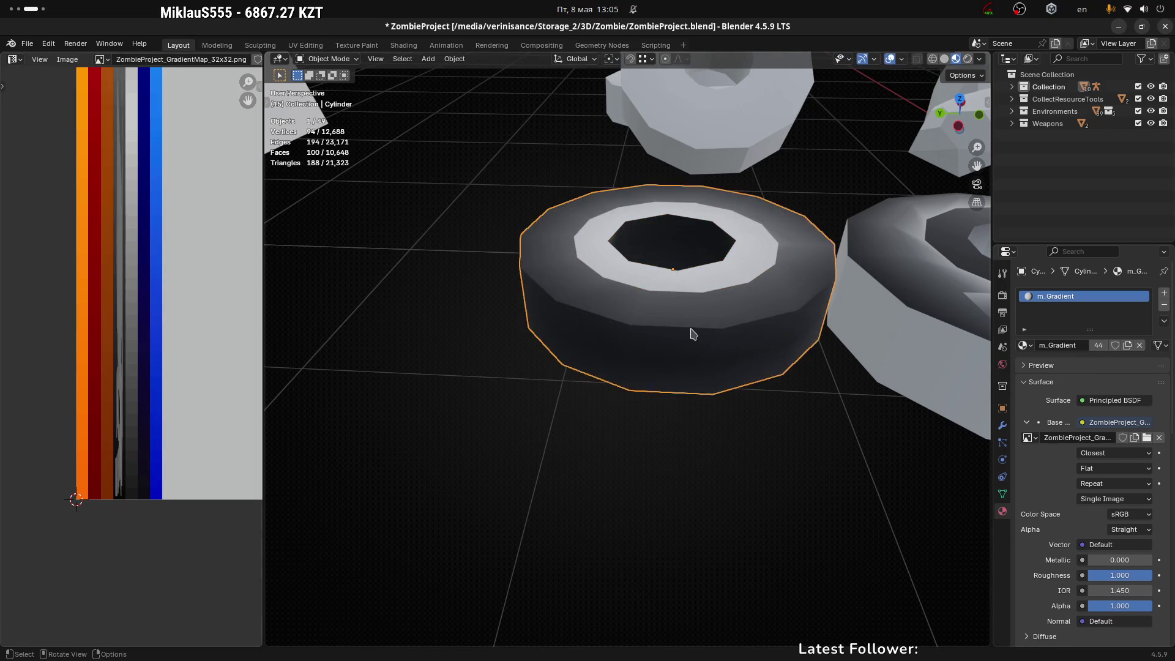
Step: Save the Blender project
scroll(690, 333, down, 4)
mouse_move(689, 333)
middle_down()
mouse_move(622, 415)
mouse_move(780, 412)
middle_up()
key(ctrl+s)
scroll(713, 310, down, 2)
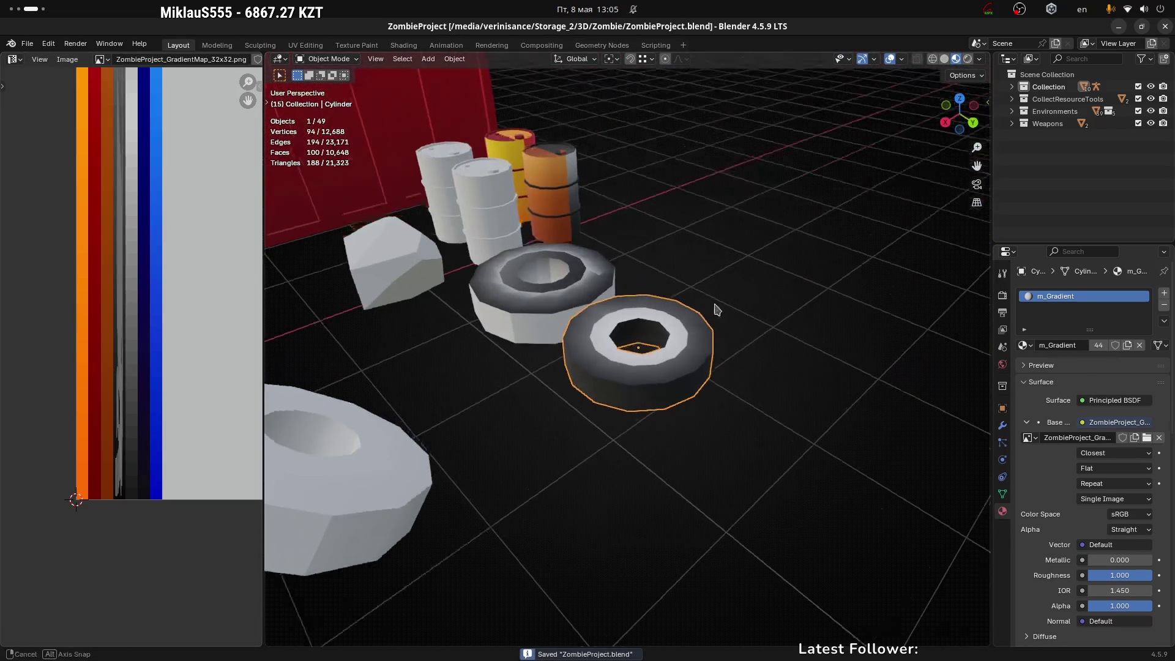
middle_drag(714, 309, 693, 406)
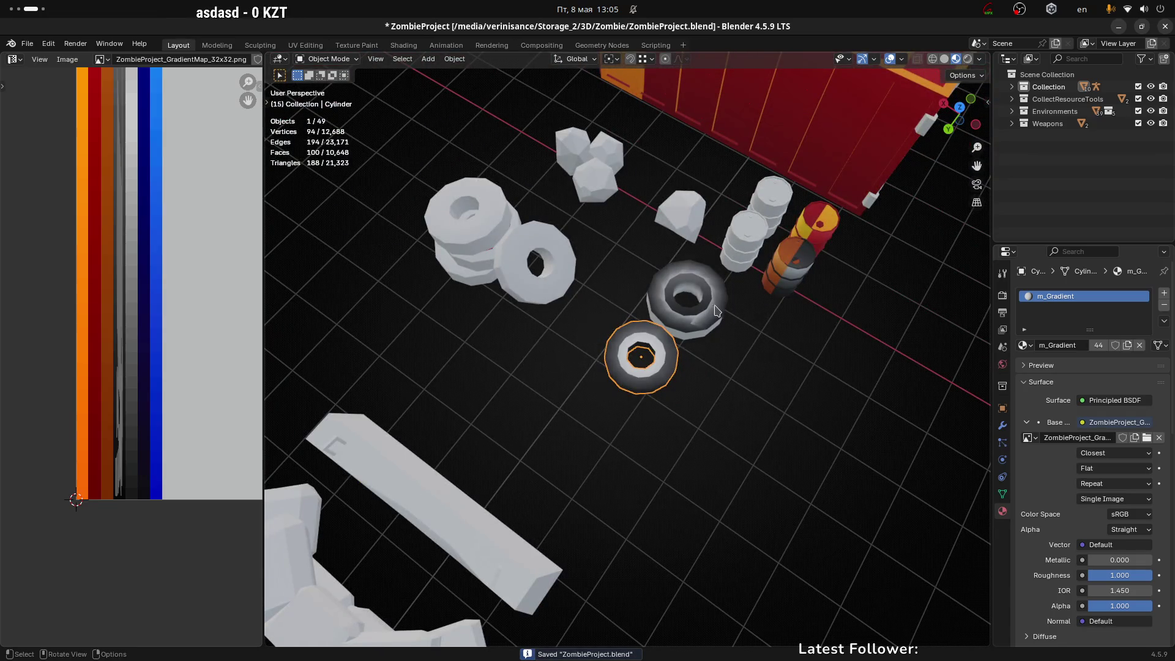
mouse_move(716, 311)
middle_down()
mouse_move(656, 357)
mouse_move(711, 393)
mouse_move(687, 412)
mouse_move(628, 402)
mouse_move(578, 282)
middle_up()
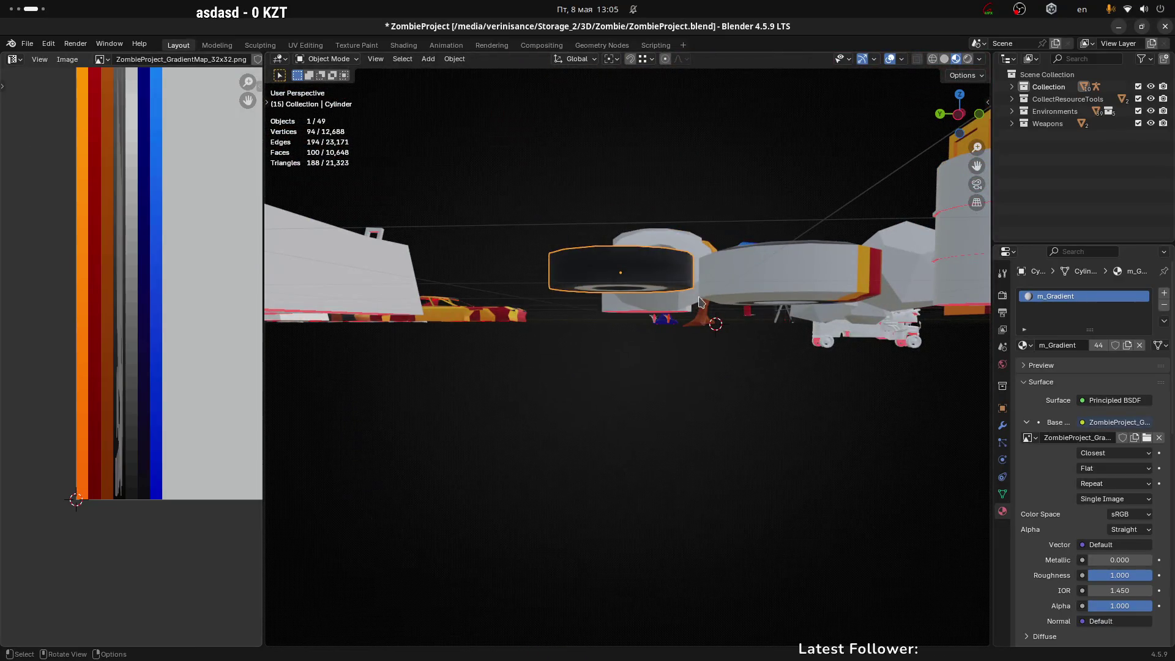
Step: Lower the tire 0.02957 m along Z
key(g)
key(z)
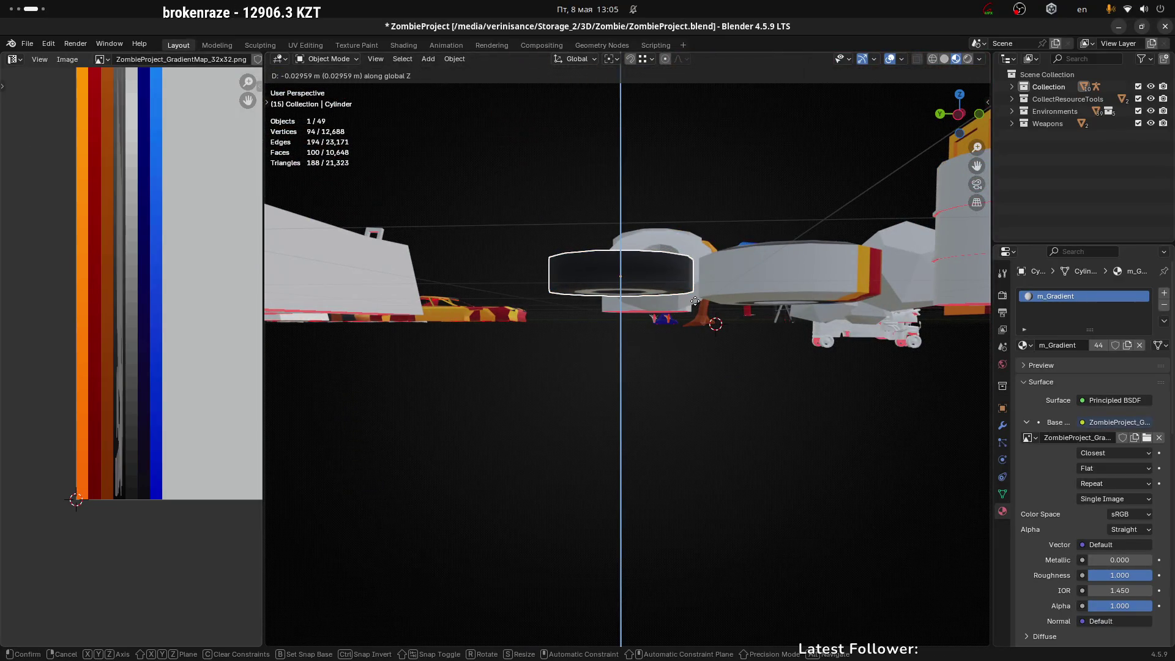
click(695, 301)
mouse_move(718, 207)
middle_down()
mouse_move(802, 314)
mouse_move(825, 325)
middle_up()
mouse_move(745, 304)
middle_down()
mouse_move(746, 347)
mouse_move(721, 334)
middle_up()
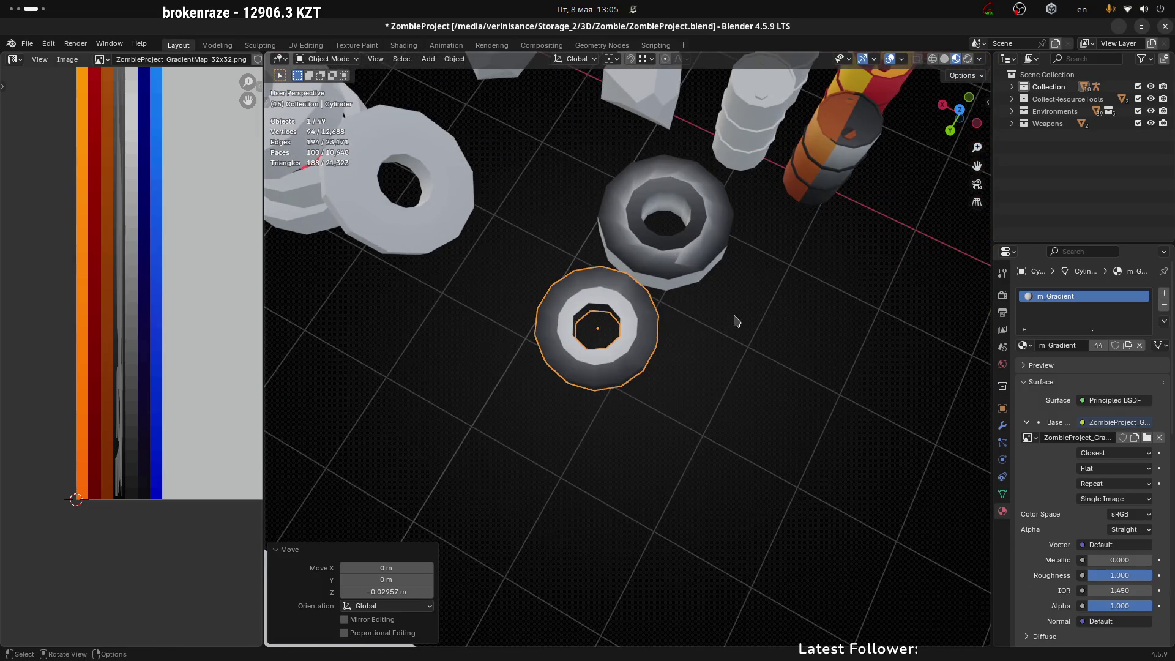
Step: Scale the tire up uniformly to 1.186 and check it from the left side view
key(shift+s)
key(Escape)
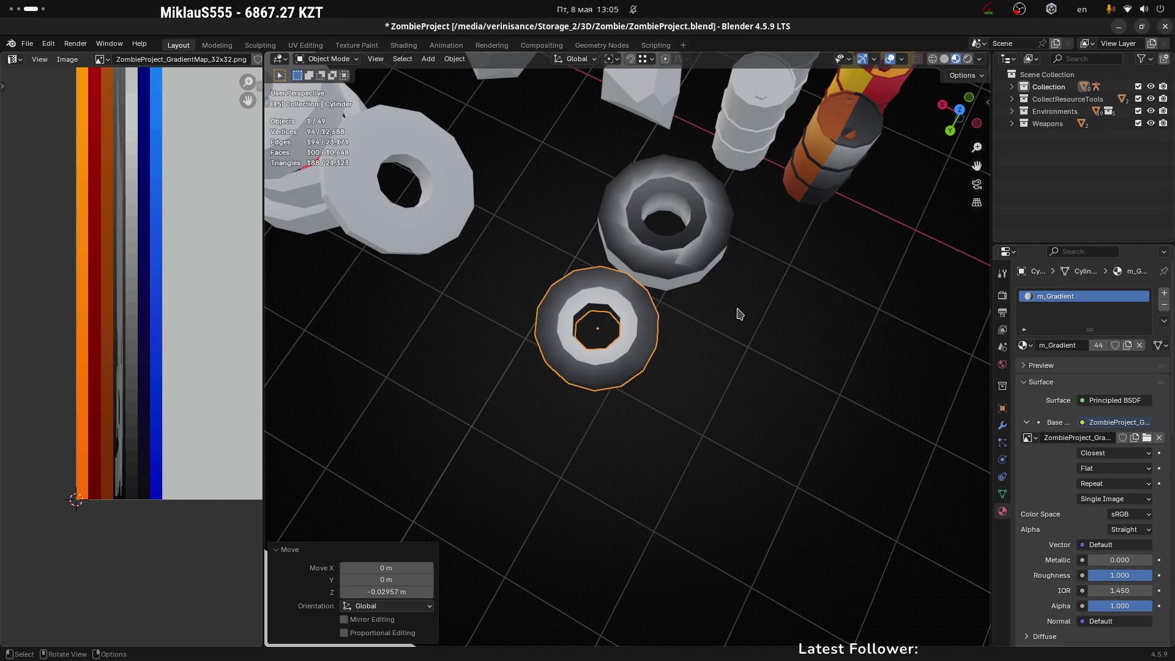
key(s)
click(766, 310)
mouse_move(766, 310)
middle_down()
mouse_move(769, 333)
mouse_move(796, 330)
middle_up()
click(975, 127)
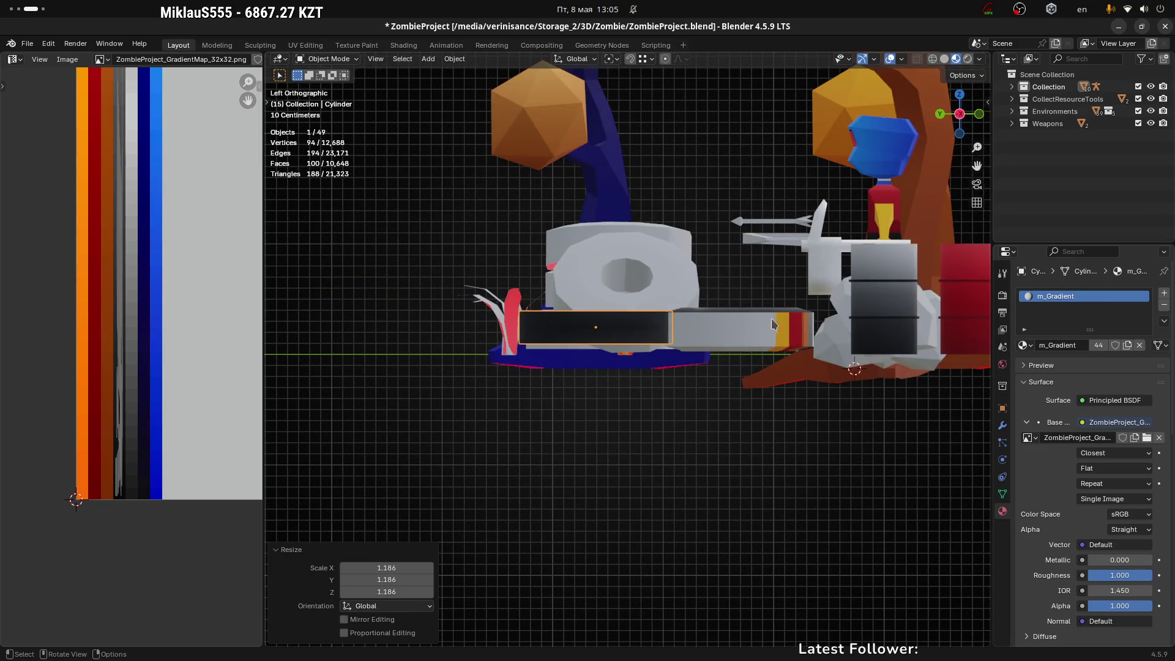
middle_drag(772, 324, 701, 350)
Step: Select the tyre's whole inner top ring of faces and raise it along Z
key(Tab)
alt+click(702, 350)
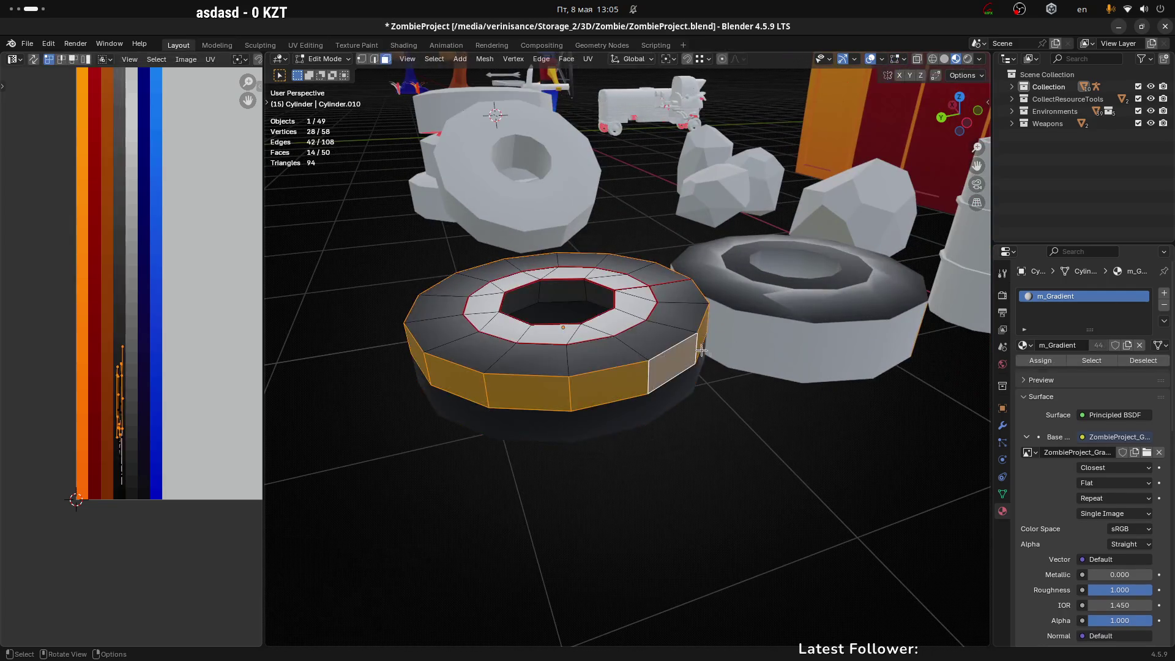
click(629, 310)
shift+click(659, 297)
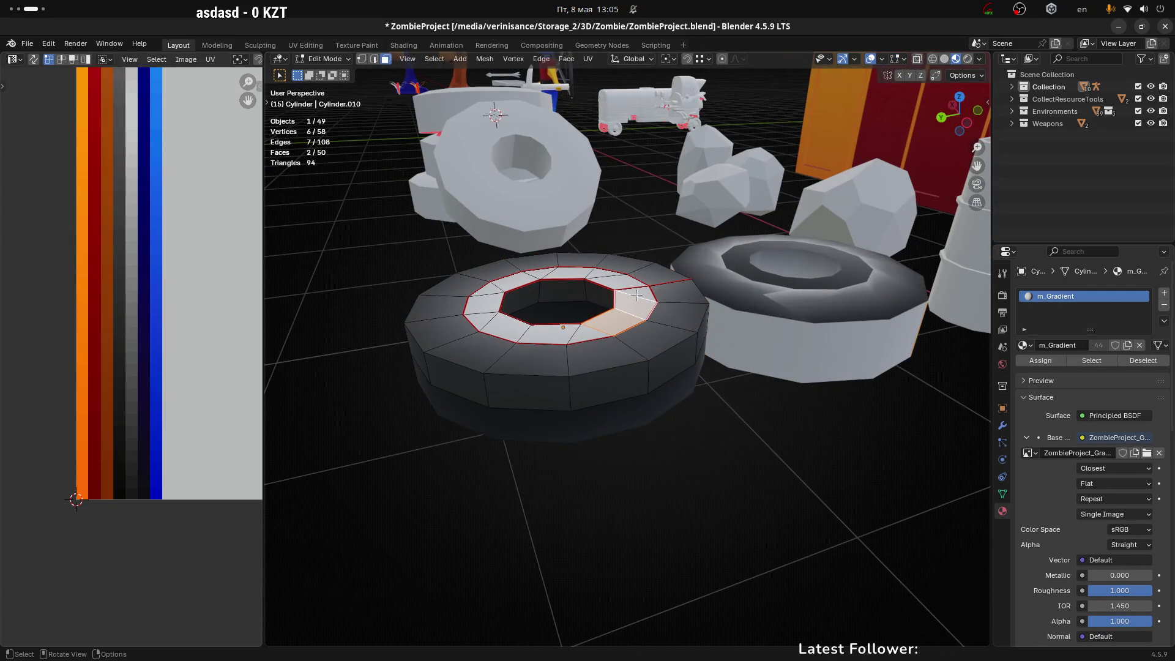
key(ctrl+l)
middle_drag(693, 355, 677, 323)
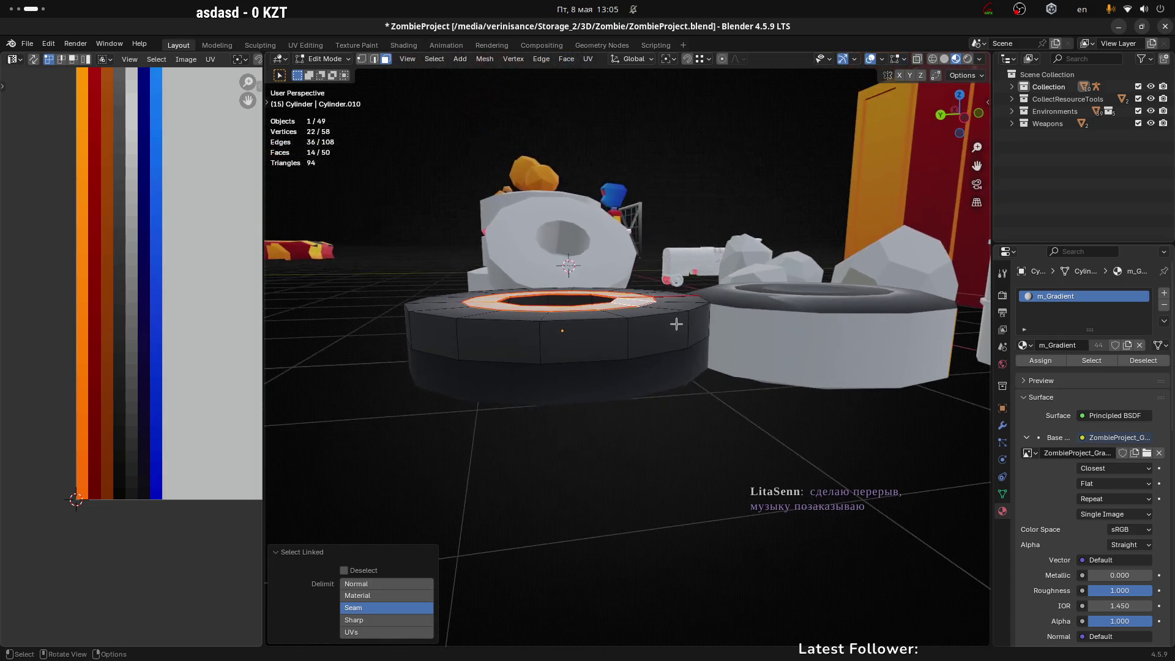
key(g)
key(z)
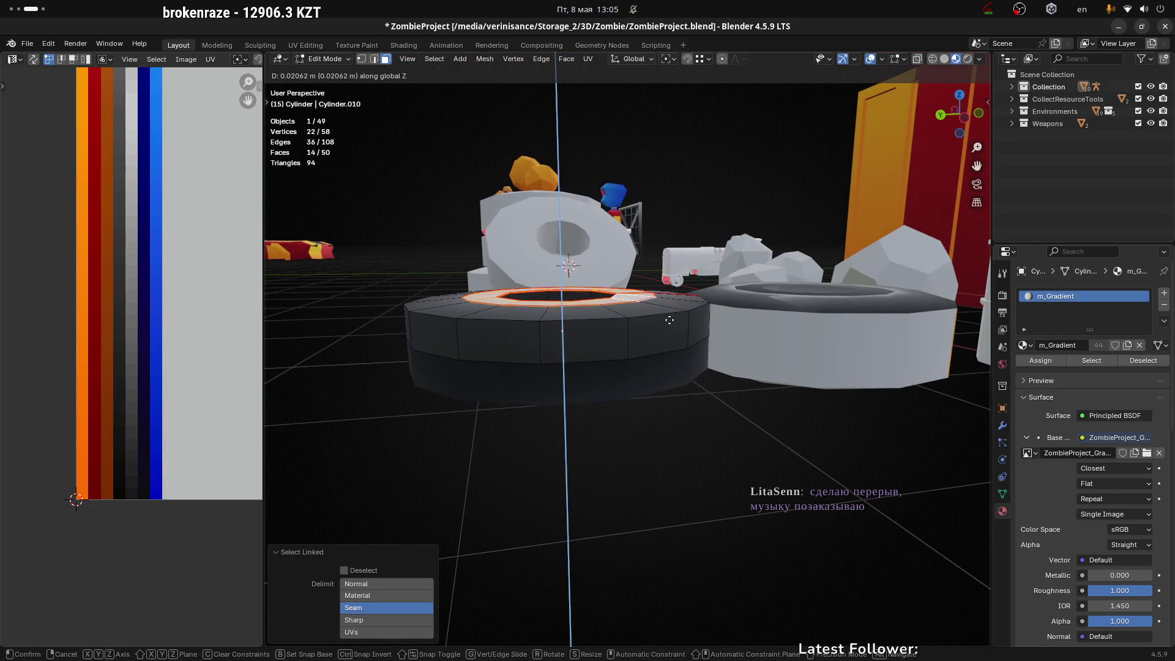
click(669, 318)
mouse_move(603, 301)
middle_down()
mouse_move(627, 375)
mouse_move(623, 303)
mouse_move(637, 367)
mouse_move(625, 375)
middle_up()
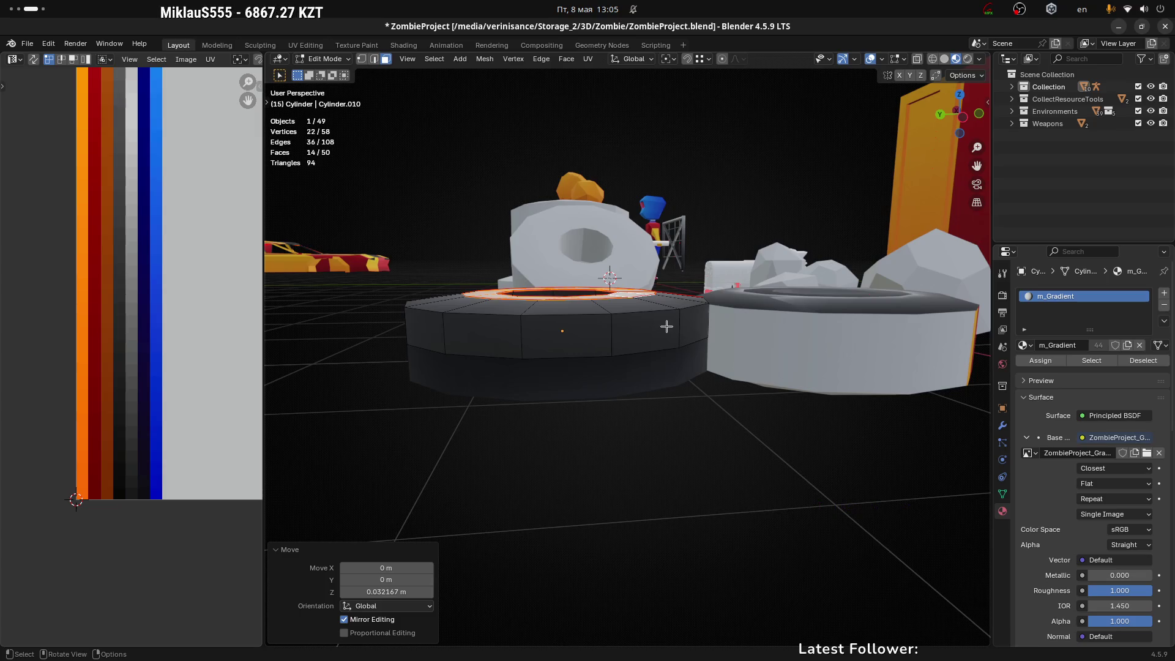
Step: Fine-tune the inner ring's height in Left view so it sits just above the tread, then exit Edit Mode
mouse_move(607, 277)
middle_down()
mouse_move(630, 320)
mouse_move(608, 311)
middle_up()
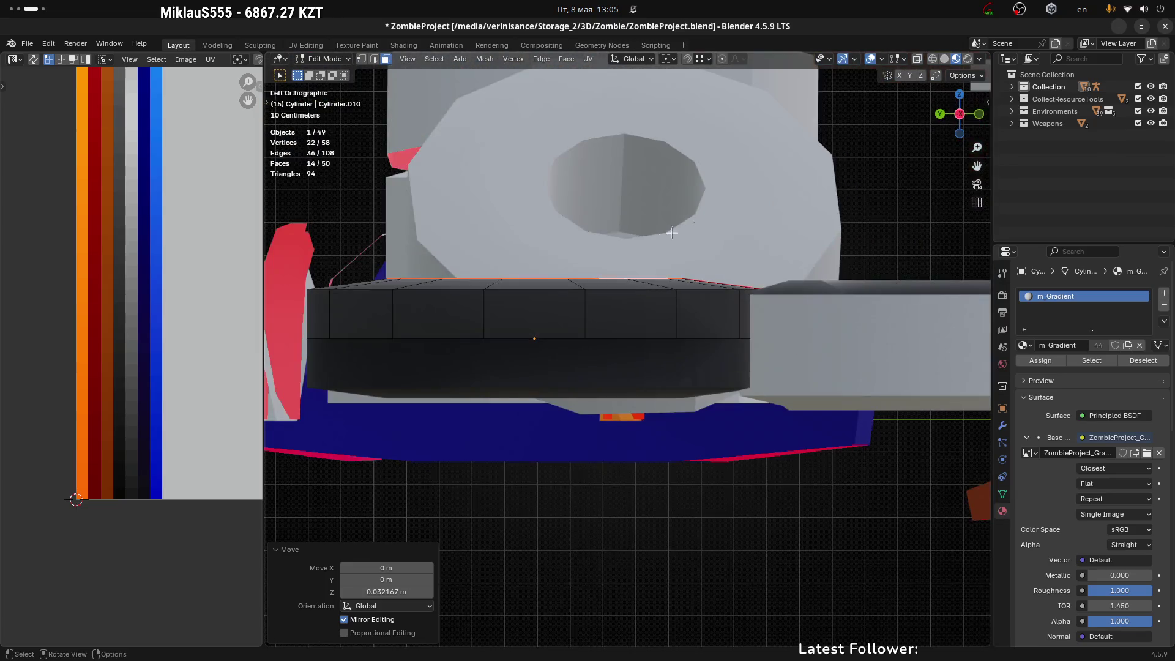
click(978, 130)
key(g)
key(z)
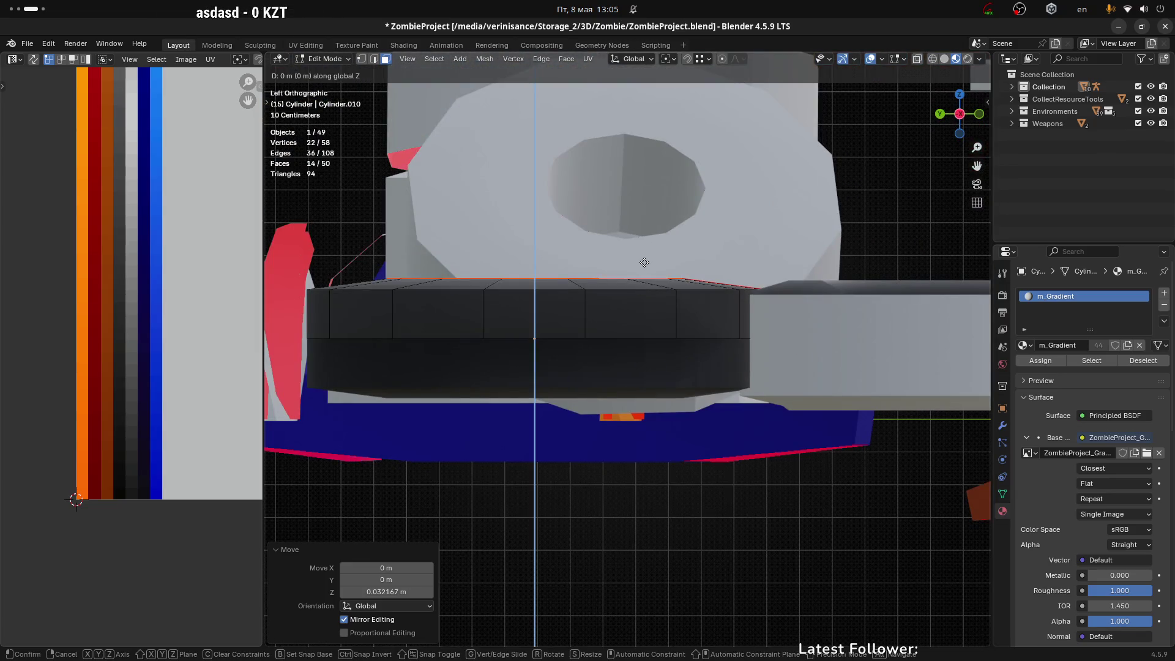
click(645, 261)
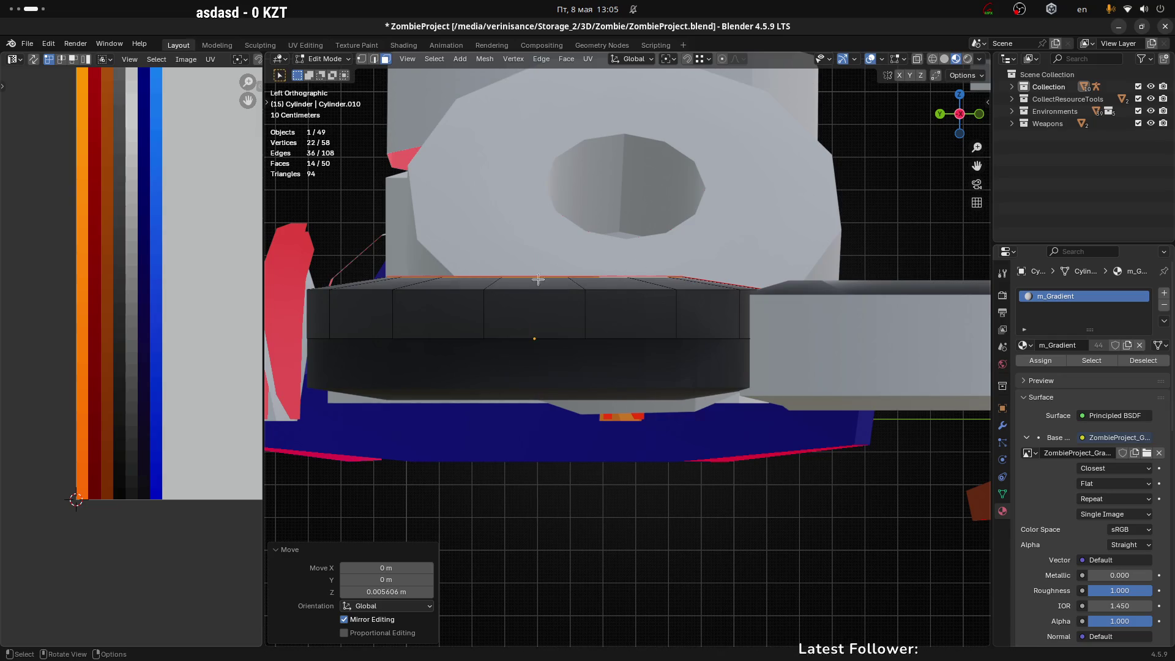
mouse_move(645, 260)
middle_down()
mouse_move(656, 330)
mouse_move(731, 449)
middle_up()
key(Tab)
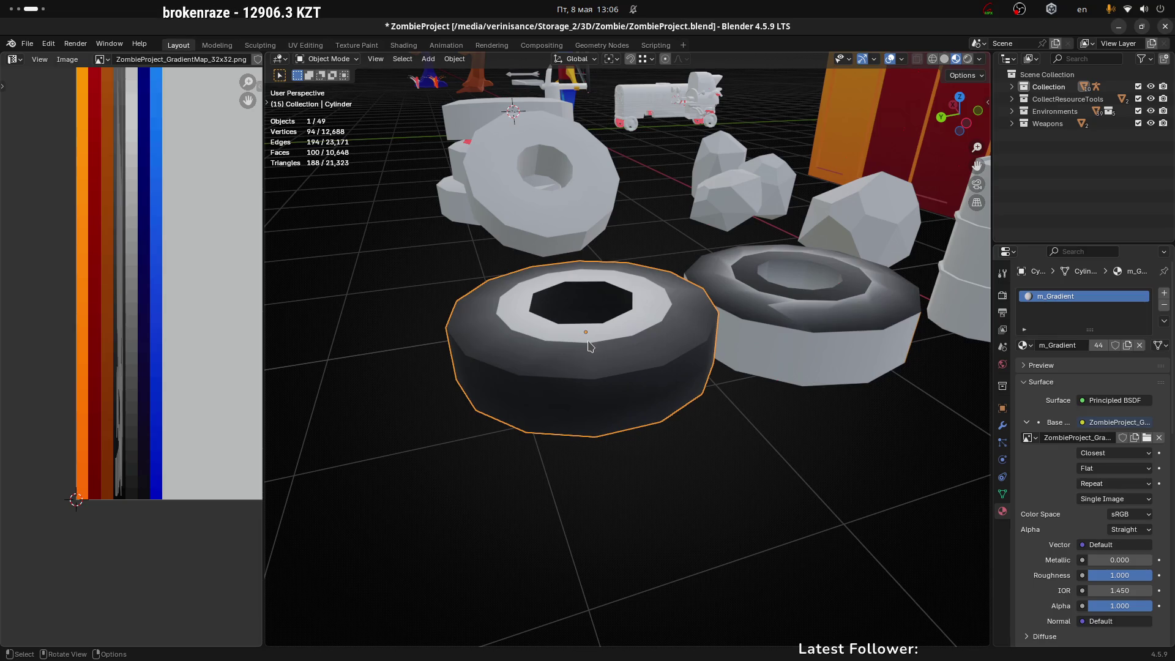
Step: In Left orthographic view, lower the tyre onto the ground and nudge it 0.10804 m along Y
key(KP_1)
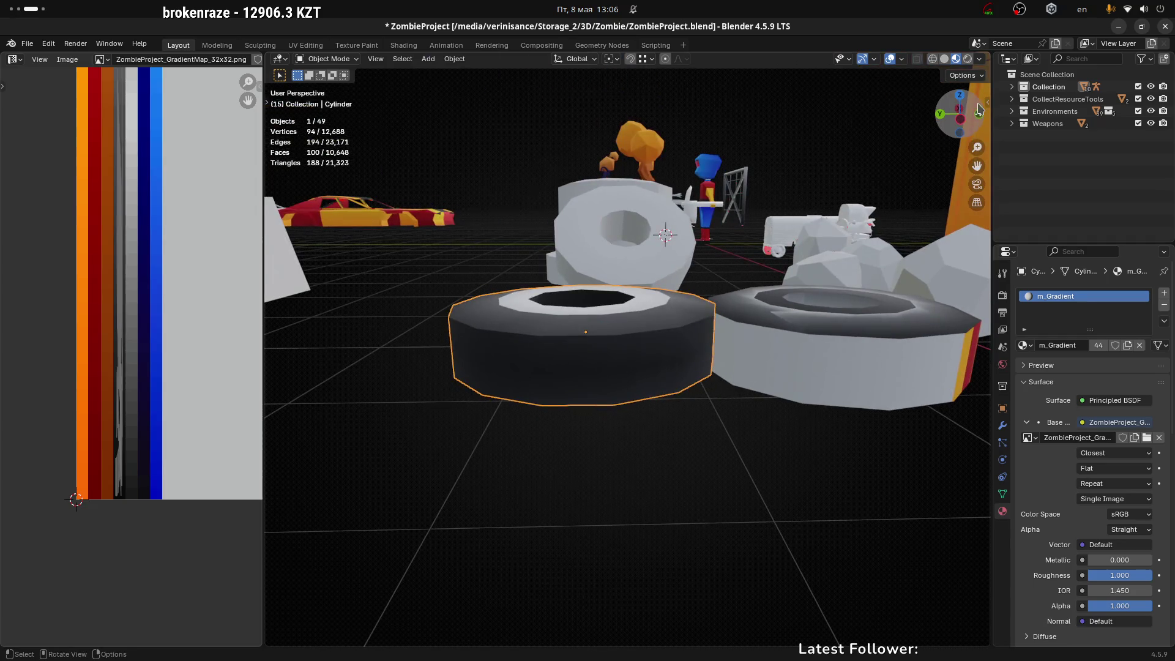
key(ctrl+KP_3)
scroll(763, 267, down, 1)
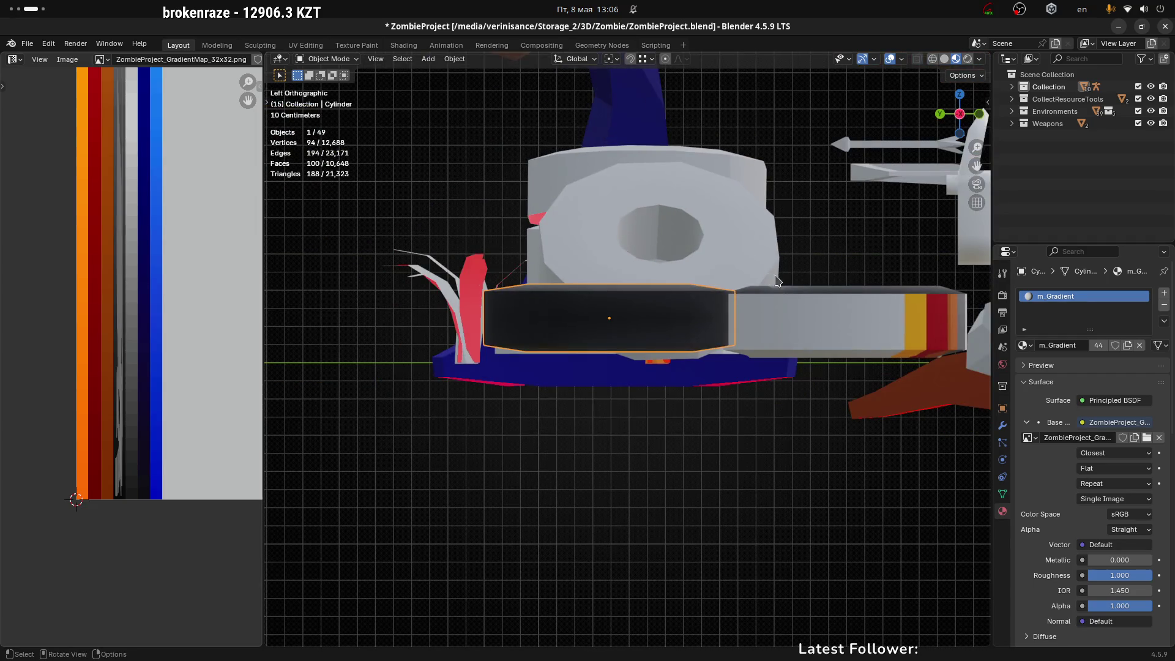
key(g)
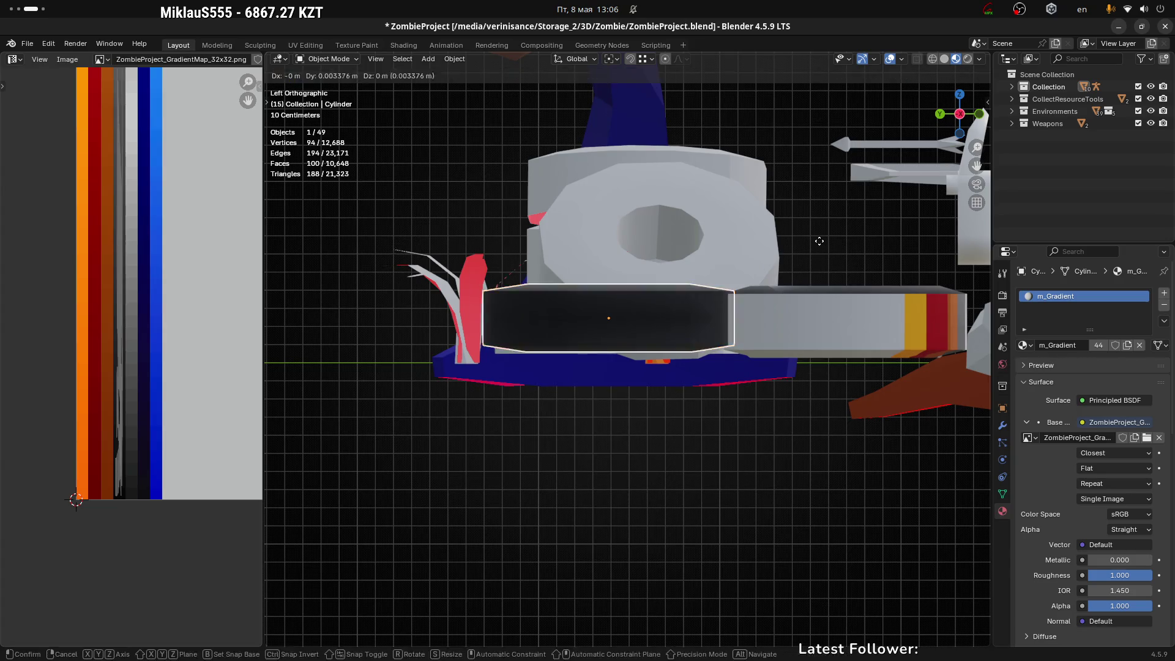
key(z)
click(822, 252)
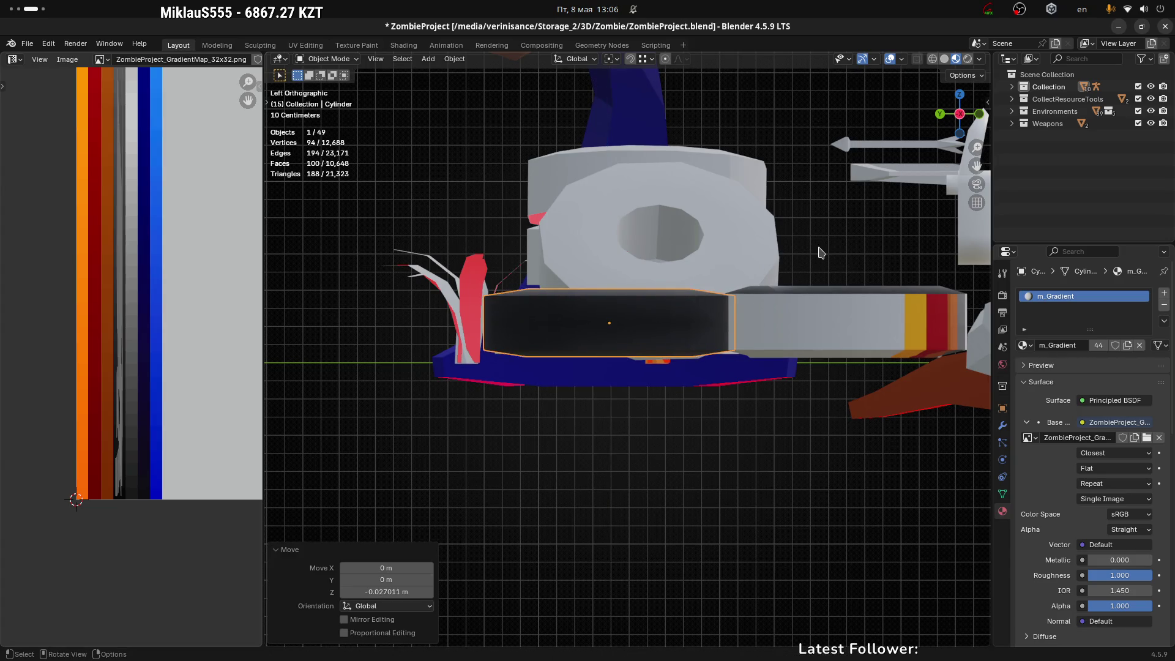
key(g)
key(y)
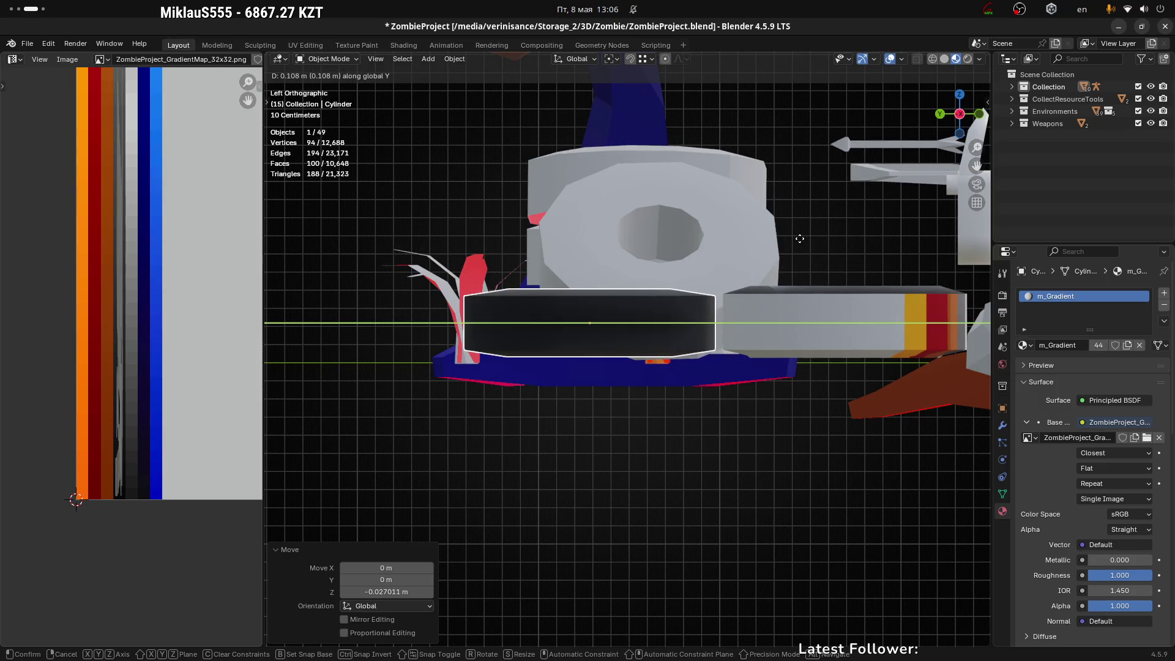
click(800, 239)
Step: Slide the tyre across the ground, height locked, to sit beside the older grey-black tyre
mouse_move(629, 249)
middle_down()
mouse_move(717, 333)
mouse_move(804, 322)
mouse_move(747, 334)
middle_up()
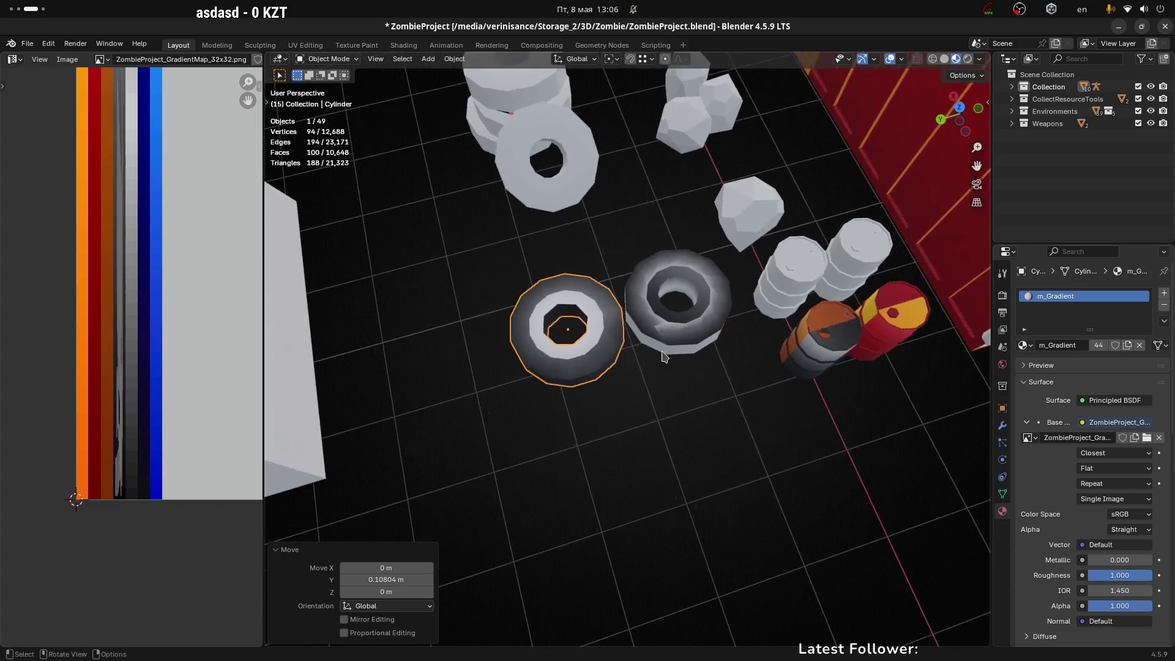
key(g)
key(shift+z)
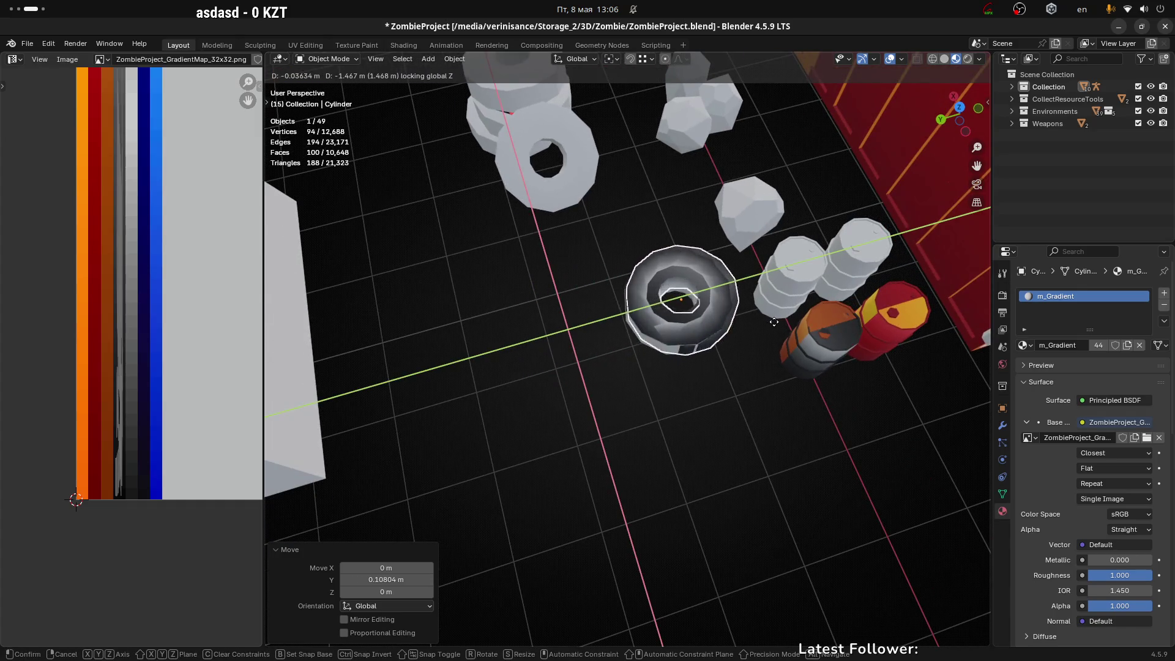
click(690, 405)
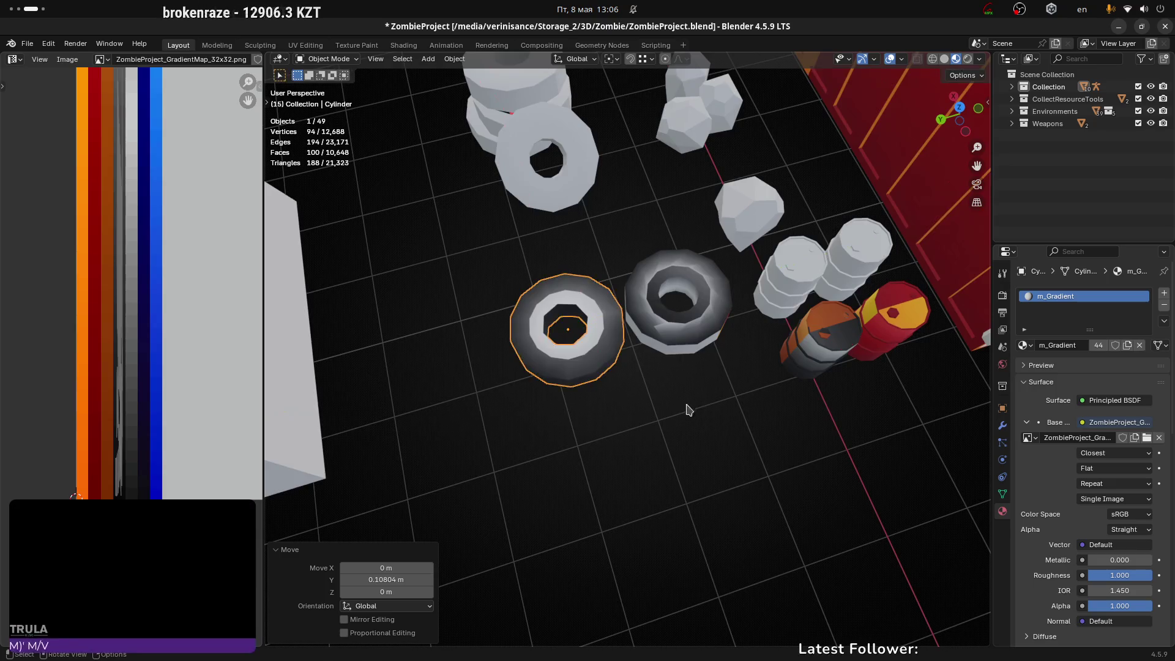
middle_drag(690, 405, 693, 389)
Step: Switch briefly to the browser's YouTube sleep-radio tab and back to Blender
key(alt+Tab)
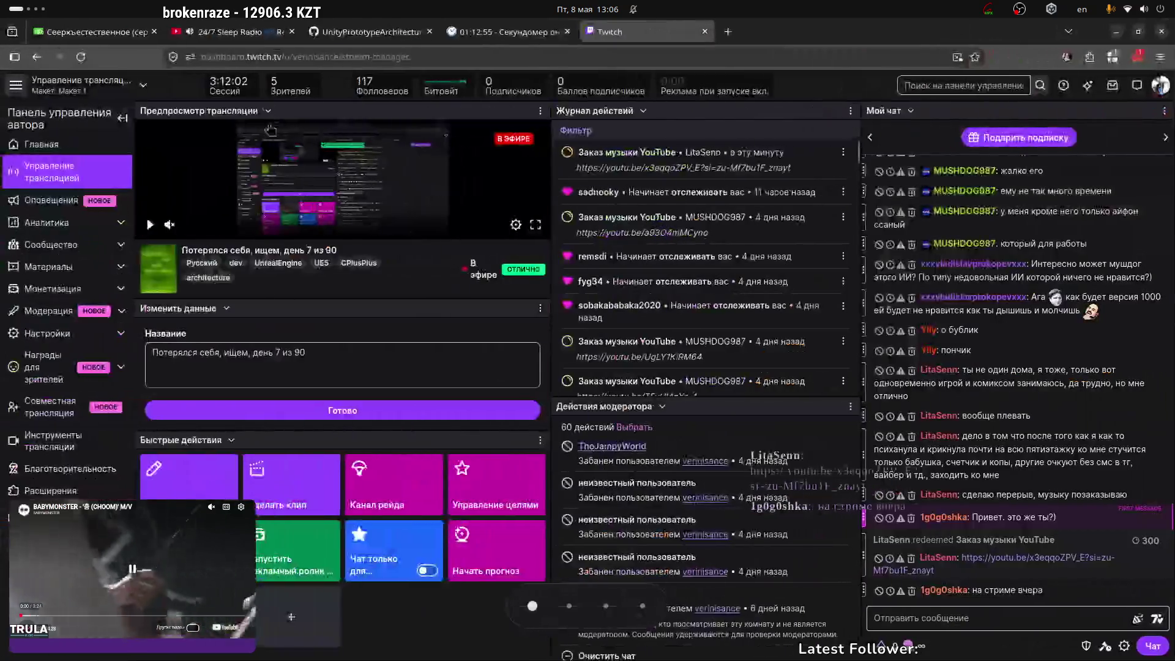
click(230, 31)
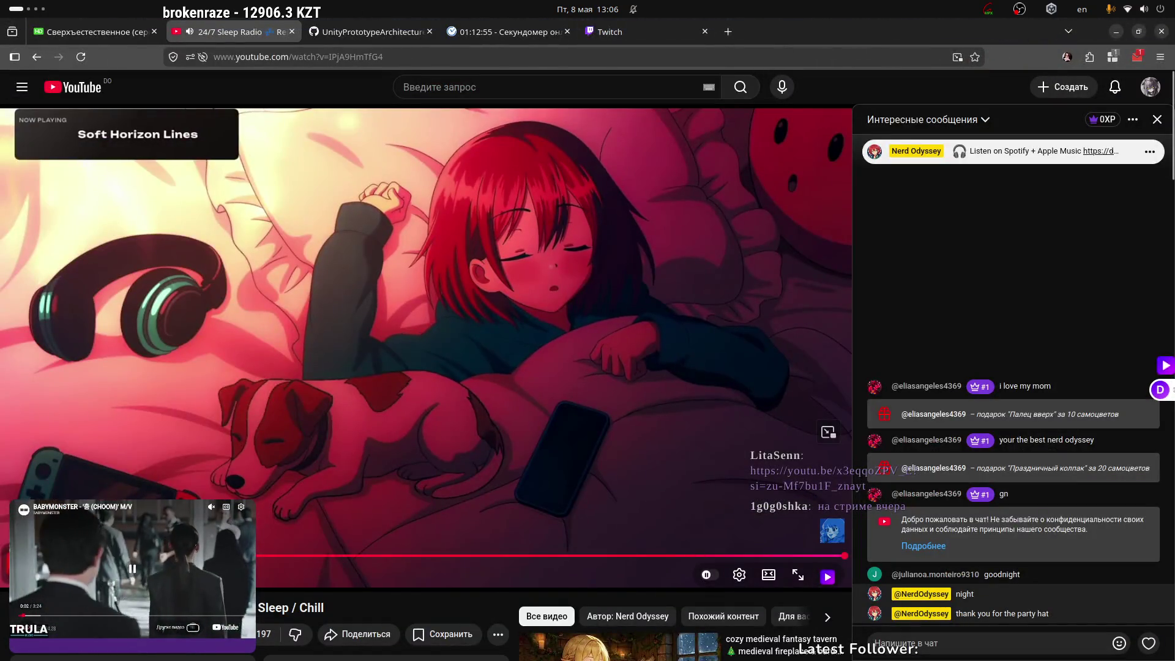
key(alt+Tab)
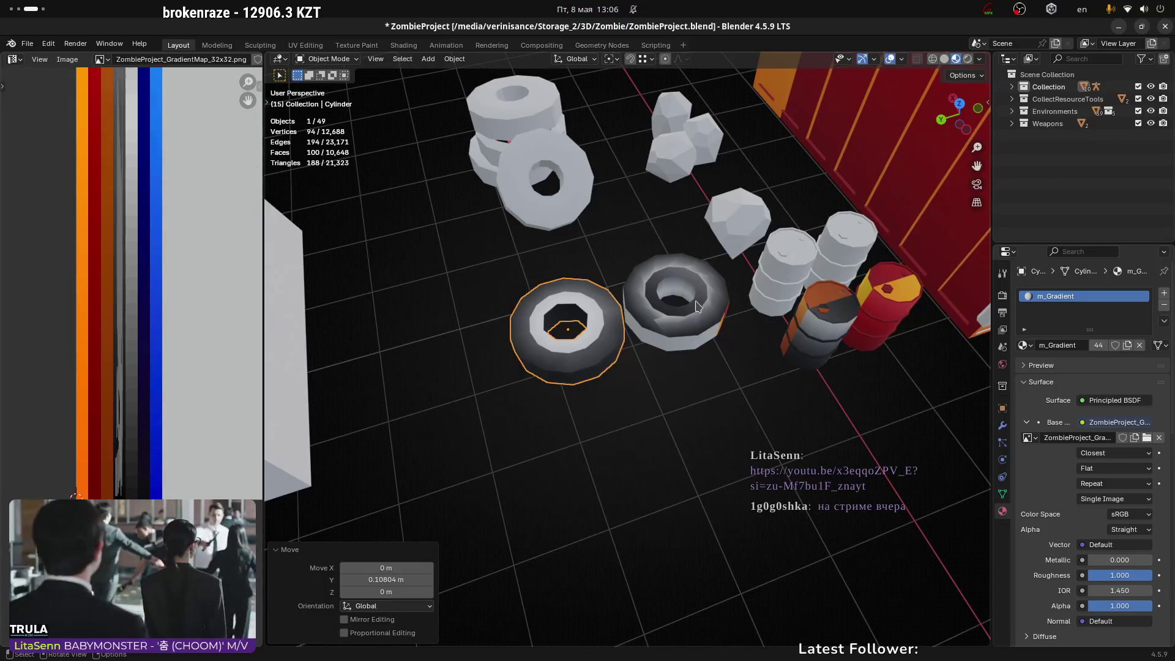
Step: Delete the old sm_Tyre_01 tyre, then select the new gradient Cylinder tyre
click(698, 306)
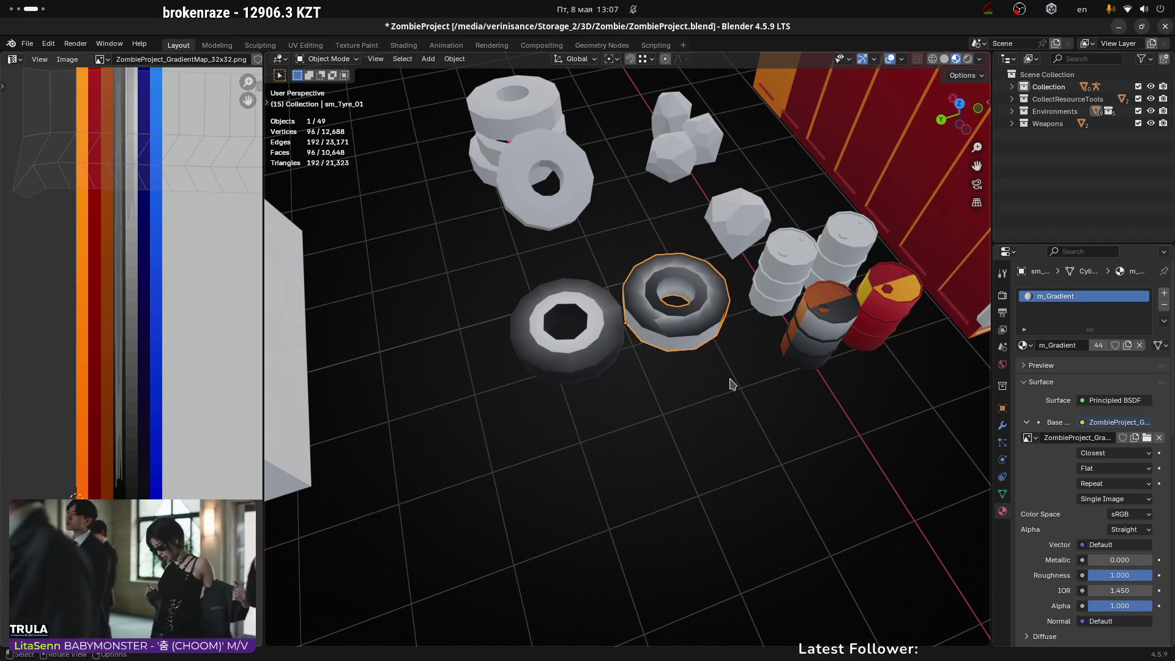
middle_drag(753, 429, 730, 348)
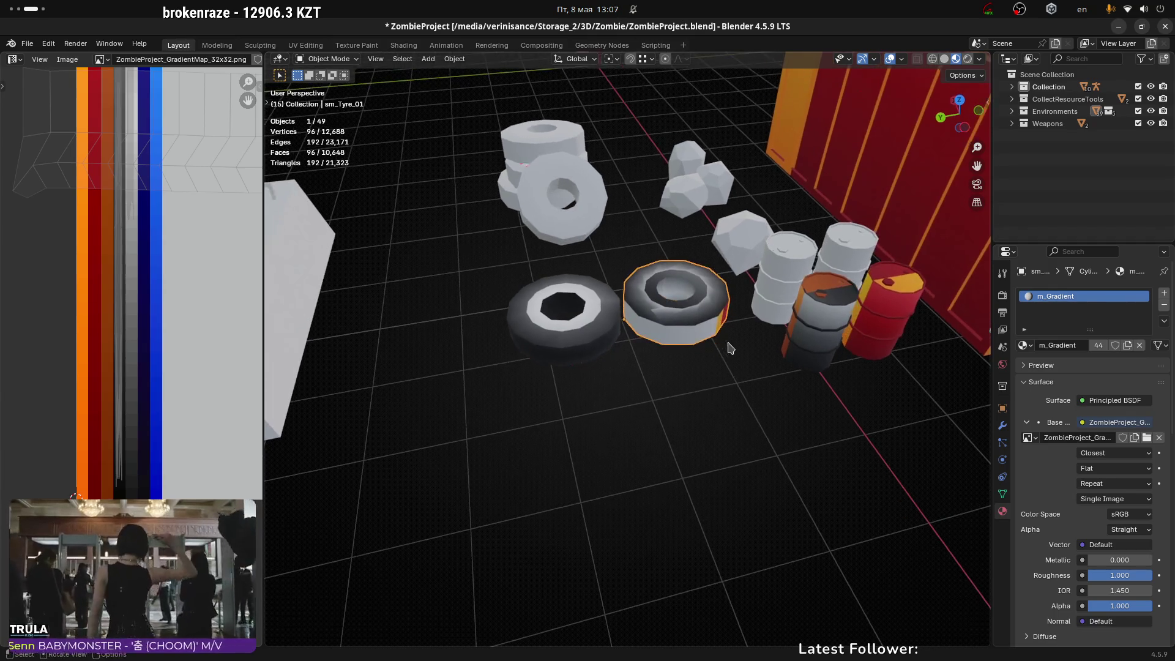
key(x)
click(696, 345)
click(575, 320)
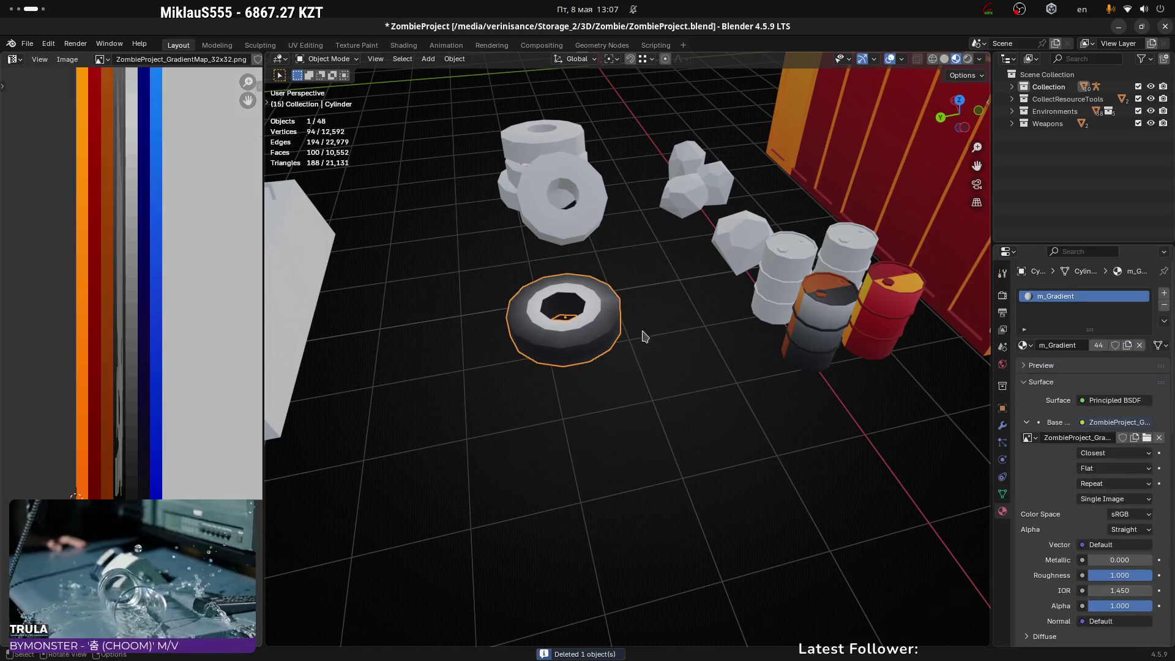
Step: Move the gradient tyre along Y into open ground near the barrels
key(g)
key(x)
key(y)
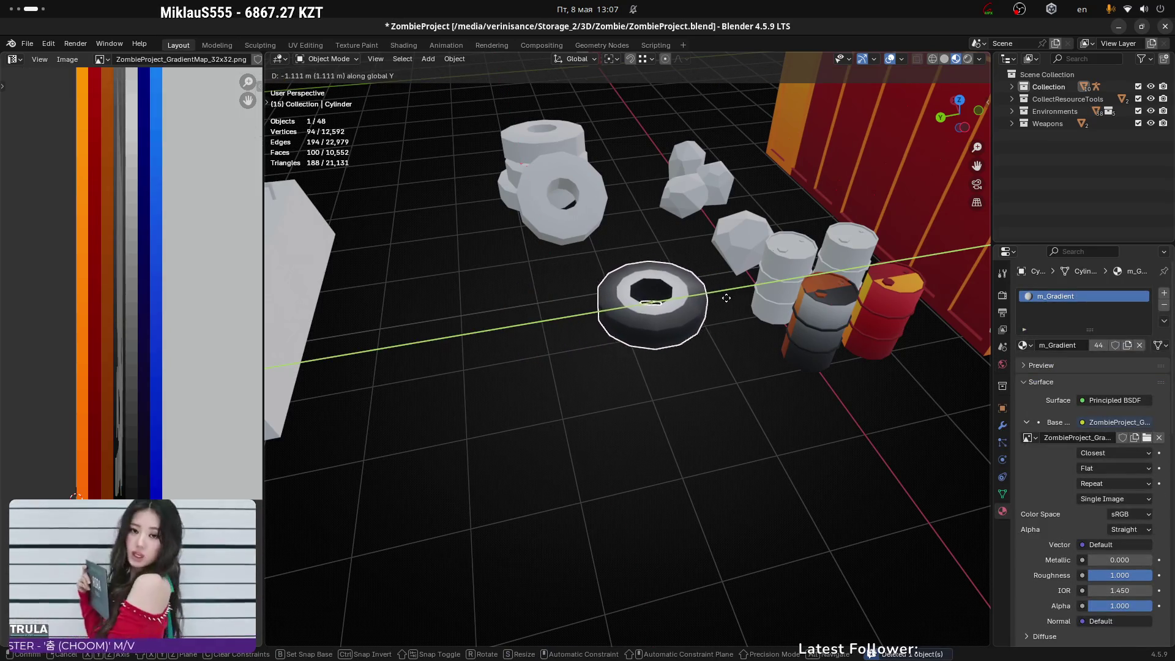
click(622, 336)
middle_drag(632, 289, 619, 370)
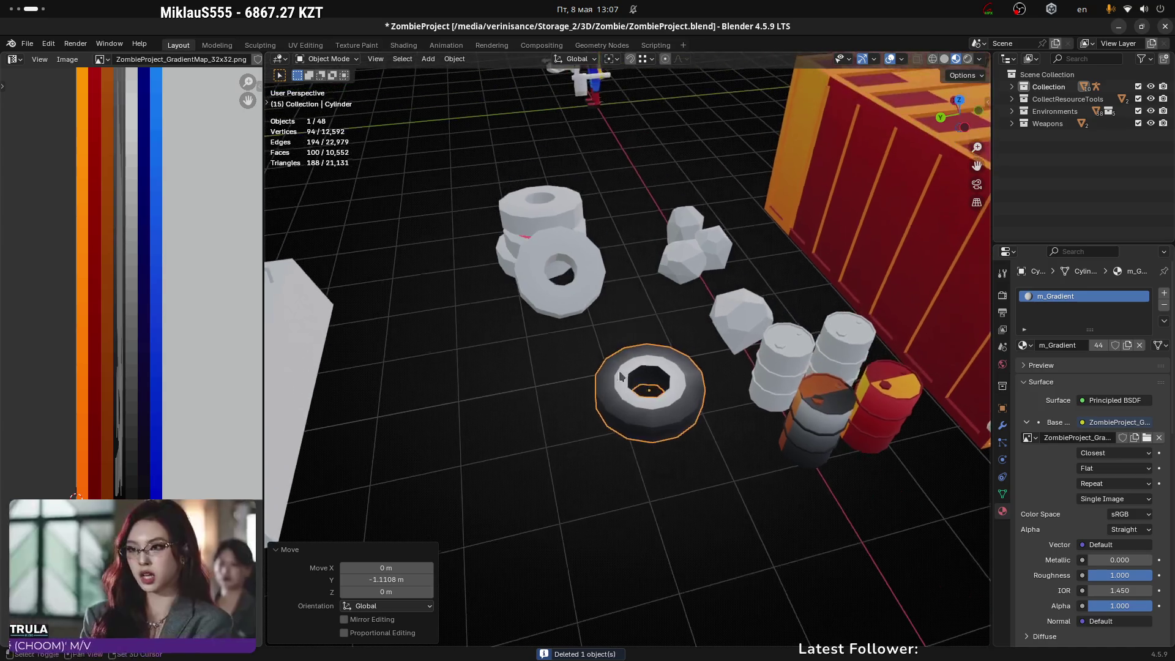
Step: Reselect the gradient tyre and duplicate it as Cylinder.001, sliding the copy across the ground
click(560, 321)
middle_drag(560, 321, 695, 357)
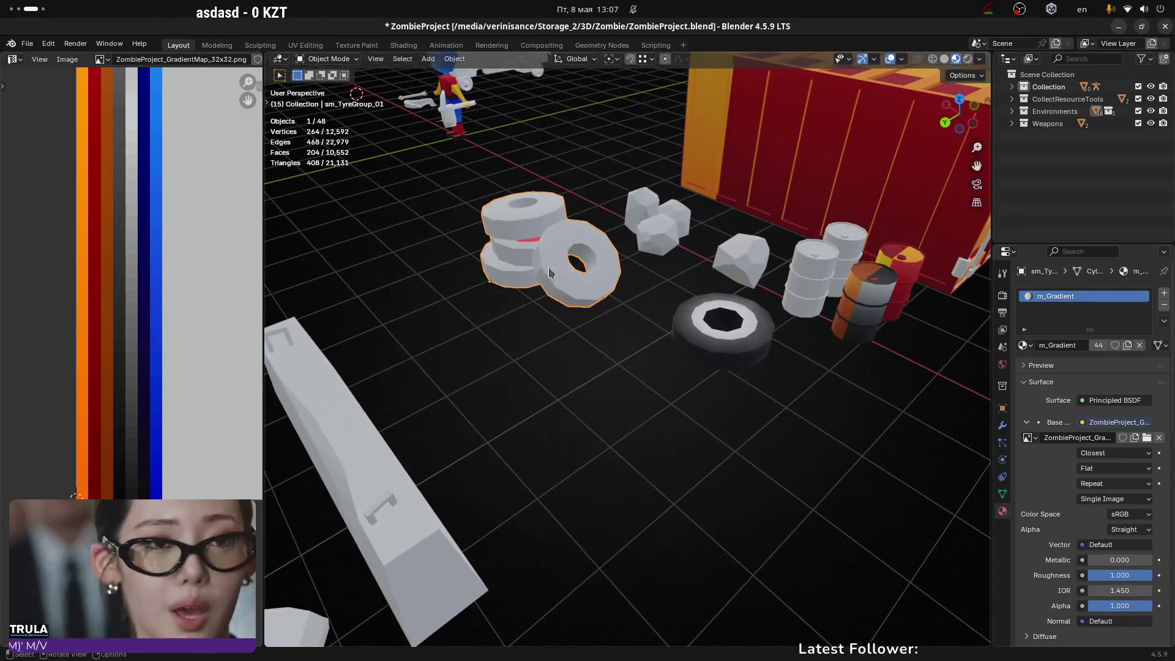
mouse_move(601, 234)
middle_down()
mouse_move(590, 226)
mouse_move(519, 243)
mouse_move(583, 330)
mouse_move(643, 329)
mouse_move(600, 288)
mouse_move(548, 299)
middle_up()
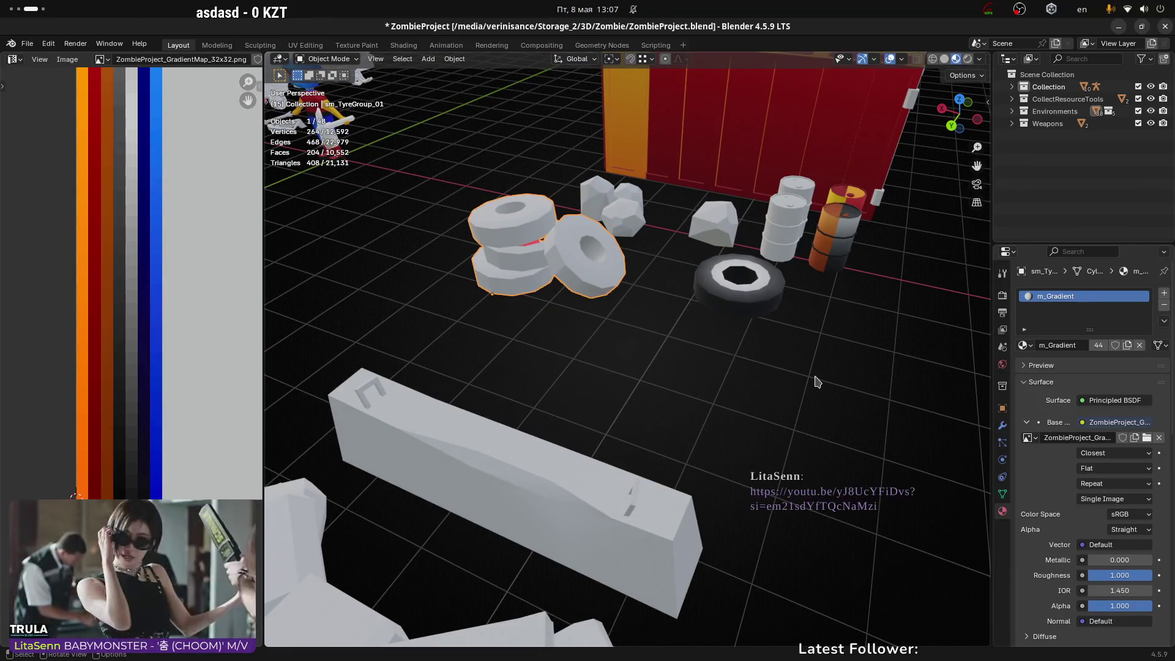
middle_drag(775, 368, 731, 379)
click(764, 376)
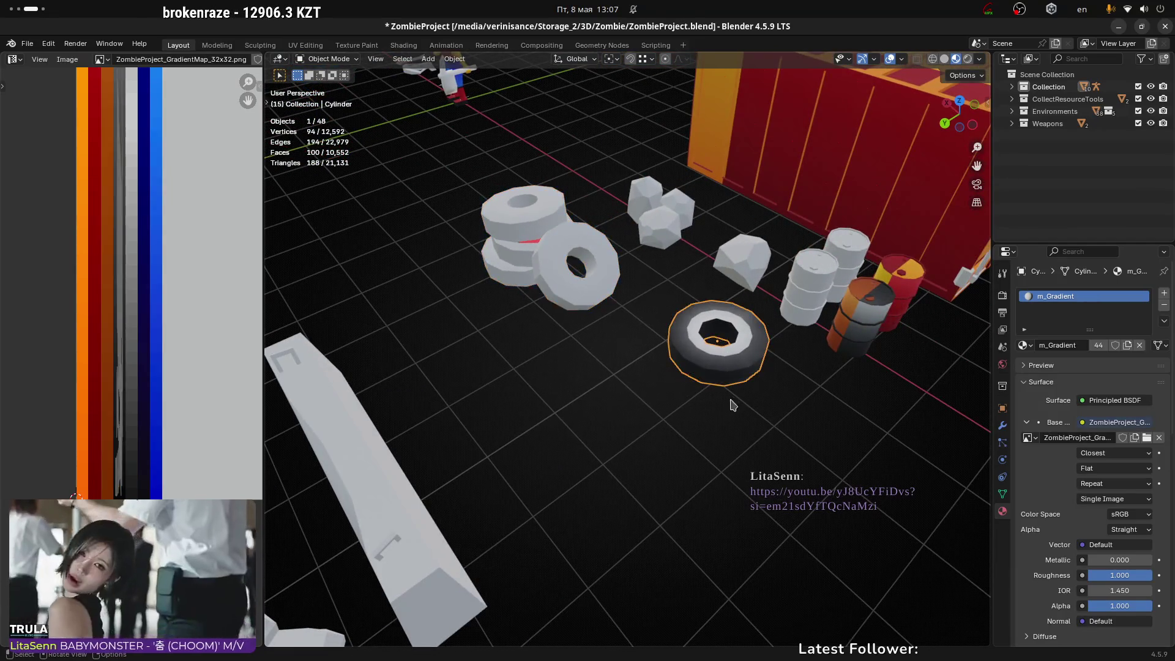
key(shift+d)
key(shift+z)
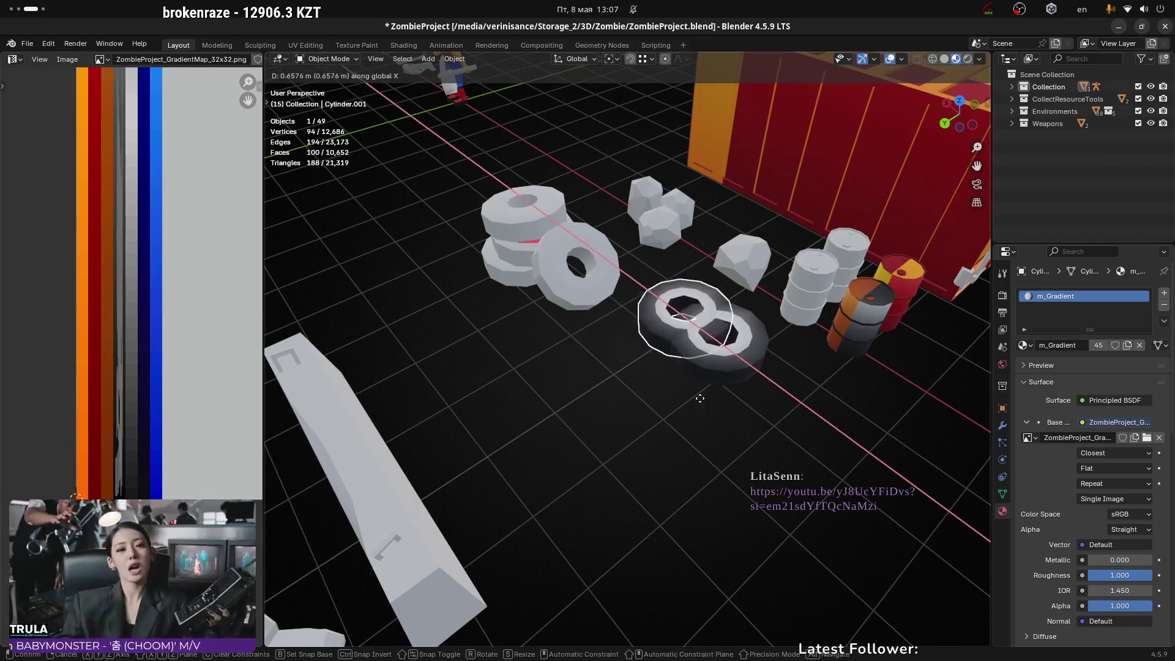
Step: Place Cylinder.001, then stack a second copy raised on Z and shifted along X
click(461, 362)
mouse_move(461, 362)
middle_down()
mouse_move(567, 323)
mouse_move(661, 314)
mouse_move(533, 199)
middle_up()
key(shift+d)
key(z)
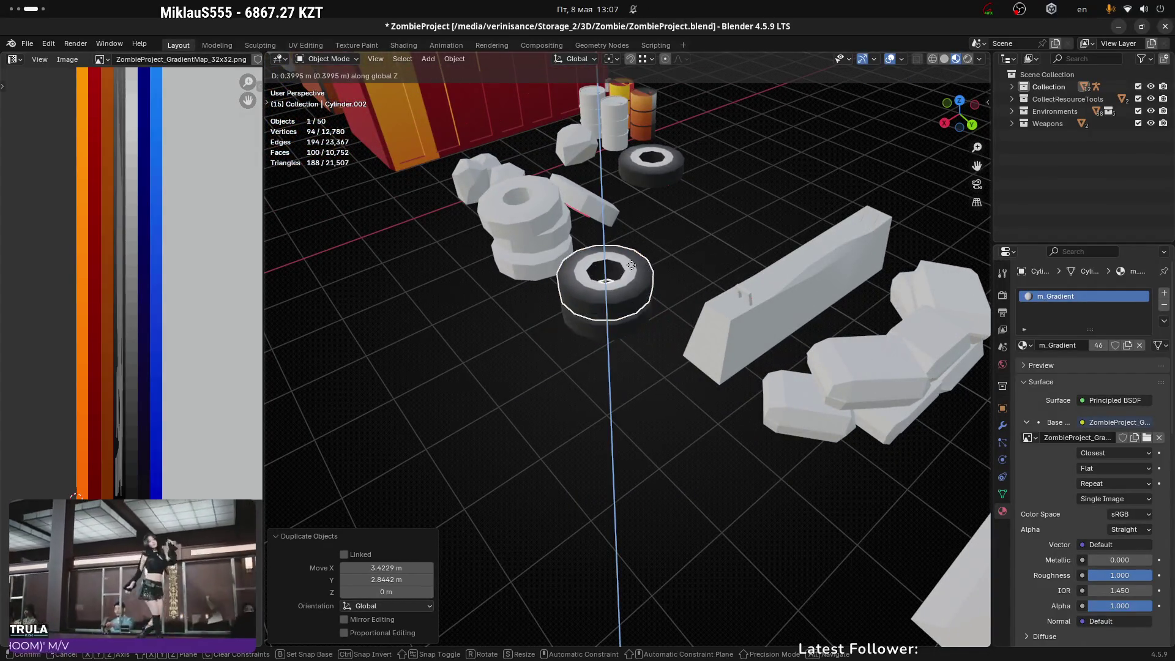
click(624, 266)
mouse_move(623, 267)
middle_down()
mouse_move(678, 300)
mouse_move(460, 234)
mouse_move(692, 261)
middle_up()
key(g)
key(x)
click(668, 303)
Step: Shift the tyre slightly back along Y and make another duplicate
key(g)
key(x)
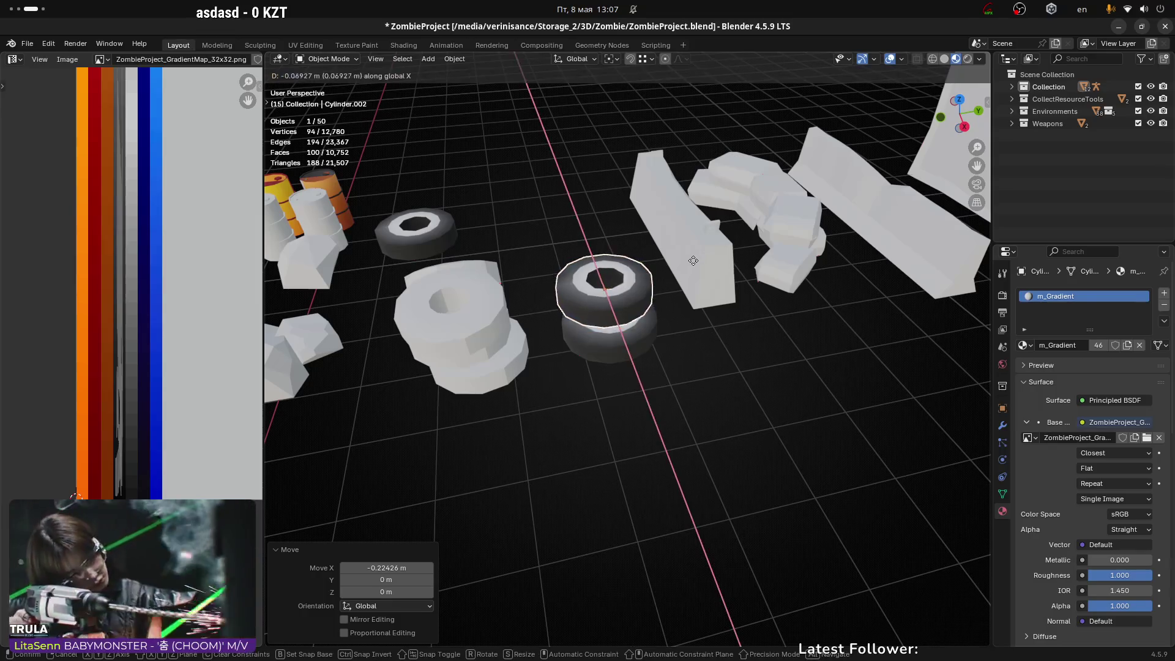
key(x)
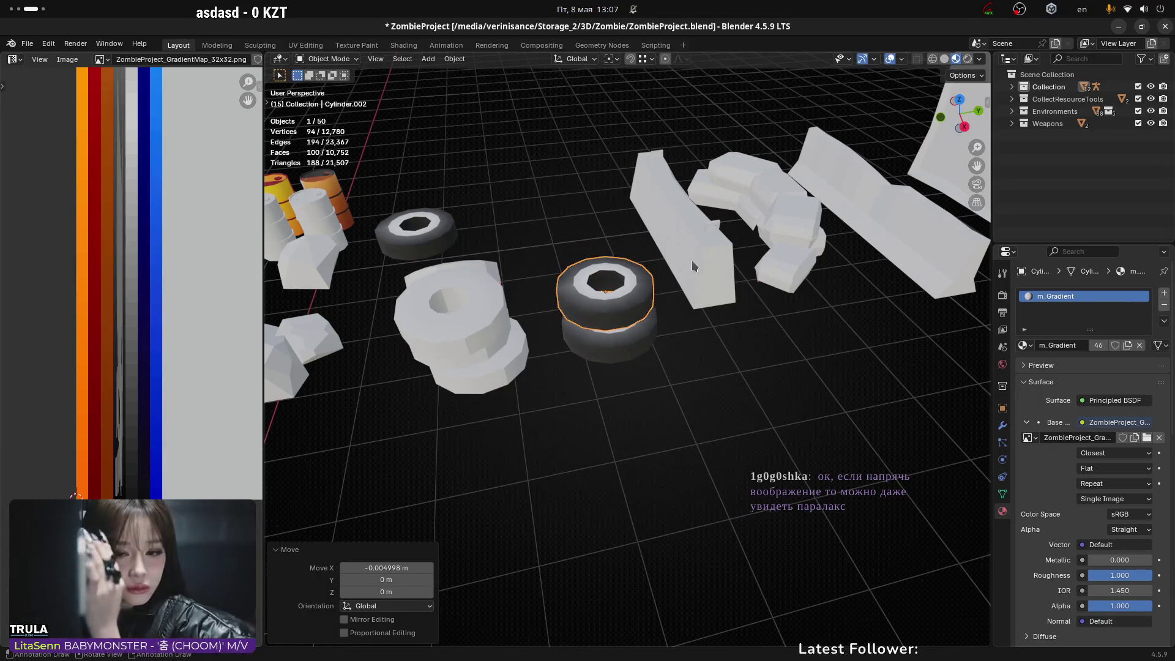
key(y)
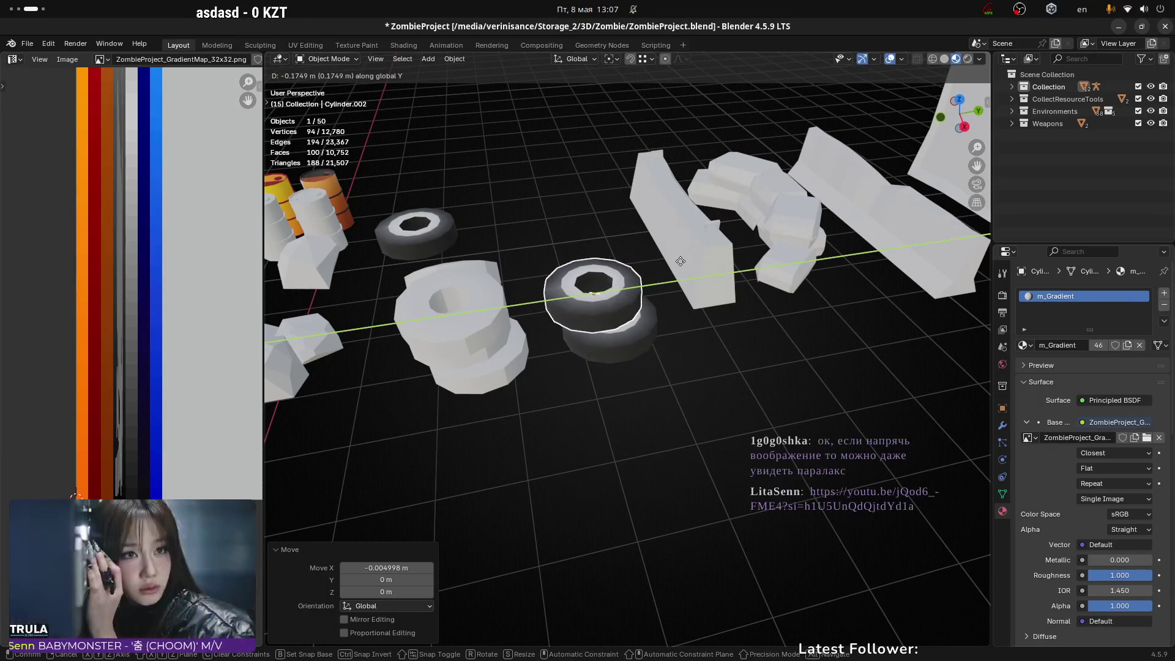
click(679, 260)
mouse_move(680, 259)
middle_down()
mouse_move(447, 280)
mouse_move(494, 269)
middle_up()
key(shift+d)
Step: Stack the duplicate tyre on top of the first, shifted slightly along X
key(z)
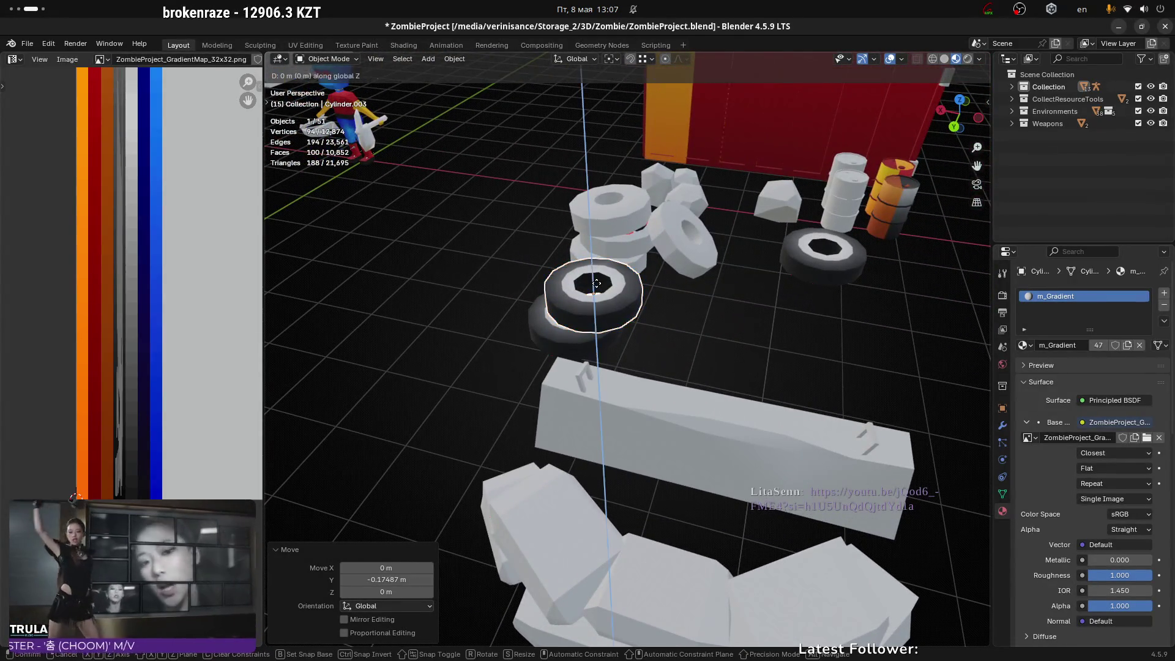
click(597, 262)
mouse_move(597, 262)
middle_down()
mouse_move(685, 233)
mouse_move(651, 325)
mouse_move(663, 336)
middle_up()
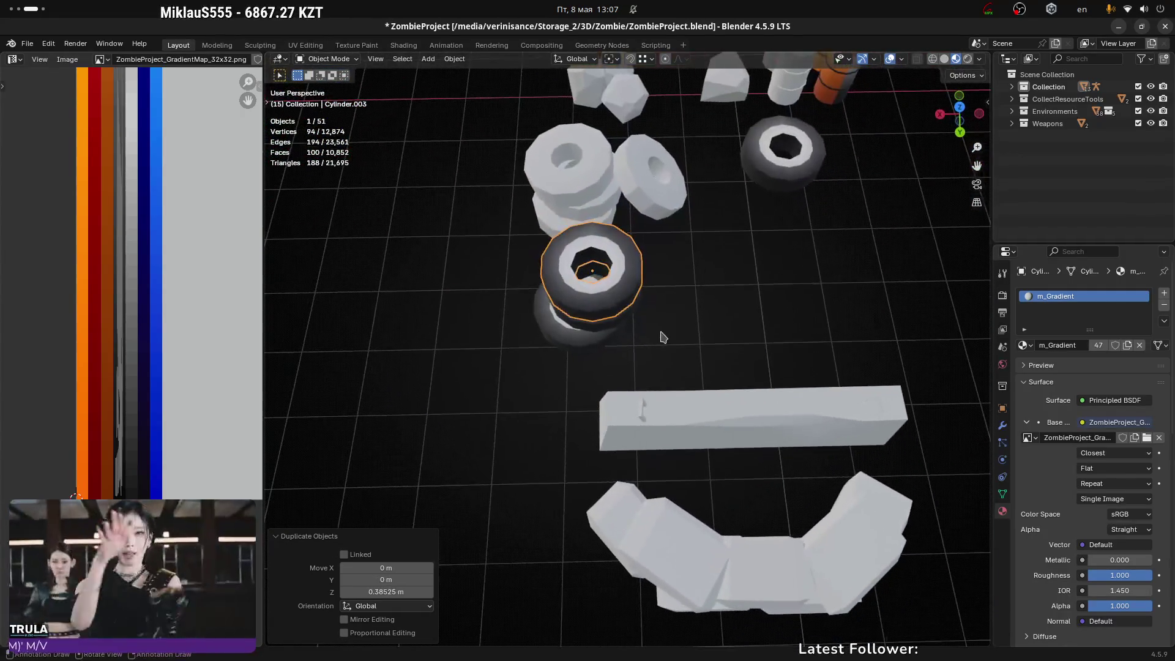
key(g)
key(x)
click(709, 285)
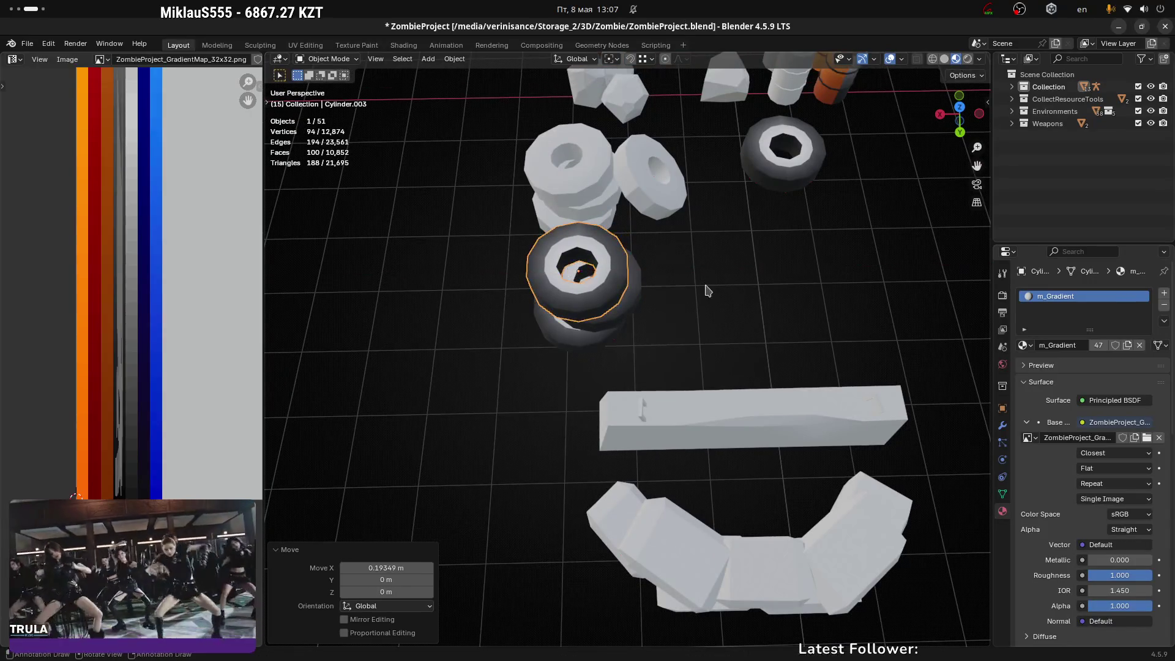
Step: Tilt the top tyre slightly about Y, ending at -0.763°
middle_drag(709, 285, 702, 257)
key(r)
key(y)
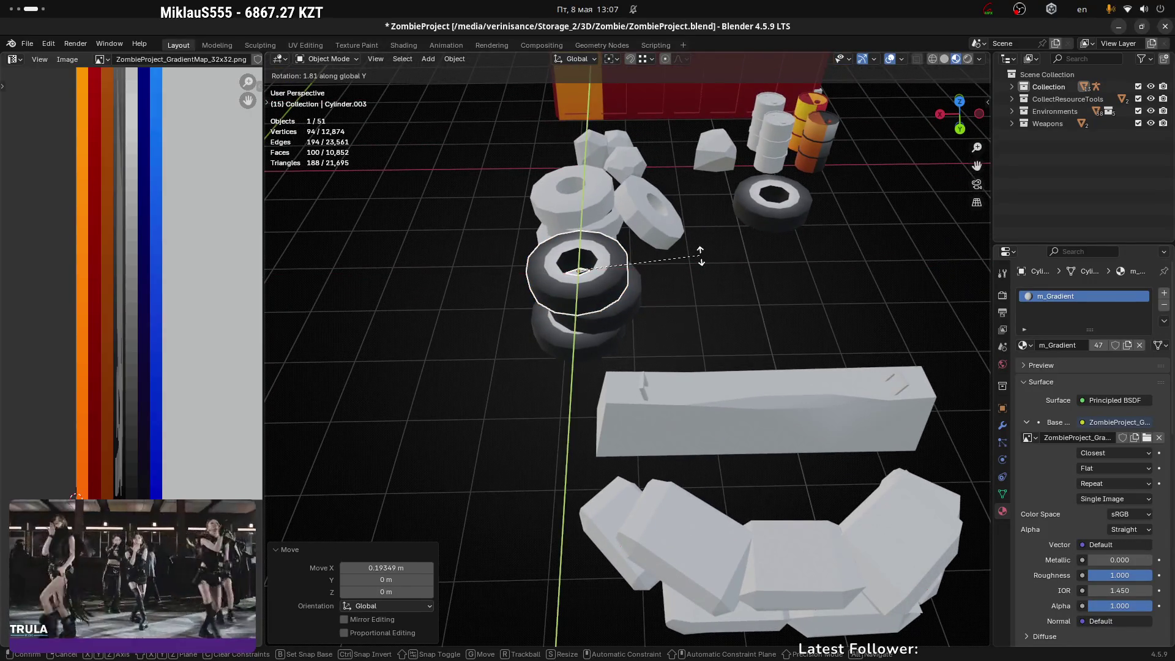
click(597, 215)
mouse_move(597, 215)
middle_down()
mouse_move(680, 251)
mouse_move(493, 244)
mouse_move(348, 295)
mouse_move(909, 286)
middle_up()
middle_drag(740, 332, 770, 305)
key(r)
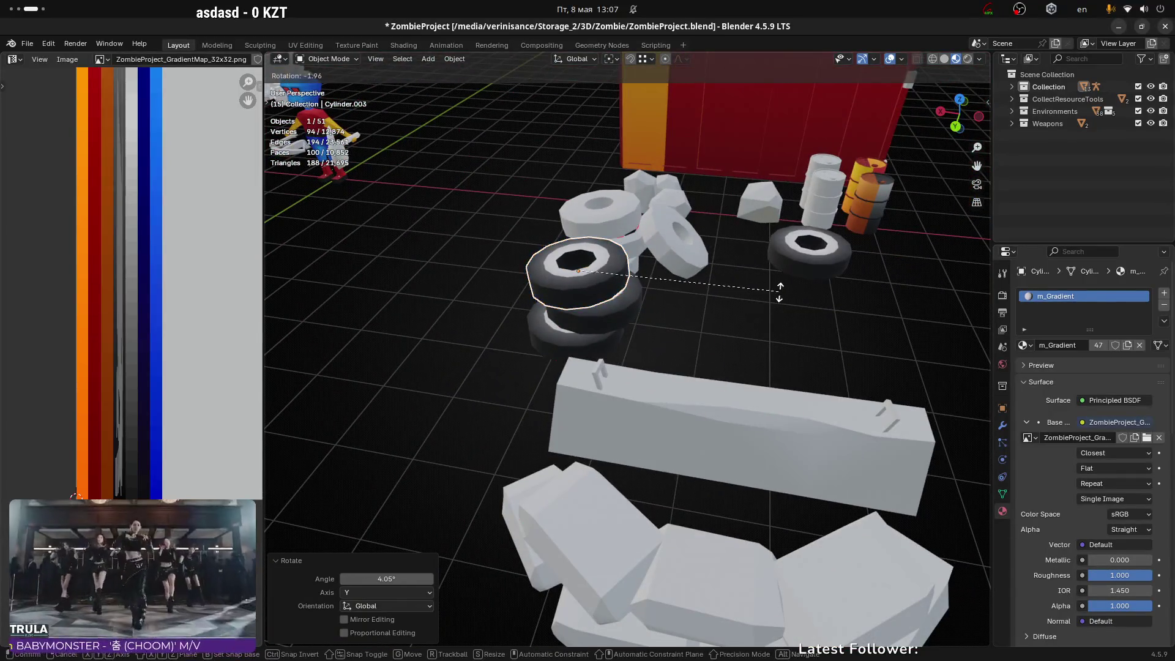
key(y)
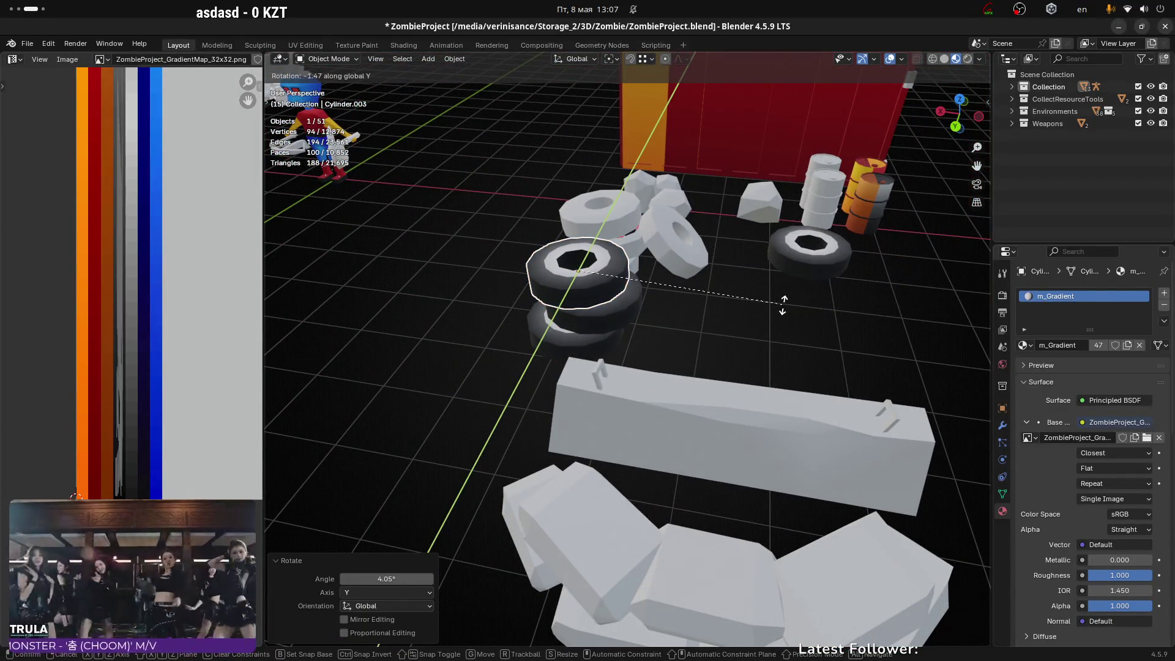
click(683, 250)
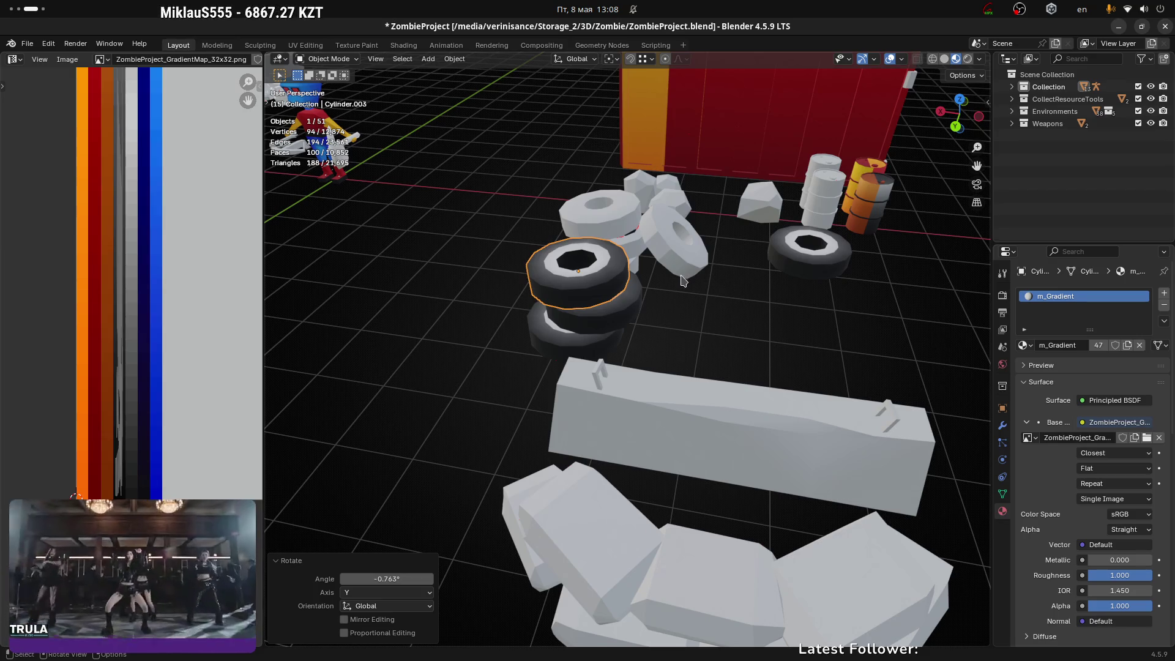
Step: Save the project as ZombieProject.blend
mouse_move(733, 319)
middle_down()
mouse_move(772, 322)
mouse_move(763, 278)
mouse_move(709, 415)
mouse_move(736, 418)
middle_up()
scroll(722, 403, up, 3)
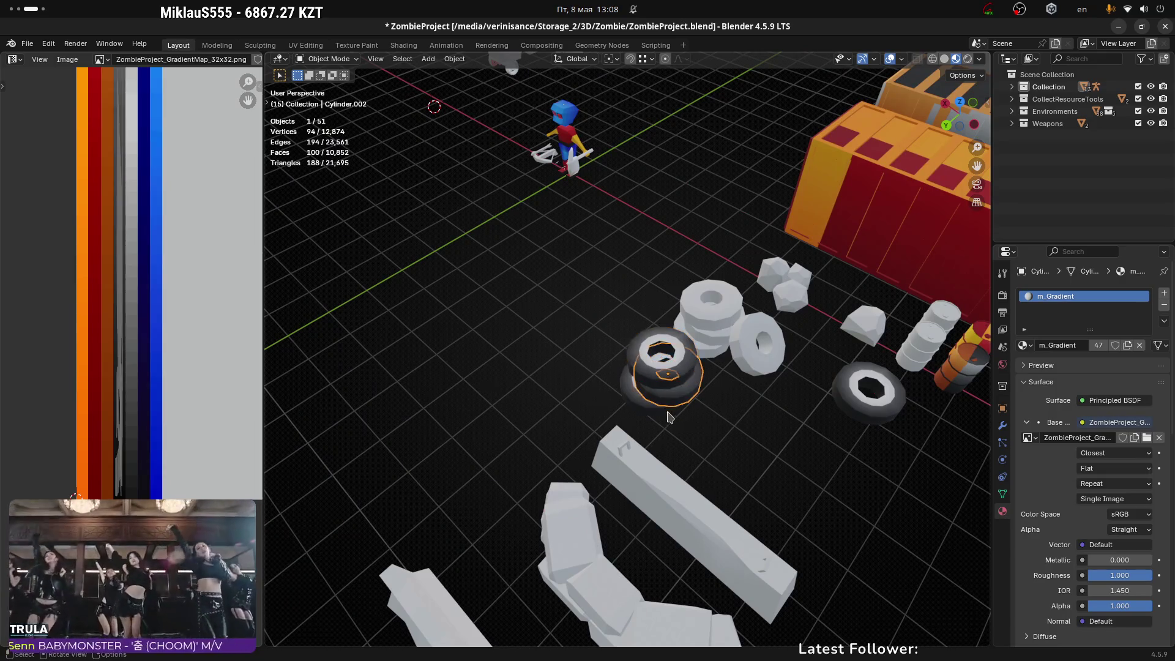
key(ctrl+s)
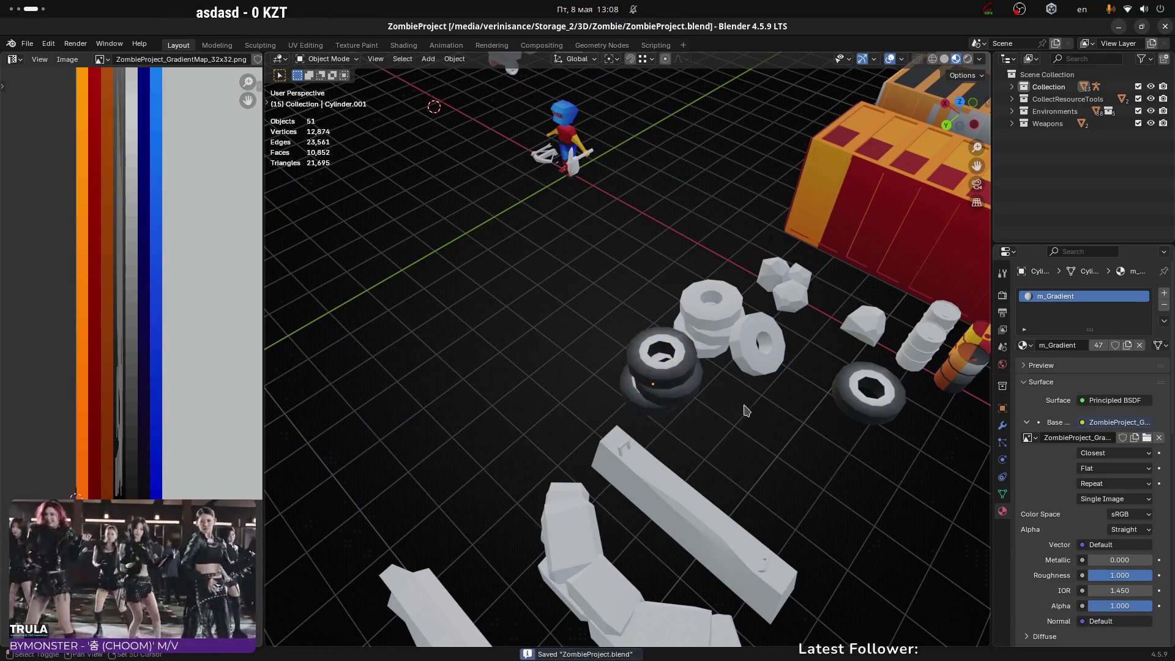
Step: Duplicate the right-hand tyre and slide the copy along X beside the stack
shift+middle_drag(742, 412, 598, 420)
click(588, 360)
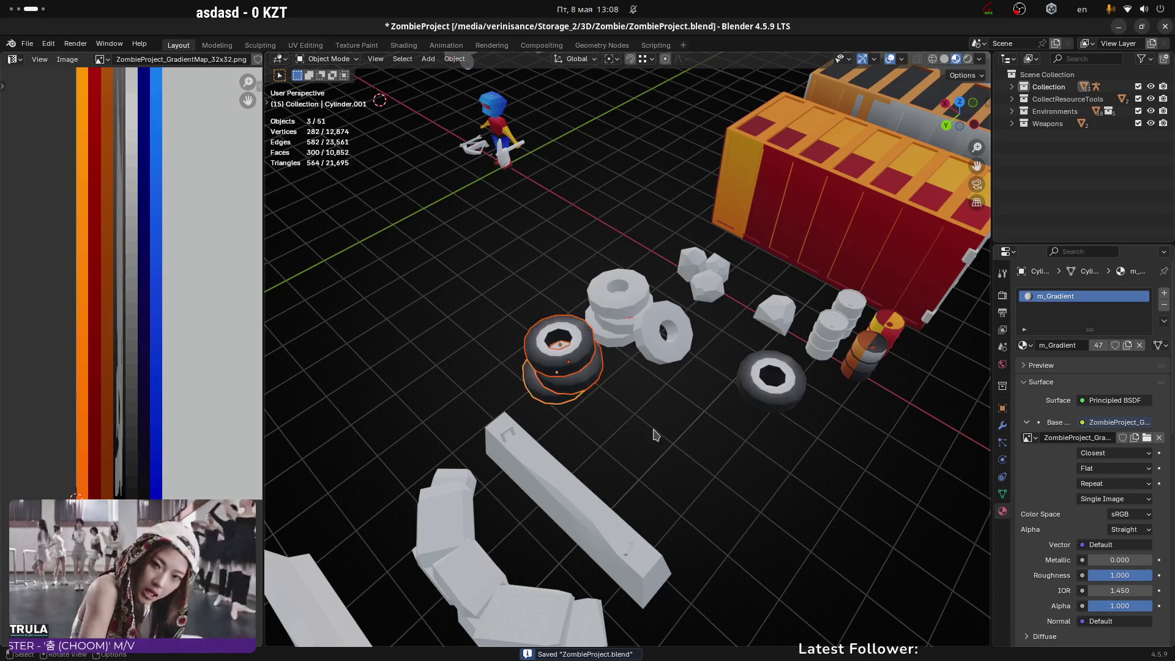
click(766, 401)
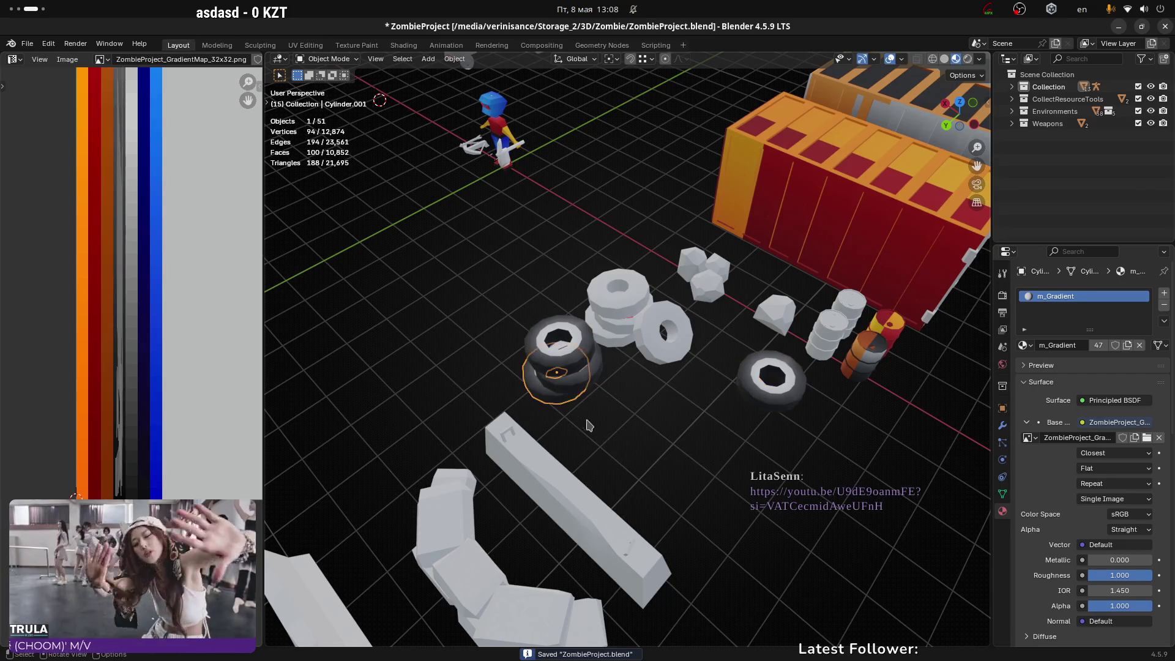
middle_drag(617, 436, 722, 318)
key(shift+d)
key(x)
click(650, 421)
scroll(650, 421, up, 2)
scroll(736, 294, up, 3)
Step: Lean the copy against the stack by rotating it about -54° around Y
key(r)
key(x)
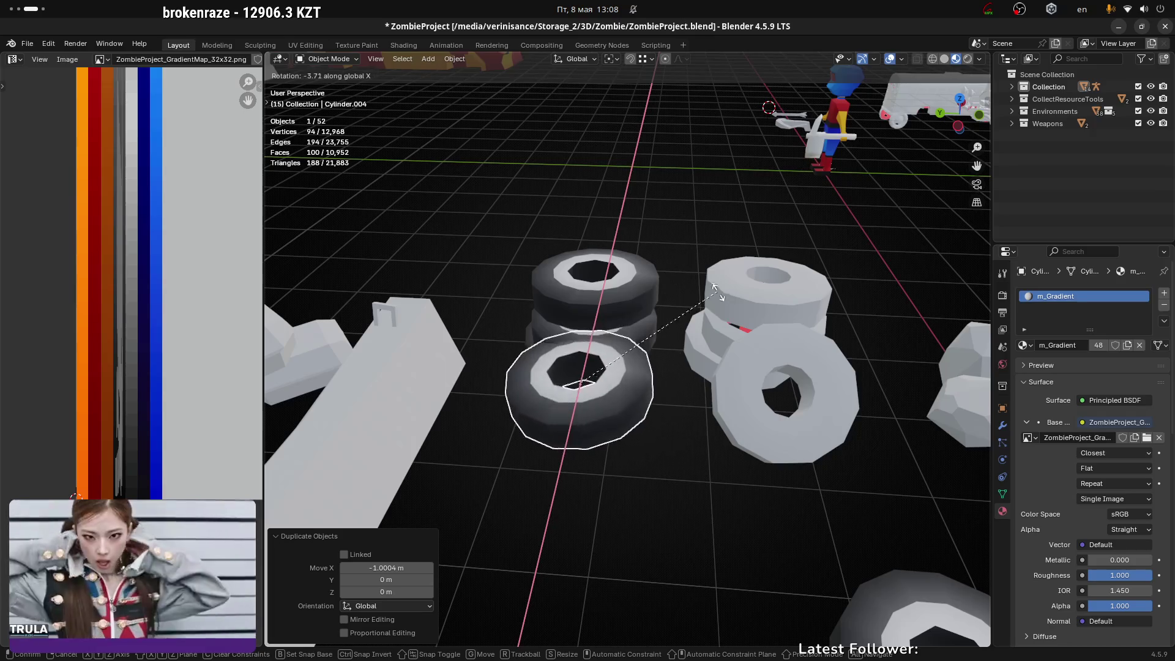
key(y)
click(606, 232)
mouse_move(606, 232)
middle_down()
mouse_move(627, 268)
mouse_move(575, 319)
mouse_move(602, 276)
middle_up()
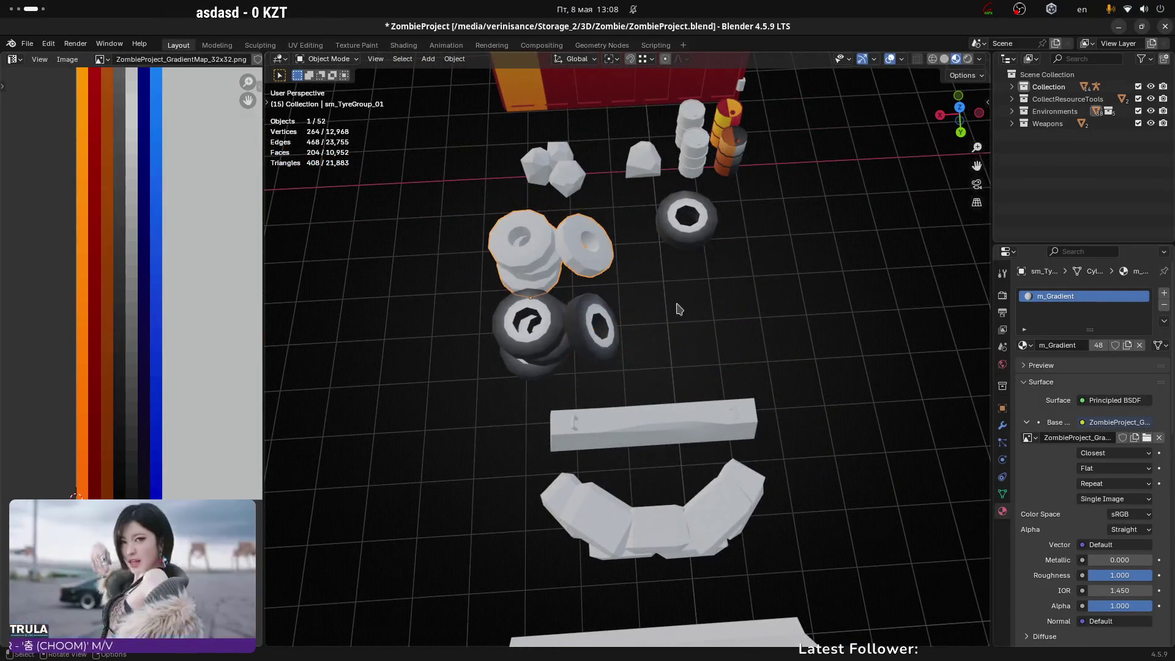
Step: Delete the old untextured white tyre group
middle_drag(677, 306, 651, 276)
key(x)
click(651, 275)
Step: Select the textured tyres, briefly isolate them in local view, then deselect everything
click(570, 334)
shift+click(546, 360)
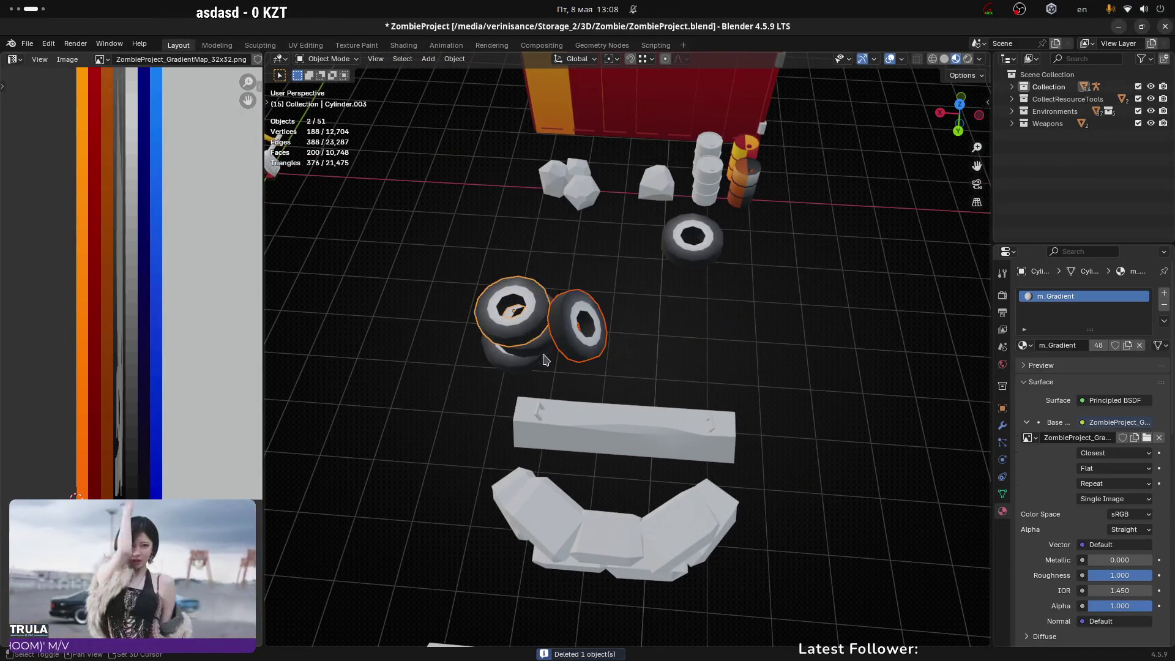
mouse_move(500, 376)
middle_down()
mouse_move(661, 351)
mouse_move(464, 359)
mouse_move(669, 296)
mouse_move(593, 297)
mouse_move(644, 304)
mouse_move(595, 324)
middle_up()
shift+click(464, 358)
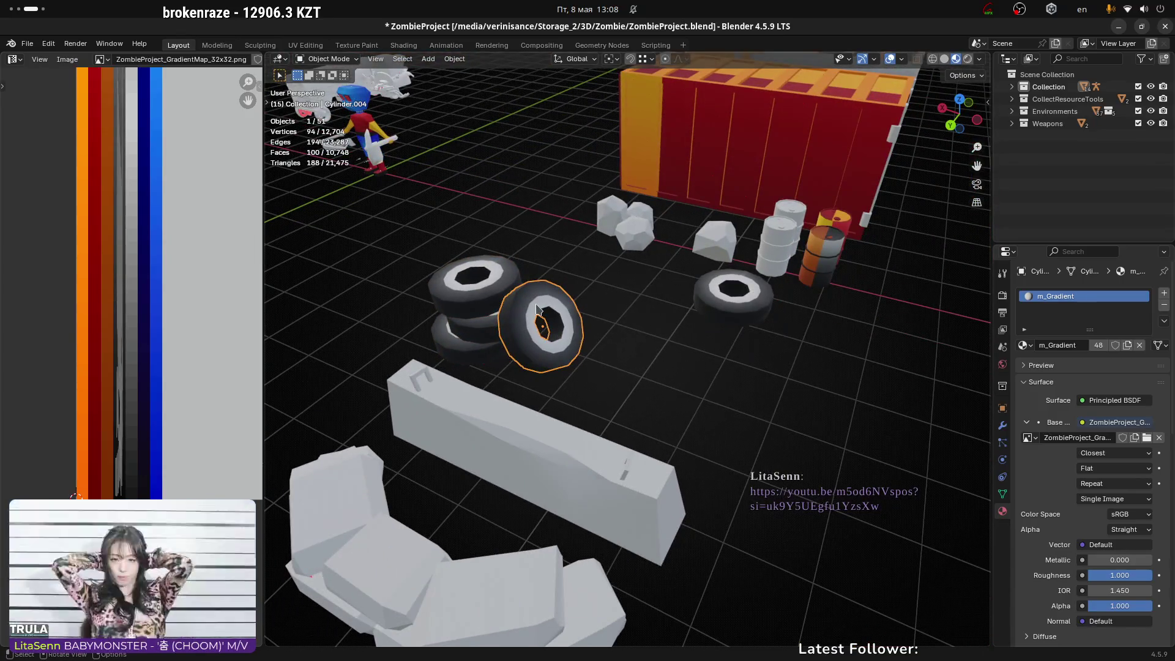
key(KP_Divide)
key(KP_Divide)
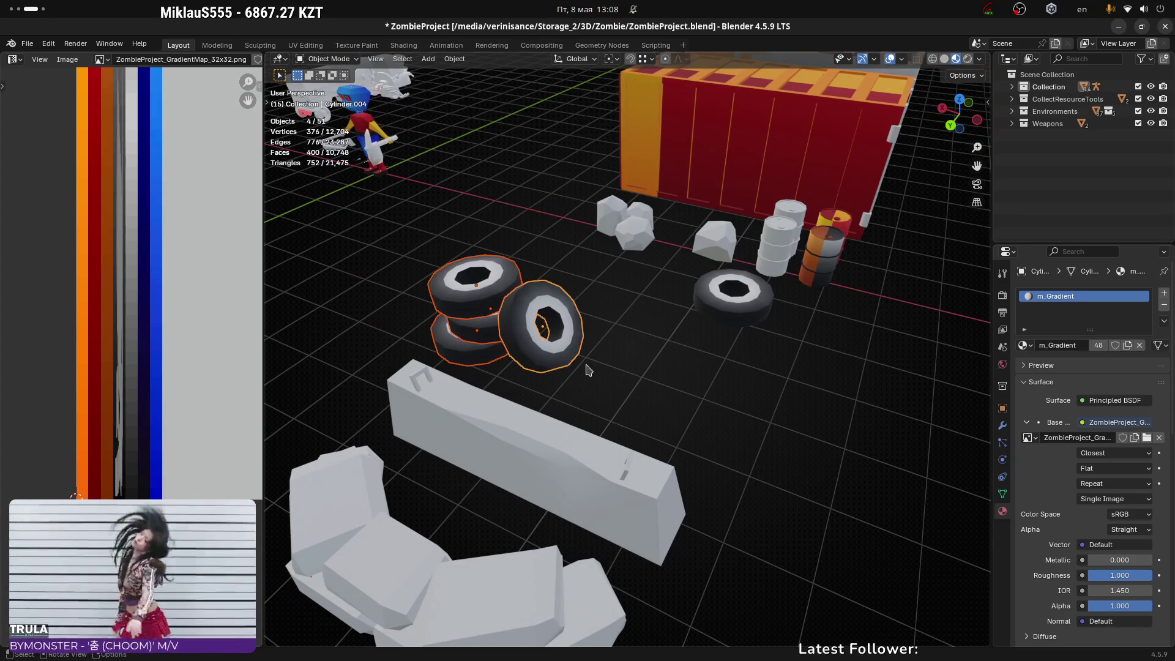
key(alt+a)
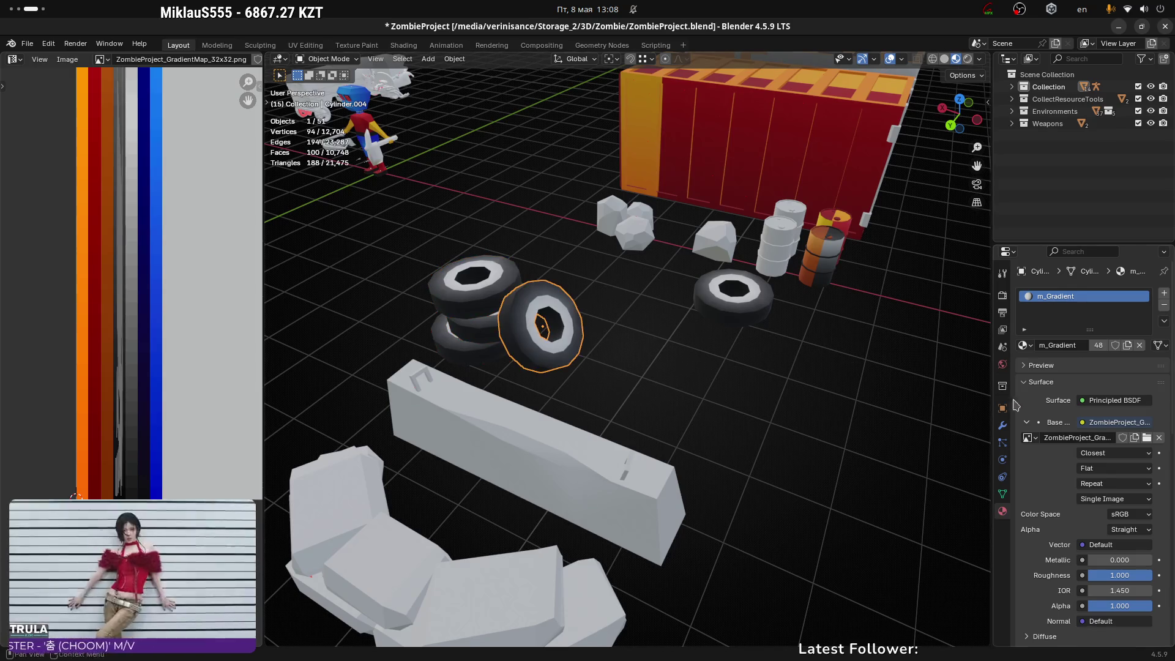
Step: Apply the Mirror modifier on the front tyre and each stacked tyre
click(1003, 425)
click(1147, 316)
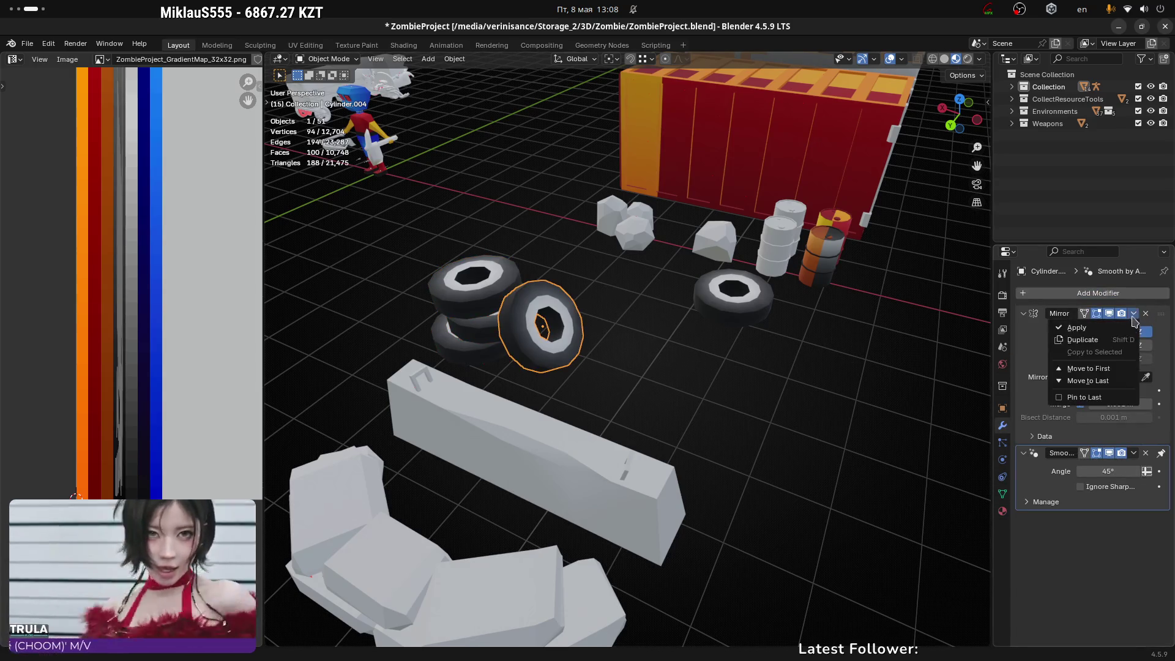
click(441, 334)
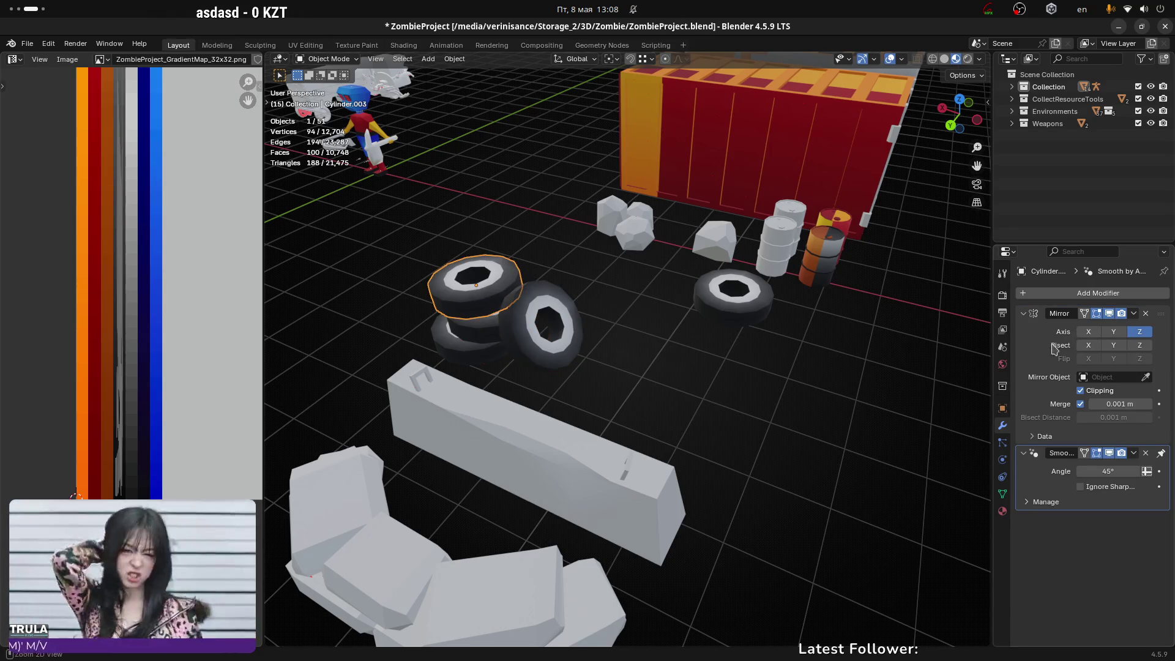
key(ctrl+a)
click(484, 334)
key(ctrl+a)
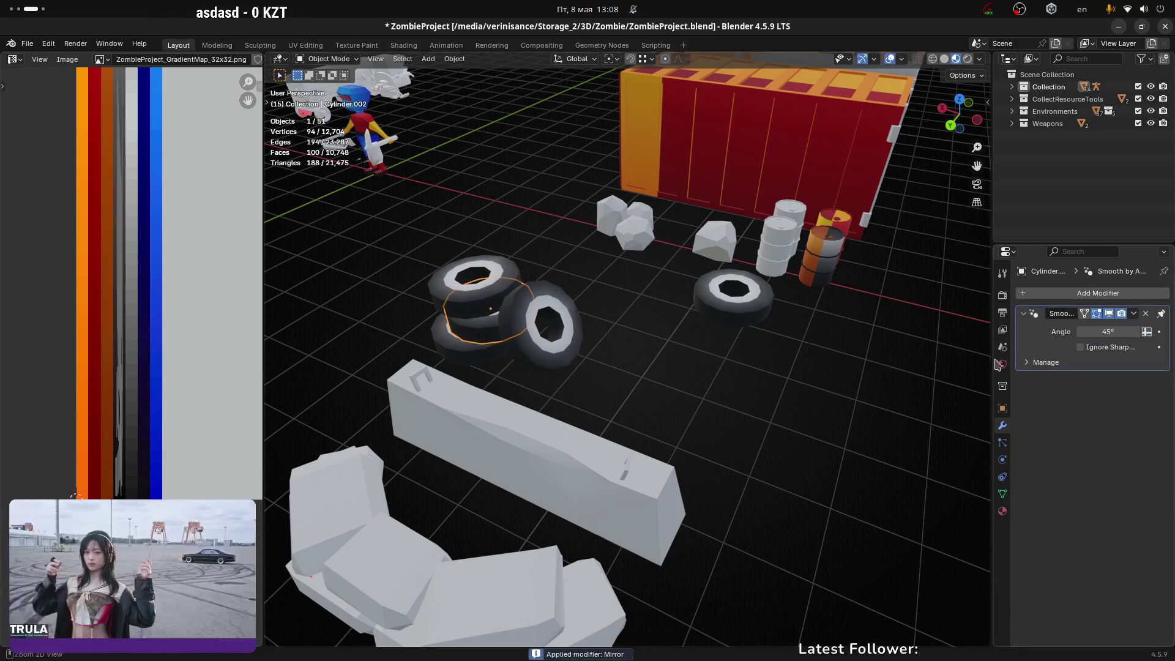
click(465, 362)
key(ctrl+a)
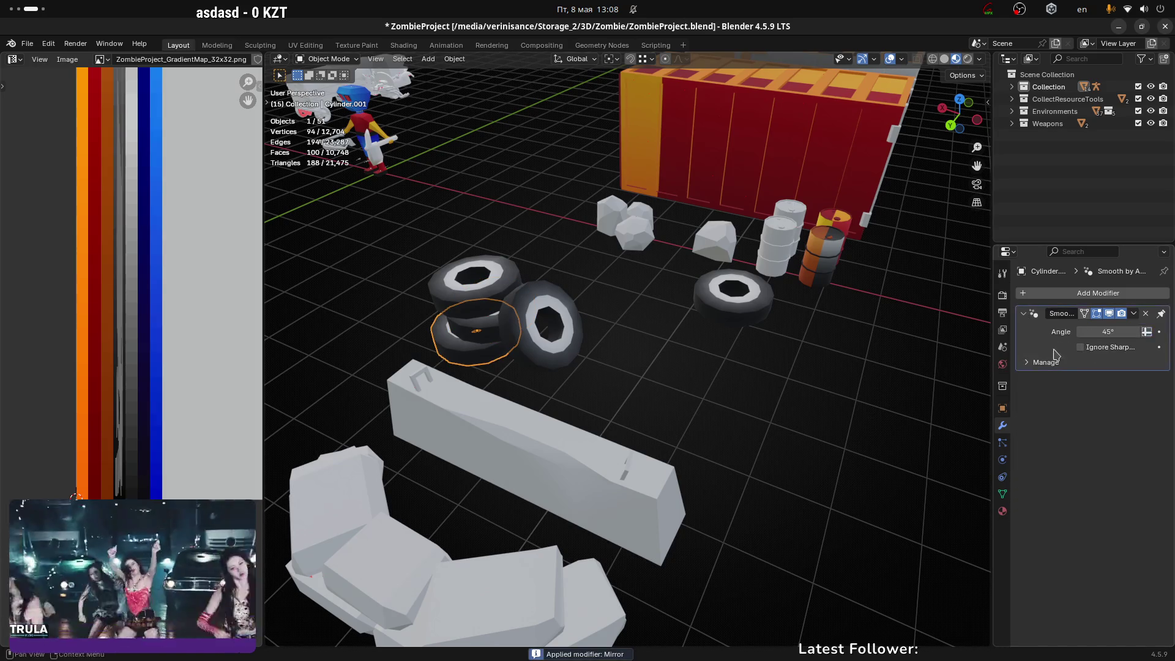
Step: Select all four tyres and isolate them in local view
mouse_move(541, 325)
middle_down()
mouse_move(530, 333)
mouse_move(563, 265)
mouse_move(520, 331)
middle_up()
shift+click(532, 269)
shift+click(466, 230)
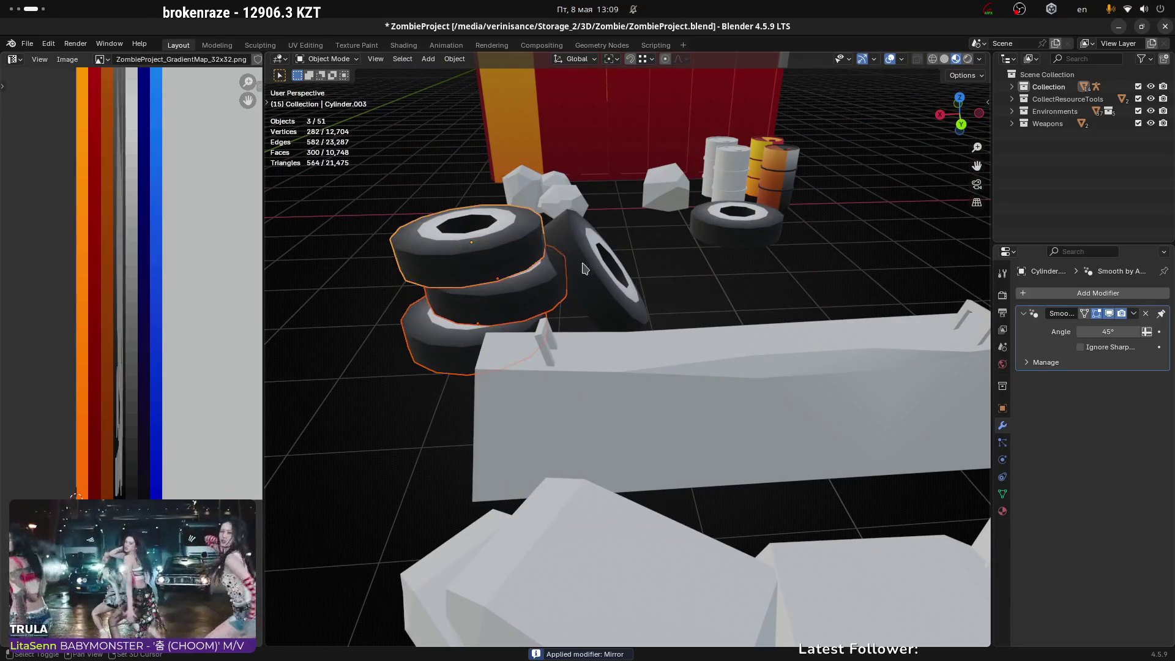
shift+click(606, 273)
key(KP_Divide)
scroll(579, 330, down, 3)
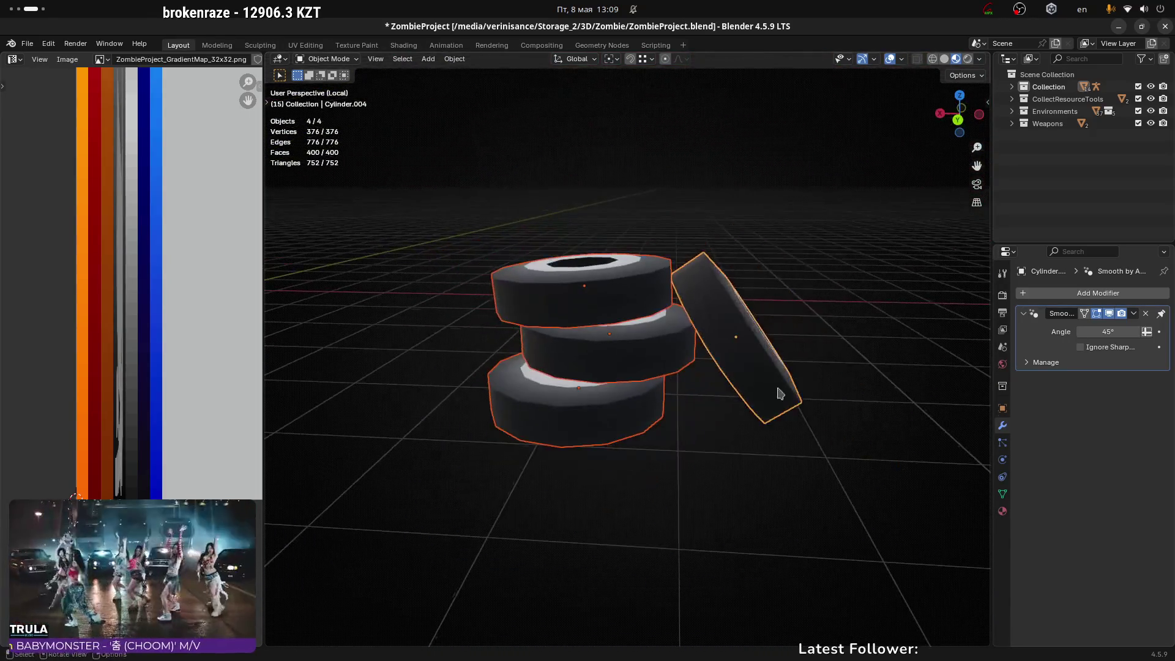
scroll(656, 377, up, 1)
key(ctrl+Tab)
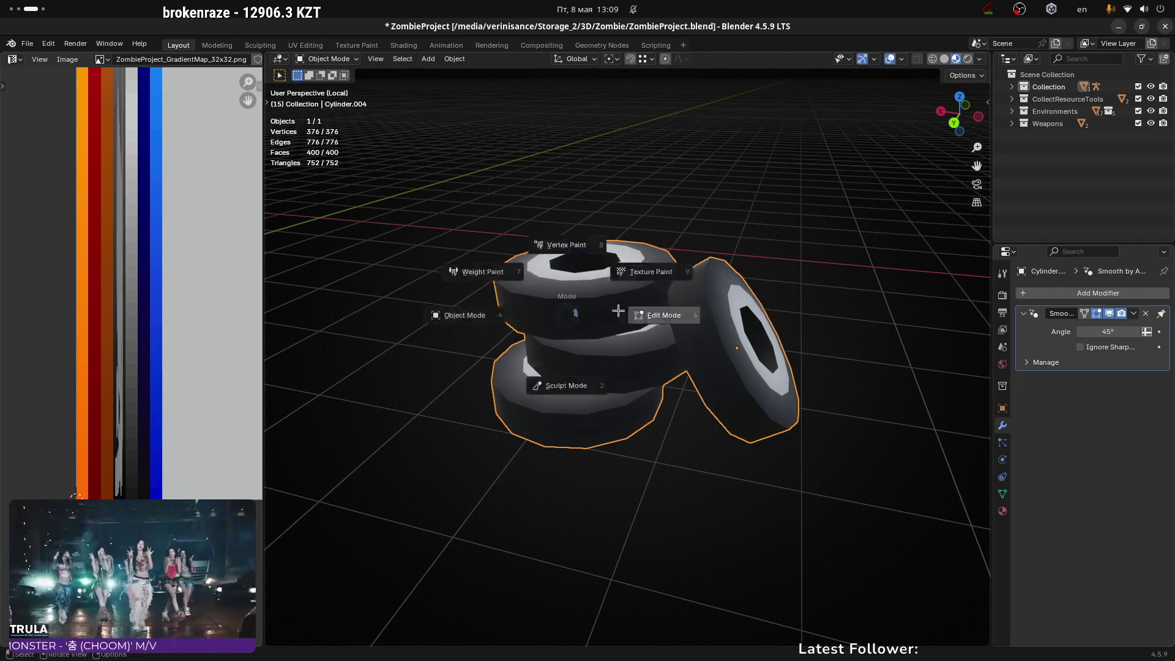
Step: In Edit Mode, select a tyre's inner face loop and delete its 14 faces, leaving 386
click(600, 248)
mouse_move(581, 322)
middle_down()
mouse_move(629, 254)
mouse_move(651, 255)
mouse_move(632, 333)
mouse_move(540, 376)
mouse_move(630, 284)
mouse_move(560, 226)
middle_up()
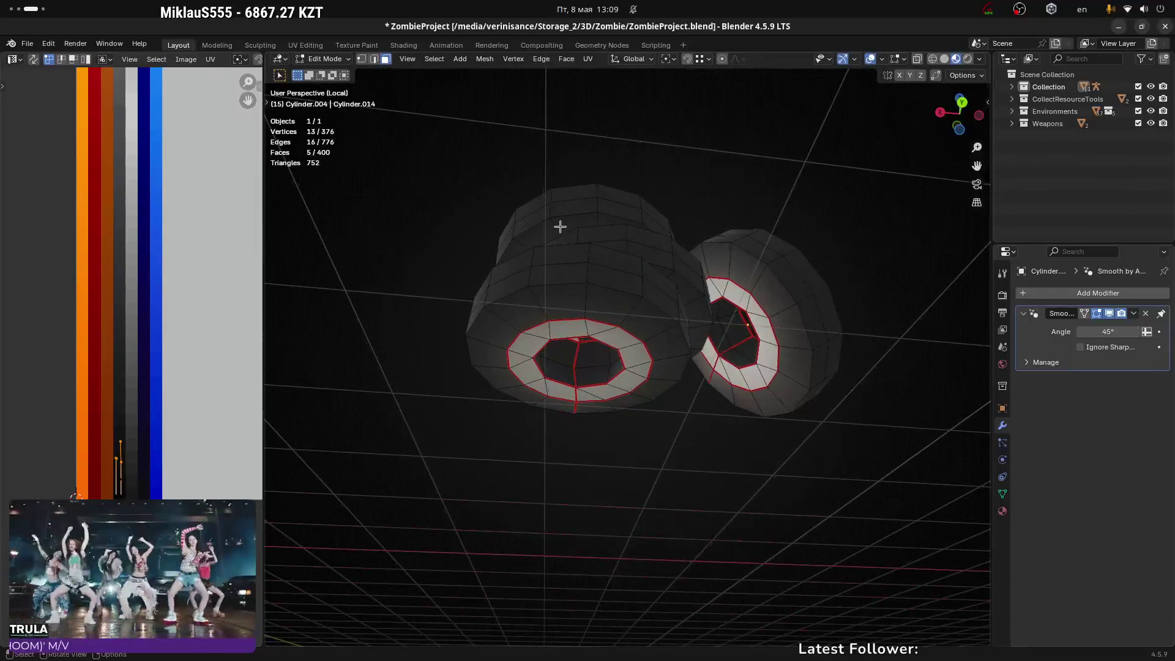
alt+click(554, 225)
key(ctrl+z)
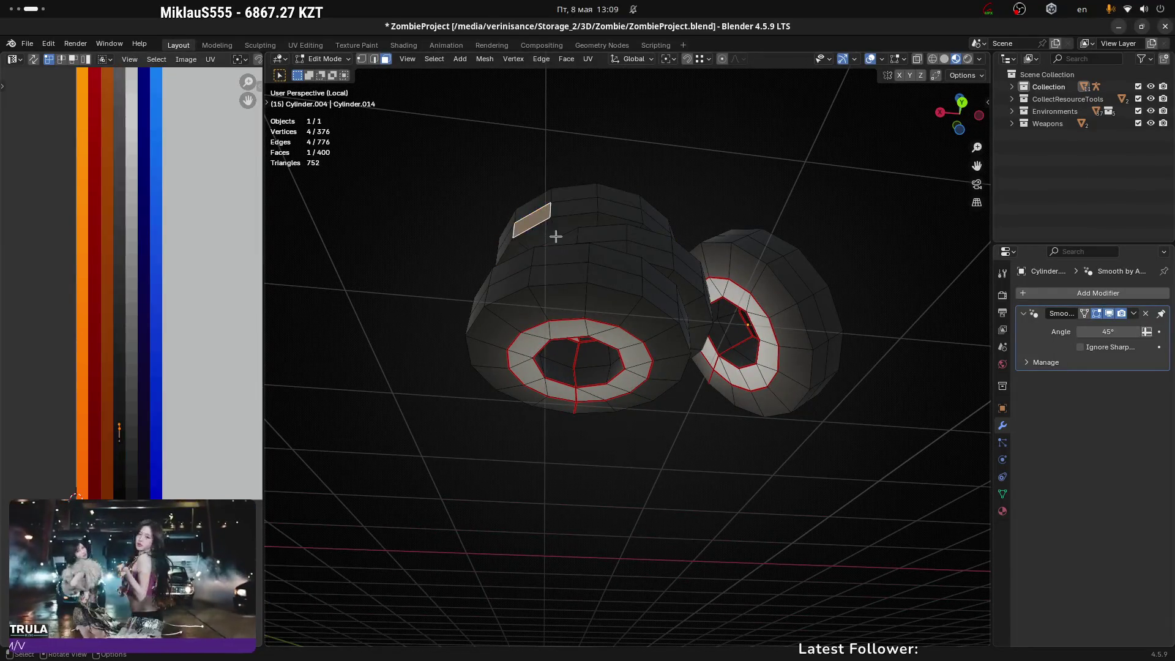
alt+click(550, 236)
mouse_move(550, 235)
middle_down()
mouse_move(603, 280)
mouse_move(467, 375)
mouse_move(404, 388)
mouse_move(300, 306)
mouse_move(307, 283)
mouse_move(577, 305)
middle_up()
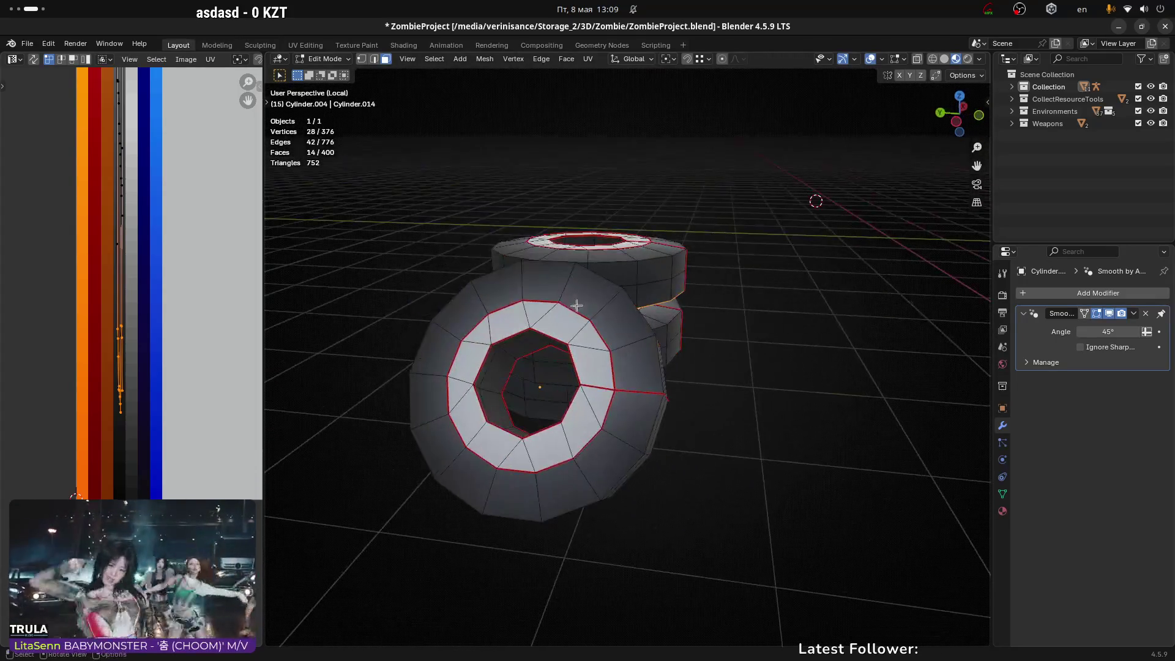
click(505, 228)
mouse_move(499, 270)
middle_down()
mouse_move(672, 250)
mouse_move(518, 290)
middle_up()
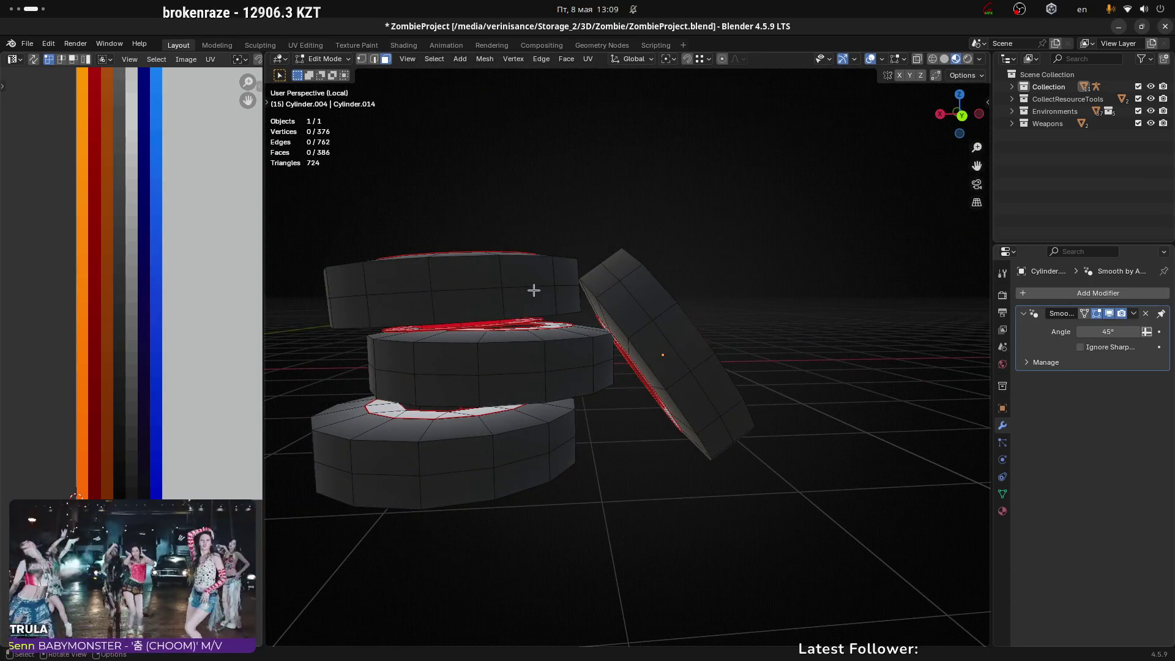
mouse_move(584, 307)
middle_down()
mouse_move(516, 321)
mouse_move(558, 325)
middle_up()
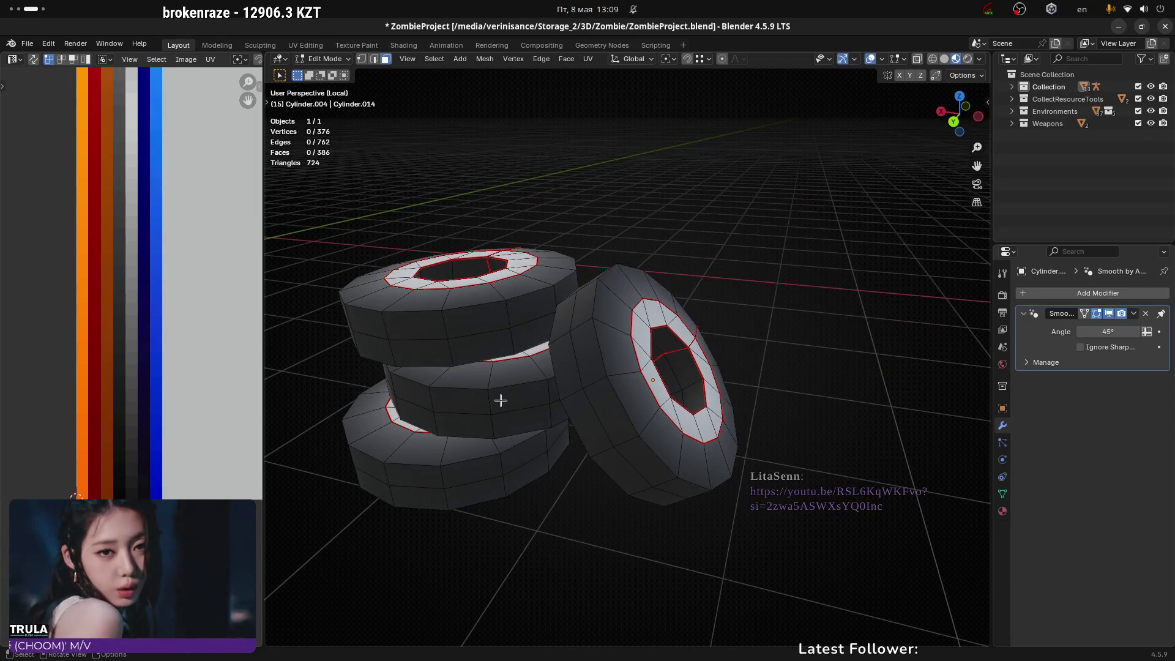
Step: Select the two linked lower tyres and separate them into Cylinder.001 with 112 faces
key(l)
key(l)
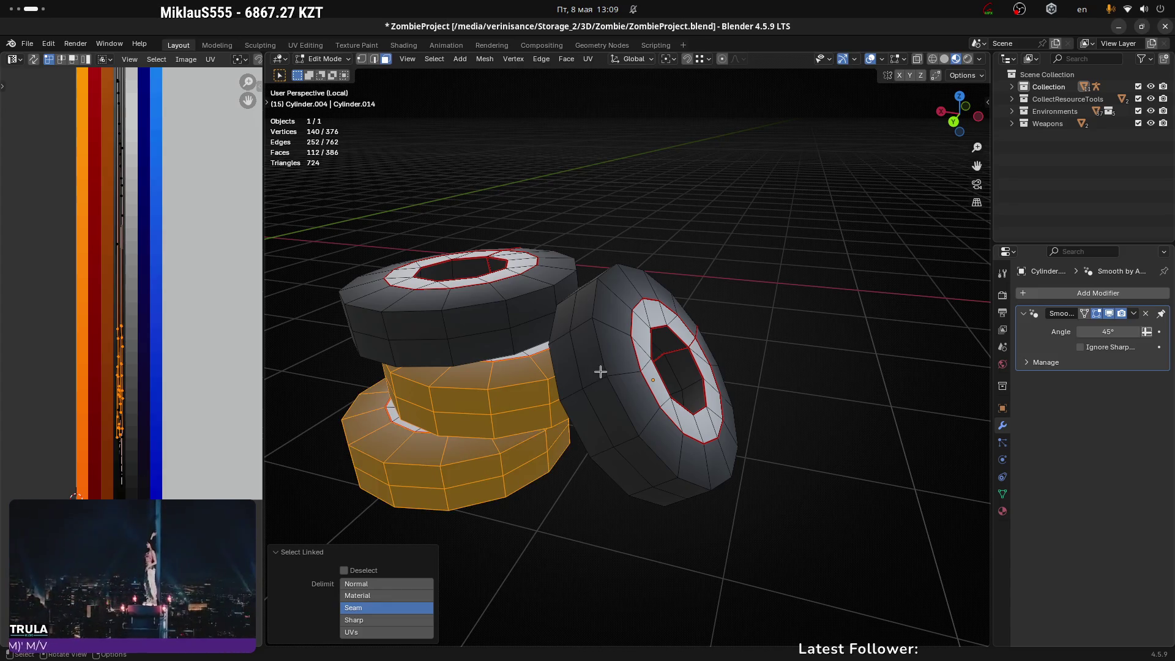
mouse_move(601, 372)
middle_down()
mouse_move(674, 388)
mouse_move(541, 389)
mouse_move(499, 357)
mouse_move(538, 336)
mouse_move(570, 349)
mouse_move(645, 336)
mouse_move(607, 390)
mouse_move(656, 349)
mouse_move(667, 398)
mouse_move(610, 391)
mouse_move(633, 339)
mouse_move(693, 365)
mouse_move(597, 329)
mouse_move(681, 402)
middle_up()
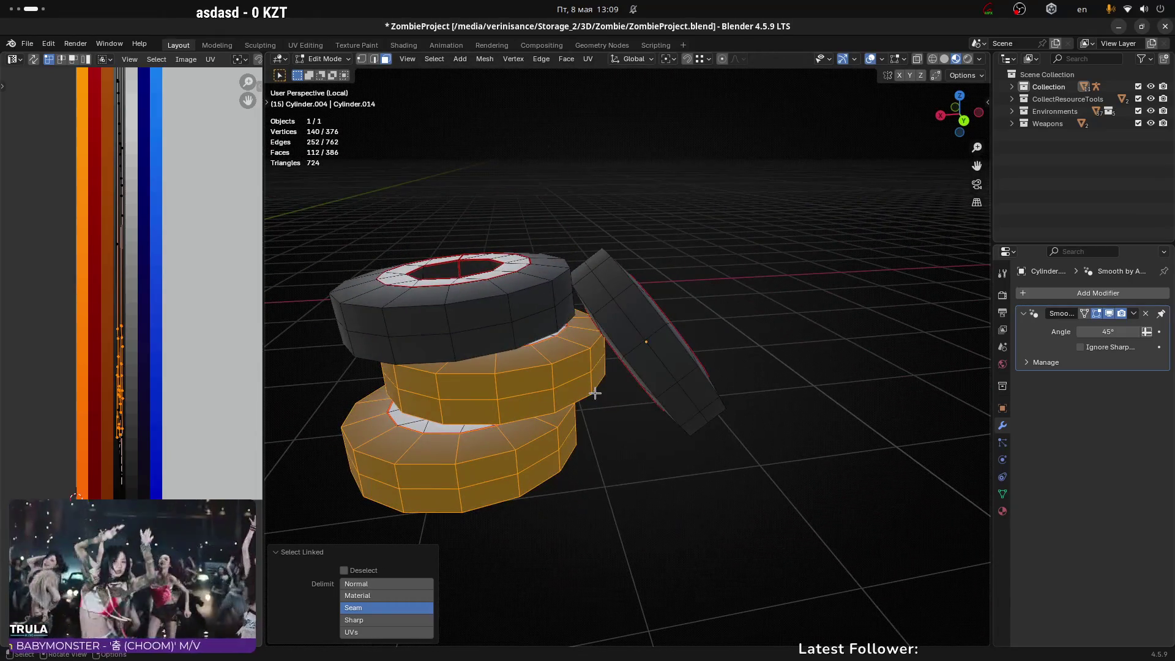
click(596, 398)
Step: Return to Object Mode, toggle local view, and select only the separated lower-tyre object
key(Tab)
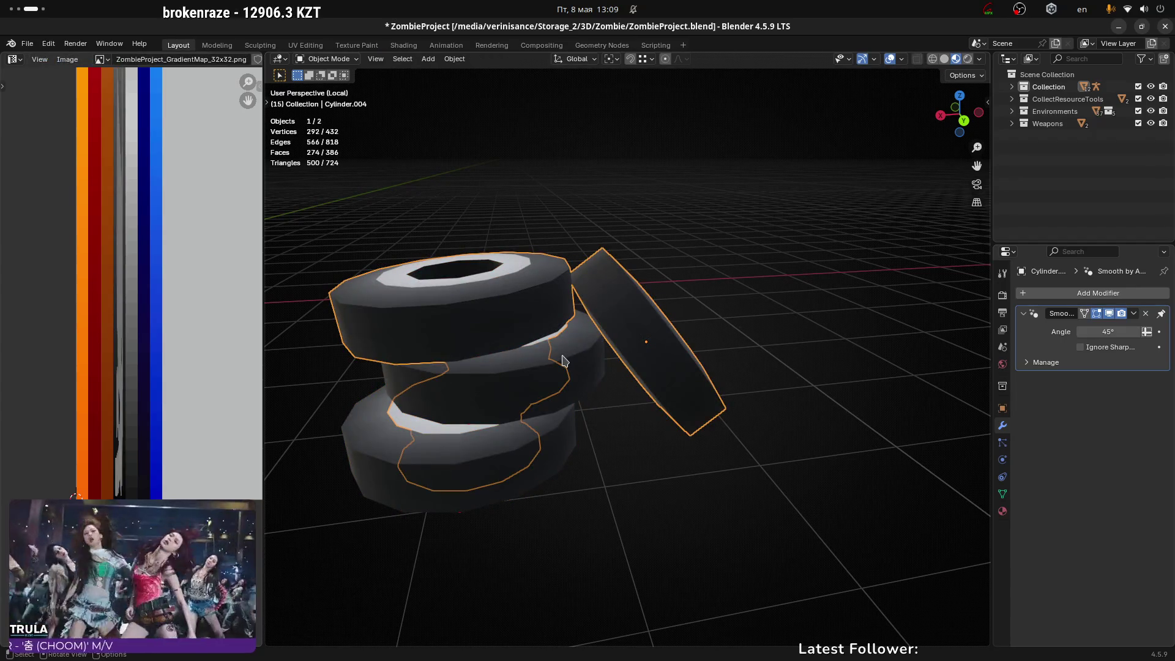
key(KP_Divide)
key(KP_Divide)
mouse_move(619, 333)
middle_down()
mouse_move(701, 274)
mouse_move(677, 340)
mouse_move(501, 357)
mouse_move(632, 310)
mouse_move(750, 331)
mouse_move(755, 294)
mouse_move(714, 333)
mouse_move(569, 323)
middle_up()
key(KP_Divide)
click(569, 322)
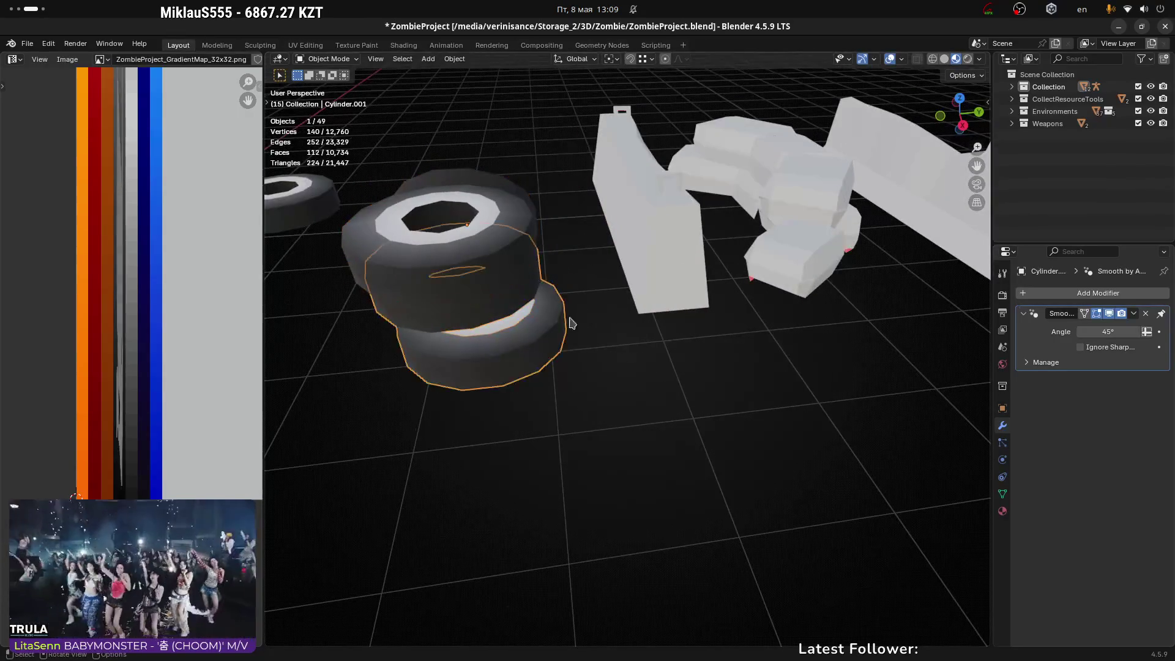
Step: Move Cylinder.001 lower in the tyre stack, then enter Edit Mode on the mesh
middle_drag(641, 336, 579, 349)
key(g)
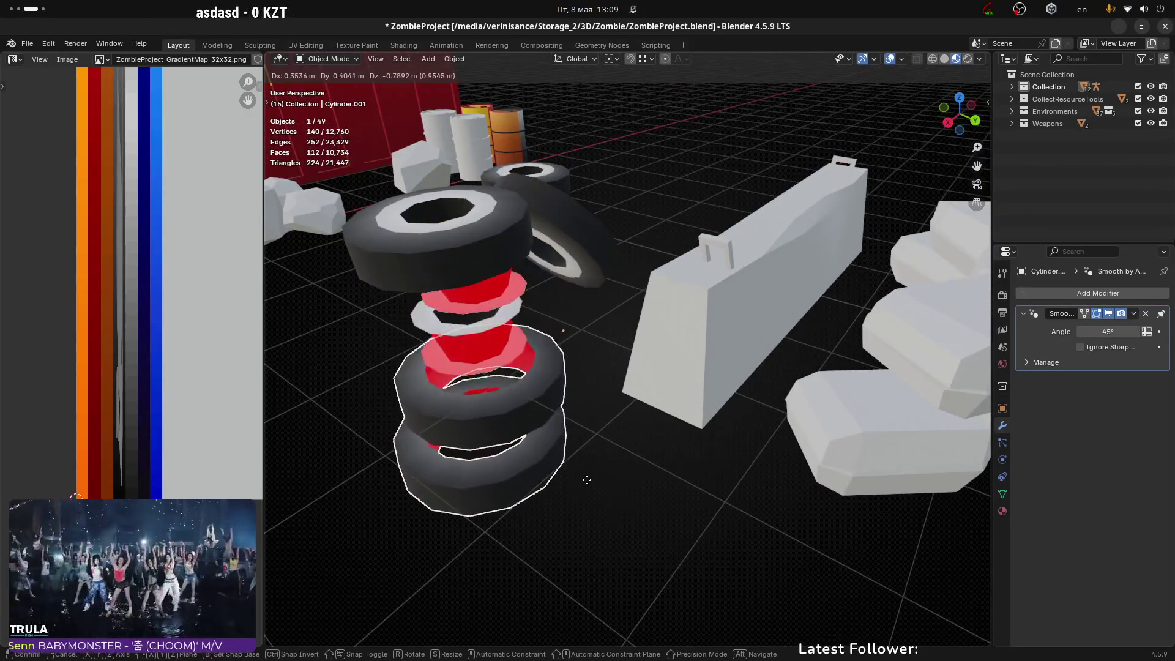
click(588, 480)
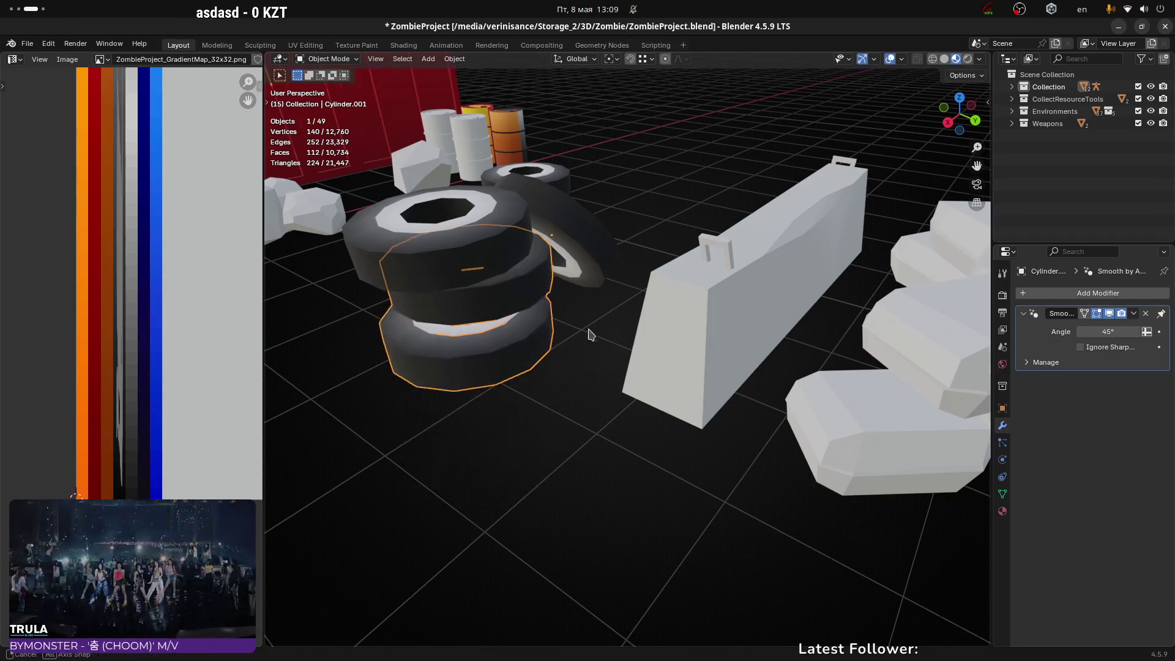
mouse_move(588, 333)
middle_down()
mouse_move(543, 375)
mouse_move(539, 408)
mouse_move(492, 340)
middle_up()
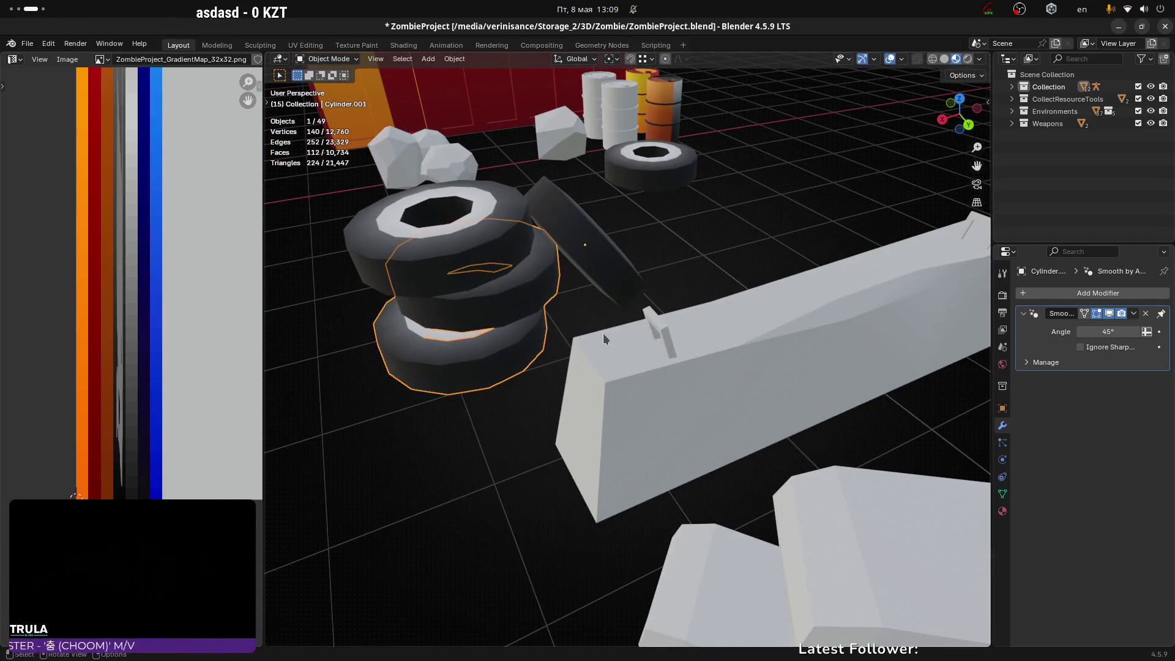
key(Tab)
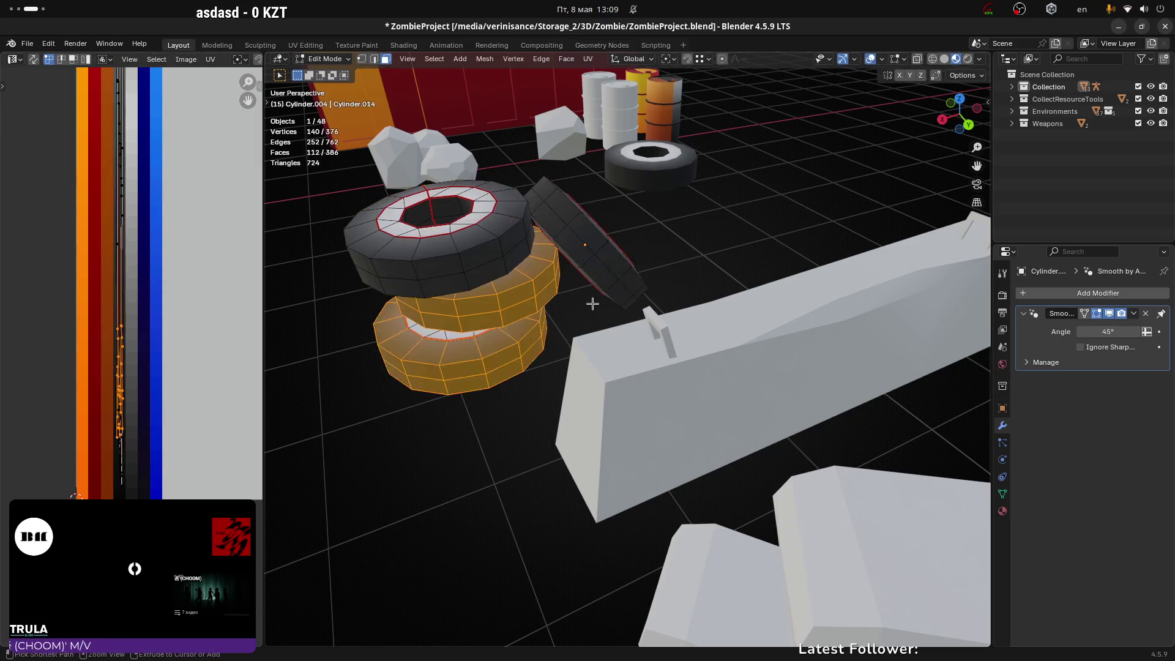
click(593, 303)
mouse_move(590, 307)
middle_down()
mouse_move(459, 349)
mouse_move(575, 412)
mouse_move(555, 350)
middle_up()
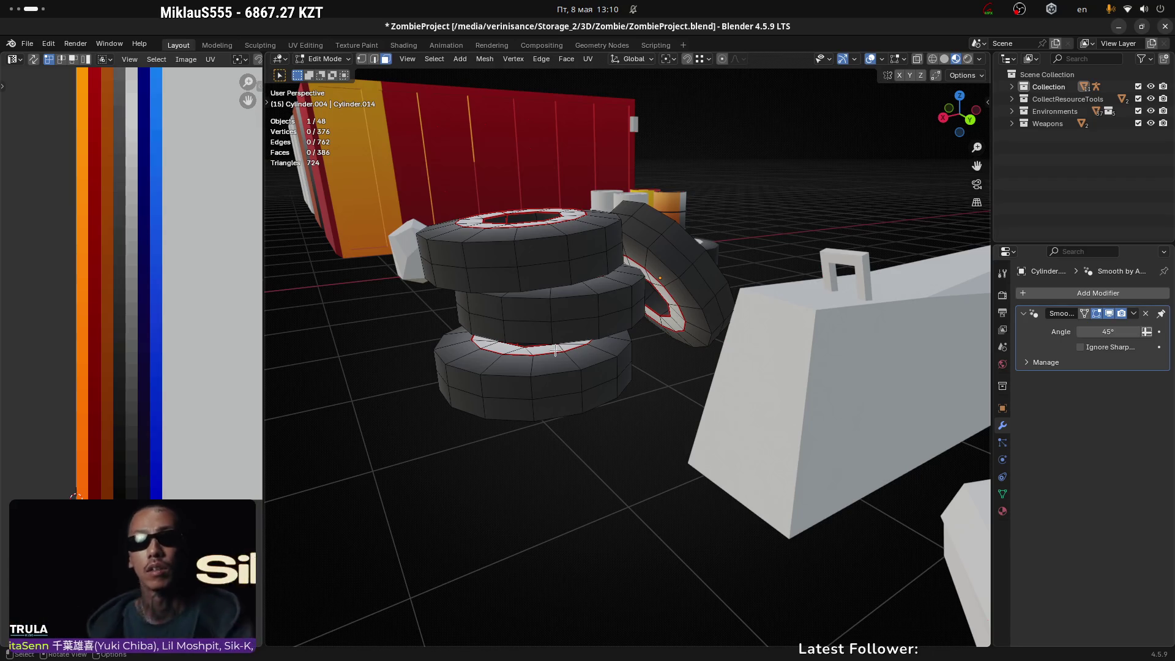
mouse_move(598, 330)
middle_down()
mouse_move(630, 310)
mouse_move(618, 315)
middle_up()
scroll(493, 257, up, 3)
mouse_move(493, 257)
middle_down()
mouse_move(514, 241)
mouse_move(506, 315)
mouse_move(550, 301)
middle_up()
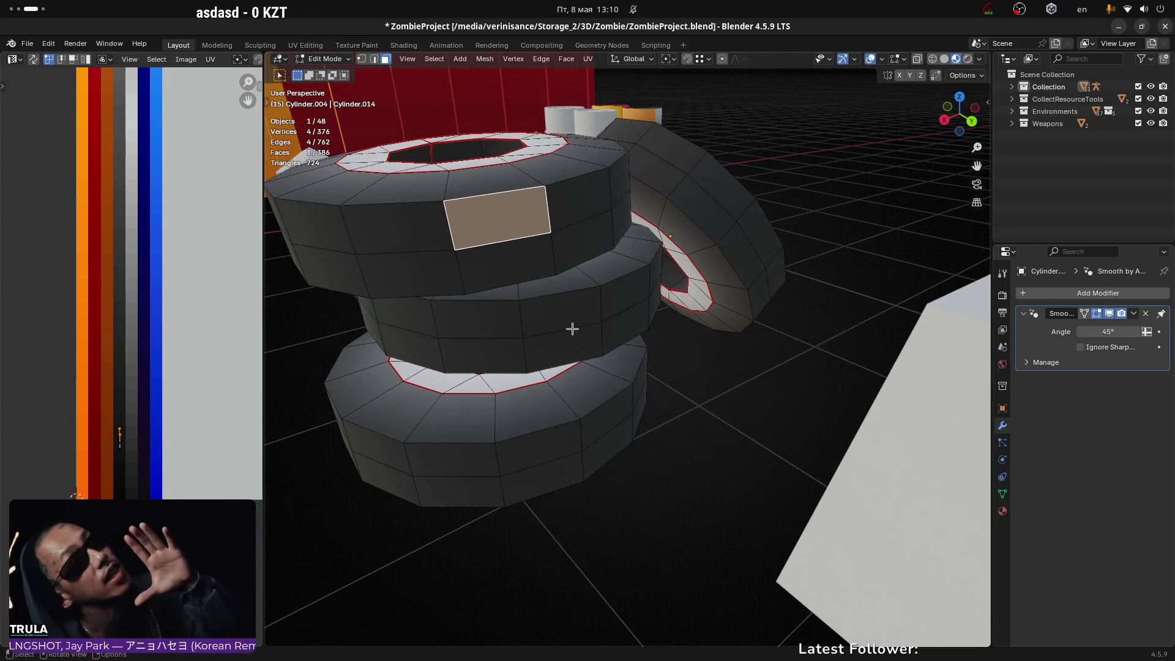
scroll(572, 330, down, 3)
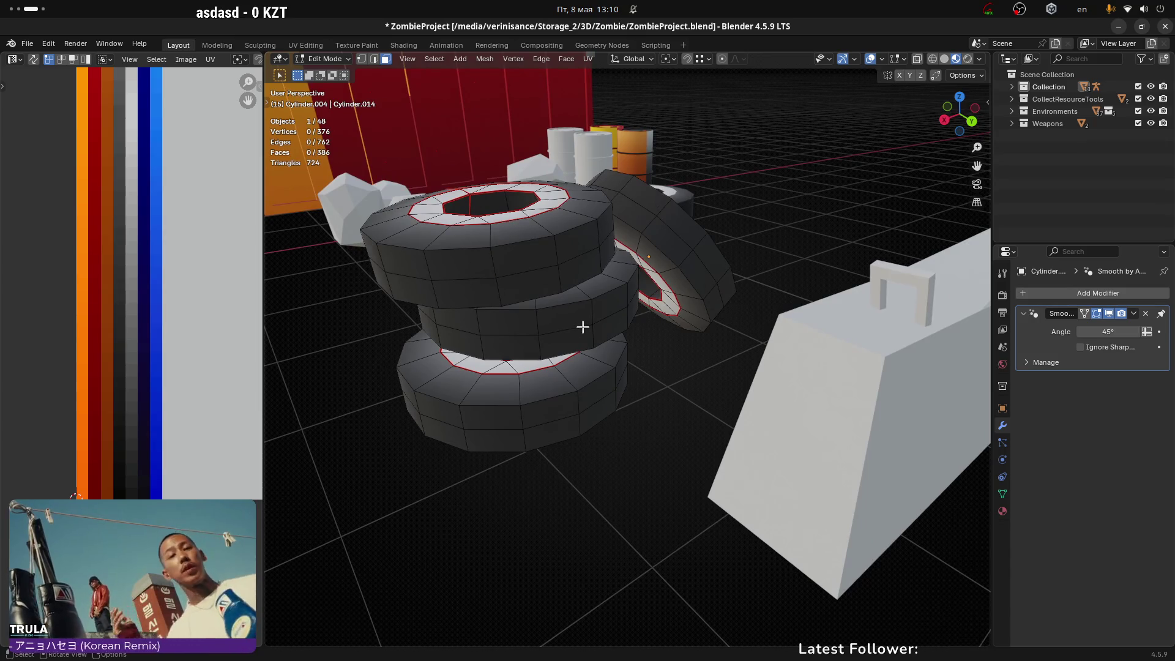
key(l)
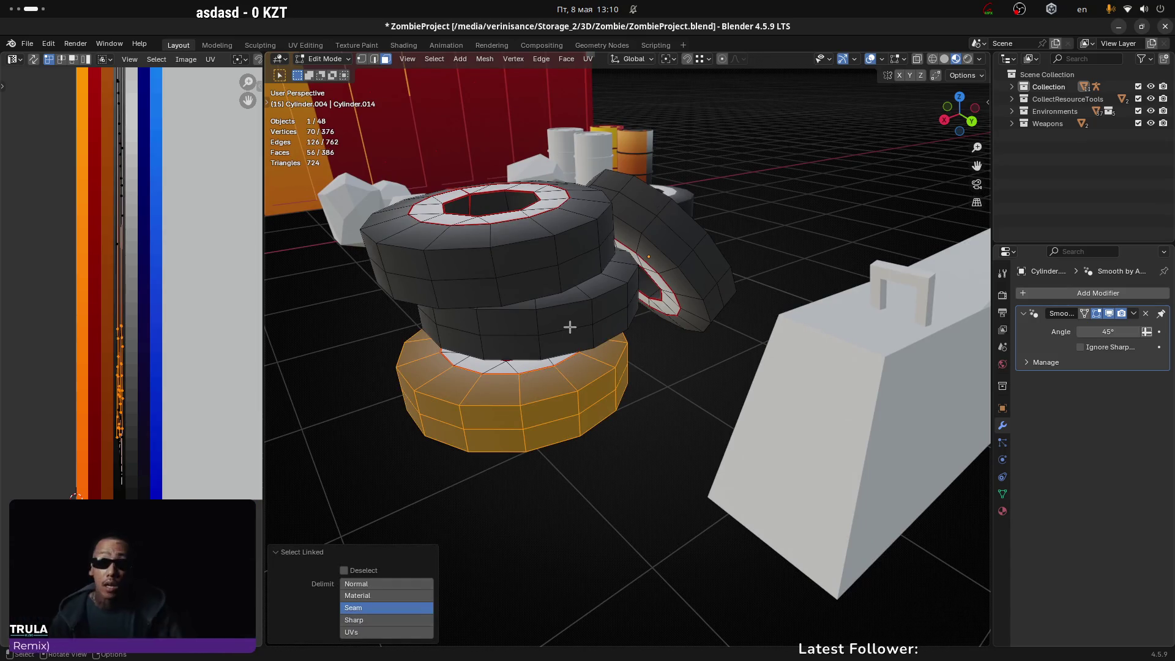
key(l)
mouse_move(570, 328)
middle_down()
mouse_move(380, 360)
mouse_move(648, 370)
mouse_move(611, 329)
mouse_move(509, 292)
mouse_move(491, 346)
mouse_move(551, 391)
mouse_move(640, 410)
mouse_move(705, 395)
mouse_move(808, 333)
mouse_move(758, 296)
mouse_move(778, 283)
mouse_move(790, 294)
mouse_move(771, 321)
mouse_move(803, 260)
mouse_move(766, 296)
mouse_move(759, 333)
mouse_move(790, 254)
mouse_move(786, 223)
mouse_move(796, 304)
mouse_move(816, 313)
mouse_move(805, 231)
mouse_move(779, 336)
middle_up()
click(611, 329)
scroll(758, 346, up, 3)
click(780, 340)
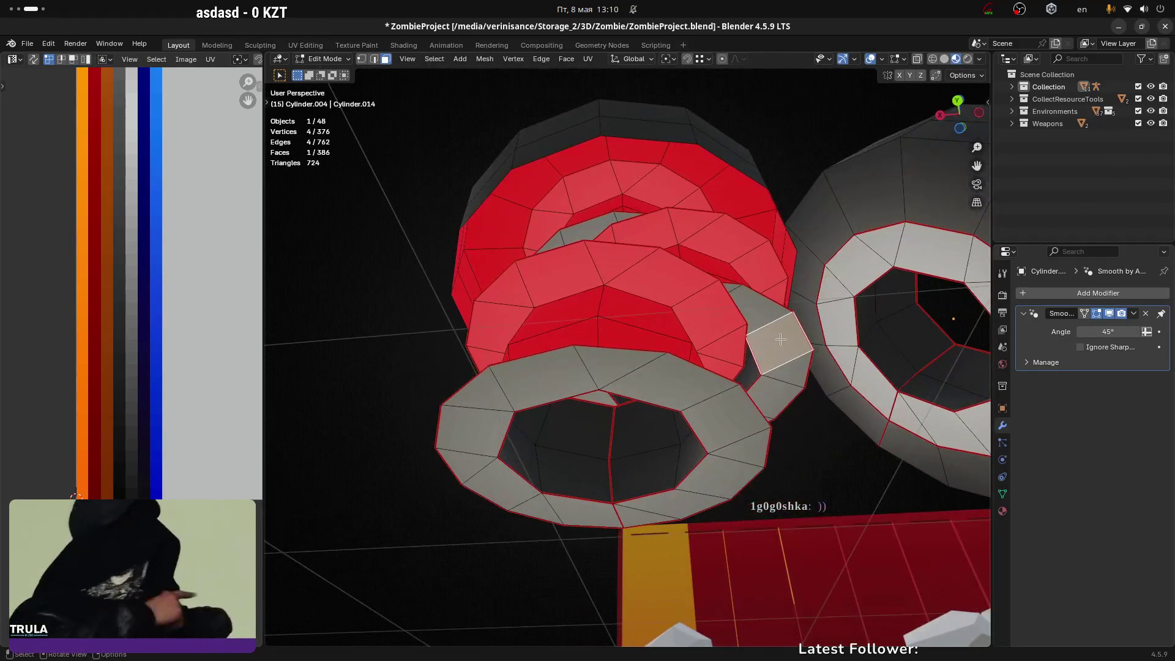
Step: Select the linked inner face ring and delete its faces
key(ctrl+l)
click(785, 340)
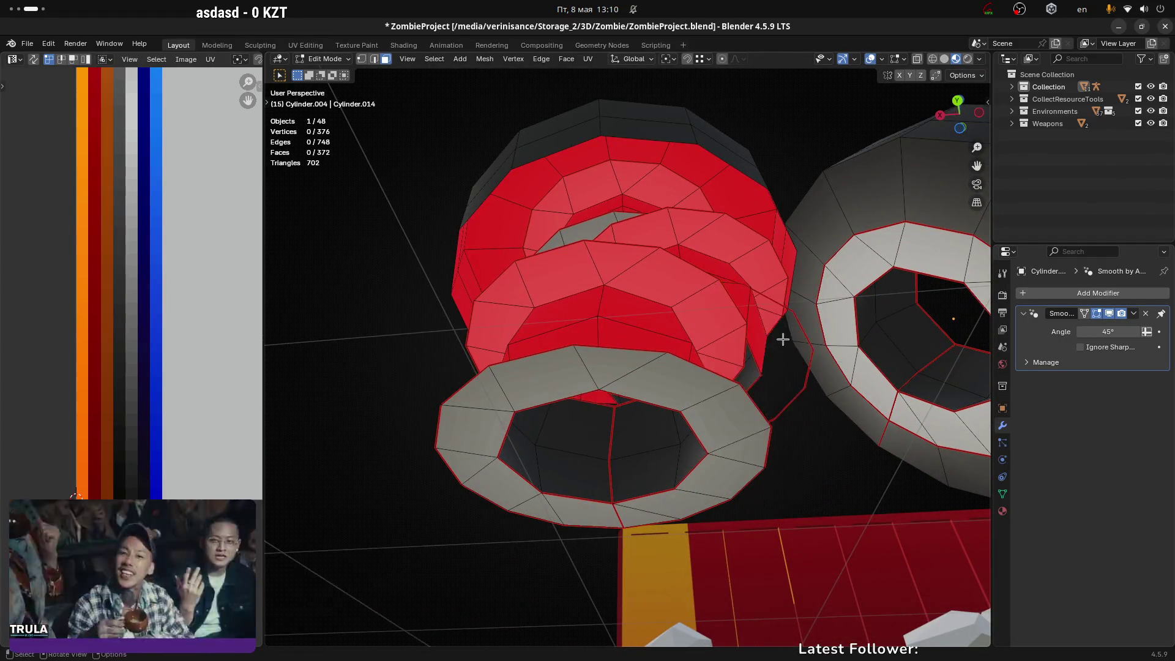
mouse_move(782, 336)
middle_down()
mouse_move(758, 407)
mouse_move(771, 435)
mouse_move(802, 369)
middle_up()
Step: In edge select mode, remove the inner edge ring, bringing the mesh to 358 faces
key(2)
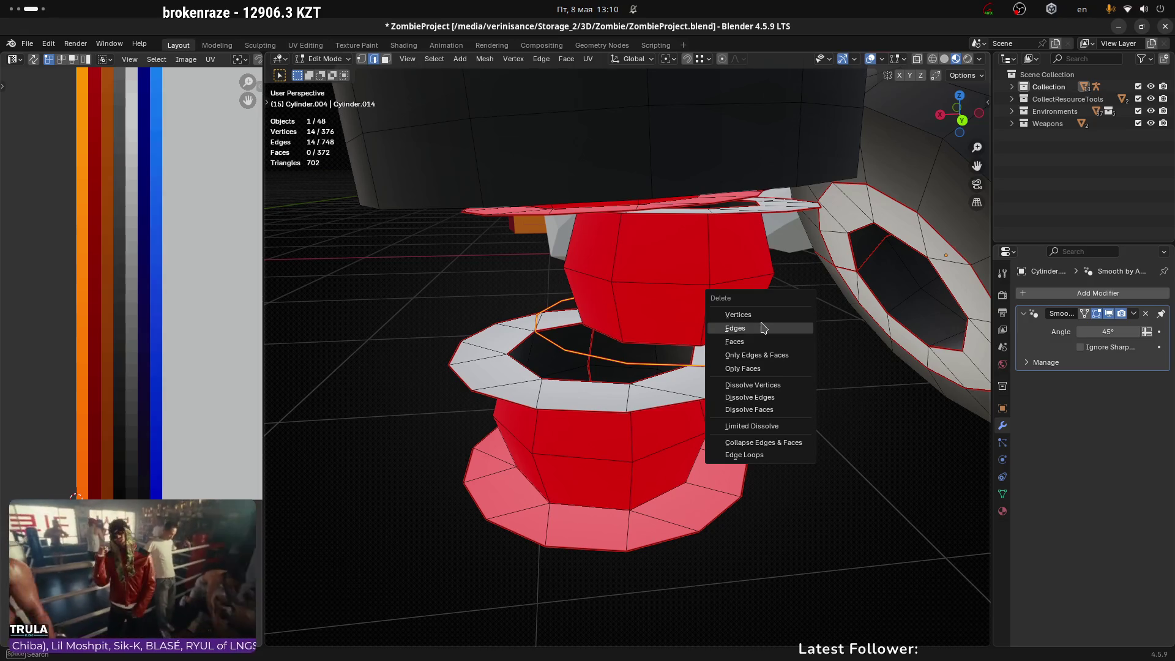
scroll(758, 375, down, 3)
scroll(759, 375, down, 2)
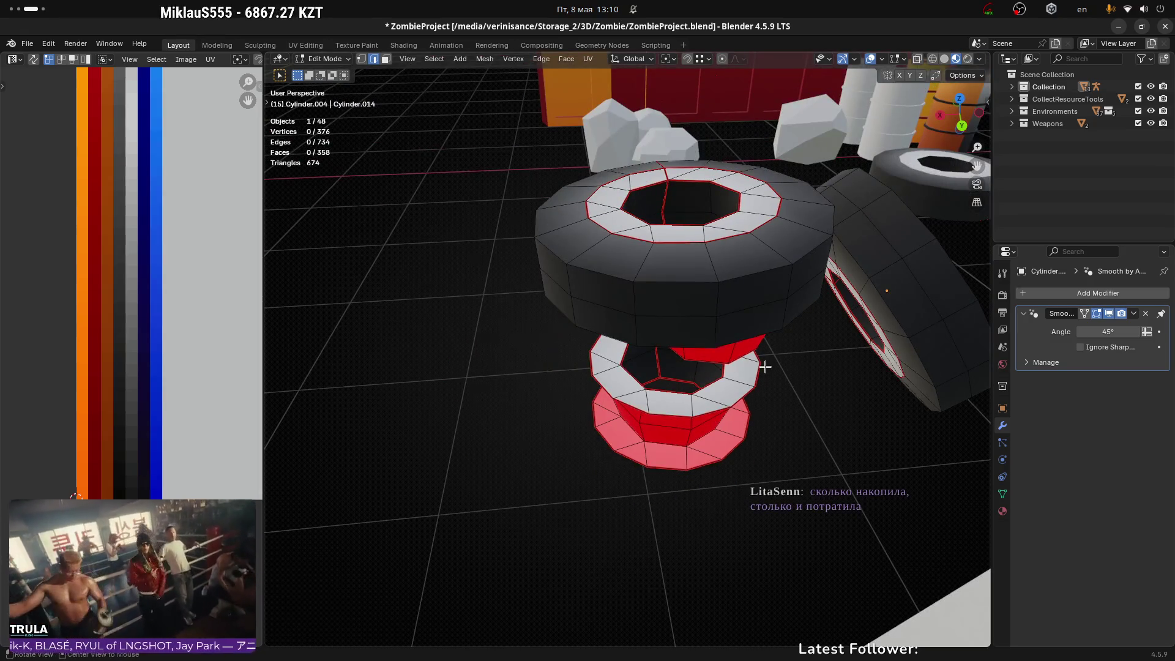
key(alt+h)
scroll(738, 380, up, 2)
middle_drag(738, 381, 861, 447)
click(777, 375)
mouse_move(777, 375)
middle_down()
mouse_move(808, 438)
mouse_move(837, 427)
middle_up()
scroll(748, 404, down, 4)
mouse_move(748, 404)
middle_down()
mouse_move(808, 396)
mouse_move(800, 370)
mouse_move(742, 357)
mouse_move(588, 385)
mouse_move(887, 384)
mouse_move(672, 318)
mouse_move(622, 321)
mouse_move(678, 293)
mouse_move(658, 276)
mouse_move(682, 225)
mouse_move(688, 349)
mouse_move(708, 215)
mouse_move(663, 263)
middle_up()
Step: In face select mode, select the top tyre's outer and inner ring faces and delete them
key(3)
alt+click(636, 286)
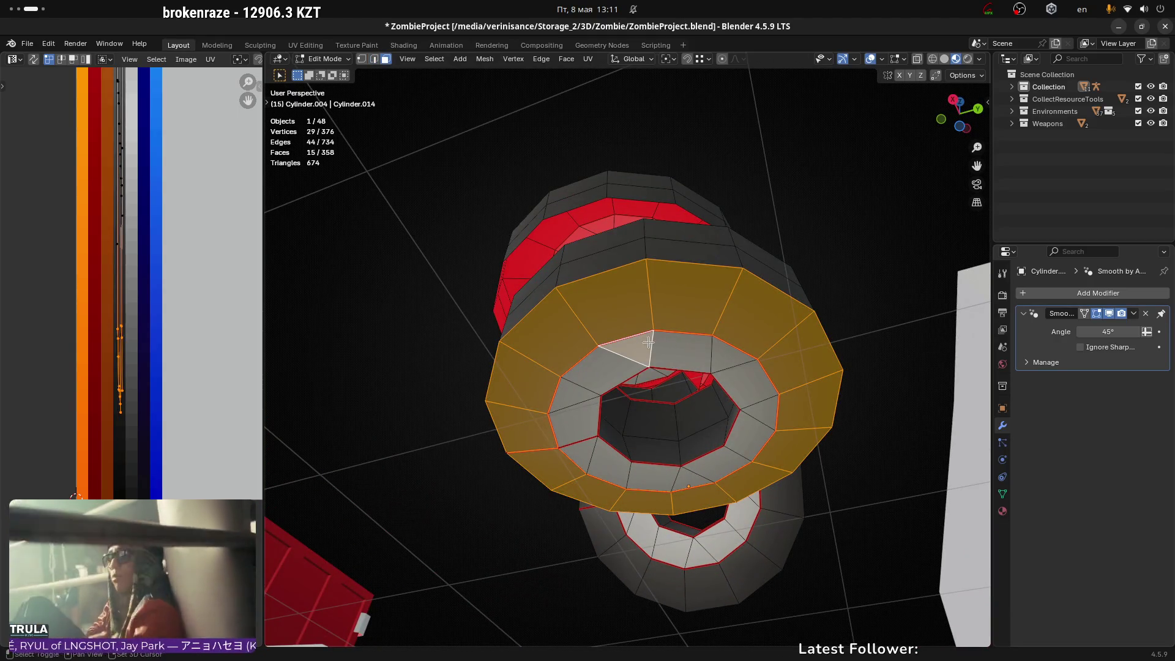
ctrl+click(745, 384)
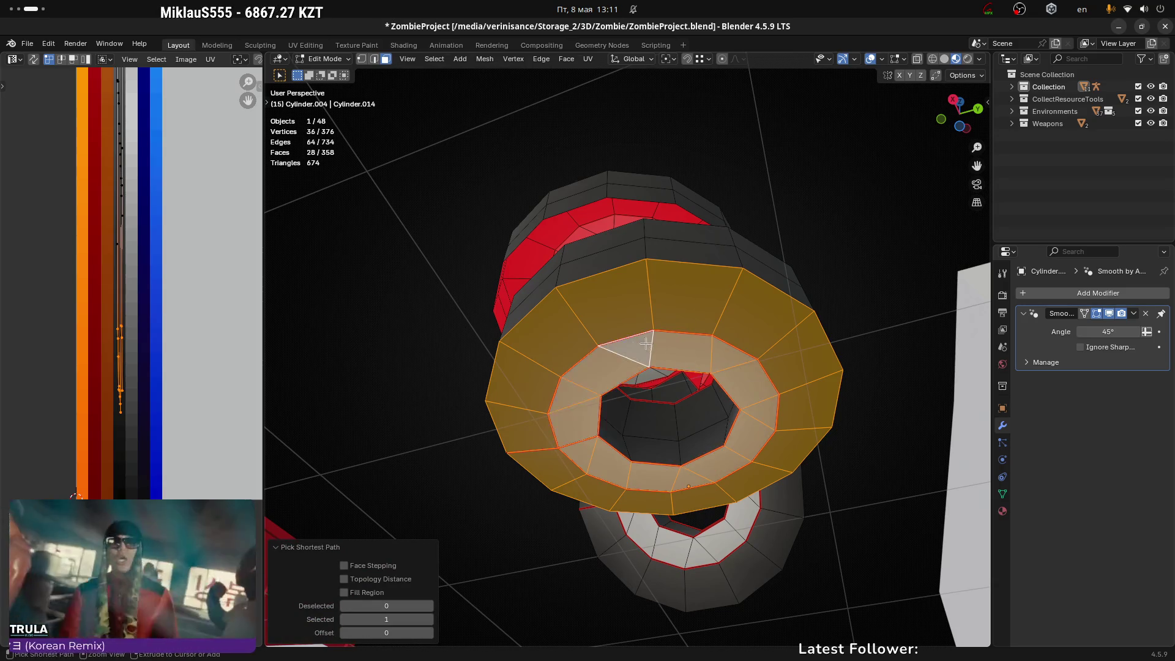
click(612, 410)
Step: Select more inner faces of the ring stack, checking them from several angles
mouse_move(612, 410)
middle_down()
mouse_move(667, 398)
mouse_move(664, 420)
mouse_move(638, 342)
mouse_move(745, 383)
mouse_move(805, 362)
mouse_move(847, 218)
mouse_move(868, 202)
middle_up()
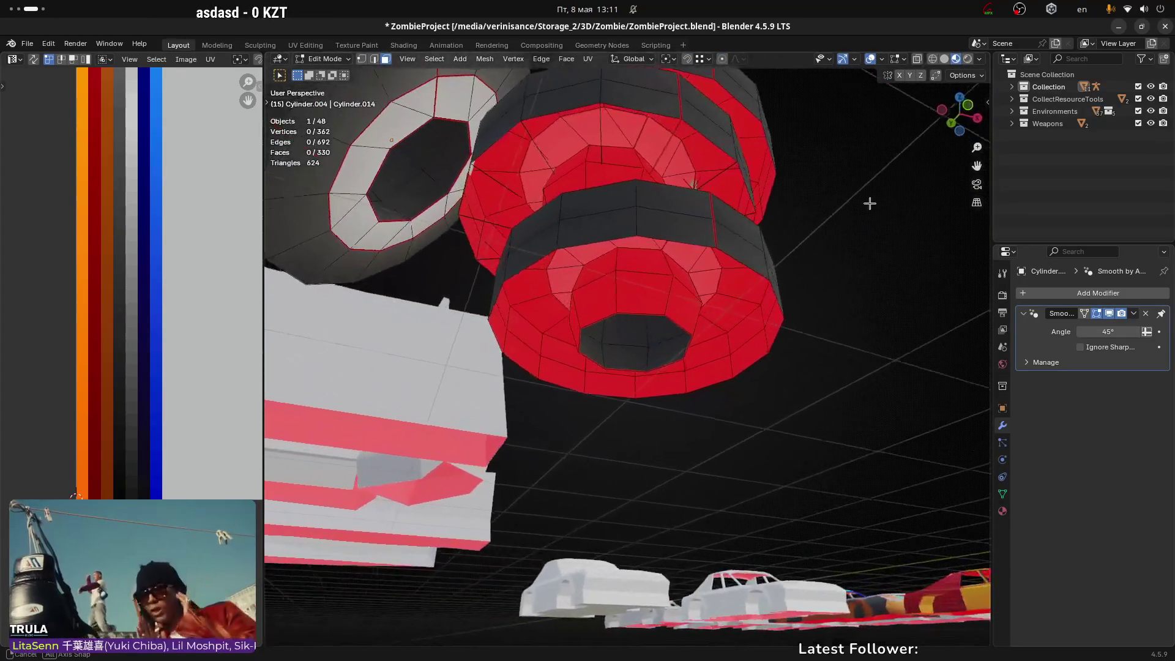
click(674, 341)
mouse_move(679, 321)
middle_down()
mouse_move(669, 334)
mouse_move(722, 362)
middle_up()
mouse_move(827, 309)
middle_down()
mouse_move(753, 441)
mouse_move(689, 420)
mouse_move(697, 239)
mouse_move(651, 381)
mouse_move(874, 354)
mouse_move(726, 382)
middle_up()
shift+click(726, 382)
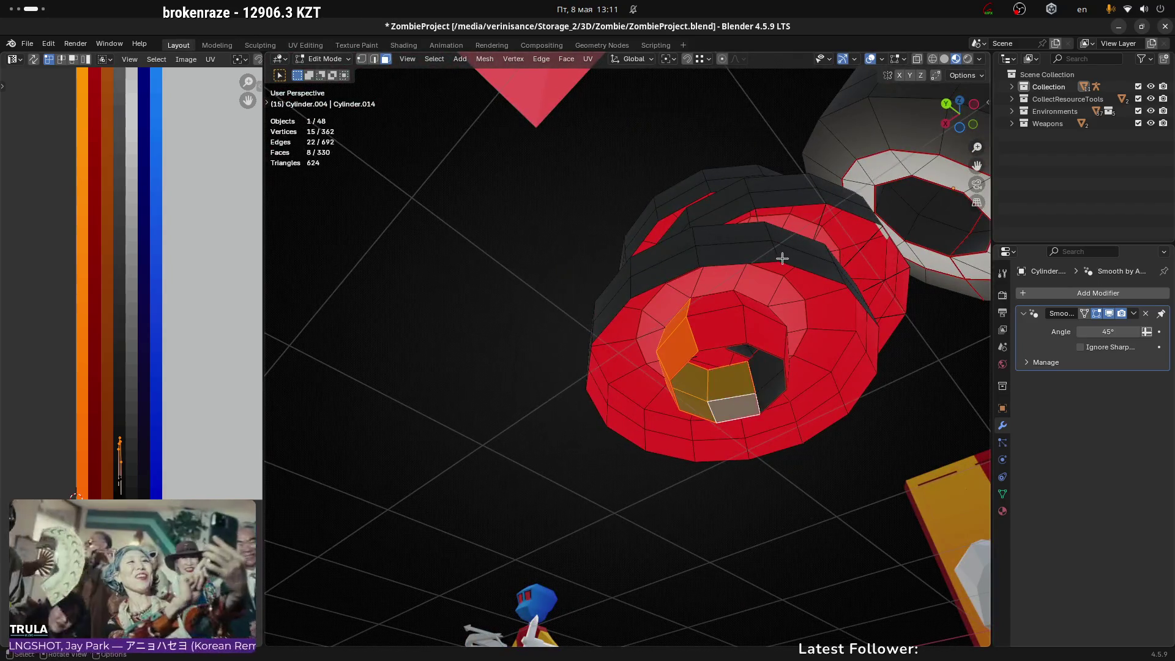
mouse_move(782, 258)
middle_down()
mouse_move(722, 343)
mouse_move(635, 406)
mouse_move(782, 408)
mouse_move(713, 354)
middle_up()
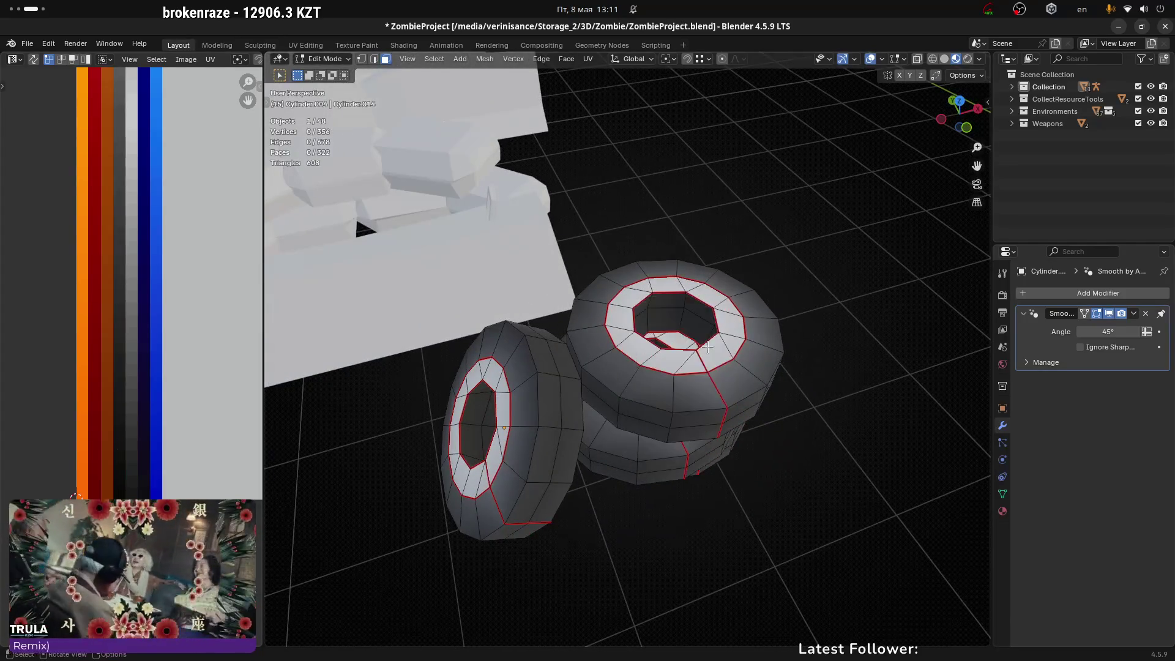
scroll(707, 347, down, 4)
mouse_move(740, 310)
middle_down()
mouse_move(557, 341)
mouse_move(614, 425)
mouse_move(630, 376)
mouse_move(582, 414)
mouse_move(677, 367)
middle_up()
scroll(533, 399, up, 6)
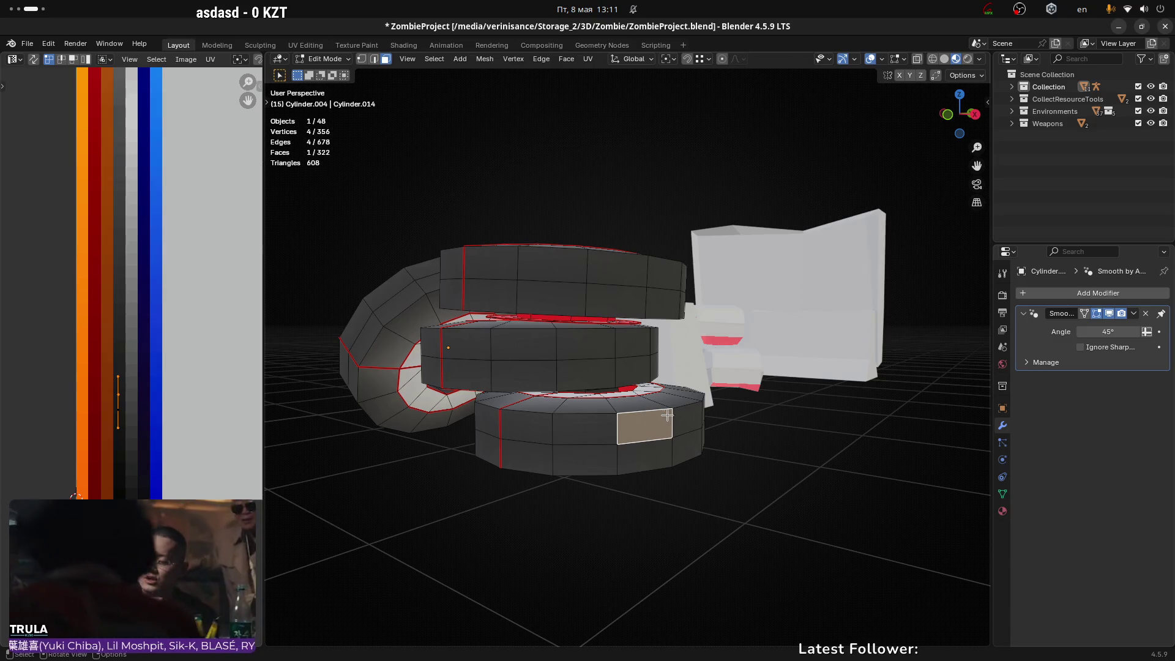
mouse_move(604, 409)
middle_down()
mouse_move(610, 428)
mouse_move(678, 368)
middle_up()
mouse_move(518, 355)
middle_down()
mouse_move(508, 392)
mouse_move(475, 383)
mouse_move(450, 444)
mouse_move(546, 402)
mouse_move(641, 404)
mouse_move(560, 427)
mouse_move(882, 275)
mouse_move(653, 399)
mouse_move(447, 363)
mouse_move(454, 281)
mouse_move(488, 406)
mouse_move(383, 425)
mouse_move(550, 367)
mouse_move(446, 349)
mouse_move(414, 399)
mouse_move(480, 349)
middle_up()
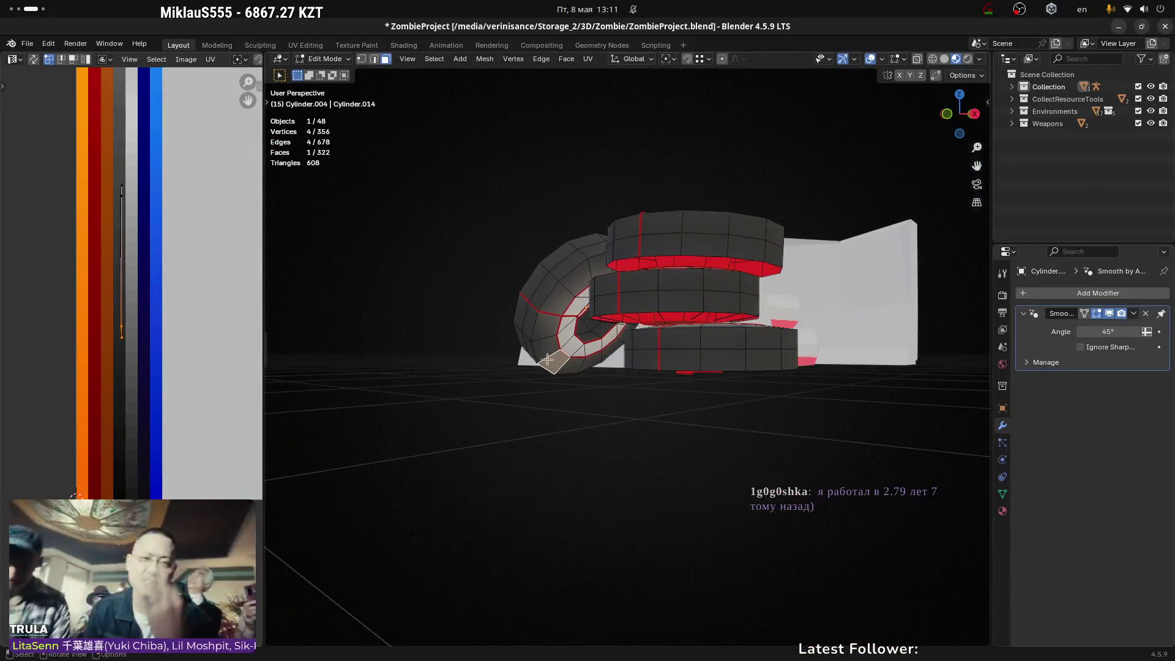
ctrl+click(550, 347)
middle_drag(551, 346, 610, 433)
scroll(600, 422, down, 3)
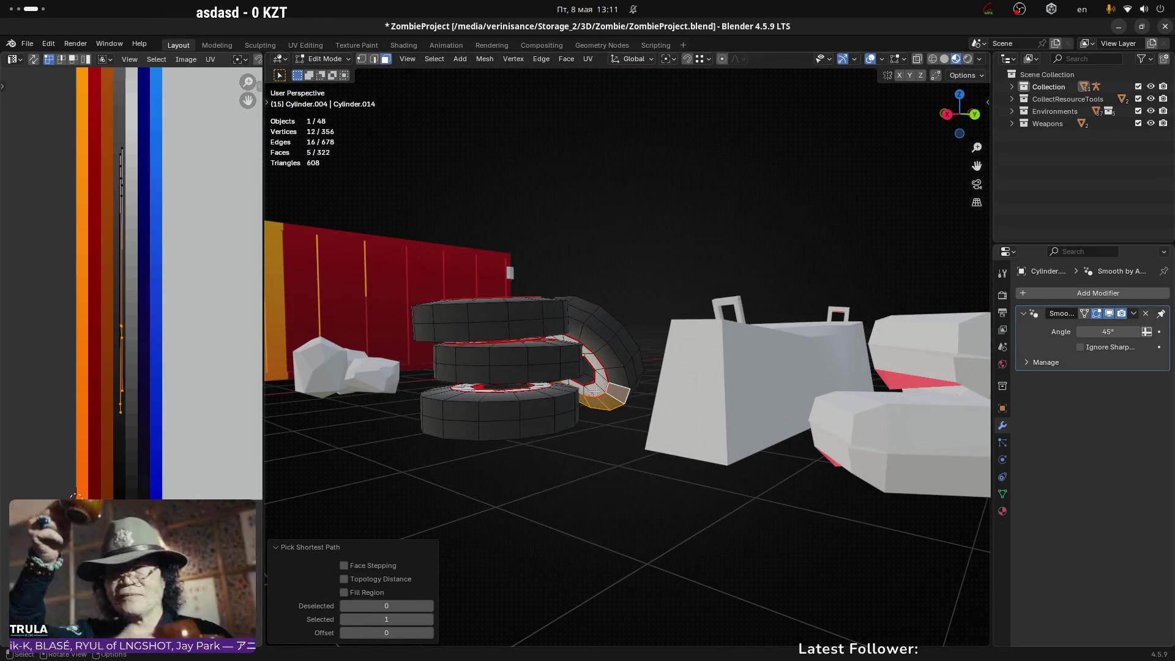
shift+click(595, 390)
mouse_move(637, 376)
middle_down()
mouse_move(603, 360)
mouse_move(667, 415)
mouse_move(567, 358)
mouse_move(595, 427)
mouse_move(572, 428)
mouse_move(600, 458)
mouse_move(586, 448)
mouse_move(572, 488)
mouse_move(553, 489)
mouse_move(572, 486)
mouse_move(571, 447)
mouse_move(571, 472)
mouse_move(545, 475)
mouse_move(428, 446)
mouse_move(571, 444)
middle_up()
ctrl+click(559, 361)
scroll(587, 447, down, 3)
key(x)
click(571, 451)
scroll(577, 435, up, 2)
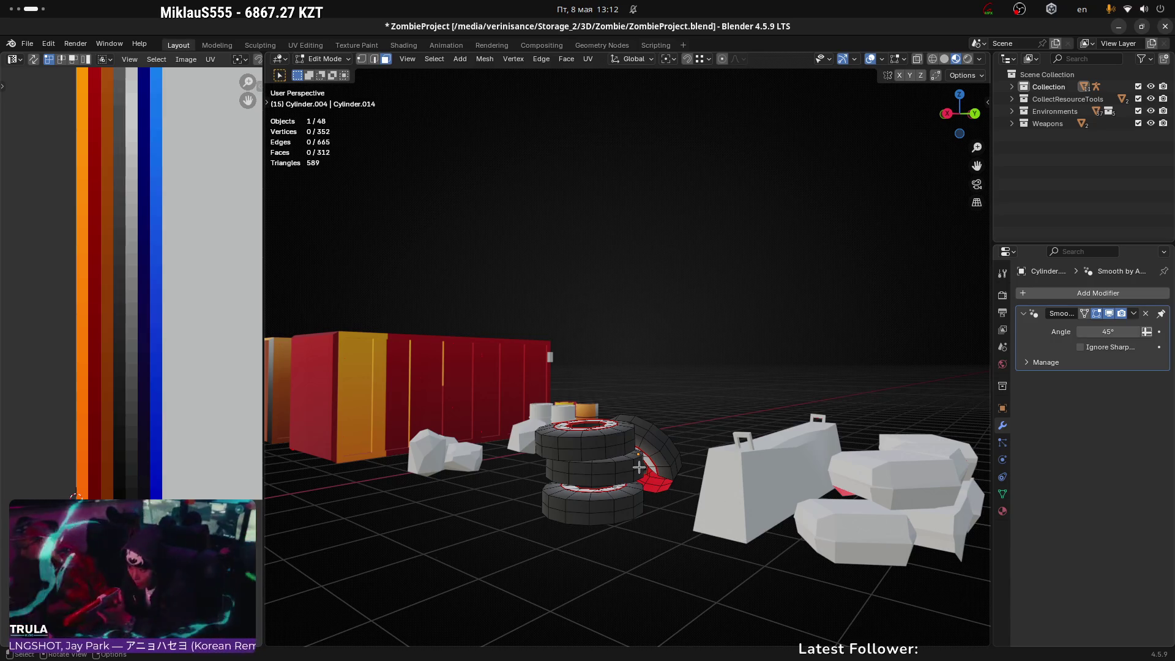
scroll(662, 455, up, 5)
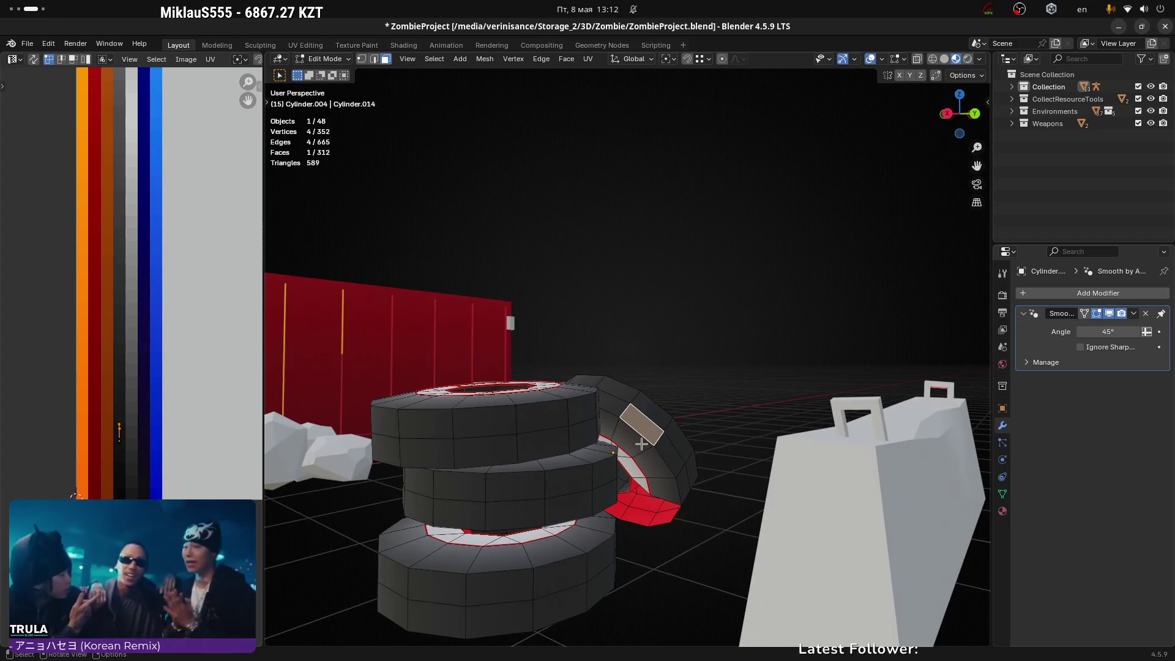
click(639, 433)
click(639, 433)
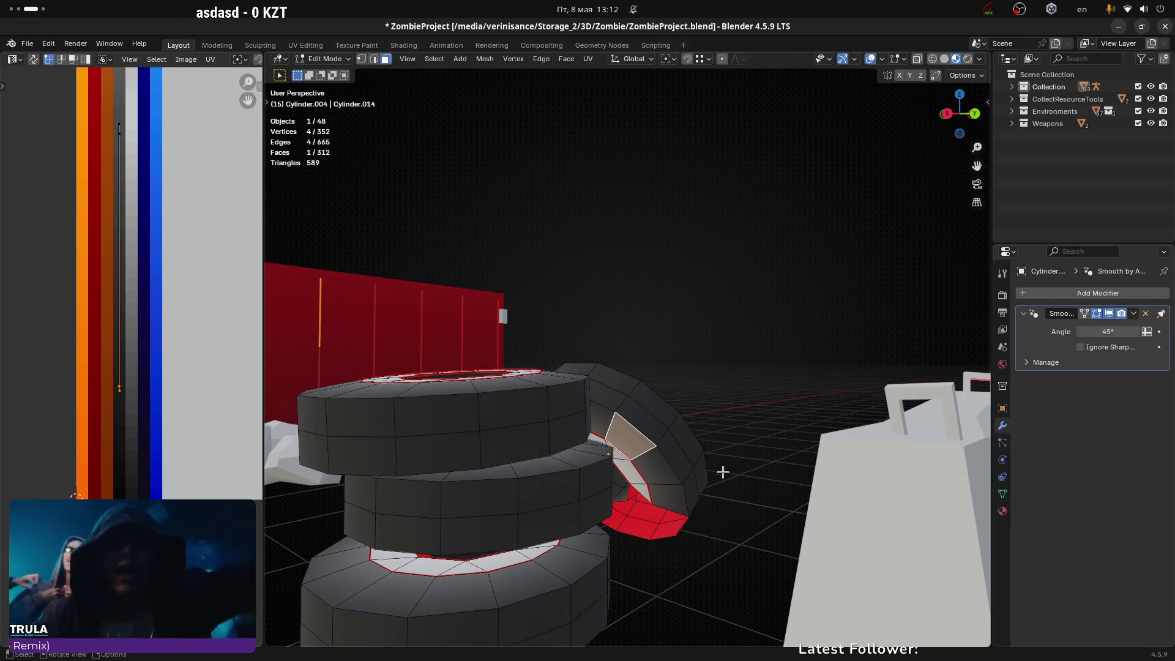
mouse_move(754, 407)
middle_down()
mouse_move(813, 283)
mouse_move(697, 409)
middle_up()
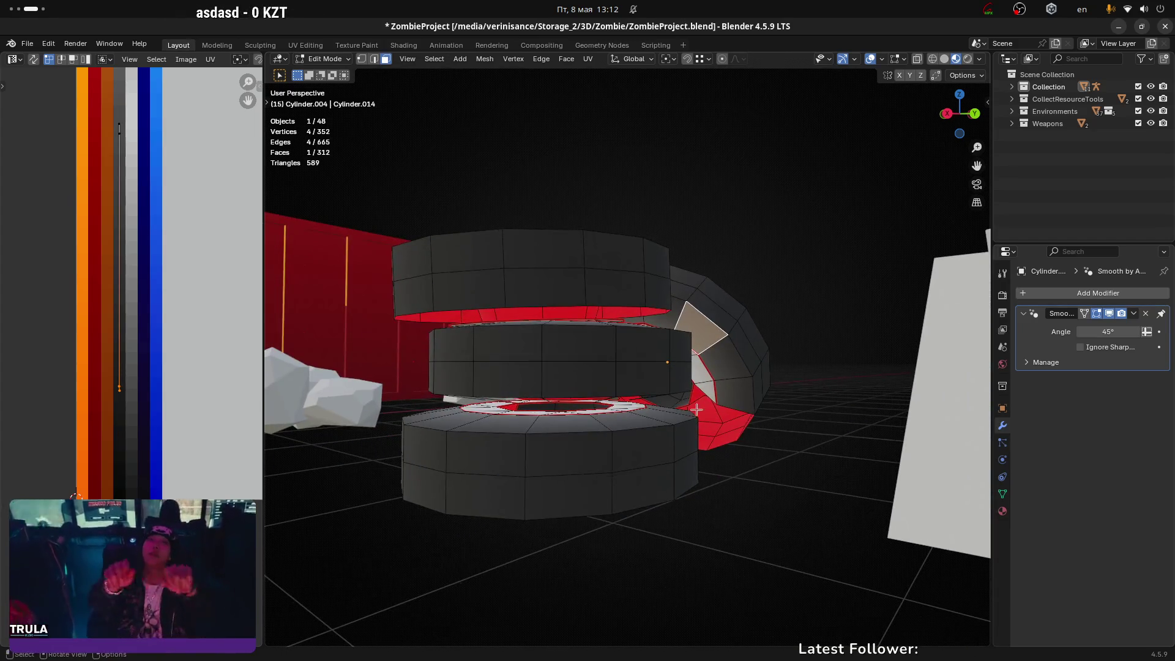
mouse_move(558, 485)
middle_down()
mouse_move(601, 545)
mouse_move(679, 524)
mouse_move(707, 453)
middle_up()
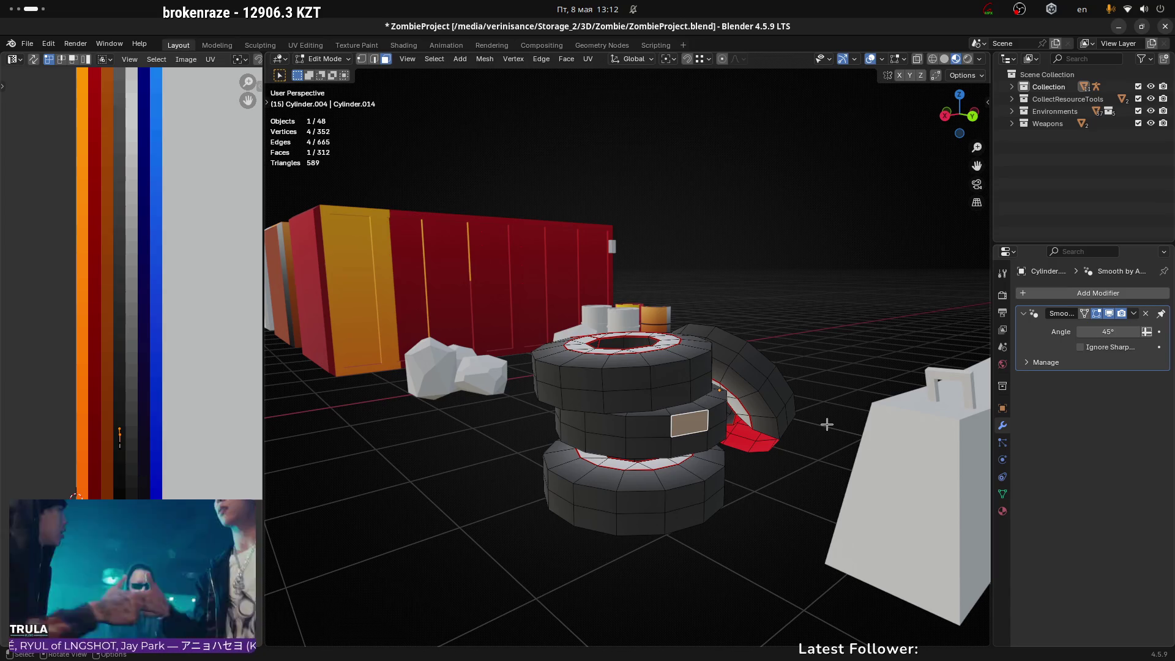
mouse_move(803, 405)
middle_down()
mouse_move(917, 334)
mouse_move(869, 321)
middle_up()
Step: In Unity, zoom out over the desert arena and orbit to view TyreGroup_02 in place
key(alt+Tab)
scroll(576, 259, down, 10)
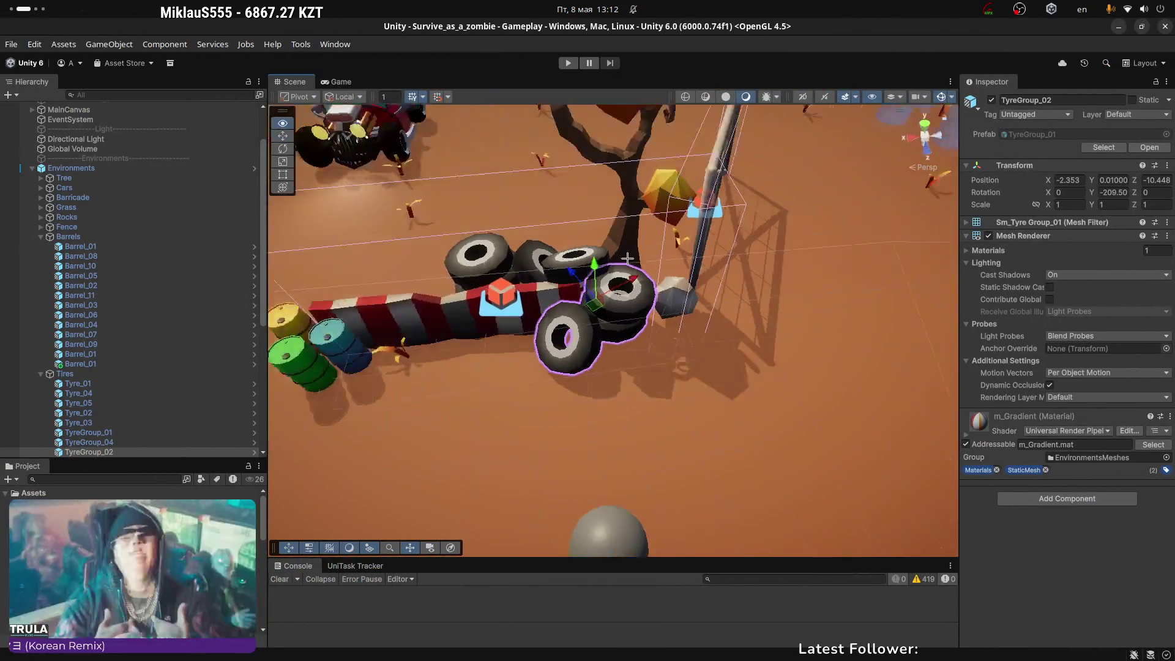
scroll(575, 259, down, 5)
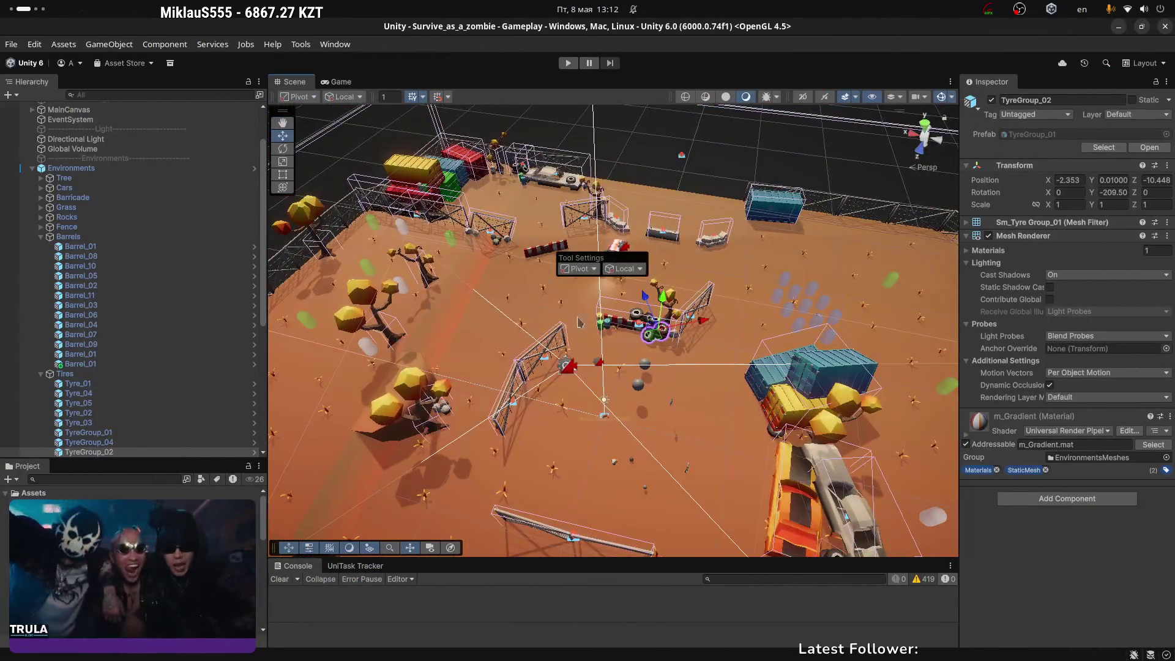
scroll(712, 380, down, 5)
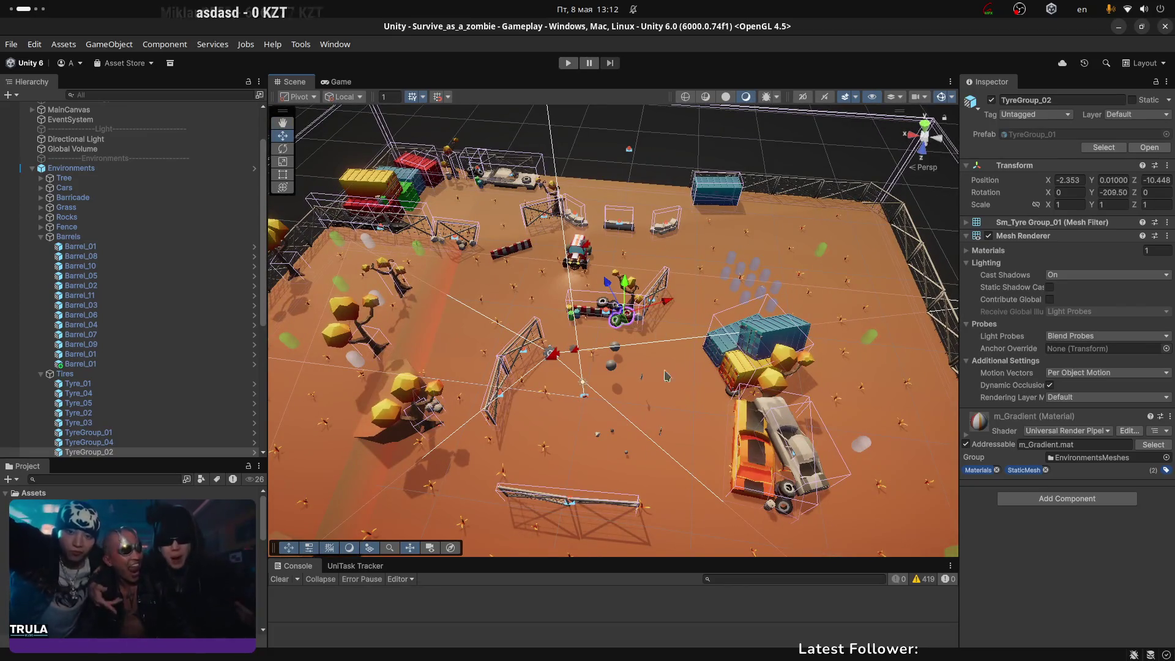
mouse_move(727, 477)
alt+mouse_down()
mouse_move(649, 366)
mouse_move(762, 252)
alt+mouse_up()
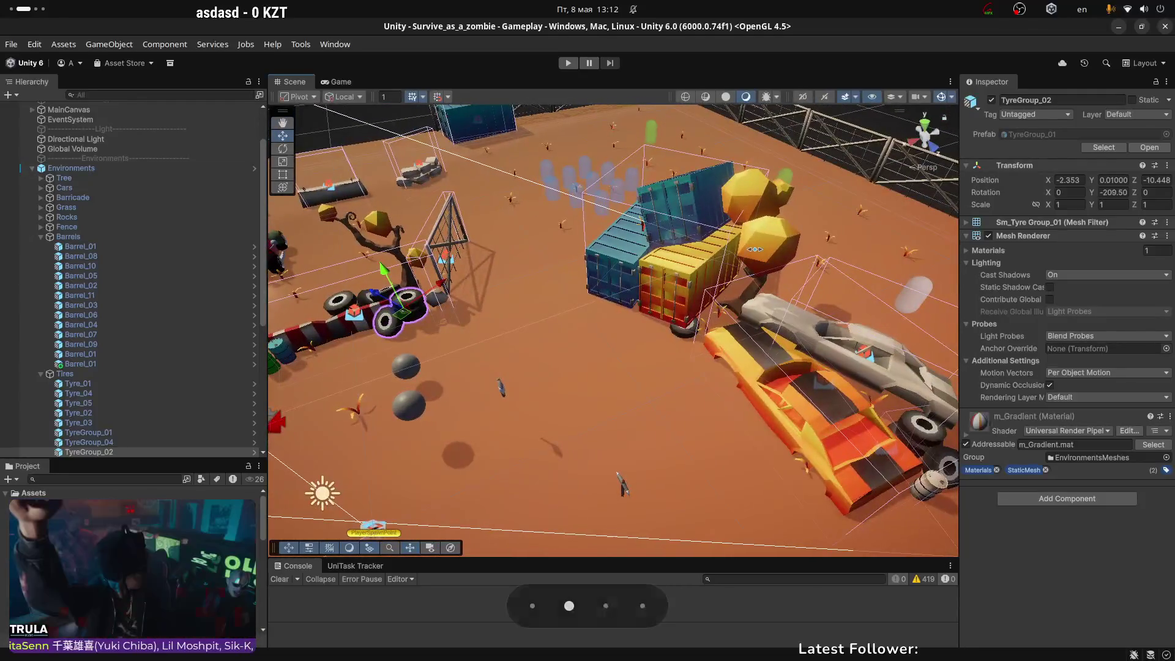
key(alt+Tab)
key(alt+Tab)
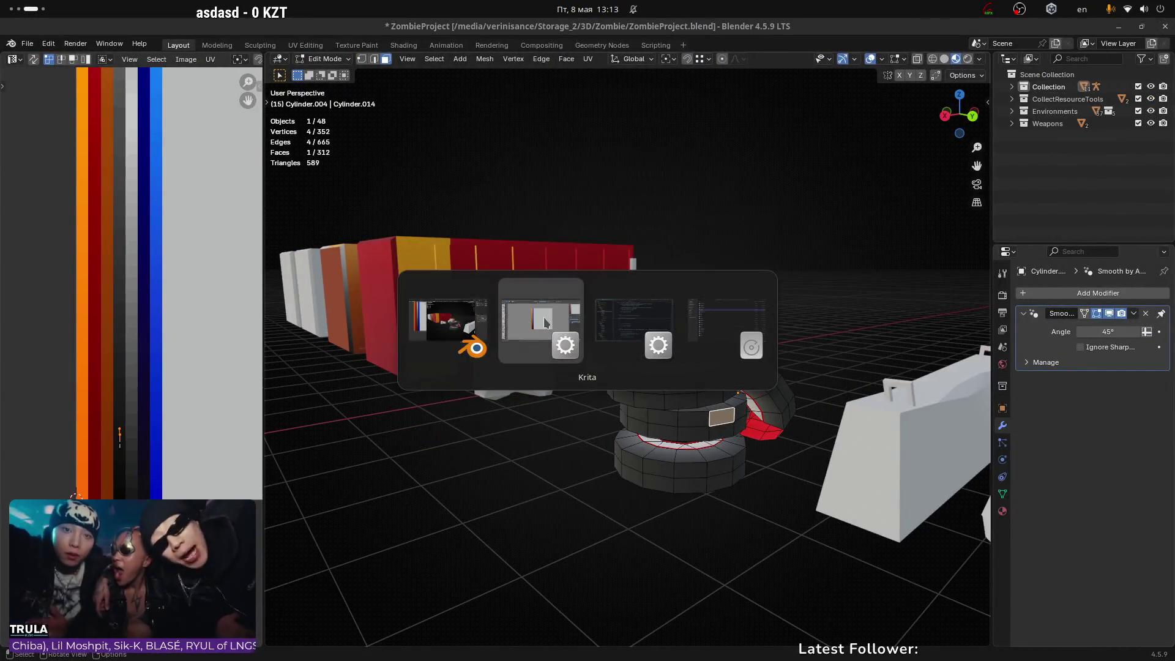
Step: Bring Krita's gradient map forward, cycle through the Unity and streaming workspaces, and show Unity's Scene view
click(543, 317)
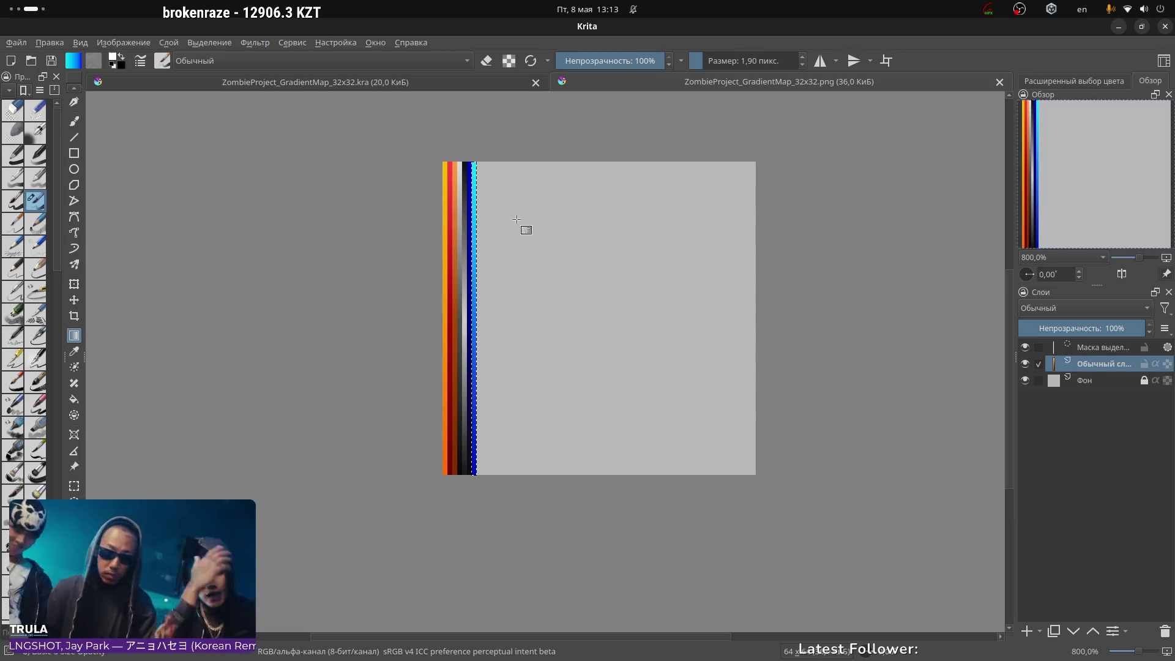
key(super+Page_Up)
key(super+Page_Down)
key(super+Page_Up)
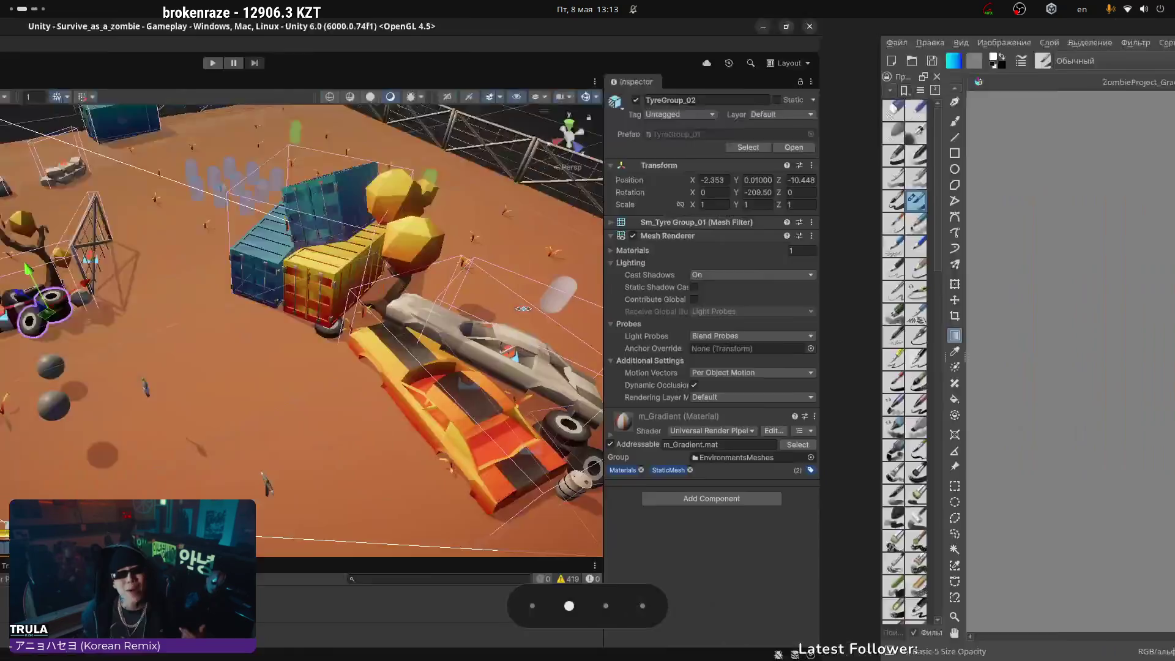
key(super+Page_Down)
key(super+Page_Down)
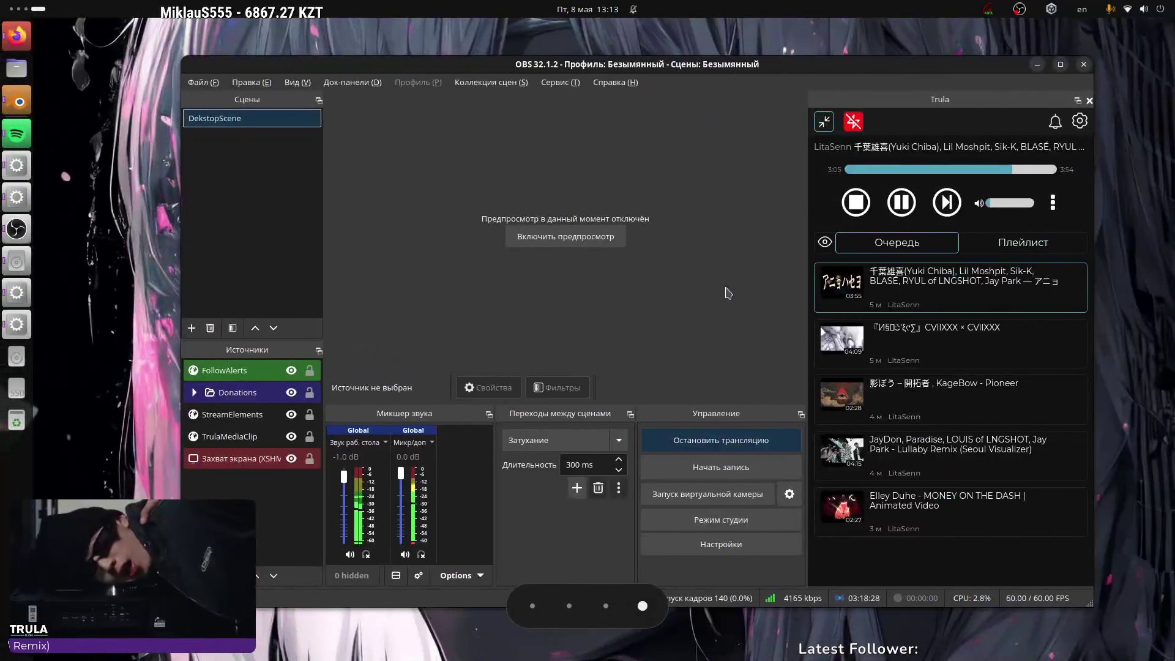
key(super+Page_Up)
key(super+Page_Up)
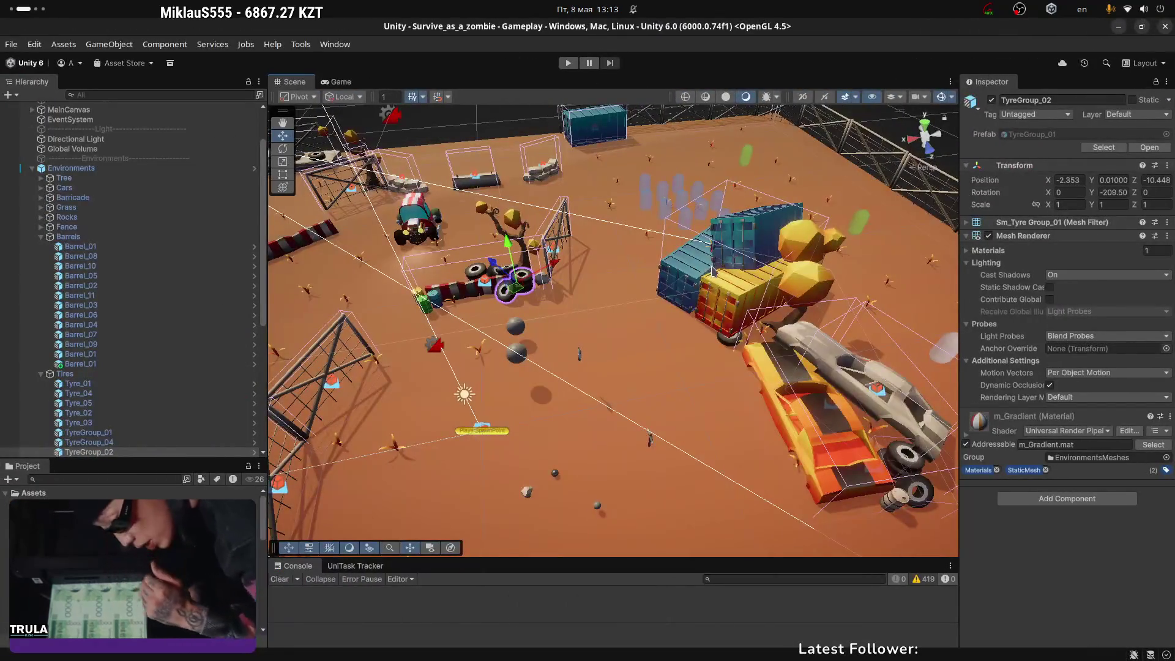
key(alt+grave)
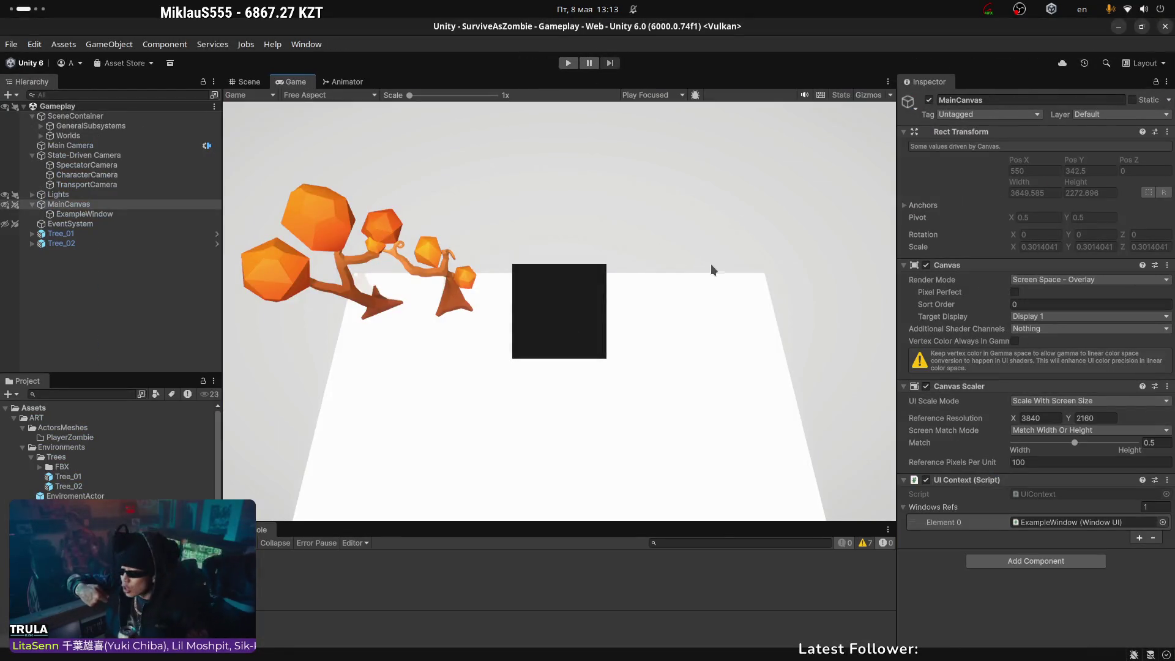
click(245, 82)
key(super+Page_Down)
key(super+Page_Down)
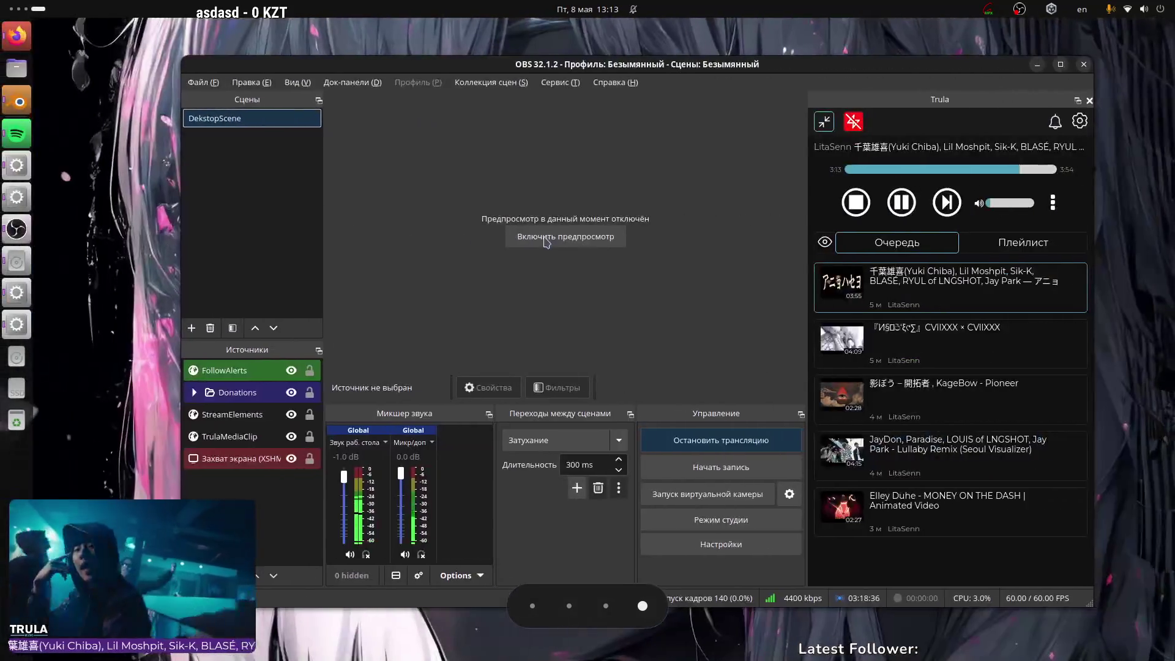
key(super+Page_Up)
Step: Select the empty OnTick method in World.cs in Rider, then deselect it
key(alt+Tab)
key(alt+Tab)
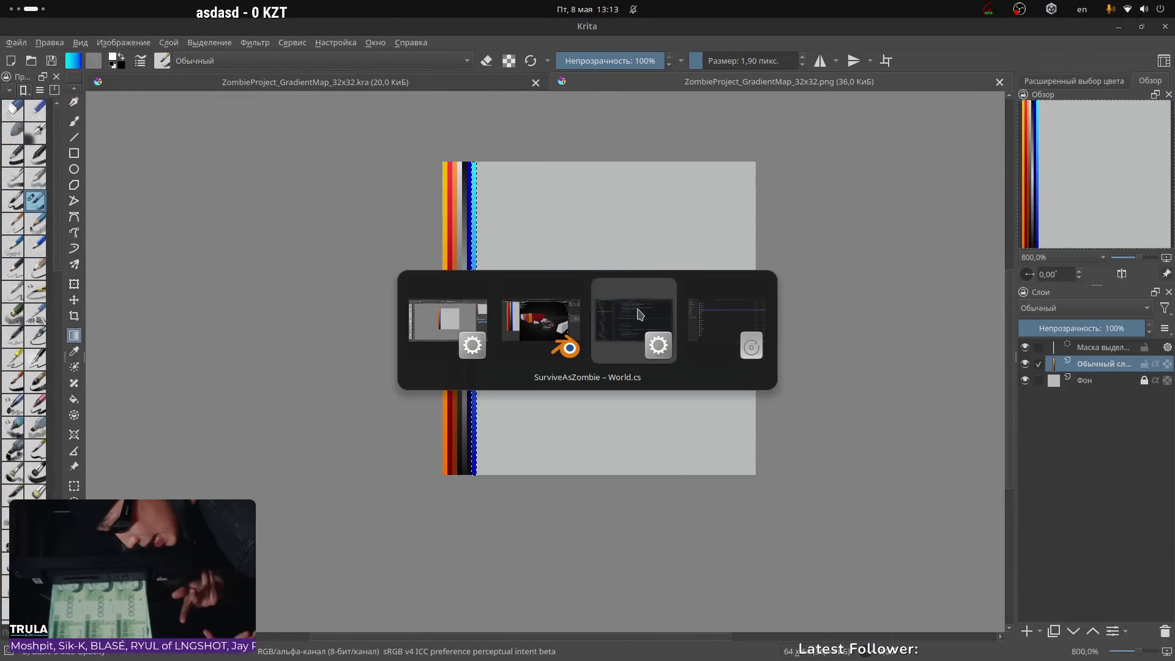
drag(357, 316, 415, 354)
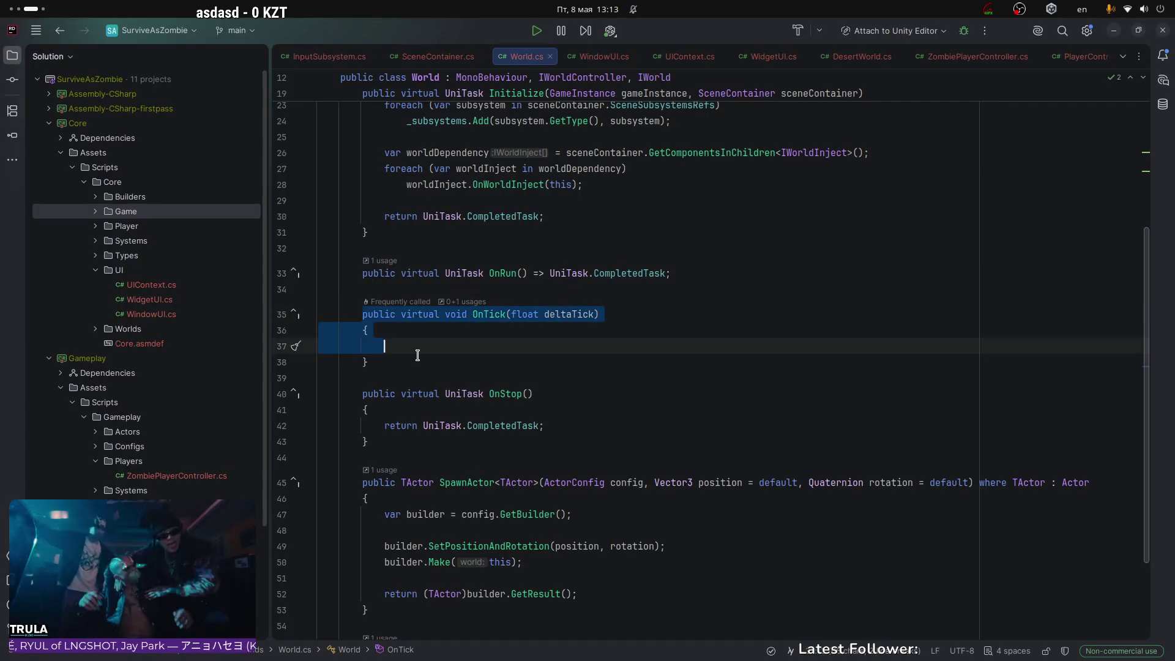
click(419, 355)
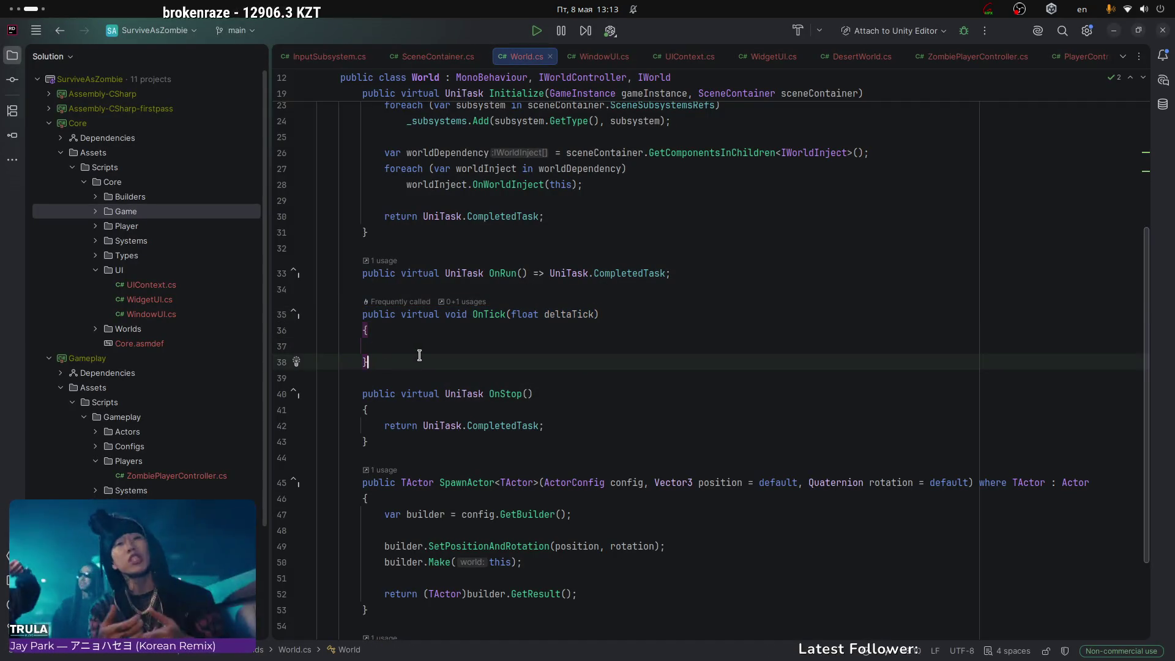
key(alt+Tab)
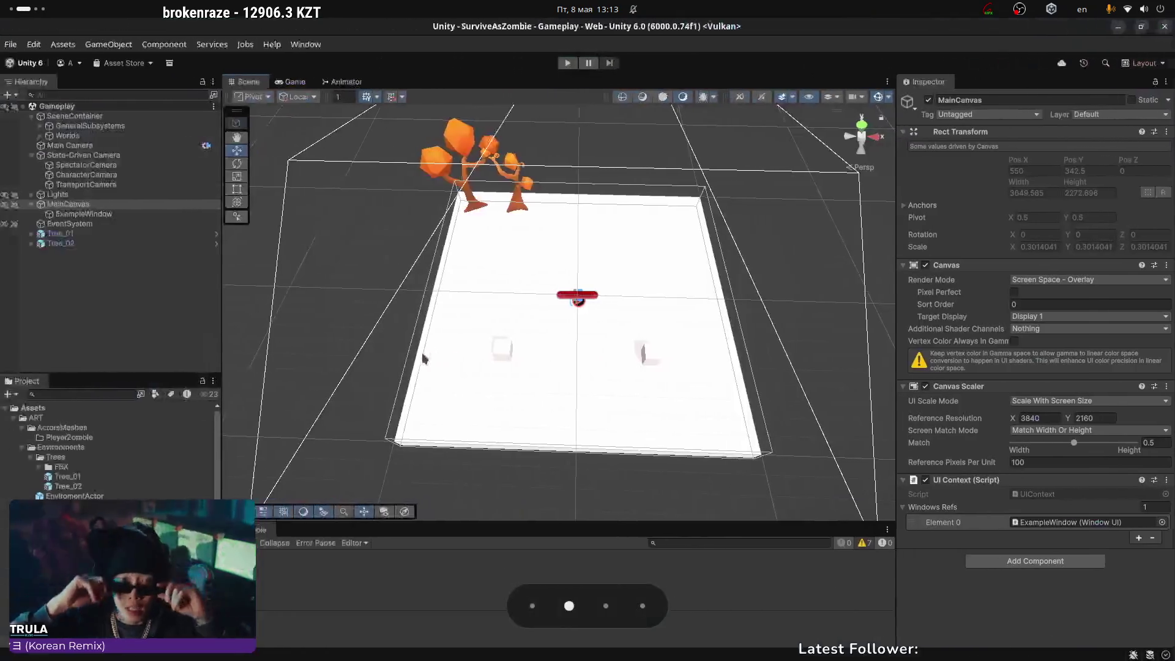
key(alt+Tab)
key(alt+Tab)
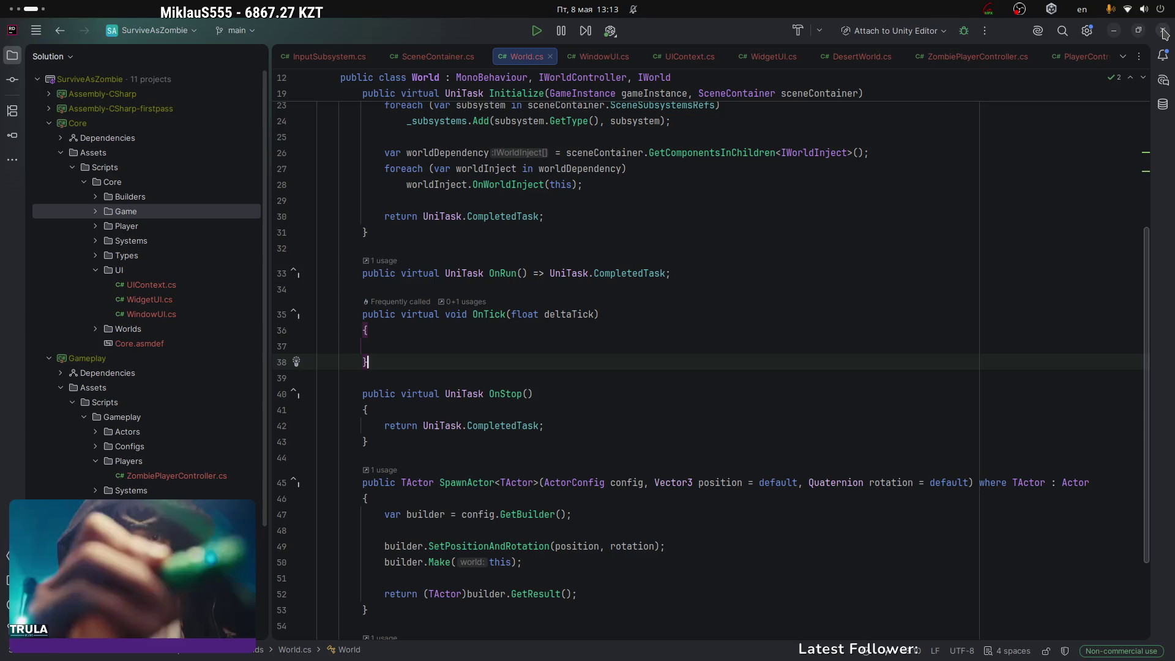
Step: Quit Rider through Confirm Exit > Exit and return to the Krita workspace
key(alt+F4)
click(585, 369)
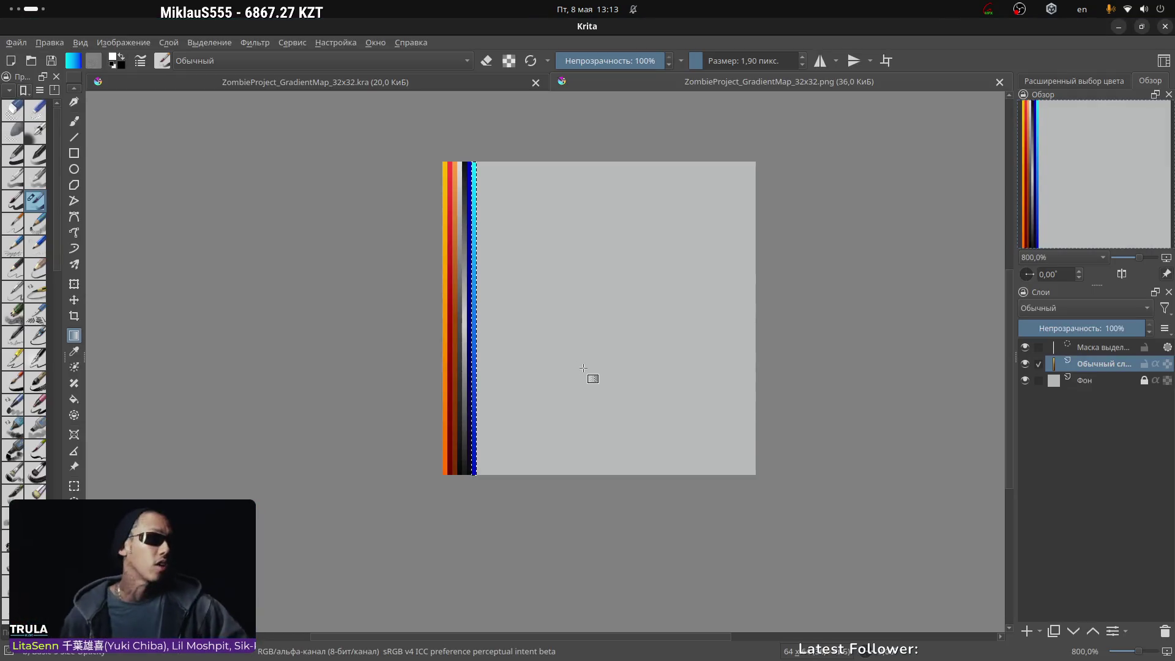
key(ctrl+super+Left)
key(ctrl+super+Right)
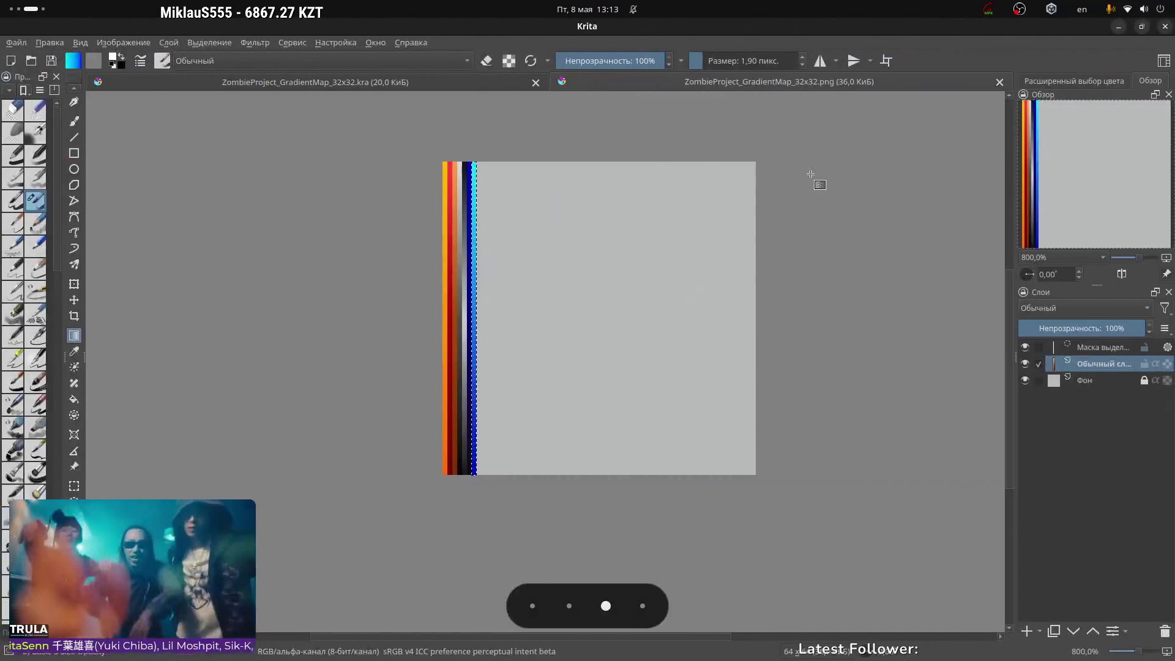
key(alt+Tab)
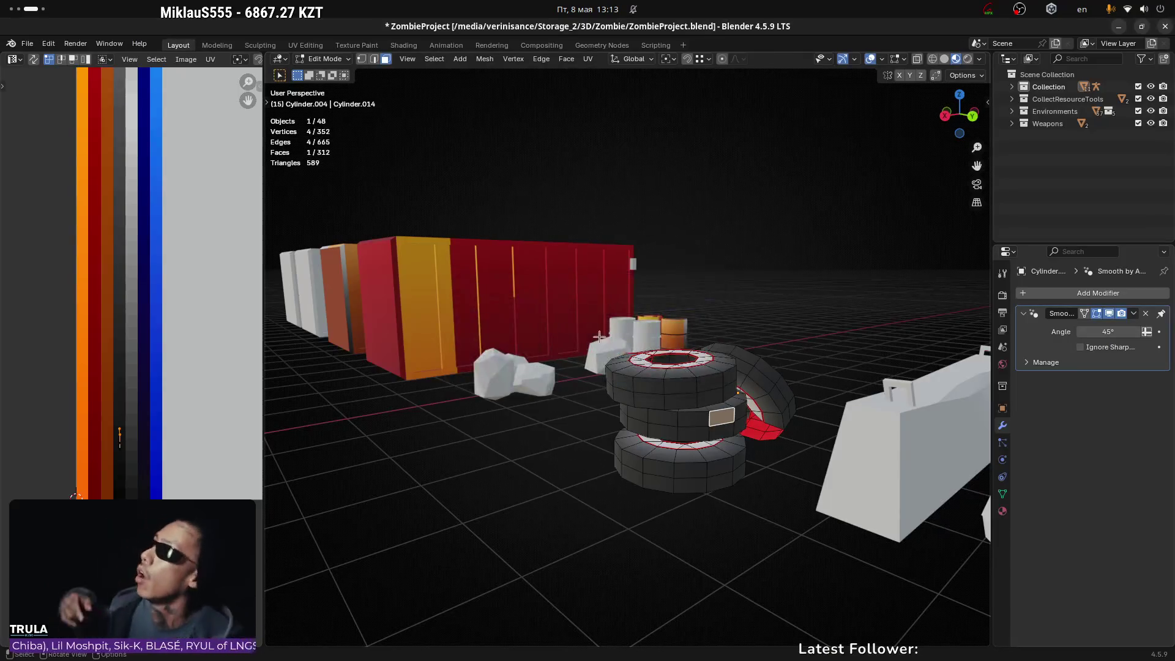
scroll(551, 330, up, 5)
mouse_move(719, 237)
middle_down()
mouse_move(692, 284)
mouse_move(714, 281)
middle_up()
click(530, 464)
middle_drag(530, 465, 623, 451)
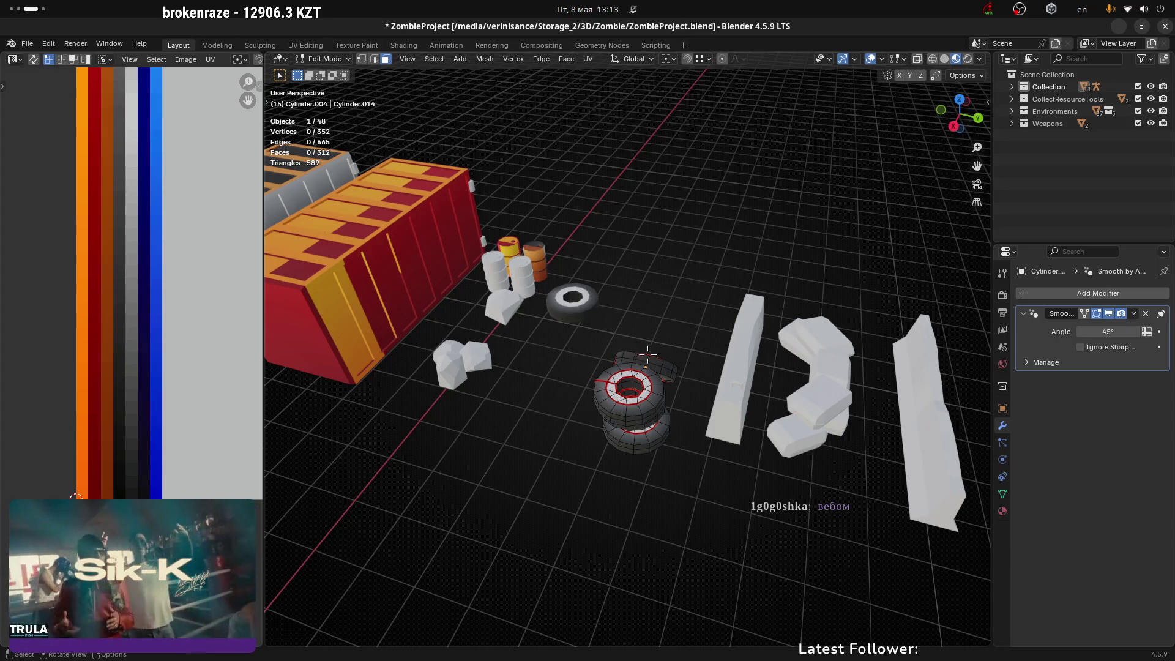
mouse_move(693, 354)
mouse_down()
mouse_move(560, 380)
mouse_move(713, 392)
mouse_move(665, 298)
mouse_move(576, 233)
mouse_move(755, 269)
mouse_move(721, 321)
mouse_up()
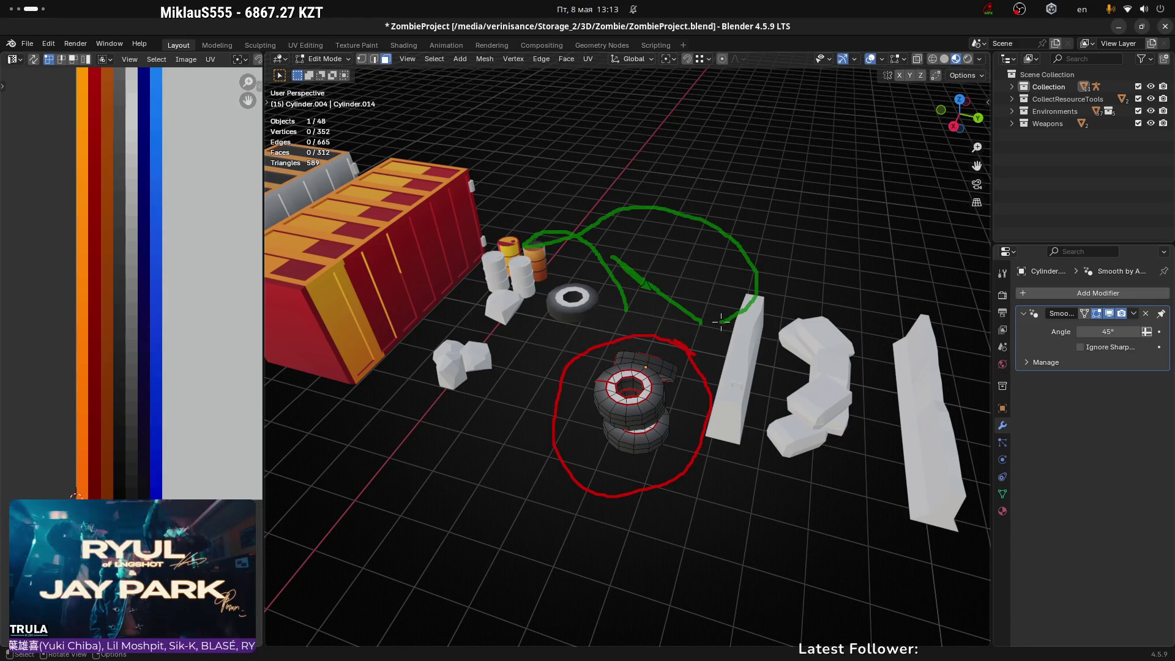
drag(669, 544, 635, 435)
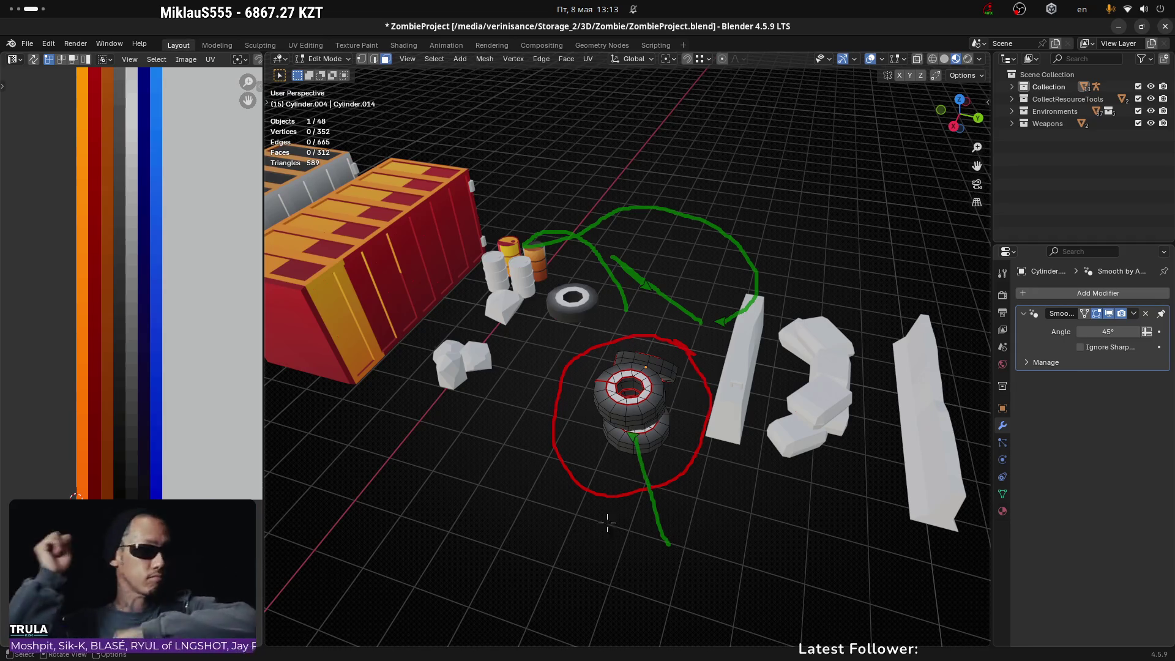
drag(421, 515, 557, 471)
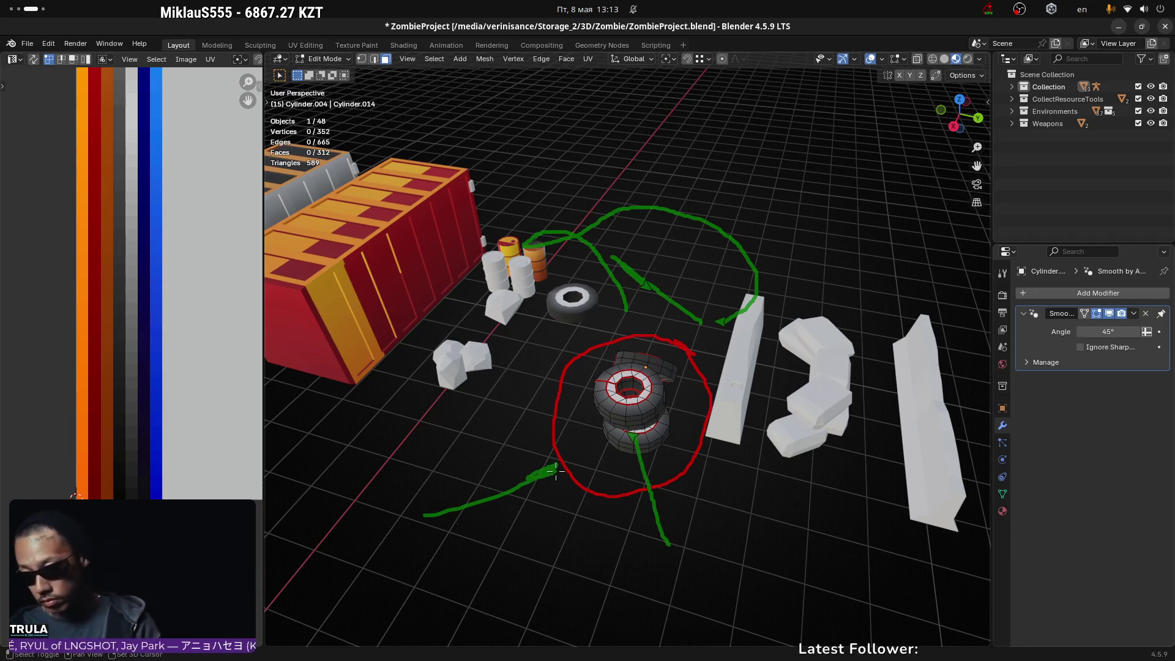
drag(435, 481, 561, 439)
drag(468, 447, 567, 419)
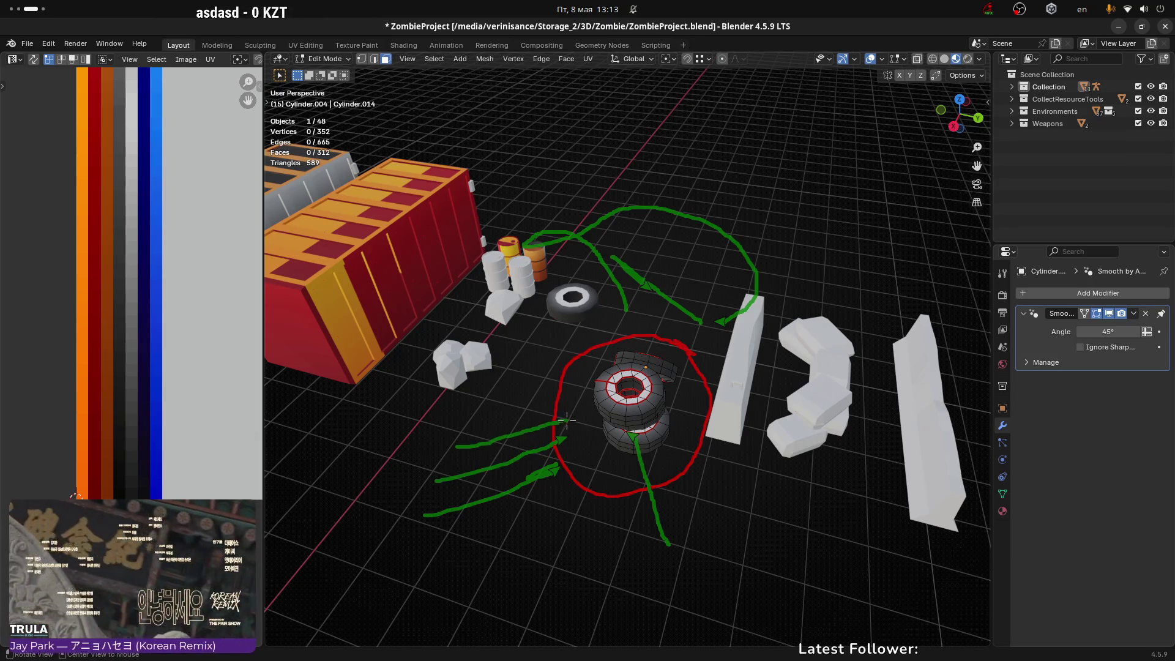
drag(551, 389, 578, 396)
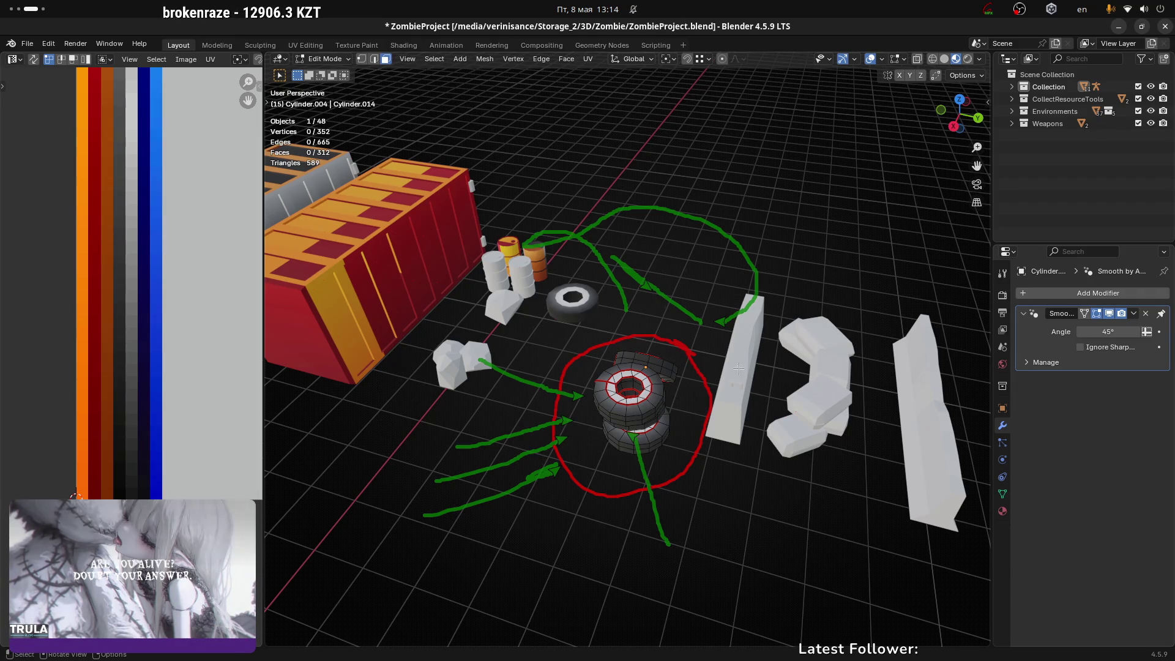
mouse_move(678, 357)
middle_down()
mouse_move(714, 333)
mouse_move(835, 385)
mouse_move(755, 307)
mouse_move(753, 386)
mouse_move(704, 367)
mouse_move(658, 379)
mouse_move(747, 376)
mouse_move(780, 407)
mouse_move(730, 361)
mouse_move(682, 411)
middle_up()
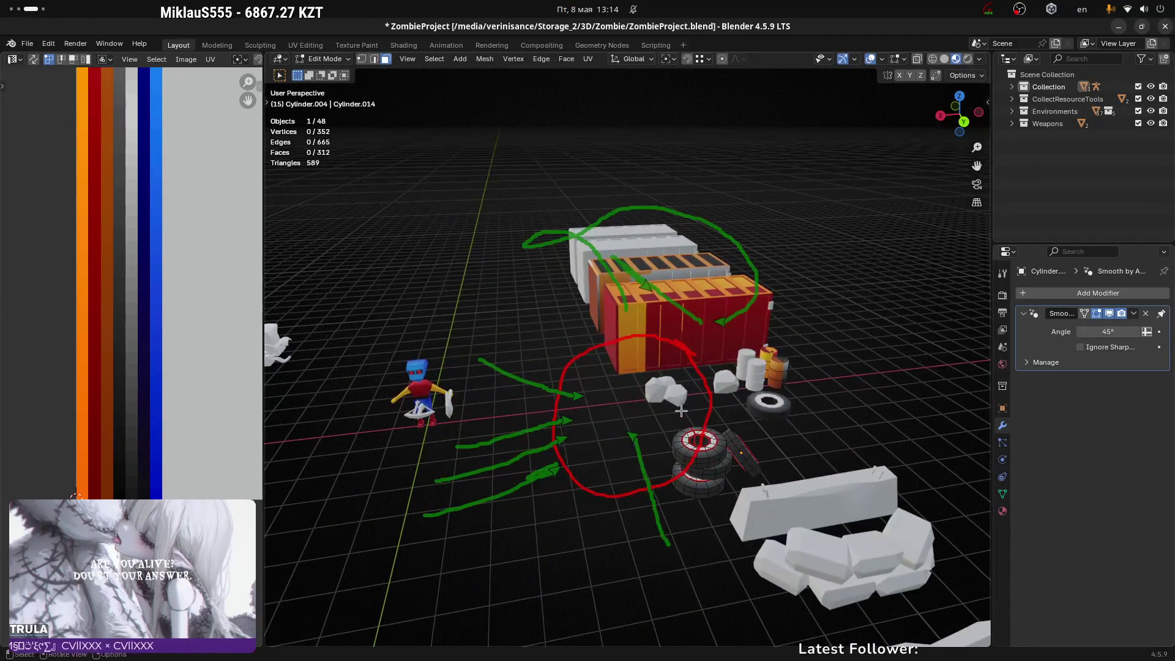
mouse_move(567, 341)
middle_down()
mouse_move(701, 375)
mouse_move(698, 361)
mouse_move(769, 356)
middle_up()
scroll(699, 351, up, 5)
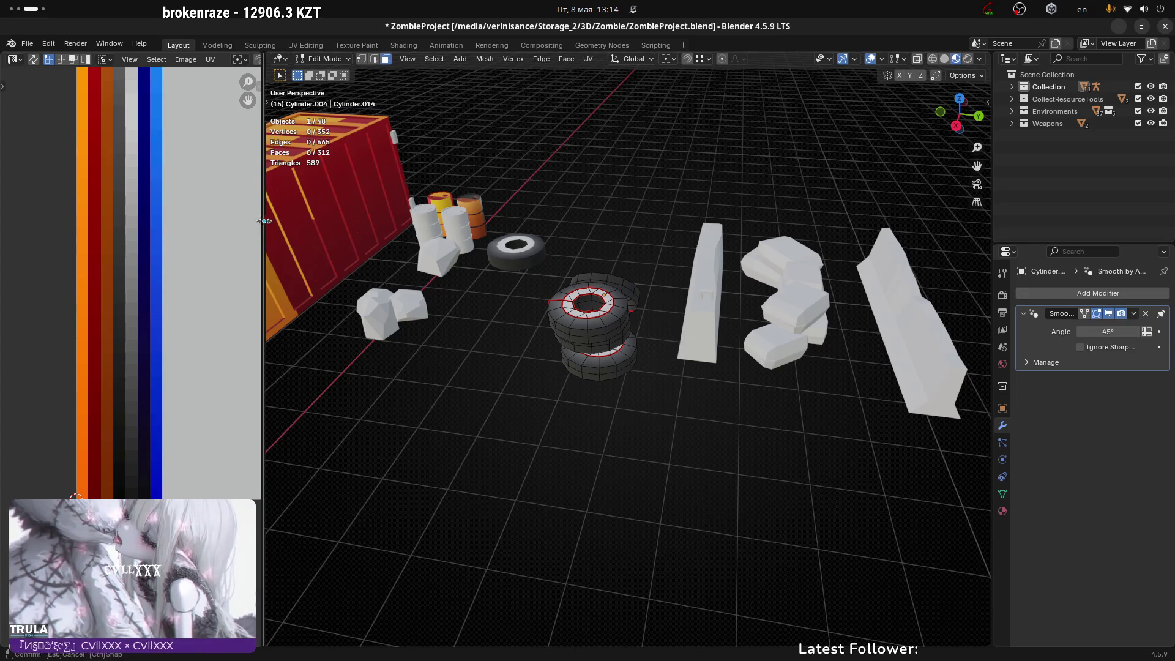
Step: Widen the gradient image panel, switch to edge select and dissolve the first tire edge loop
drag(263, 228, 311, 239)
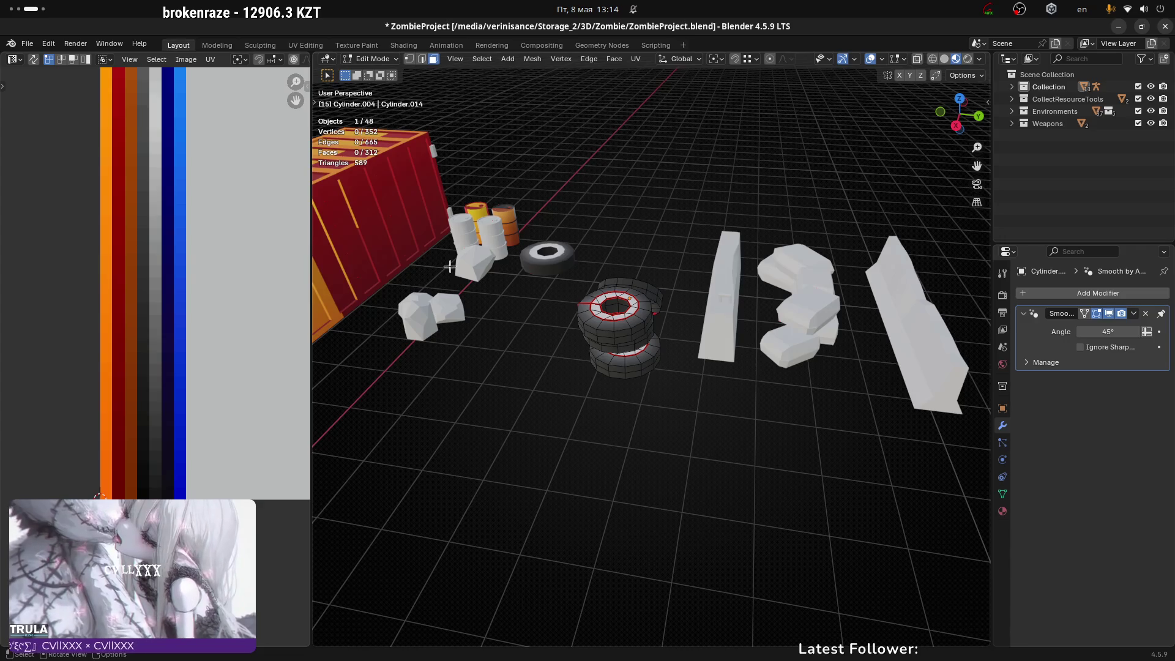
mouse_move(704, 355)
middle_down()
mouse_move(683, 346)
mouse_move(696, 231)
mouse_move(714, 312)
mouse_move(541, 307)
mouse_move(491, 192)
mouse_move(556, 210)
middle_up()
scroll(660, 387, up, 5)
key(2)
alt+click(557, 211)
mouse_move(657, 216)
middle_down()
mouse_move(424, 181)
mouse_move(576, 205)
middle_up()
click(530, 270)
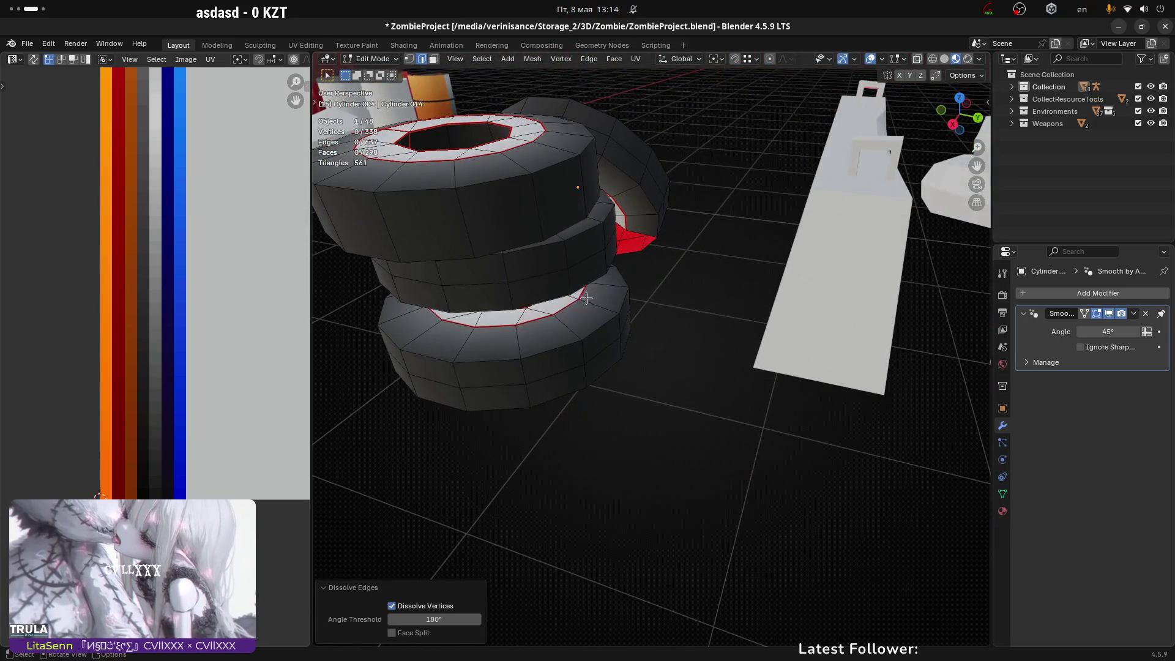
Step: Dissolve the edge loops on the middle tire, the lower tire and the tilted cylinder
mouse_move(530, 270)
middle_down()
mouse_move(593, 309)
mouse_move(609, 296)
mouse_move(712, 285)
mouse_move(507, 291)
middle_up()
alt+click(505, 290)
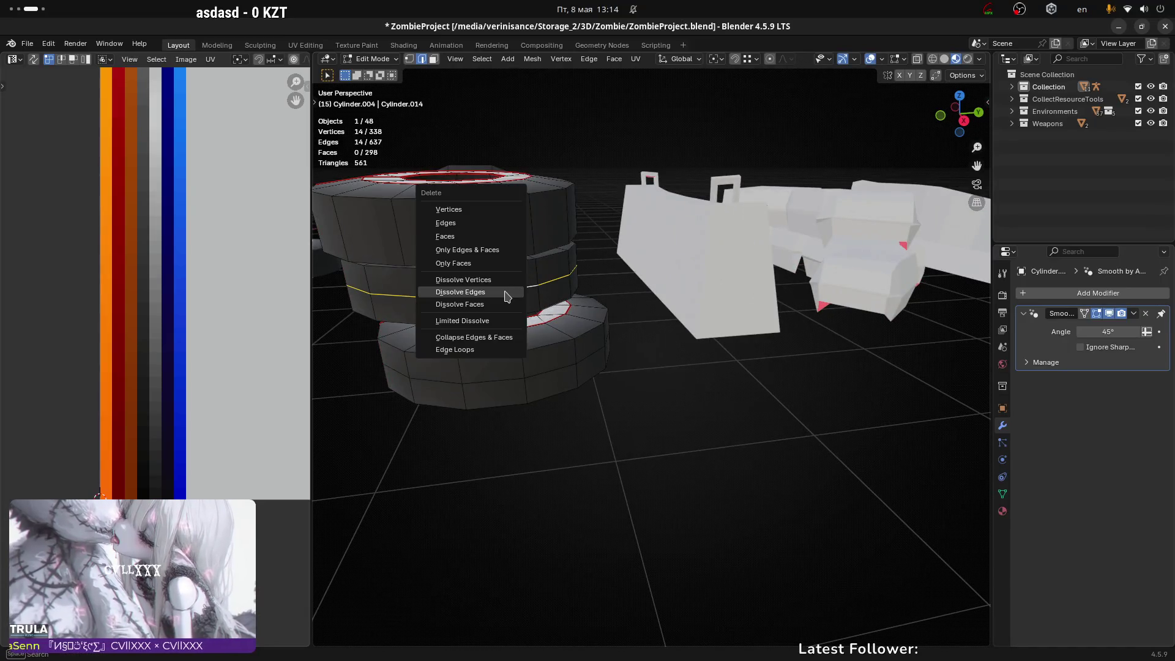
click(507, 296)
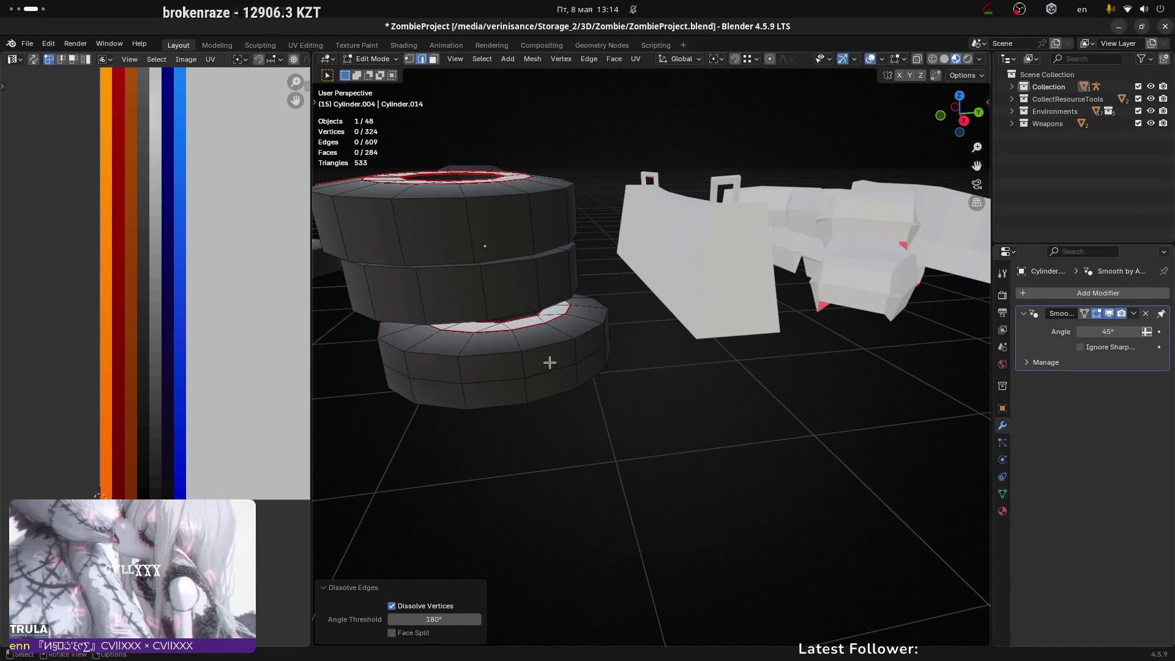
alt+click(554, 371)
click(556, 371)
mouse_move(601, 336)
middle_down()
mouse_move(600, 255)
mouse_move(585, 226)
middle_up()
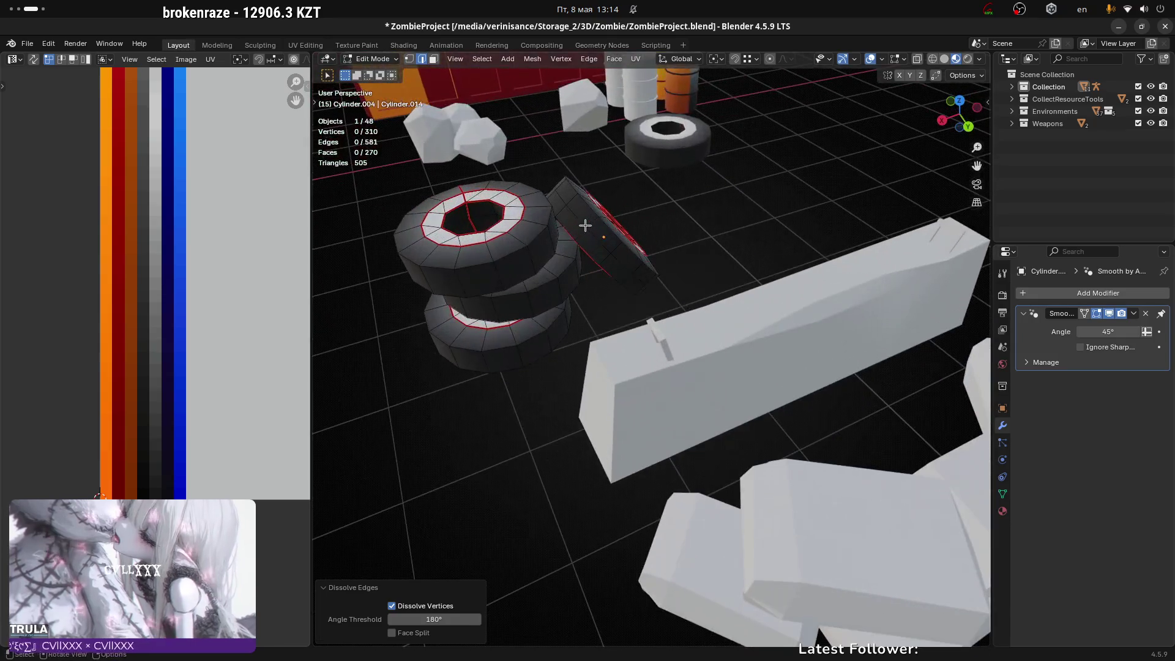
alt+click(585, 226)
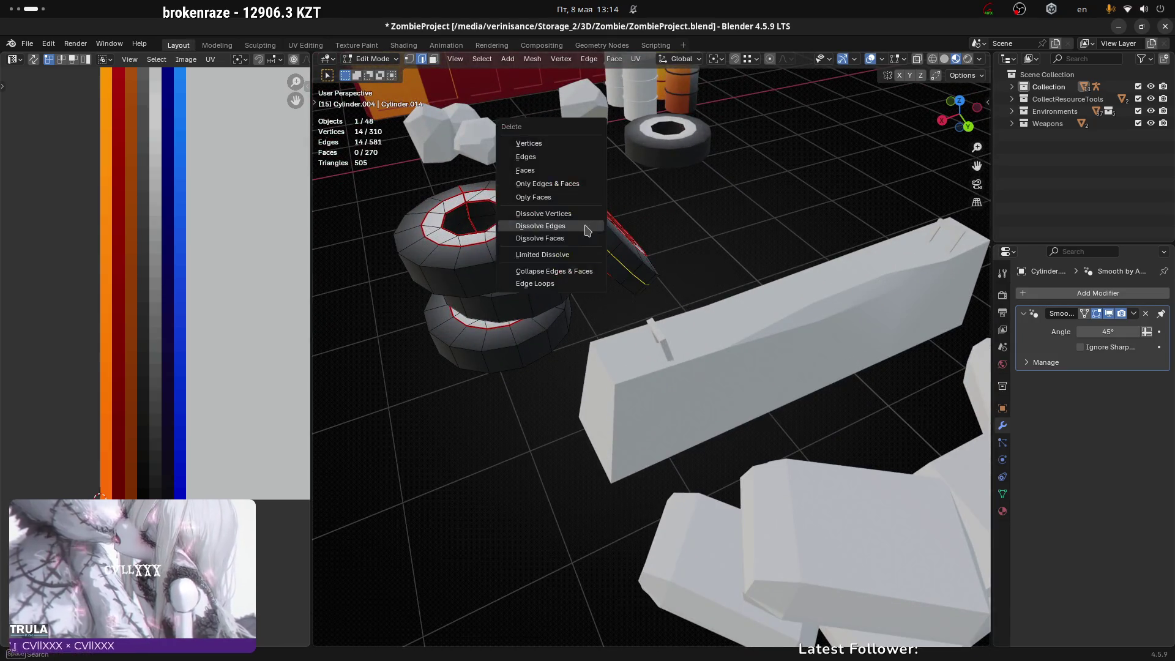
click(585, 227)
Step: Dissolve an inner-ring tire edge and select the merged face, leaving 254 faces, then bring up Unity
mouse_move(761, 263)
middle_down()
mouse_move(803, 253)
mouse_move(713, 245)
mouse_move(724, 270)
mouse_move(726, 238)
mouse_move(688, 286)
mouse_move(637, 302)
mouse_move(753, 328)
mouse_move(668, 269)
mouse_move(674, 300)
mouse_move(696, 286)
mouse_move(695, 231)
mouse_move(669, 275)
mouse_move(679, 248)
middle_up()
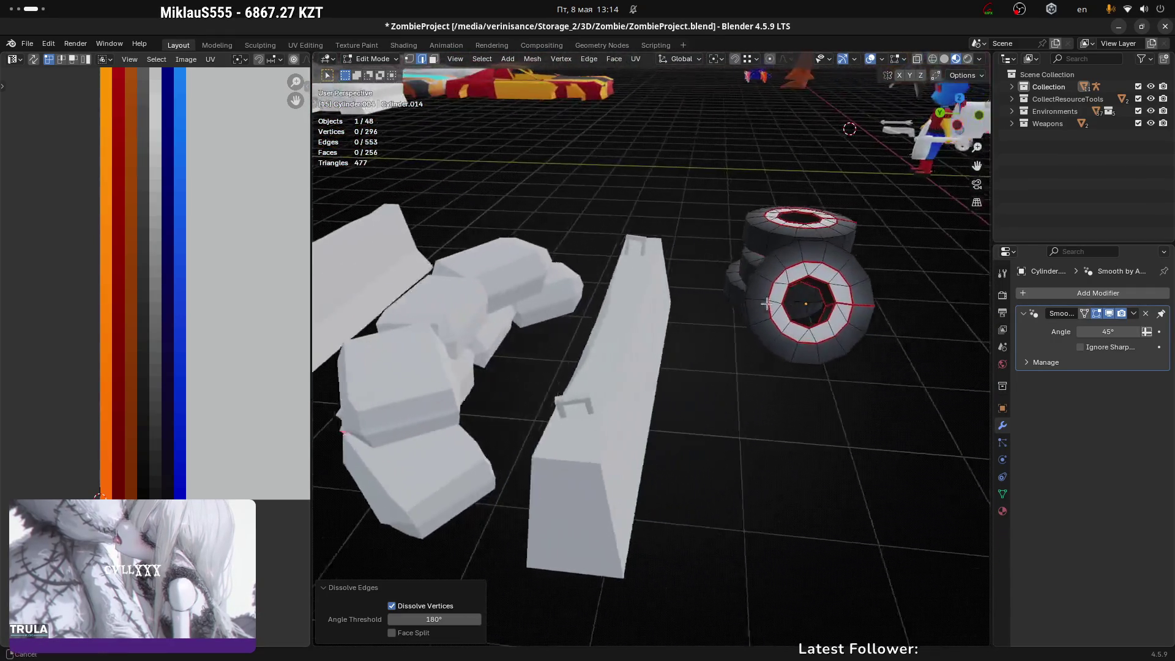
scroll(667, 313, up, 4)
click(669, 276)
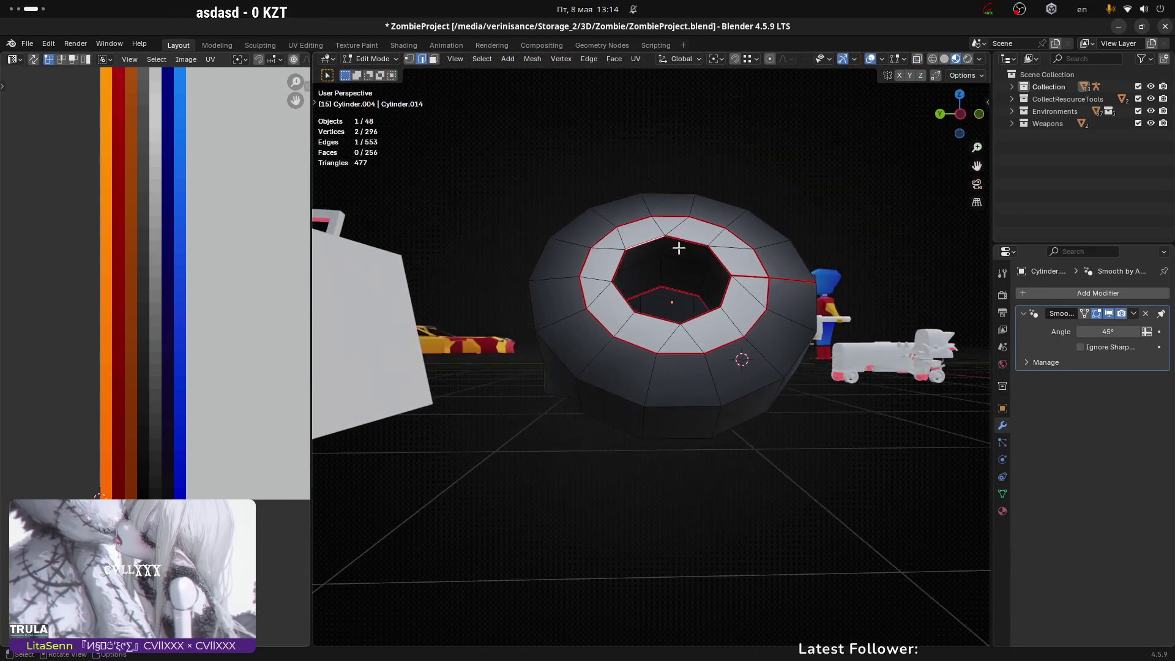
click(654, 266)
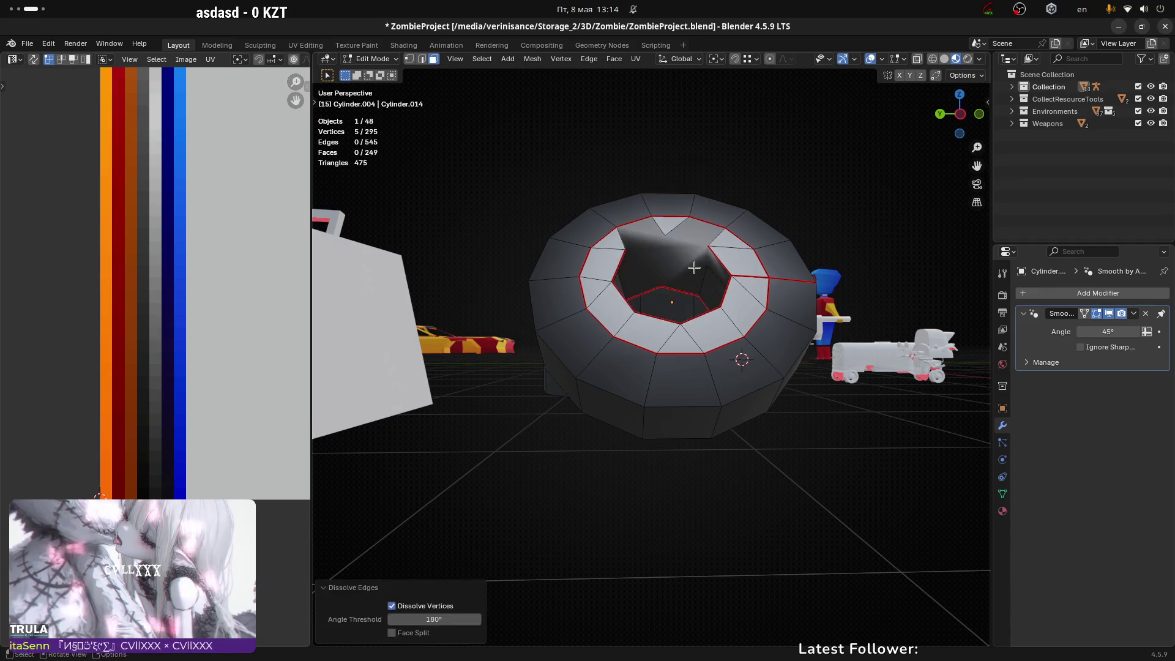
click(696, 268)
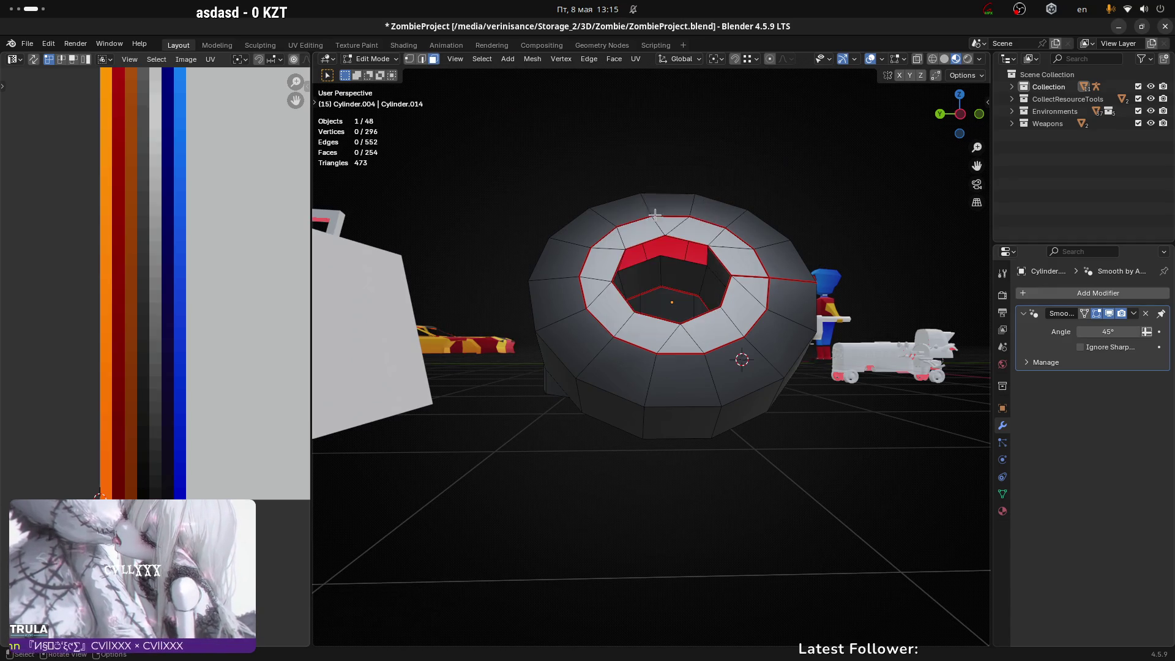
scroll(655, 214, down, 3)
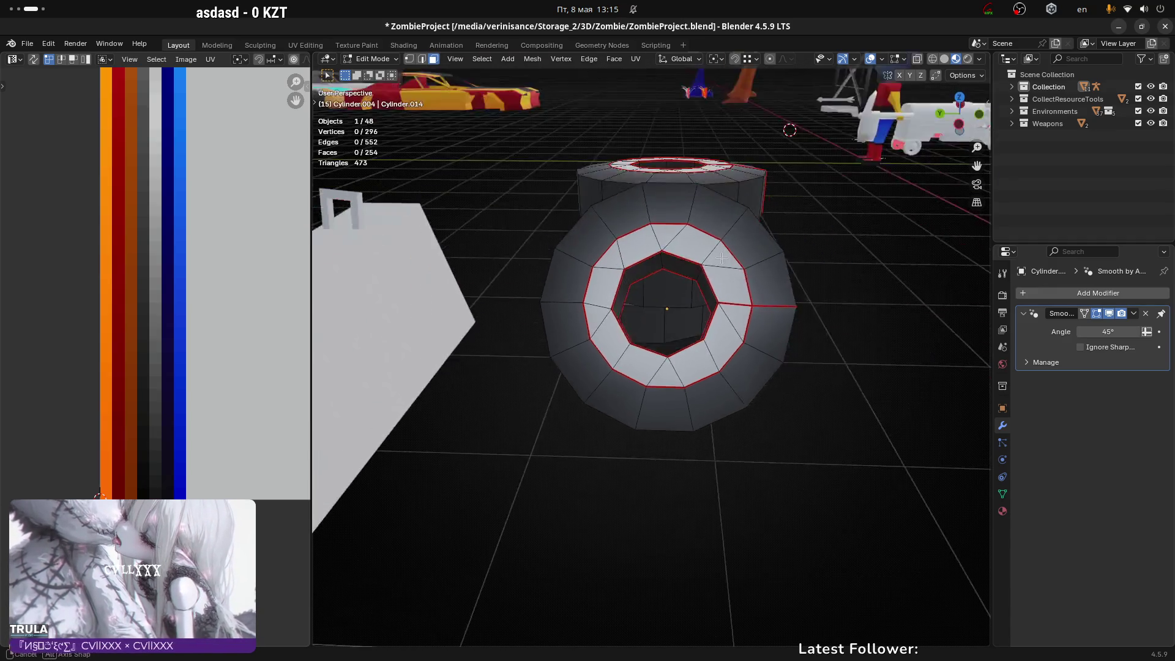
mouse_move(655, 214)
middle_down()
mouse_move(677, 367)
mouse_move(692, 379)
mouse_move(670, 326)
middle_up()
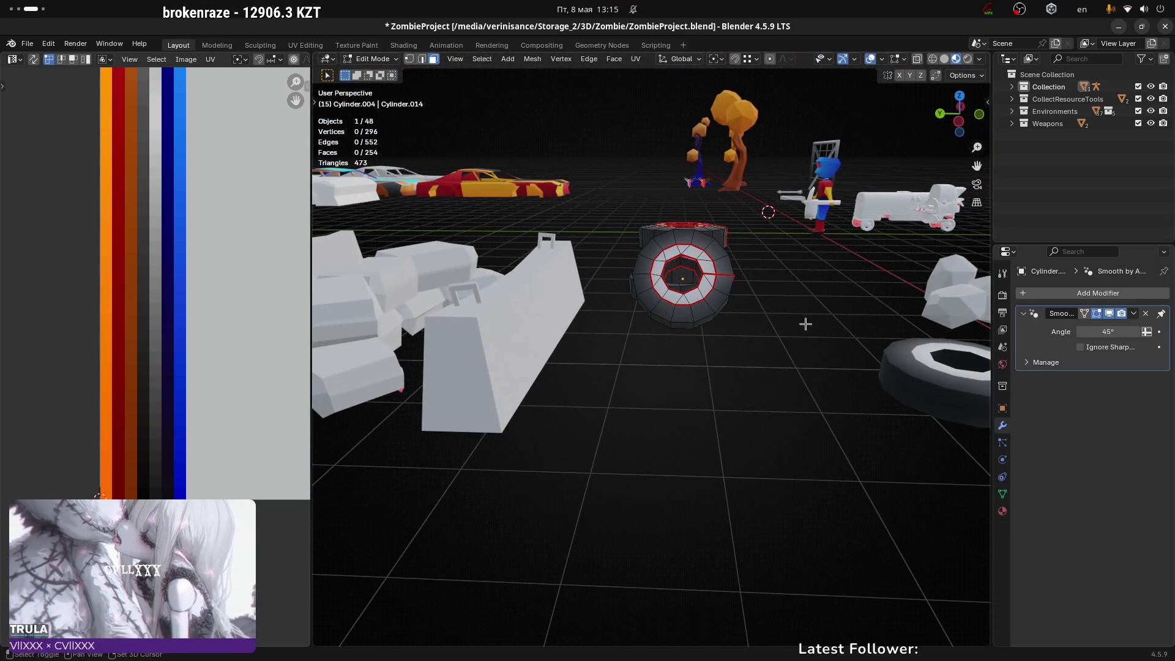
middle_drag(806, 324, 791, 339)
mouse_move(674, 337)
middle_down()
mouse_move(732, 315)
mouse_move(777, 336)
mouse_move(673, 319)
middle_up()
click(591, 293)
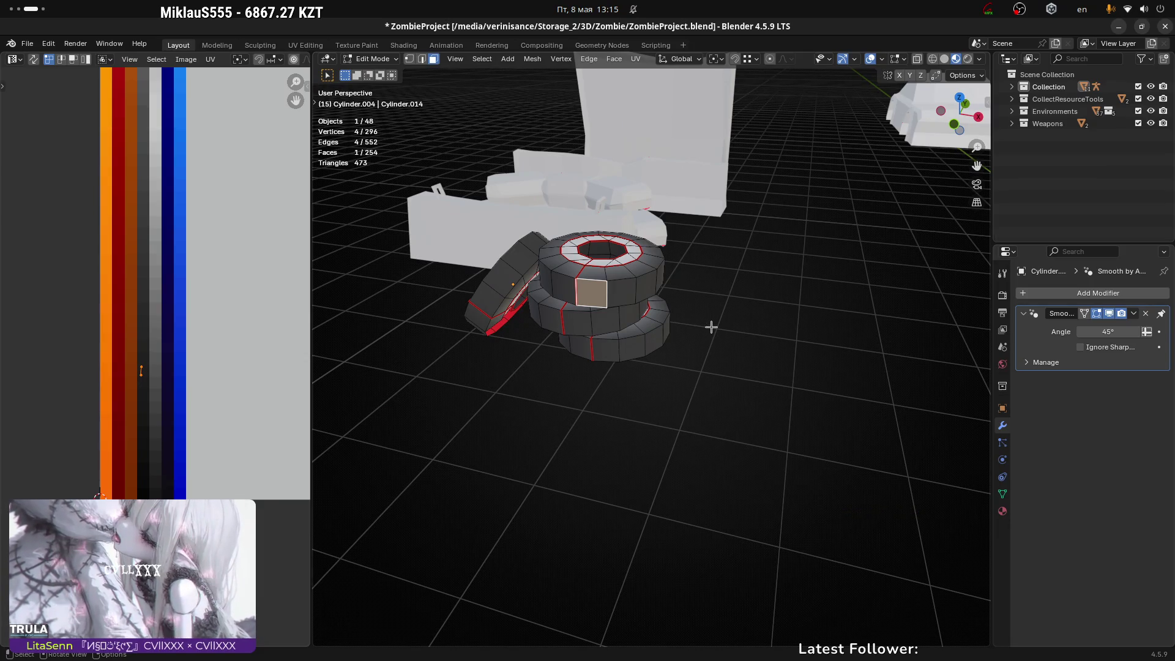
key(super+Home)
key(alt+Tab)
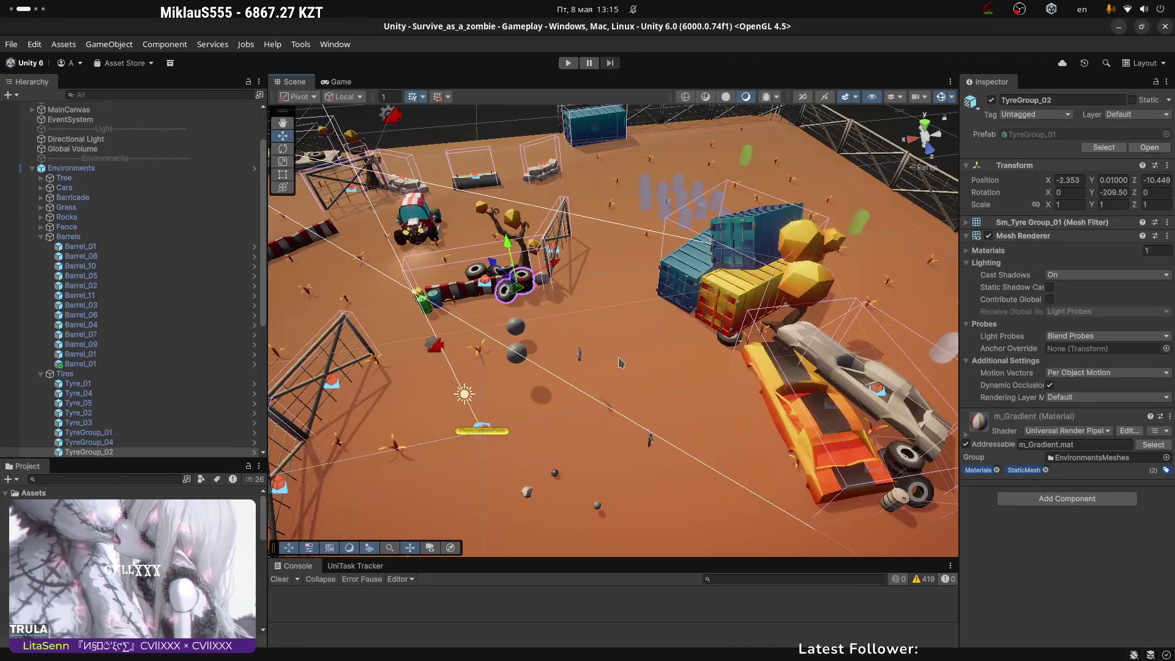
Step: Maximize the Game view, start Play mode and walk the character up the map
click(336, 83)
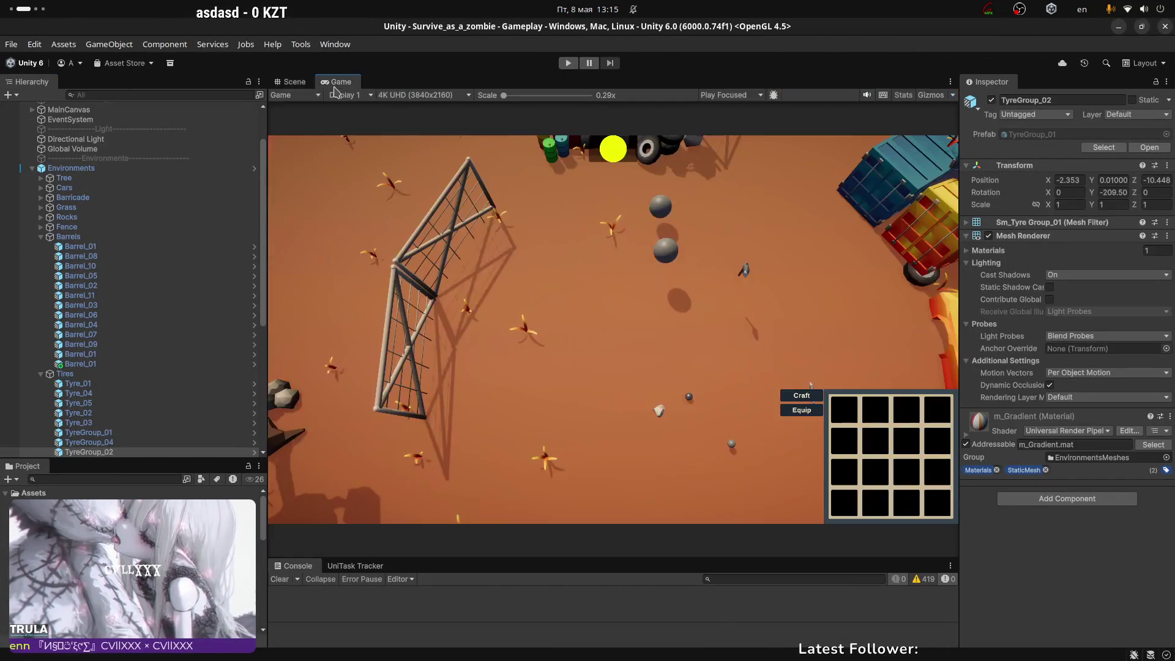
double_click(349, 85)
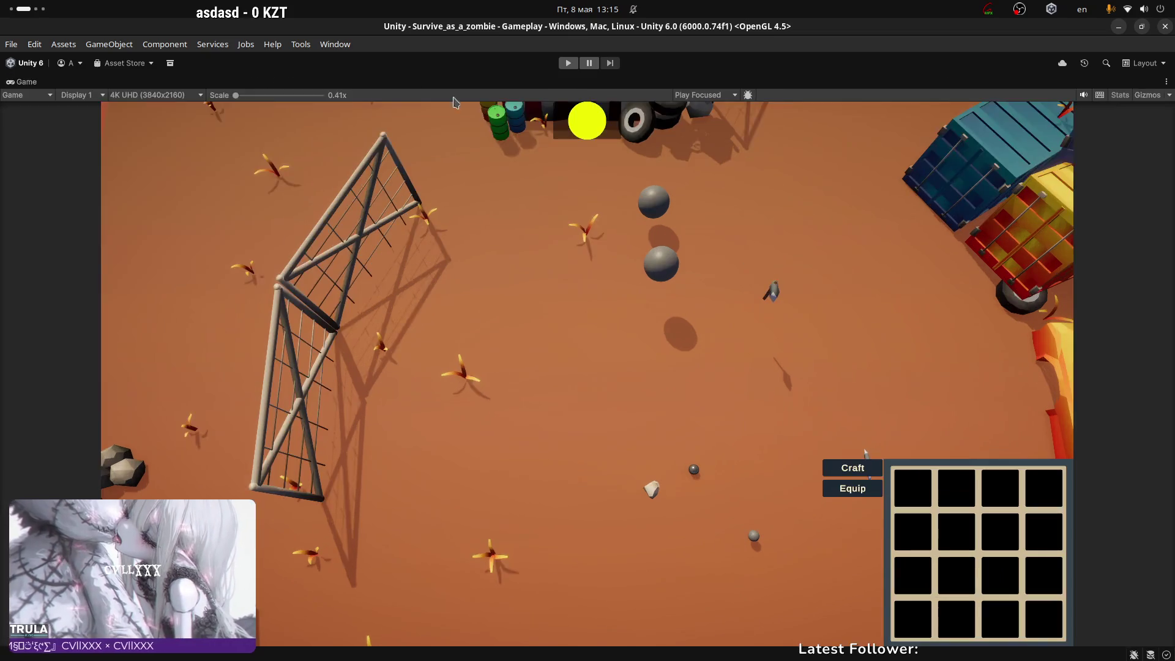
click(568, 65)
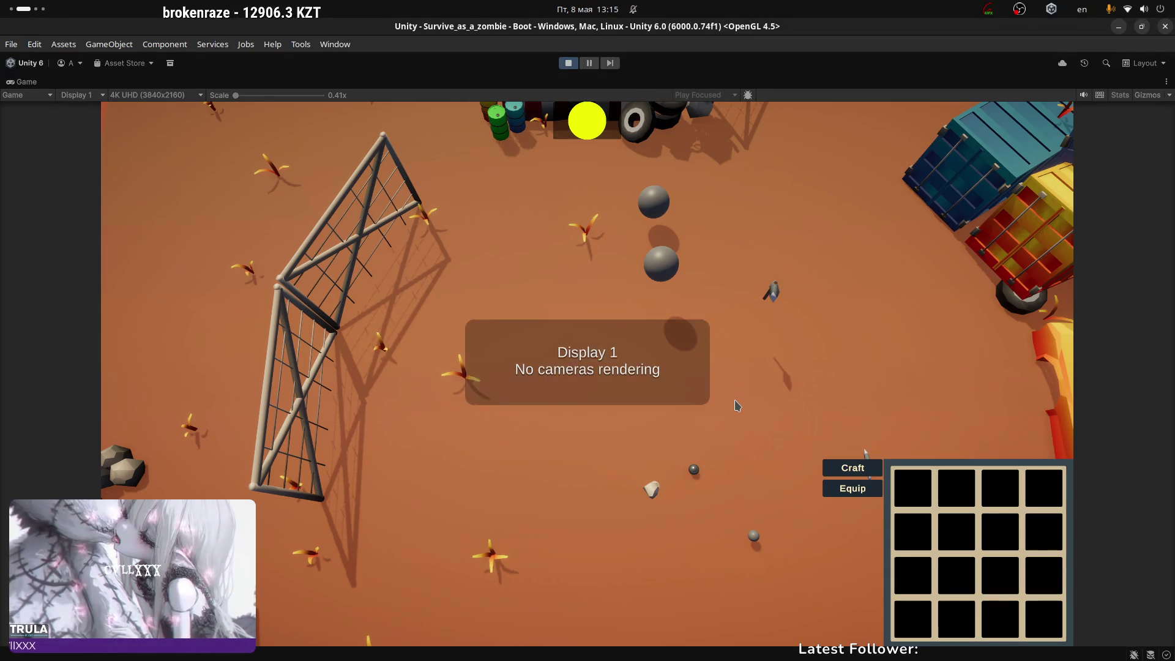
key(w)
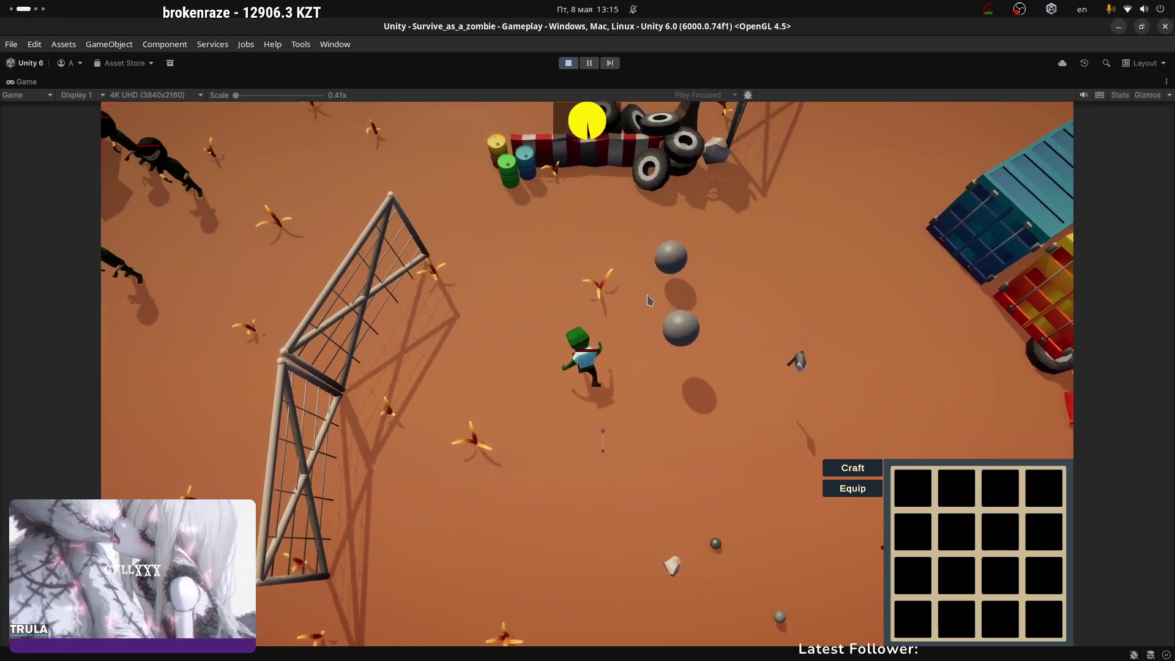
Step: Walk around picking up two helmets, the axe and the pickaxe
key(d)
key(e)
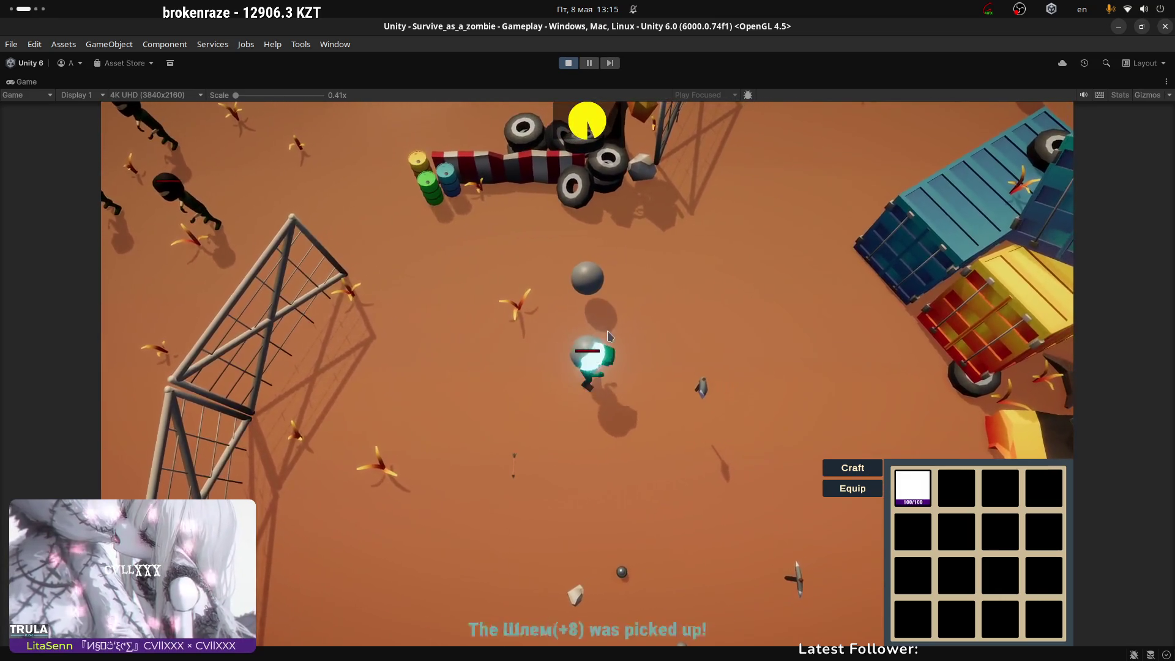
key(w)
key(d)
key(e)
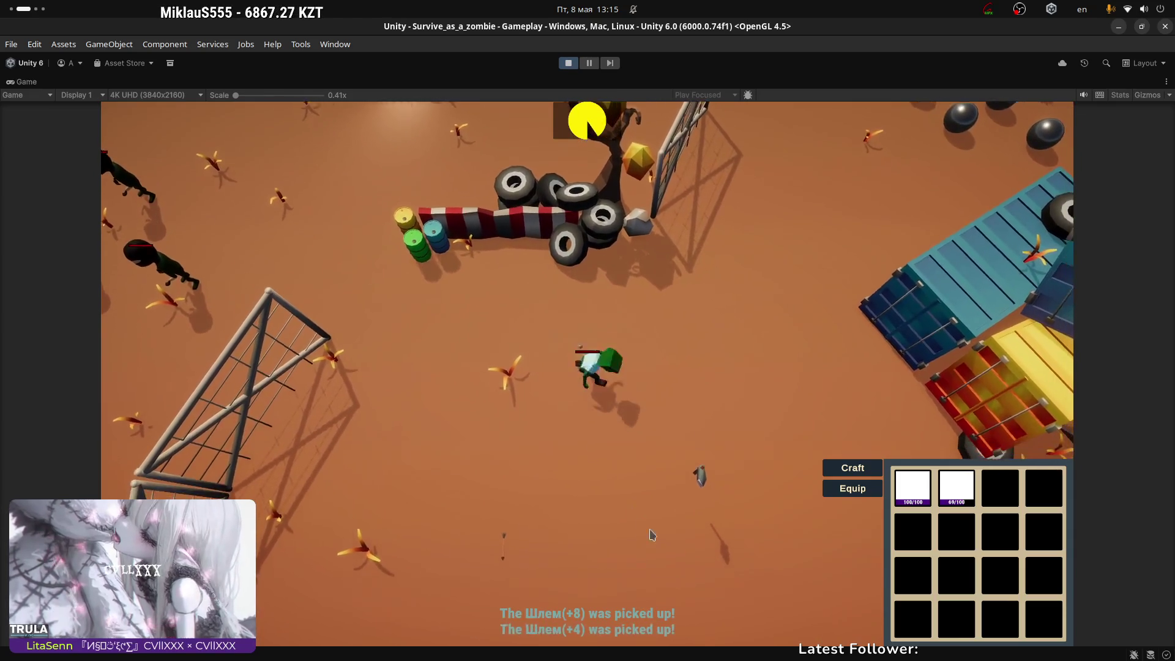
key(d)
key(s)
key(e)
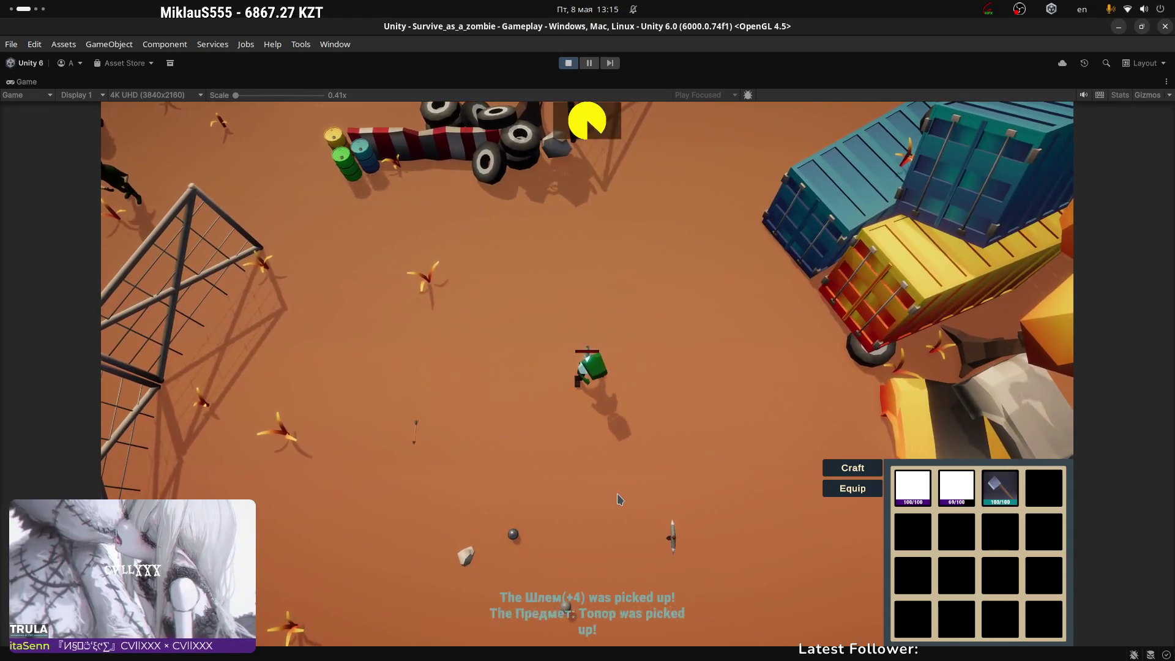
key(s)
key(d)
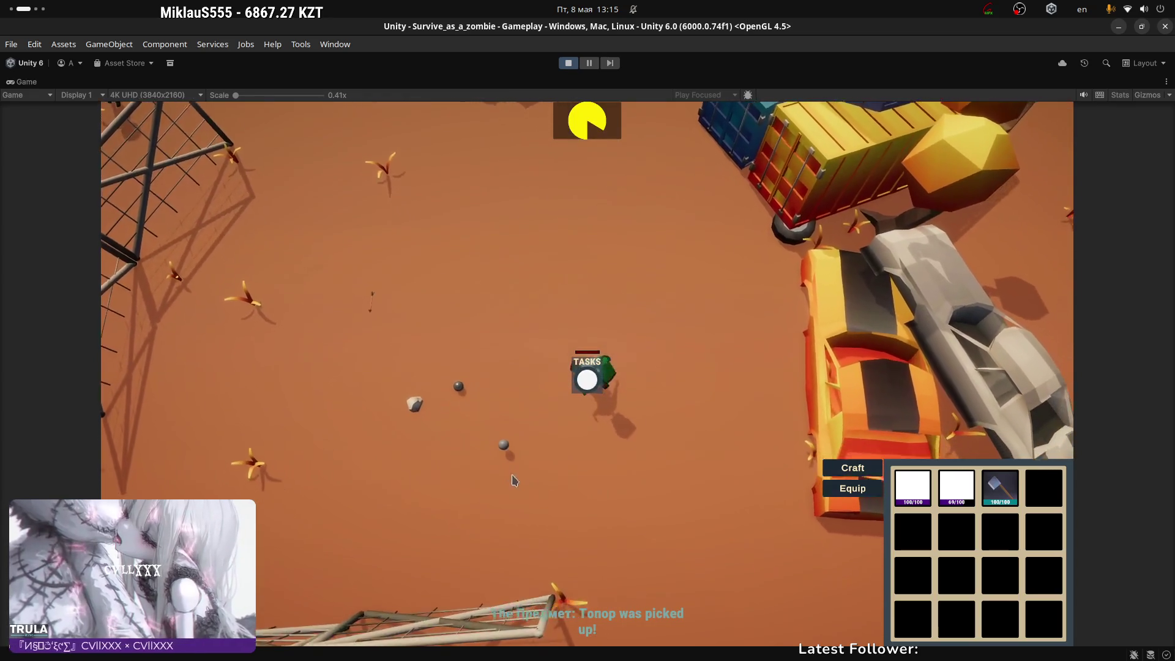
key(e)
Step: Walk over to collect the crossbow, then the iron and wood
key(a)
key(s)
key(e)
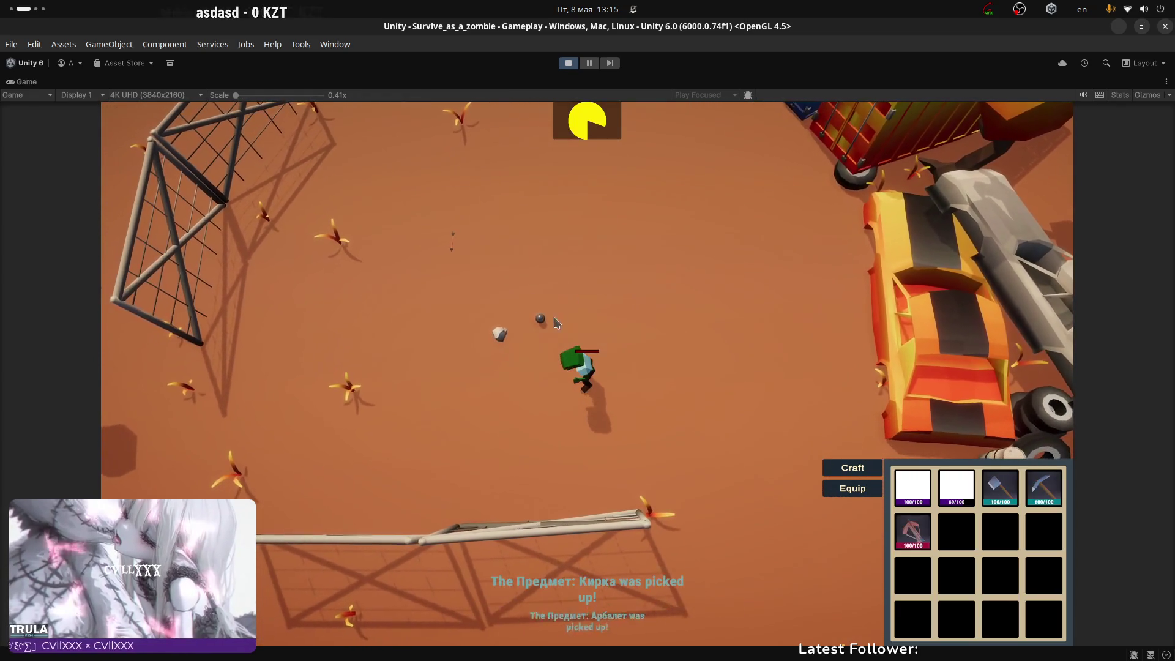
key(e)
key(a)
key(w)
key(e)
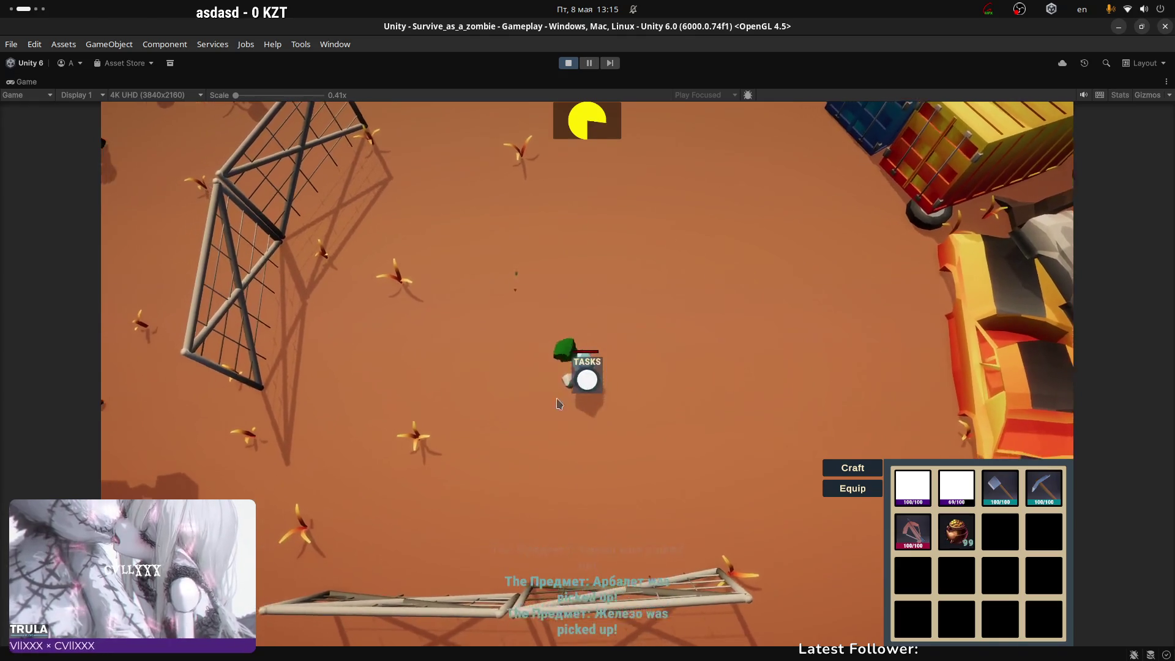
Step: Equip the helmet, crossbow, axe and pickaxe, then queue crafting an axe and a pickaxe
click(861, 471)
scroll(579, 494, down, 3)
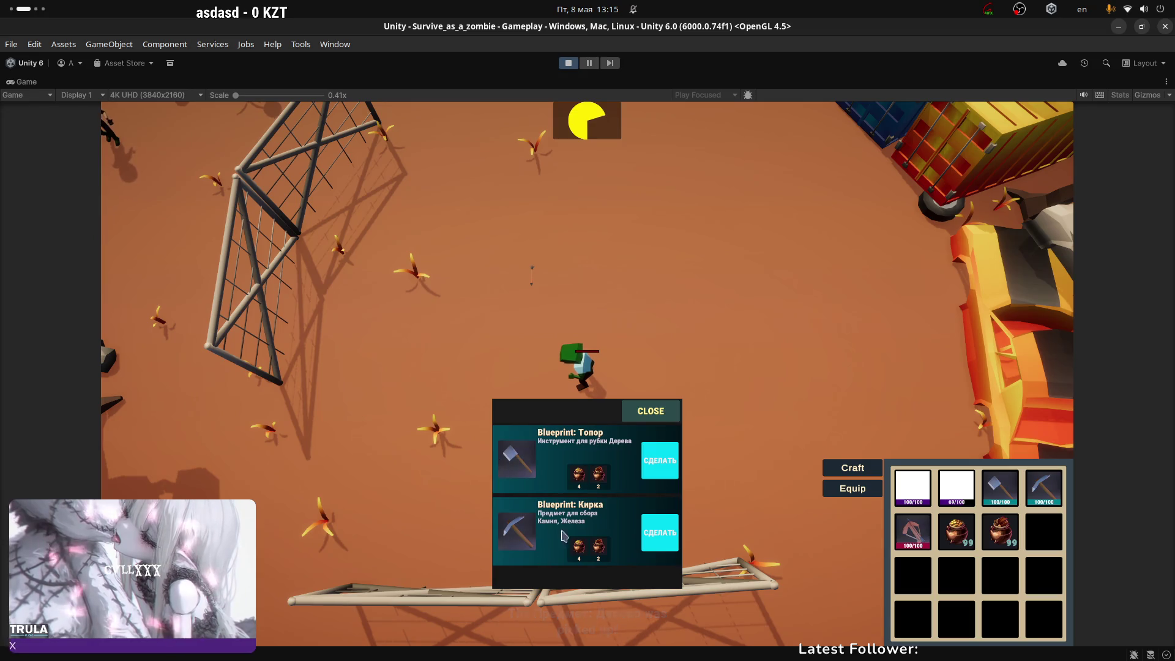
click(853, 488)
mouse_move(912, 488)
mouse_down()
mouse_move(318, 309)
mouse_move(278, 314)
mouse_up()
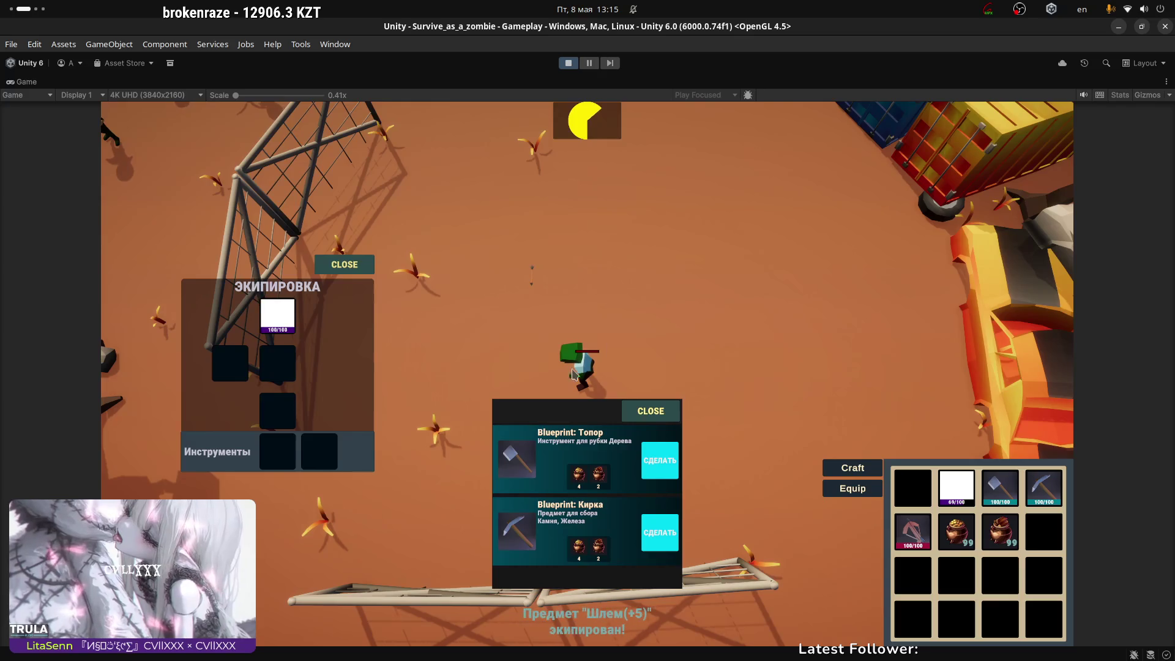
mouse_move(966, 510)
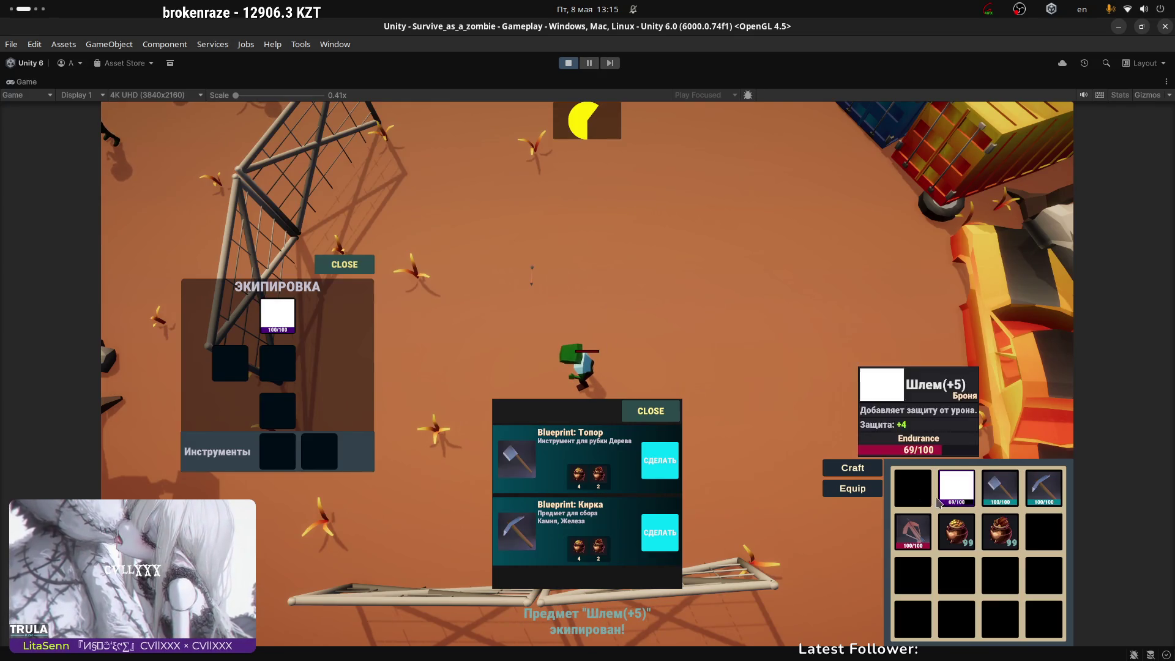
mouse_move(966, 534)
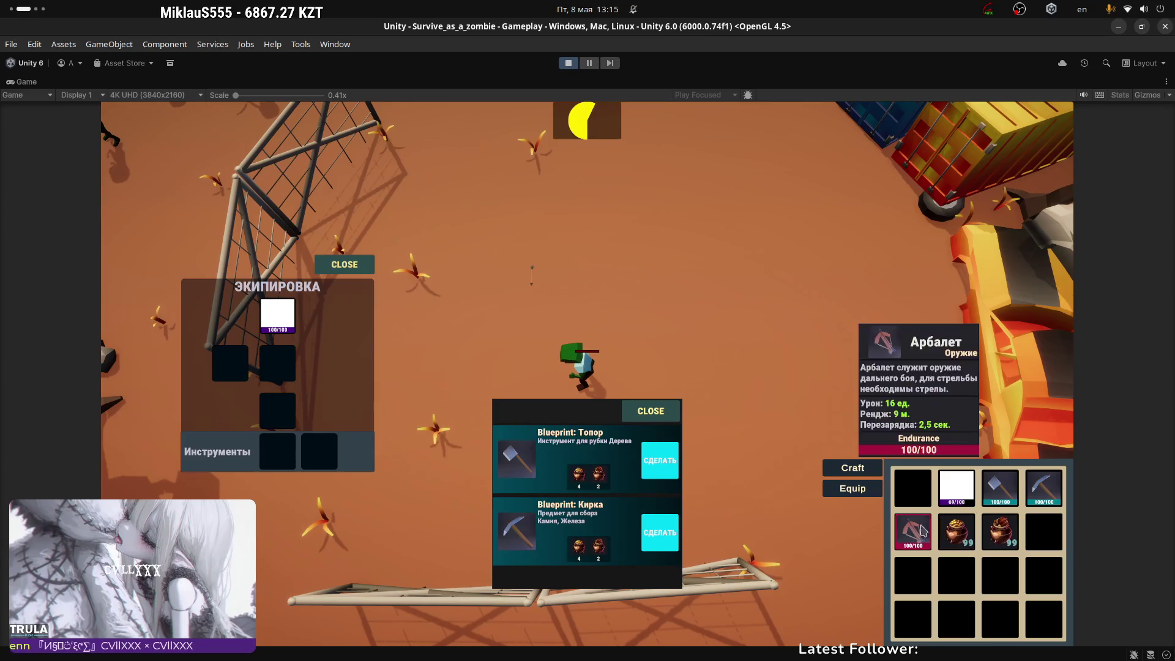
mouse_move(913, 531)
mouse_down()
mouse_move(318, 376)
mouse_move(221, 364)
mouse_move(231, 364)
mouse_up()
mouse_move(956, 522)
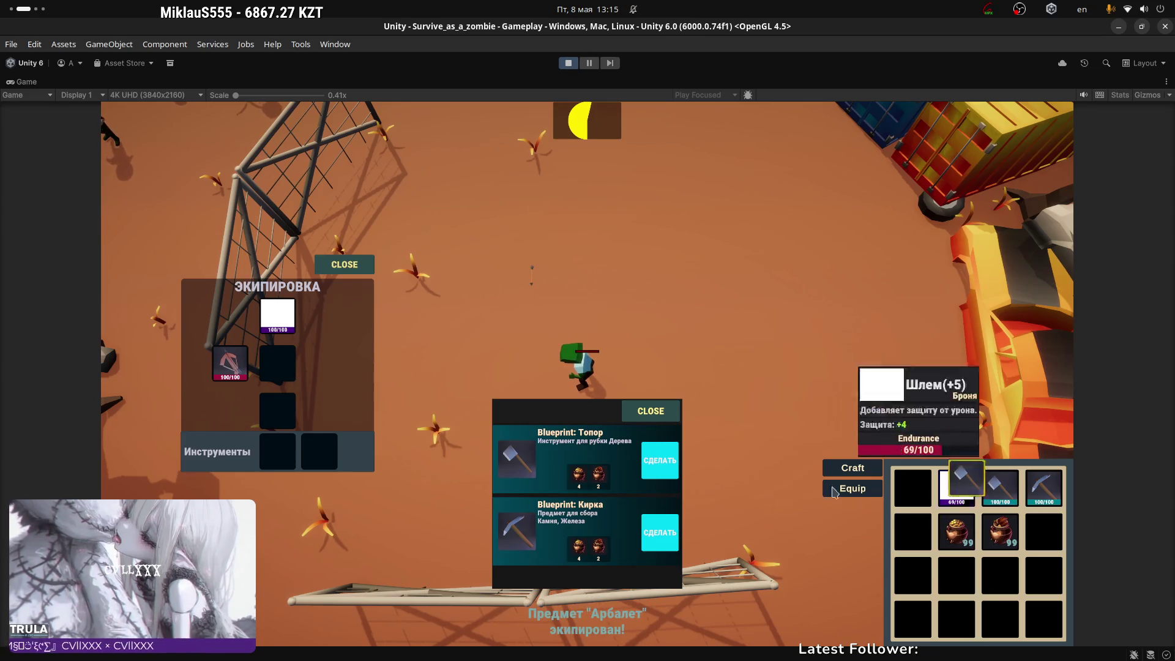
drag(1000, 488, 278, 452)
mouse_move(1044, 488)
mouse_down()
mouse_move(344, 475)
mouse_move(319, 454)
mouse_up()
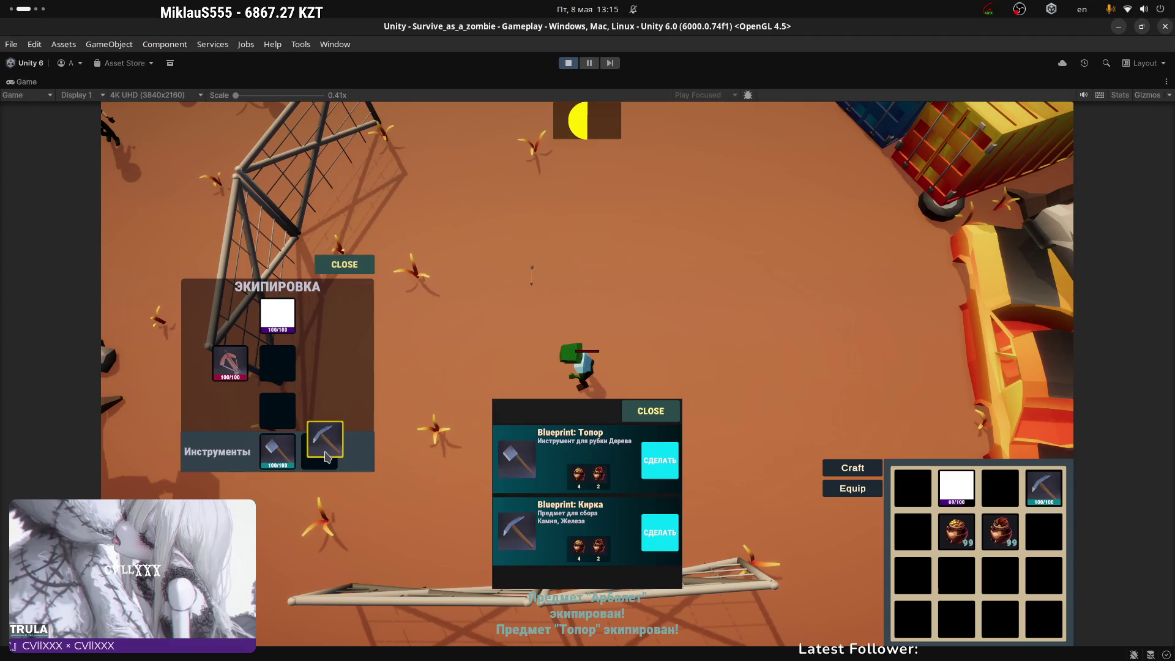
click(344, 265)
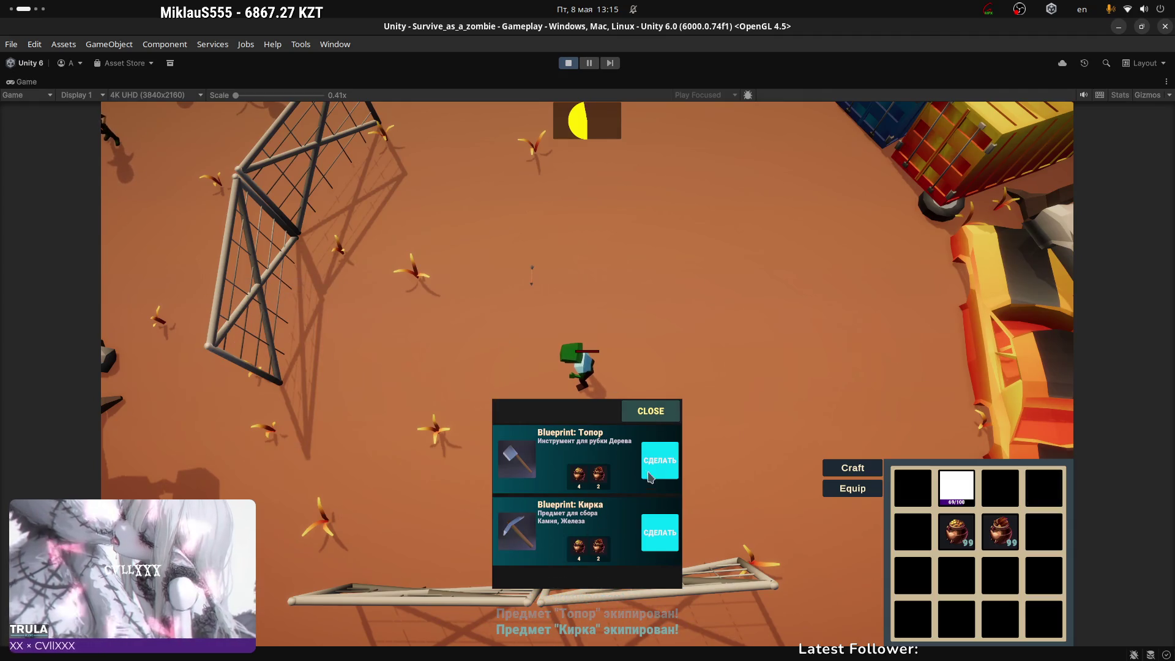
click(651, 477)
click(660, 532)
click(660, 412)
Step: Walk the character up the level past the tires to the red striped car
key(w)
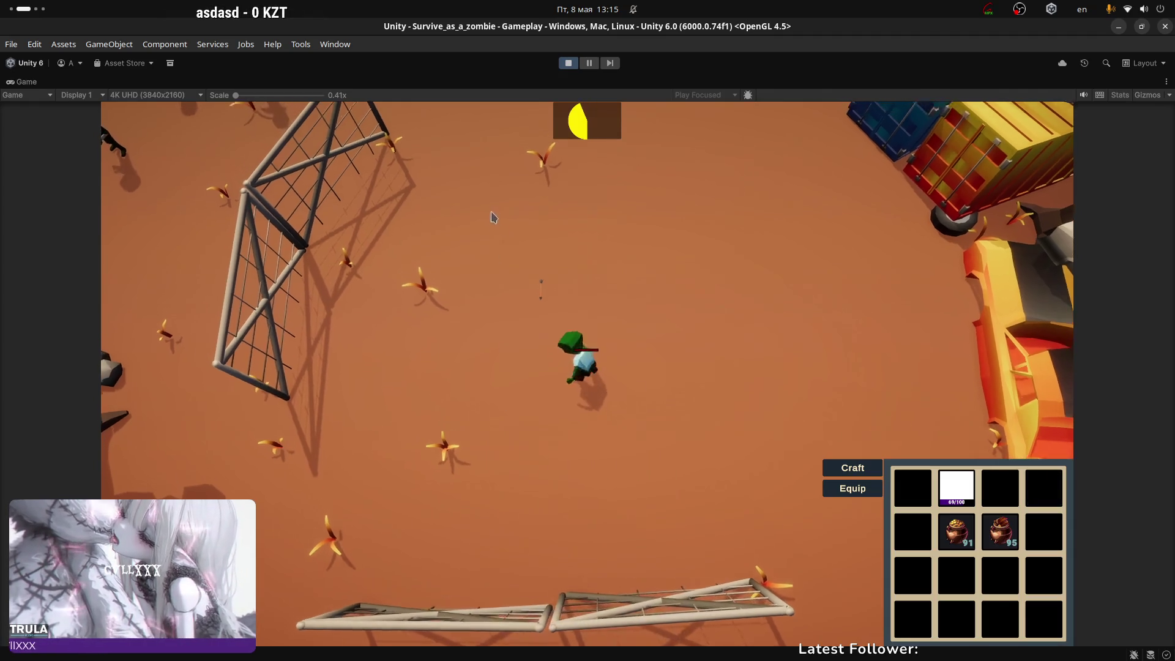
key(w)
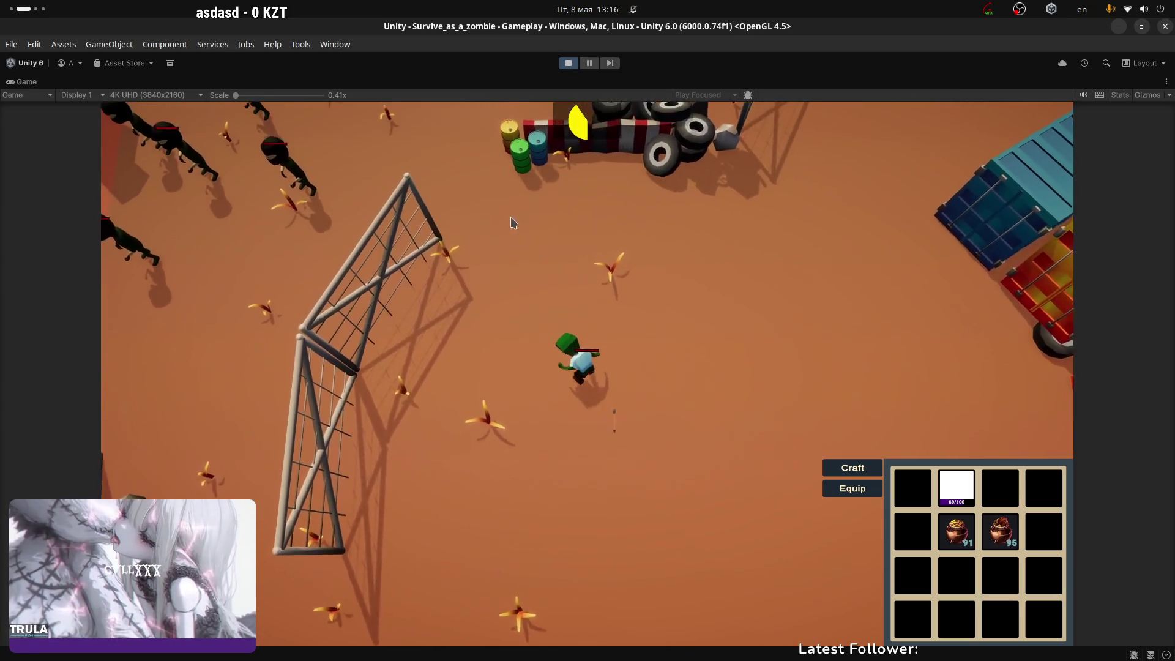
key(w)
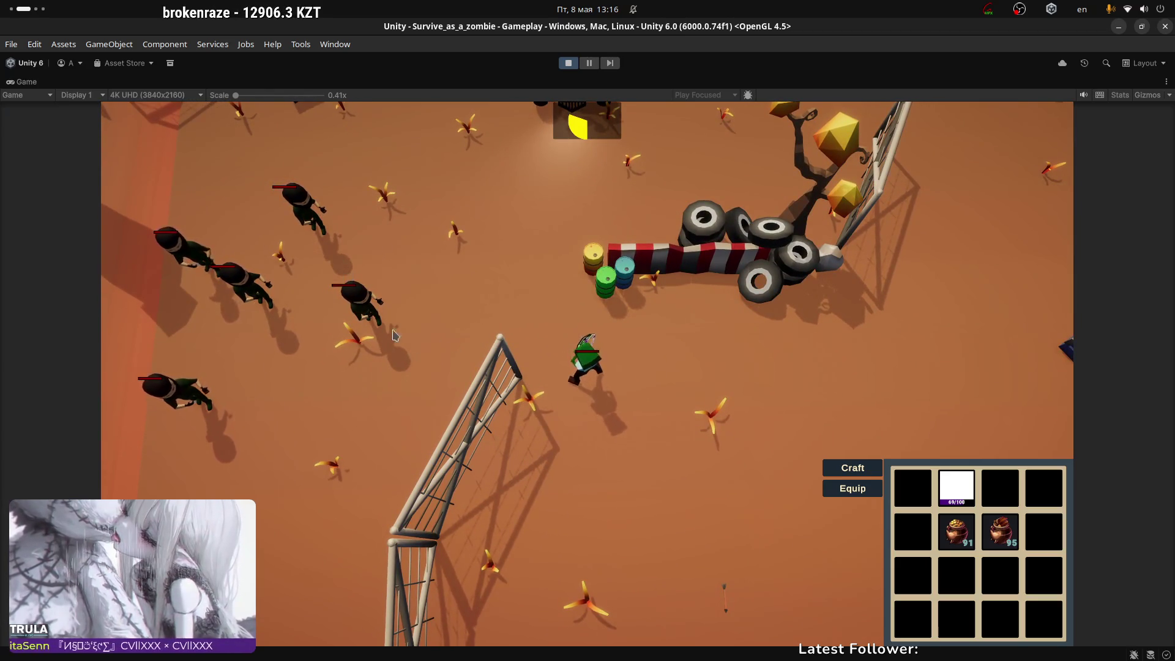
key(w)
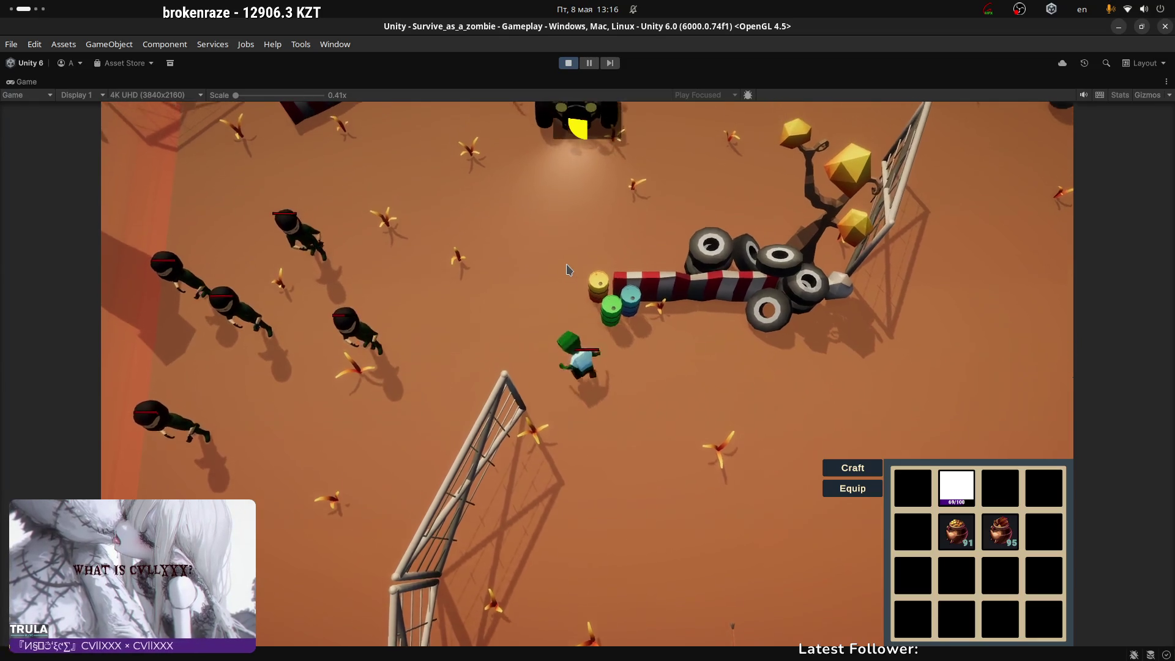
key(w)
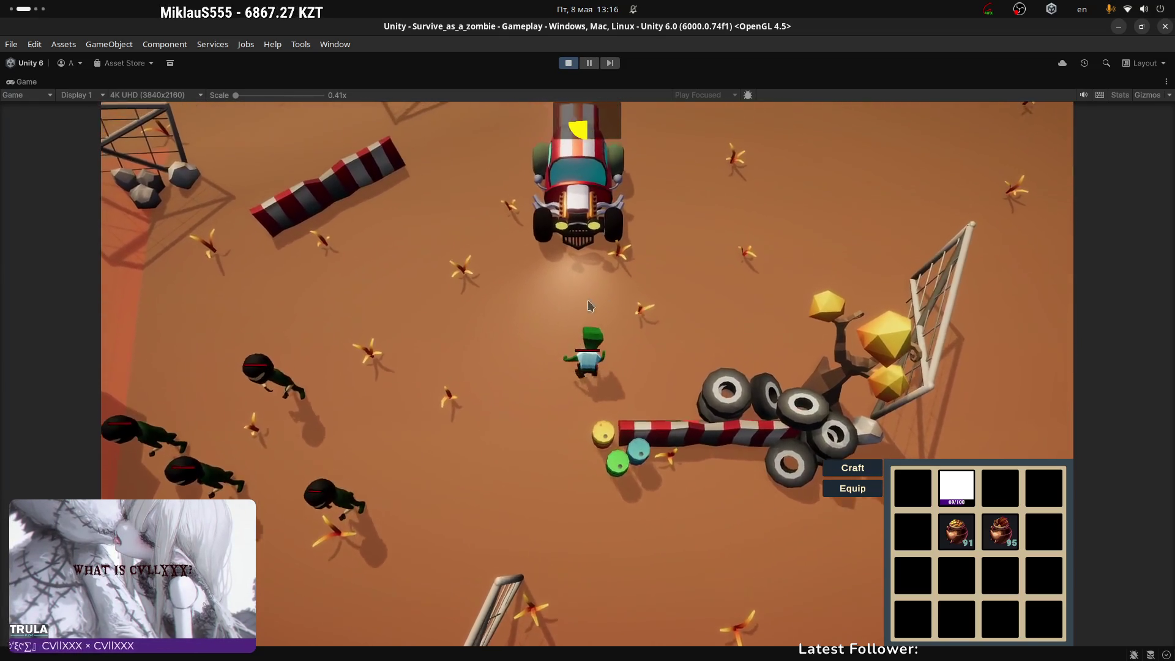
key(w)
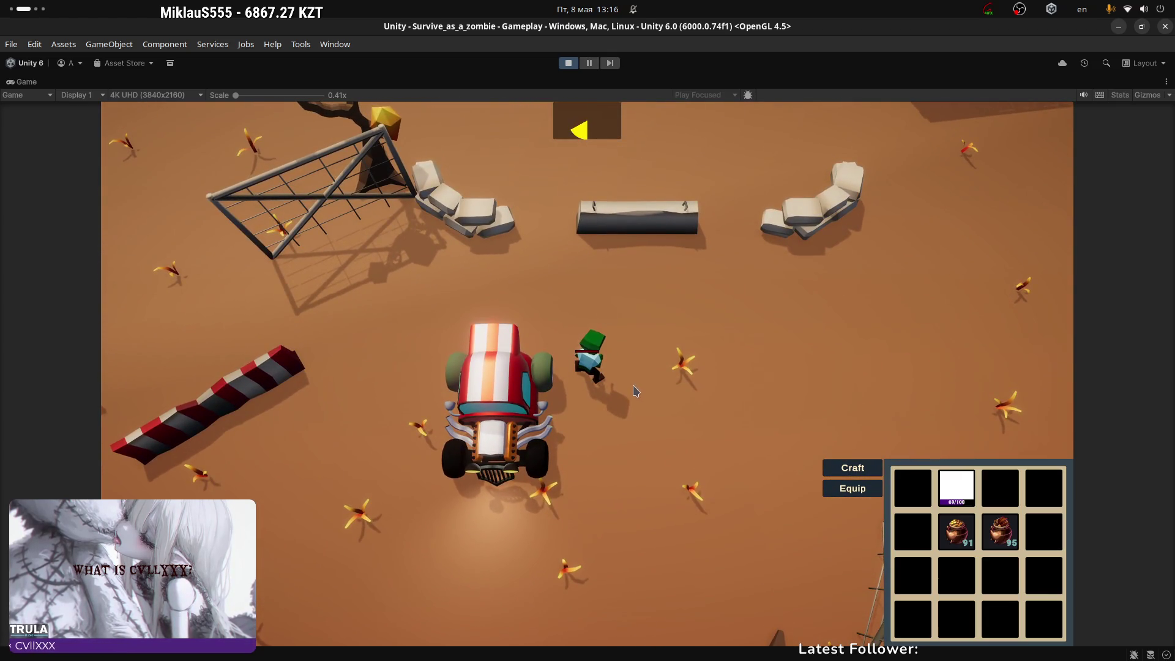
Step: Restore the full editor layout and zoom the Scene view out over the level
double_click(13, 89)
click(295, 83)
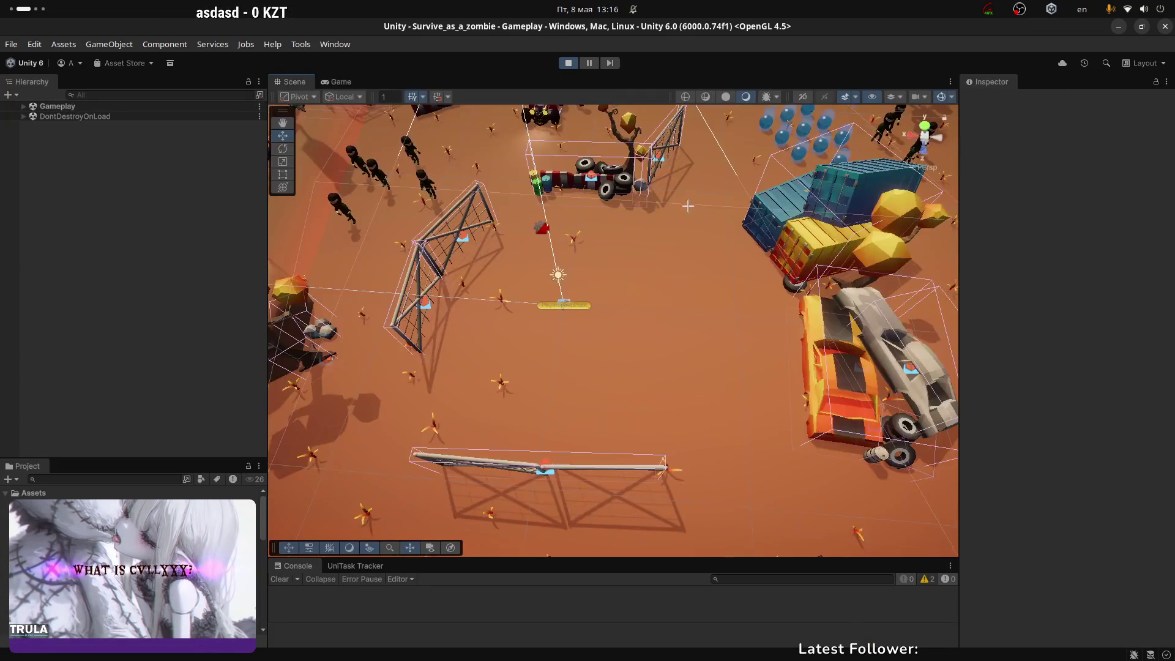
right_drag(390, 239, 404, 313)
scroll(568, 257, down, 3)
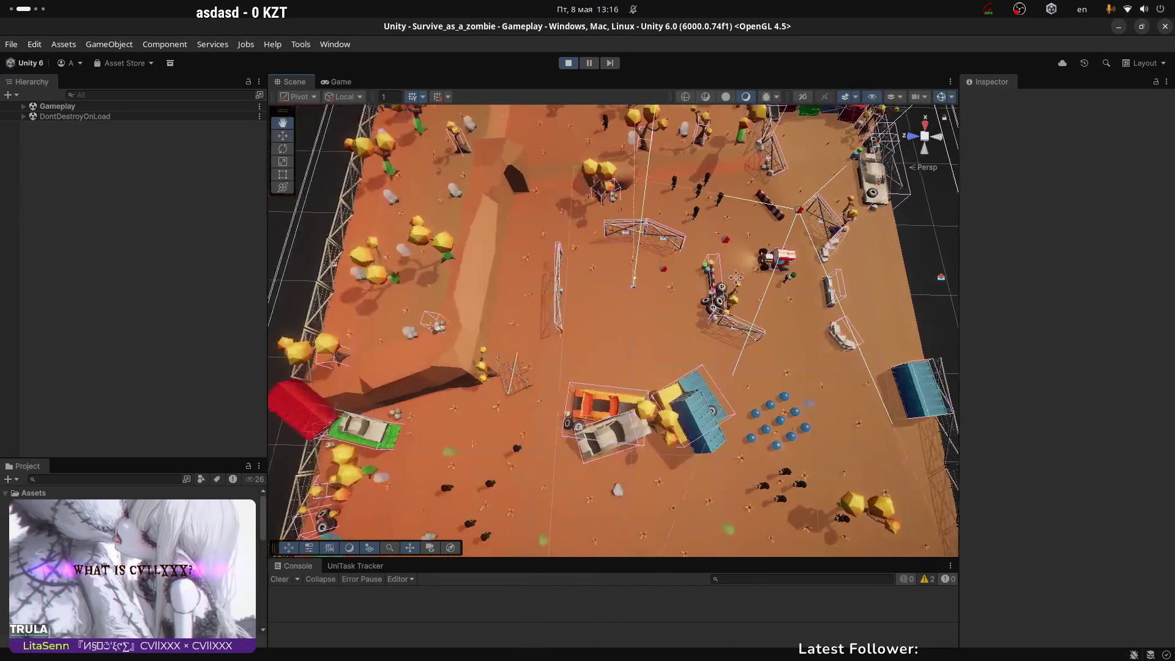
scroll(568, 257, up, 2)
scroll(758, 283, up, 3)
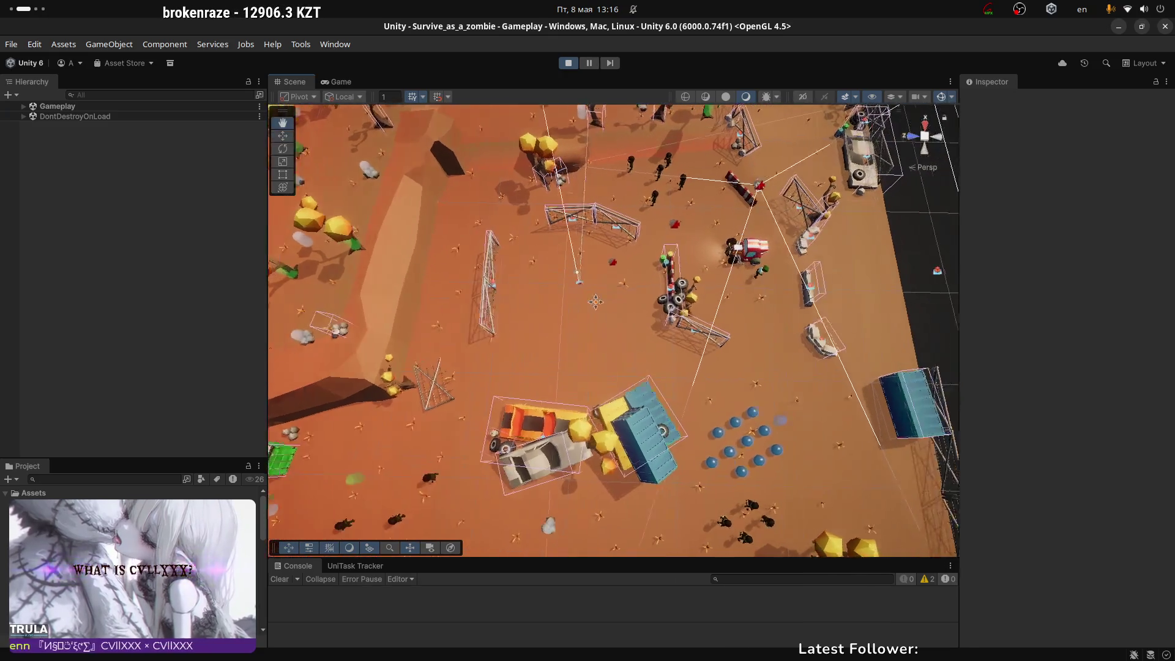
click(338, 81)
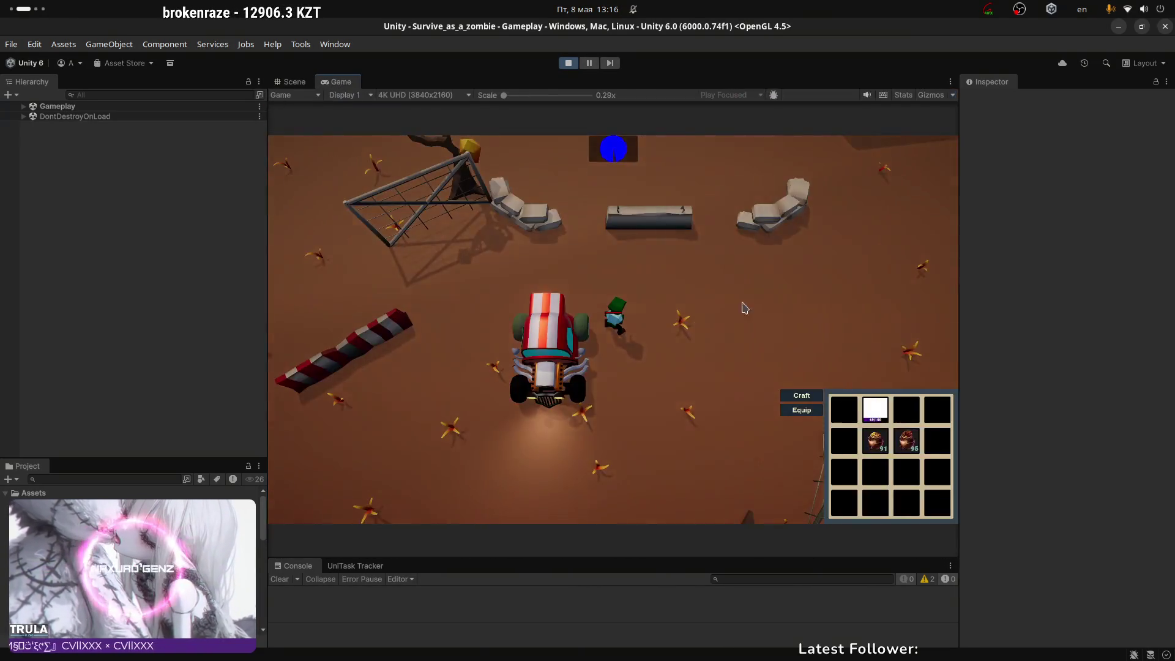
click(281, 83)
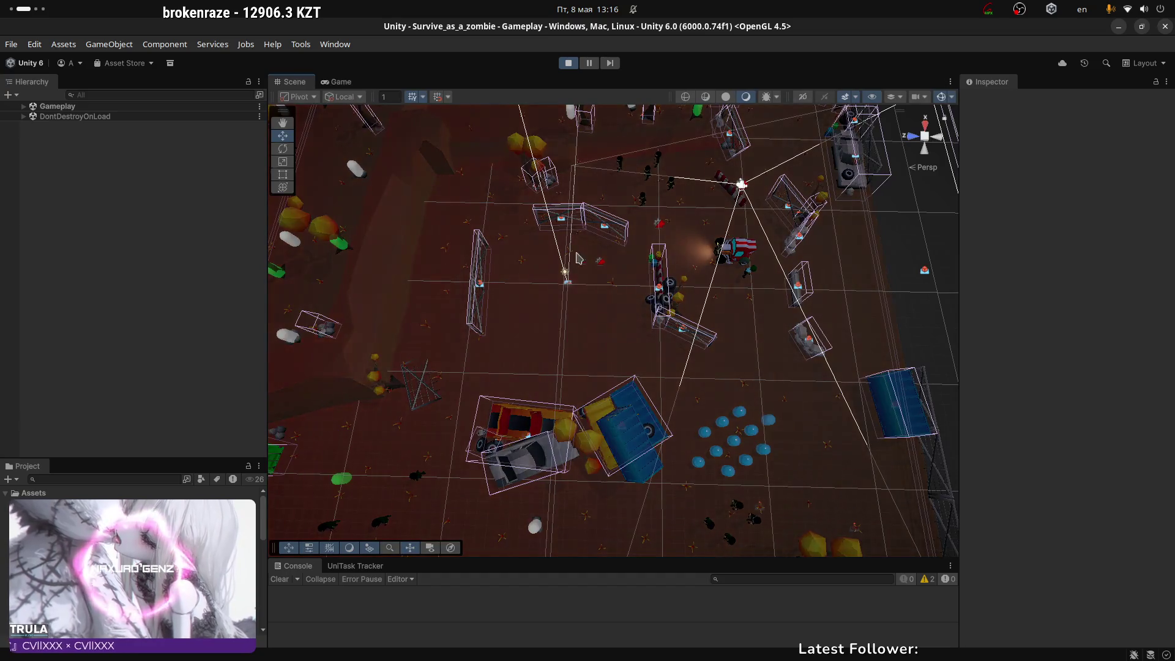
Step: Pan and tilt the scene camera to a top-down overview of the whole level
middle_drag(734, 315, 513, 279)
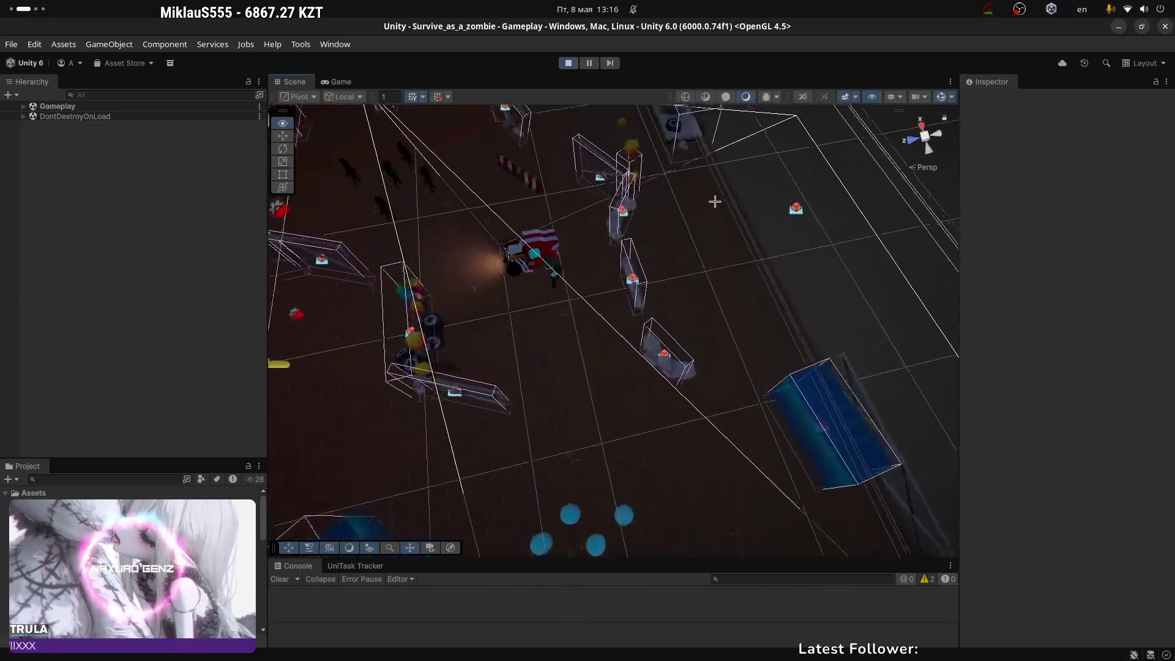
scroll(741, 227, down, 5)
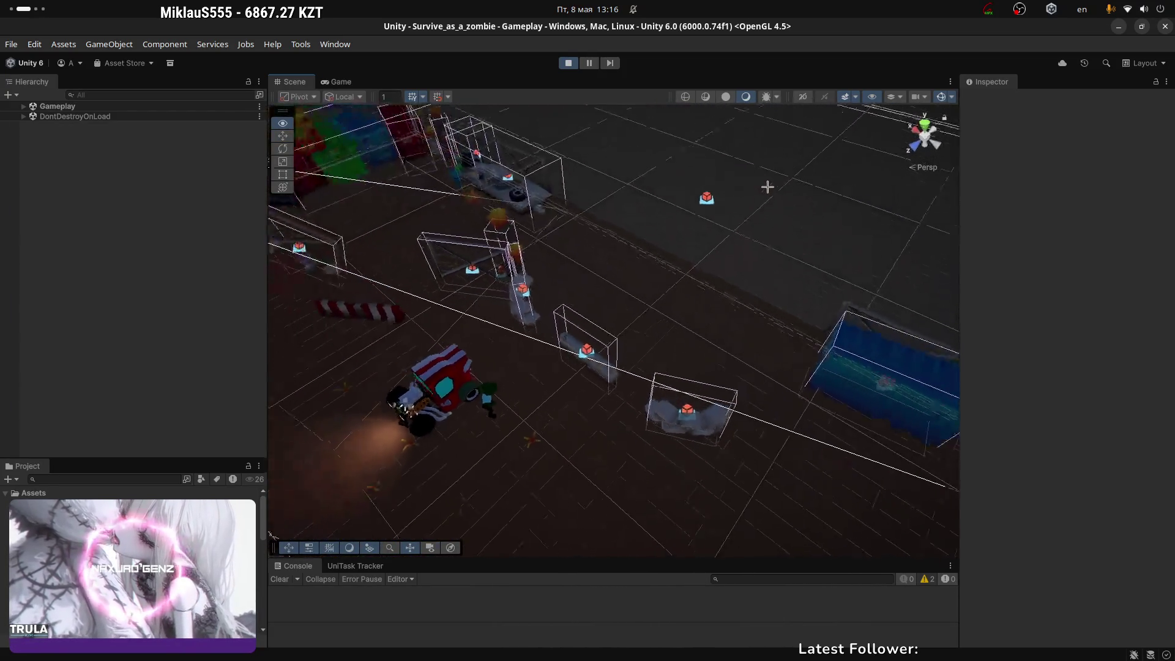
scroll(722, 337, down, 3)
right_drag(722, 337, 713, 544)
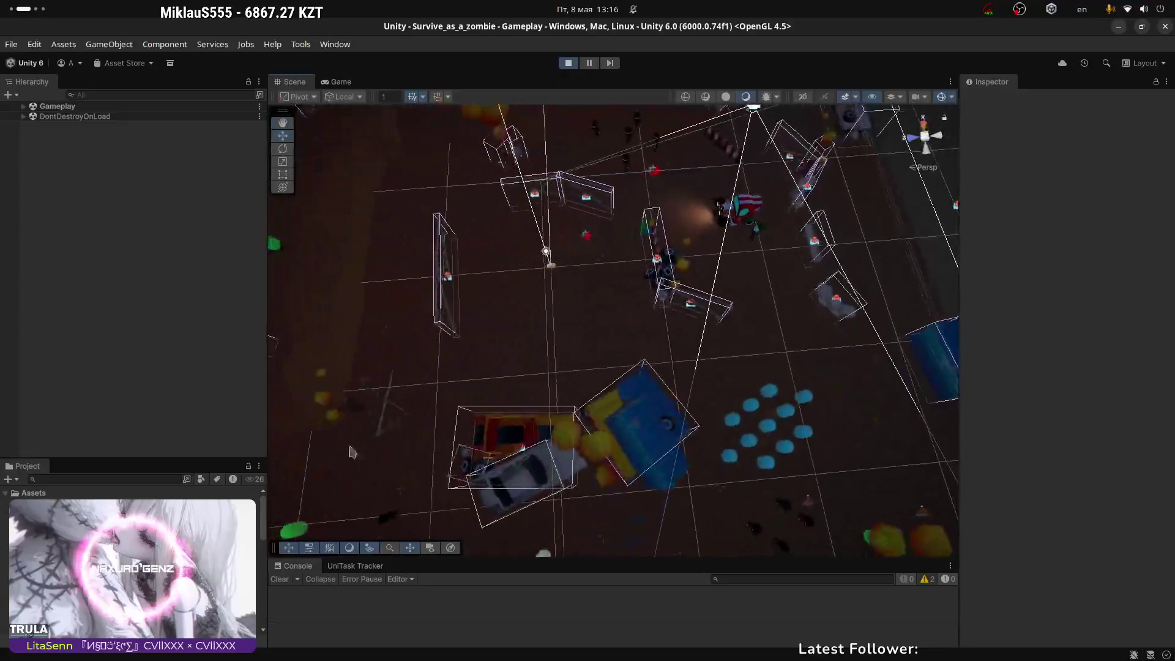
middle_drag(714, 544, 744, 476)
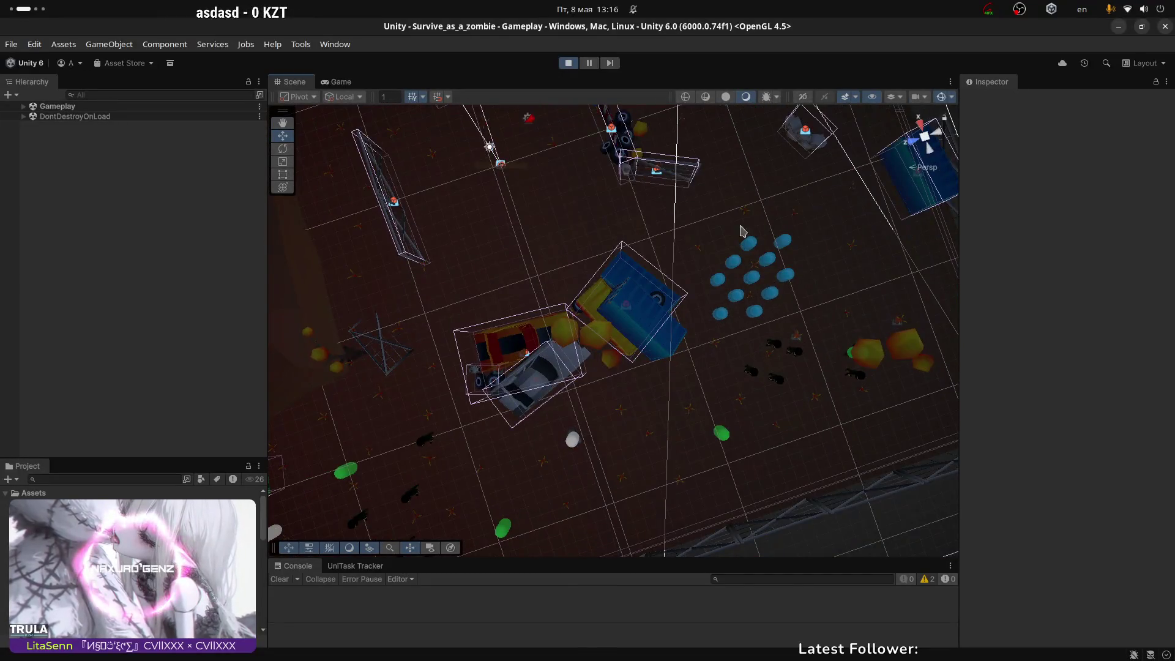
right_drag(742, 230, 747, 322)
right_drag(443, 179, 675, 278)
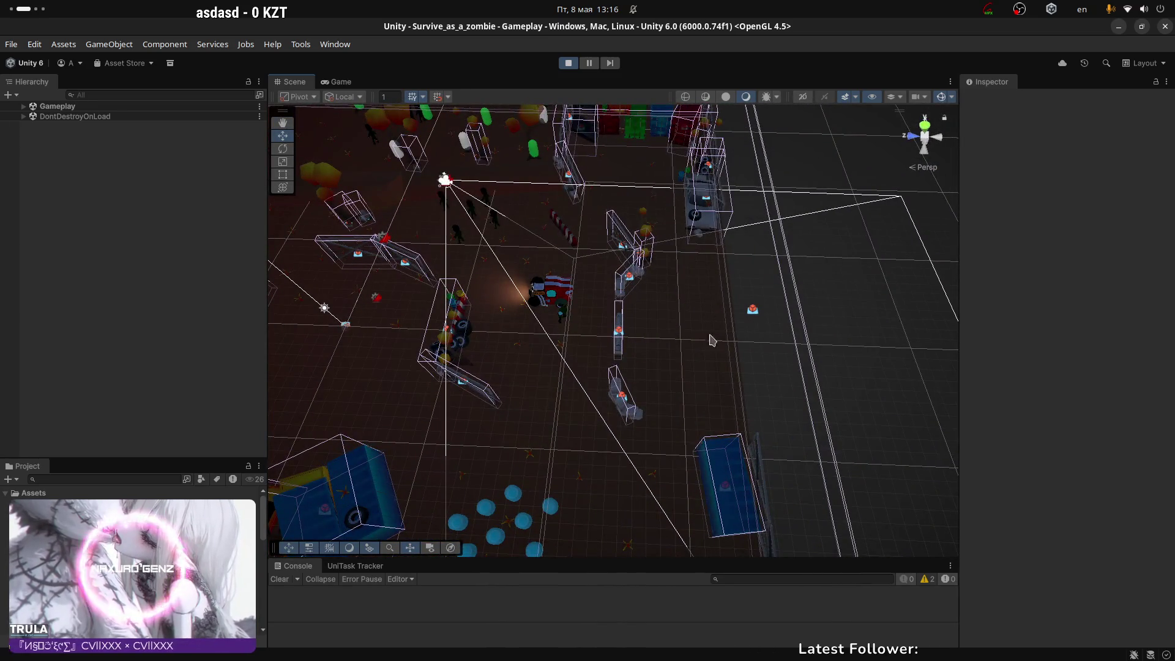
mouse_move(697, 326)
right_down()
mouse_move(614, 301)
mouse_move(405, 188)
right_up()
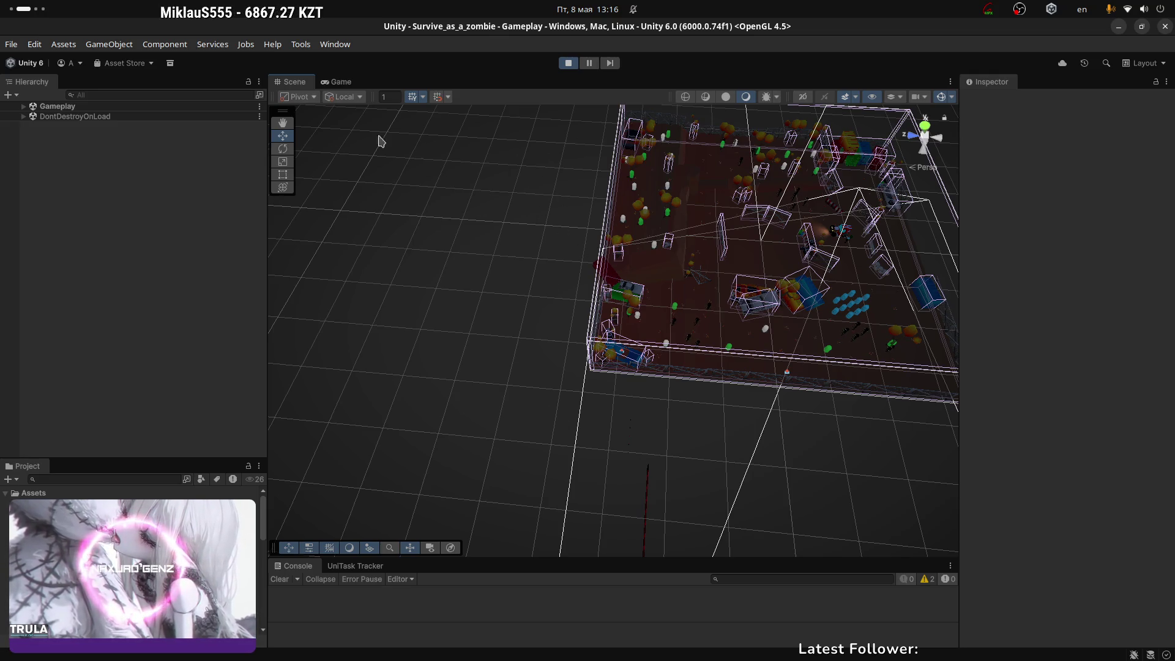
Step: Orbit and zoom around the level, then return to the running Game view
mouse_move(415, 202)
middle_down()
mouse_move(462, 352)
mouse_move(526, 345)
middle_up()
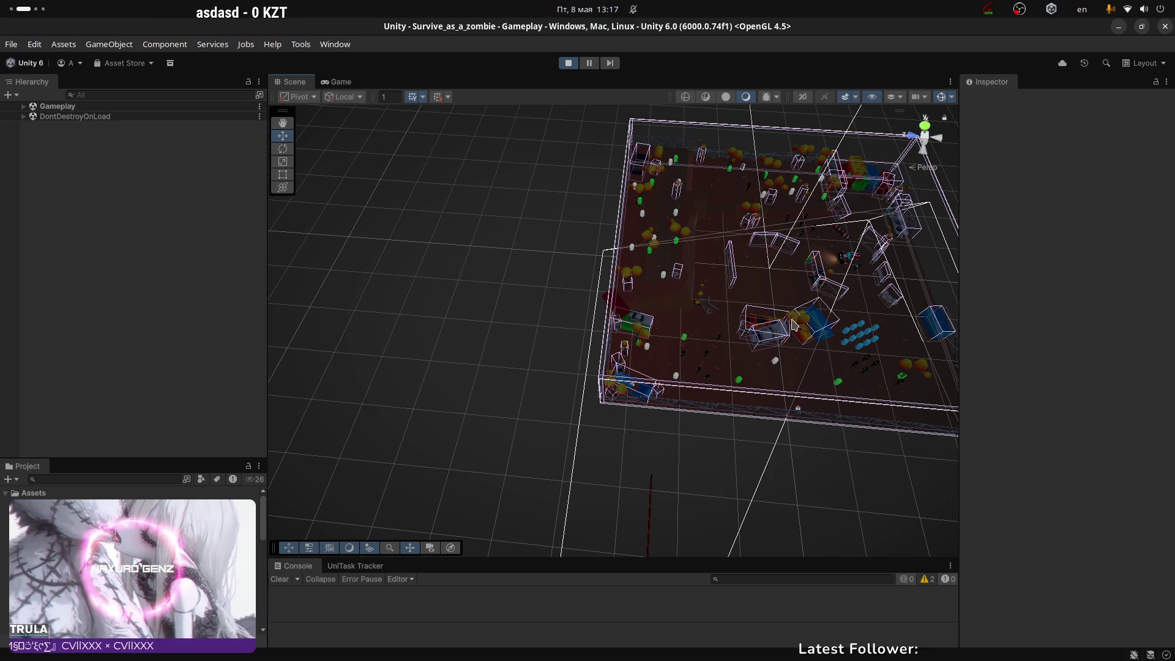
alt+drag(794, 324, 738, 313)
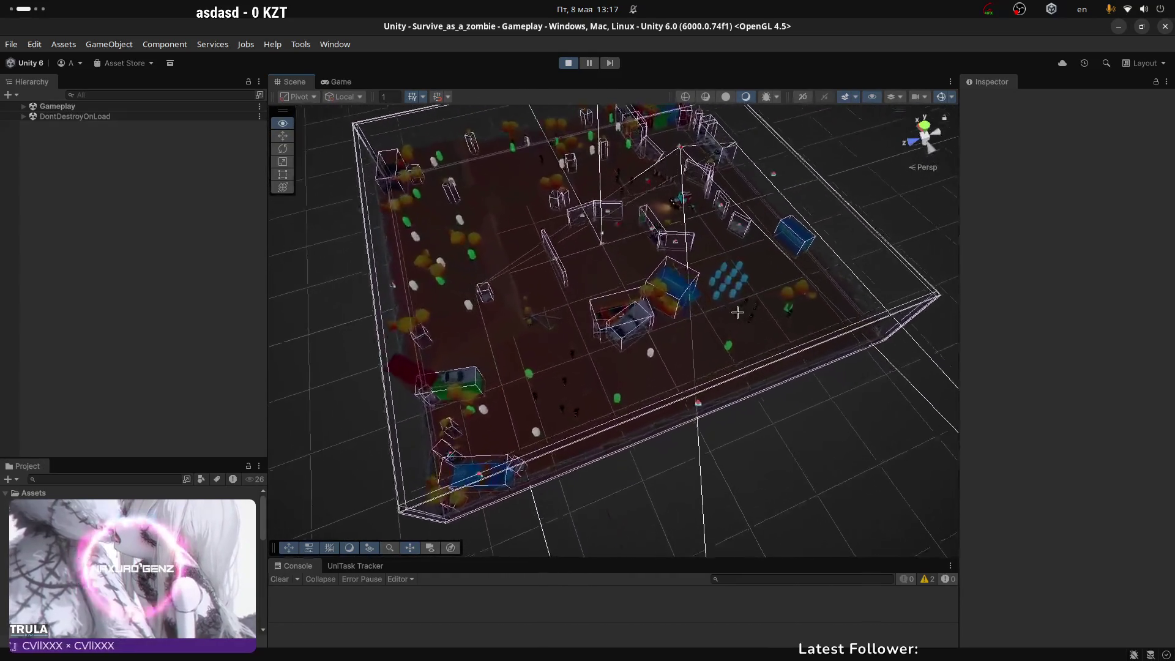
mouse_move(738, 313)
alt+right_down()
mouse_move(708, 267)
mouse_move(720, 256)
alt+right_up()
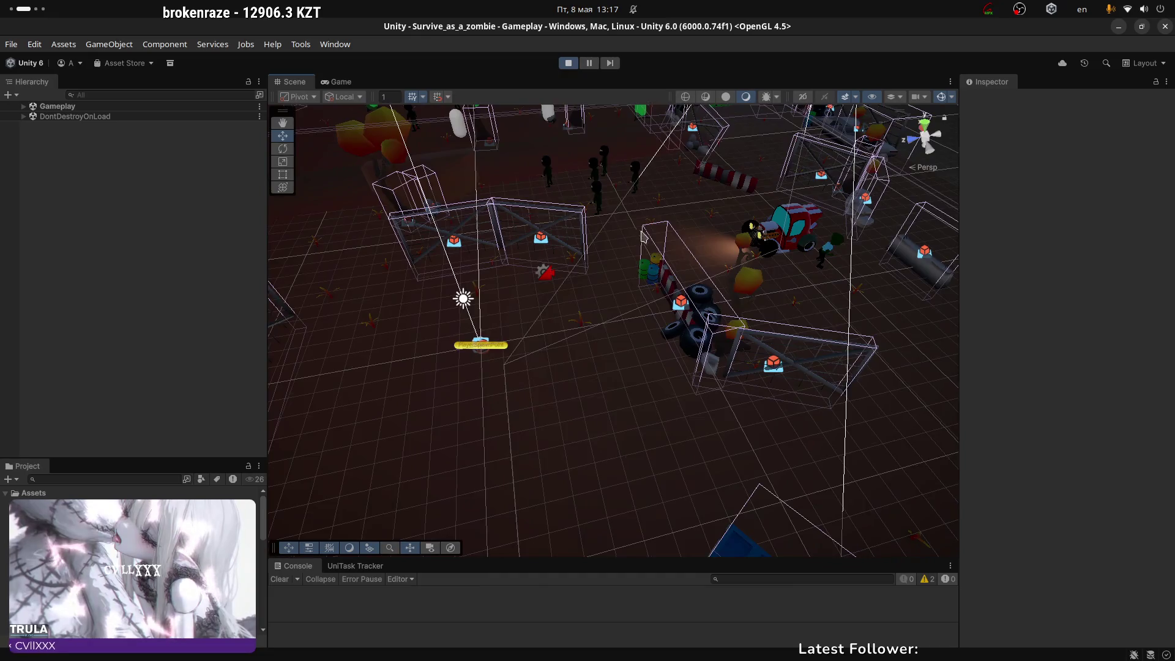
scroll(643, 236, down, 5)
alt+drag(643, 236, 651, 224)
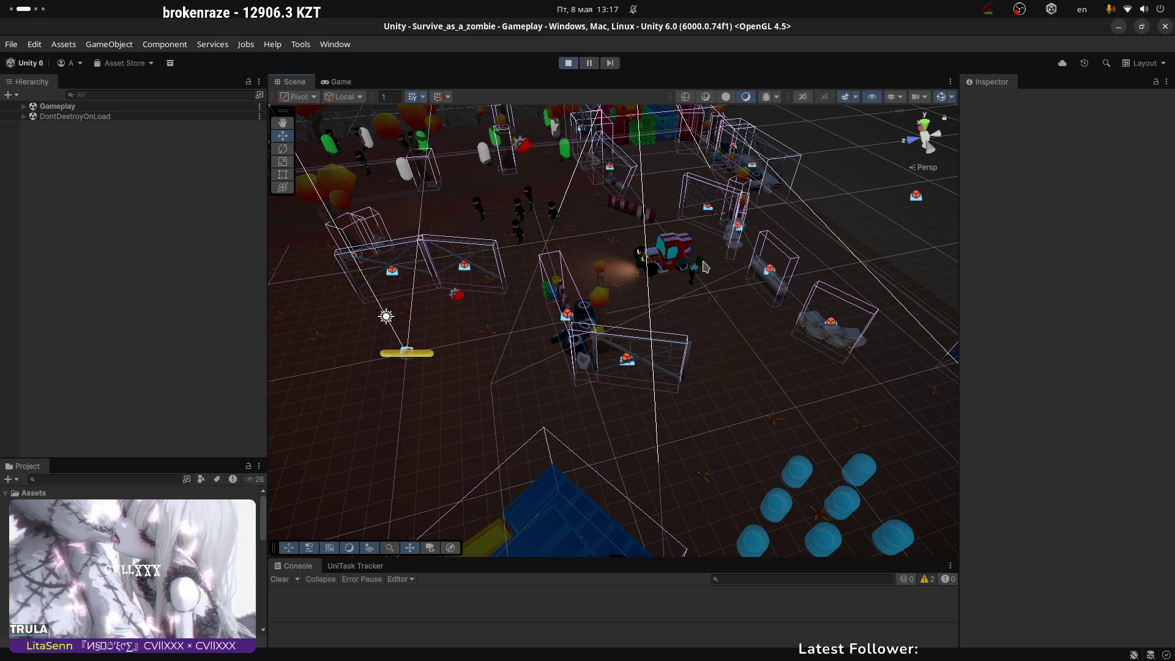
click(341, 82)
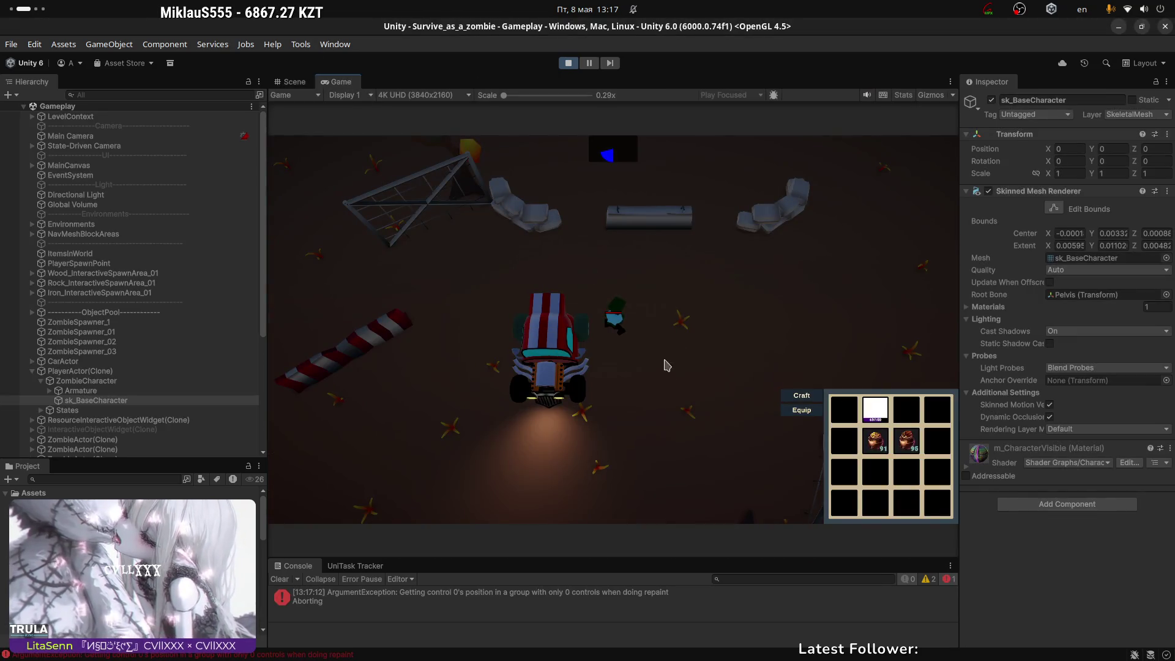
Step: Clear the ArgumentException from the Console, maximize the Game view and walk down-left
key(s)
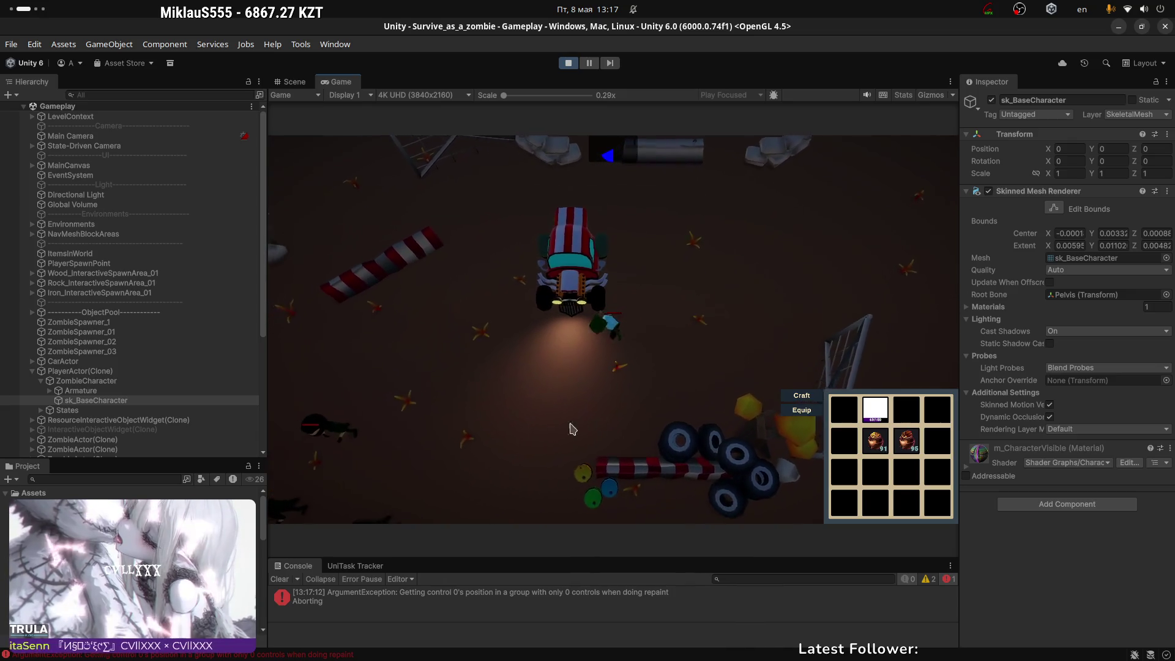
click(280, 580)
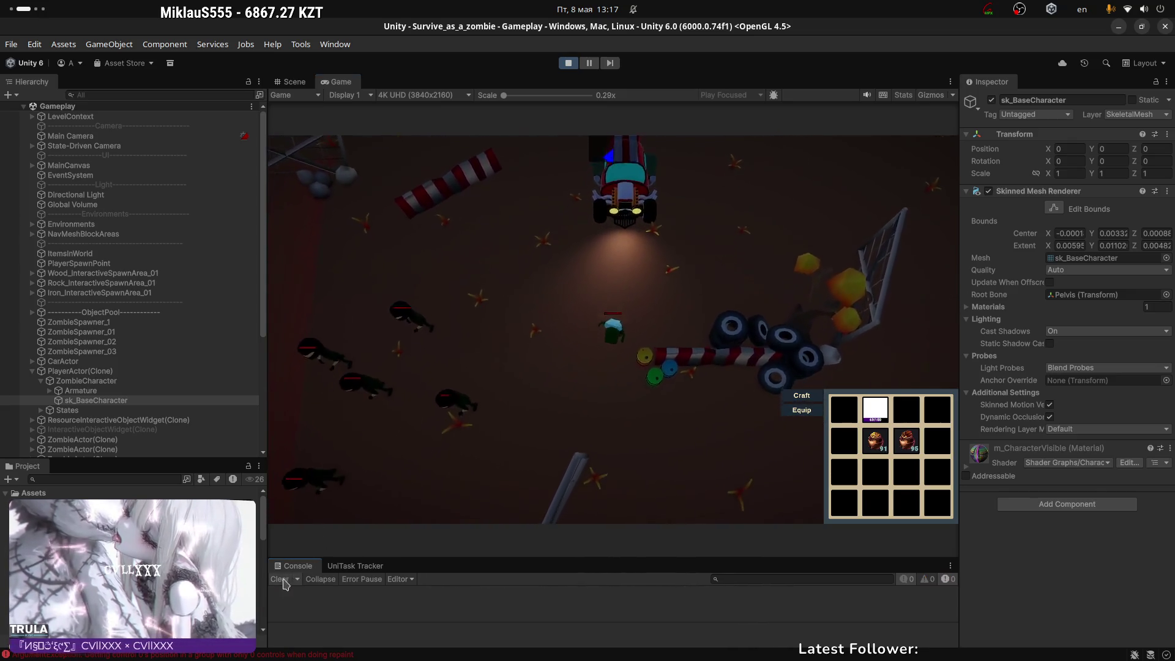
key(s)
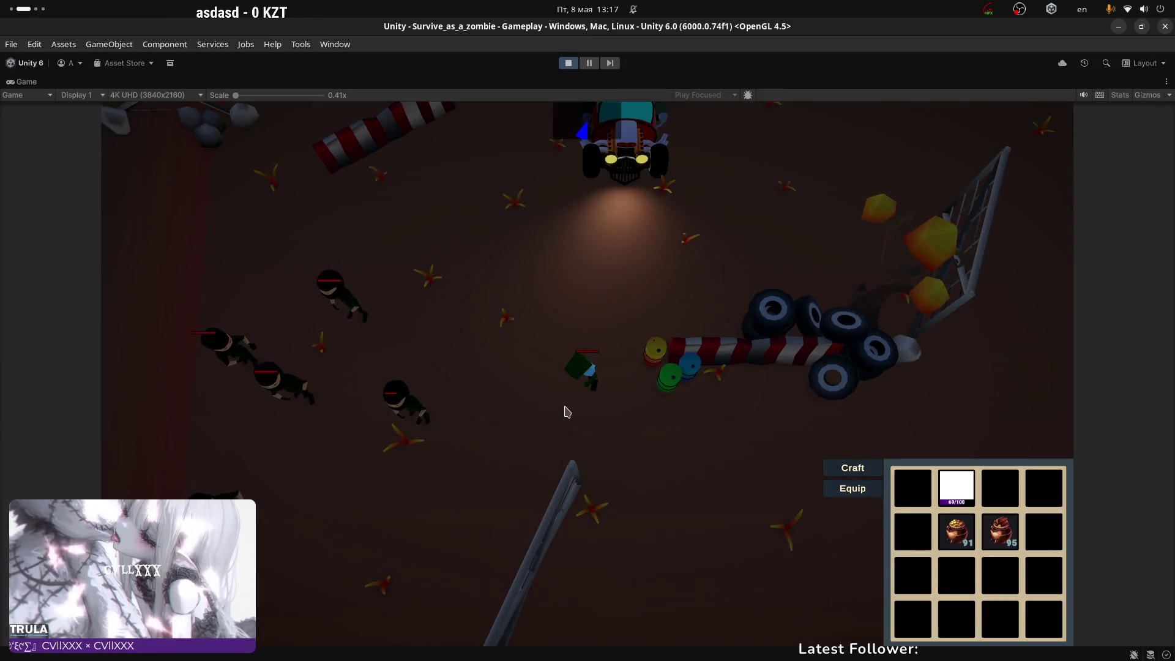
key(a)
key(s)
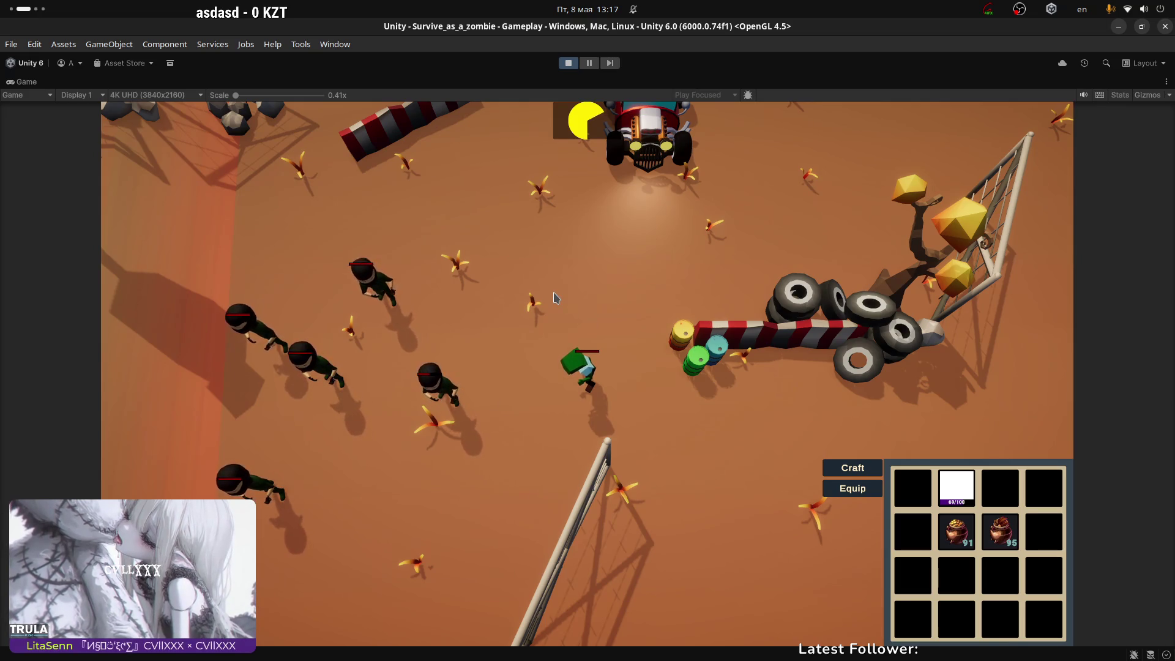
Step: Walk the player around and up-right toward the tire-and-rock pile
key(w)
key(d)
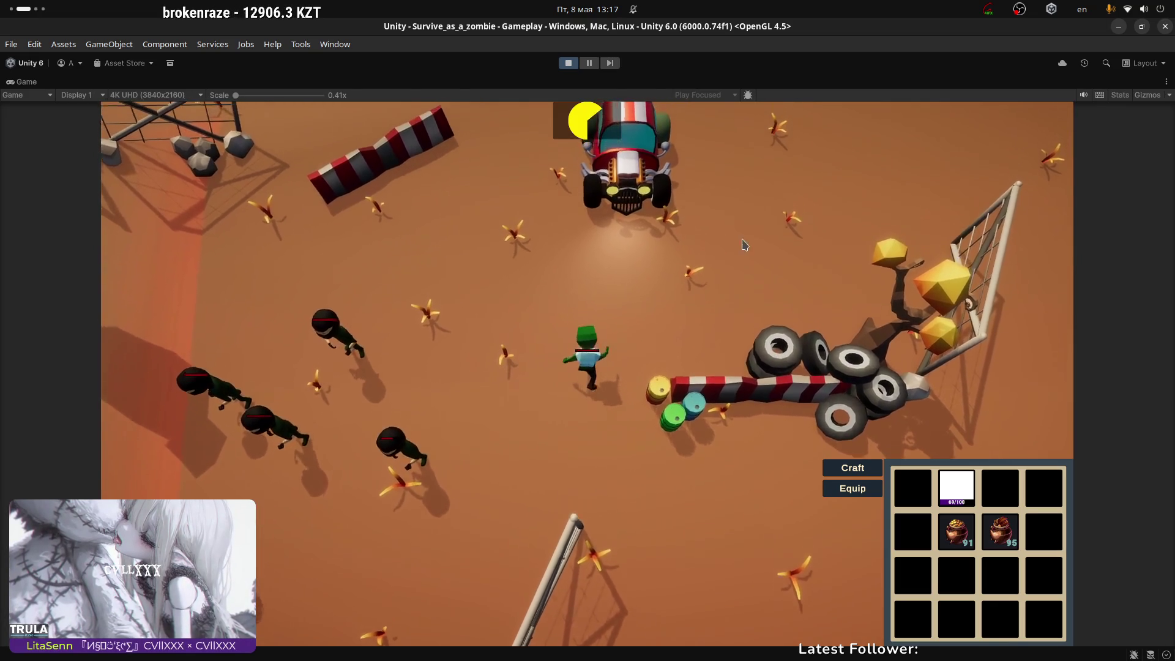
key(a)
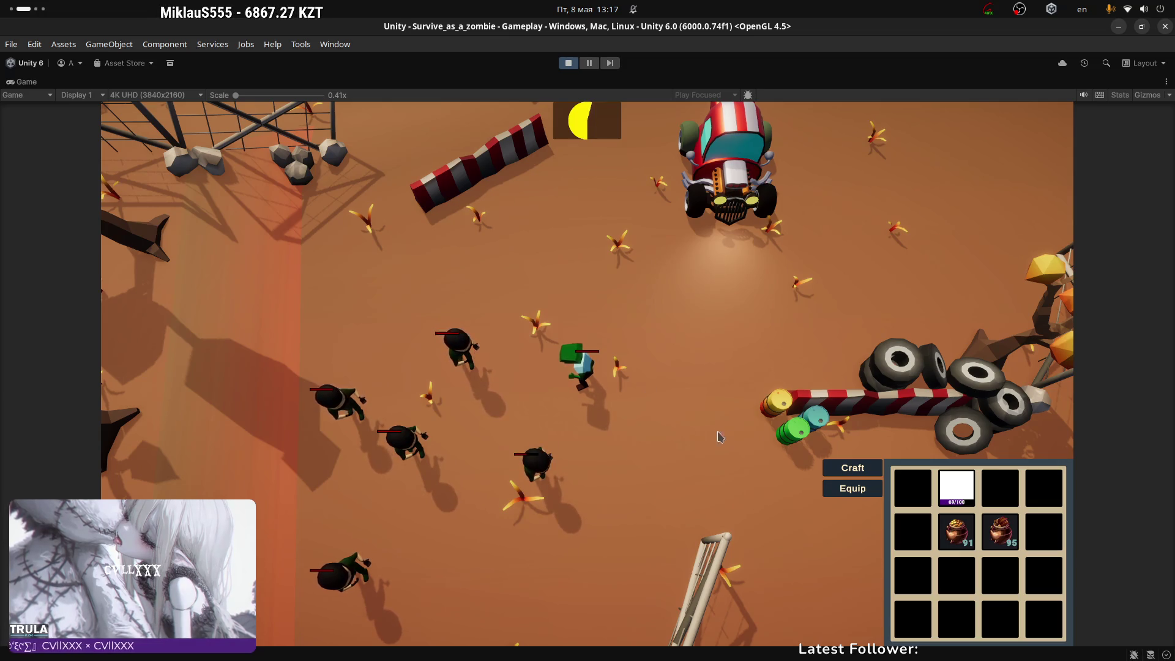
key(w)
key(d)
key(d)
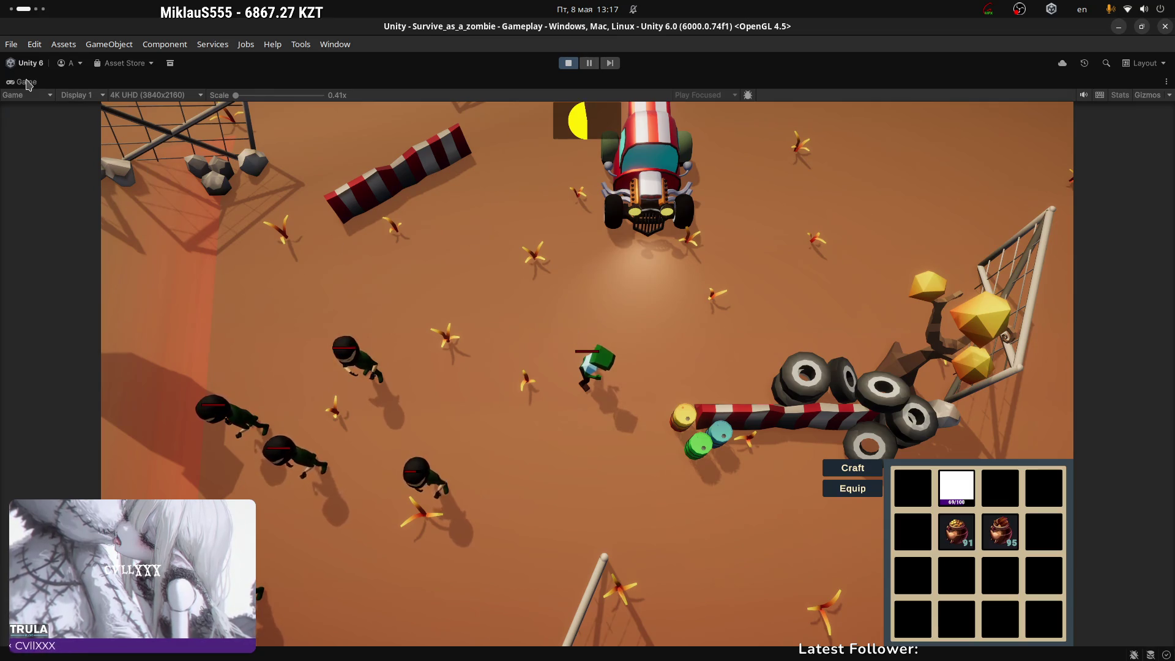
Step: Restore the full editor layout and tilt the Scene view camera over the running level
key(shift+space)
click(295, 82)
mouse_move(612, 275)
right_down()
mouse_move(683, 154)
mouse_move(673, 355)
right_up()
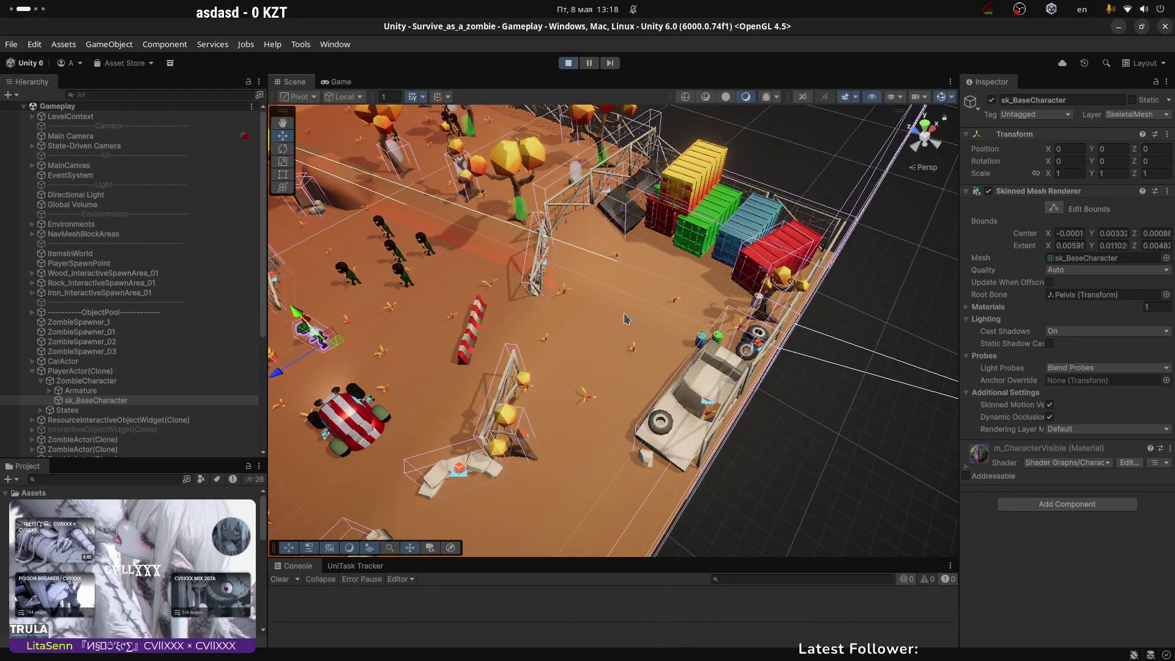
Step: Pan and orbit the Scene view, then walk the player down-right toward the trucks in the Game view
middle_drag(609, 322, 719, 265)
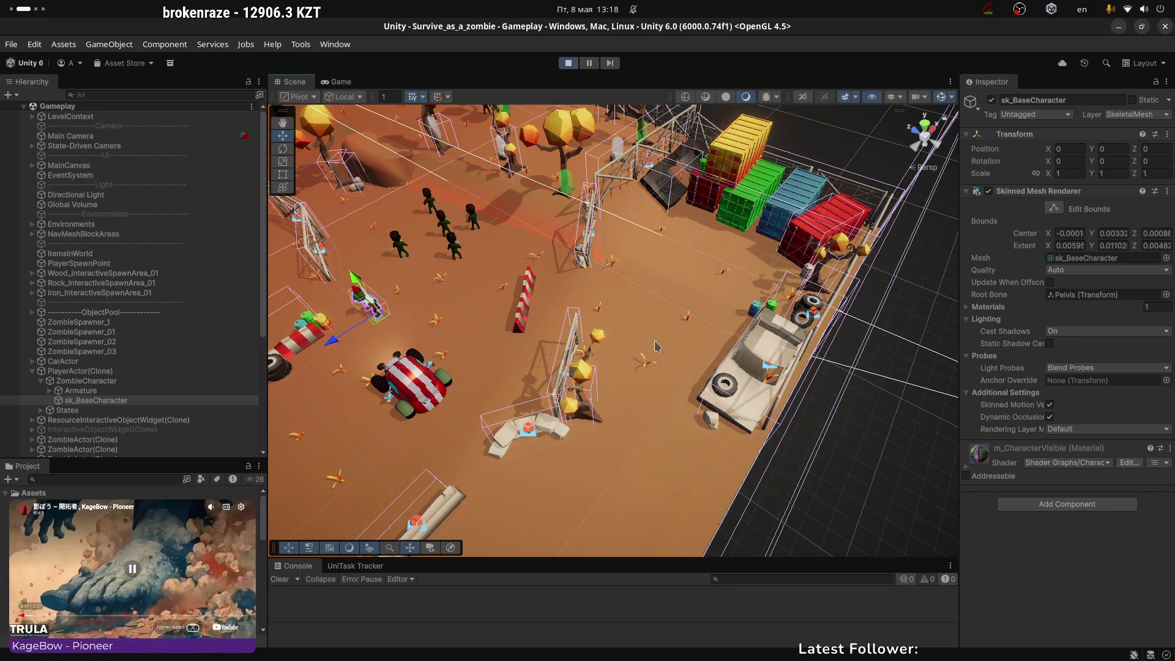
alt+drag(657, 347, 824, 290)
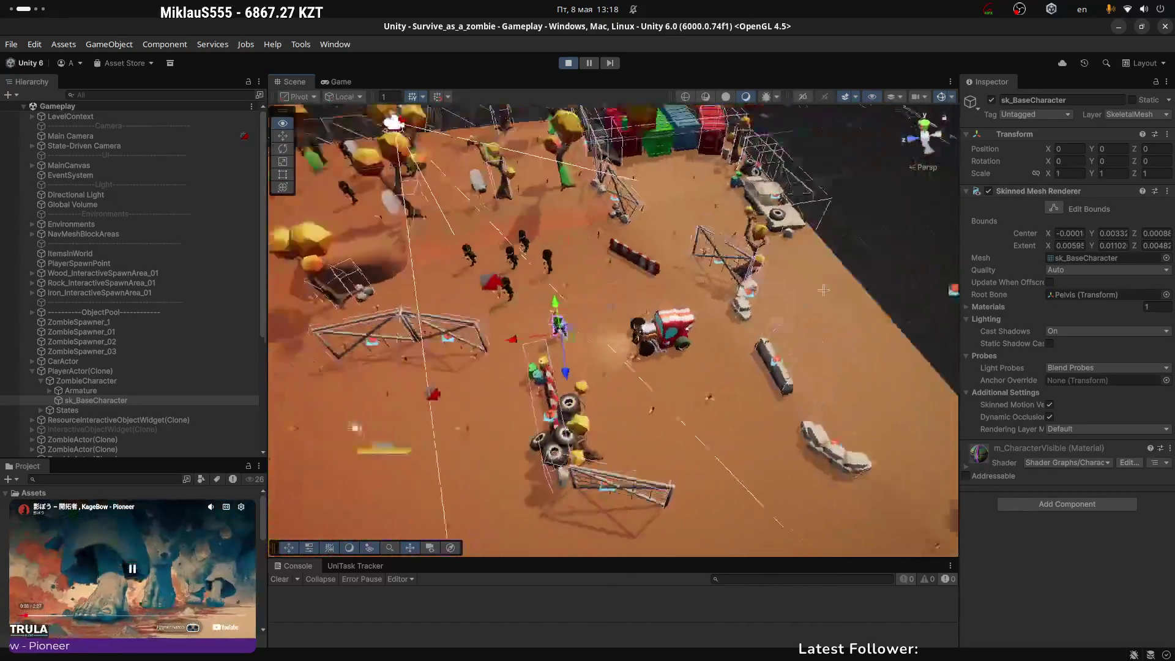
key(ctrl+2)
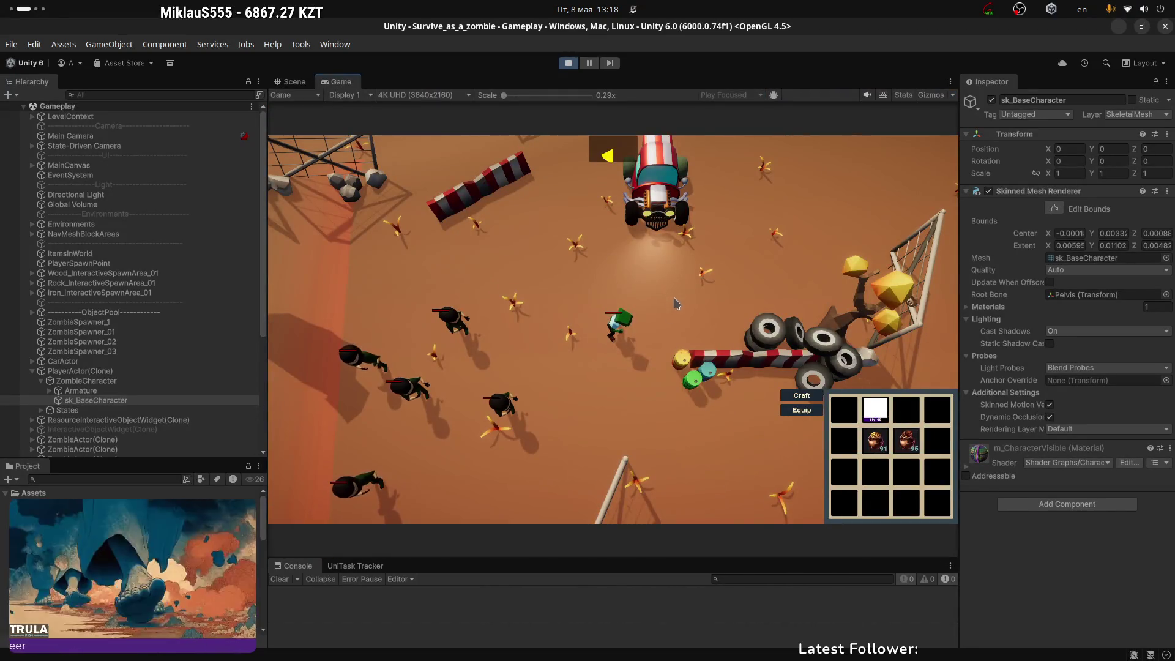
click(708, 433)
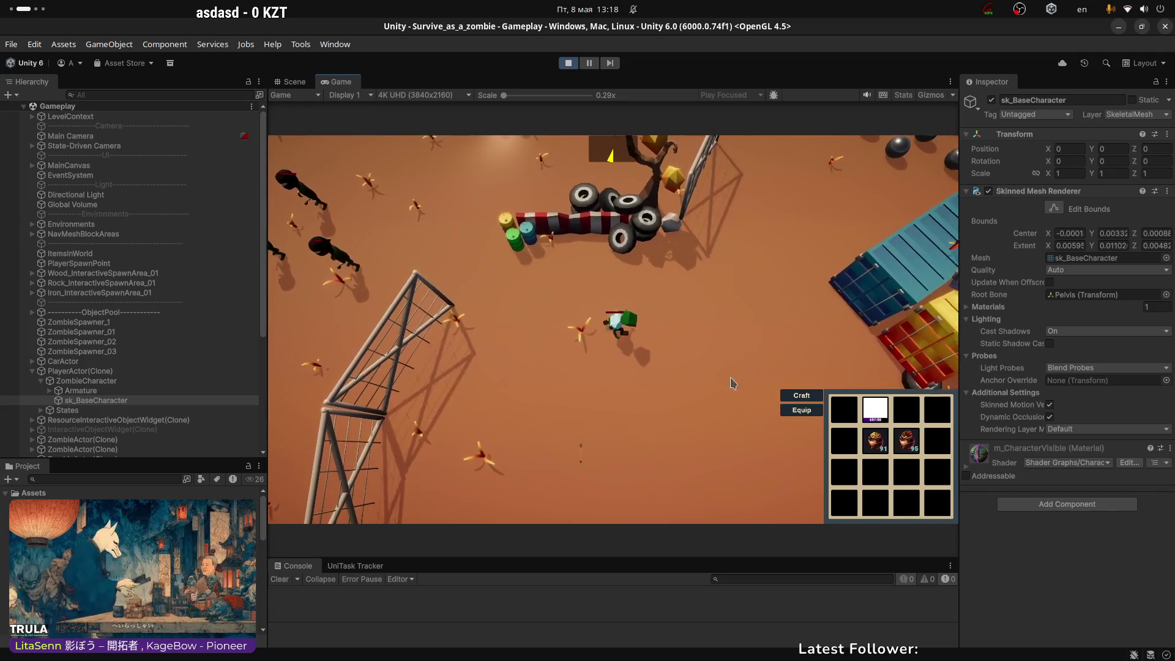
Step: Stop play mode, return to Blender and orbit down onto the 254-face tyre stack
click(569, 66)
key(alt+Tab)
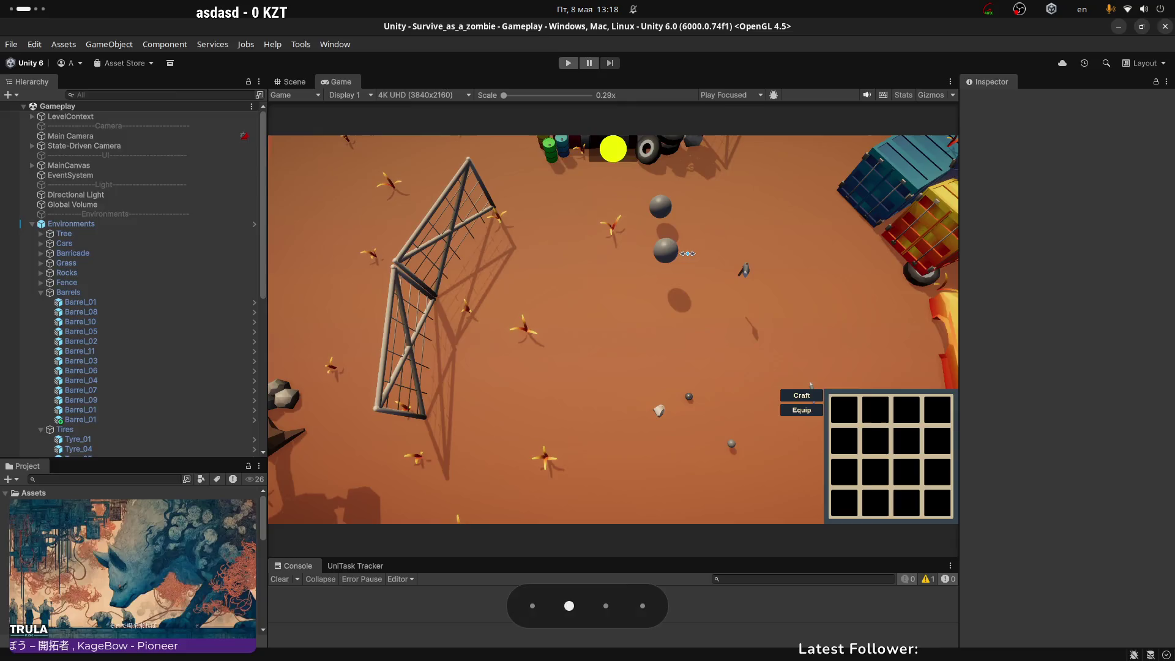
mouse_move(657, 224)
middle_down()
mouse_move(663, 299)
mouse_move(745, 225)
mouse_move(656, 310)
mouse_move(677, 317)
mouse_move(708, 291)
mouse_move(564, 281)
mouse_move(671, 313)
mouse_move(601, 312)
mouse_move(653, 357)
mouse_move(557, 296)
mouse_move(558, 198)
middle_up()
scroll(664, 299, up, 5)
scroll(638, 313, down, 4)
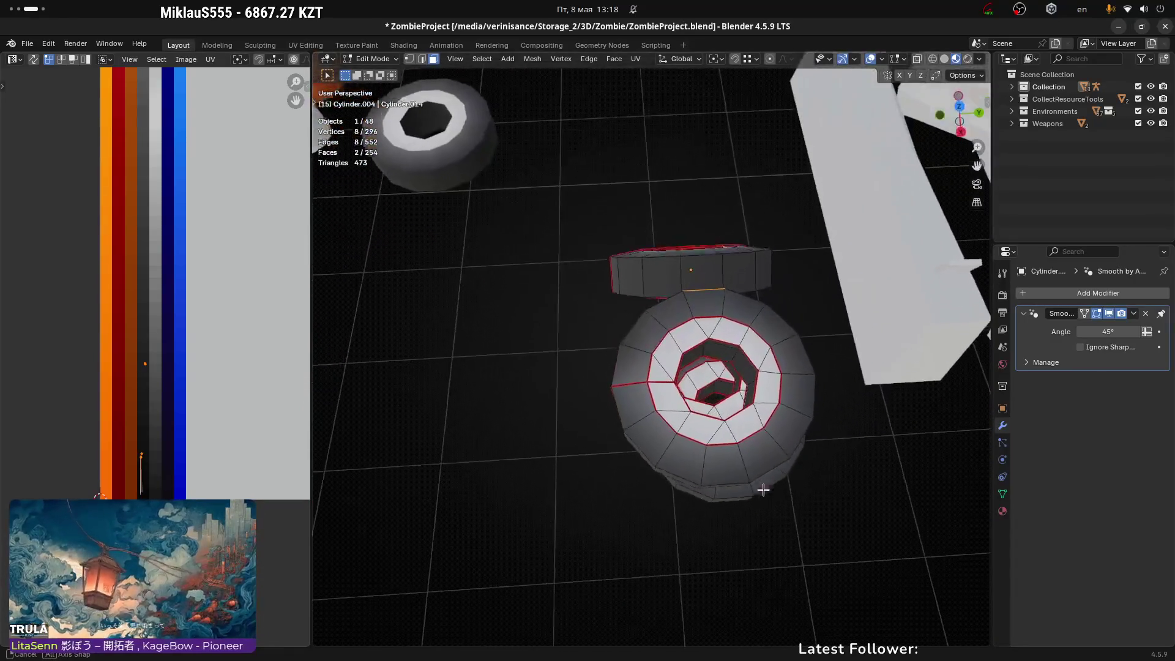
Step: Delete the three selected faces from the tire stack mesh
middle_drag(763, 490, 780, 519)
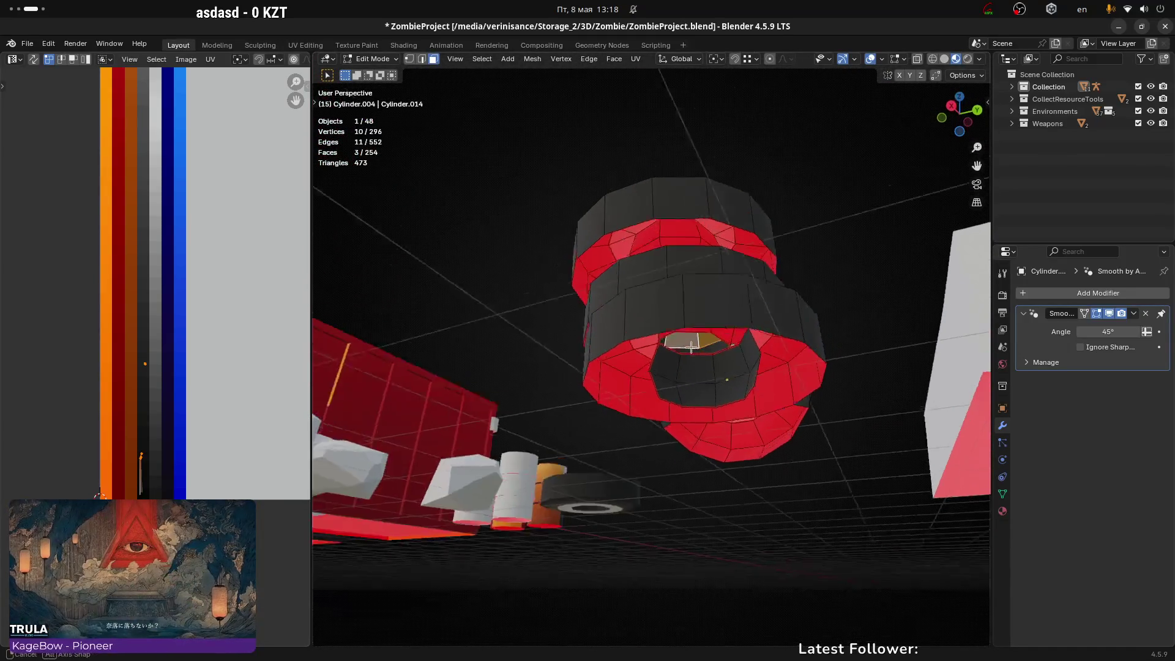
click(694, 353)
middle_drag(687, 314, 718, 402)
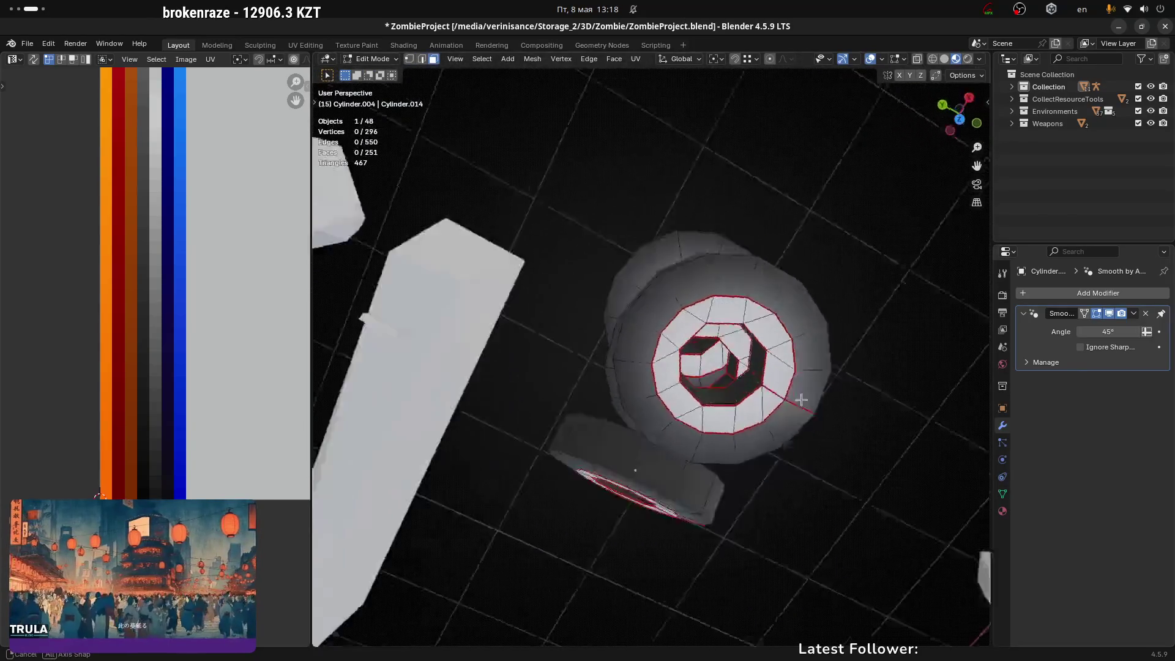
middle_drag(695, 348, 696, 250)
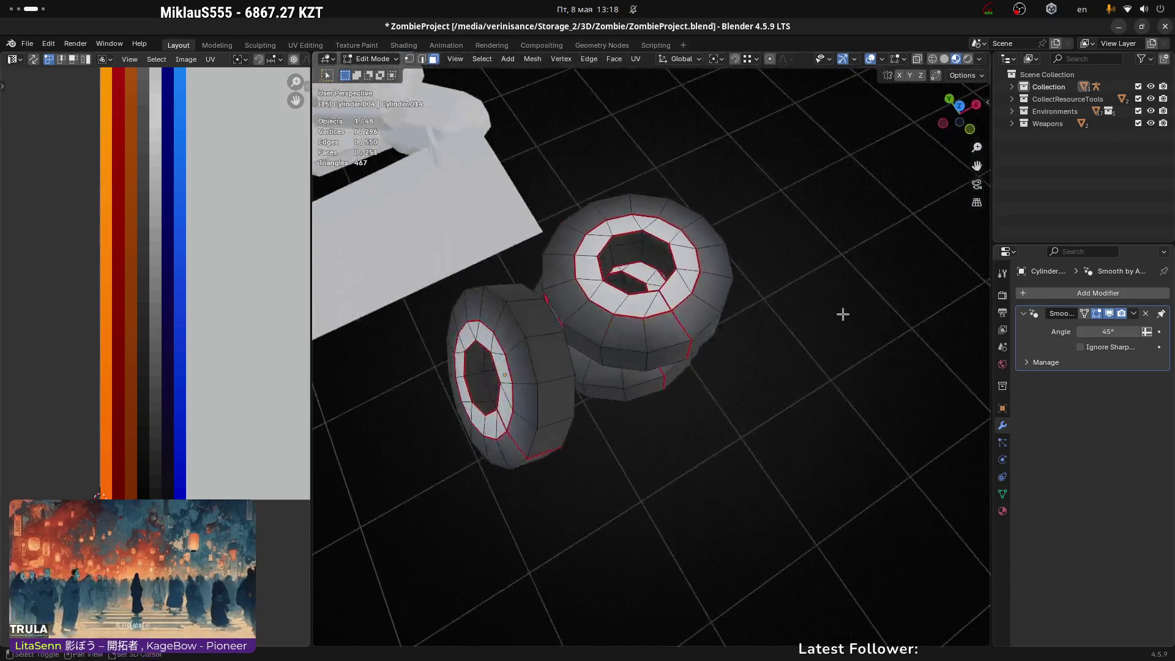
Step: Reselect the tire stack and go back into its mesh editing from a near-horizontal view
key(Tab)
scroll(781, 301, down, 3)
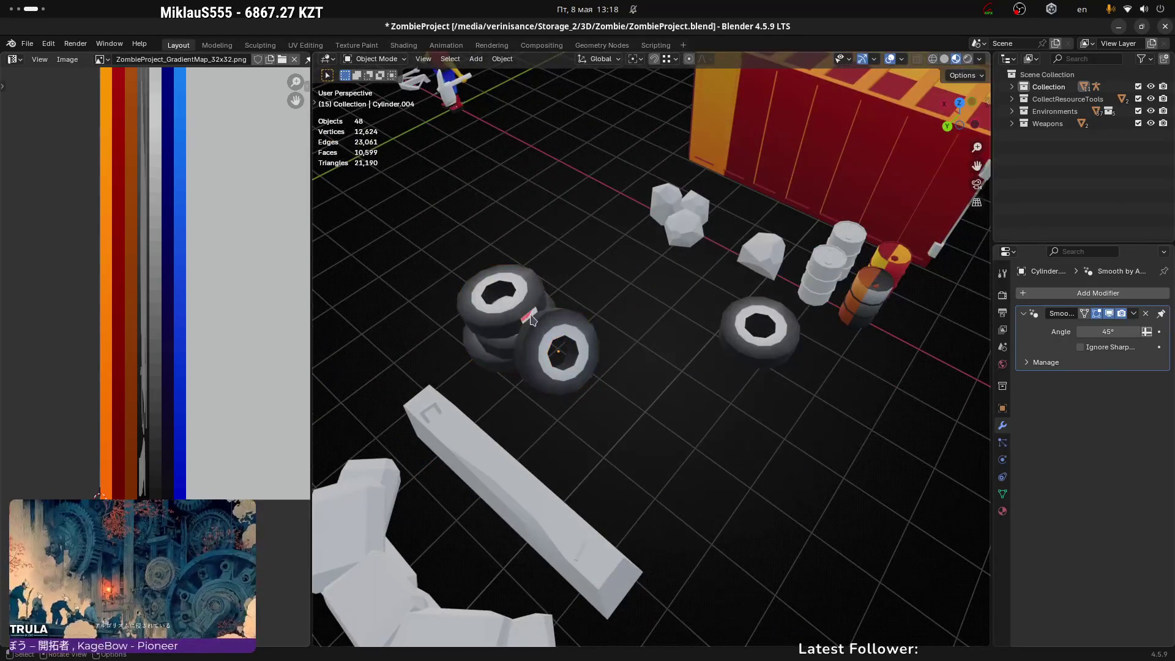
click(531, 320)
scroll(643, 343, up, 3)
mouse_move(688, 349)
middle_down()
mouse_move(557, 353)
mouse_move(613, 367)
mouse_move(539, 352)
mouse_move(625, 374)
middle_up()
key(Tab)
scroll(537, 351, up, 3)
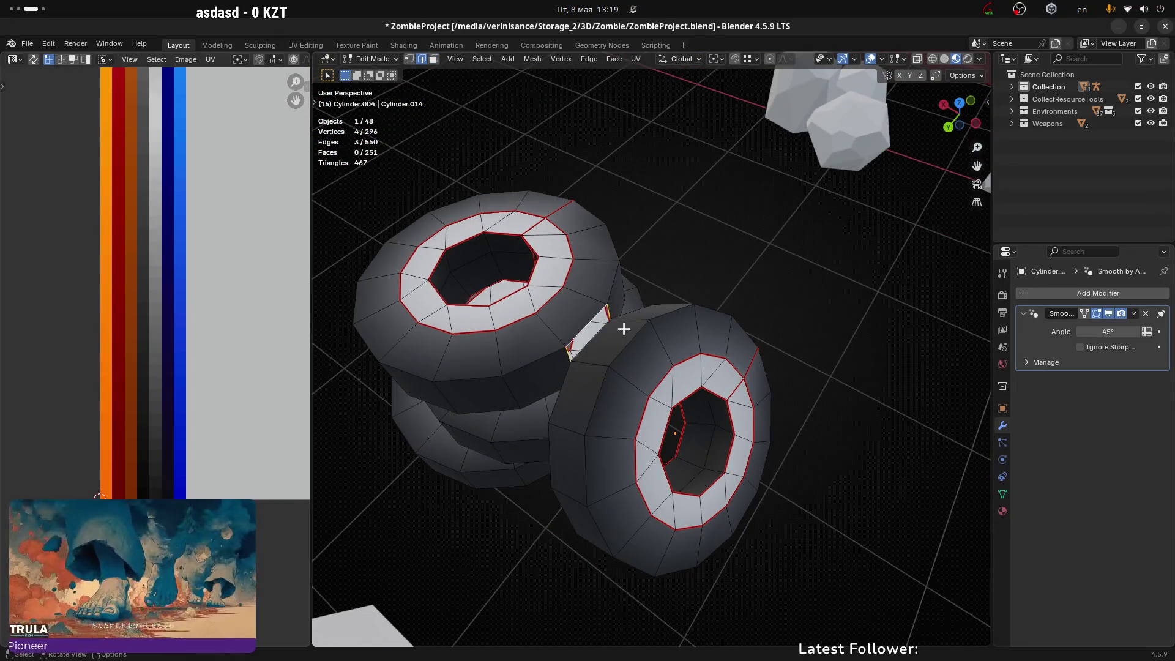
mouse_move(624, 330)
middle_down()
mouse_move(659, 318)
mouse_move(676, 283)
mouse_move(630, 310)
mouse_move(480, 291)
mouse_move(453, 207)
mouse_move(401, 292)
mouse_move(627, 197)
mouse_move(606, 174)
mouse_move(677, 376)
mouse_move(592, 374)
mouse_move(491, 315)
mouse_move(700, 354)
mouse_move(617, 343)
mouse_move(630, 325)
middle_up()
Step: Snap the 3D cursor to the edge at the leaning tire's bottom and return to Object Mode
click(618, 274)
middle_drag(618, 274, 618, 298)
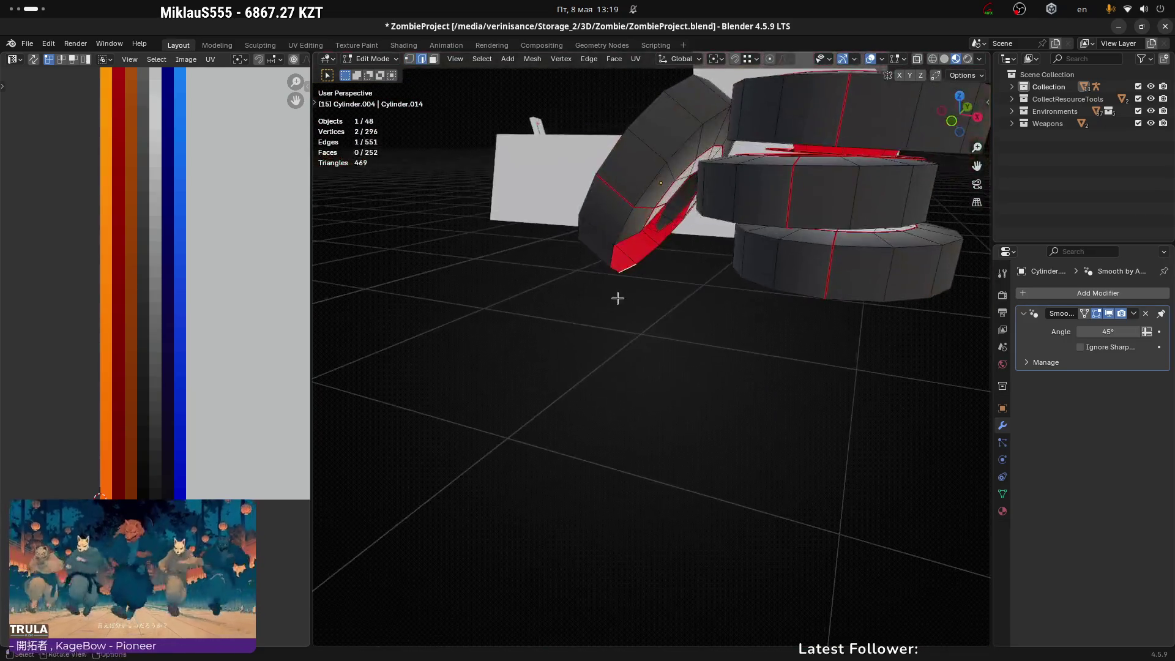
key(shift+s)
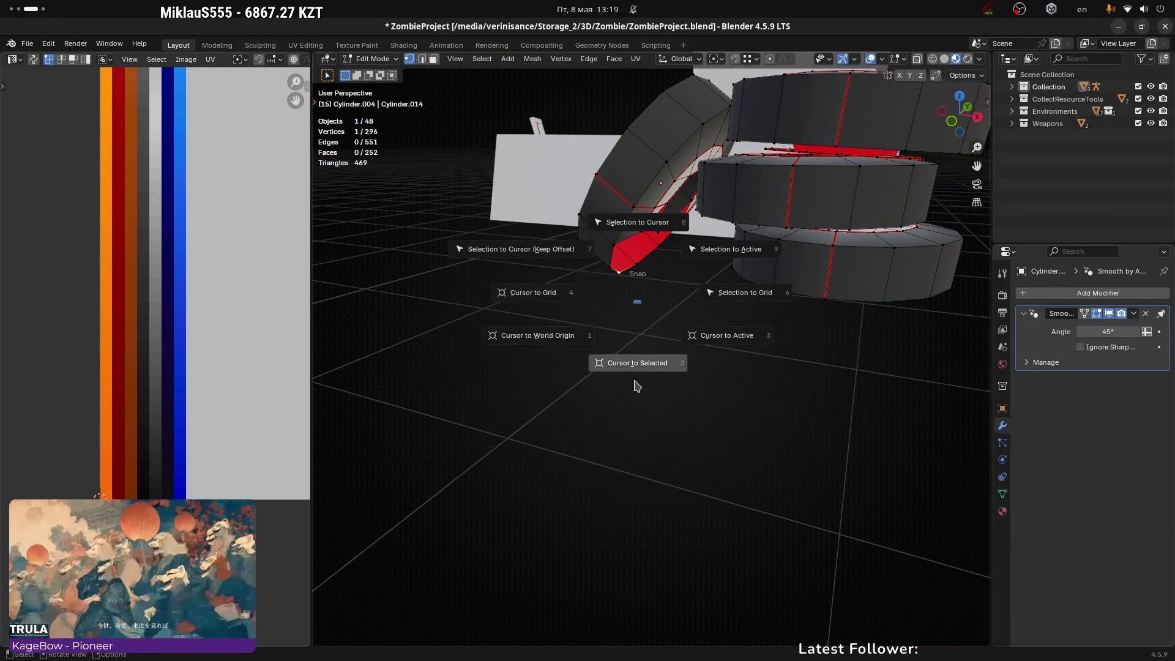
click(637, 385)
scroll(611, 310, up, 5)
key(Tab)
right_click(666, 163)
Step: Reset the tire stack's origin to its geometry via Quick Favorites
key(q)
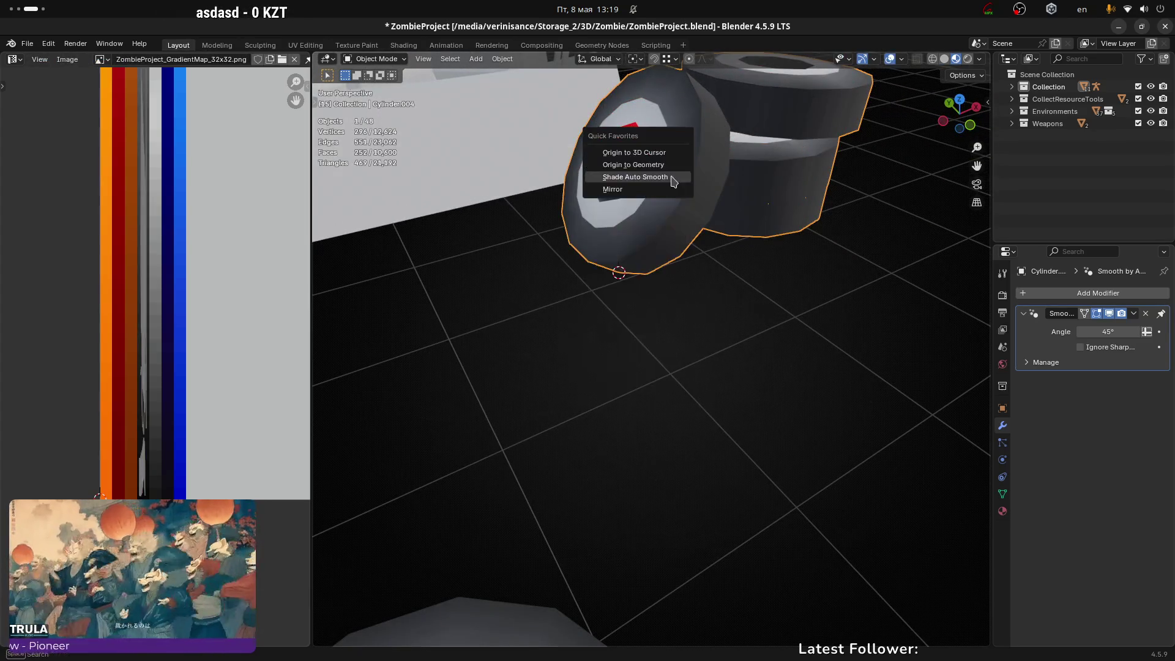
click(667, 164)
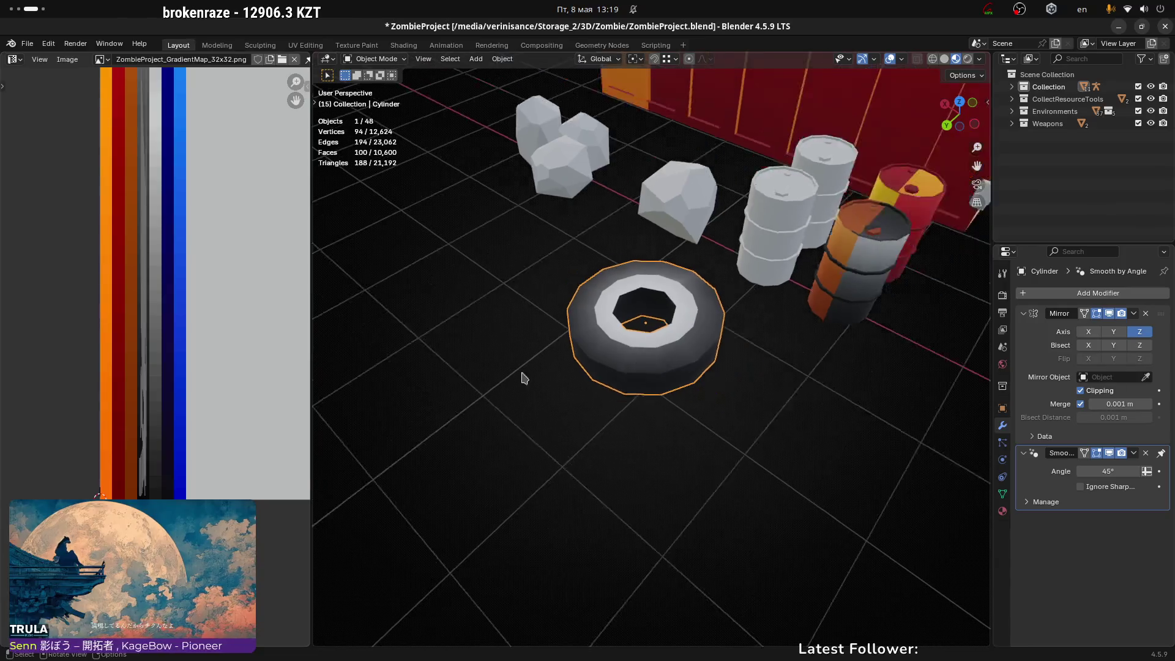
mouse_move(524, 378)
middle_down()
mouse_move(780, 347)
mouse_move(759, 367)
mouse_move(775, 399)
middle_up()
Step: Move the lone tire 2.6633 m along the Y axis
key(g)
key(x)
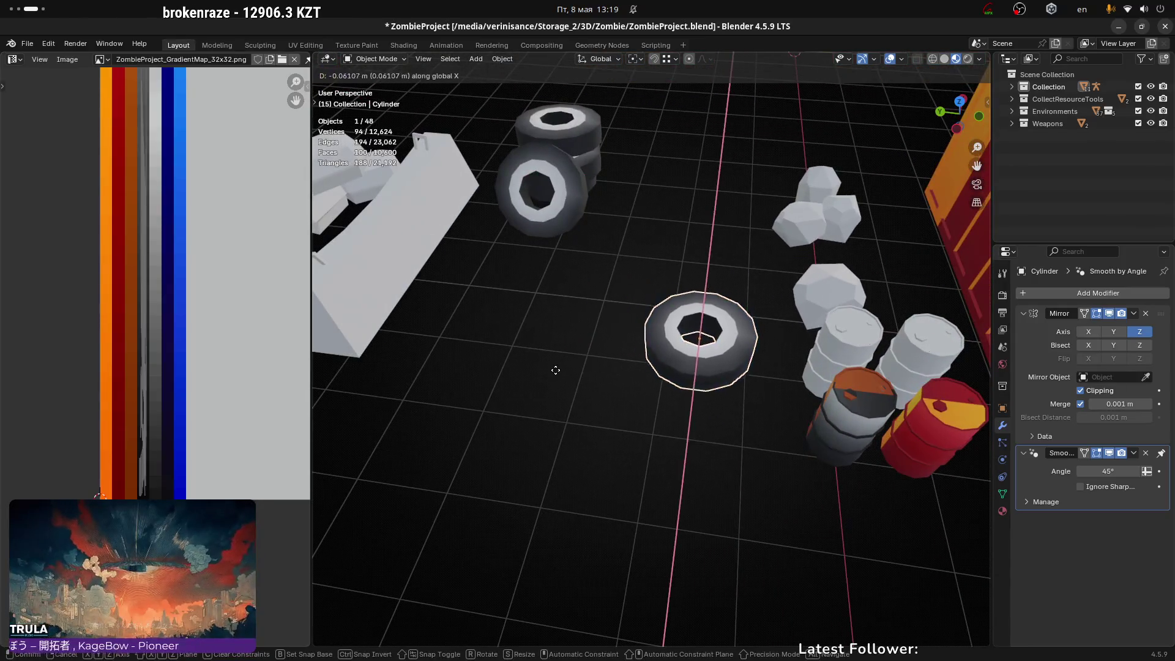
key(y)
click(520, 341)
mouse_move(519, 341)
middle_down()
mouse_move(590, 324)
mouse_move(643, 262)
mouse_move(590, 295)
middle_up()
scroll(590, 296, up, 4)
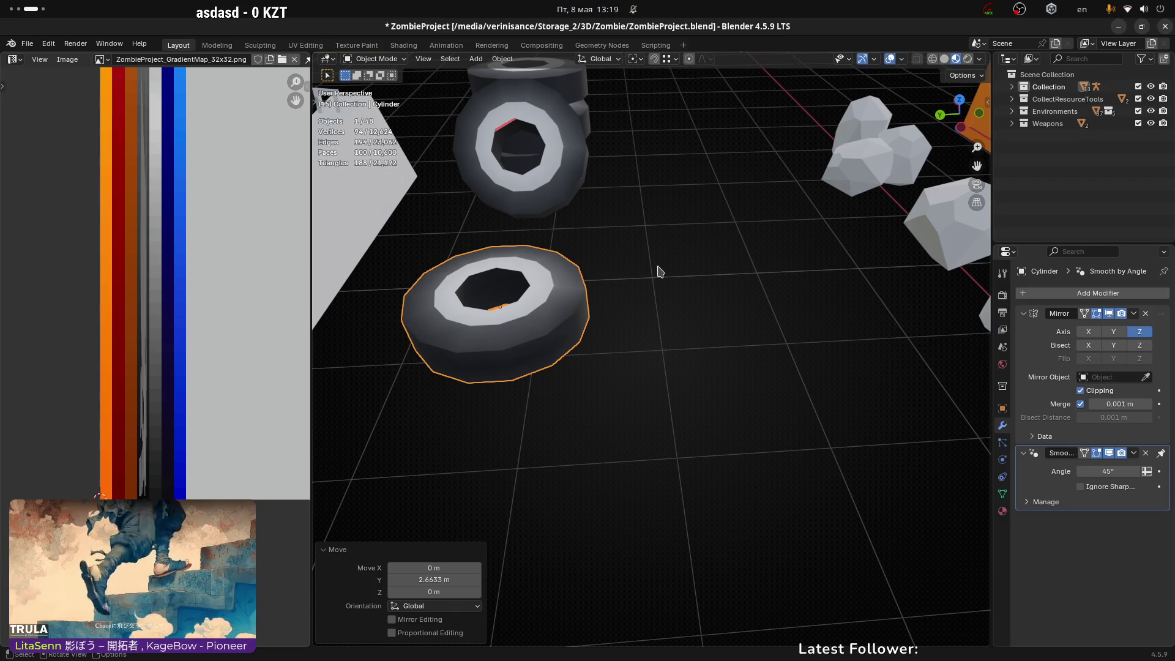
scroll(692, 288, up, 4)
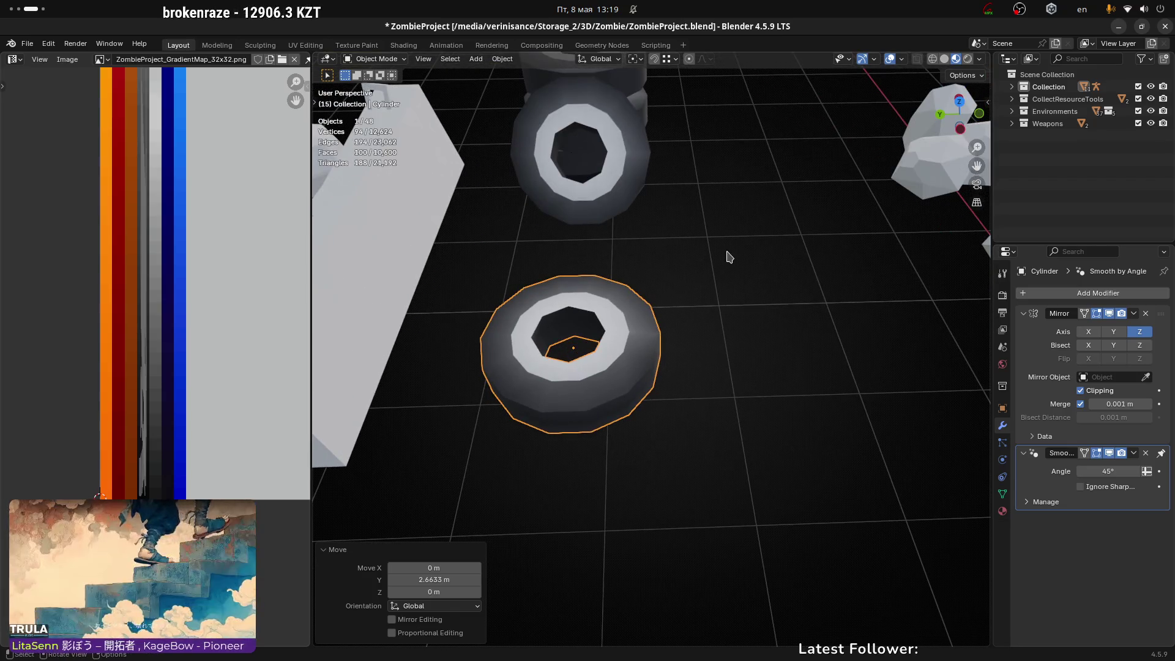
mouse_move(750, 273)
middle_down()
mouse_move(709, 288)
mouse_move(571, 255)
mouse_move(674, 176)
mouse_move(689, 138)
mouse_move(695, 267)
mouse_move(765, 297)
middle_up()
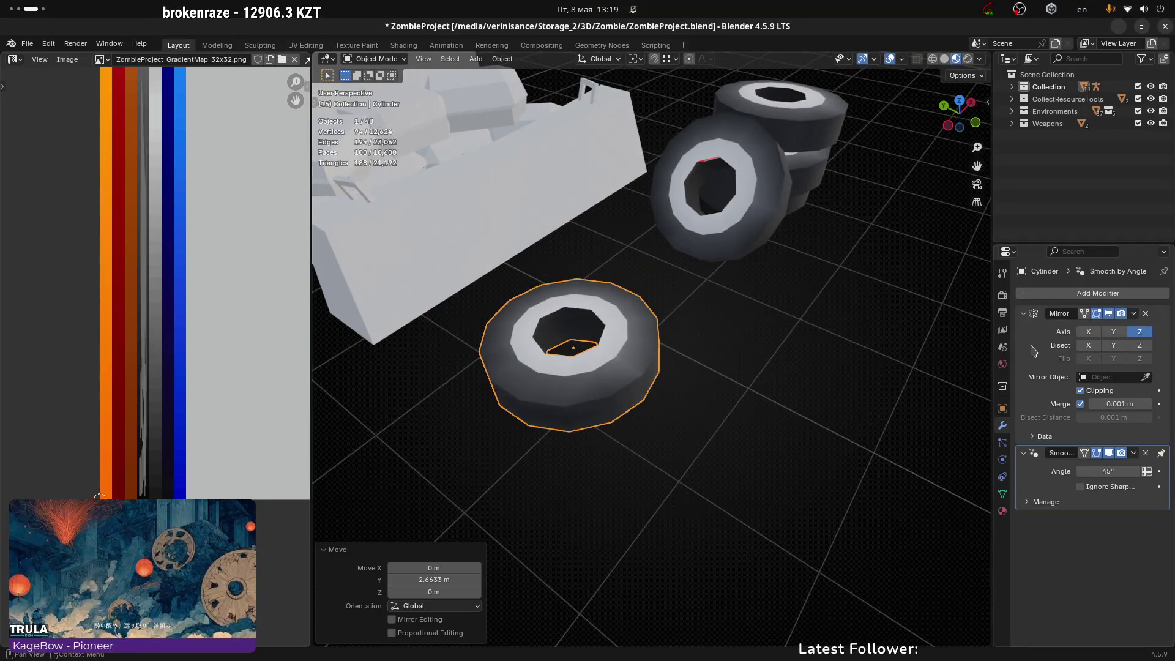
Step: Apply the lone tire's Mirror modifier, leaving only Smooth by Angle
key(ctrl+a)
middle_drag(814, 362, 559, 385)
key(Tab)
scroll(622, 408, up, 4)
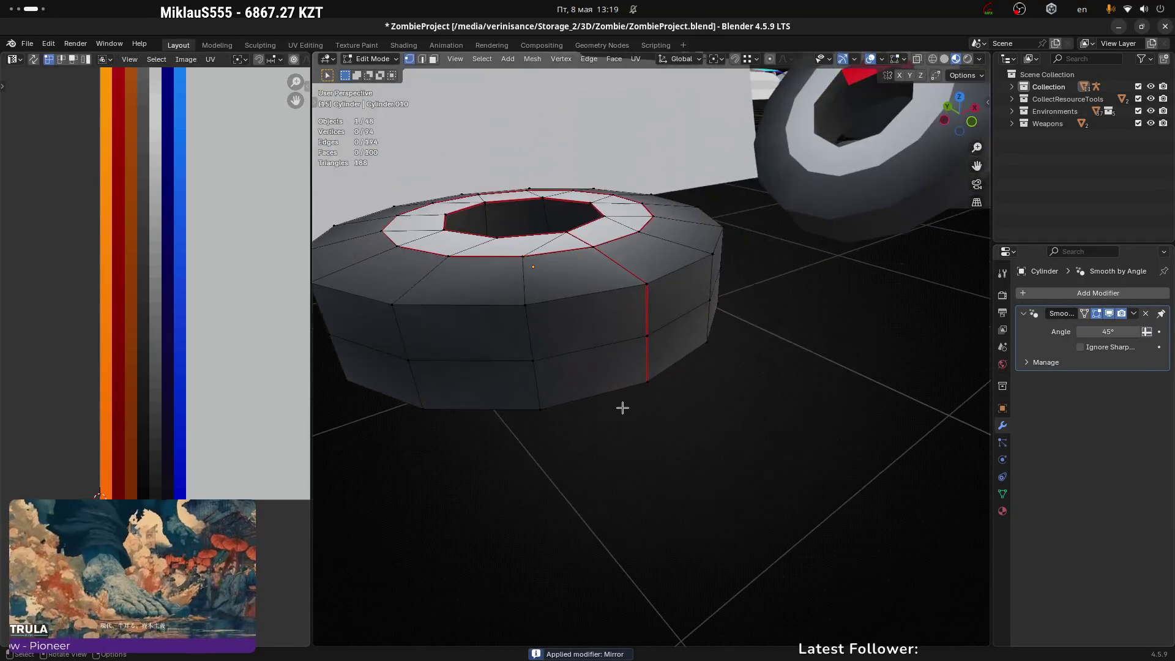
Step: Dissolve the lone tire's middle edge loop and return to Object Mode
alt+click(597, 347)
scroll(598, 347, down, 5)
key(x)
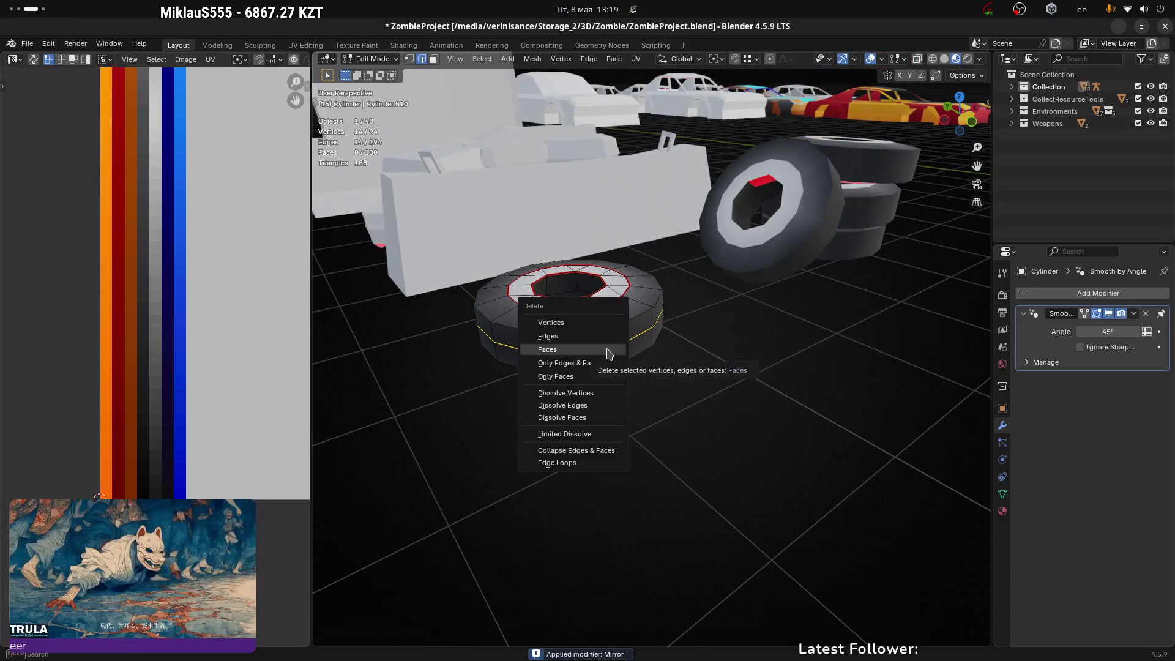
click(596, 404)
mouse_move(588, 403)
middle_down()
mouse_move(622, 367)
mouse_move(697, 371)
middle_up()
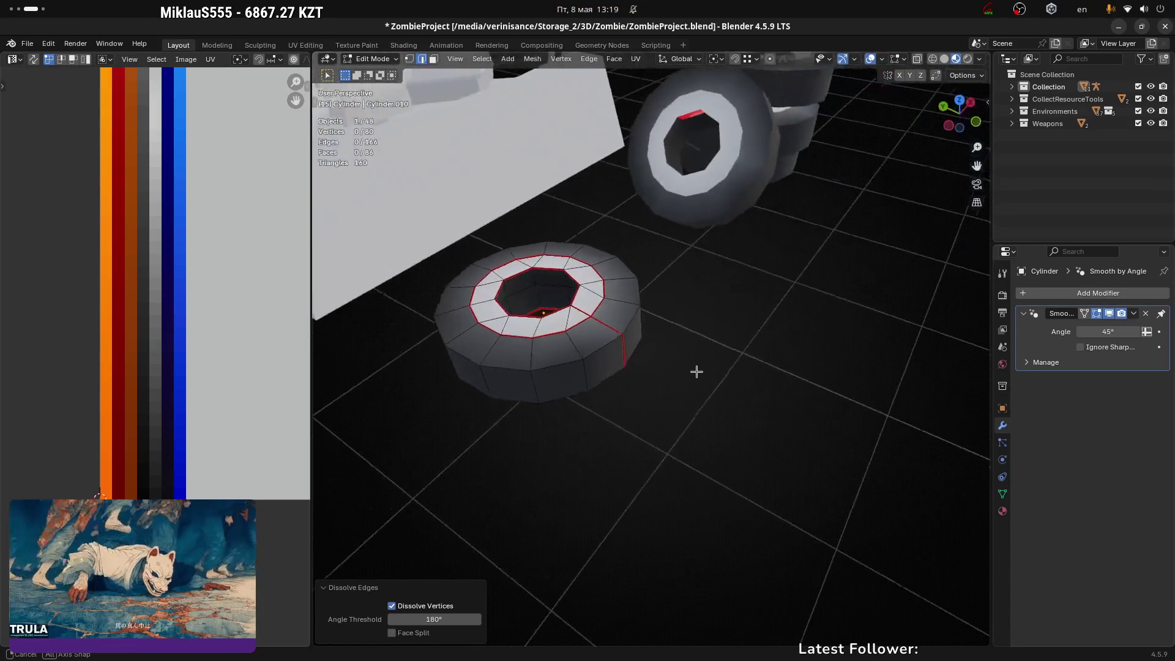
key(Tab)
scroll(580, 341, up, 2)
Step: Add a centred loop cut around the middle of the tire
key(ctrl+Tab)
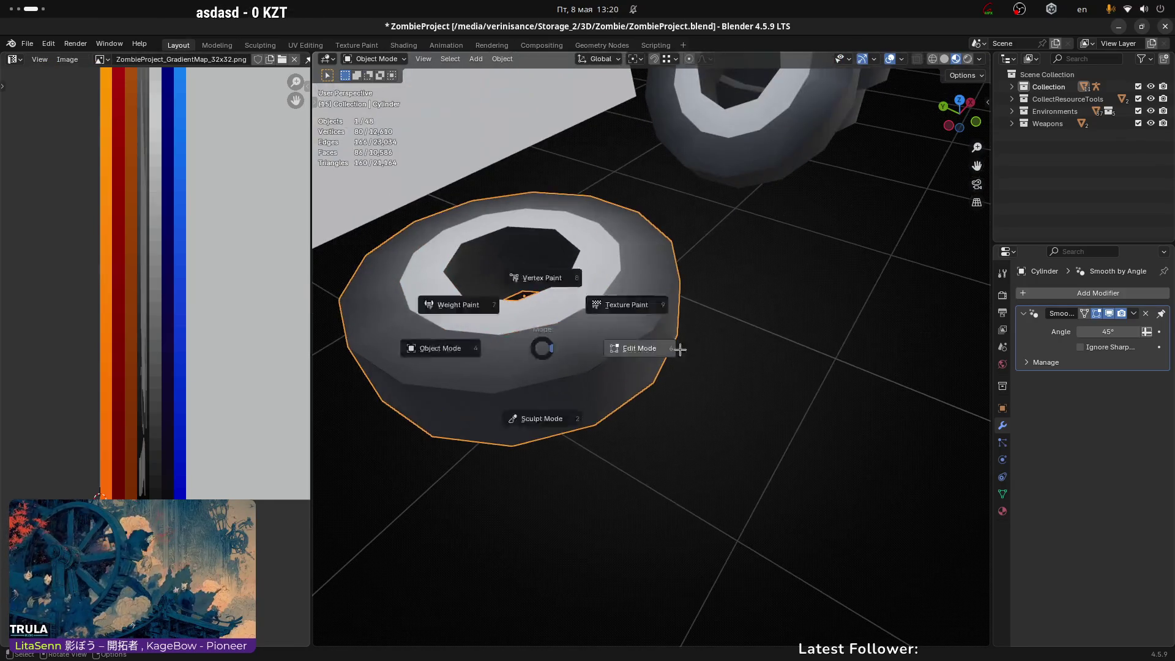
click(679, 344)
key(Tab)
scroll(662, 333, down, 2)
scroll(661, 333, down, 3)
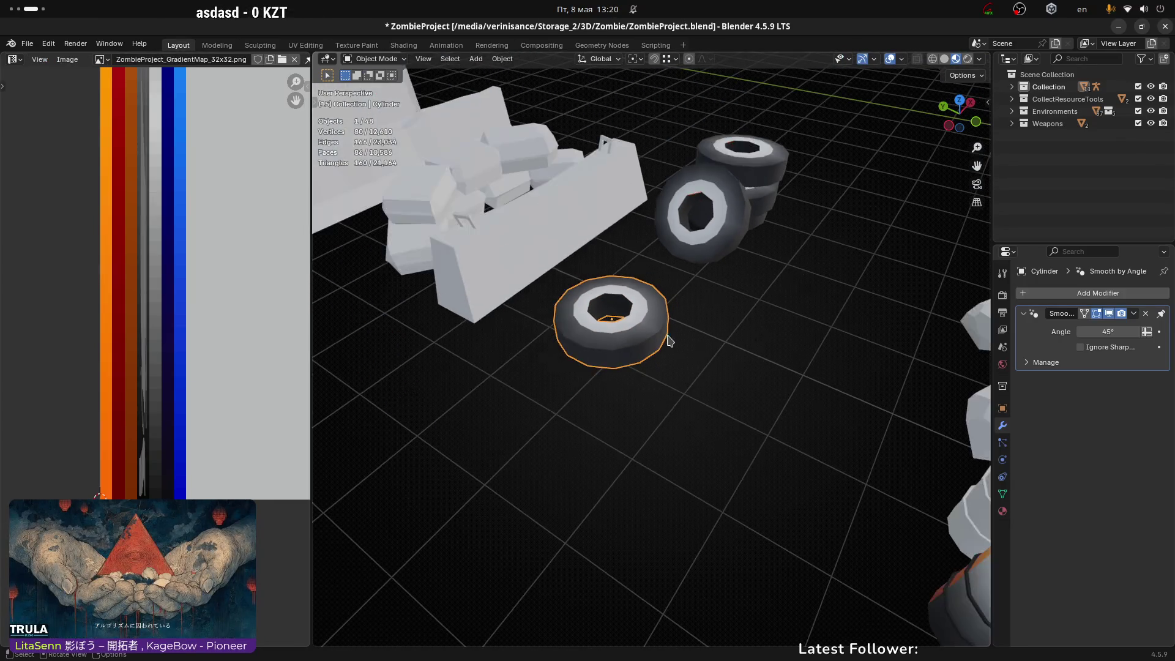
mouse_move(599, 346)
middle_down()
mouse_move(805, 373)
mouse_move(722, 229)
mouse_move(672, 325)
mouse_move(686, 171)
mouse_move(686, 330)
middle_up()
key(Tab)
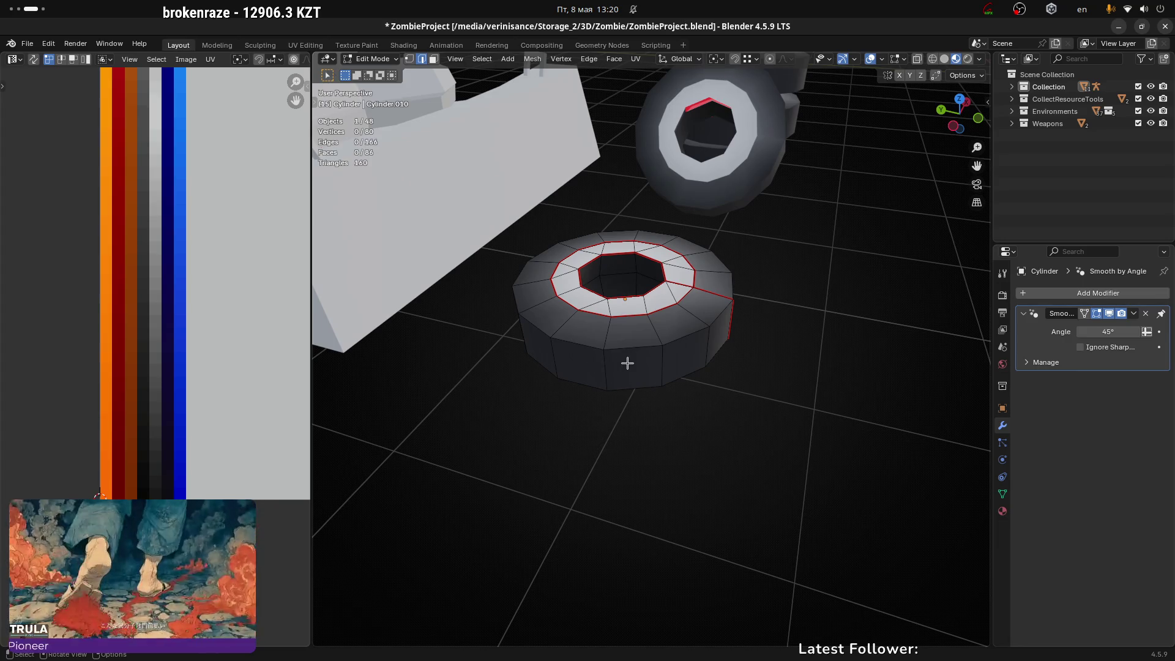
key(ctrl+r)
click(597, 367)
right_click(593, 402)
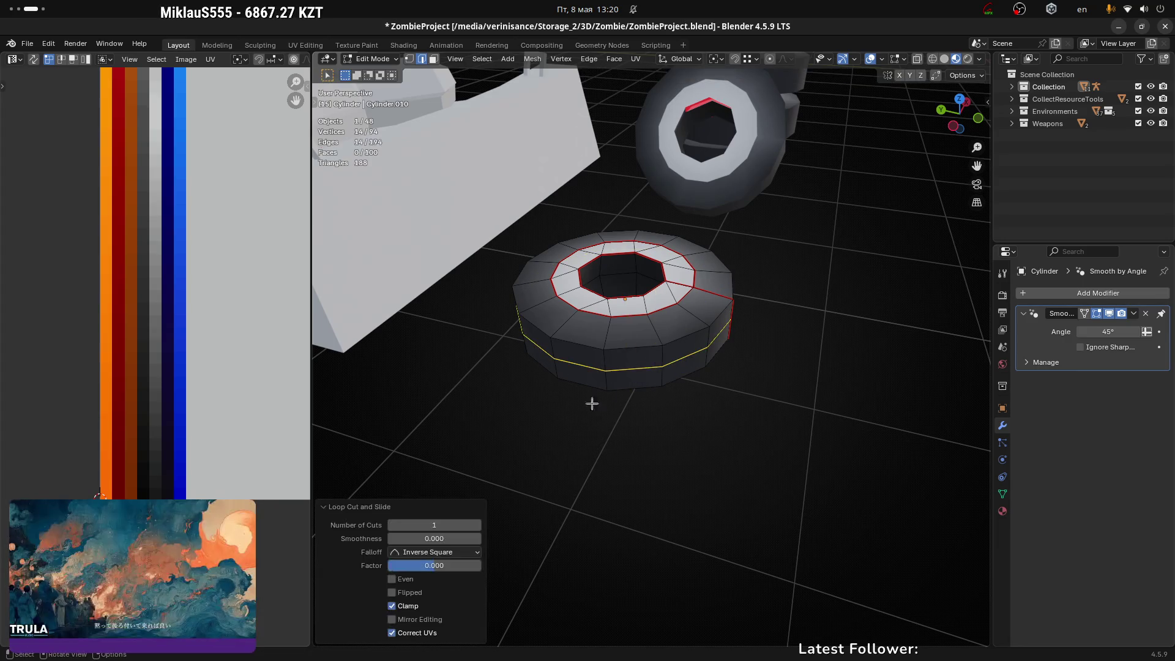
middle_drag(601, 370, 649, 394)
Step: Snap the 3D cursor to a vertex on the middle loop and move the tire's origin there
click(627, 355)
mouse_move(626, 356)
middle_down()
mouse_move(648, 420)
mouse_move(601, 349)
mouse_move(649, 365)
mouse_move(662, 356)
mouse_move(655, 333)
mouse_move(684, 327)
mouse_move(678, 347)
mouse_move(793, 154)
middle_up()
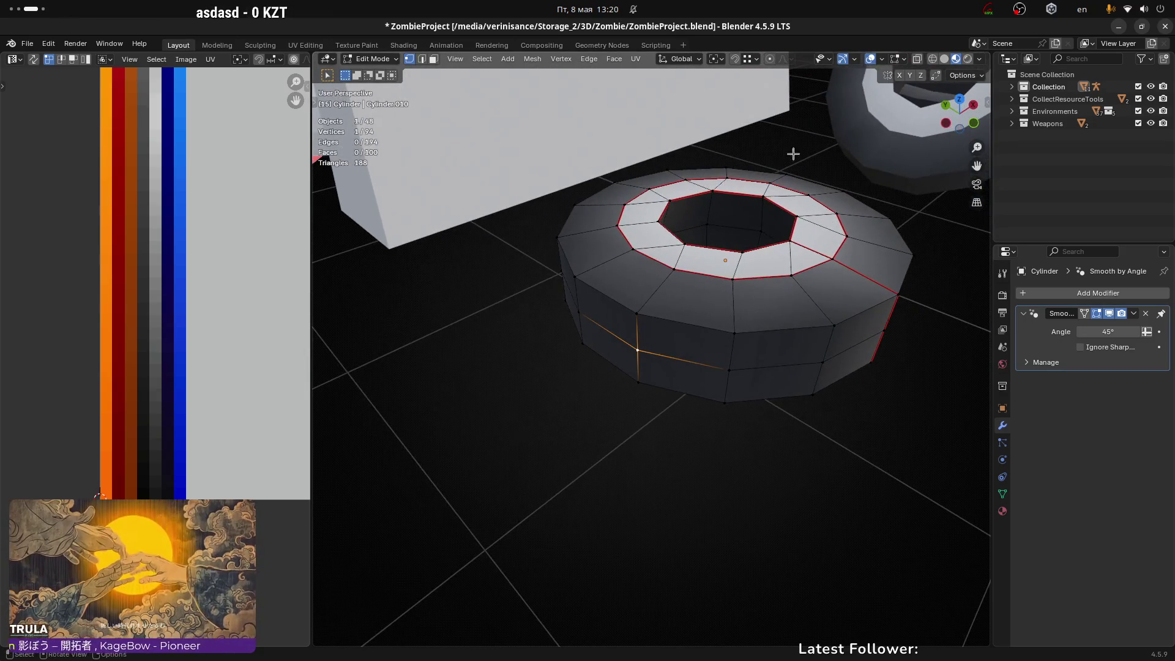
middle_drag(591, 266, 652, 387)
key(shift+s)
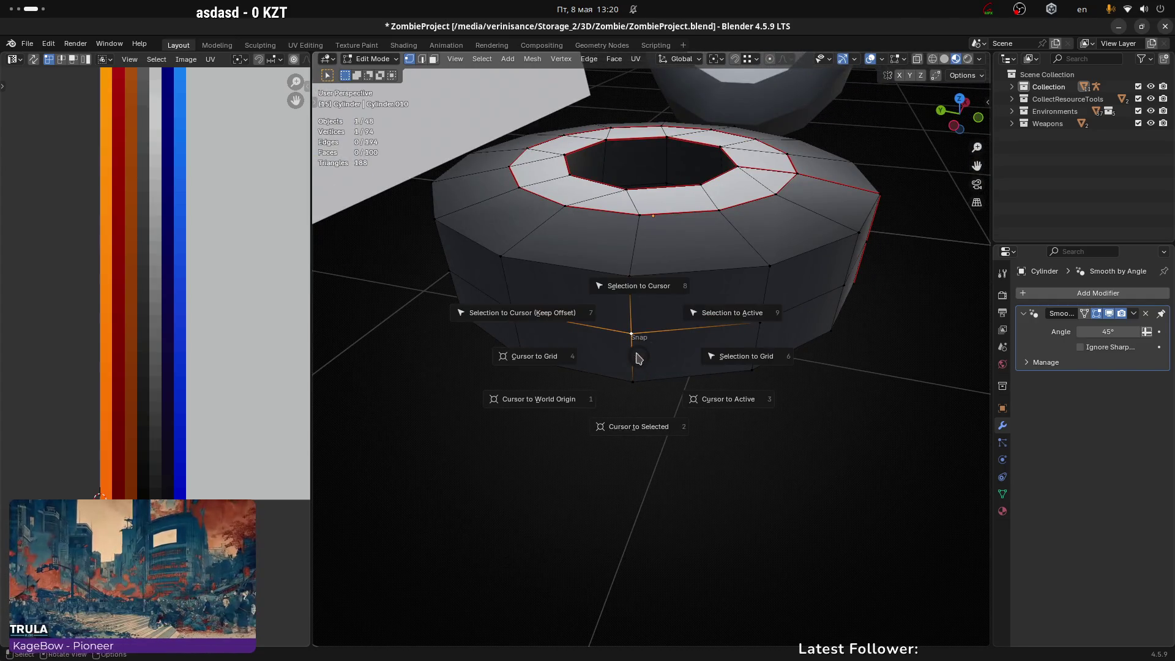
click(637, 435)
key(Tab)
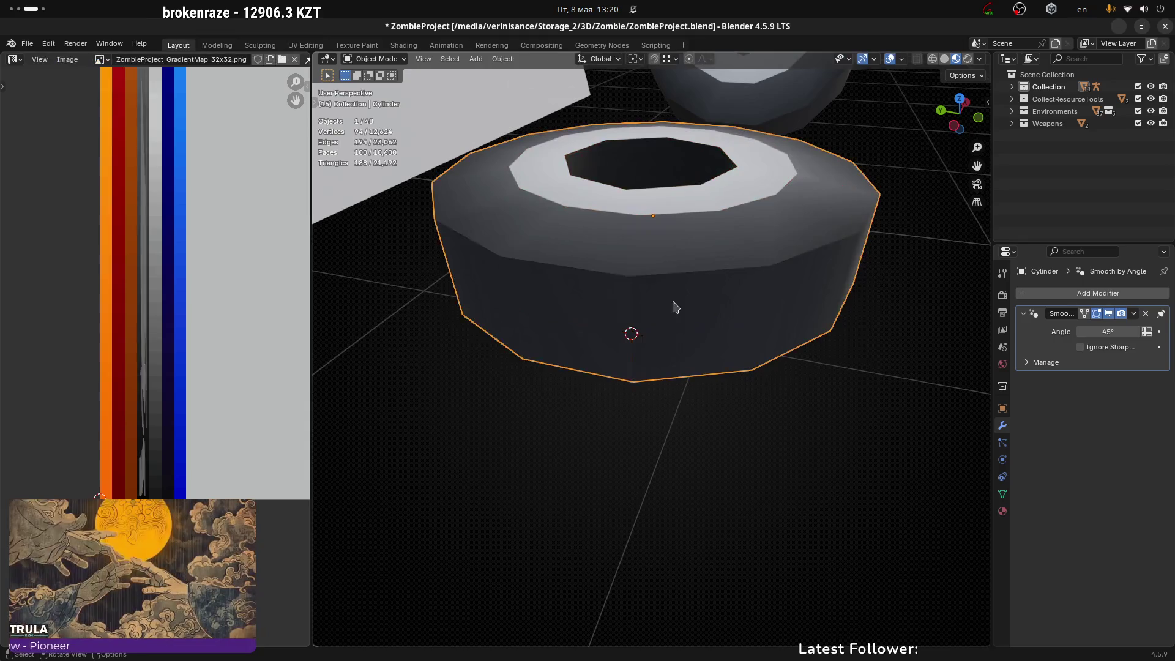
key(q)
click(680, 325)
Step: Dissolve the tire's horizontal middle edge loop
key(Tab)
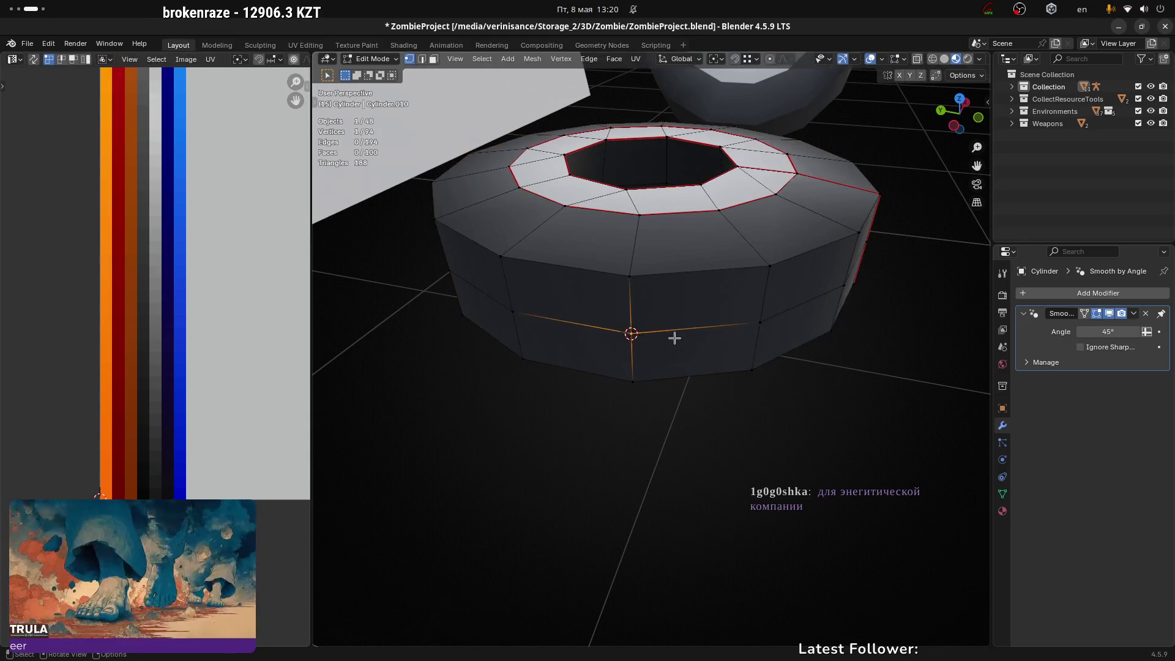
alt+click(678, 328)
key(x)
click(703, 324)
scroll(771, 422, down, 3)
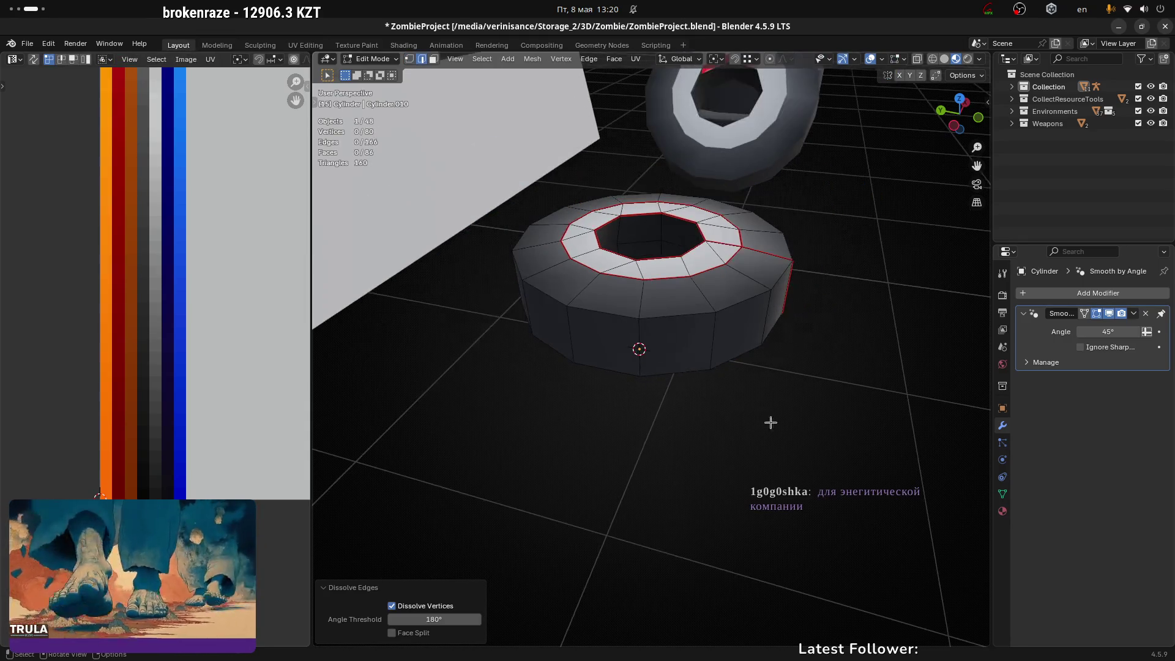
scroll(751, 389, down, 10)
Step: Select a single vertex on the lone tire in vertex mode, then leave Edit Mode
middle_drag(708, 420, 658, 525)
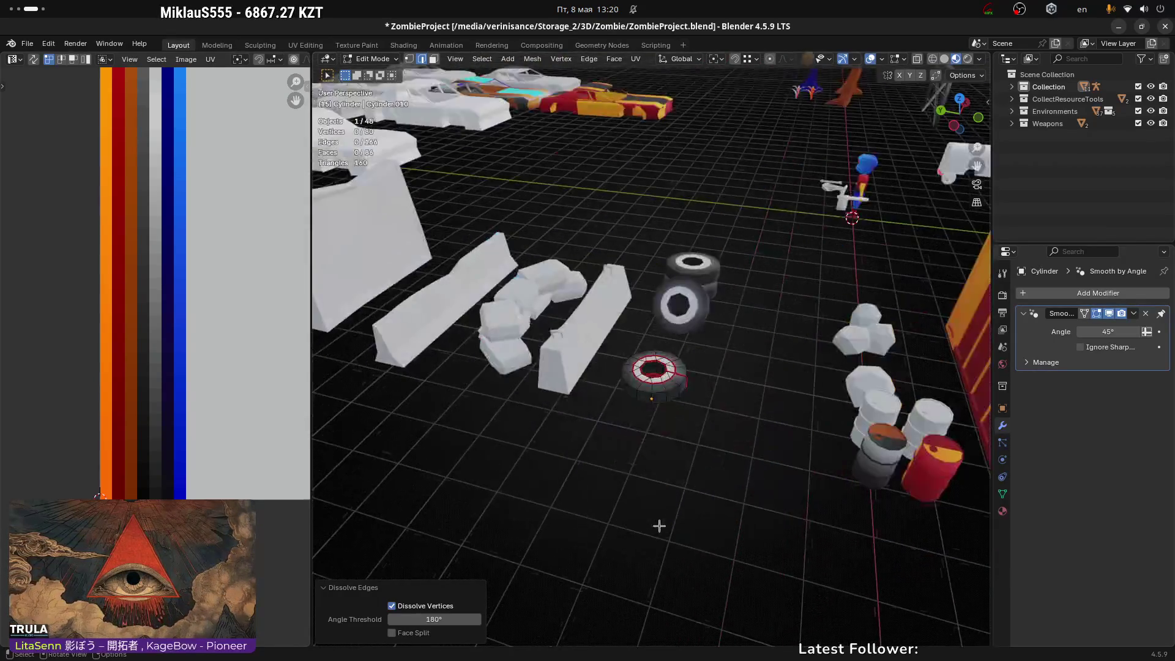
scroll(698, 349, up, 10)
click(757, 268)
scroll(704, 318, down, 3)
mouse_move(757, 268)
middle_down()
mouse_move(549, 477)
mouse_move(580, 427)
middle_up()
key(1)
click(600, 435)
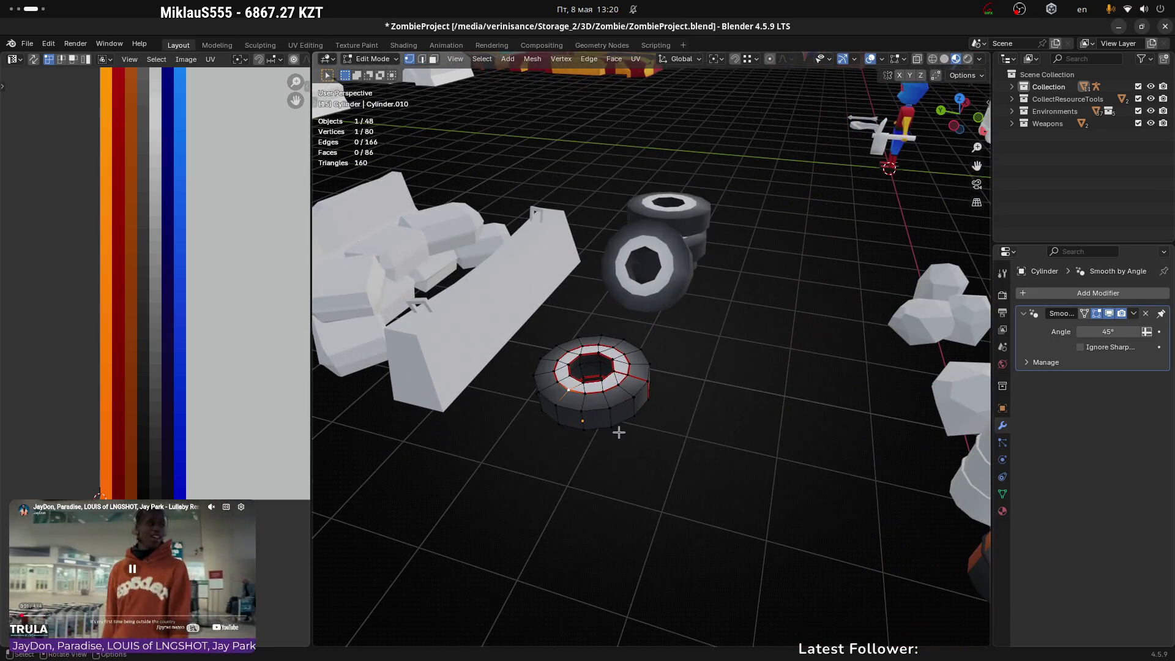
key(Tab)
key(Tab)
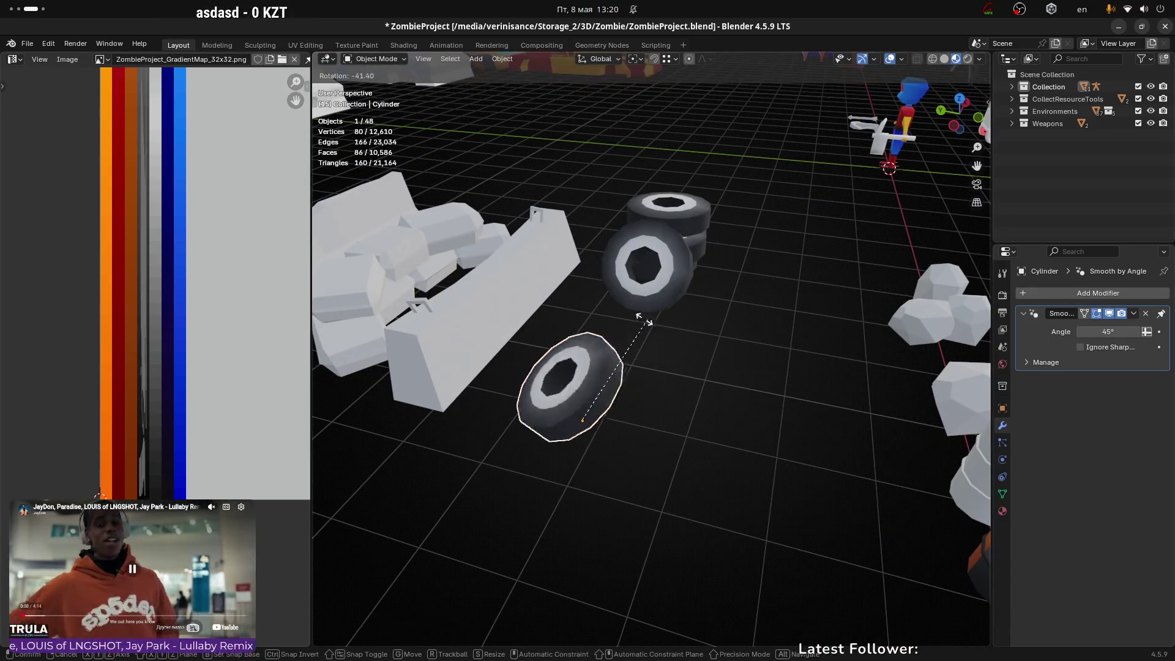
key(Tab)
middle_drag(764, 350, 790, 392)
key(r)
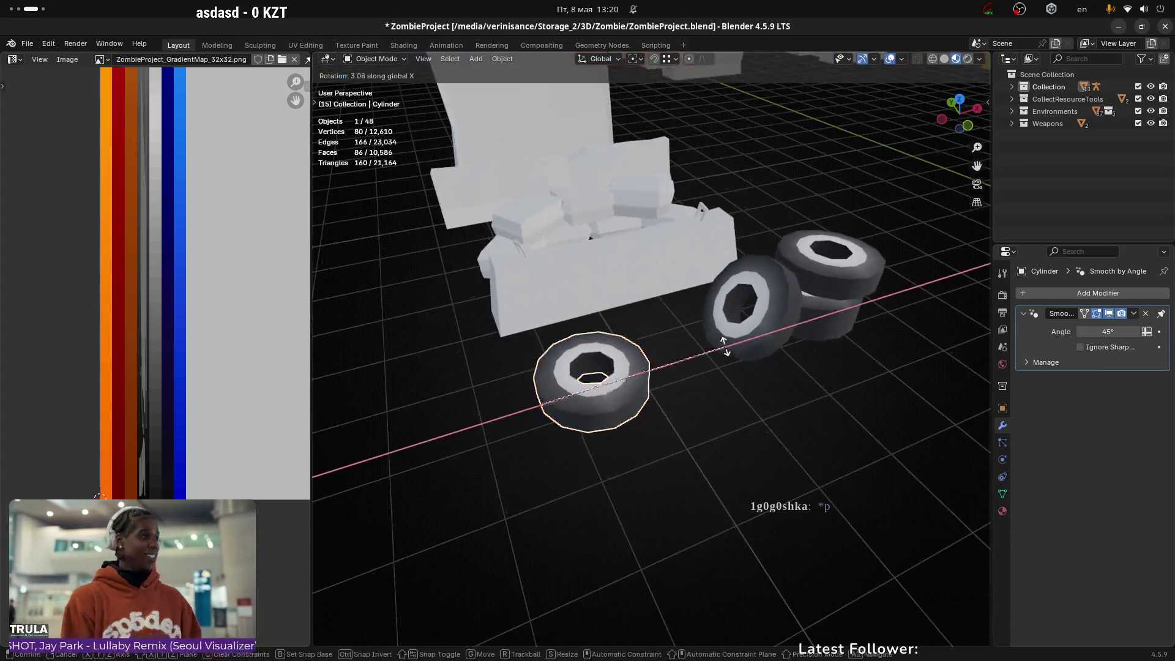
key(Escape)
key(r)
key(y)
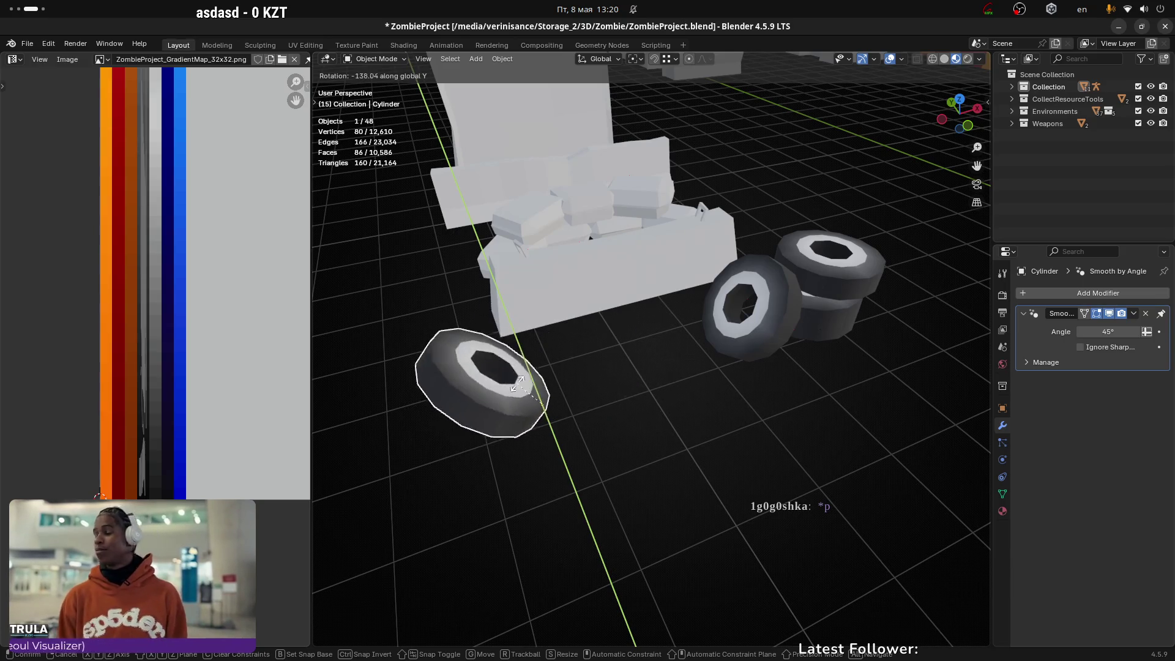
key(Escape)
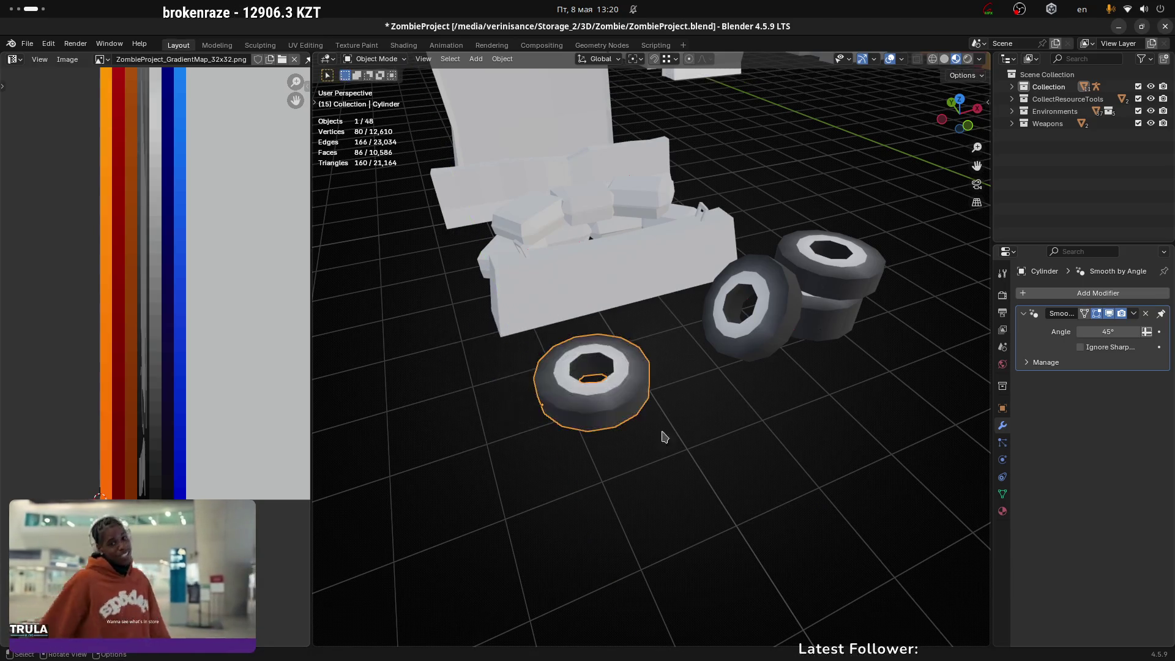
key(r)
key(Escape)
mouse_move(671, 402)
middle_down()
mouse_move(634, 420)
mouse_move(653, 419)
middle_up()
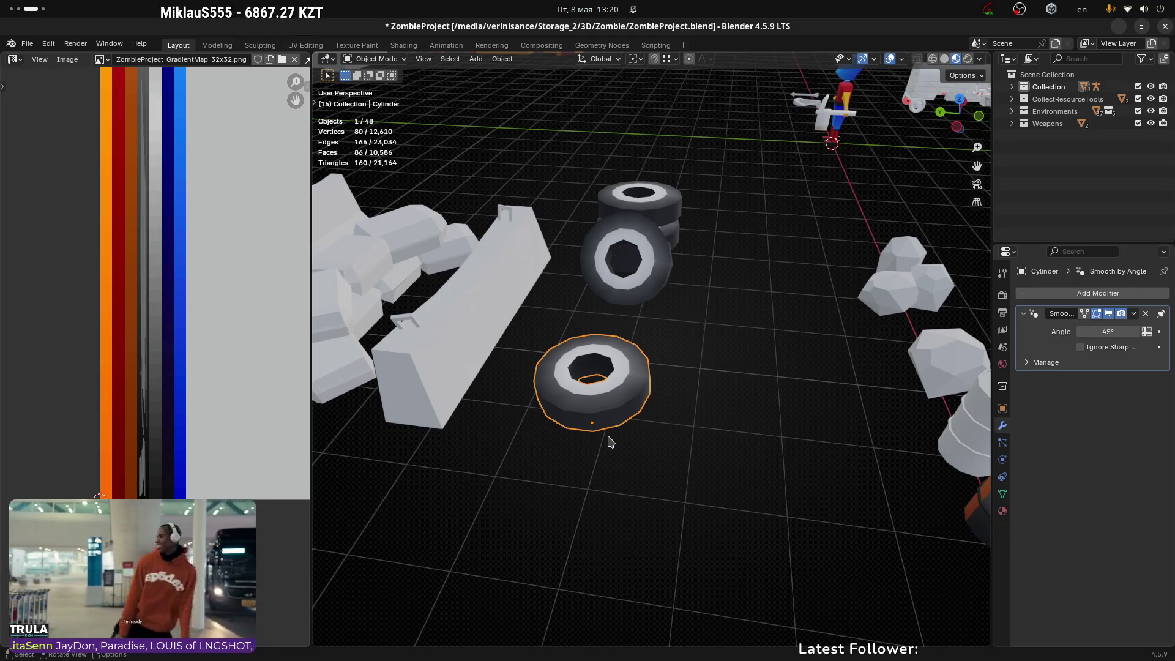
middle_drag(628, 423, 664, 413)
mouse_move(770, 300)
middle_down()
mouse_move(773, 320)
mouse_move(781, 286)
mouse_move(726, 304)
mouse_move(687, 252)
mouse_move(695, 205)
mouse_move(703, 242)
mouse_move(663, 343)
mouse_move(664, 302)
middle_up()
click(781, 286)
Step: Select edges by Amount of Faces Around an Edge and delete the 14 stray edges
key(Tab)
scroll(663, 302, up, 4)
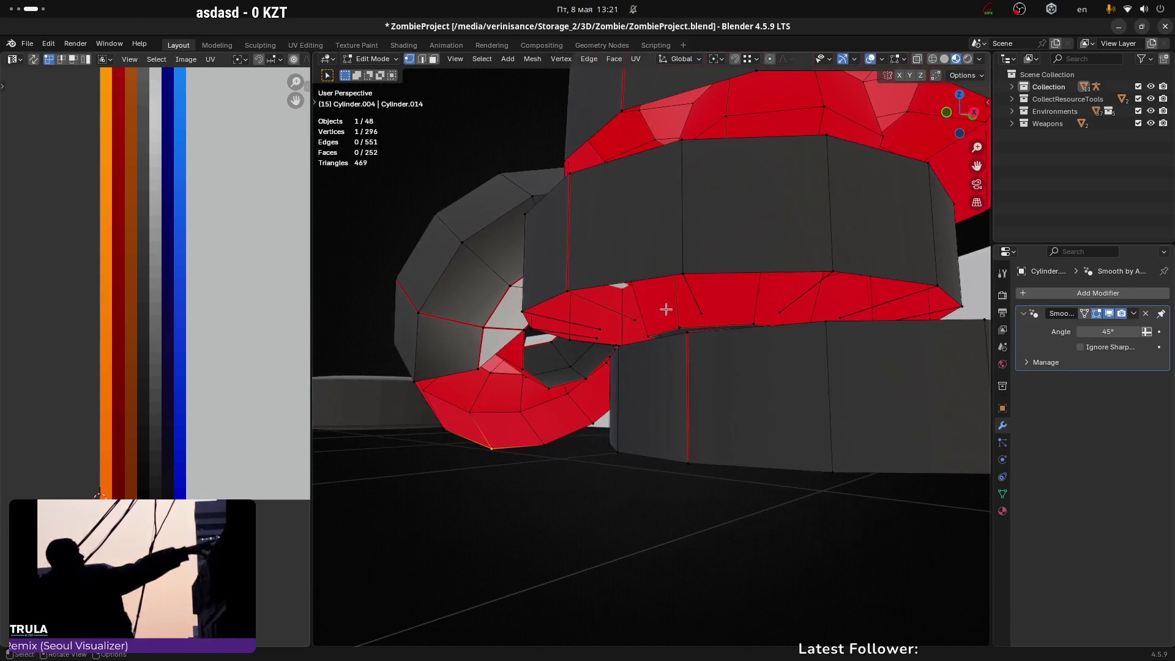
mouse_move(591, 305)
middle_down()
mouse_move(677, 297)
mouse_move(726, 315)
mouse_move(679, 293)
mouse_move(701, 318)
middle_up()
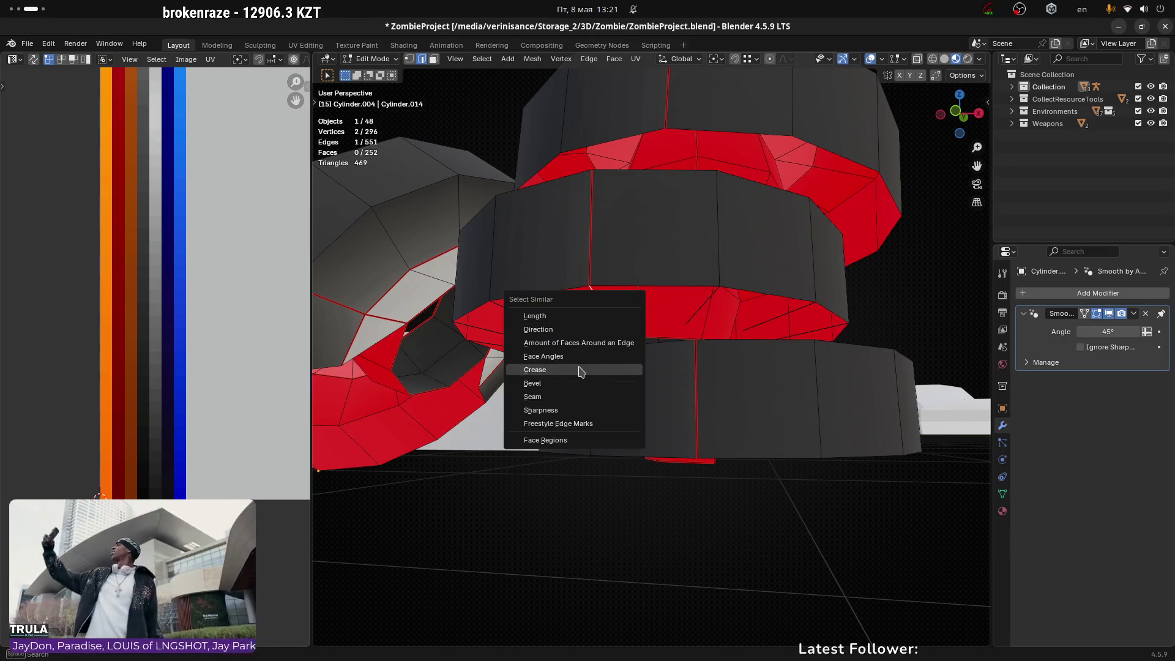
click(578, 343)
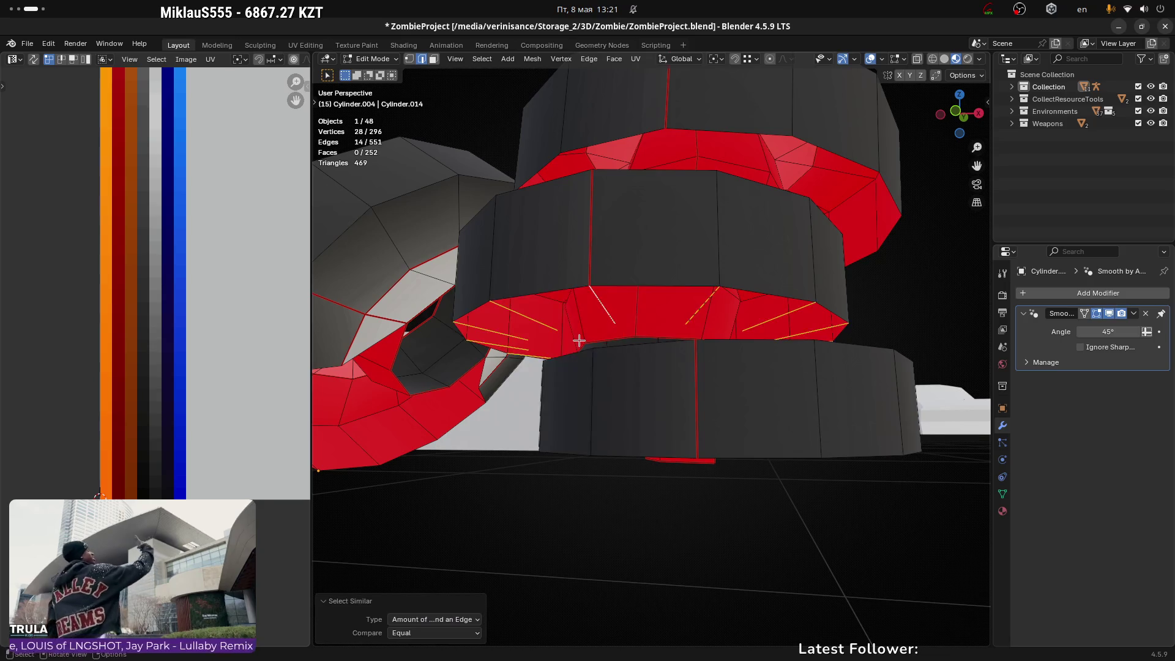
mouse_move(581, 343)
middle_down()
mouse_move(606, 361)
mouse_move(616, 345)
mouse_move(659, 336)
mouse_move(682, 351)
mouse_move(631, 406)
mouse_move(674, 343)
mouse_move(796, 226)
mouse_move(780, 192)
mouse_move(753, 237)
mouse_move(674, 287)
mouse_move(782, 241)
mouse_move(621, 314)
mouse_move(662, 338)
middle_up()
key(x)
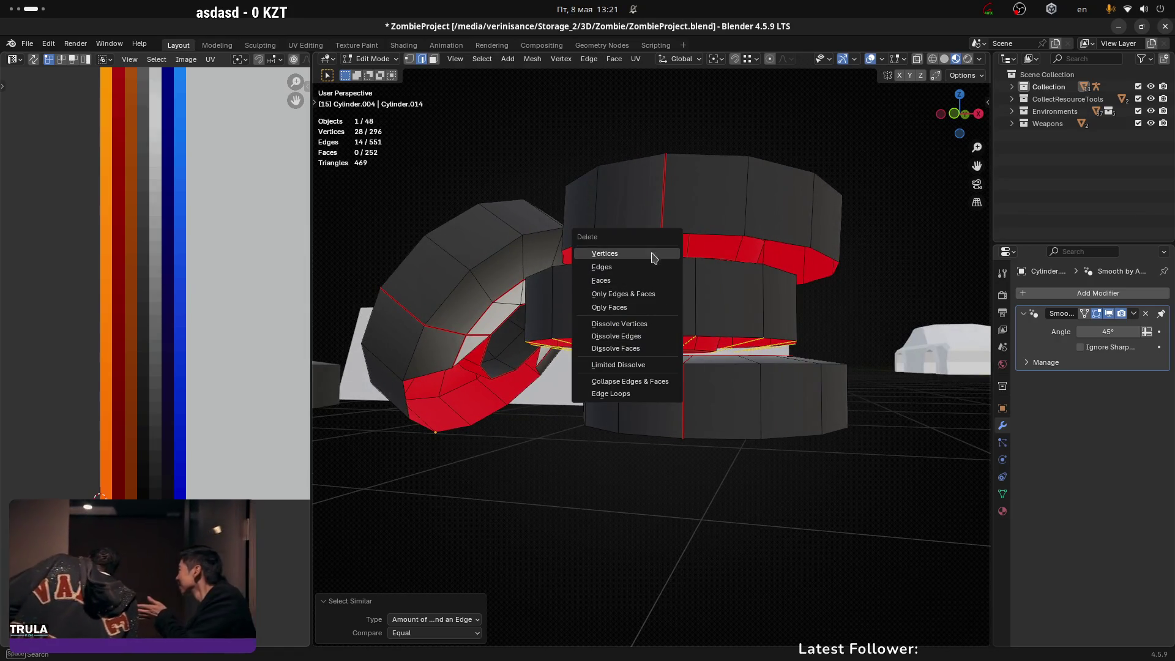
click(639, 266)
Step: Merge by Distance across the whole stacked-tire mesh to remove duplicate vertices
mouse_move(637, 265)
middle_down()
mouse_move(674, 343)
mouse_move(627, 361)
mouse_move(620, 334)
mouse_move(669, 398)
mouse_move(690, 405)
mouse_move(651, 315)
mouse_move(659, 307)
mouse_move(681, 370)
mouse_move(569, 310)
mouse_move(574, 361)
mouse_move(669, 415)
mouse_move(748, 399)
mouse_move(630, 349)
mouse_move(764, 340)
middle_up()
key(a)
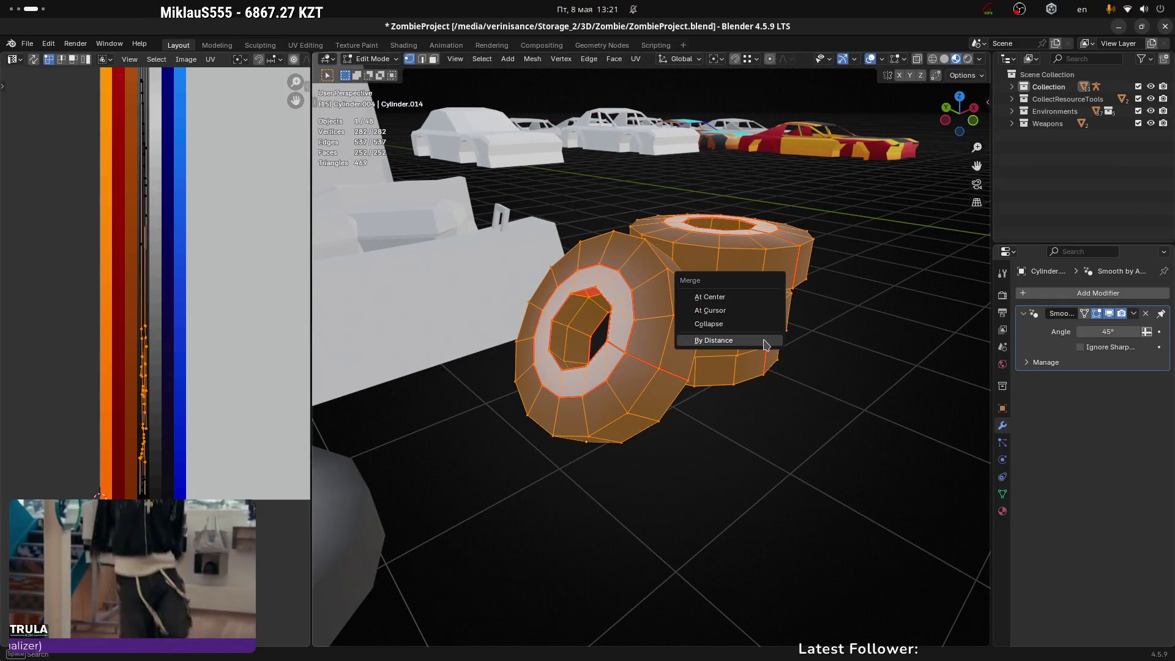
click(764, 343)
key(Tab)
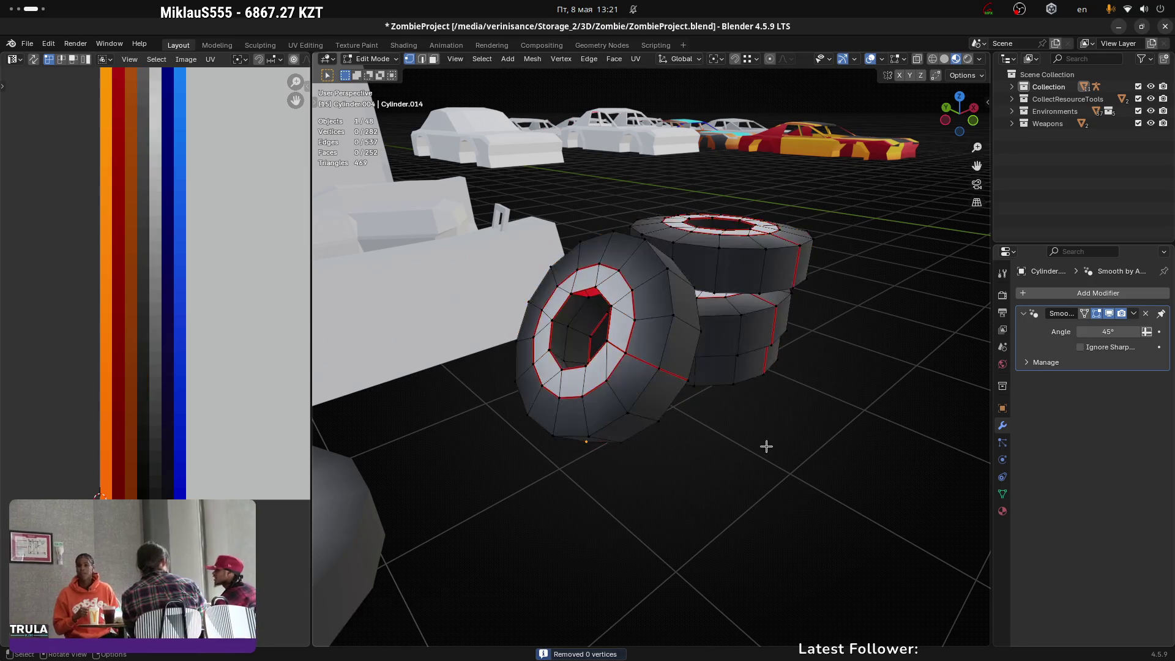
scroll(748, 453, down, 2)
Step: Select the lone tire and save ZombieProject.blend
click(560, 481)
mouse_move(677, 543)
middle_down()
mouse_move(737, 296)
mouse_move(789, 316)
mouse_move(780, 302)
mouse_move(776, 339)
mouse_move(673, 334)
mouse_move(543, 349)
mouse_move(704, 370)
mouse_move(669, 311)
middle_up()
key(ctrl+s)
key(alt+Tab)
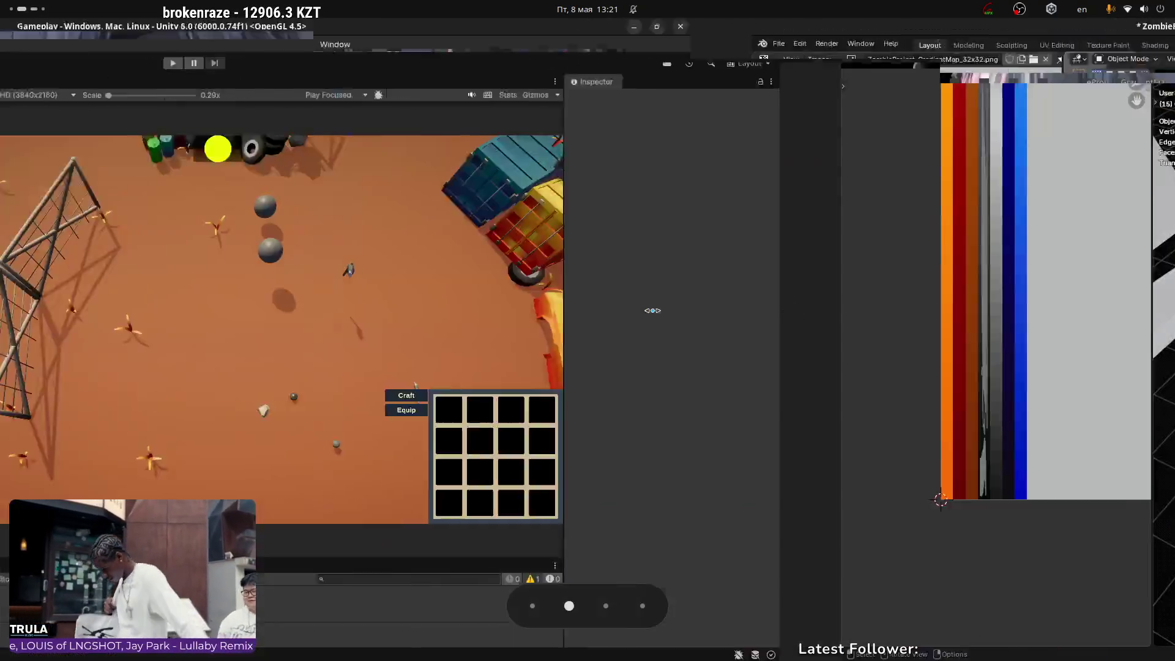
Step: Check the tire pile in Unity's Scene view by selecting TyreGroup_01 with its m_Gradient material
click(292, 82)
scroll(804, 317, up, 10)
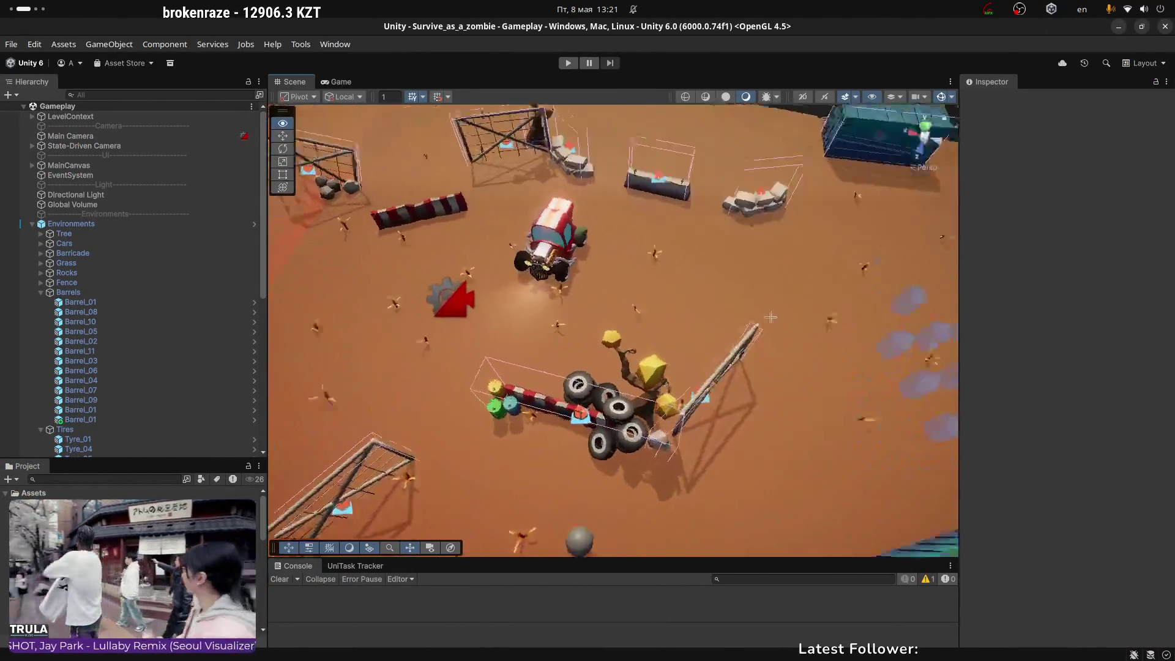
scroll(803, 317, down, 3)
click(582, 316)
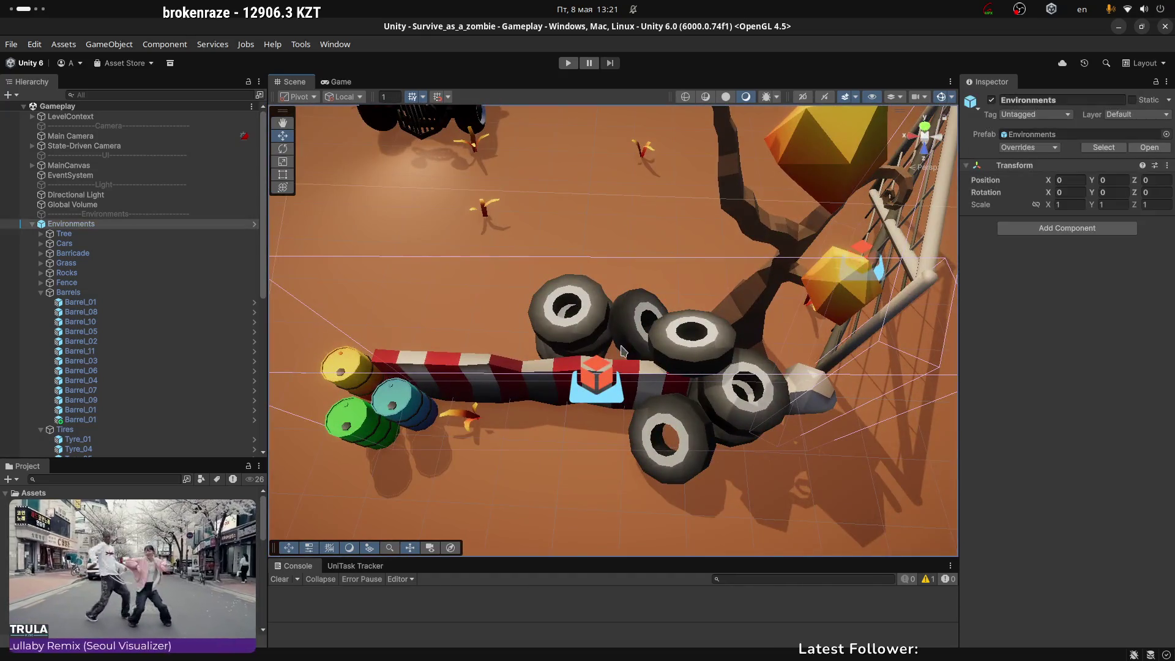
scroll(716, 364, down, 5)
scroll(718, 360, up, 4)
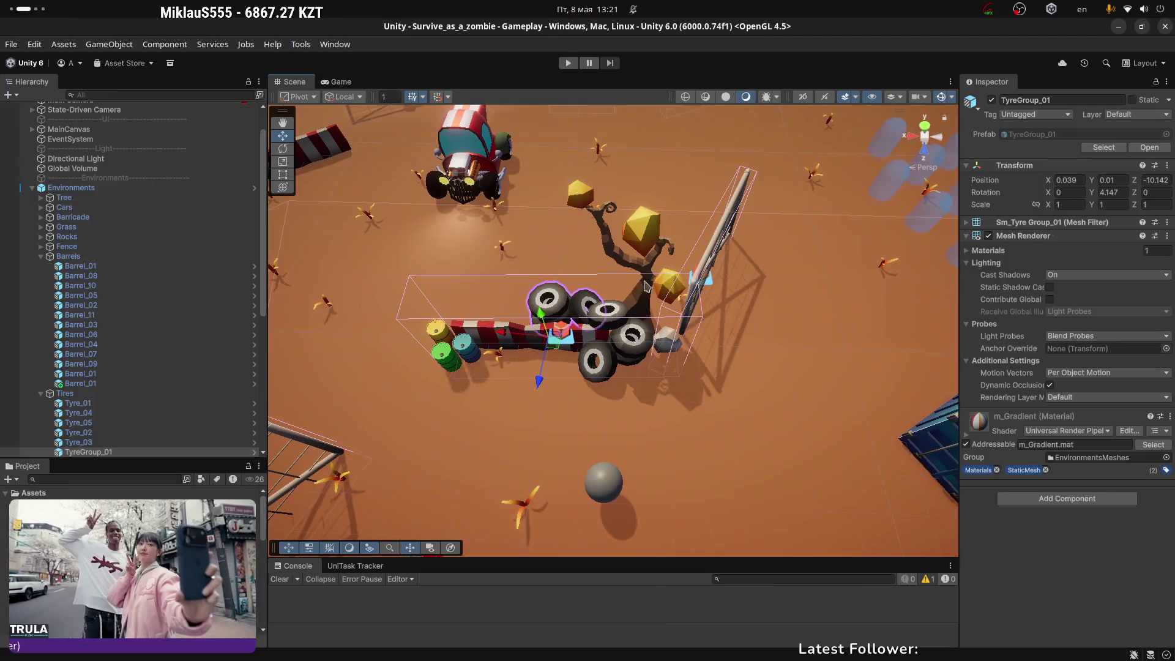
key(alt+Tab)
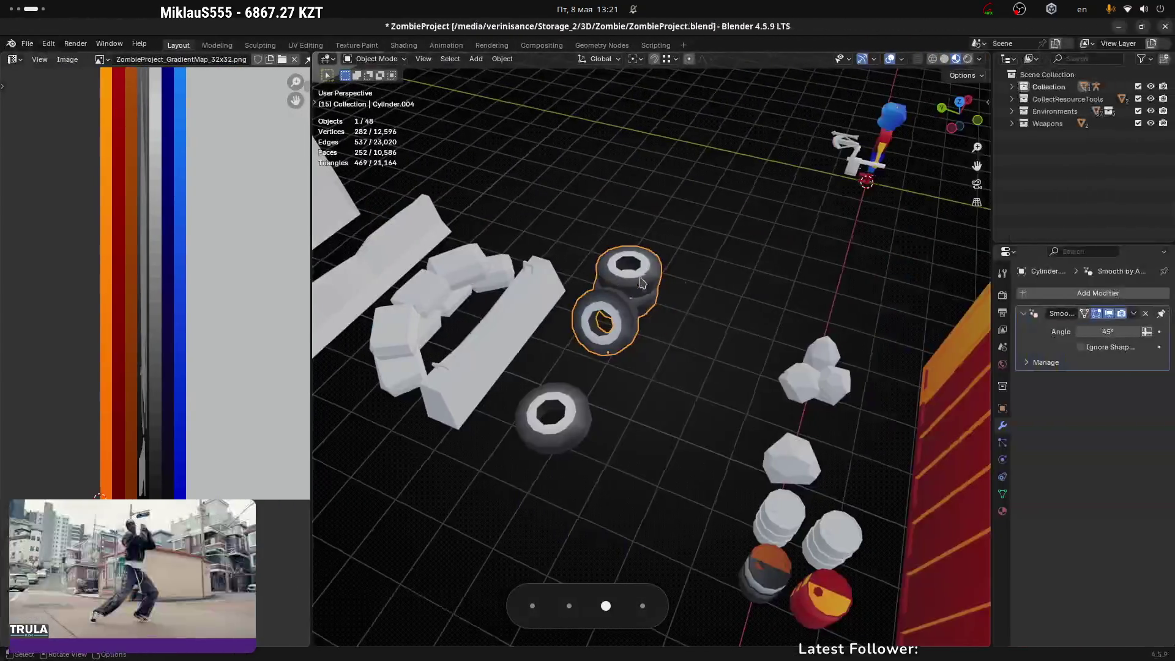
scroll(680, 371, up, 3)
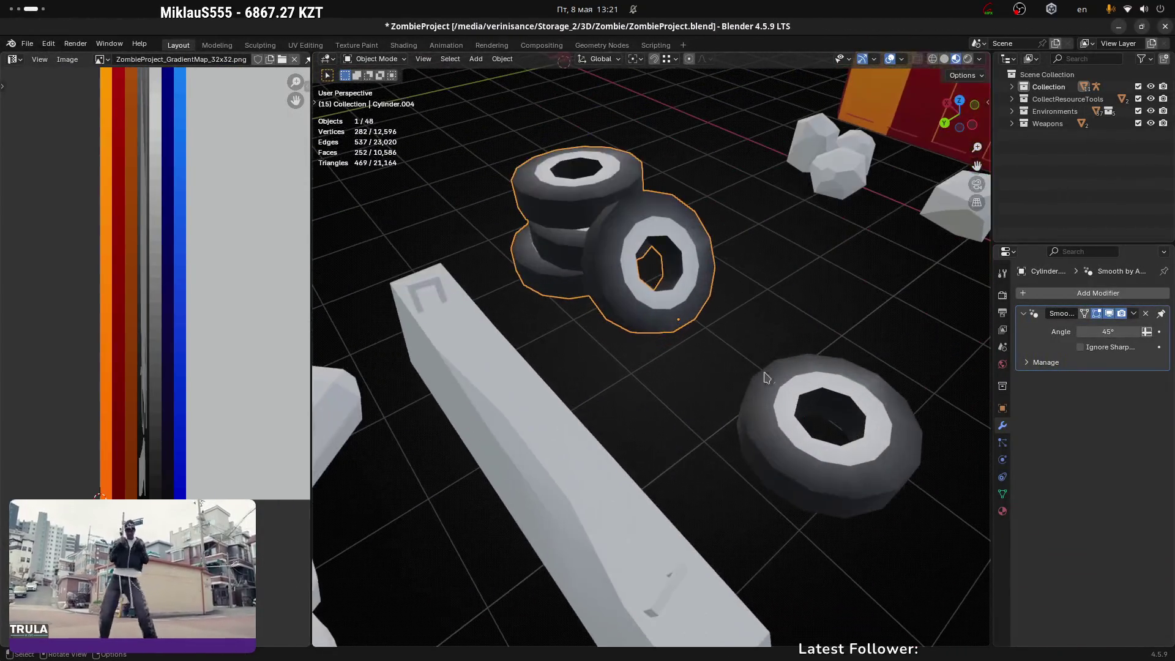
middle_drag(692, 373, 719, 439)
middle_drag(608, 341, 606, 352)
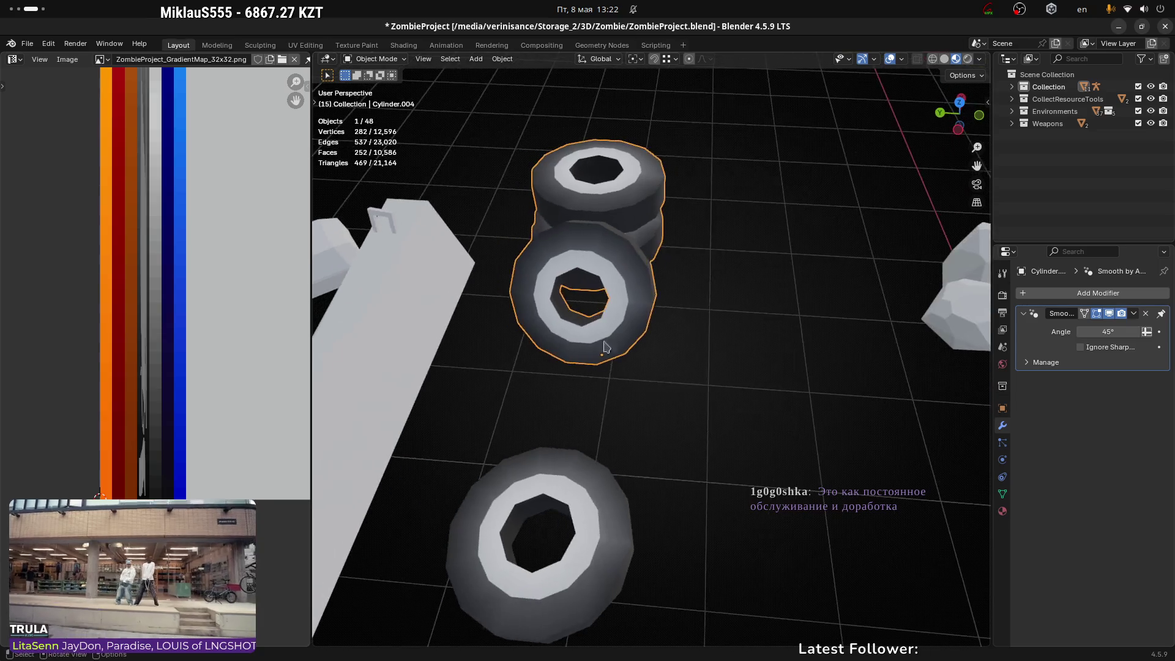
scroll(606, 355, down, 3)
click(610, 484)
mouse_move(610, 484)
middle_down()
mouse_move(716, 420)
mouse_move(719, 400)
middle_up()
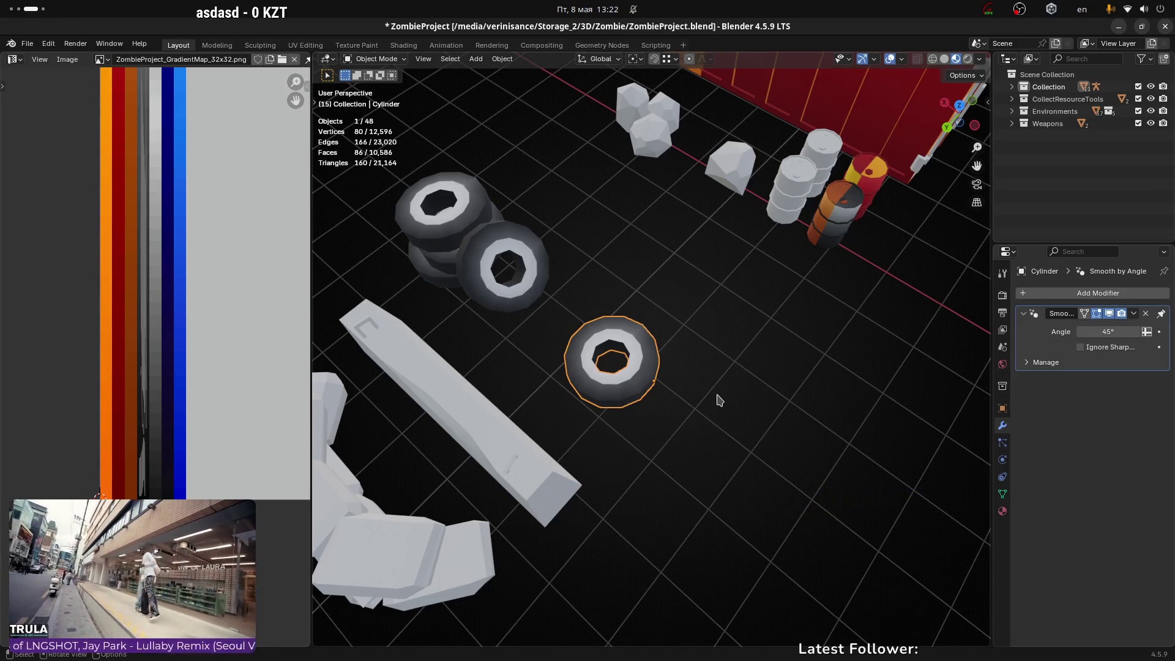
key(super+Page_Down)
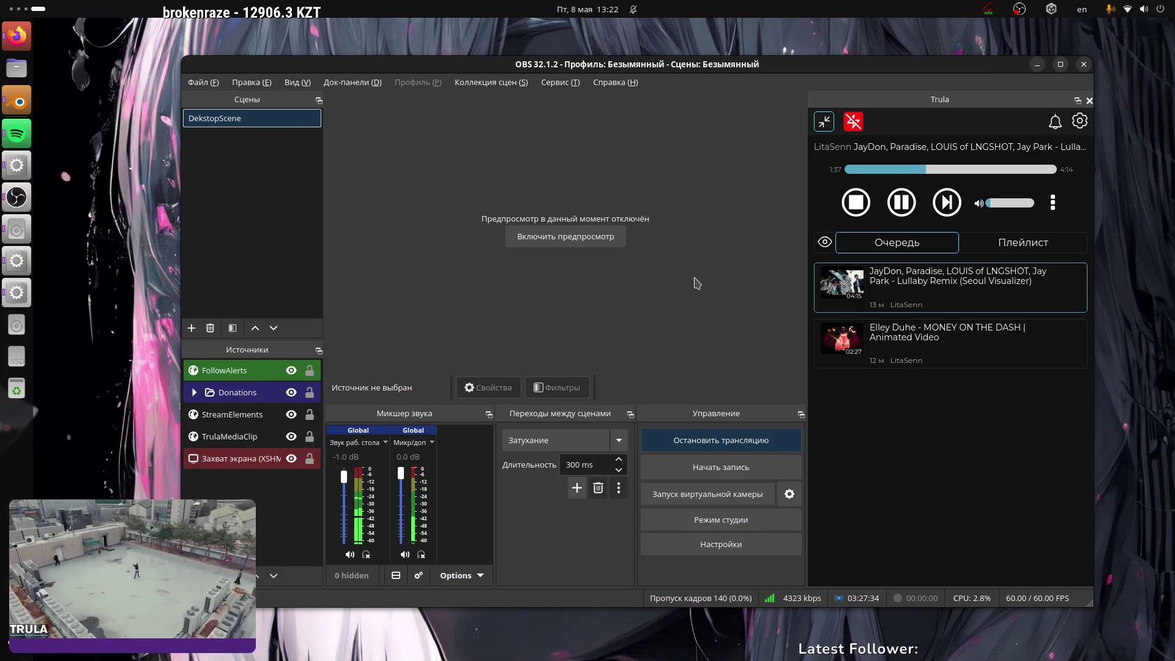
key(super+Page_Up)
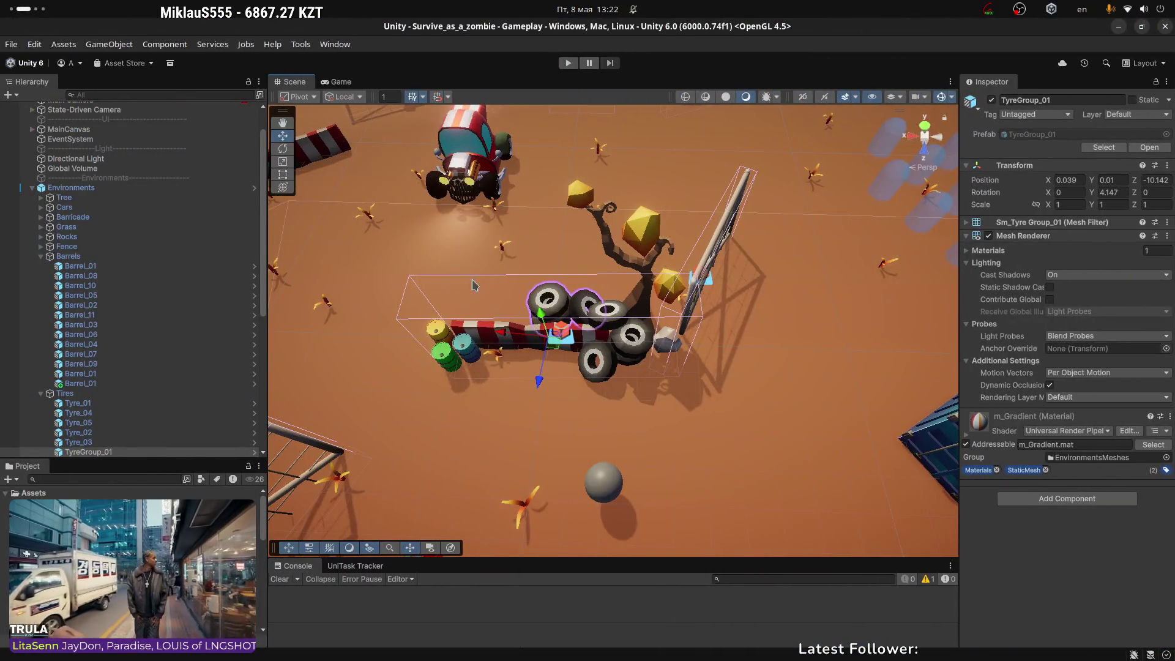
click(609, 235)
alt+drag(589, 338, 689, 271)
key(f)
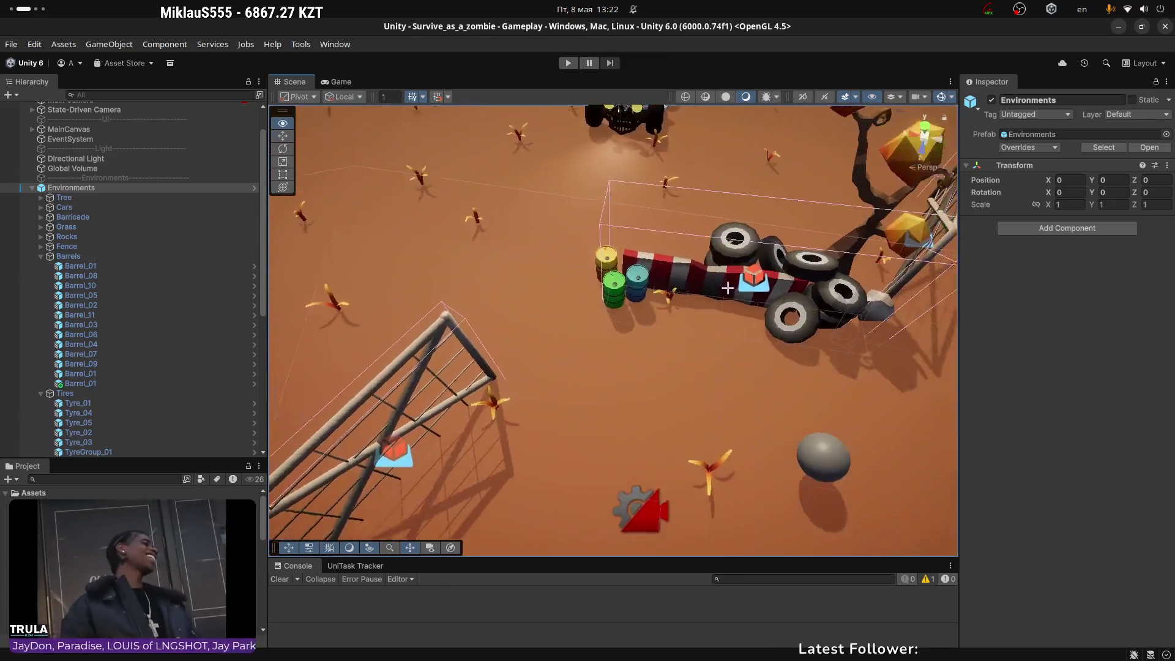
key(alt+Tab)
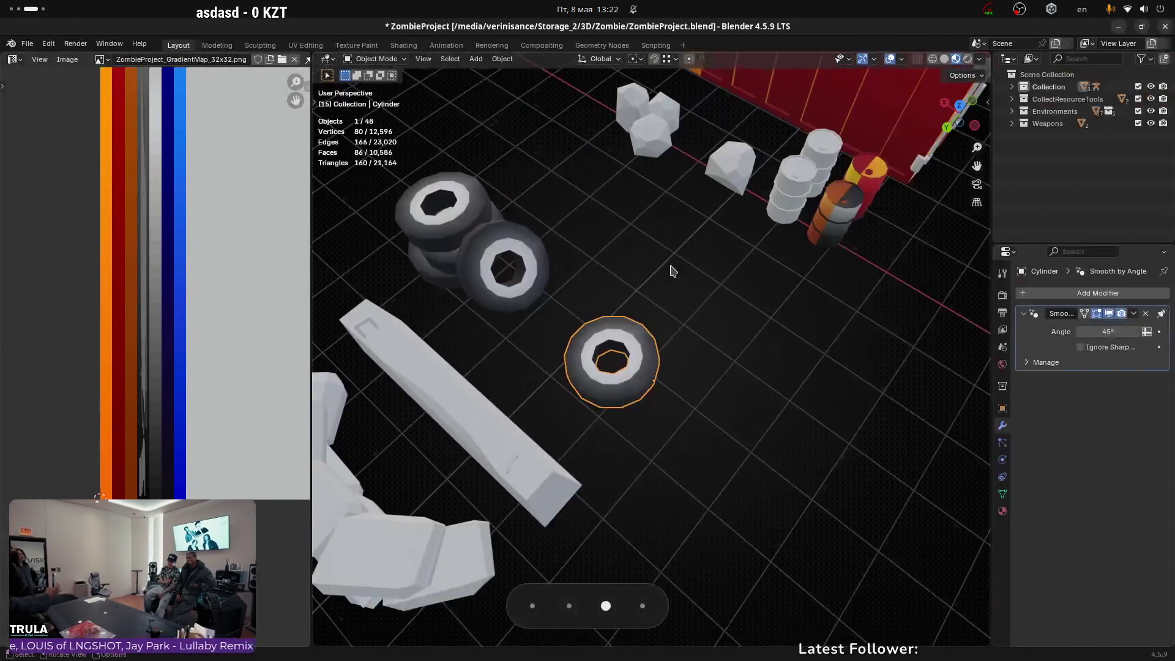
Step: Select all of sm_Rock_04's UVs in Edit Mode and show its m_Gradient material
mouse_move(704, 291)
middle_down()
mouse_move(632, 259)
mouse_move(776, 320)
mouse_move(813, 320)
middle_up()
click(798, 250)
scroll(195, 281, down, 3)
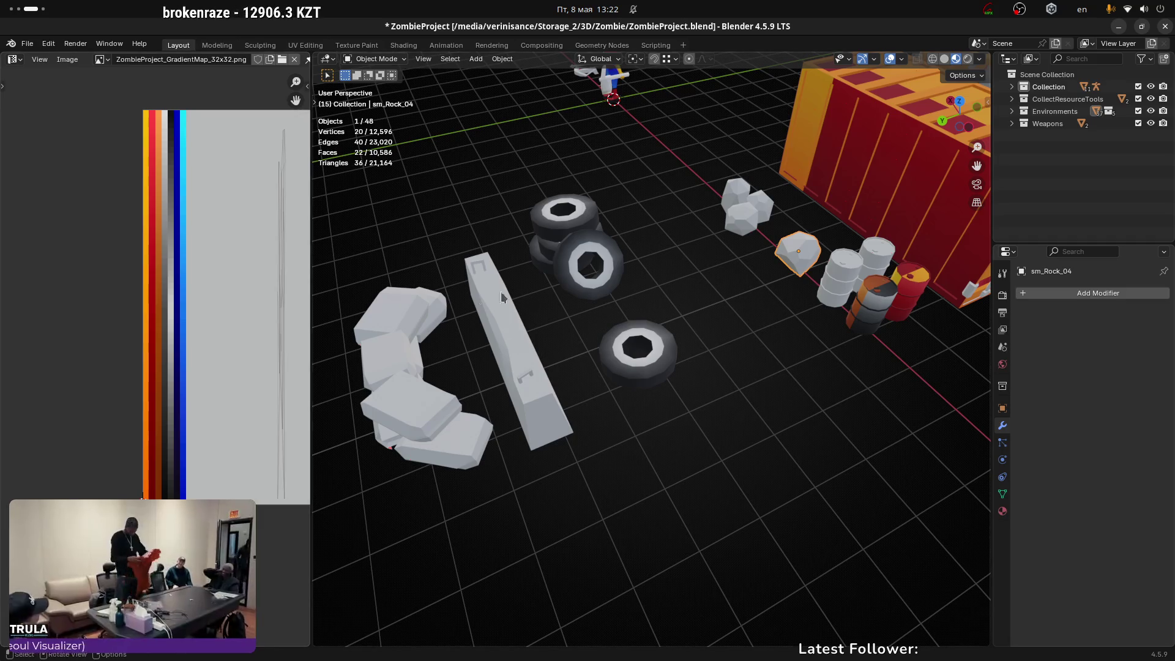
key(Tab)
scroll(806, 254, up, 3)
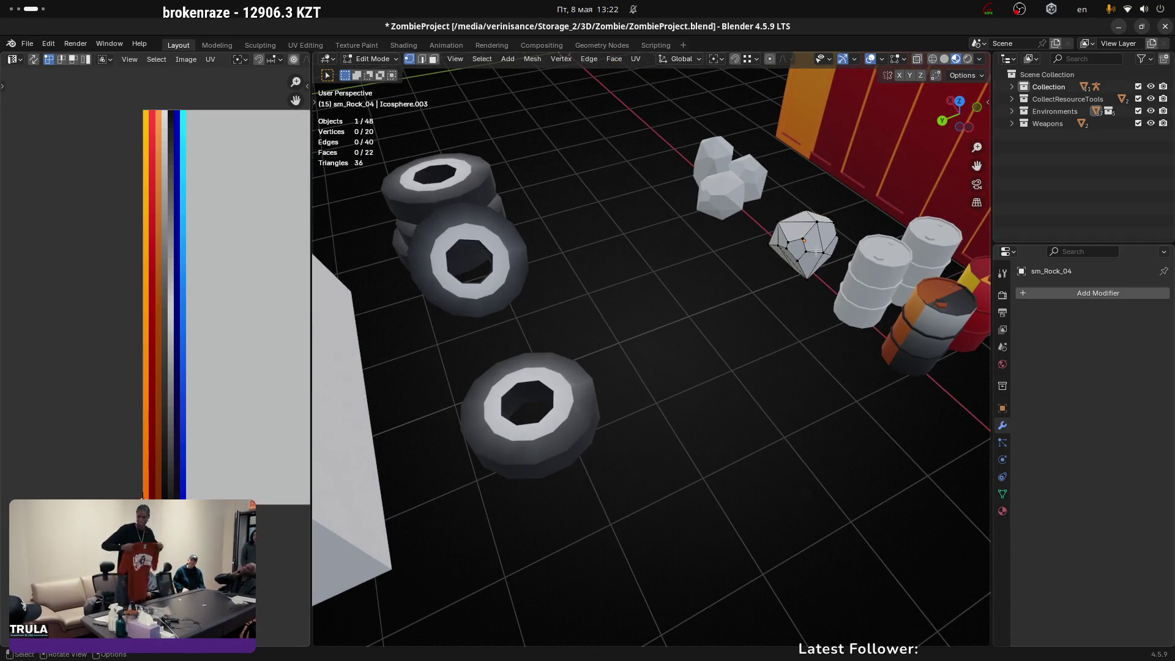
key(a)
middle_drag(269, 292, 233, 293)
drag(178, 99, 304, 462)
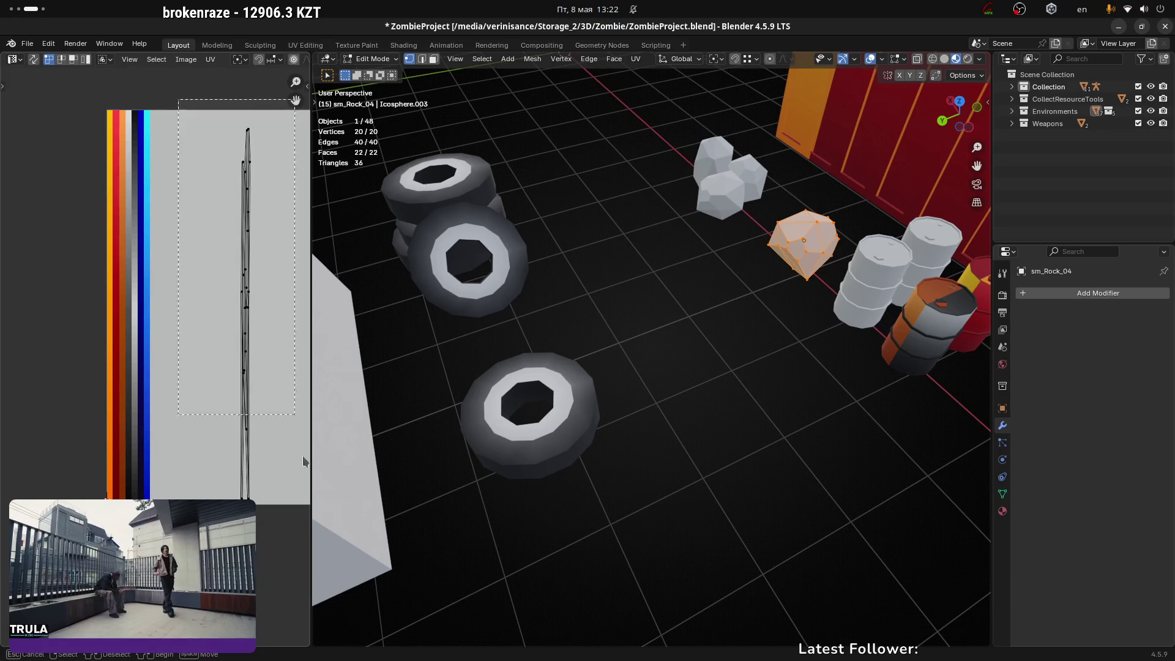
drag(299, 529, 300, 528)
click(1003, 512)
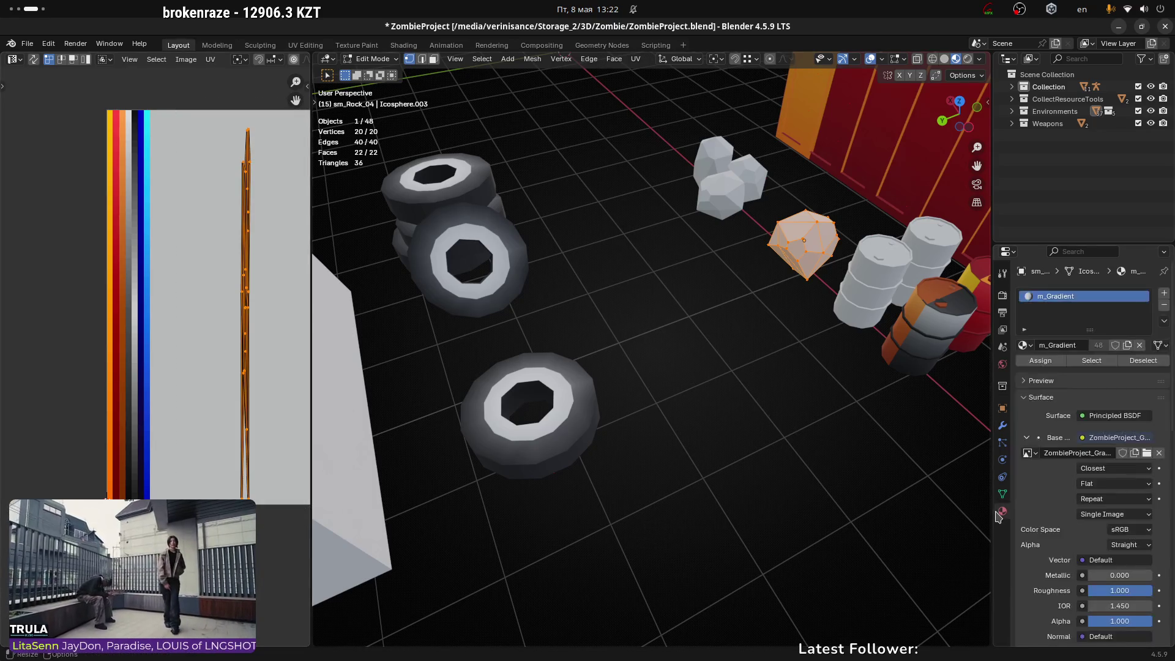
Step: Squeeze the rock's UVs narrower along X onto a pale grey gradient stripe, then exit Edit Mode
key(g)
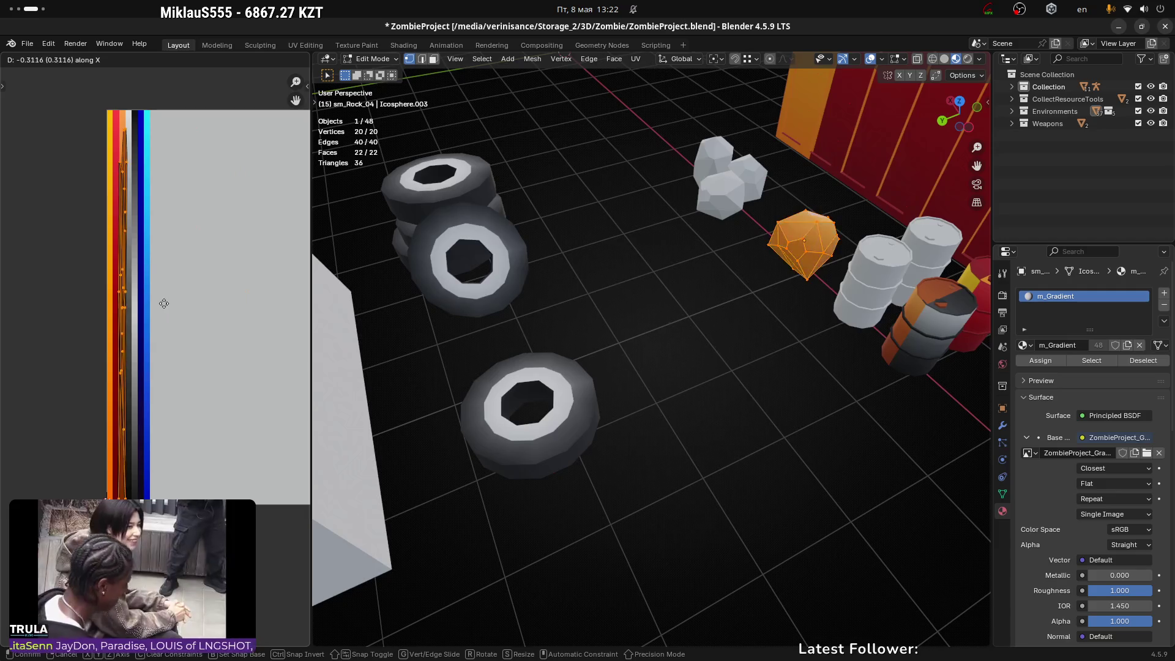
click(162, 300)
key(s)
key(x)
click(163, 298)
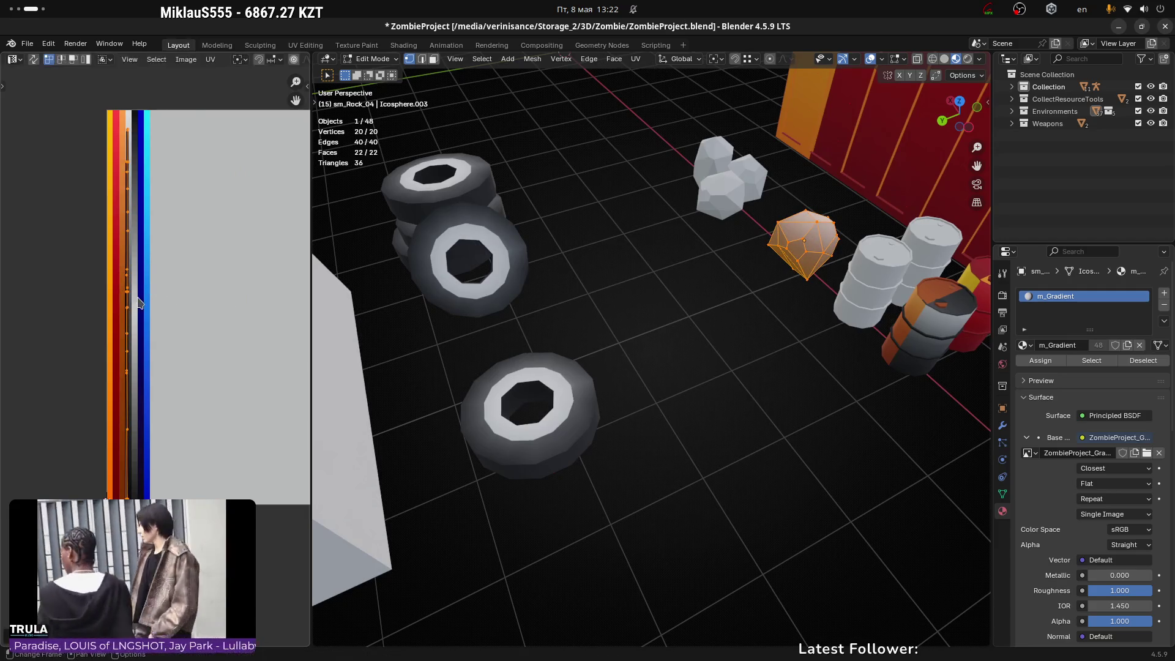
scroll(166, 309, up, 2)
key(g)
click(174, 324)
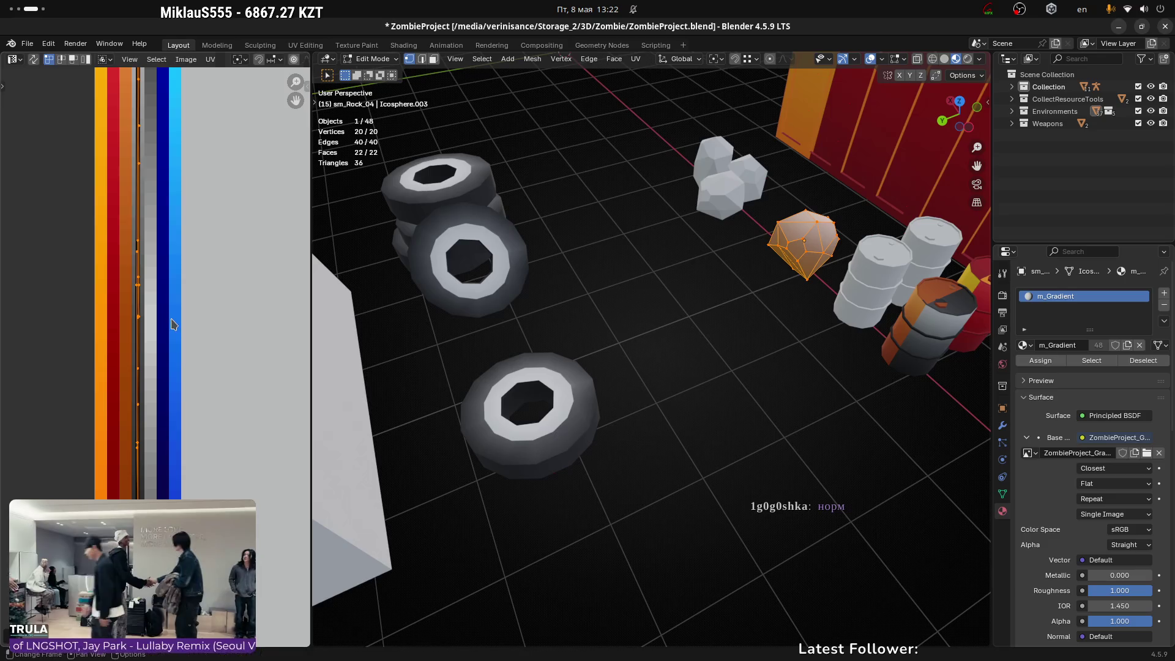
scroll(178, 326, down, 2)
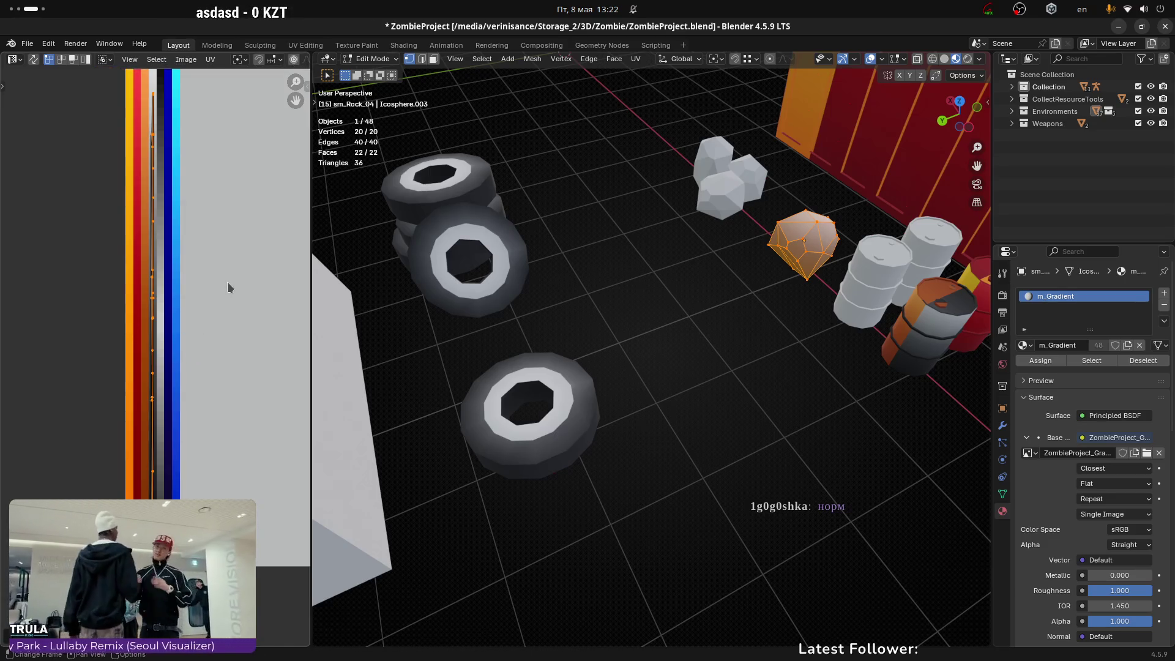
key(Tab)
Step: Select the three-piece rock sm_Rock_01 and frame the view on it
mouse_move(775, 275)
middle_down()
mouse_move(477, 273)
mouse_move(612, 306)
middle_up()
click(696, 260)
key(KP_Decimal)
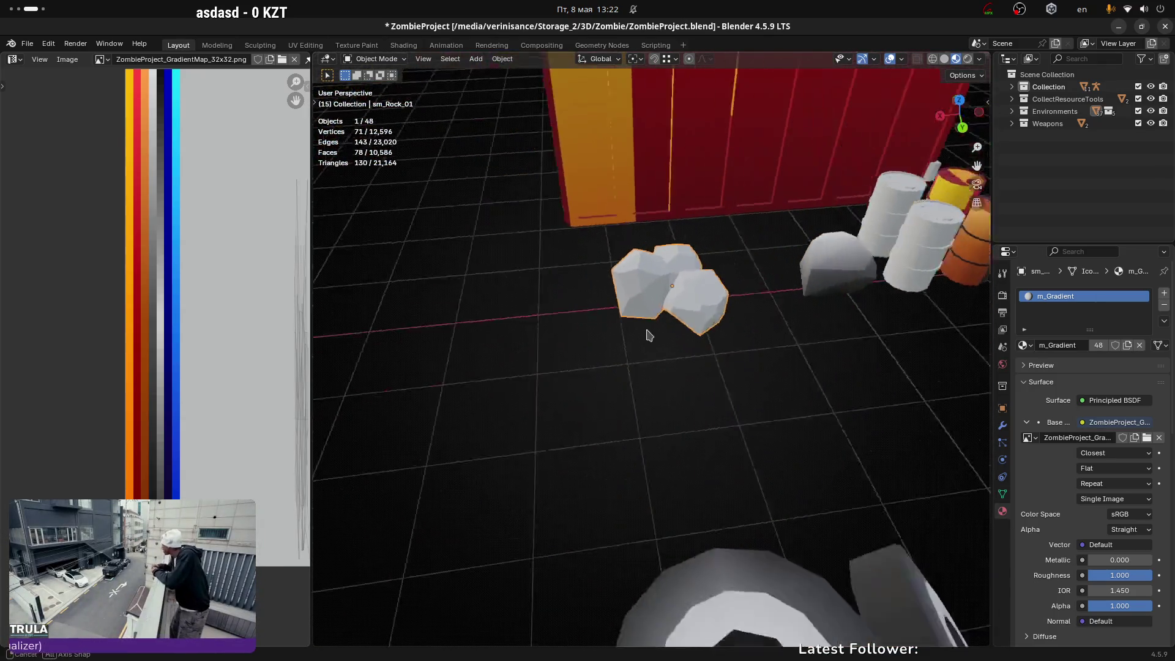
Step: Select all of sm_Rock_01 in Edit Mode and move its UVs onto a gradient stripe
key(ctrl+Tab)
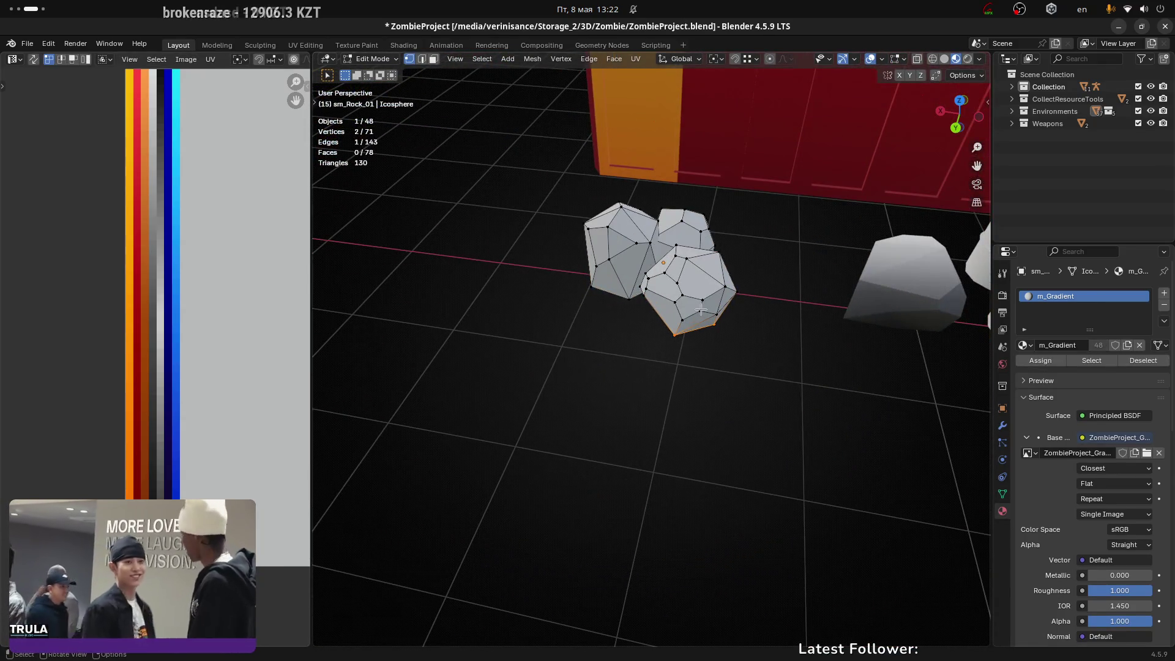
key(l)
key(l)
key(l)
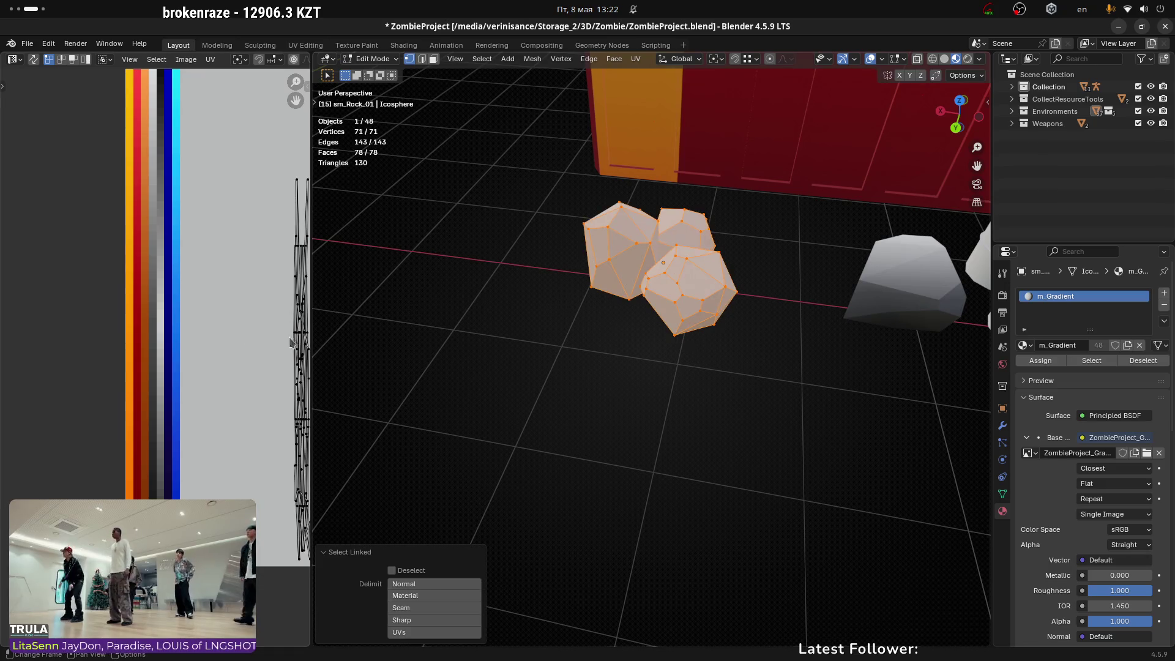
middle_drag(79, 293, 61, 295)
scroll(264, 331, down, 2)
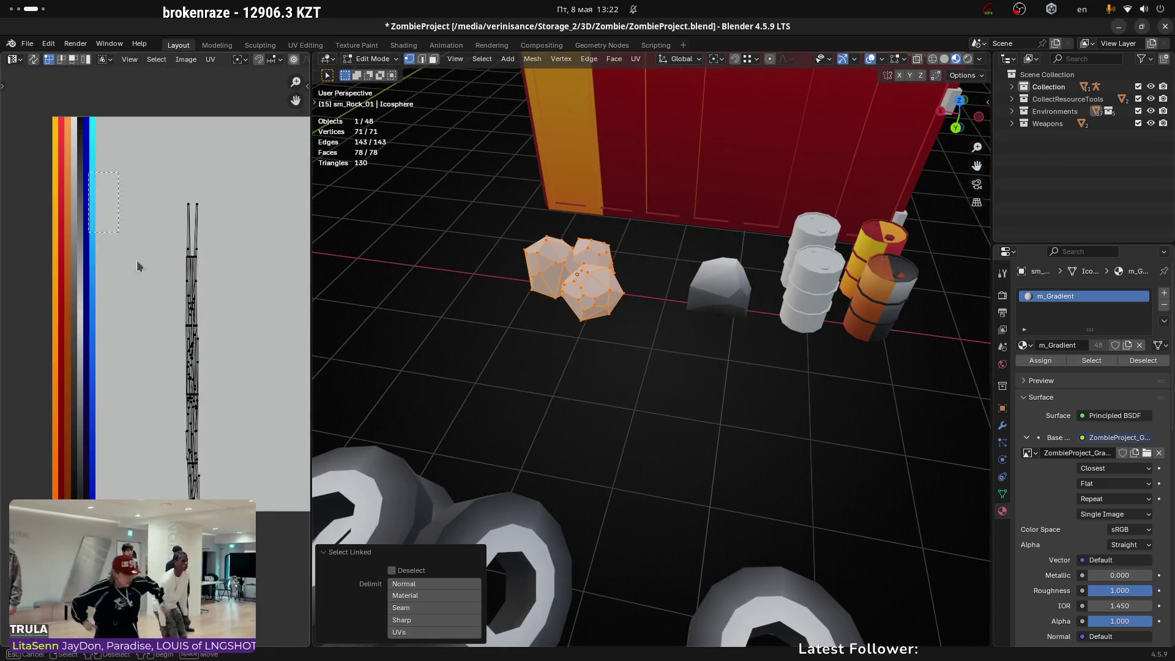
key(a)
key(g)
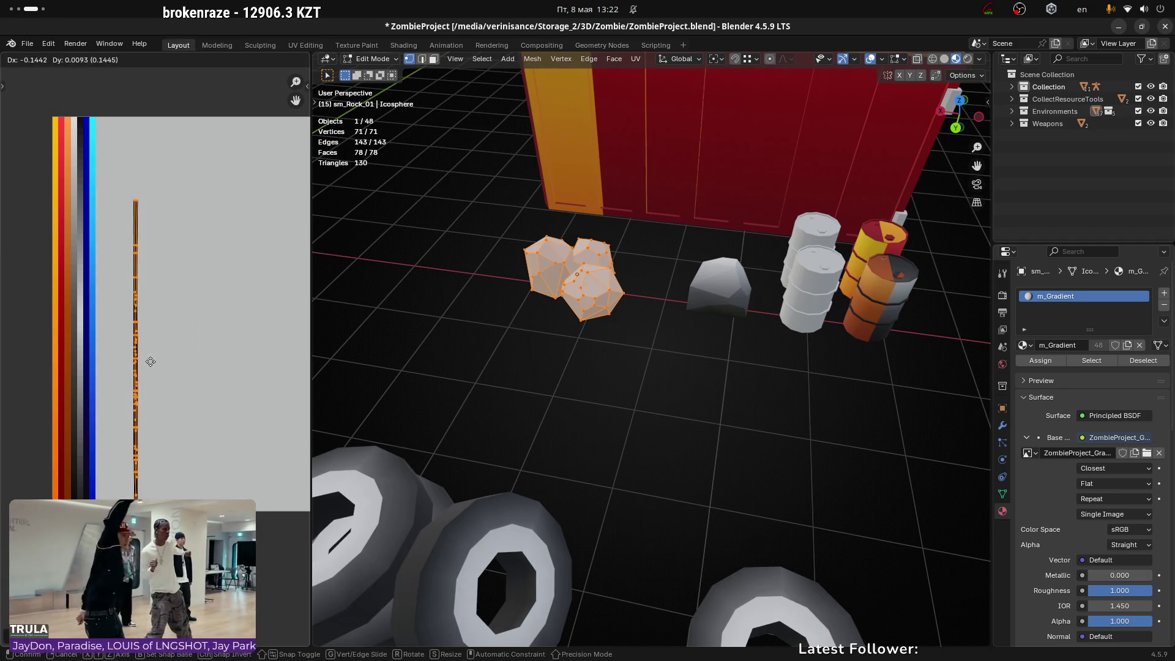
click(85, 361)
scroll(76, 359, up, 3)
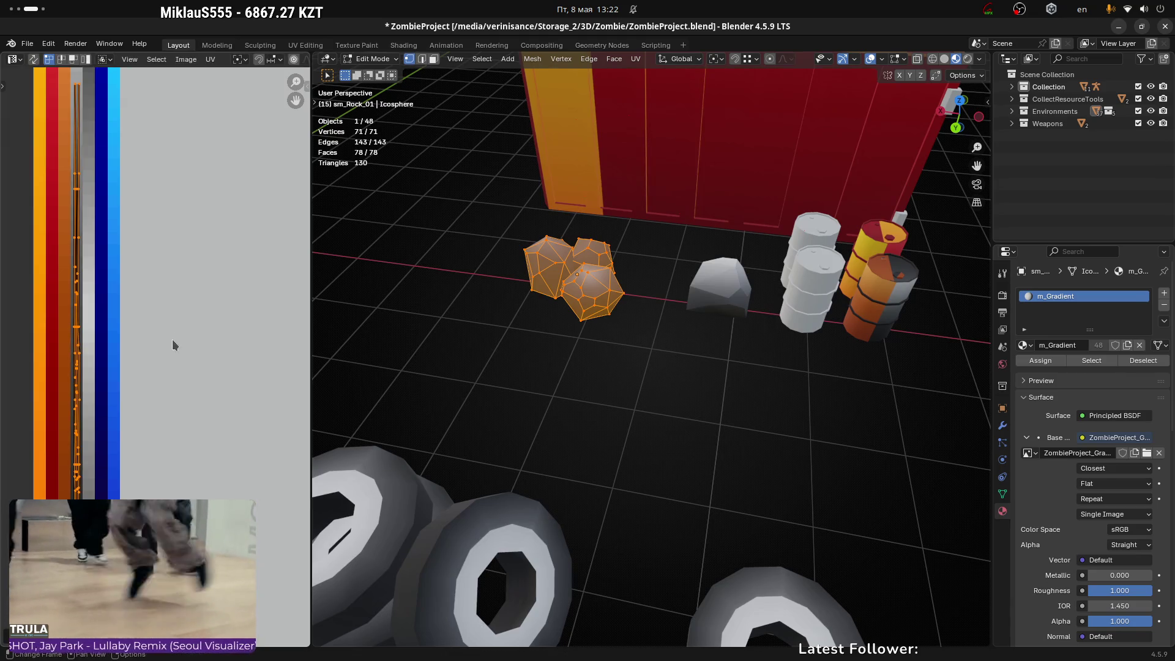
scroll(173, 344, down, 3)
Step: Squeeze the rock's UVs along X to a value of 0
key(s)
key(x)
key(0)
key(Return)
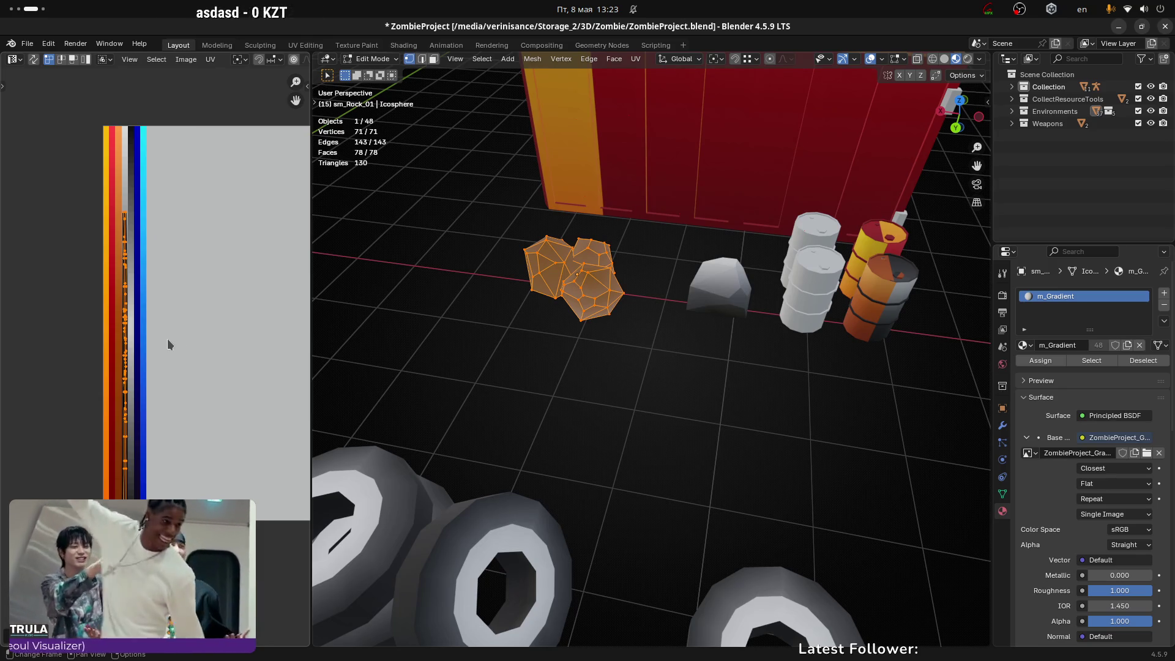
Step: Rotate the rock 180° in the viewport and flip its UVs by 180°
mouse_move(614, 341)
middle_down()
mouse_move(714, 312)
mouse_move(795, 237)
mouse_move(745, 347)
middle_up()
text(r180)
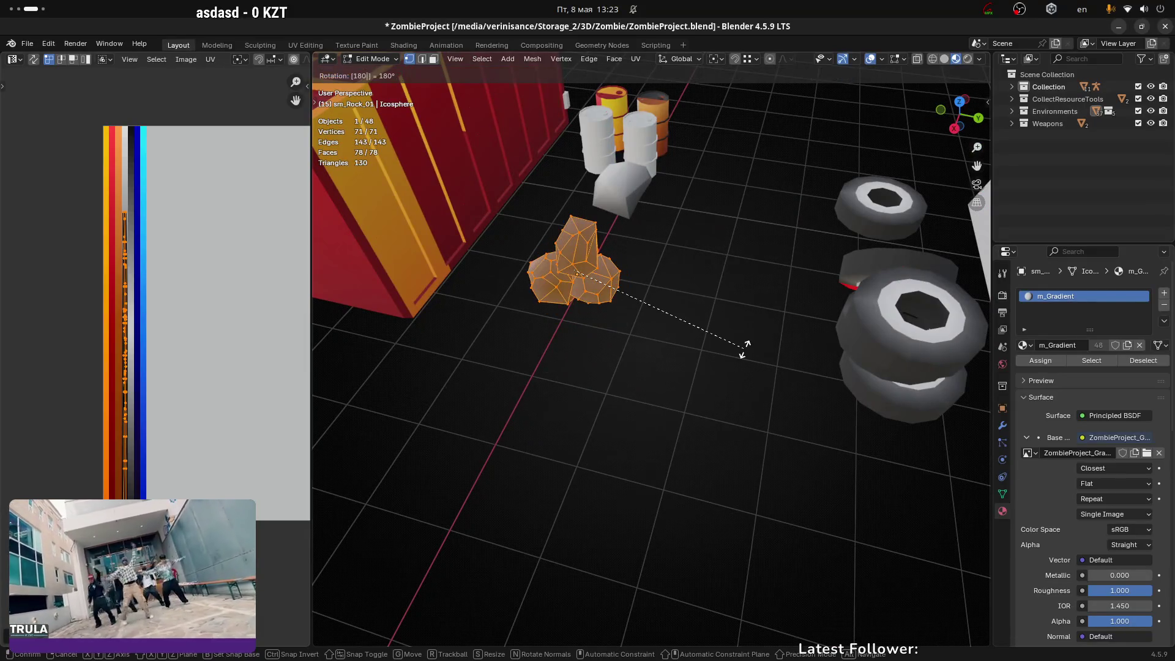
key(Escape)
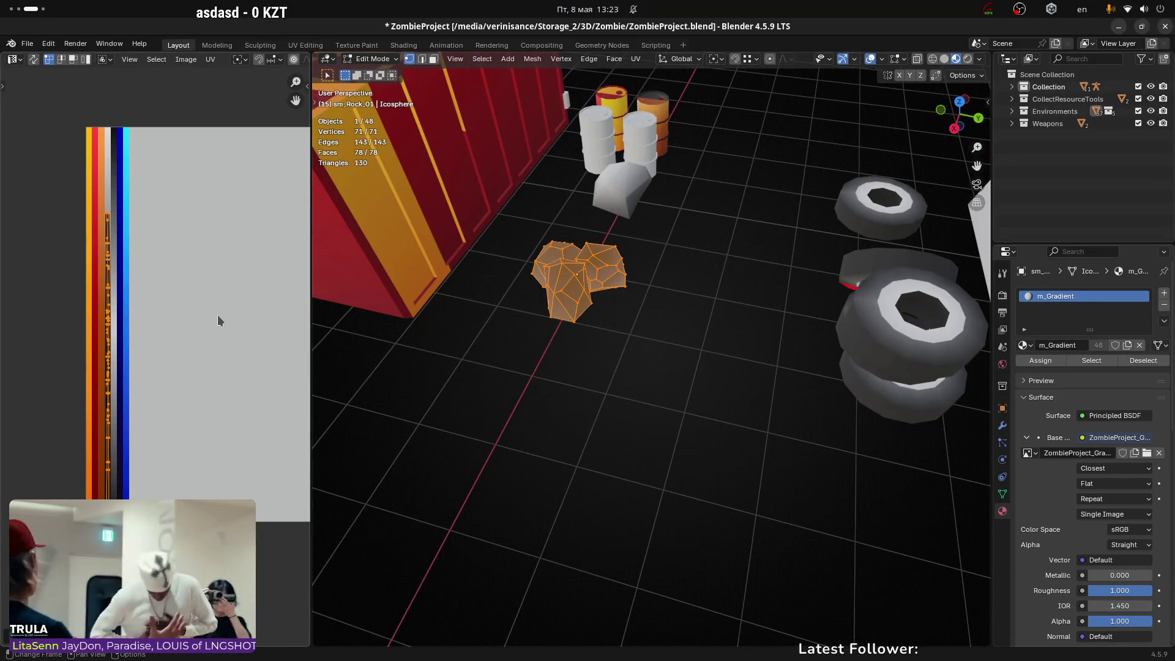
text(r180)
key(Return)
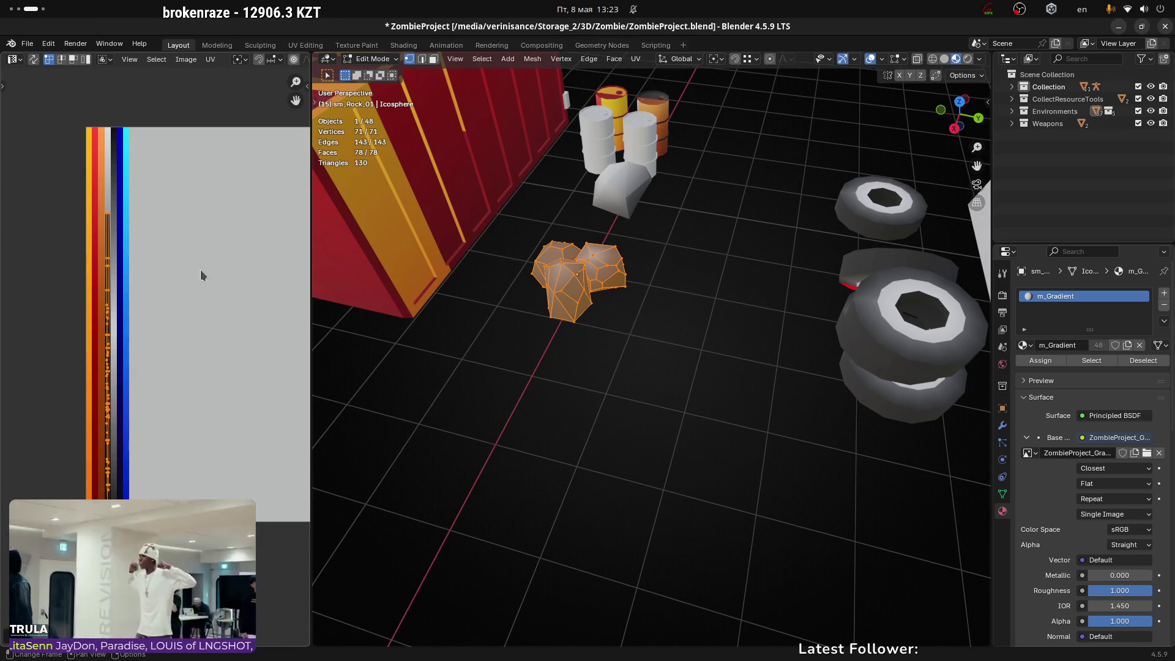
Step: Slide the UVs vertically onto a grey shade of the gradient and leave Edit Mode
key(g)
key(y)
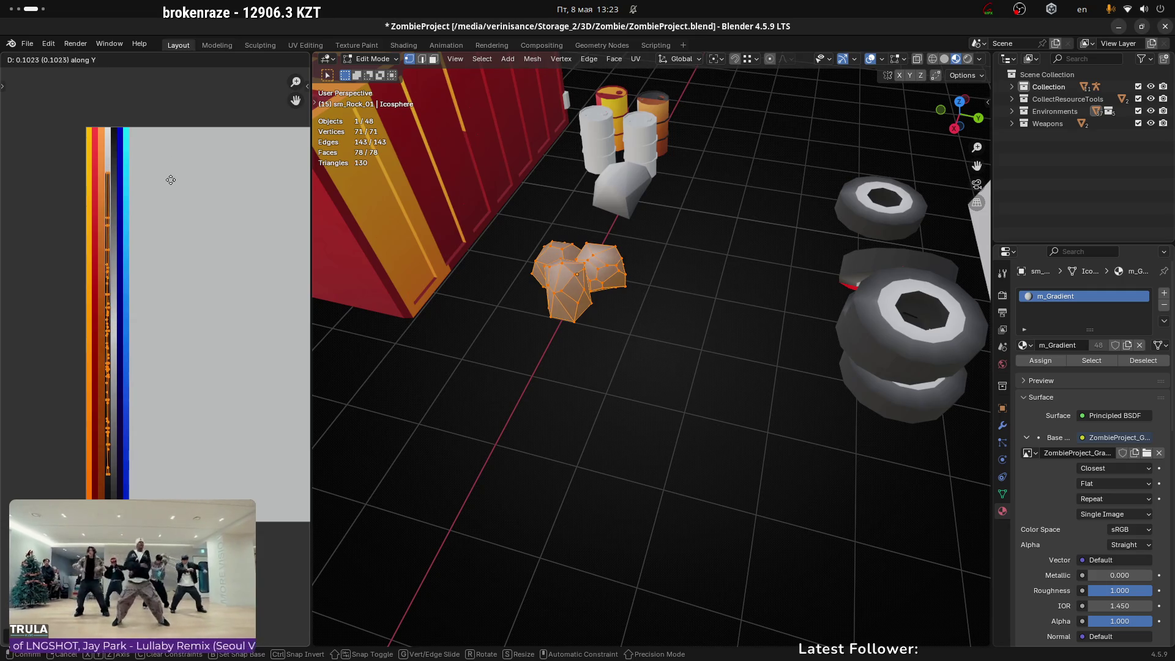
click(171, 182)
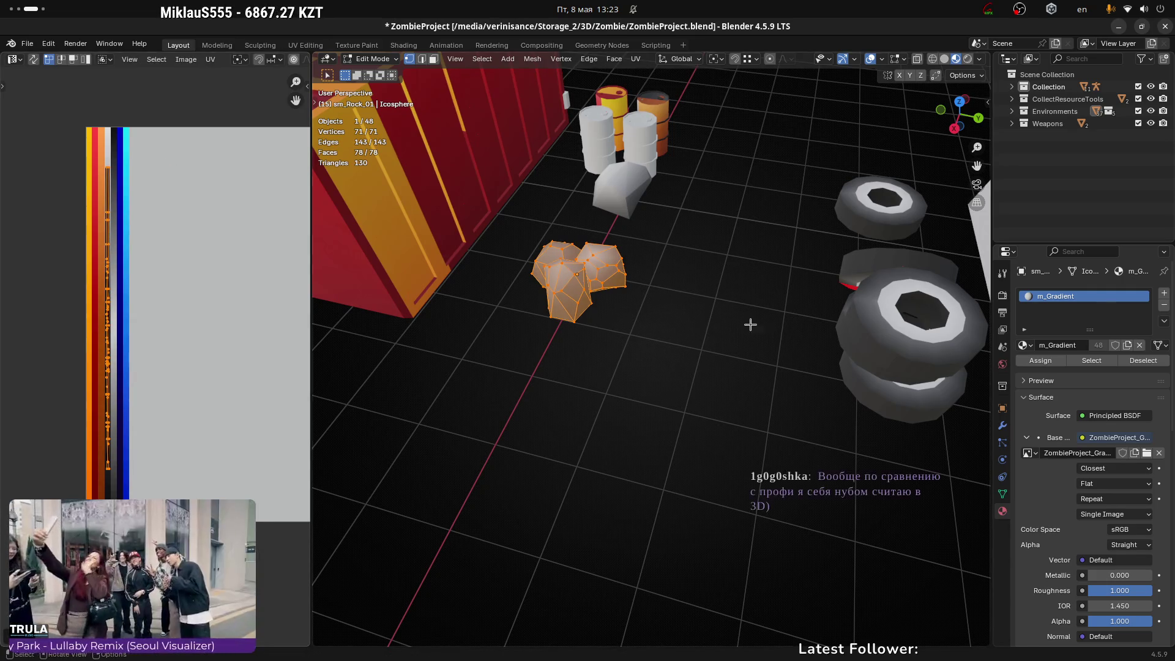
key(Tab)
mouse_move(691, 289)
middle_down()
mouse_move(526, 294)
mouse_move(667, 353)
middle_up()
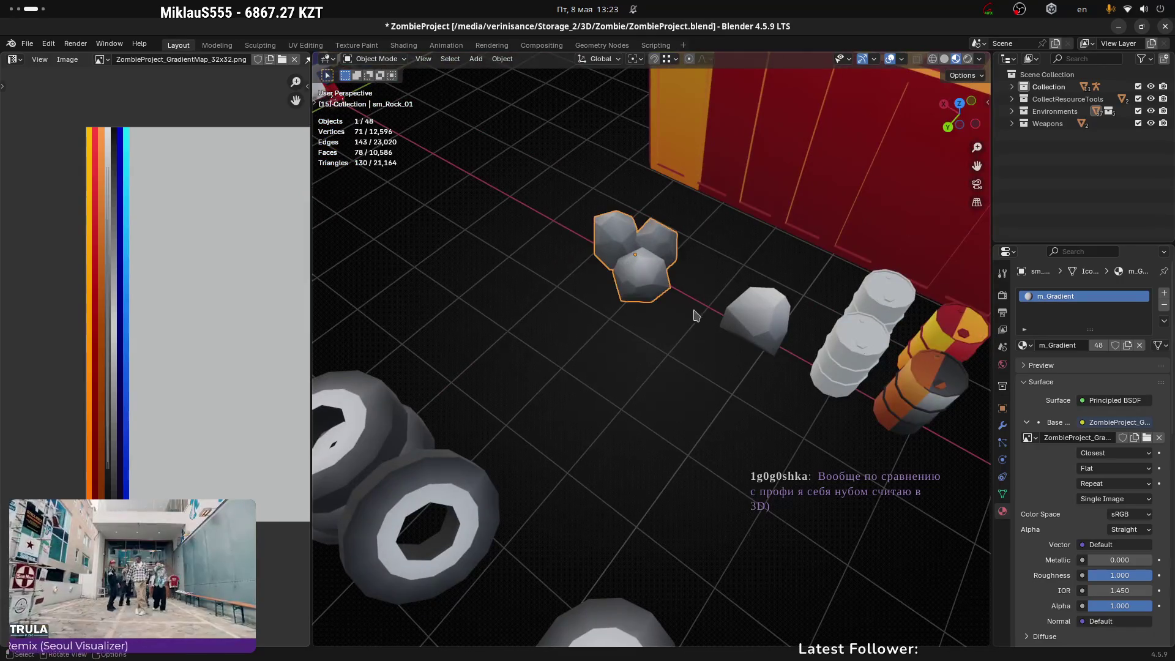
click(761, 318)
Step: Give sm_Rock_04 Shade Auto Smooth with a 45° smoothing angle
mouse_move(761, 319)
middle_down()
mouse_move(608, 342)
mouse_move(796, 373)
middle_up()
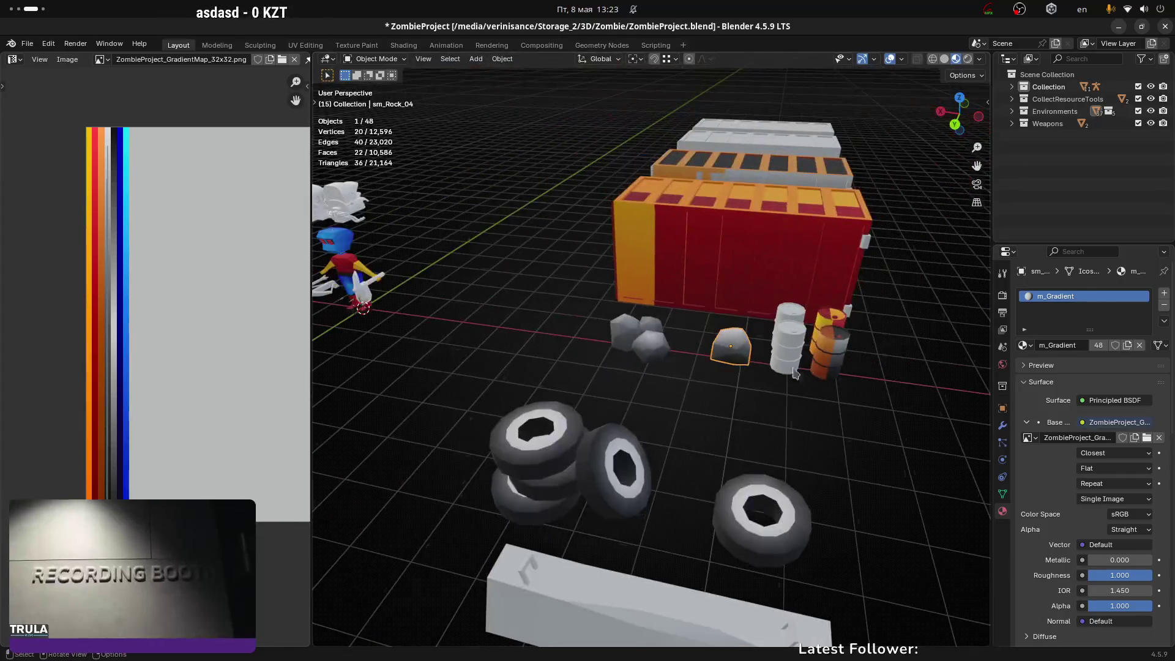
scroll(775, 343, up, 4)
click(1003, 427)
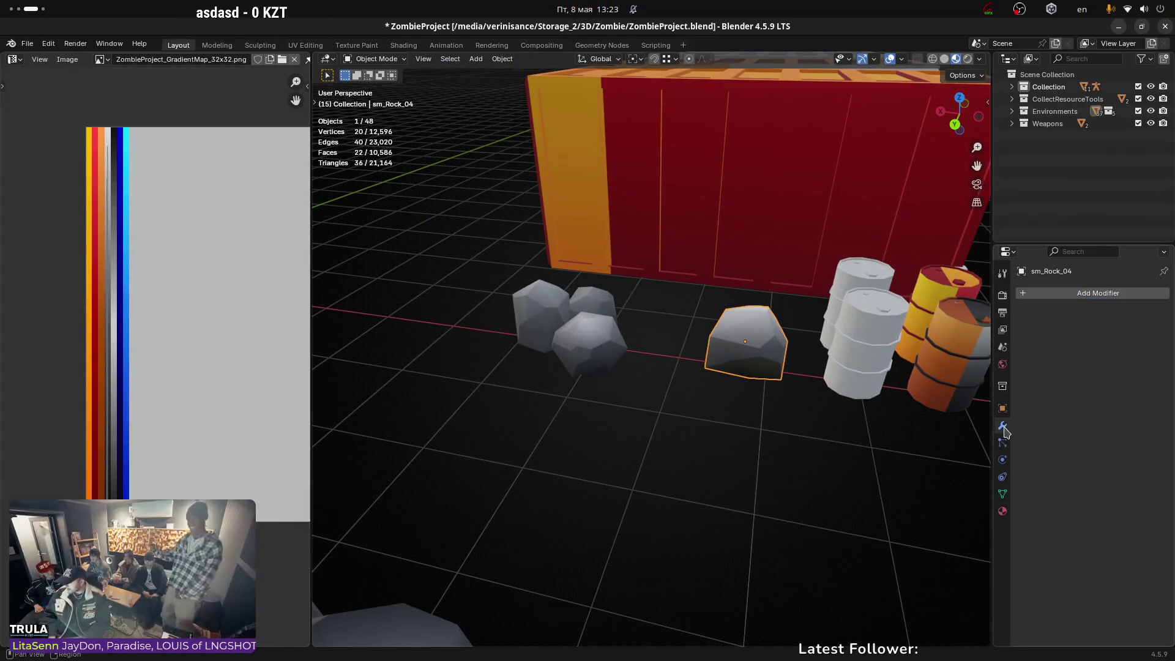
key(q)
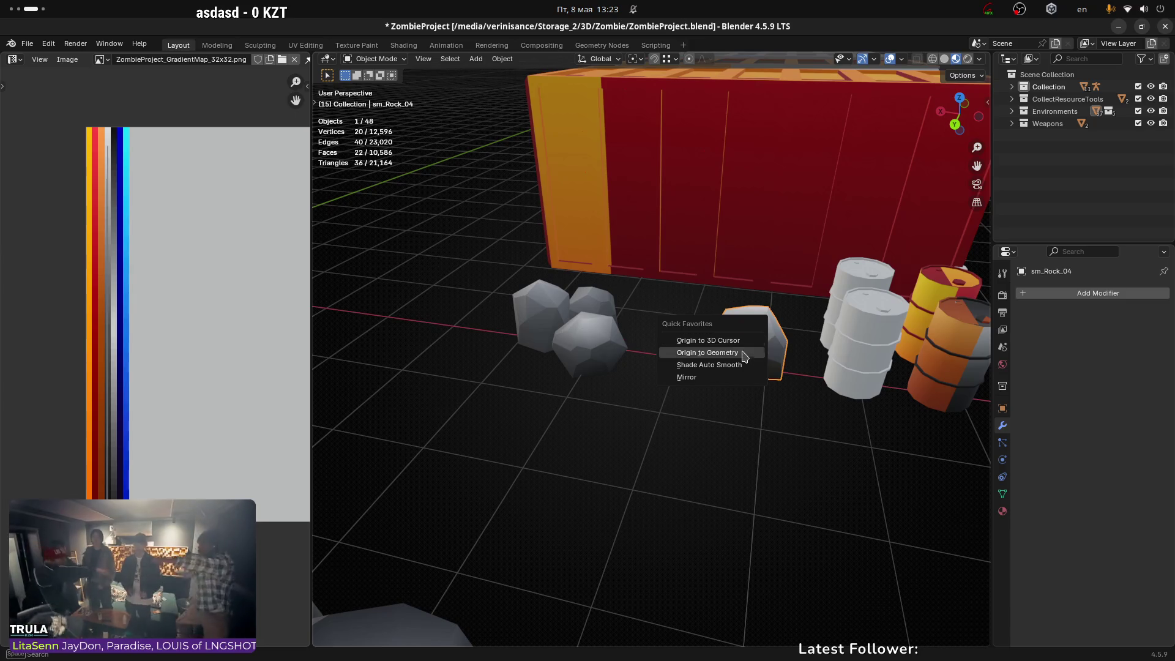
click(735, 365)
middle_drag(829, 358, 722, 379)
text(4)
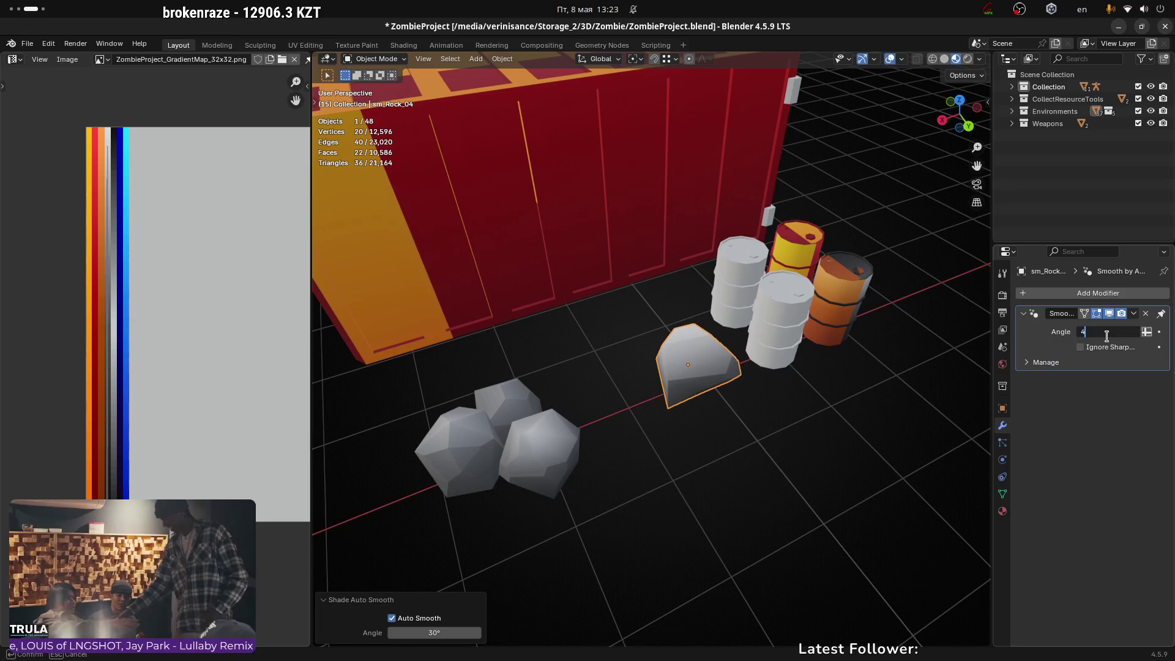
text(5)
key(Return)
mouse_move(693, 413)
middle_down()
mouse_move(612, 381)
mouse_move(559, 309)
mouse_move(585, 404)
middle_up()
Step: Apply Shade Auto Smooth to the sm_Rock_01 cluster and save ZombieProject.blend
middle_drag(679, 417, 581, 412)
click(581, 412)
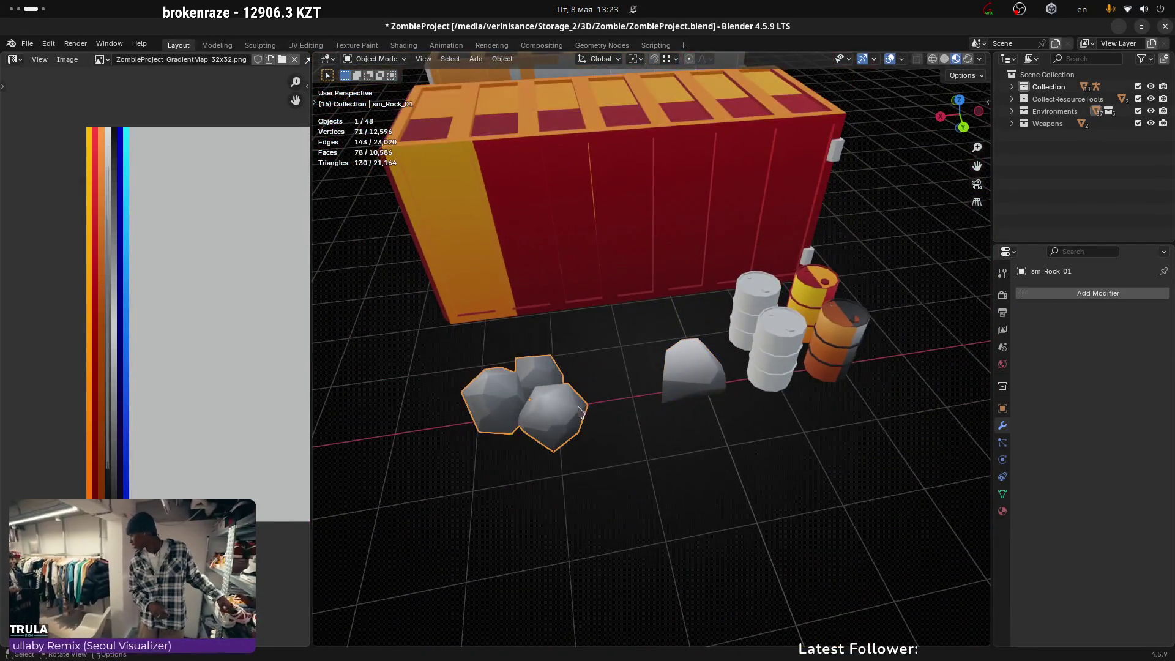
right_click(586, 407)
click(585, 405)
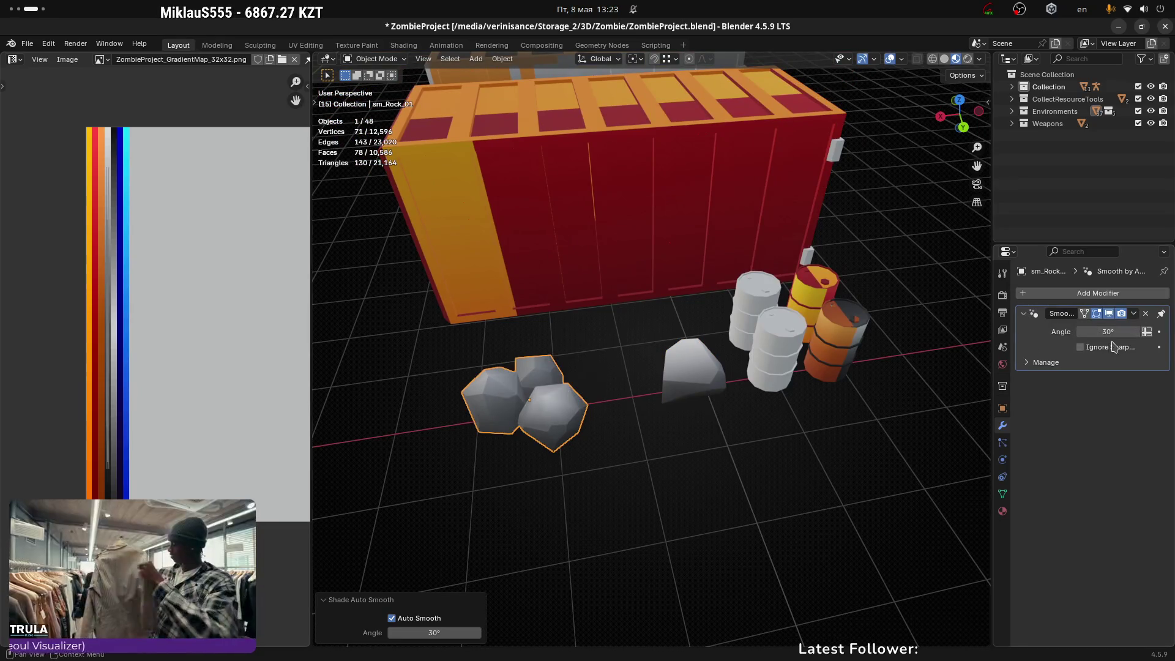
key(Return)
mouse_move(583, 502)
middle_down()
mouse_move(684, 383)
mouse_move(598, 424)
mouse_move(649, 422)
middle_up()
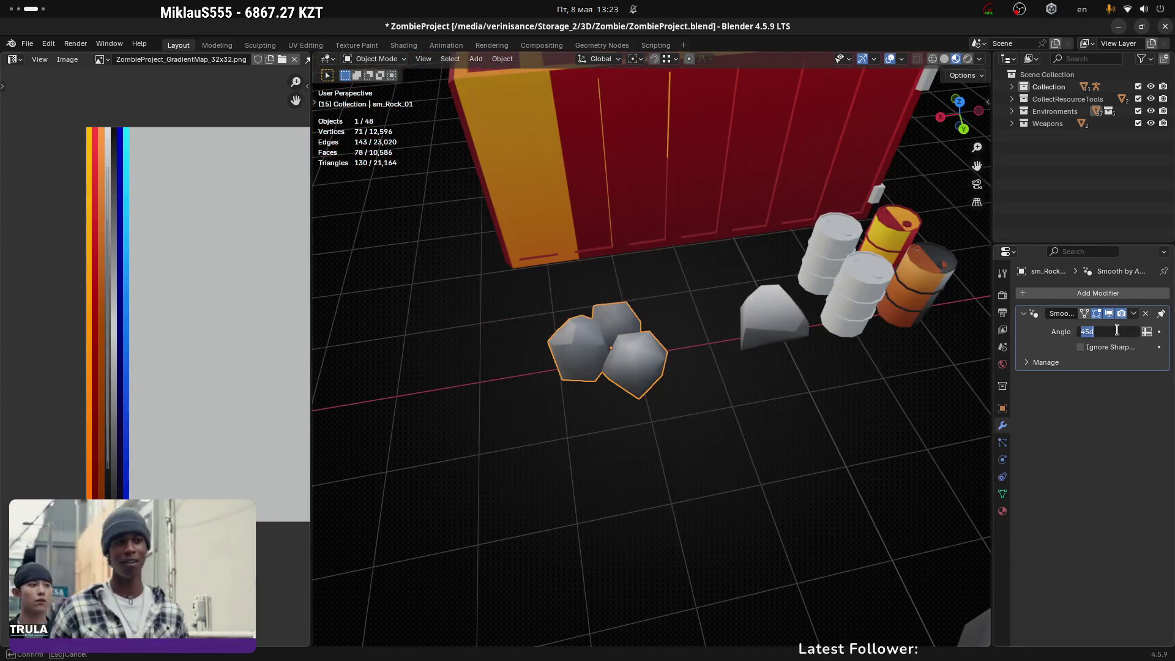
mouse_move(698, 389)
middle_down()
mouse_move(696, 341)
mouse_move(708, 361)
mouse_move(646, 425)
mouse_move(644, 344)
middle_up()
key(ctrl+s)
click(653, 315)
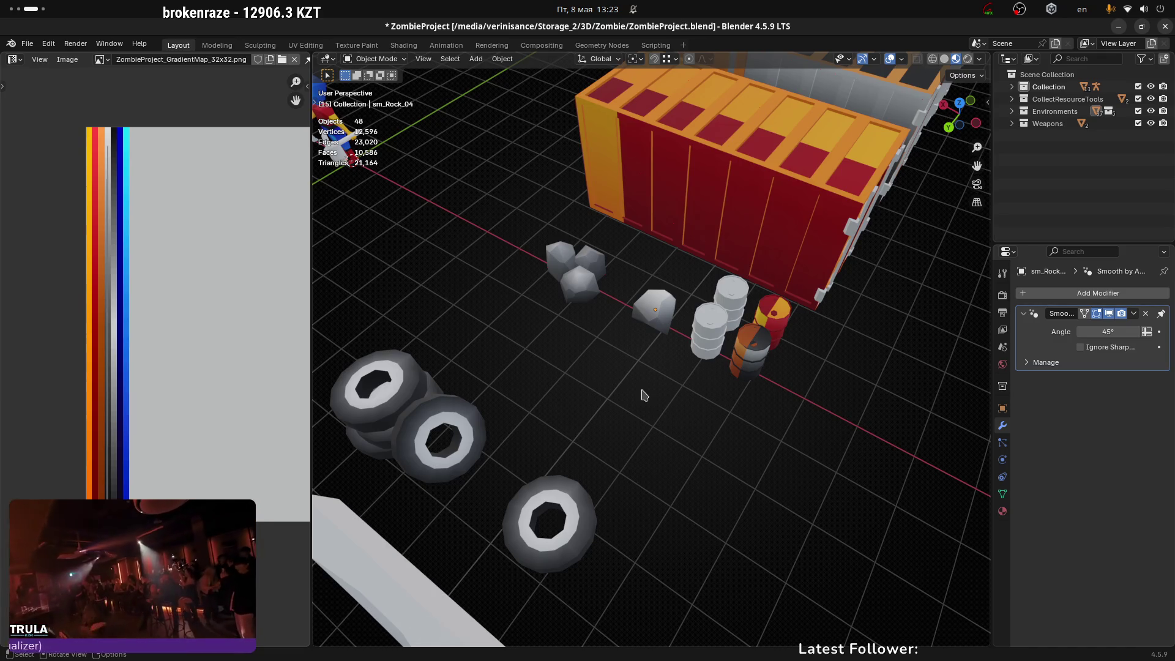
Step: Save ZombieProject.blend again, then select sm_Barrel_01 and review the whole scene
key(ctrl+s)
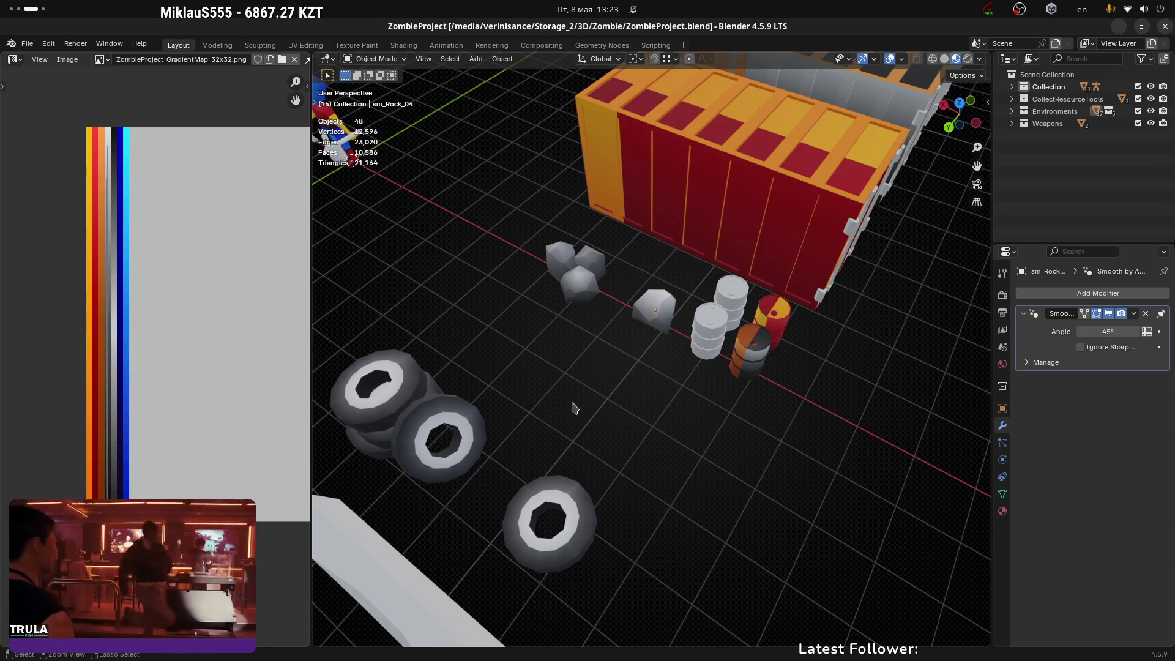
click(700, 325)
scroll(655, 368, down, 5)
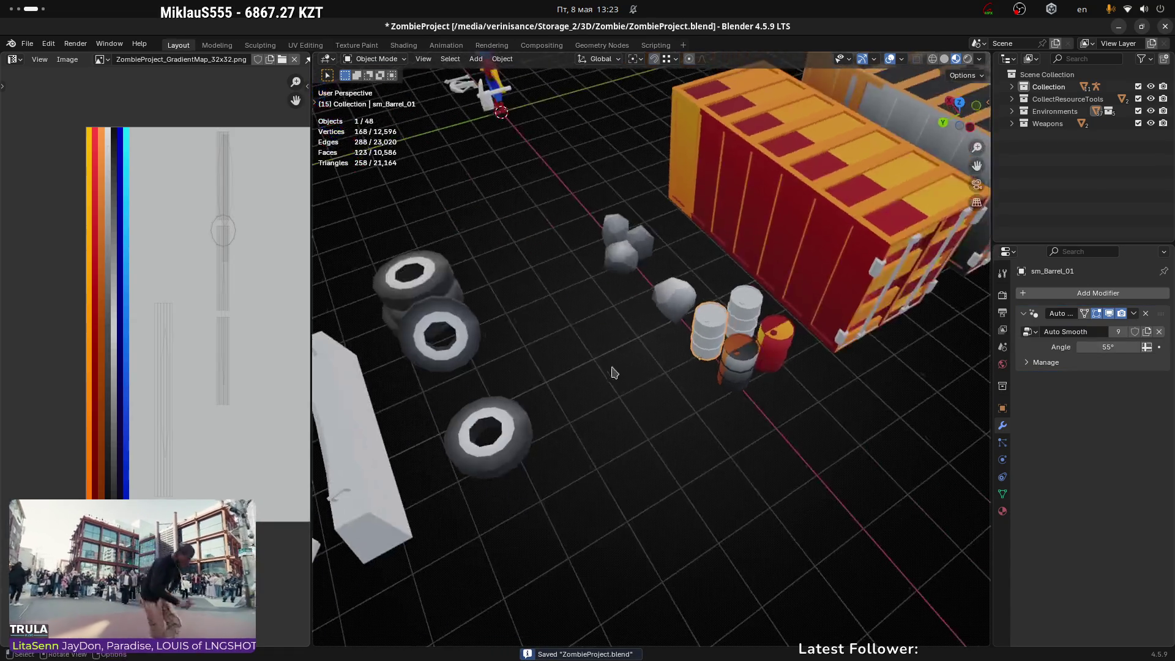
scroll(654, 365, up, 3)
middle_drag(654, 365, 605, 329)
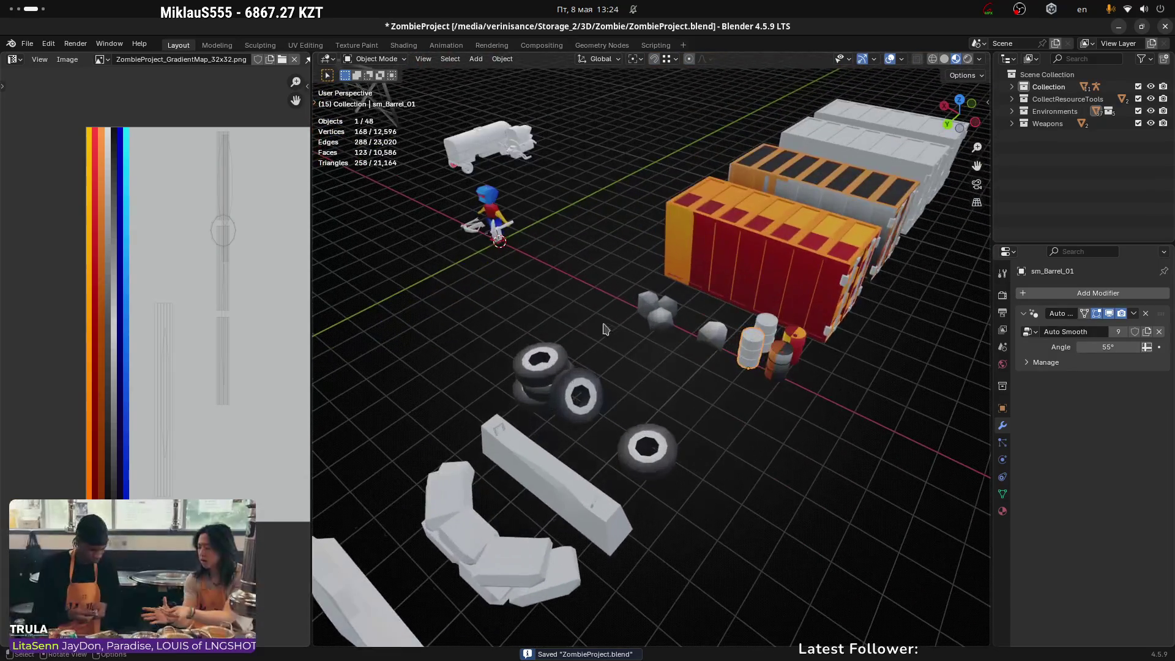
scroll(603, 315, down, 2)
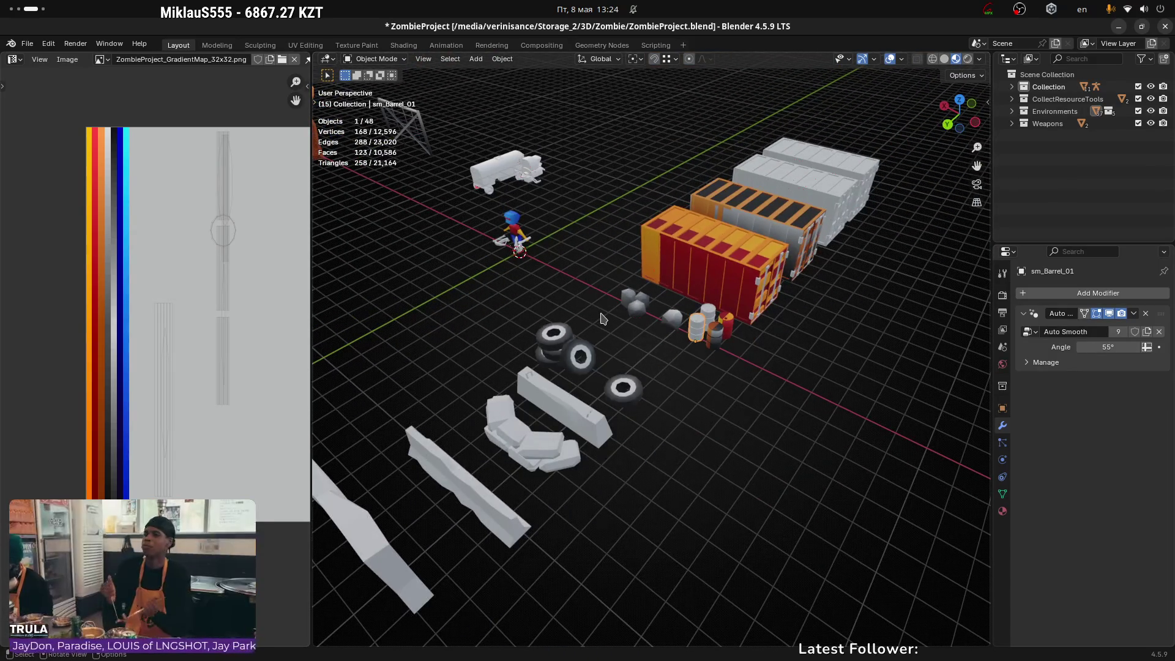
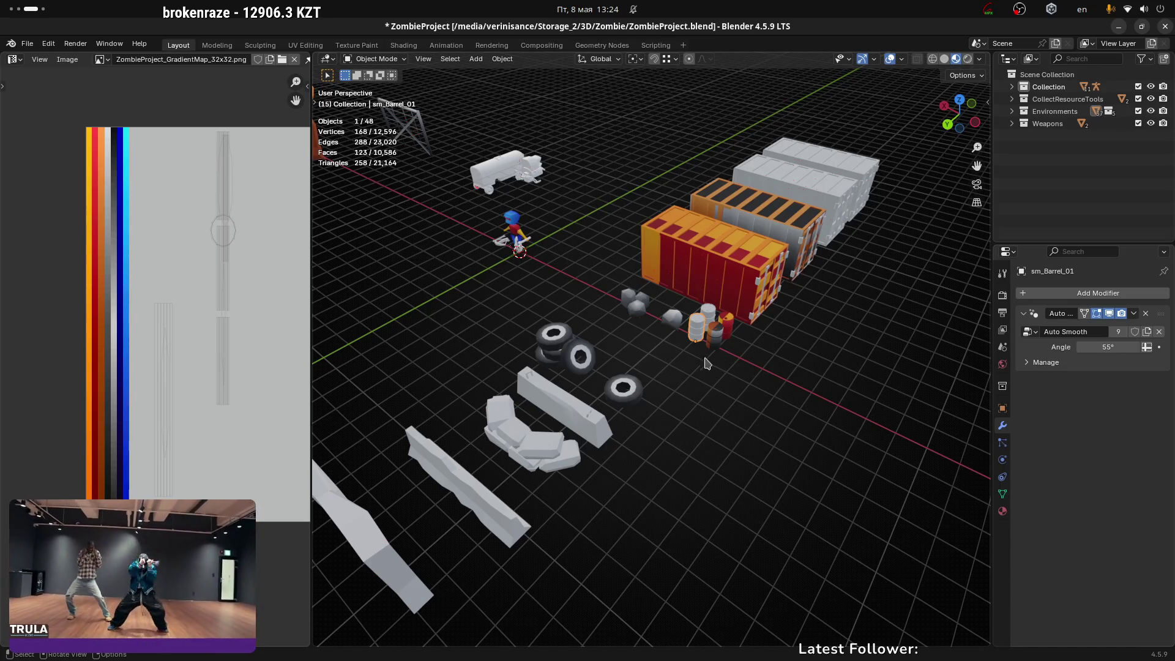
Step: Save ZombieProject.blend and select the truck cabin
key(ctrl+s)
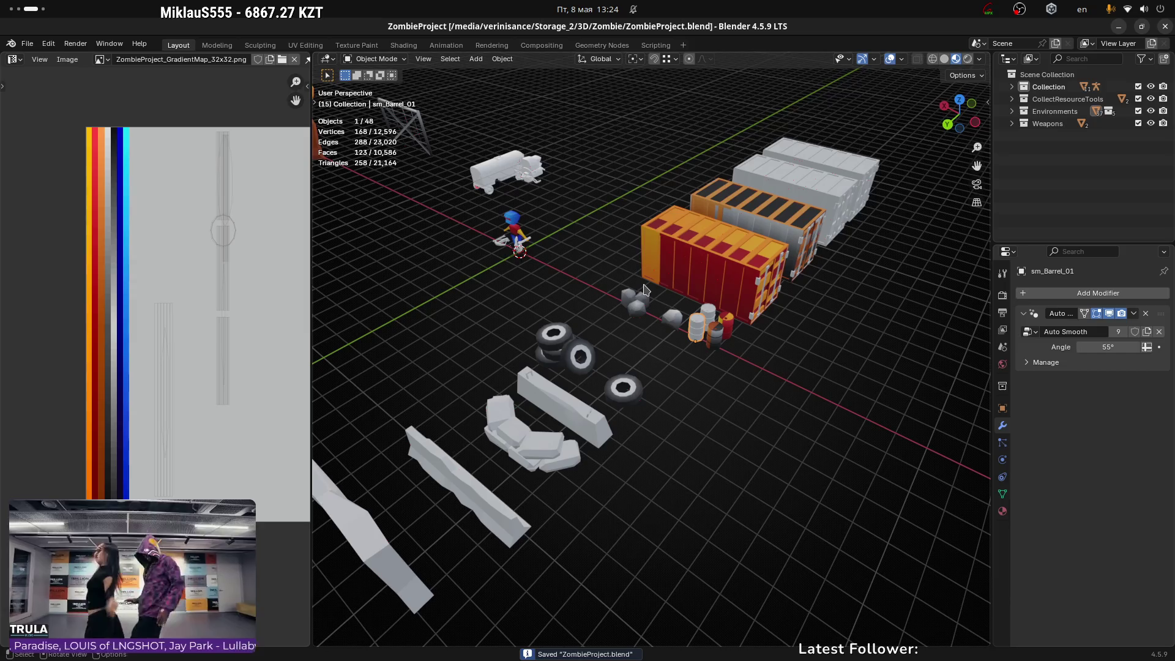
scroll(524, 166, up, 5)
click(586, 182)
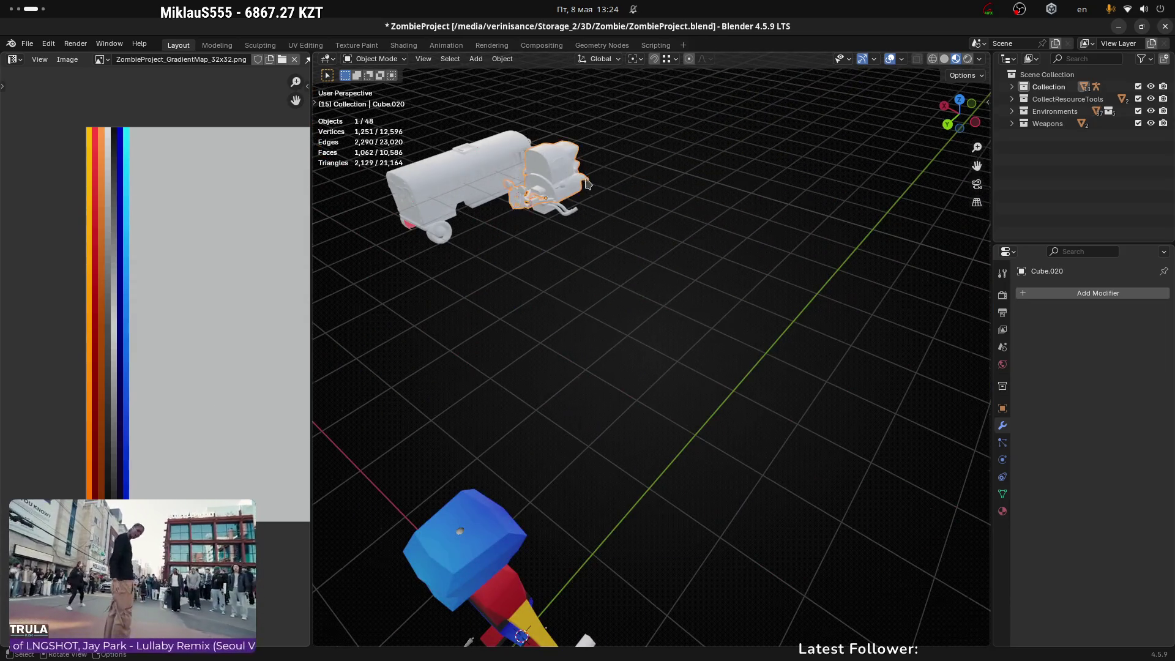
mouse_move(587, 182)
middle_down()
mouse_move(654, 188)
mouse_move(726, 273)
mouse_move(655, 293)
middle_up()
Step: Begin a vertical lift of the cabin, cancel it, and orbit to a front-quarter view
key(g)
key(z)
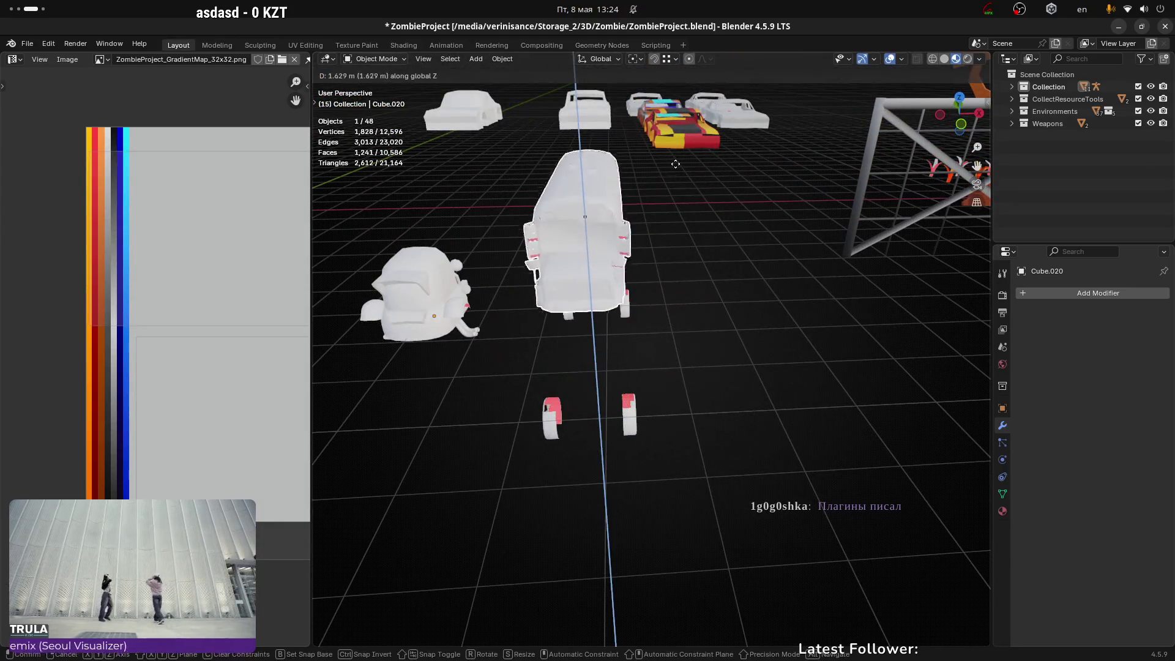
key(Escape)
mouse_move(676, 164)
middle_down()
mouse_move(629, 318)
mouse_move(747, 292)
middle_up()
mouse_move(900, 389)
middle_down()
mouse_move(729, 400)
mouse_move(793, 391)
mouse_move(779, 333)
mouse_move(845, 321)
mouse_move(752, 348)
mouse_move(725, 315)
mouse_move(666, 300)
middle_up()
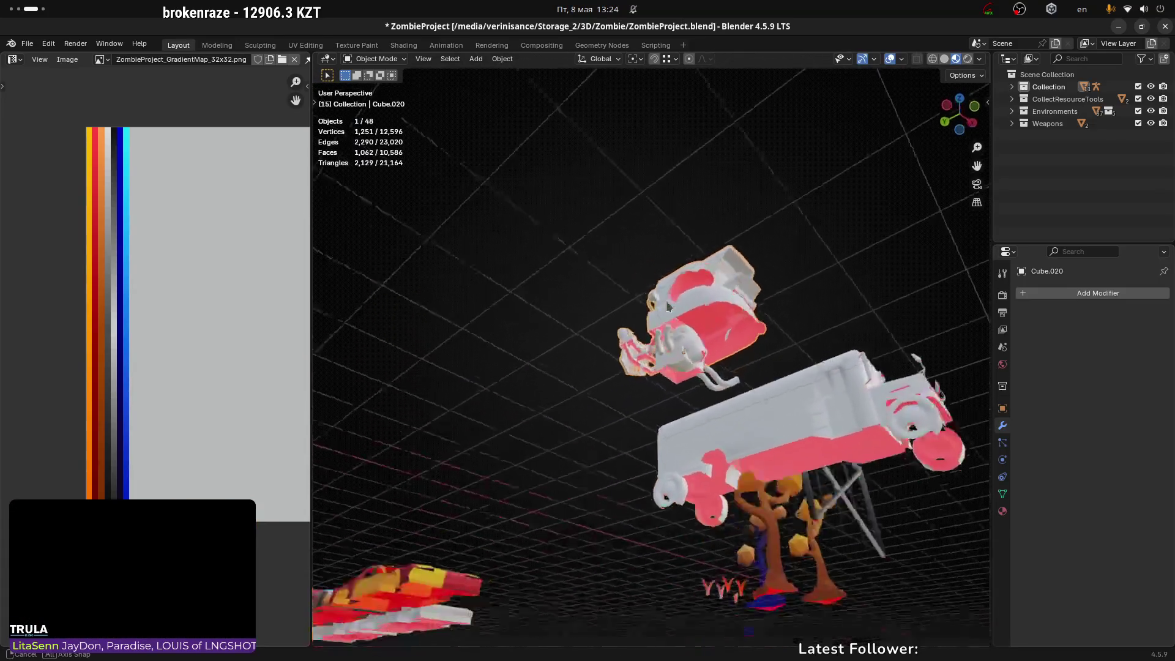
scroll(670, 336, up, 5)
Step: Move the exhaust/engine piece Cylinder.009 0.387 m along Y
click(676, 372)
middle_drag(676, 372, 866, 421)
key(g)
key(x)
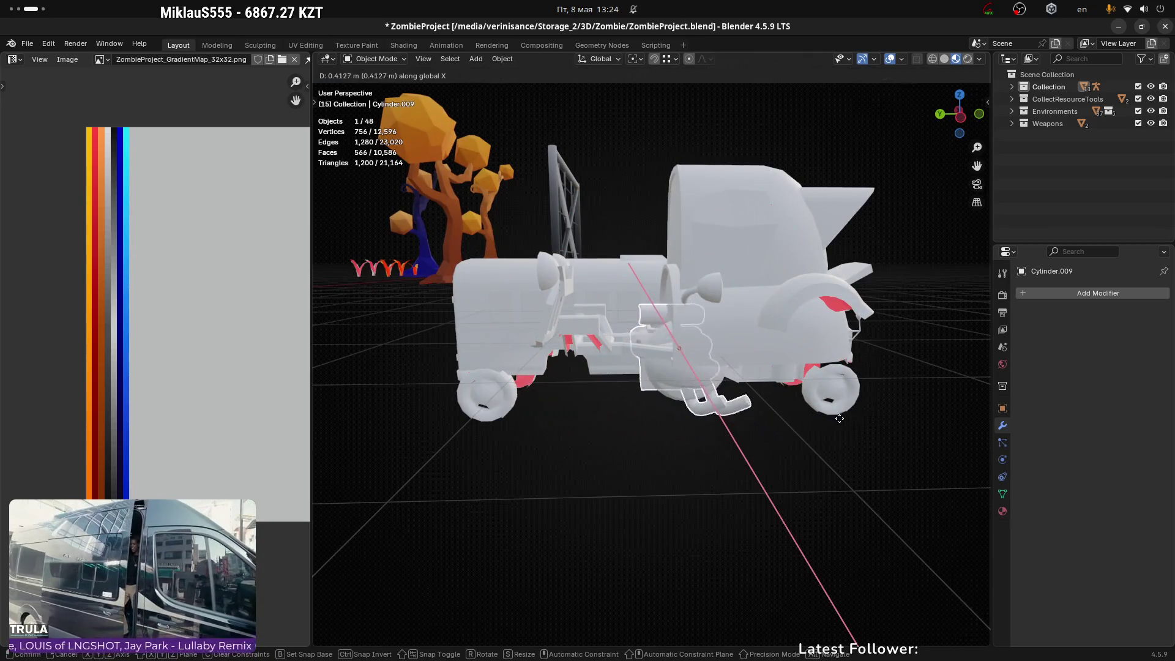
key(y)
click(809, 424)
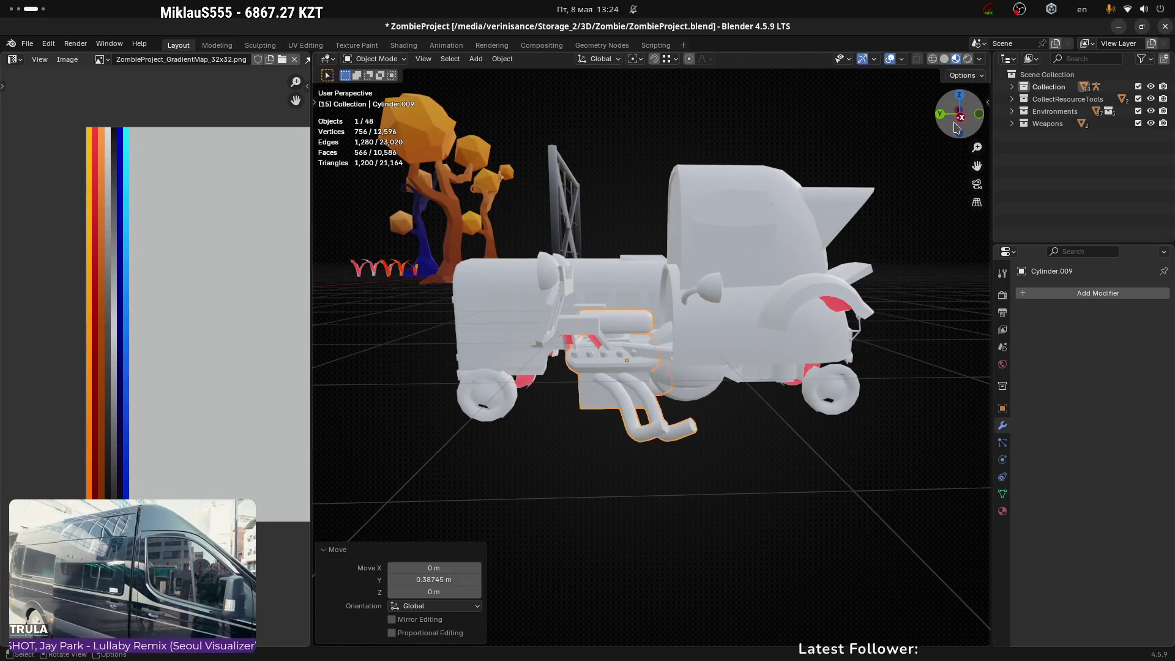
click(960, 118)
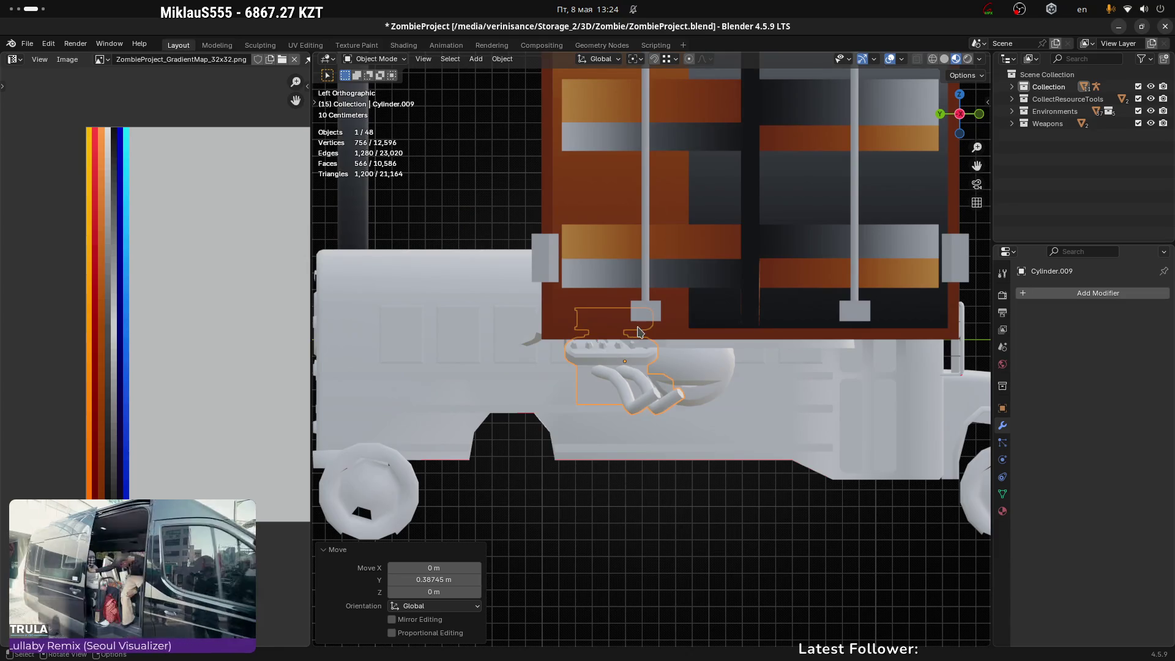
middle_drag(652, 322, 551, 298)
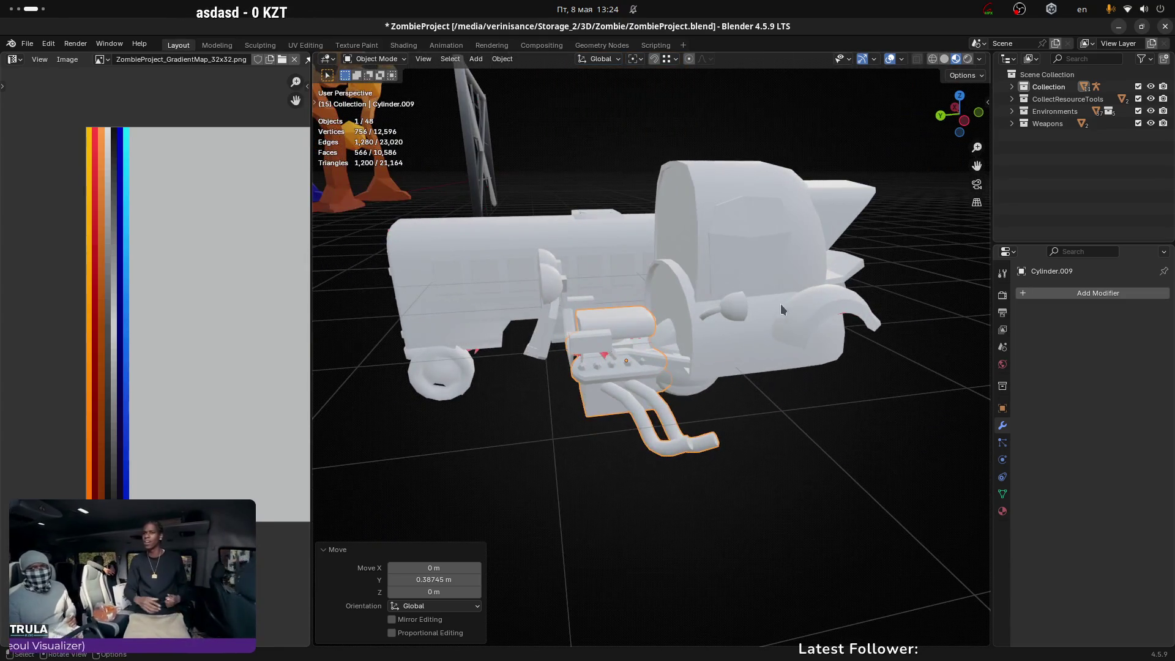
middle_drag(781, 303, 765, 317)
Step: Raise the engine piece 0.298 m, then another 0.071 m vertically
key(g)
key(y)
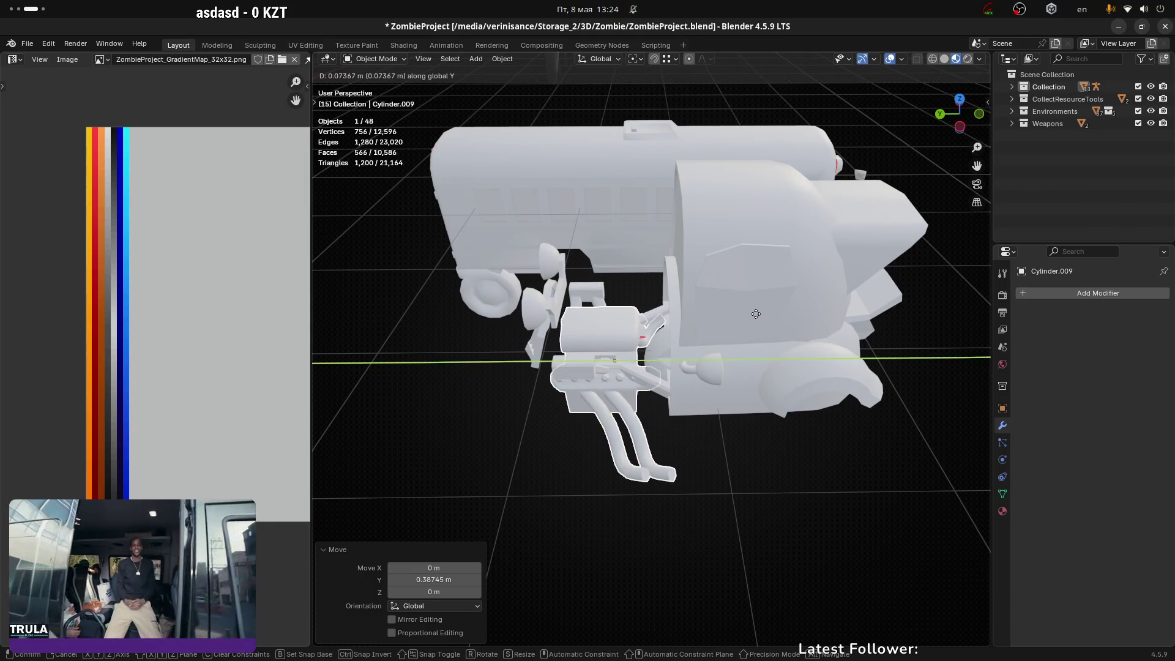
key(z)
click(746, 276)
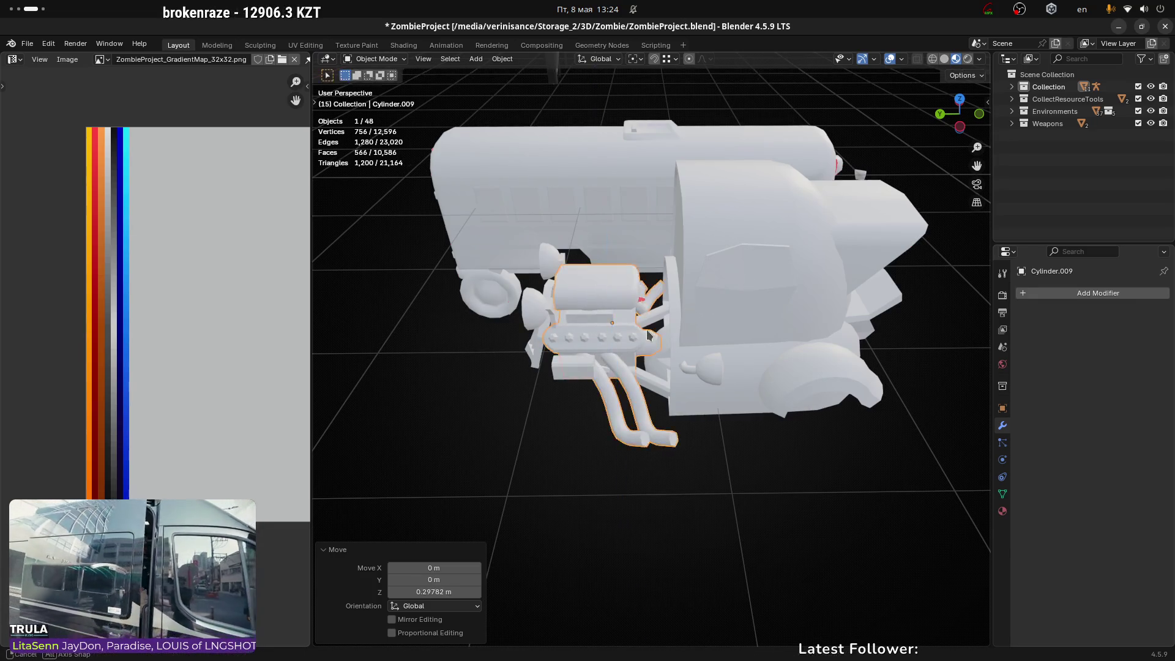
mouse_move(746, 276)
middle_down()
mouse_move(662, 273)
mouse_move(590, 318)
middle_up()
scroll(652, 276, up, 5)
key(g)
key(z)
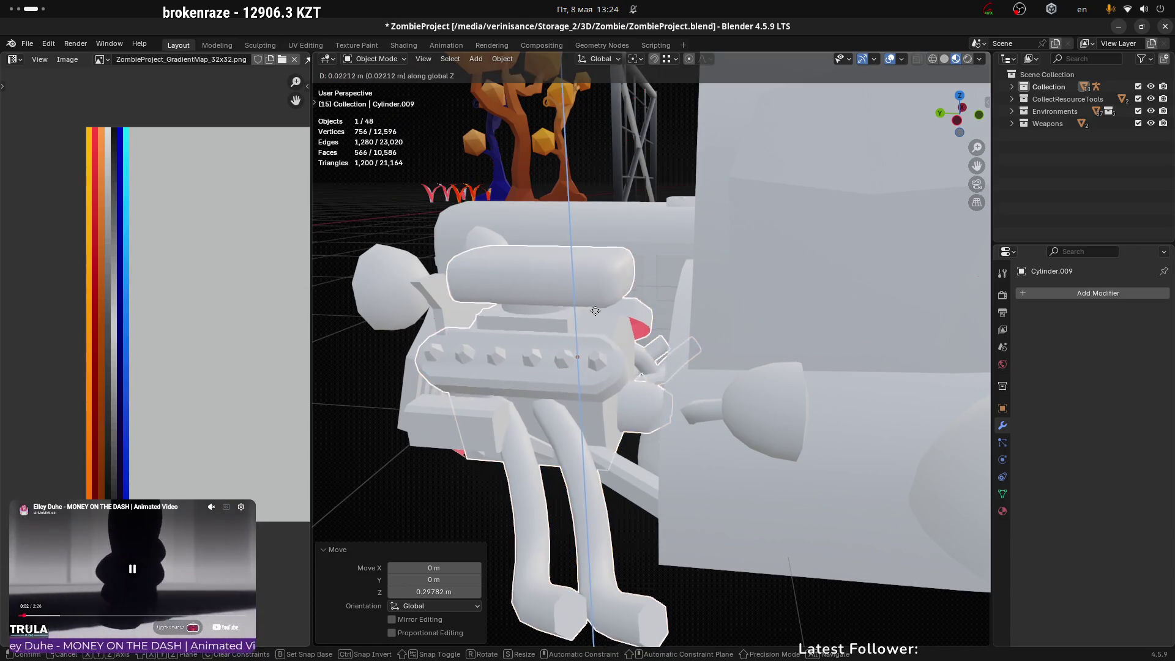
click(586, 296)
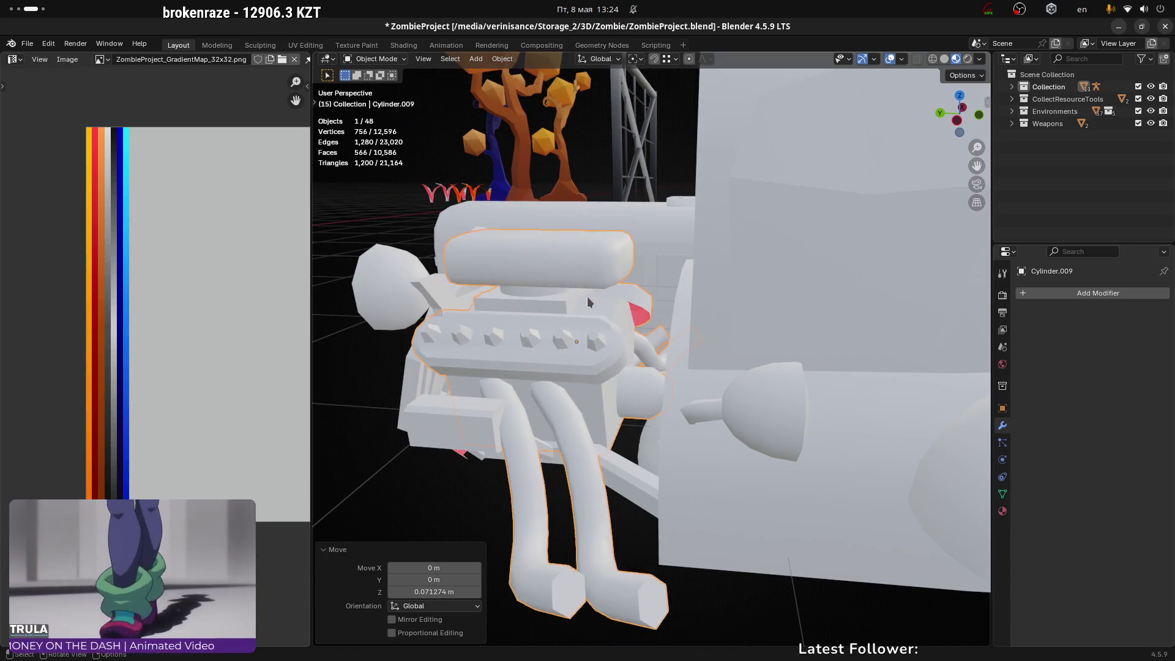
mouse_move(587, 296)
middle_down()
mouse_move(592, 358)
mouse_move(758, 399)
mouse_move(783, 358)
mouse_move(787, 315)
mouse_move(879, 318)
mouse_move(915, 292)
mouse_move(898, 315)
mouse_move(853, 331)
mouse_move(861, 306)
mouse_move(735, 257)
mouse_move(618, 346)
mouse_move(597, 306)
mouse_move(622, 343)
mouse_move(615, 330)
mouse_move(649, 319)
middle_up()
Step: Shift the engine 0.055 m back along Y, abandon a trial rotation, and pick the large tire
key(g)
click(877, 306)
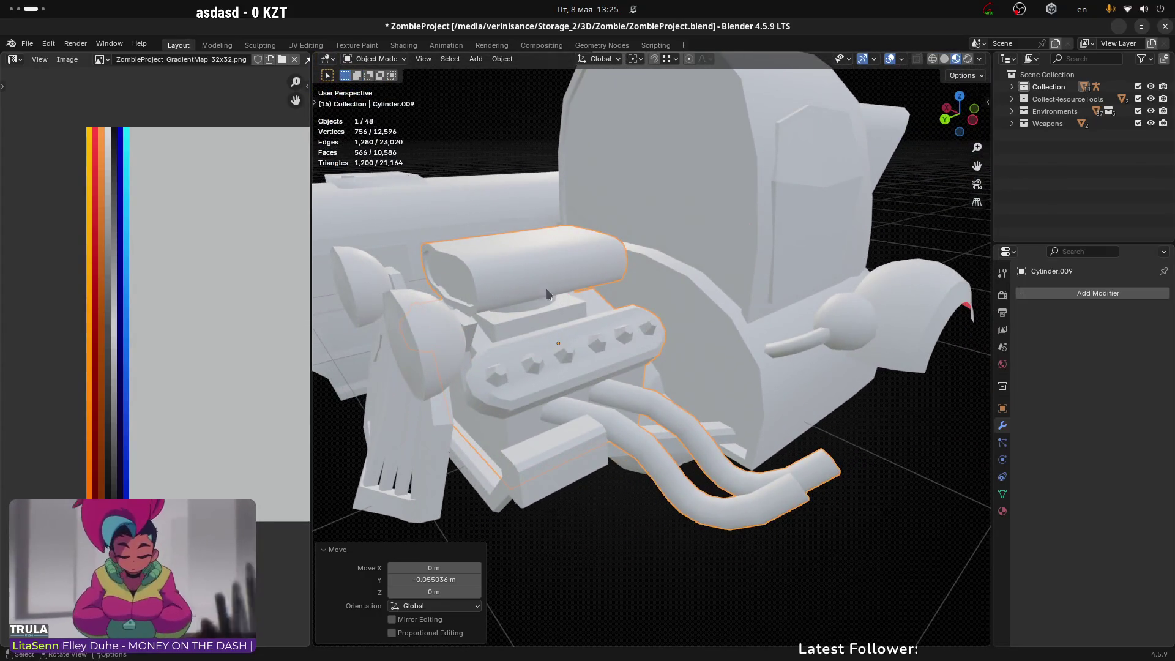
key(r)
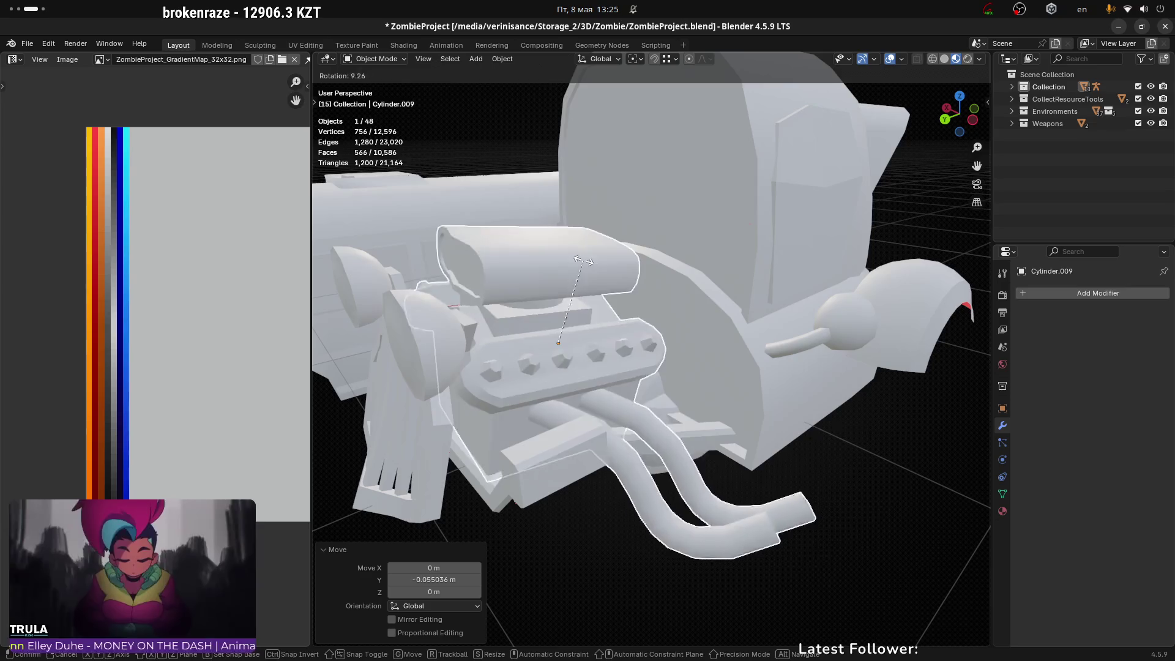
key(Escape)
mouse_move(722, 278)
middle_down()
mouse_move(679, 387)
mouse_move(649, 350)
mouse_move(708, 428)
mouse_move(702, 336)
mouse_move(673, 346)
middle_up()
click(674, 346)
Step: Shift the large tire along X, check its transform values, and delete it
key(g)
key(x)
click(934, 394)
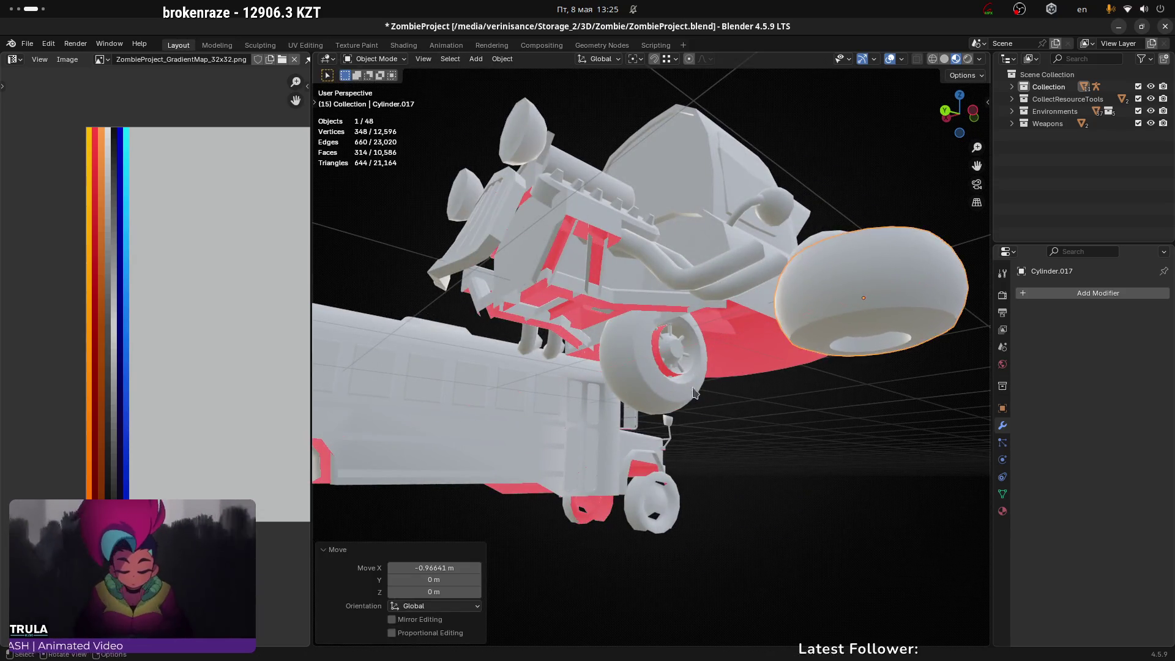
click(655, 362)
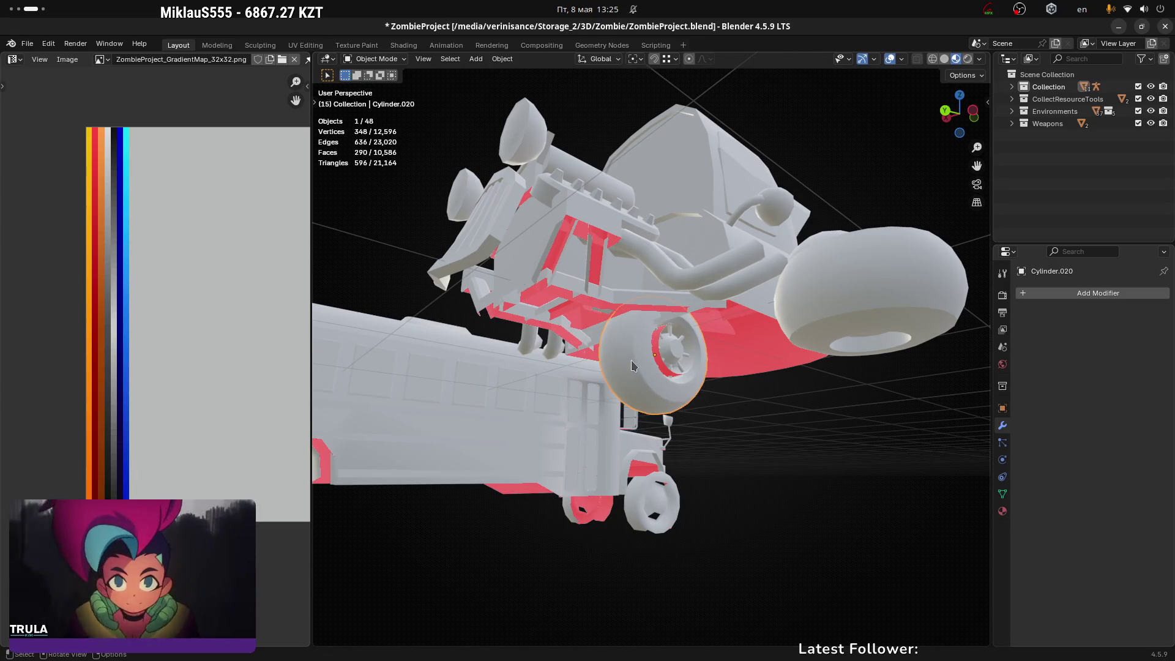
key(g)
right_click(698, 382)
click(869, 288)
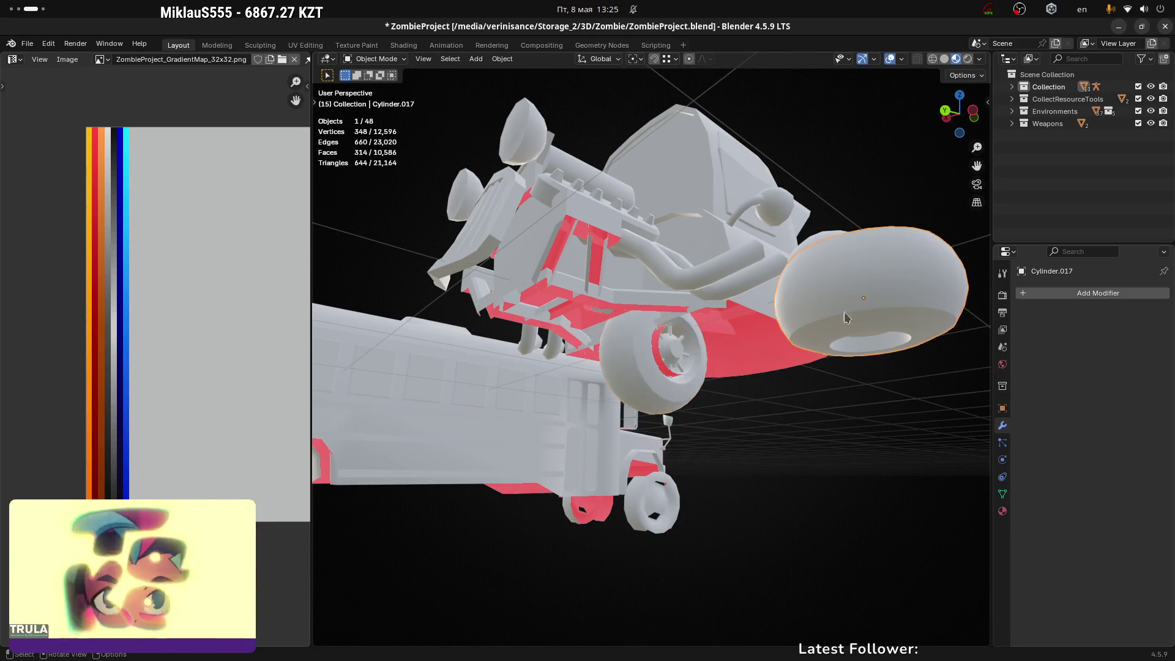
mouse_move(870, 287)
middle_down()
mouse_move(878, 388)
mouse_move(886, 301)
mouse_move(769, 298)
mouse_move(752, 333)
middle_up()
key(n)
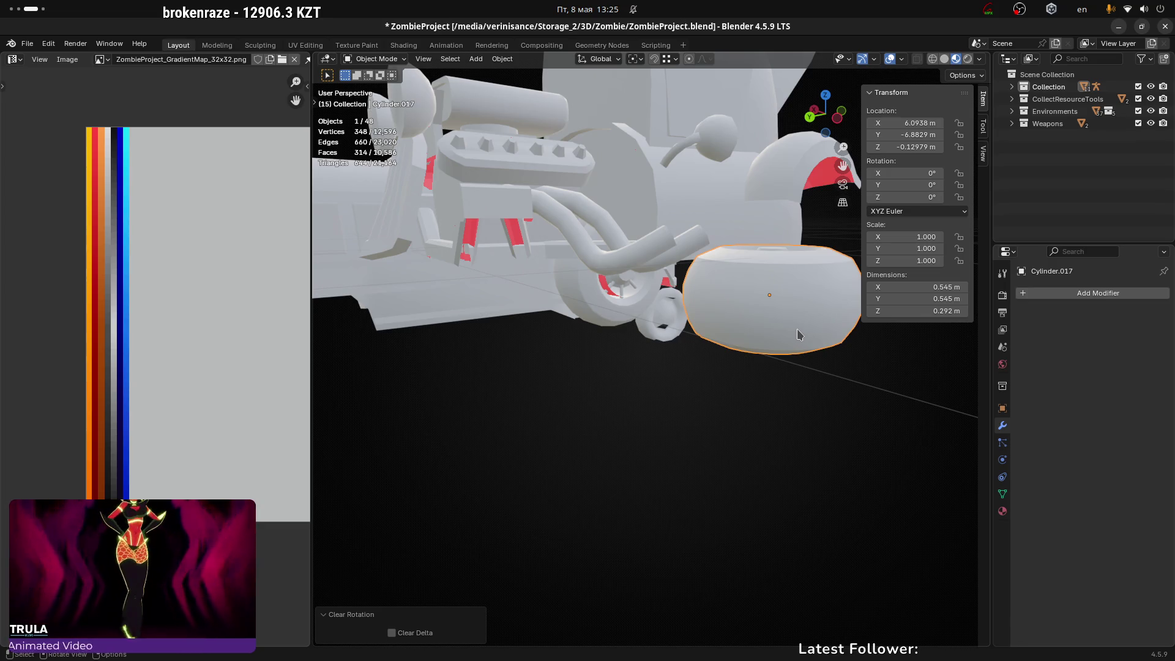
click(794, 329)
Step: Delete the front wheel and the overlapping duplicate wheel
click(790, 329)
middle_drag(790, 328, 677, 325)
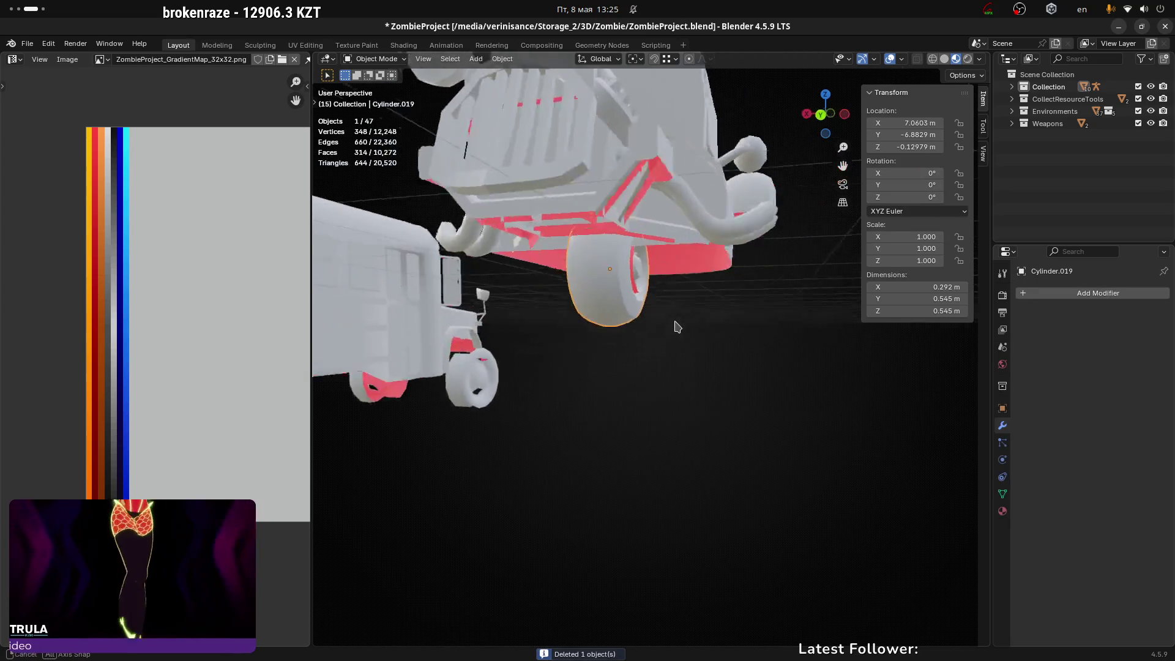
key(g)
right_click(790, 331)
click(788, 331)
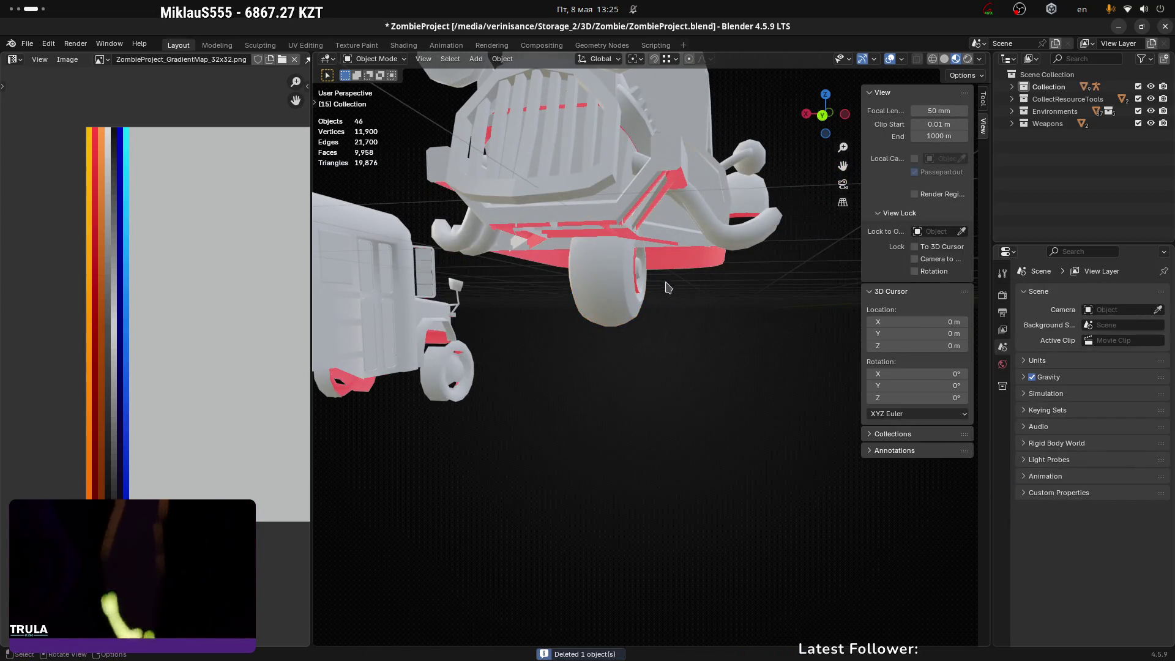
click(667, 283)
key(g)
right_click(778, 293)
key(x)
click(778, 293)
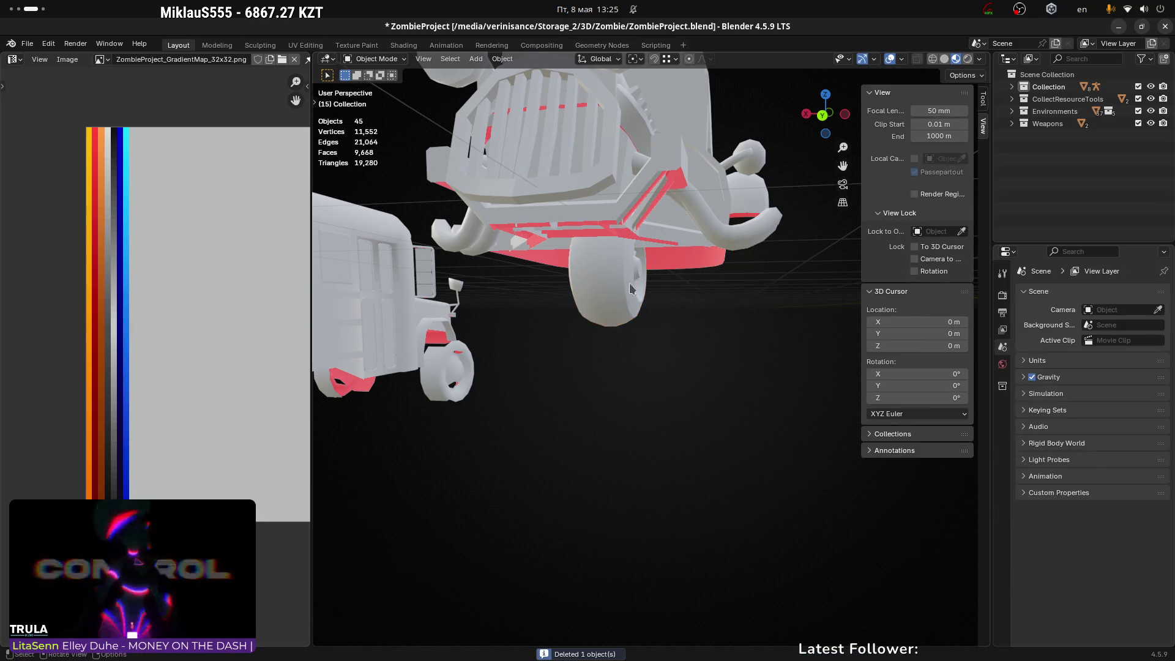
Step: Move wheel Cylinder.005 -0.613 m along X and add Cube.020 to the selection
click(637, 282)
key(g)
right_click(753, 287)
mouse_move(753, 287)
middle_down()
mouse_move(748, 320)
mouse_move(415, 281)
mouse_move(610, 308)
mouse_move(580, 325)
mouse_move(742, 351)
mouse_move(803, 344)
mouse_move(652, 325)
middle_up()
key(g)
key(x)
click(570, 333)
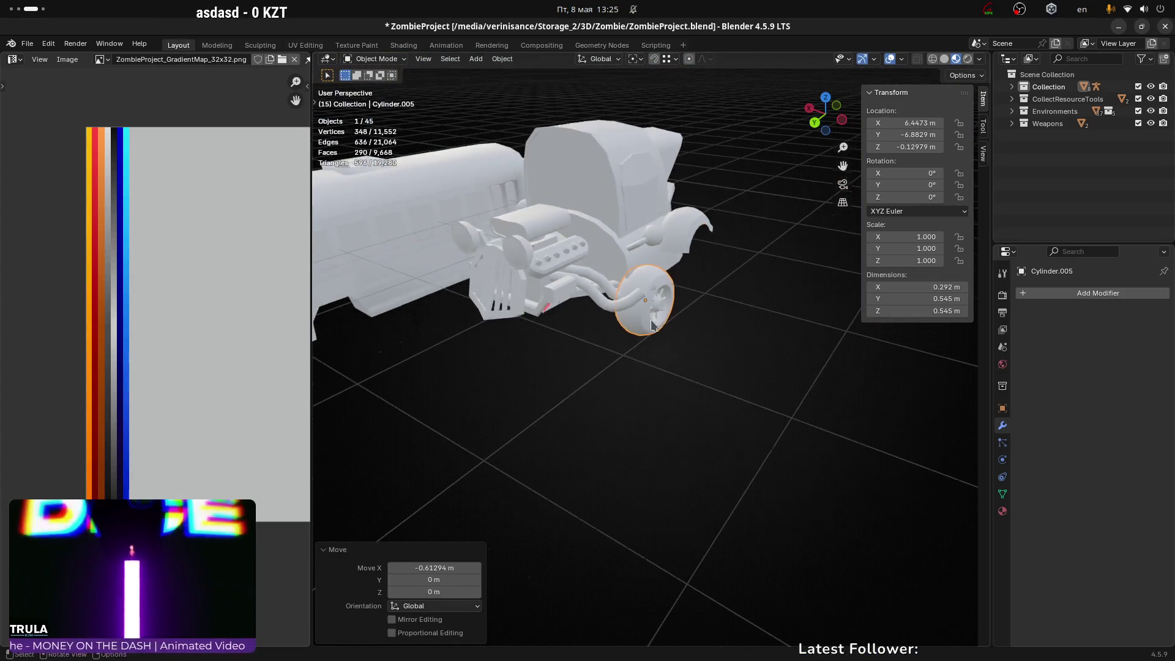
shift+click(538, 234)
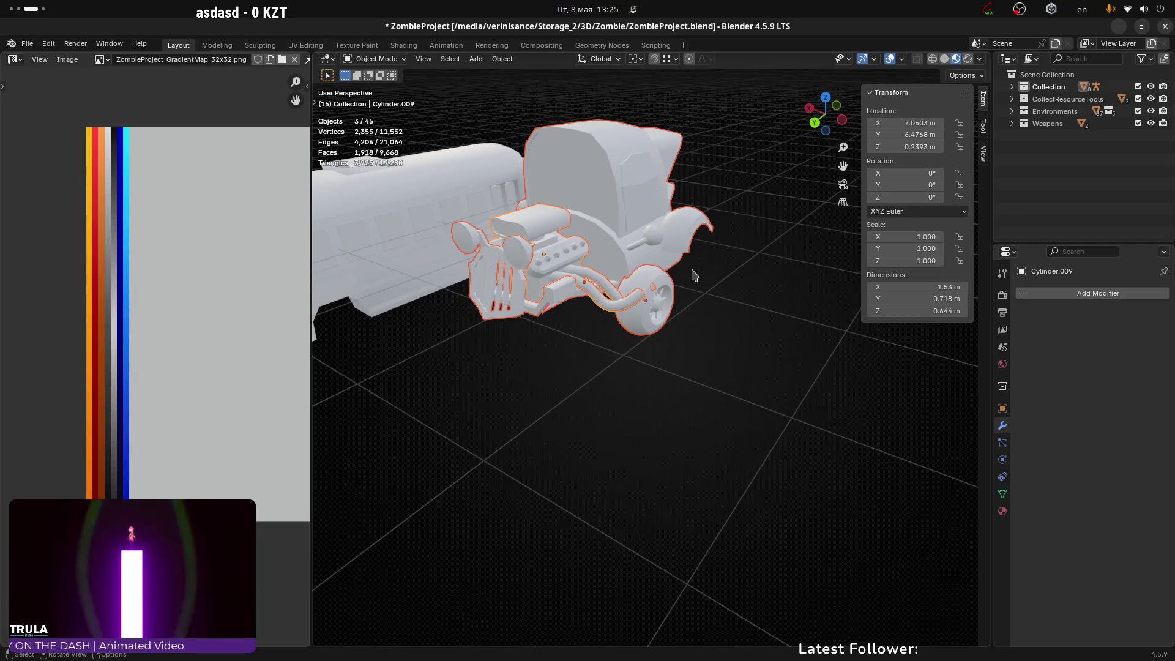
Step: Isolate the selected car parts and select the spoked wheel, nudging it along X
key(KP_Divide)
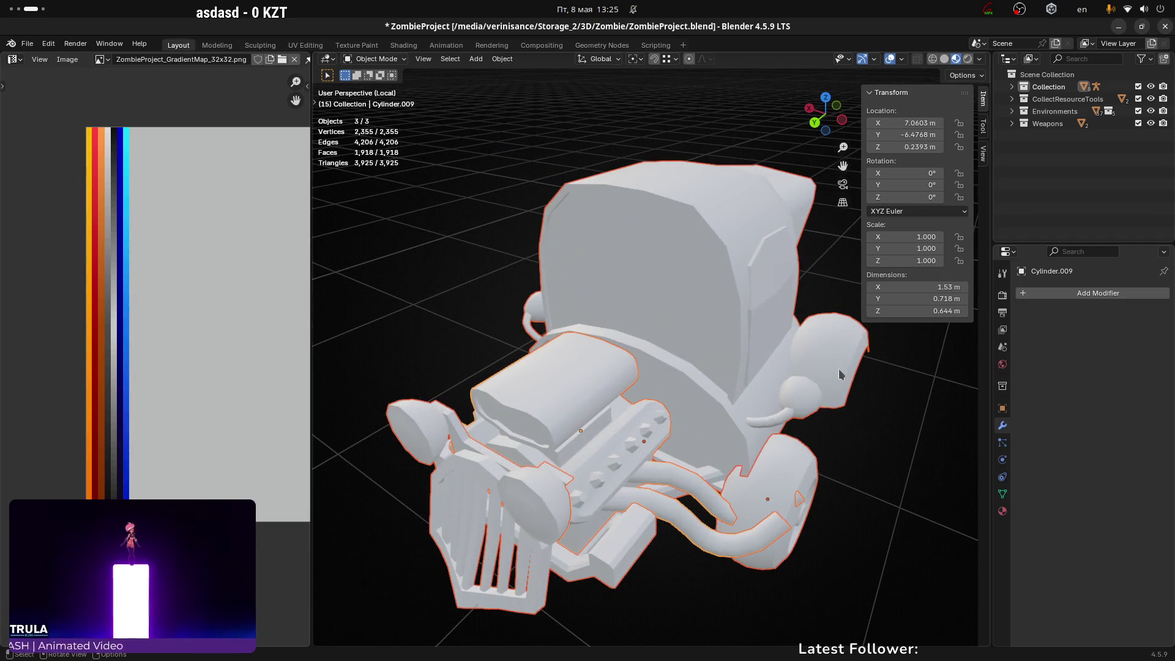
scroll(732, 333, down, 3)
right_click(722, 368)
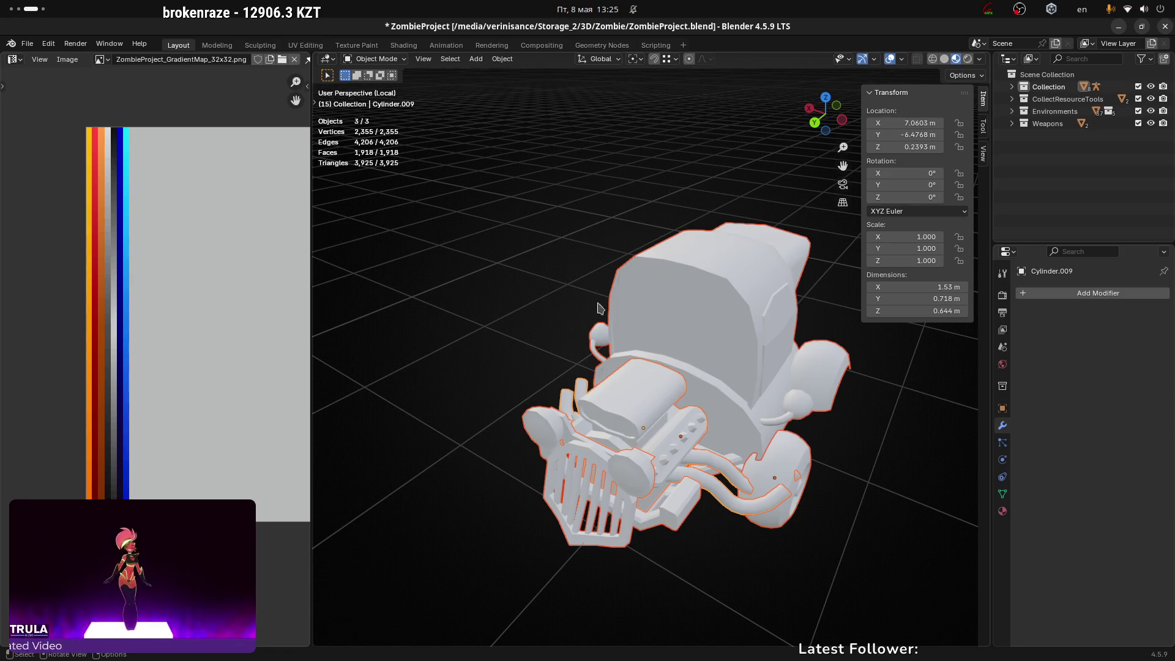
shift+middle_drag(586, 331, 581, 282)
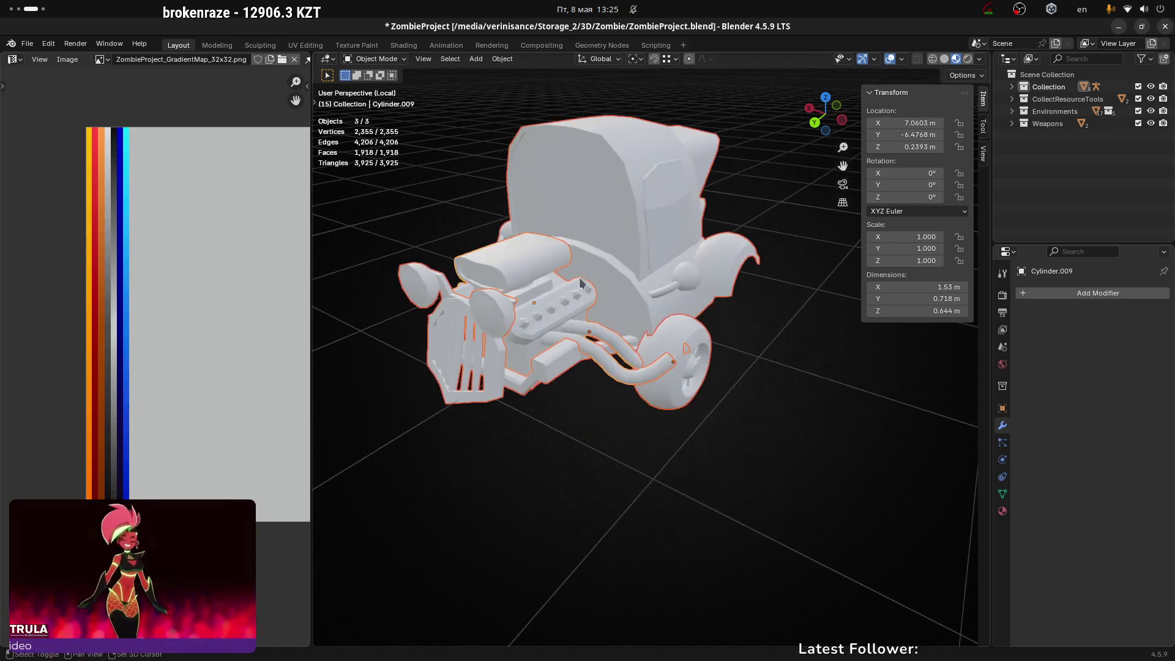
click(707, 332)
key(n)
middle_drag(761, 341, 793, 361)
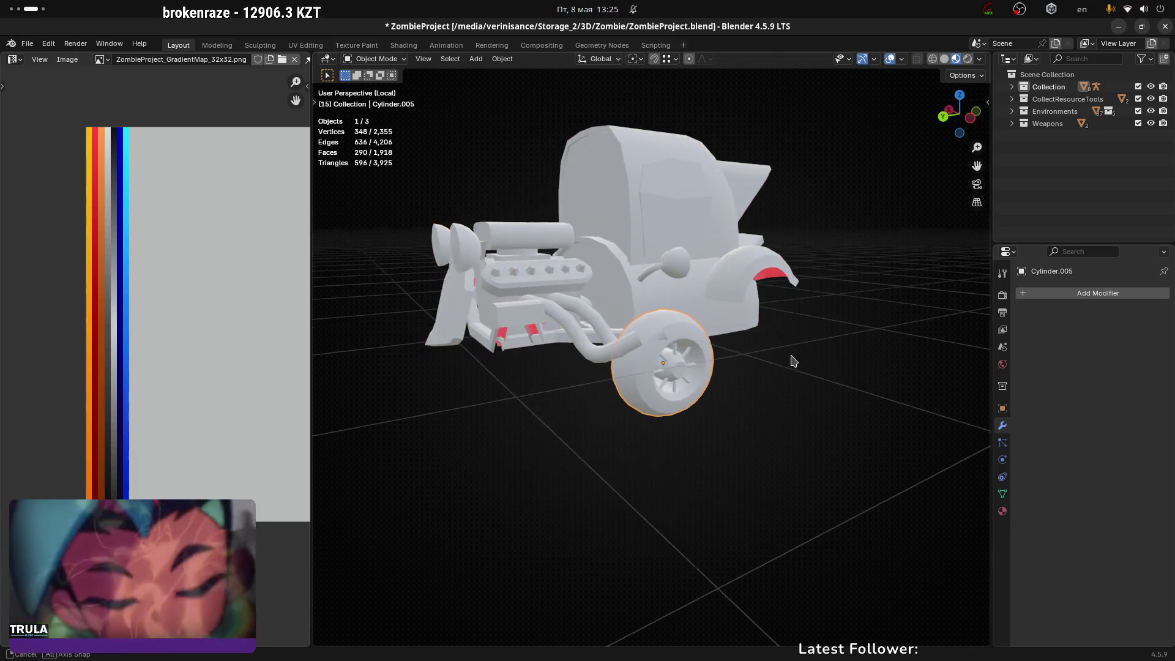
click(971, 118)
key(g)
key(x)
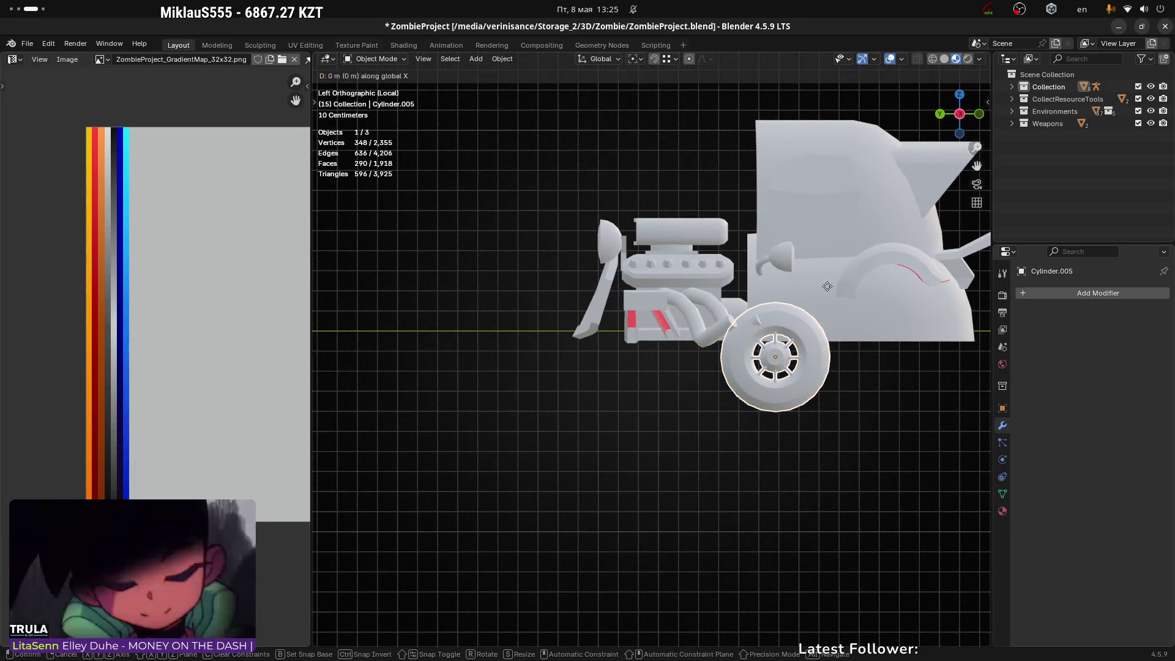
click(889, 313)
key(KP_1)
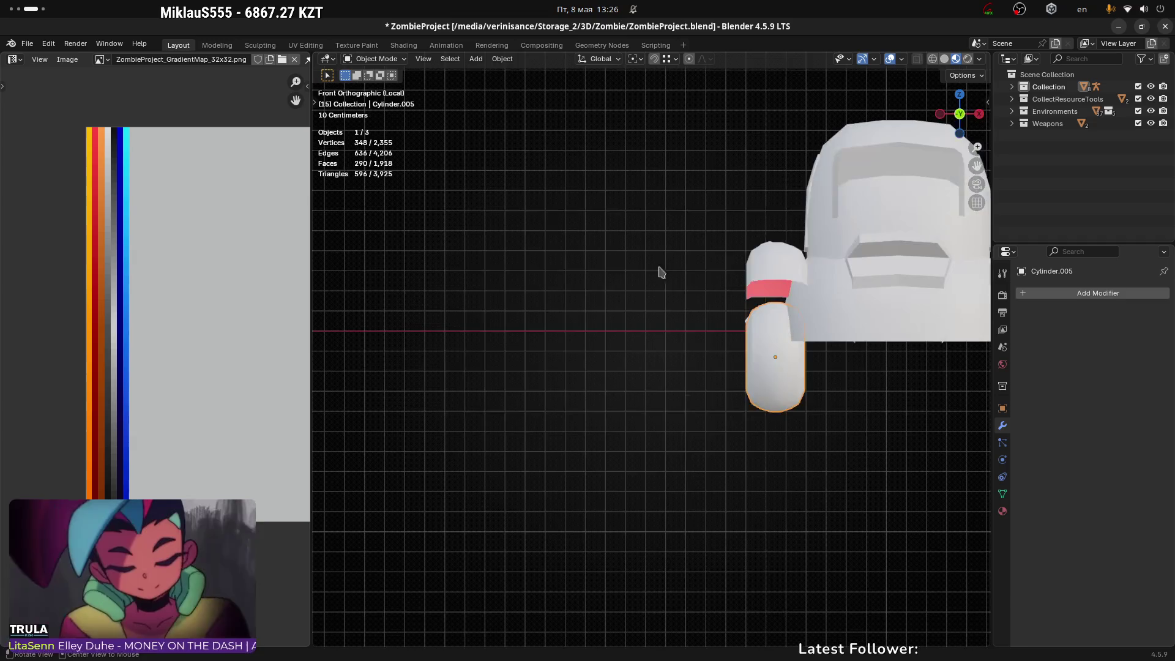
mouse_move(620, 254)
middle_down()
mouse_move(804, 281)
mouse_move(903, 336)
mouse_move(828, 324)
middle_up()
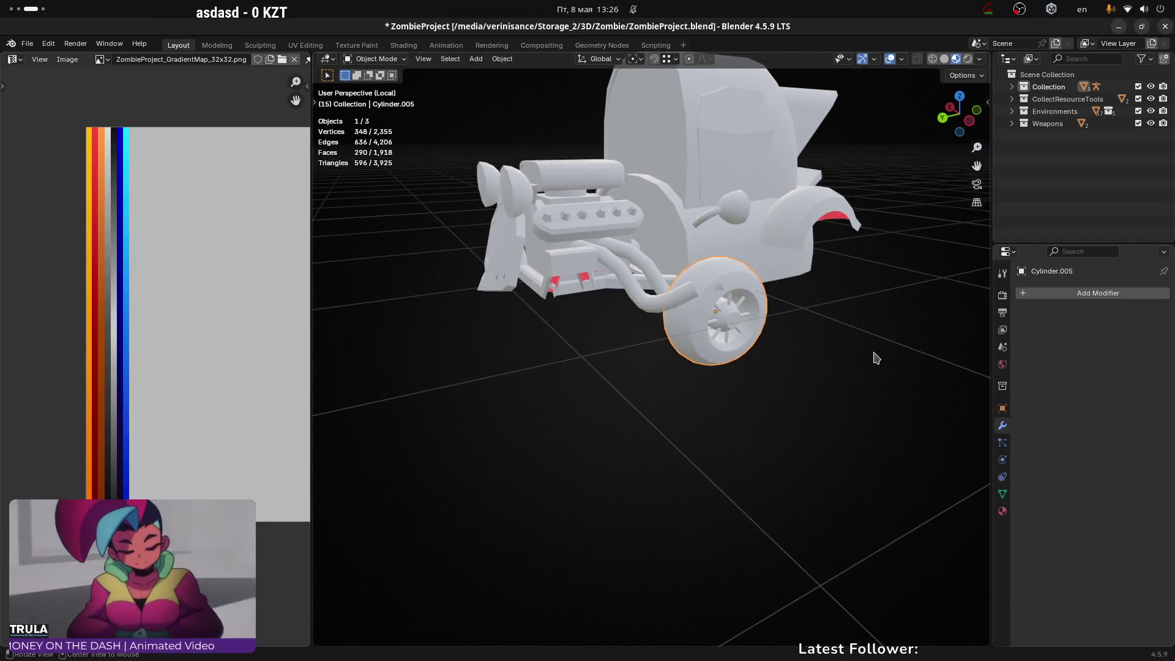
mouse_move(670, 138)
alt+middle_down()
mouse_move(698, 300)
mouse_move(598, 290)
alt+middle_up()
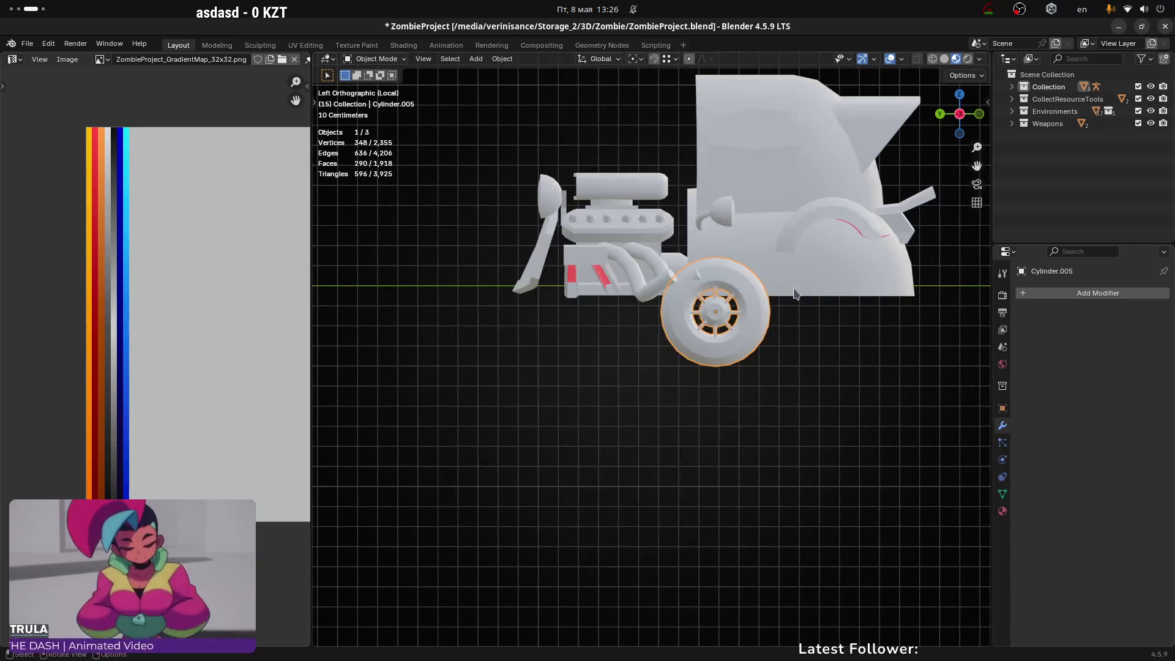
scroll(687, 341, up, 3)
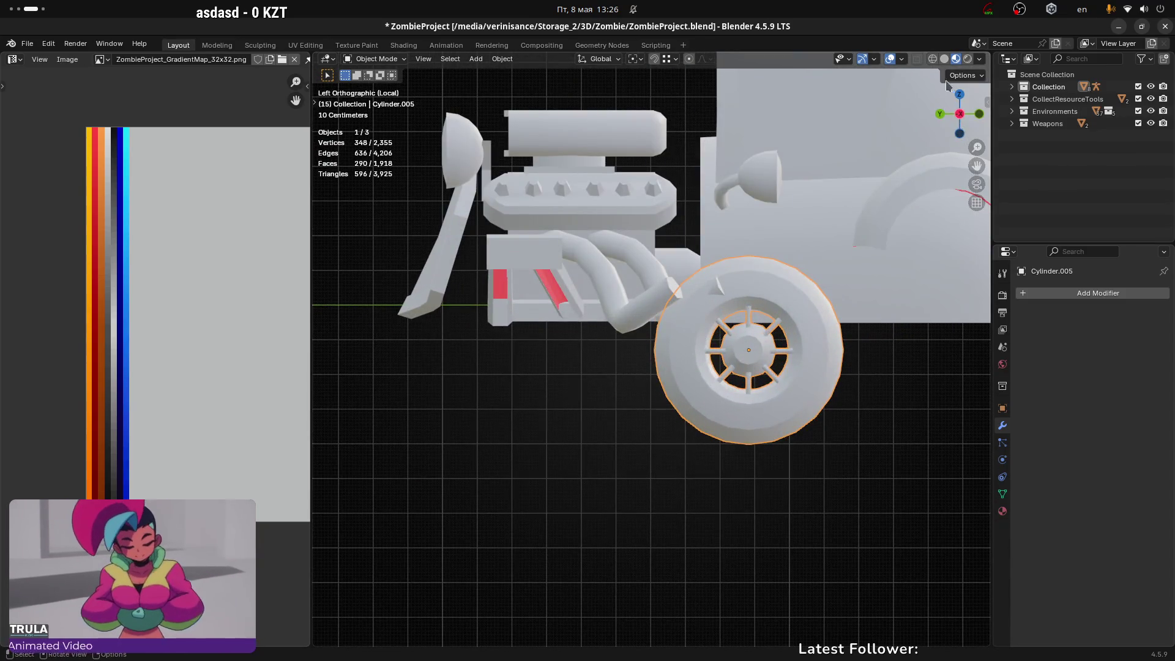
Step: Slide the wheel forward along Y under the engine and raise it slightly
key(g)
key(y)
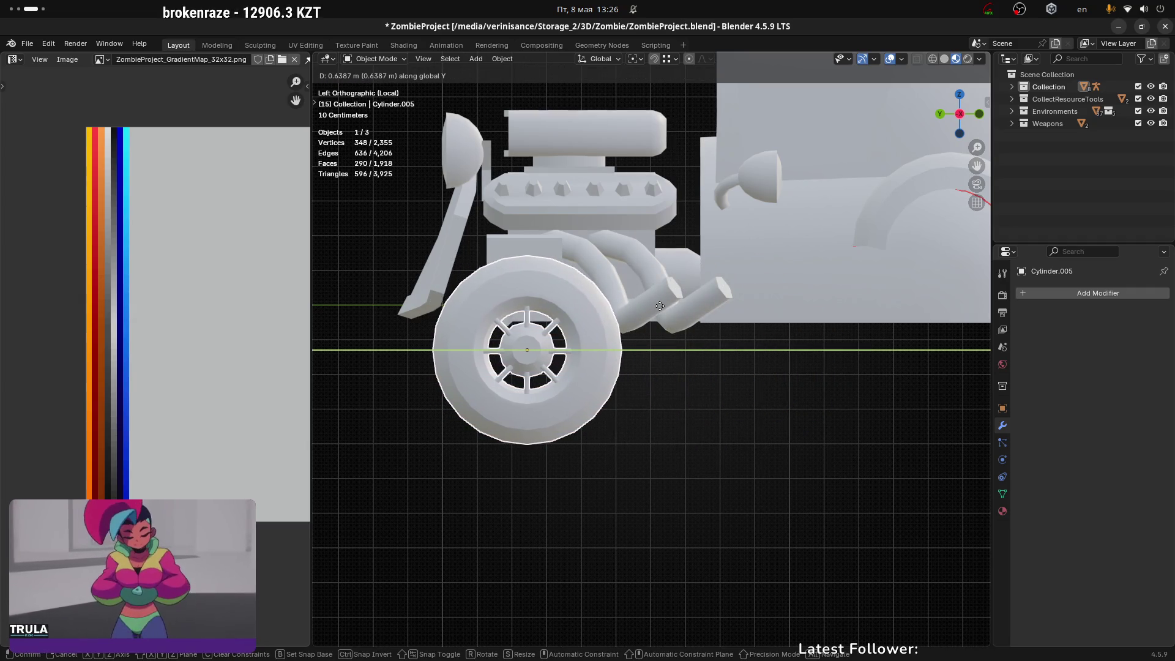
click(660, 305)
key(g)
key(z)
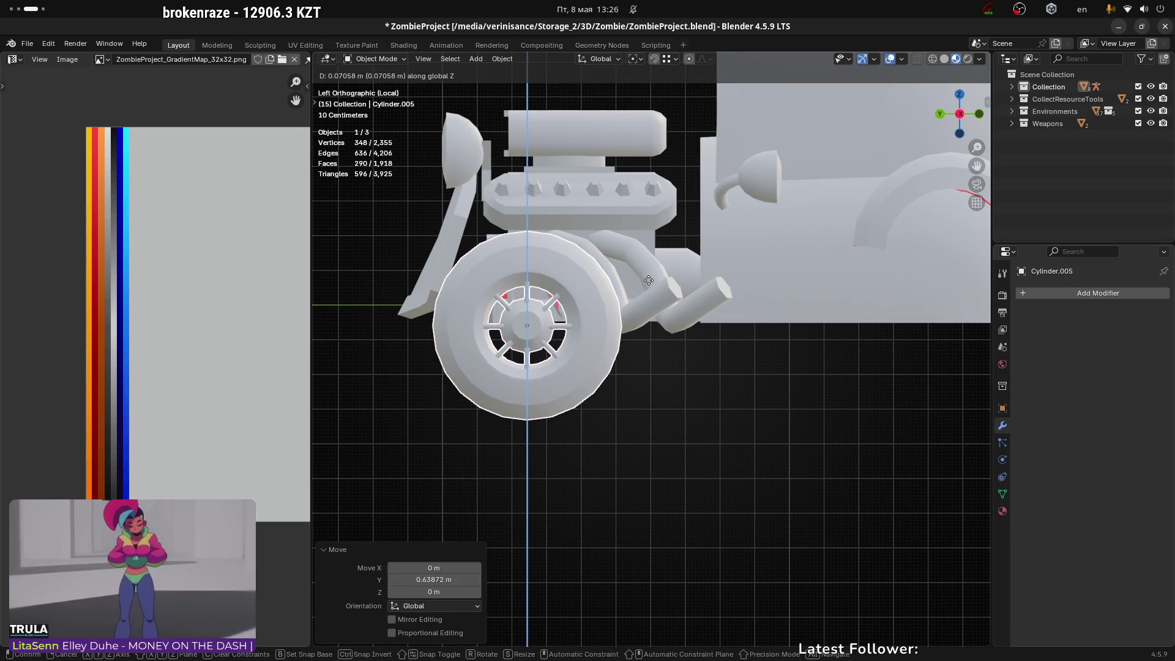
click(661, 278)
click(938, 115)
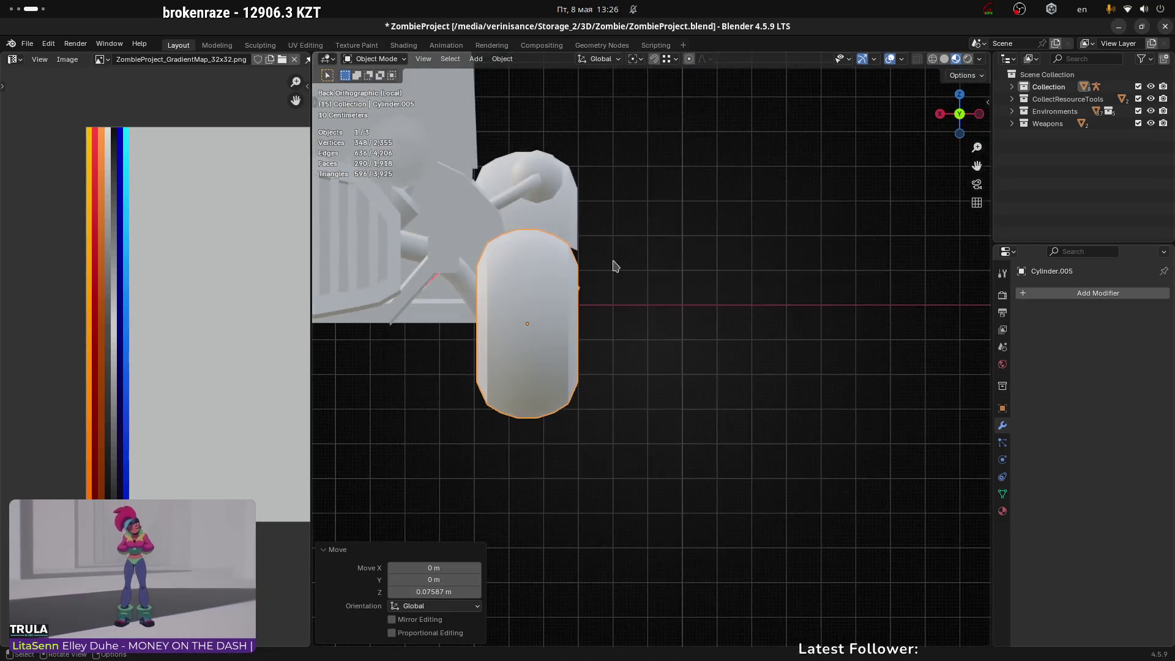
key(z)
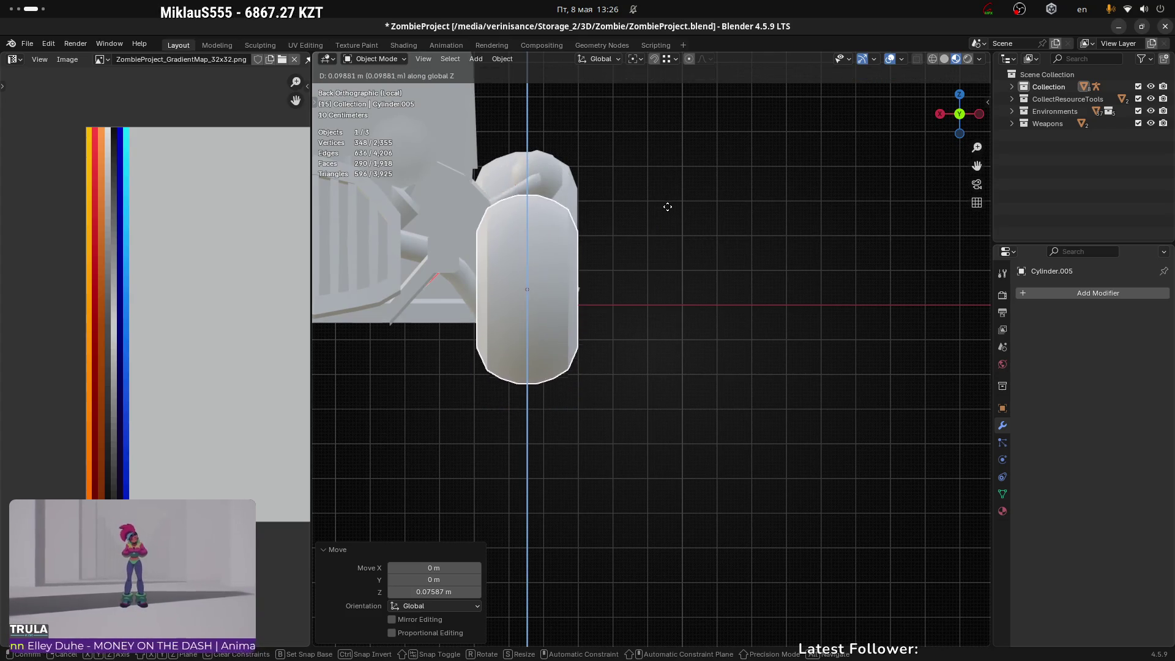
click(668, 213)
mouse_move(669, 215)
middle_down()
mouse_move(625, 211)
mouse_move(566, 239)
mouse_move(533, 318)
mouse_move(672, 325)
mouse_move(796, 291)
mouse_move(796, 220)
mouse_move(779, 213)
mouse_move(792, 210)
middle_up()
Step: Shift the wheel outward along X and fine-tune its height twice
key(g)
key(x)
click(770, 289)
key(g)
key(z)
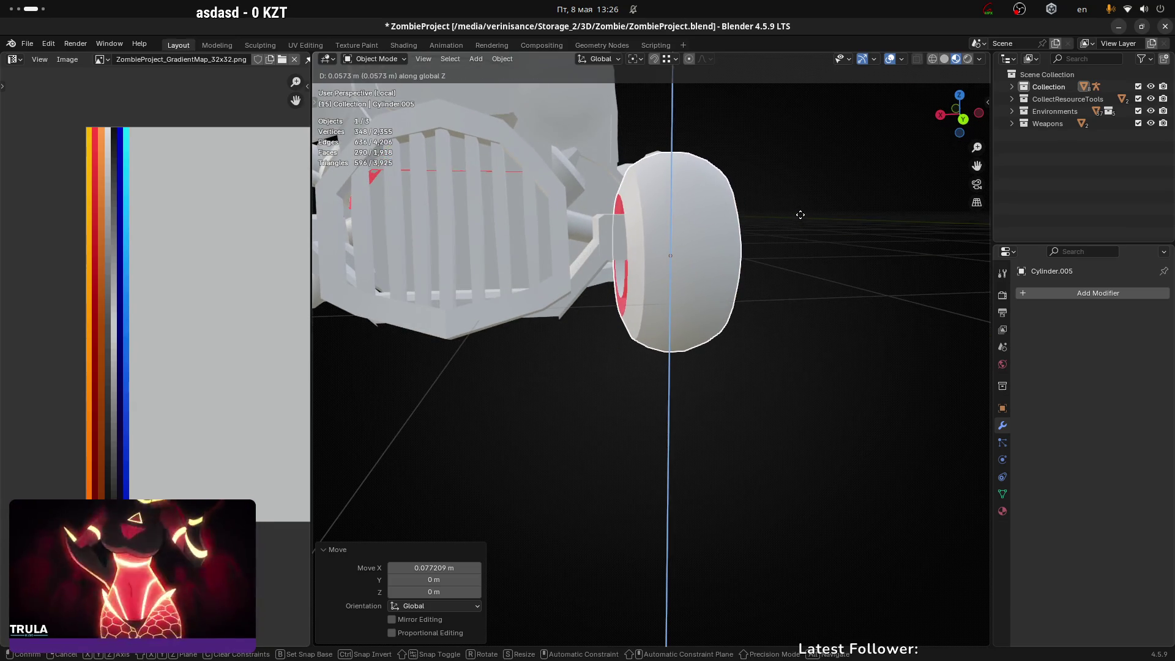
click(800, 215)
mouse_move(800, 220)
middle_down()
mouse_move(829, 255)
mouse_move(771, 221)
mouse_move(640, 229)
mouse_move(685, 331)
mouse_move(743, 337)
mouse_move(759, 325)
mouse_move(739, 336)
mouse_move(808, 459)
mouse_move(882, 425)
mouse_move(727, 216)
middle_up()
key(g)
key(z)
click(810, 210)
Step: Check the wheel from behind, drop a small sideways nudge, and switch to Unity
scroll(641, 229, down, 5)
scroll(727, 215, up, 4)
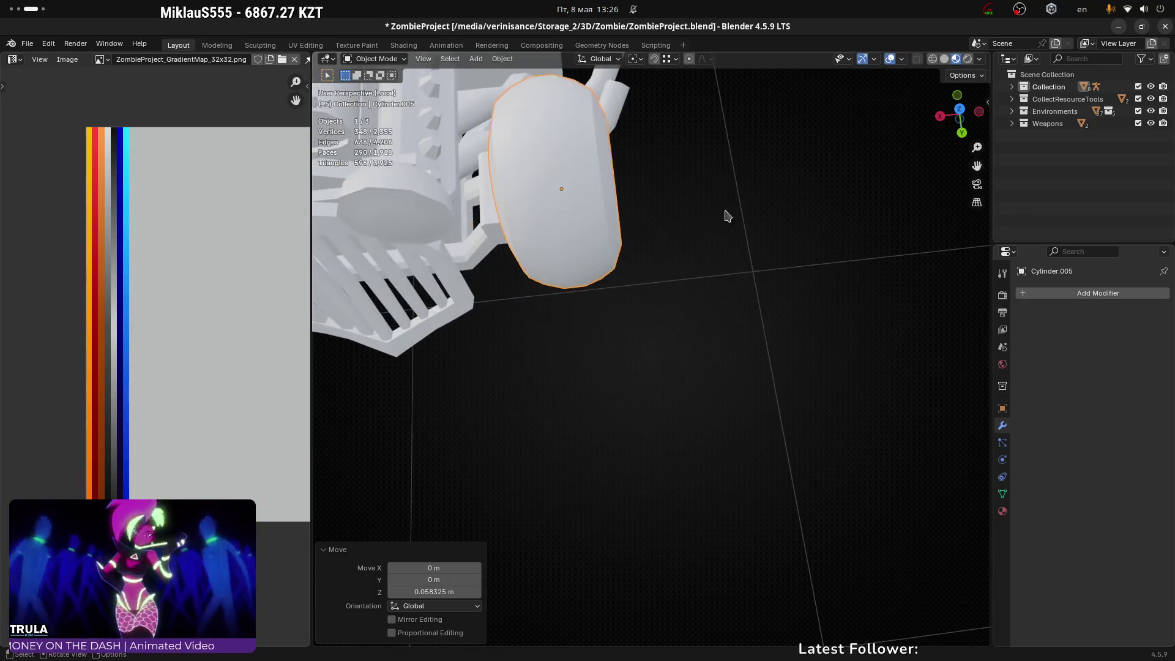
click(974, 133)
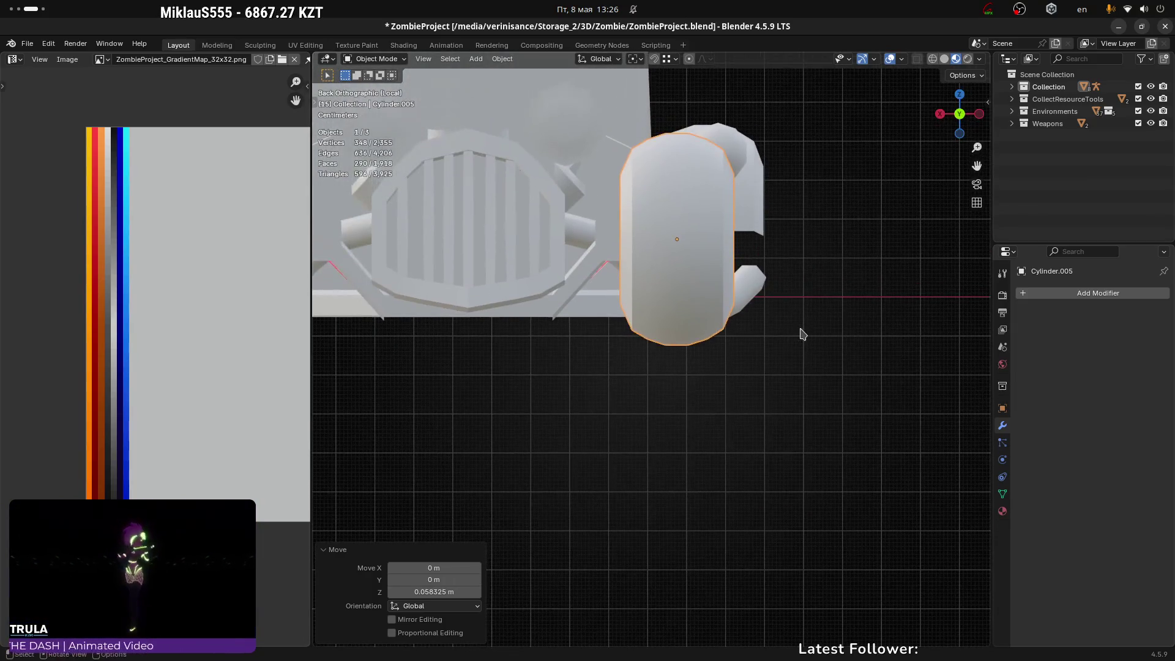
key(g)
key(x)
key(Escape)
key(alt+Tab)
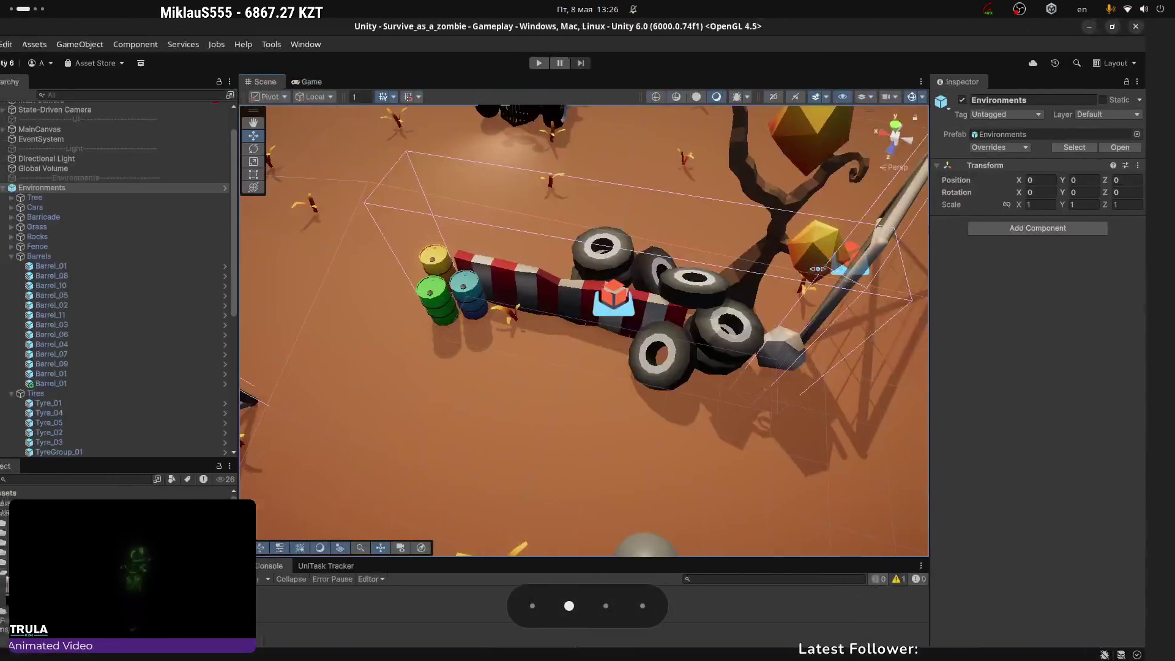
mouse_move(465, 257)
right_down()
mouse_move(655, 331)
mouse_move(747, 284)
right_up()
click(655, 331)
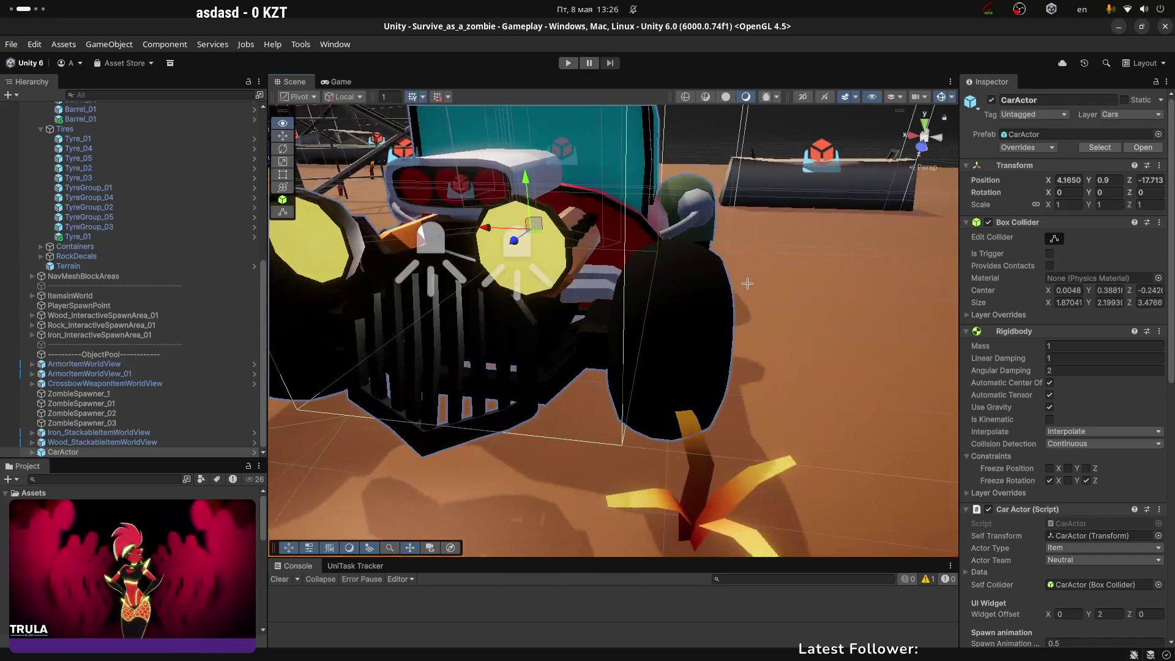
click(254, 452)
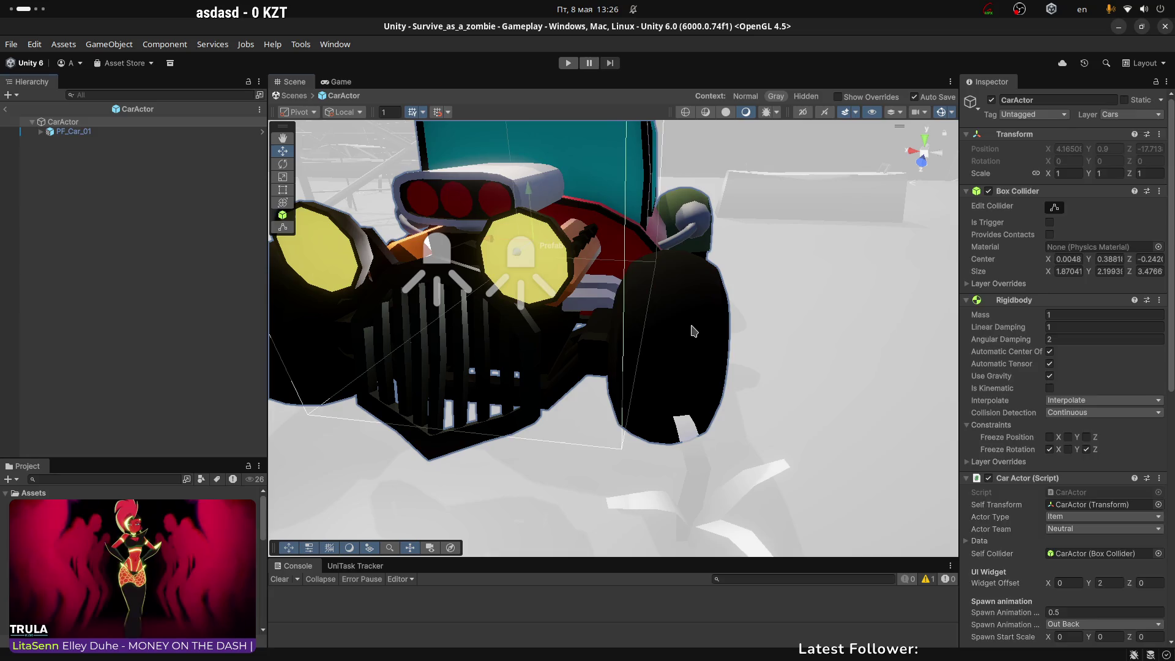
click(694, 332)
click(690, 328)
mouse_move(690, 328)
right_down()
mouse_move(679, 343)
mouse_move(790, 276)
right_up()
click(848, 117)
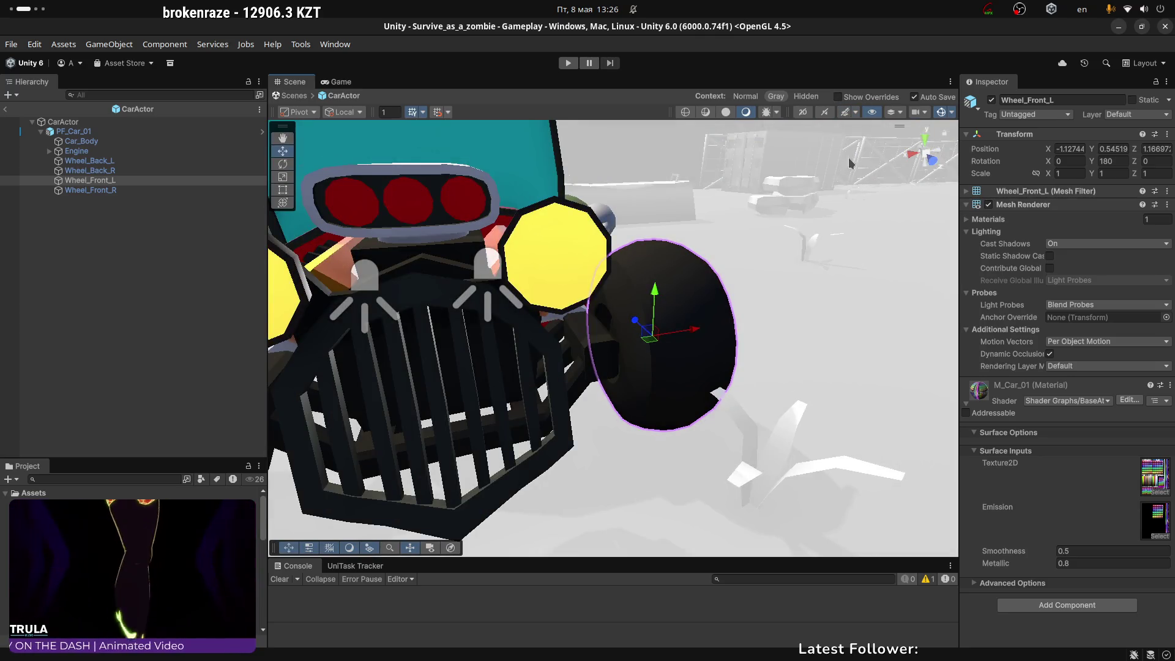
mouse_move(850, 163)
right_down()
mouse_move(842, 179)
mouse_move(603, 204)
mouse_move(371, 213)
mouse_move(612, 177)
mouse_move(793, 184)
mouse_move(833, 126)
right_up()
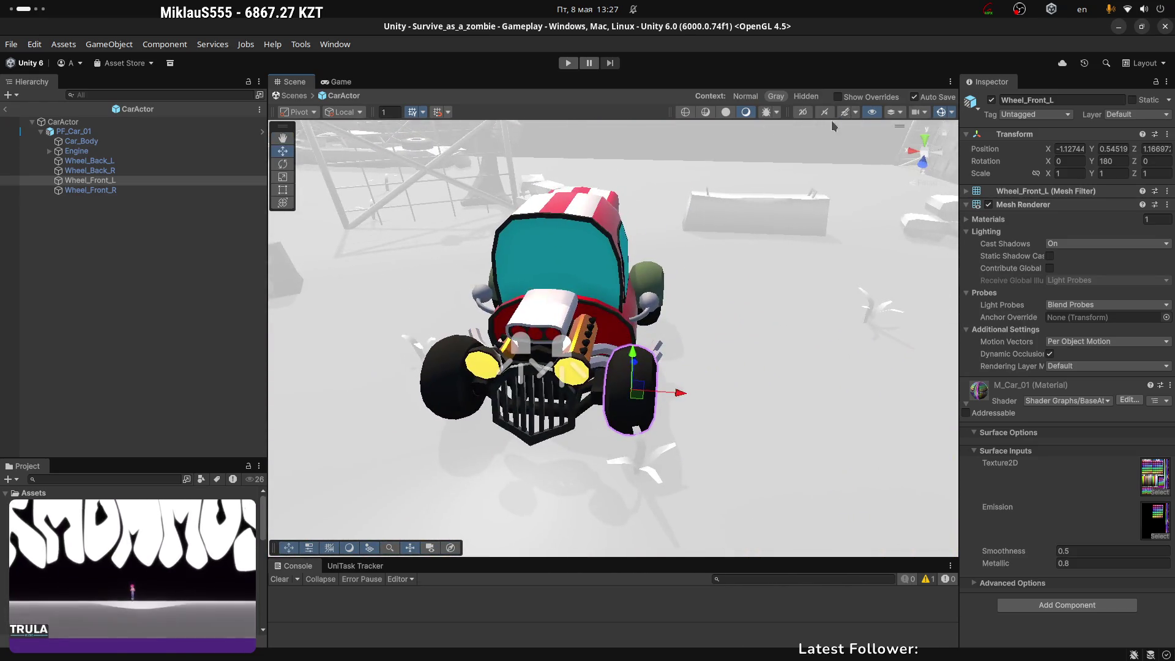
click(844, 112)
click(5, 110)
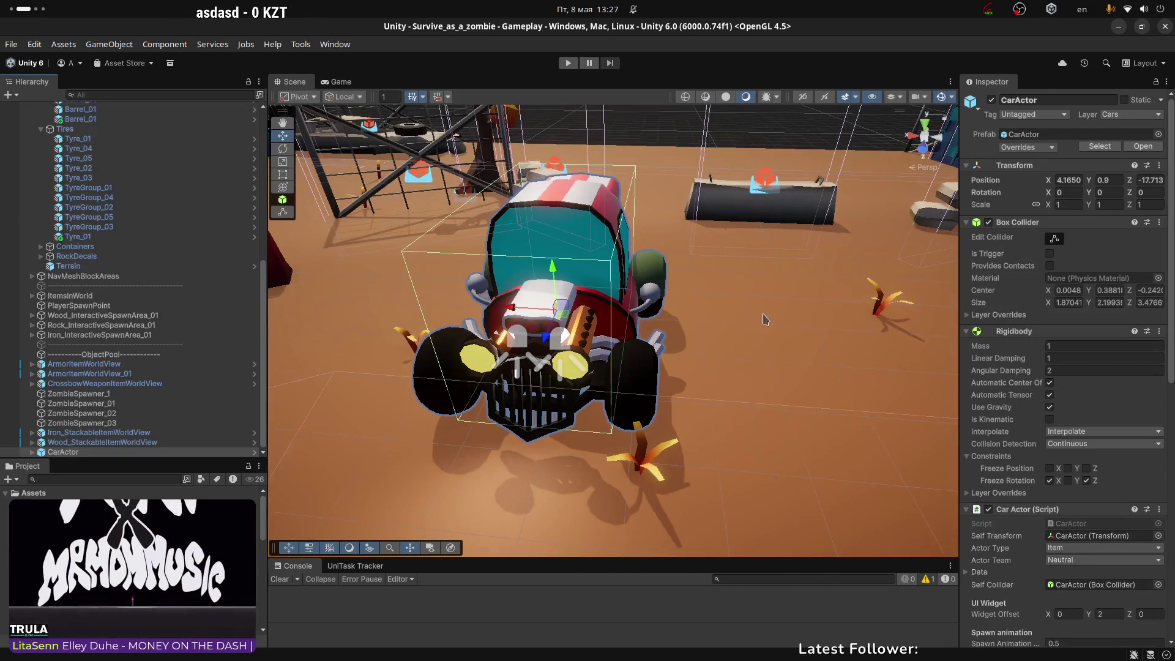
right_drag(766, 320, 712, 331)
key(alt+Tab)
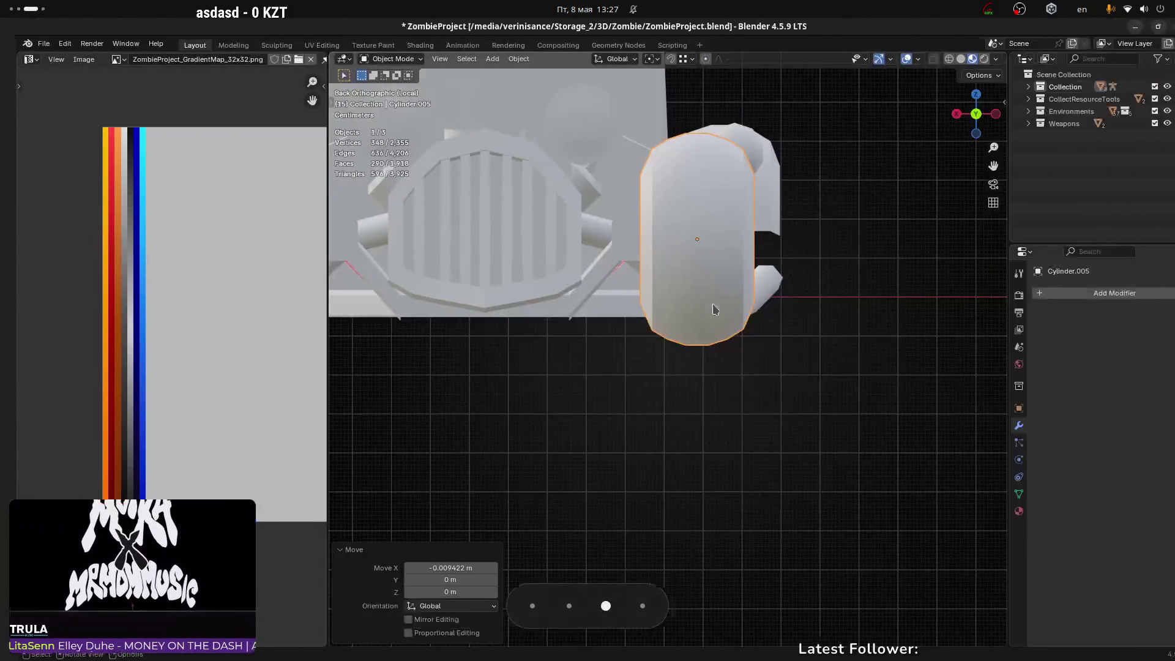
Step: Nudge wheel Cylinder.005 -0.016125 m on X and 0.005921 m on Y, then deselect it
mouse_move(780, 180)
middle_down()
mouse_move(769, 199)
mouse_move(787, 194)
mouse_move(777, 275)
mouse_move(885, 292)
middle_up()
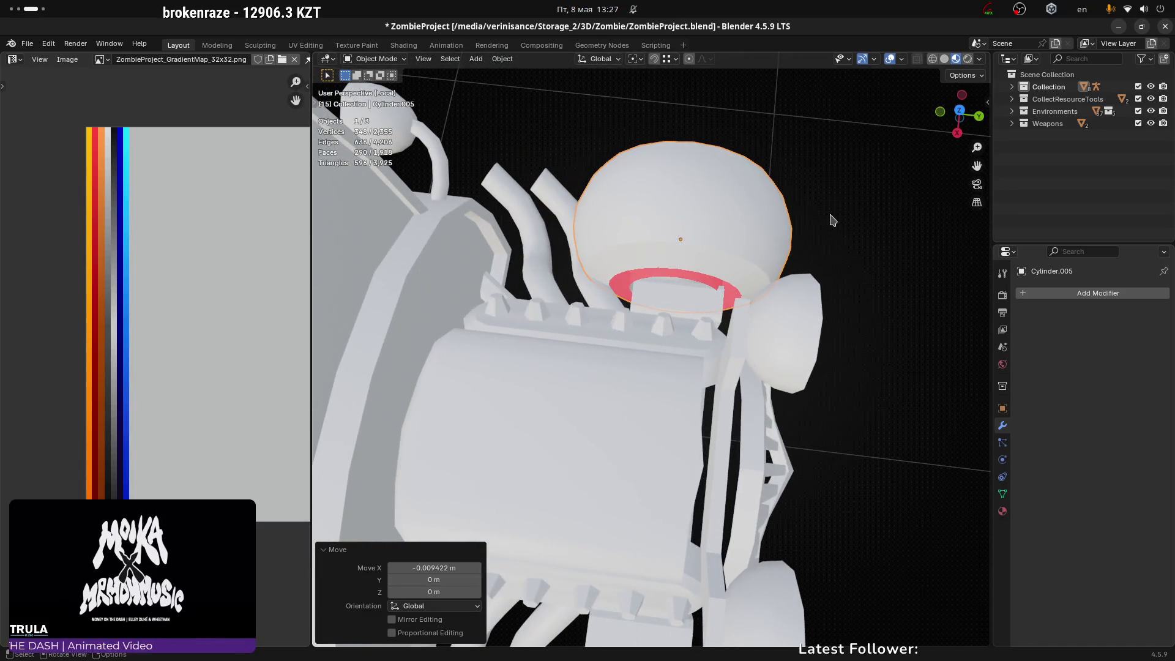
key(g)
key(x)
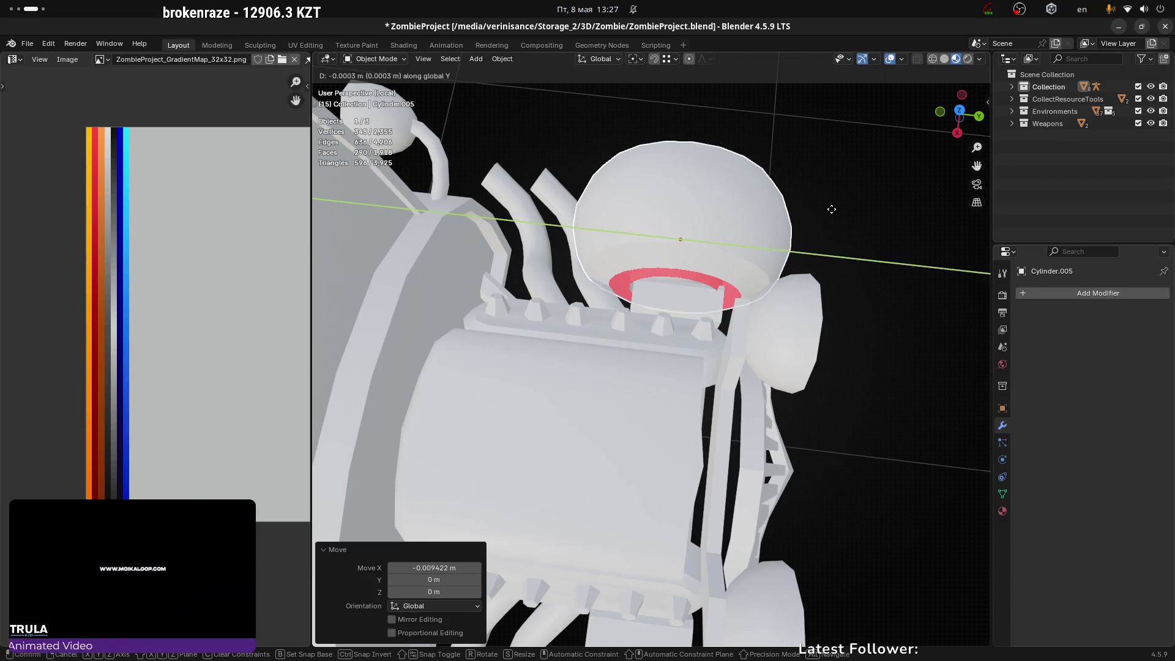
click(834, 210)
key(g)
key(y)
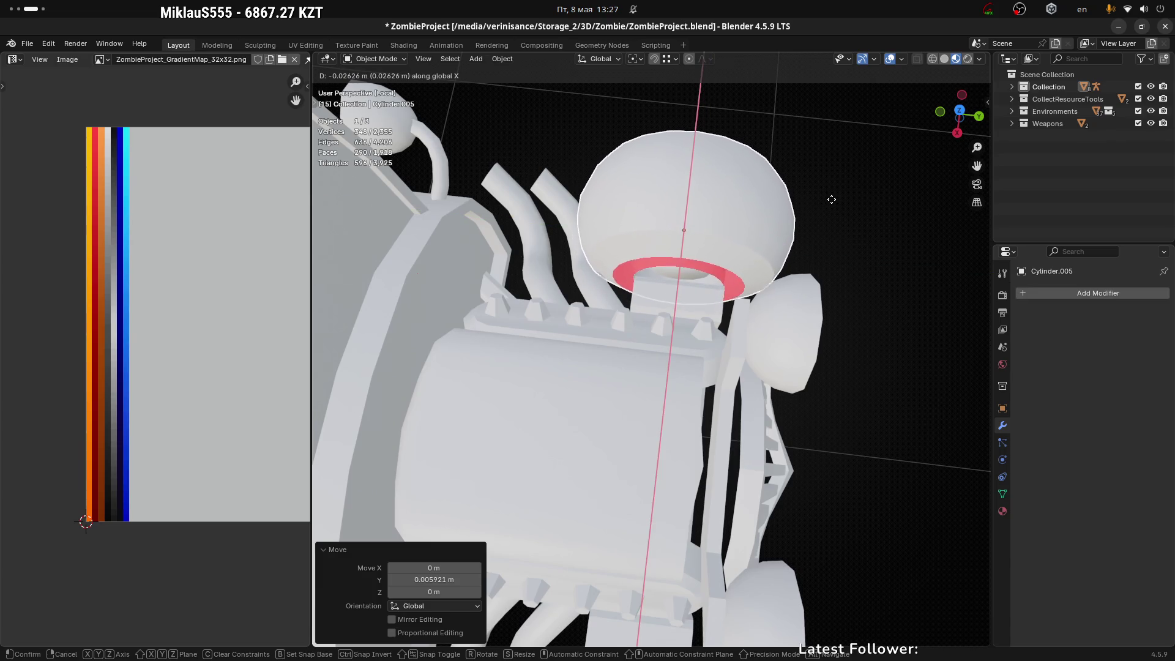
click(832, 203)
mouse_move(832, 203)
middle_down()
mouse_move(820, 230)
mouse_move(761, 163)
mouse_move(743, 162)
mouse_move(749, 210)
middle_up()
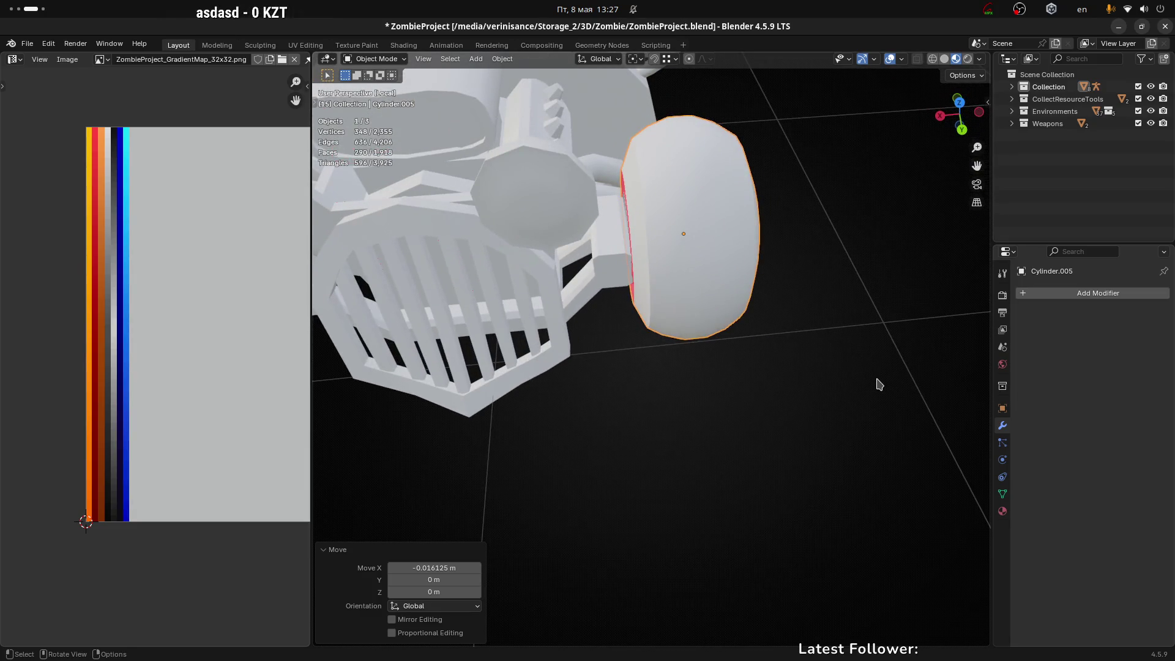
click(876, 383)
scroll(835, 343, down, 3)
mouse_move(876, 384)
middle_down()
mouse_move(834, 343)
mouse_move(844, 333)
mouse_move(816, 231)
mouse_move(769, 265)
mouse_move(796, 251)
middle_up()
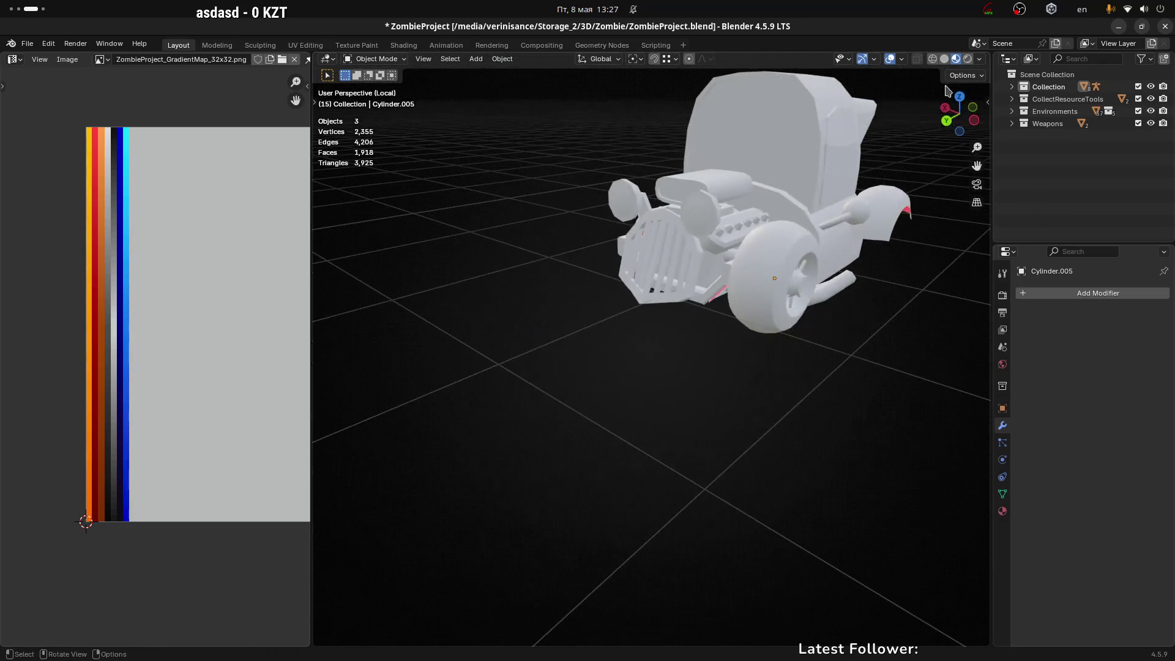
click(947, 122)
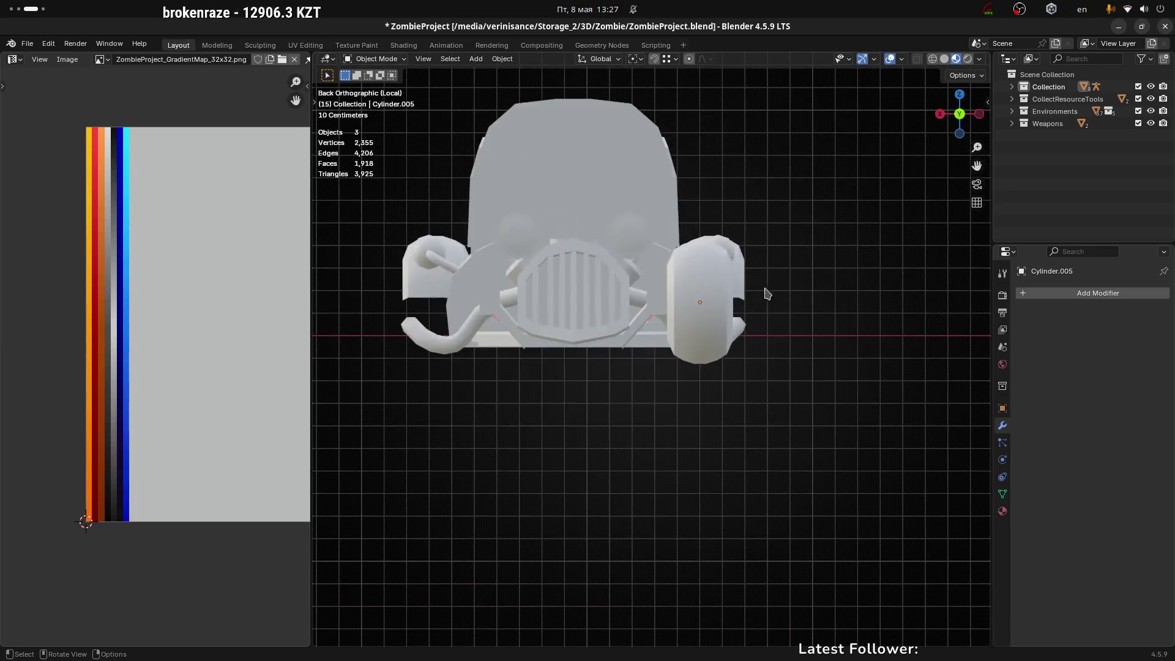
click(698, 303)
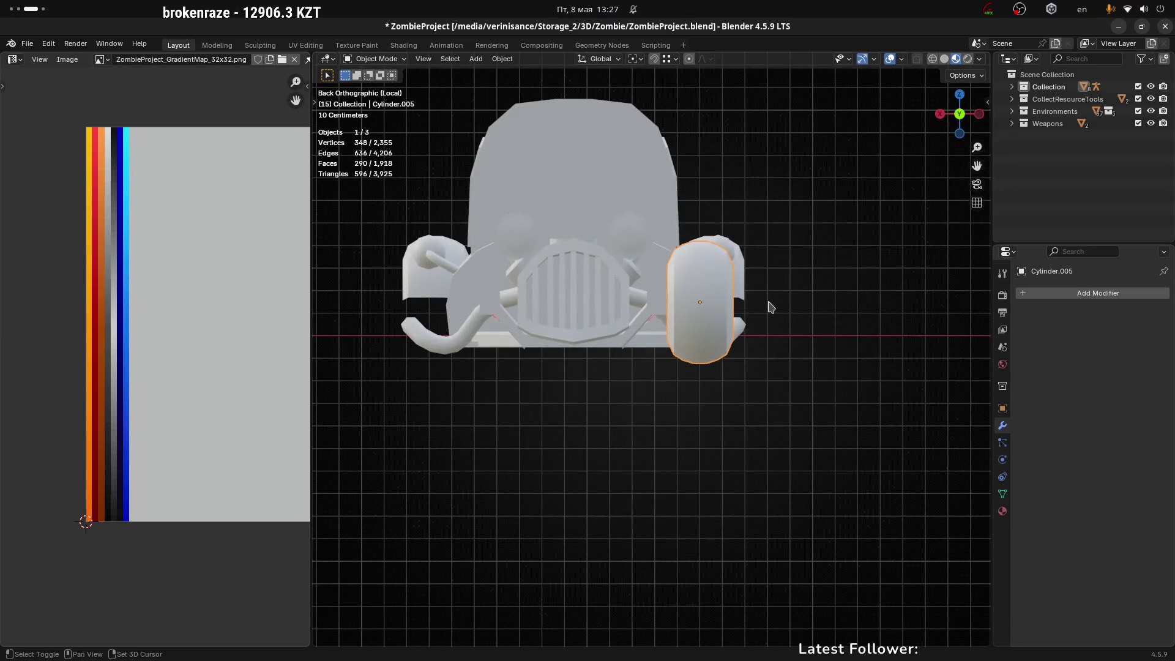
shift+middle_drag(773, 308, 813, 331)
click(1048, 299)
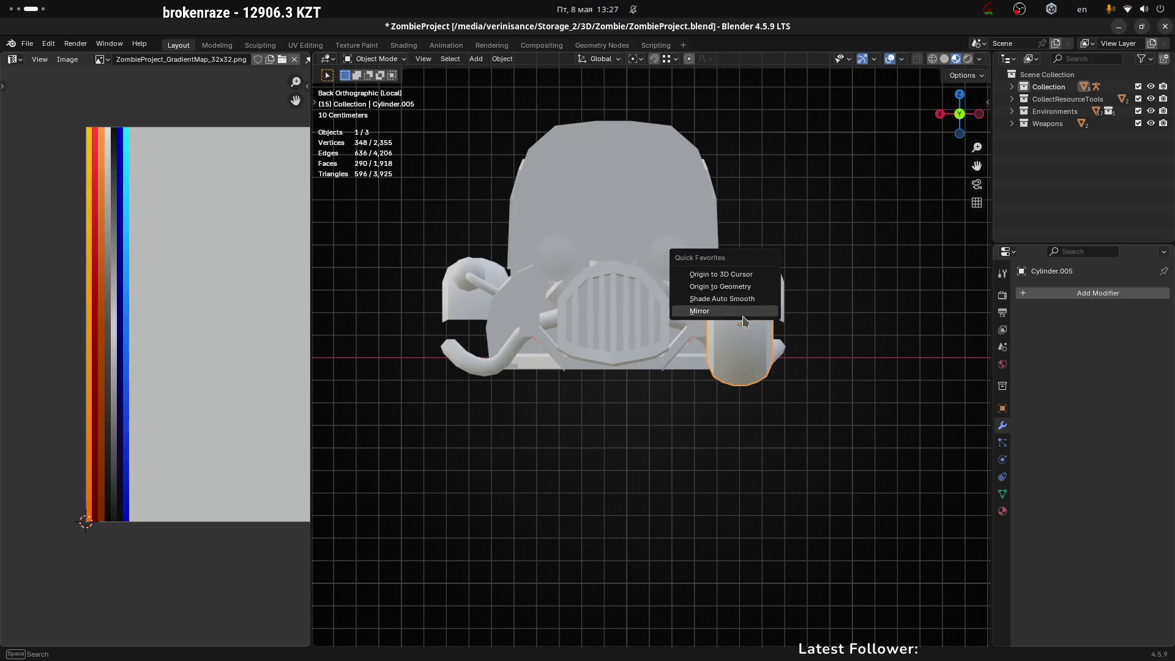
click(719, 314)
click(1145, 377)
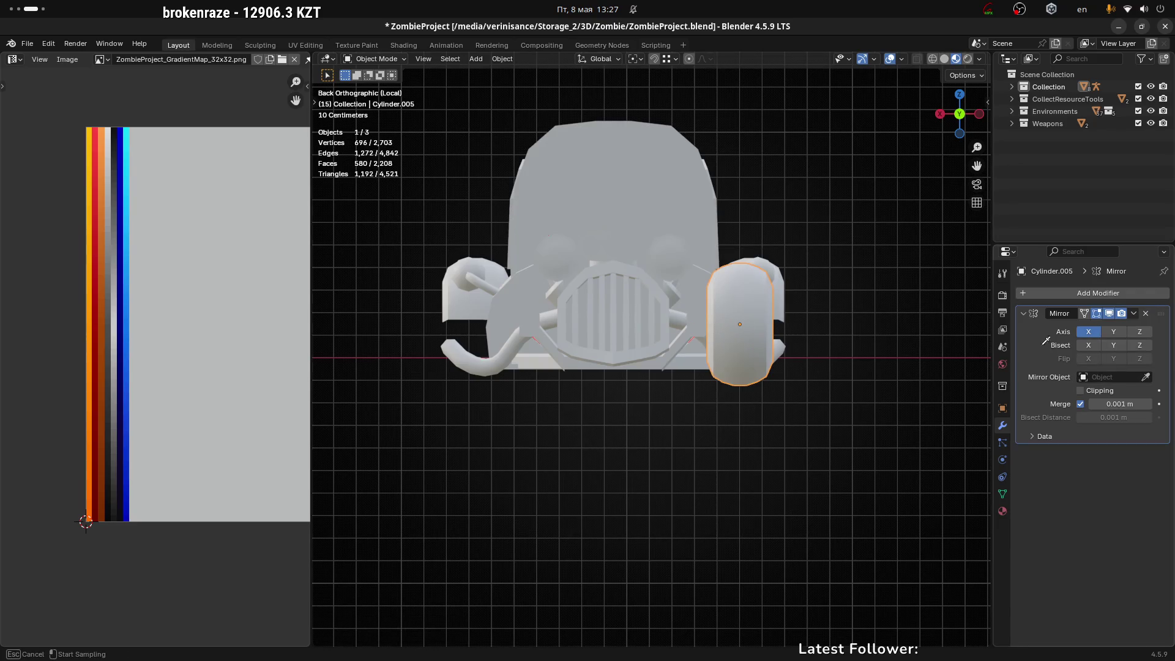
click(629, 142)
mouse_move(738, 187)
middle_down()
mouse_move(717, 237)
mouse_move(777, 315)
mouse_move(824, 289)
mouse_move(1173, 412)
middle_up()
click(1146, 377)
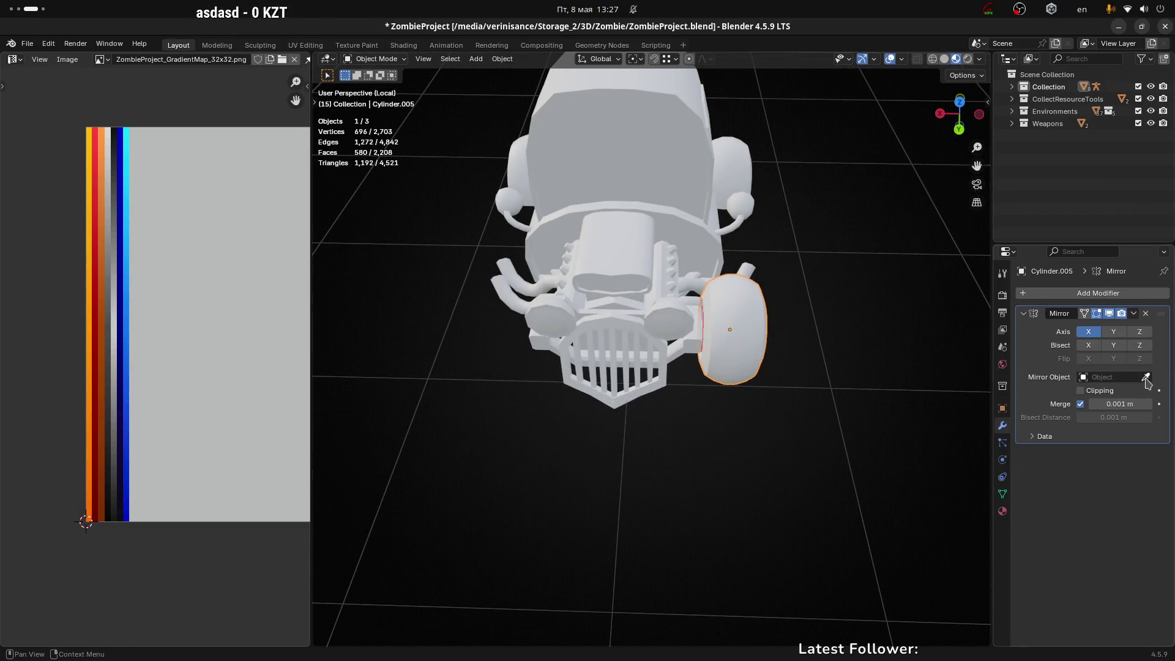
click(1146, 377)
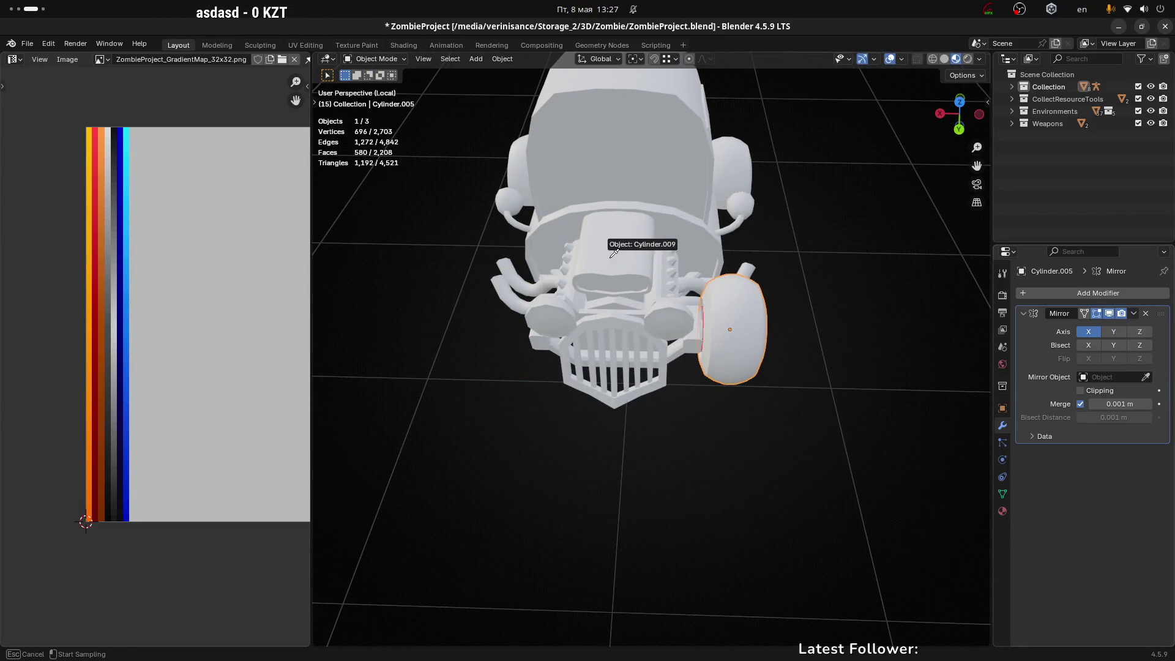
click(617, 245)
mouse_move(848, 265)
middle_down()
mouse_move(821, 249)
mouse_move(840, 297)
mouse_move(884, 265)
mouse_move(837, 184)
mouse_move(691, 218)
middle_up()
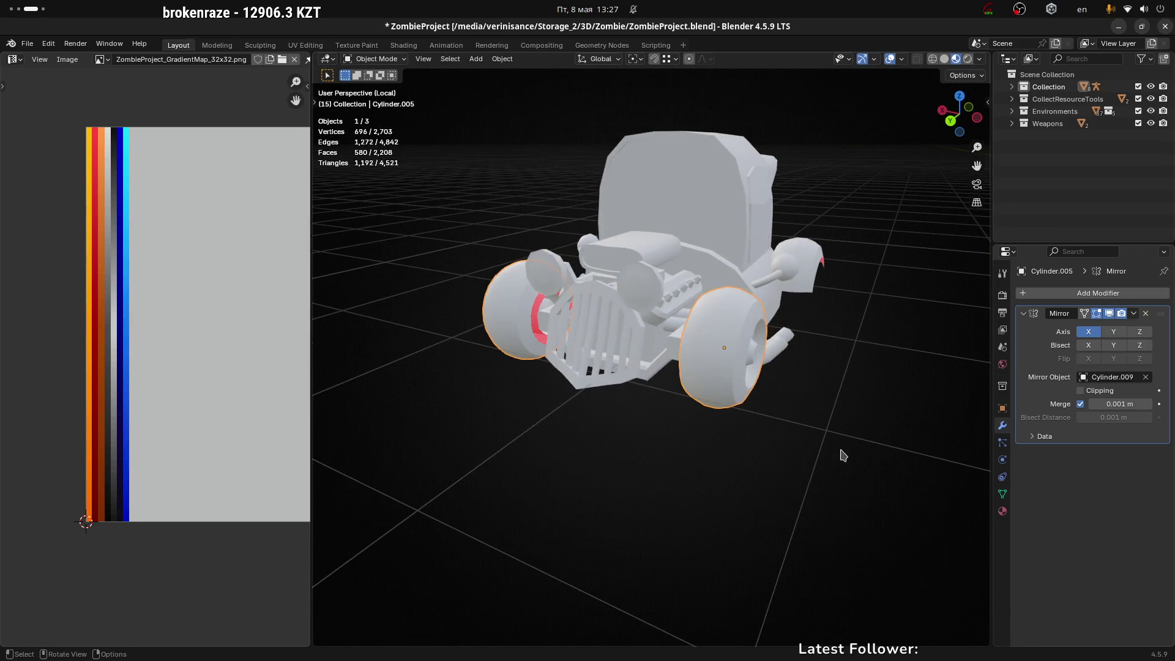
mouse_move(771, 352)
middle_down()
mouse_move(759, 367)
mouse_move(772, 411)
mouse_move(780, 312)
middle_up()
key(super+1)
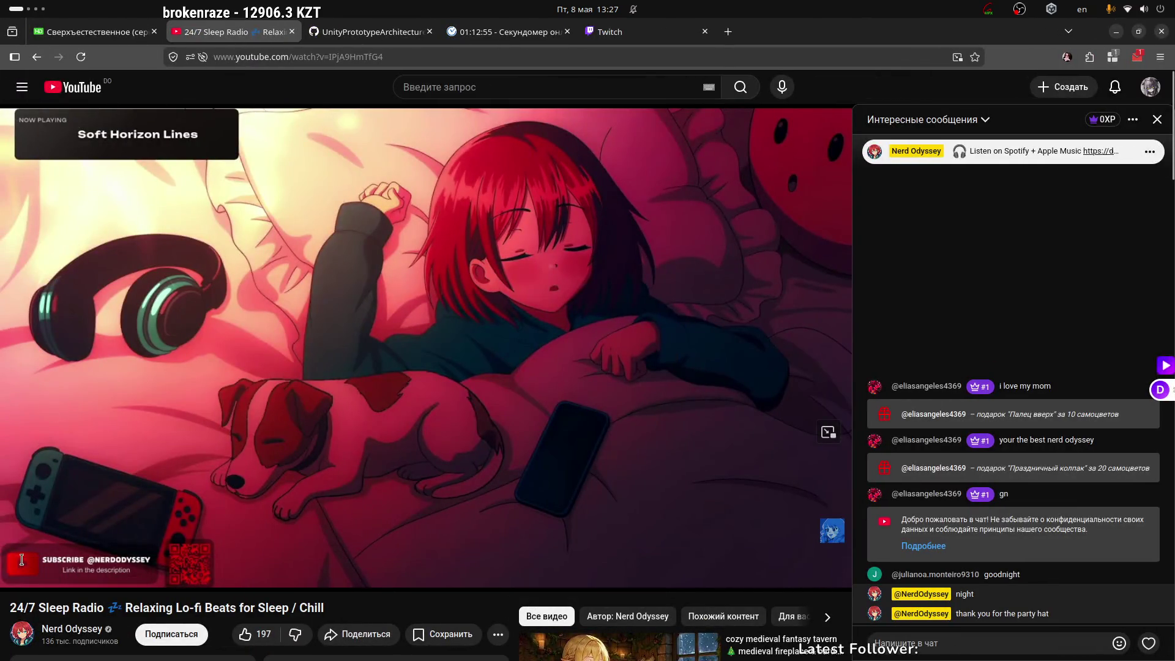
key(super+3)
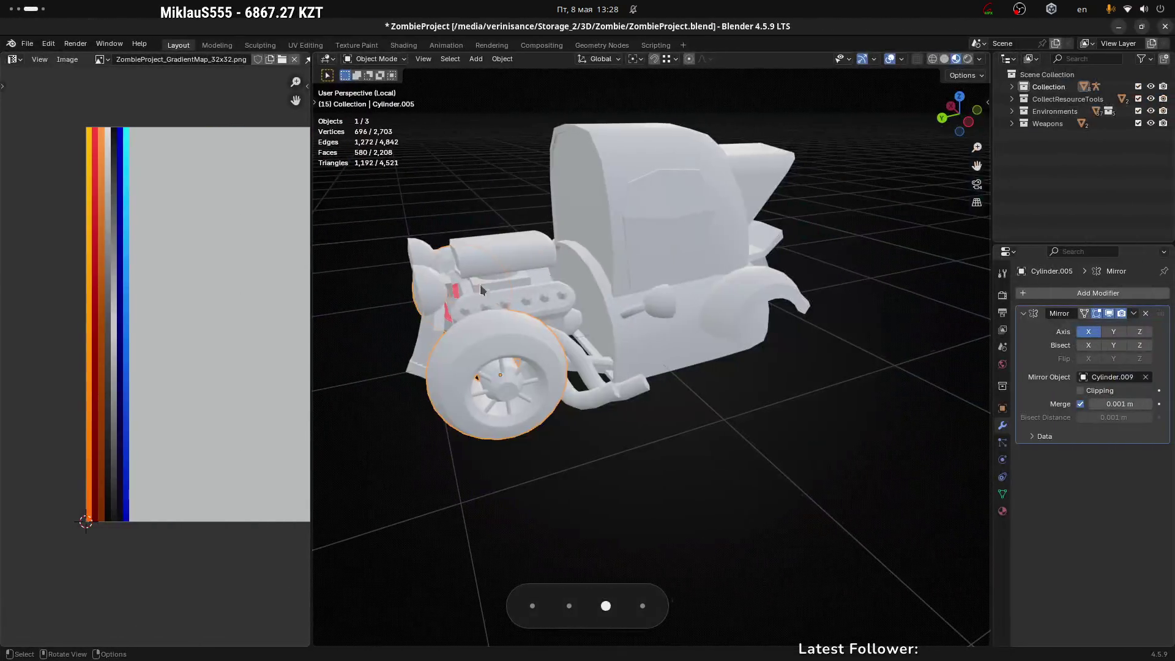
Step: Orbit to the car's front three-quarter view and put the wheel into Edit Mode
middle_drag(718, 381, 524, 390)
mouse_move(713, 399)
middle_down()
mouse_move(674, 344)
mouse_move(710, 396)
middle_up()
scroll(710, 396, down, 3)
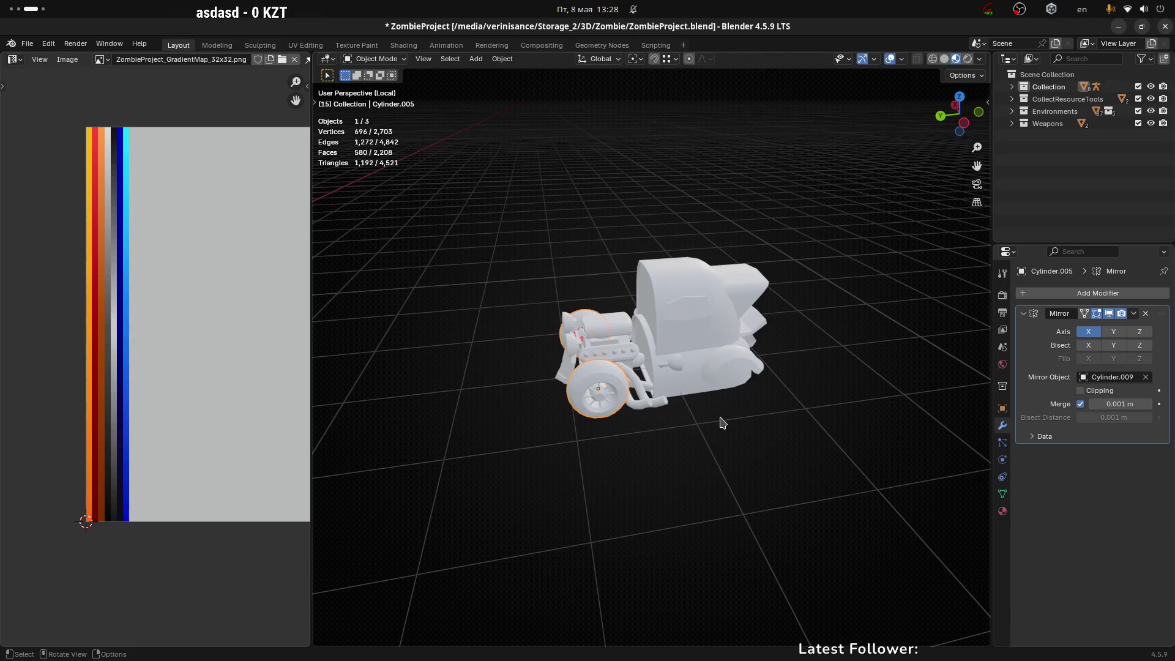
mouse_move(601, 403)
middle_down()
mouse_move(654, 394)
mouse_move(570, 380)
middle_up()
scroll(576, 379, up, 4)
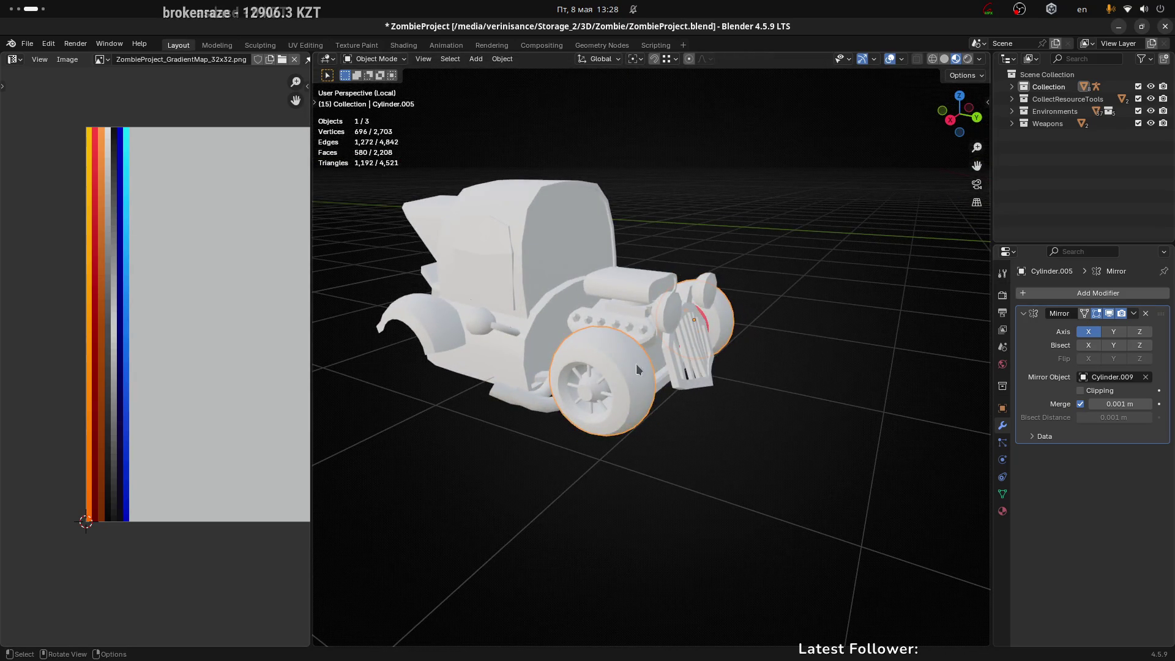
key(ctrl+Tab)
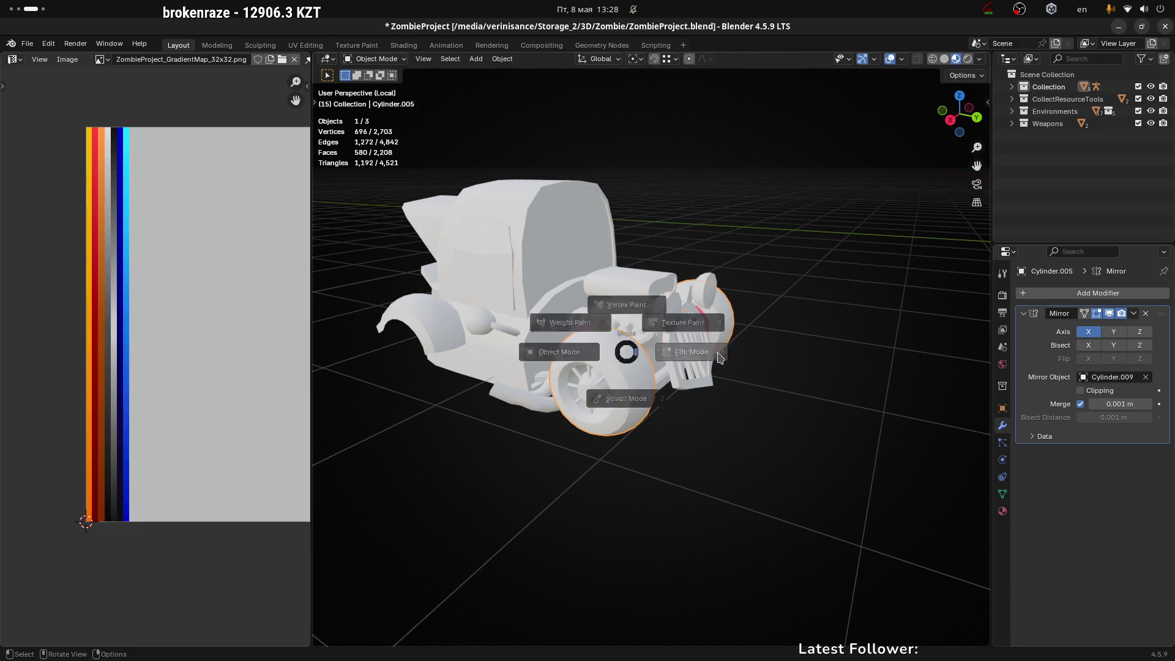
click(880, 354)
middle_drag(879, 355, 710, 398)
scroll(710, 398, up, 4)
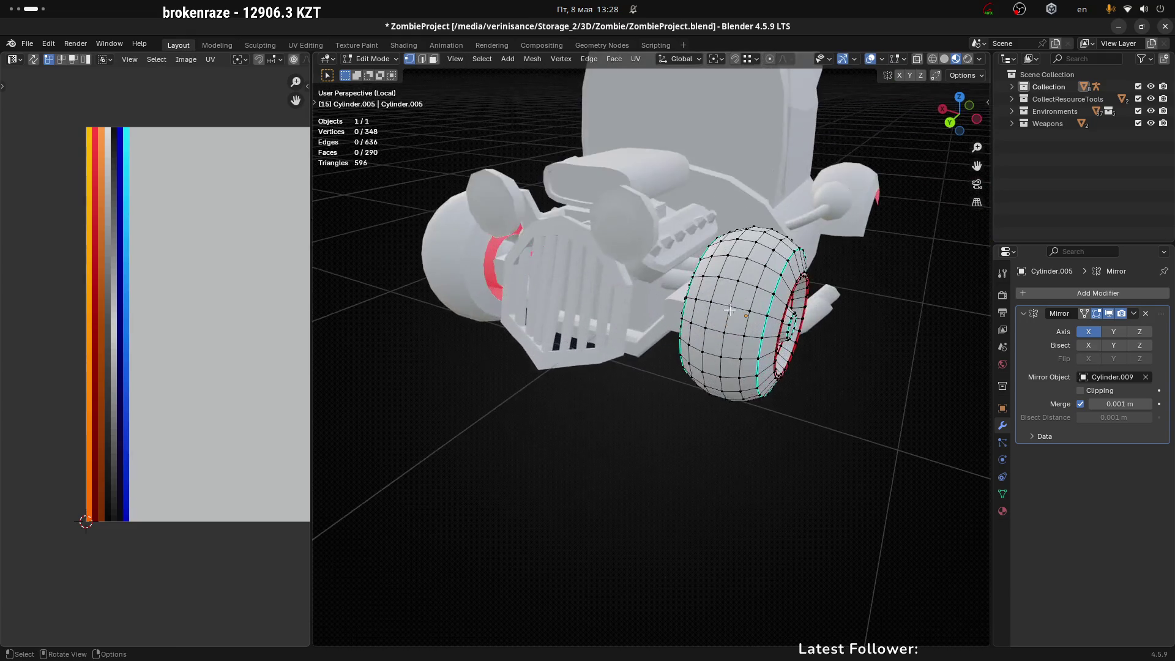
Step: In face mode, select all connected faces of the tire
alt+click(775, 288)
middle_drag(776, 288, 758, 291)
scroll(758, 290, up, 4)
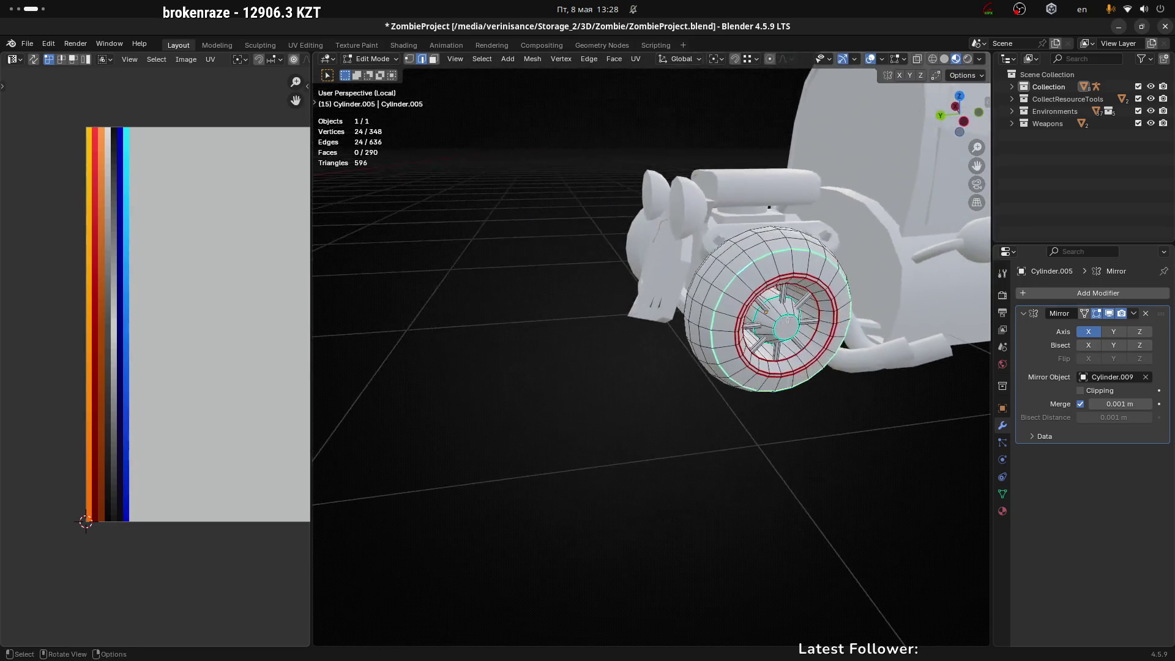
key(3)
click(735, 264)
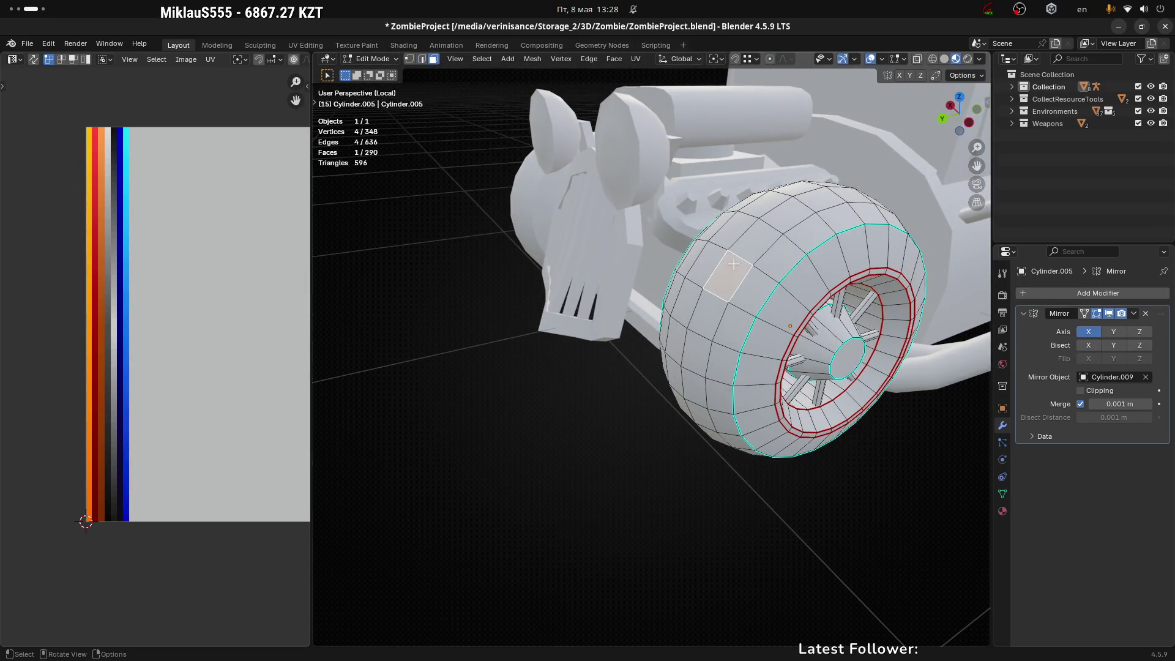
alt+click(735, 263)
key(ctrl+l)
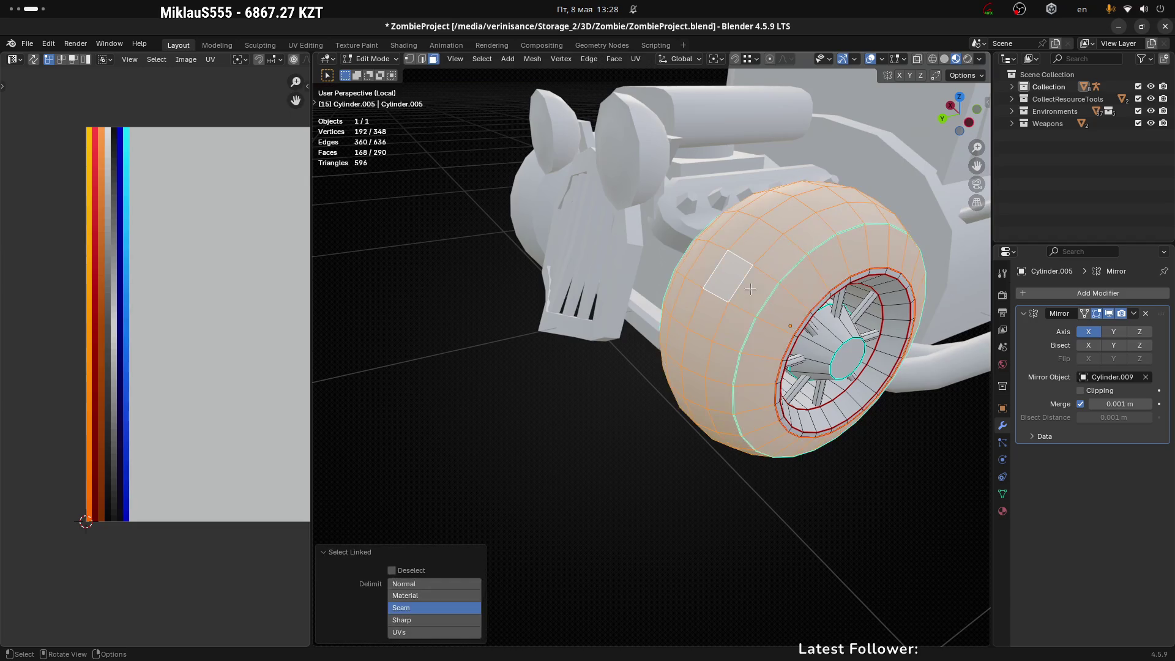
Step: Assign the m_Gradient palette material to the wheel's selected tire faces
scroll(746, 392, down, 2)
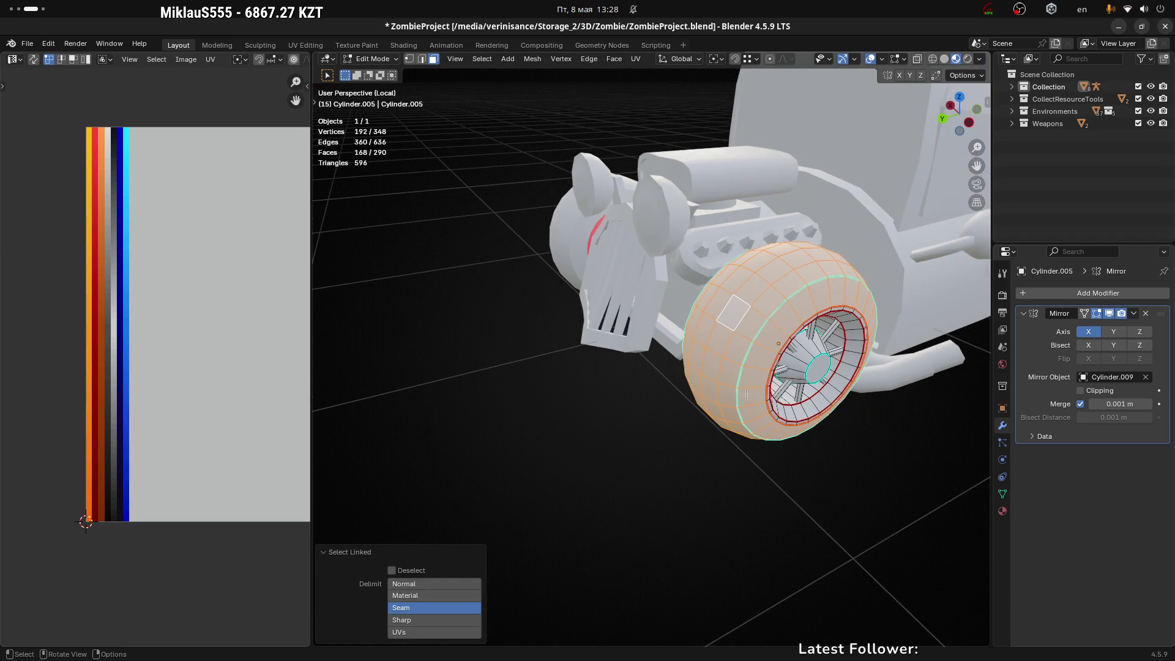
scroll(145, 355, down, 3)
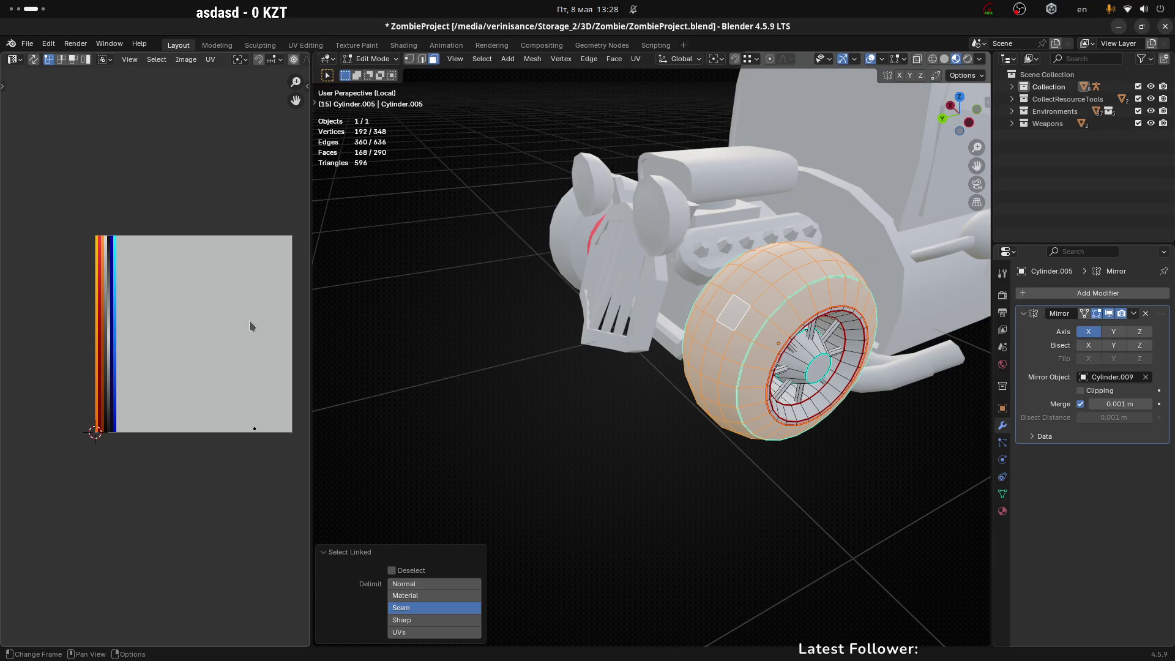
click(1002, 511)
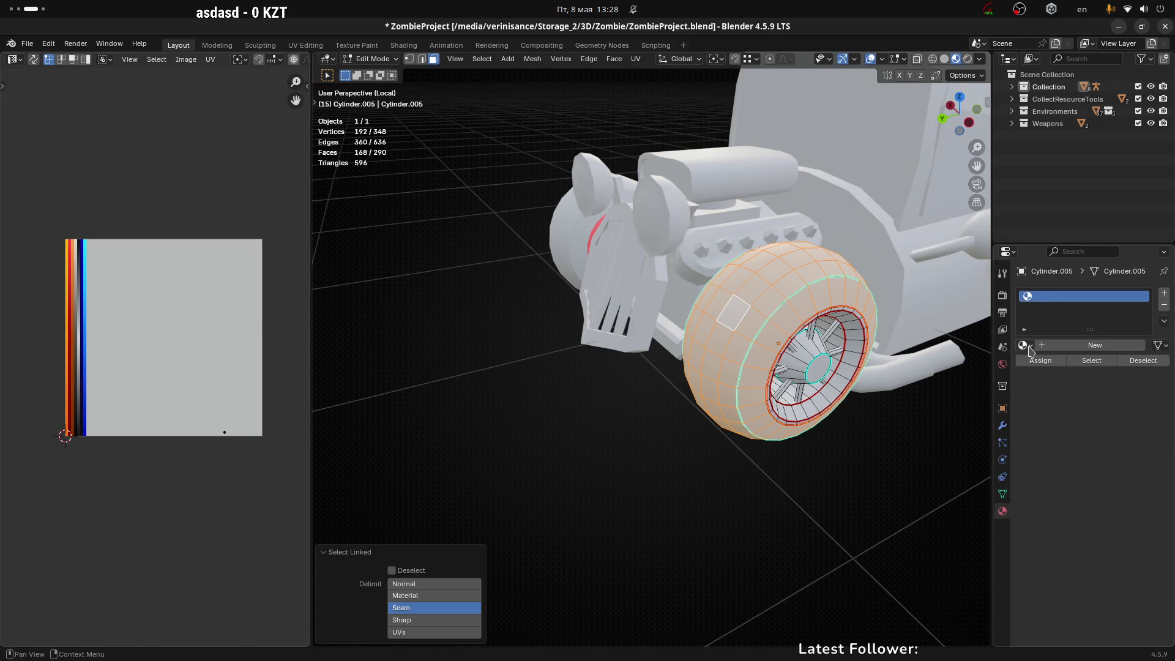
click(1024, 345)
click(955, 364)
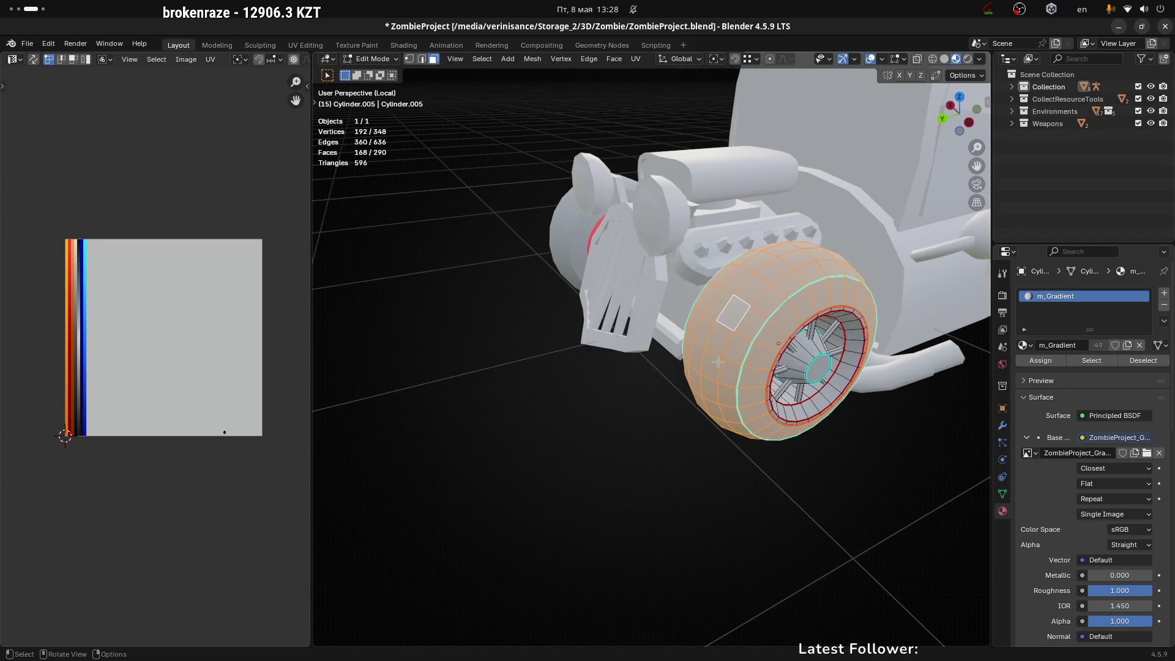
key(u)
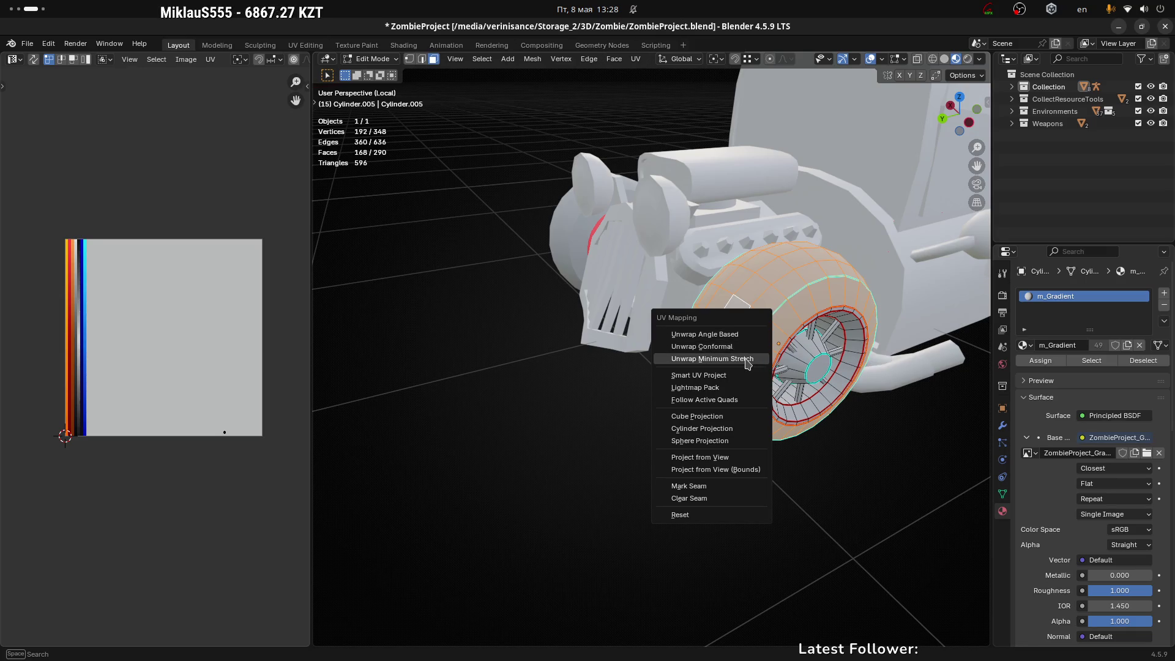
Step: Unwrap the tire with minimum stretch, then mark an edge loop across the tire as a seam
click(745, 359)
scroll(199, 332, up, 2)
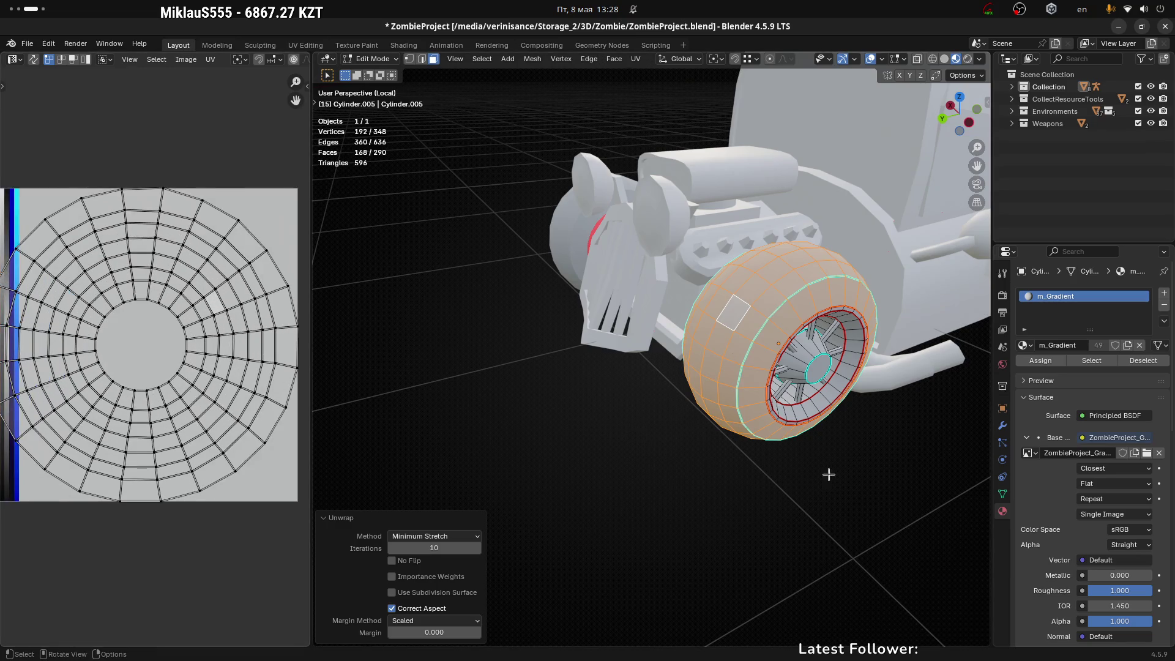
mouse_move(837, 450)
middle_down()
mouse_move(816, 470)
mouse_move(792, 355)
mouse_move(833, 318)
mouse_move(845, 441)
mouse_move(851, 392)
mouse_move(857, 416)
mouse_move(832, 357)
mouse_move(846, 393)
mouse_move(950, 484)
mouse_move(765, 257)
middle_up()
key(2)
alt+click(834, 327)
right_click(765, 257)
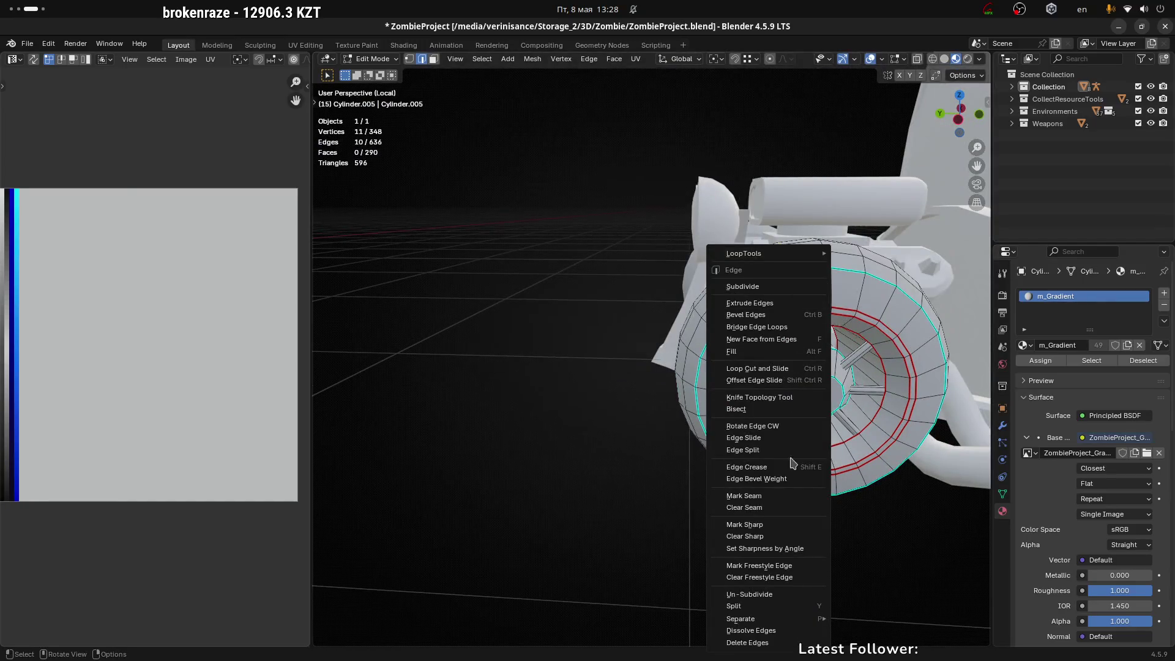
click(773, 497)
Step: Select the seam-bounded tire island with Ctrl+L and unwrap it again along the new seam
middle_drag(773, 497, 798, 289)
key(3)
alt+click(798, 289)
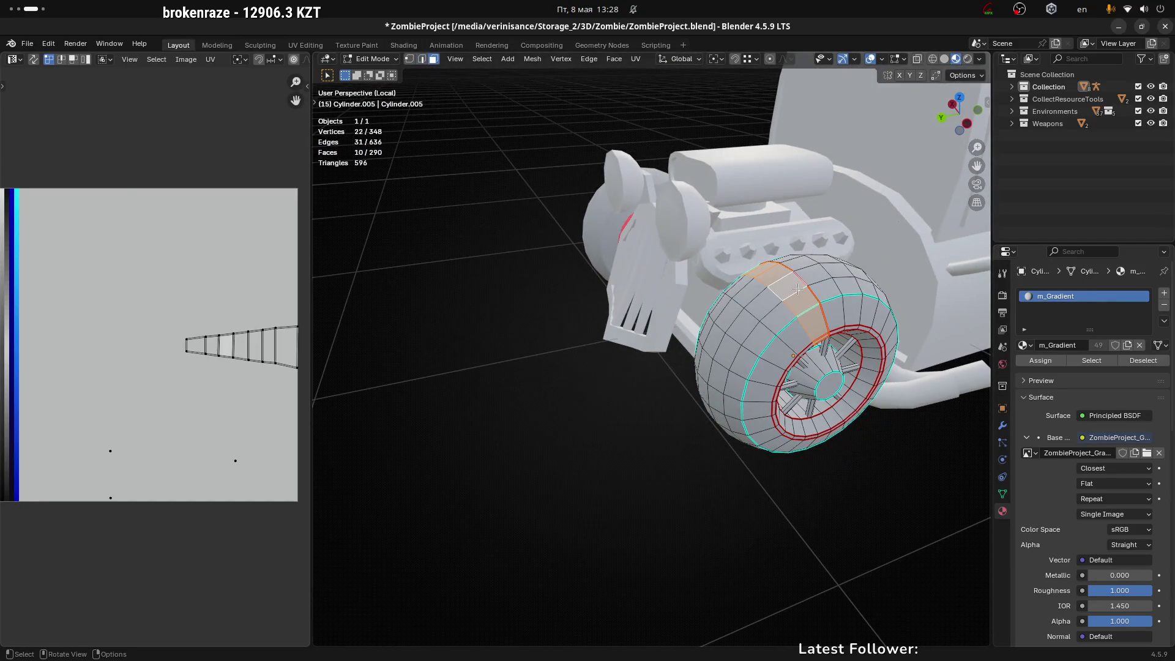
key(ctrl+l)
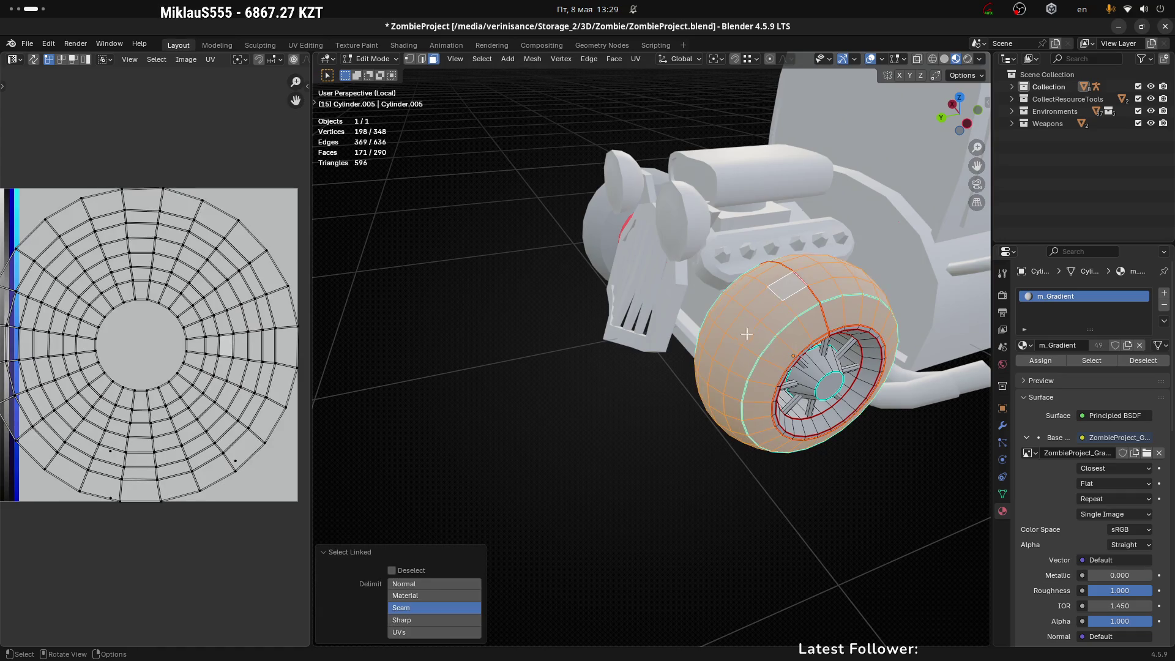
key(u)
click(740, 338)
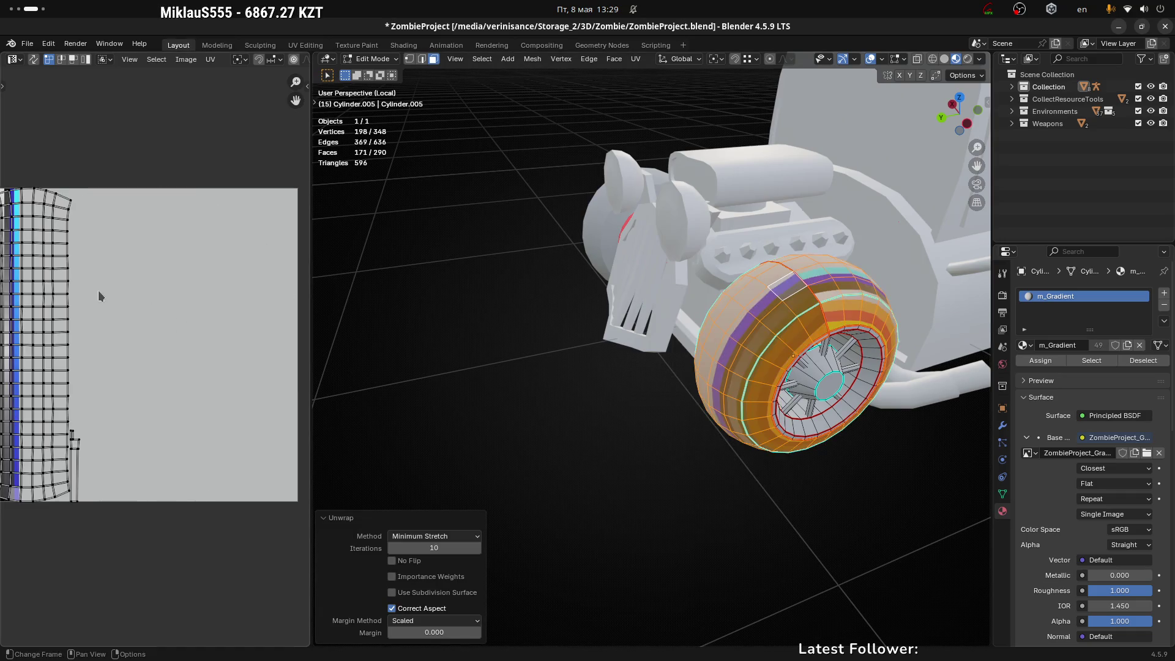
Step: Move all the tire's UVs into a tall strip just right of the palette's colour strips
scroll(197, 335, down, 1)
middle_drag(198, 335, 255, 330)
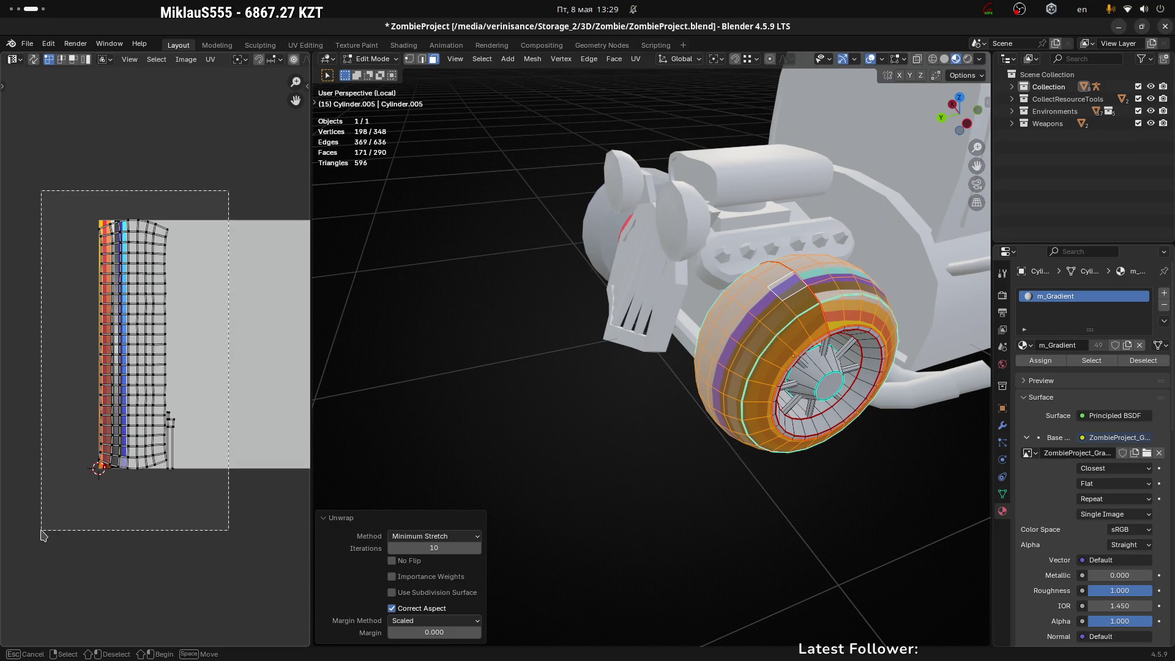
key(a)
scroll(210, 315, up, 1)
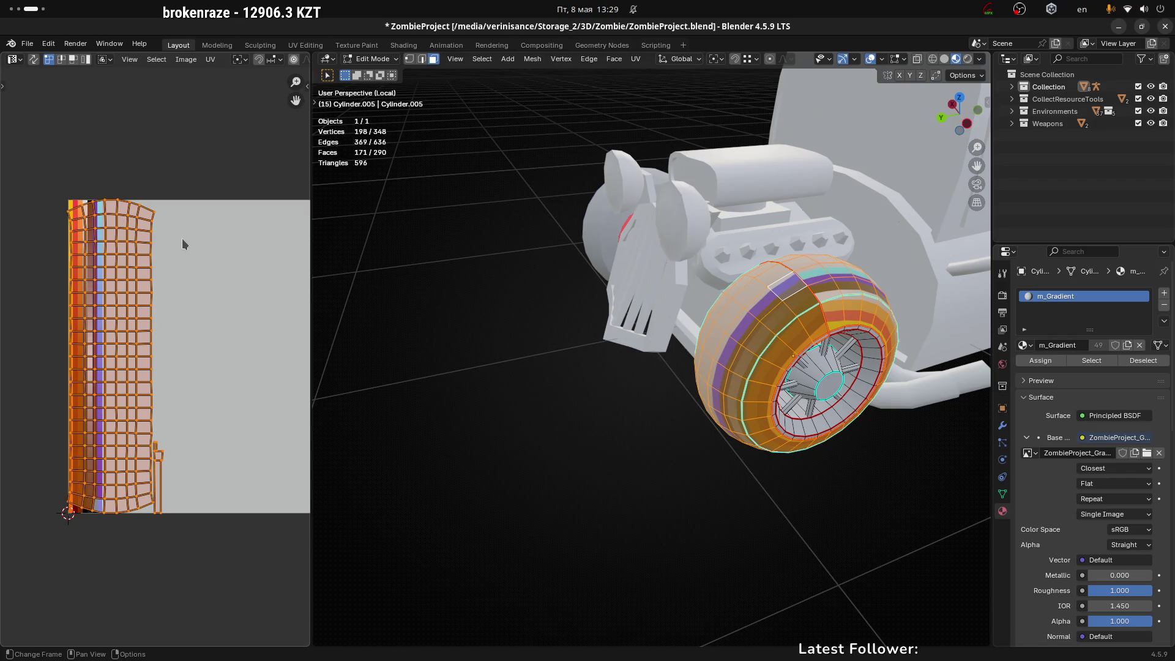
key(g)
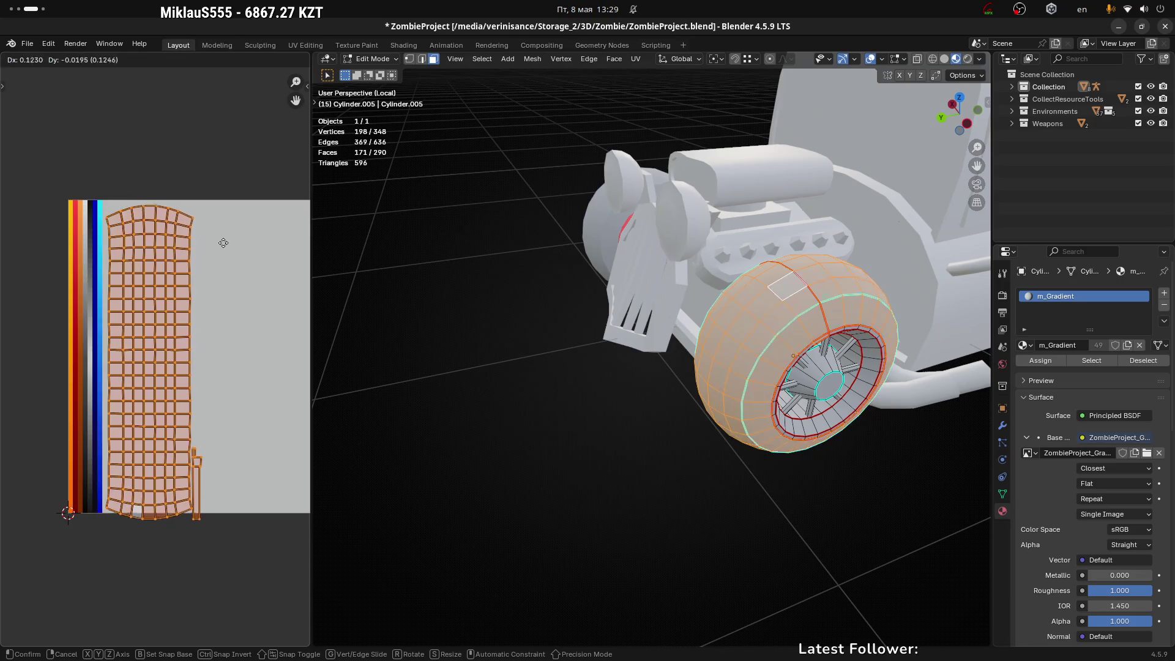
click(231, 237)
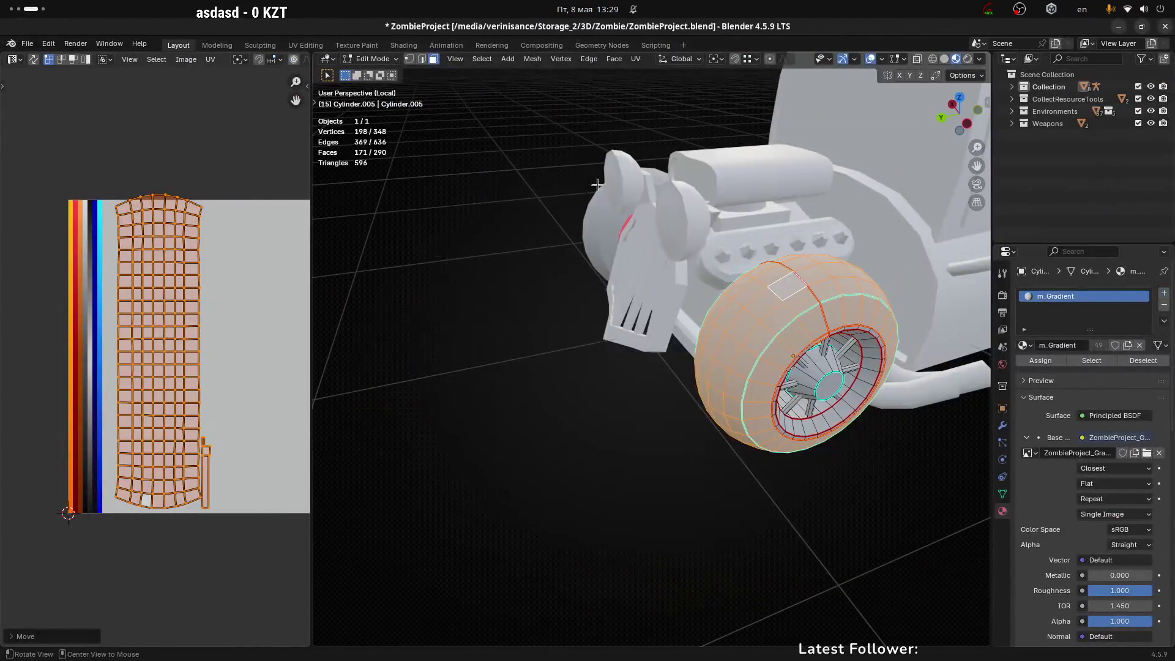
Step: Switch to Krita, pick the rectangular selection tool and pan to the top of the image
key(alt+Tab)
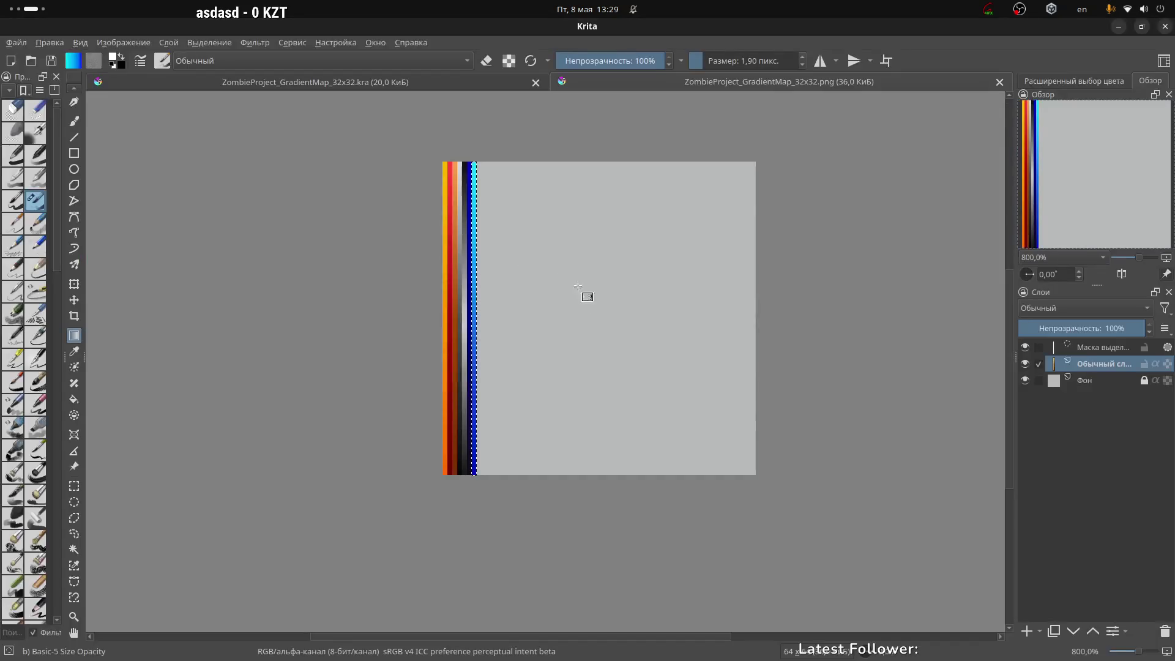
scroll(474, 180, up, 3)
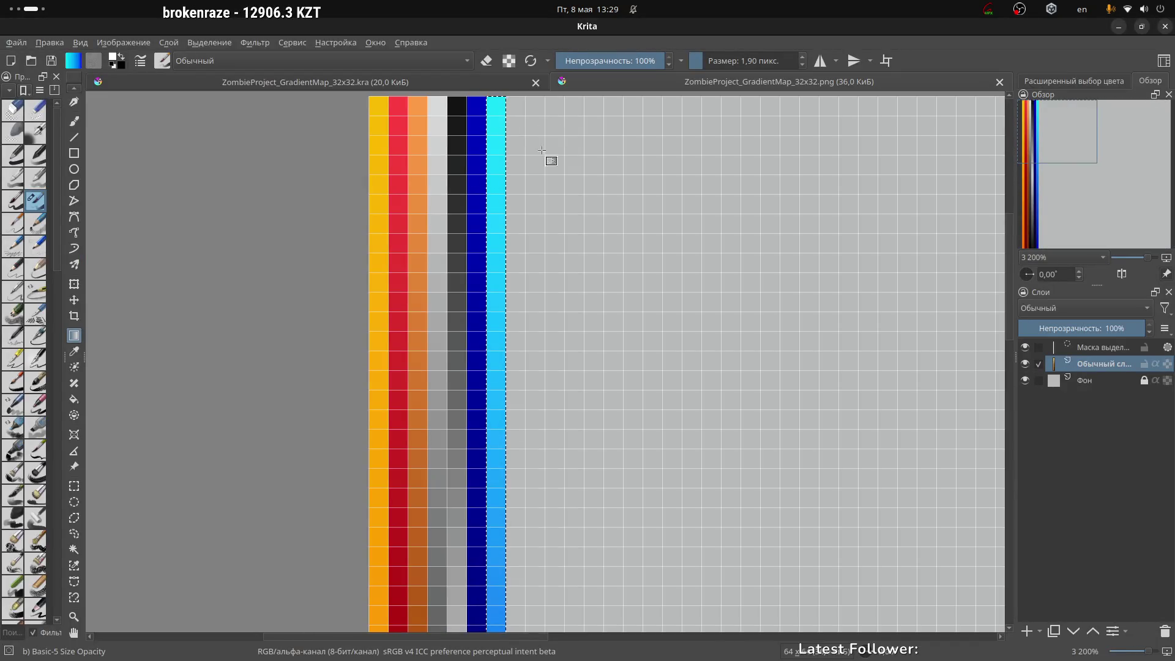
key(ctrl+r)
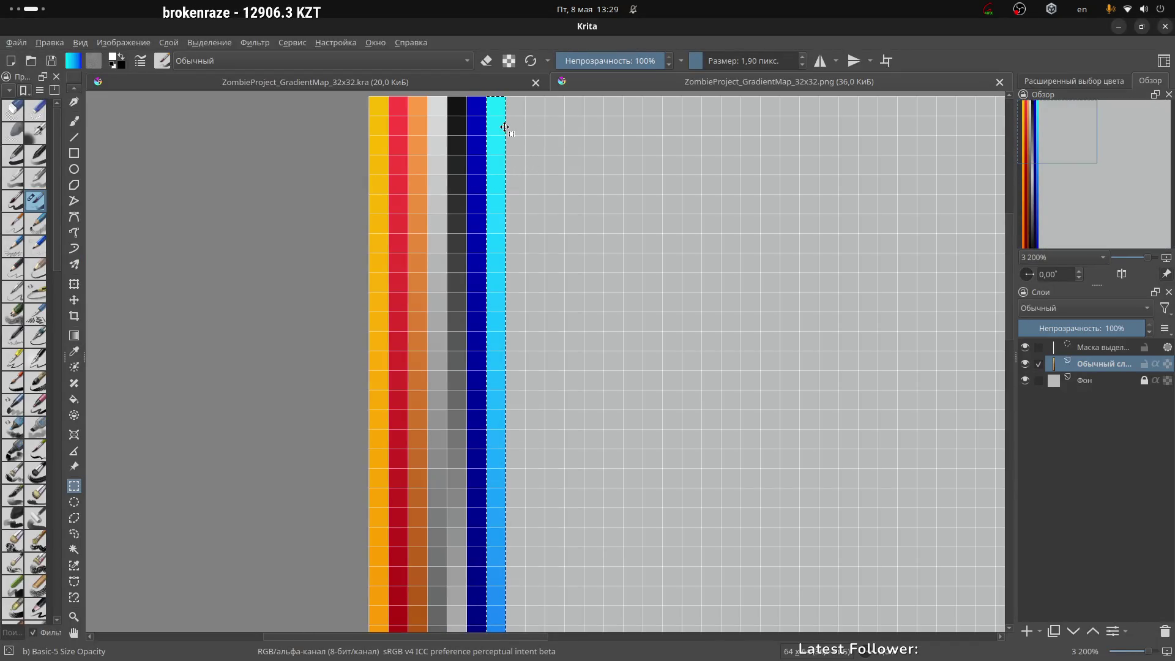
scroll(533, 272, down, 1)
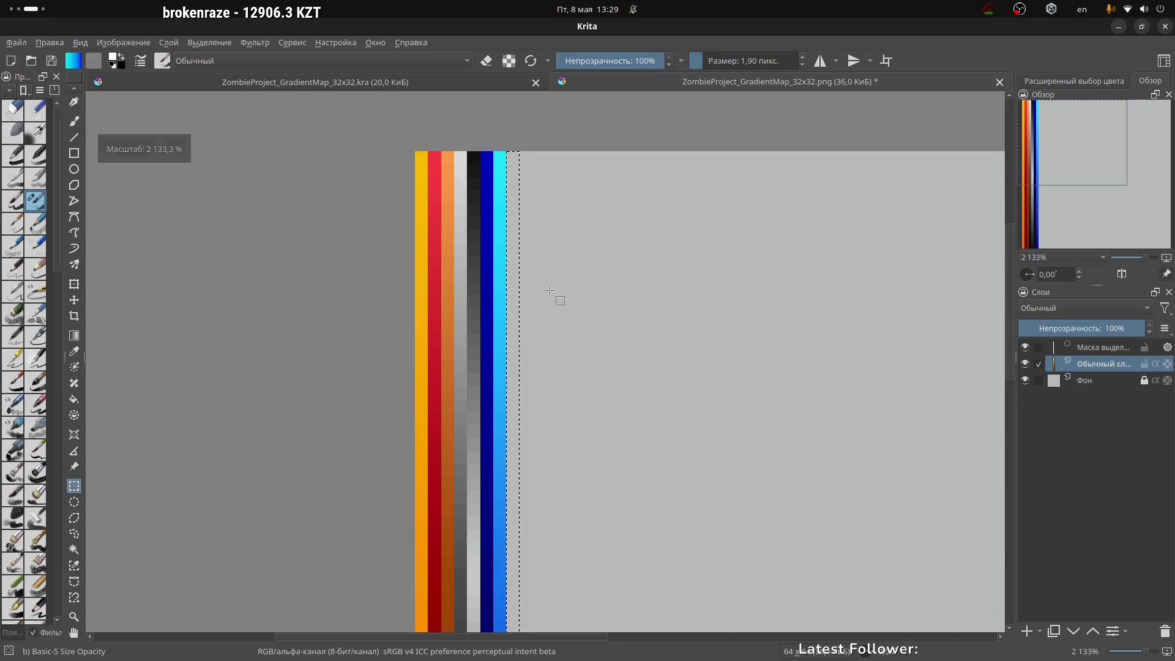
scroll(550, 290, down, 1)
mouse_move(622, 336)
middle_down()
mouse_move(598, 249)
mouse_move(574, 242)
middle_up()
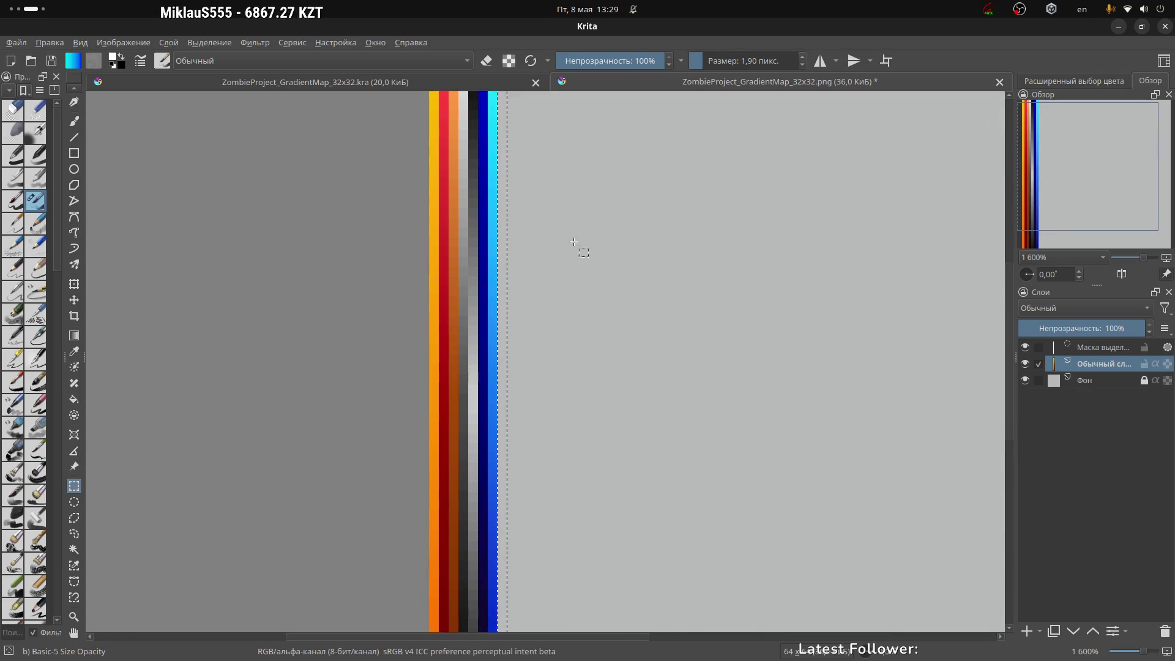
scroll(593, 269, down, 2)
scroll(589, 270, up, 1)
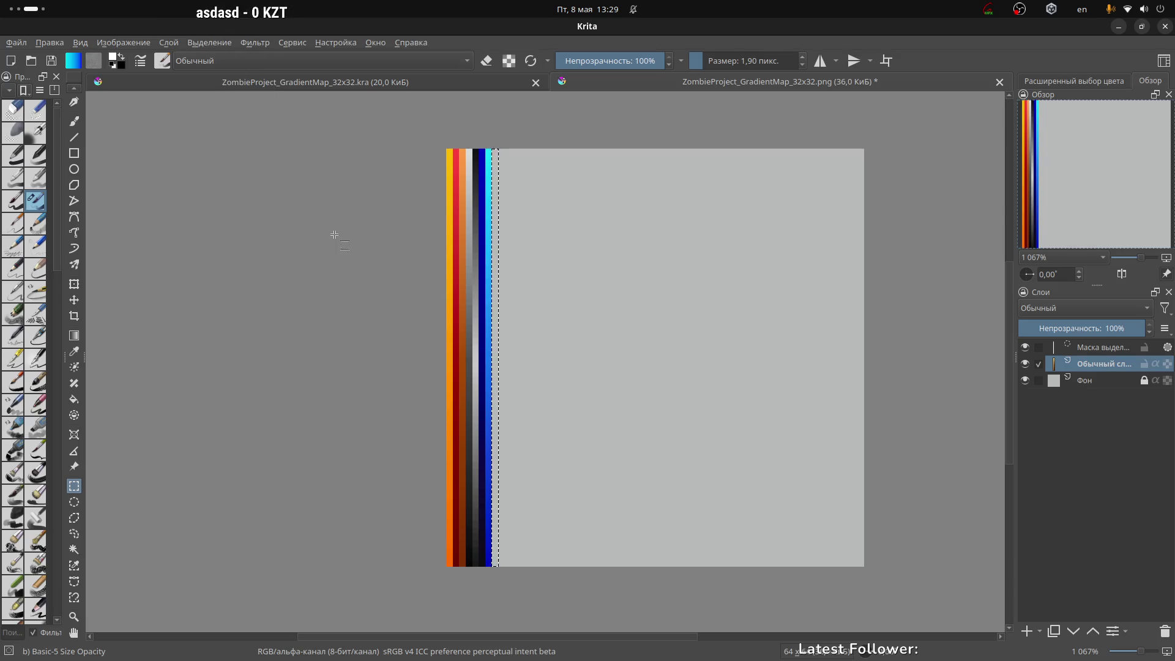
Step: Activate the Gradient tool and bring up the list of saved gradients
key(g)
click(72, 60)
scroll(211, 198, down, 3)
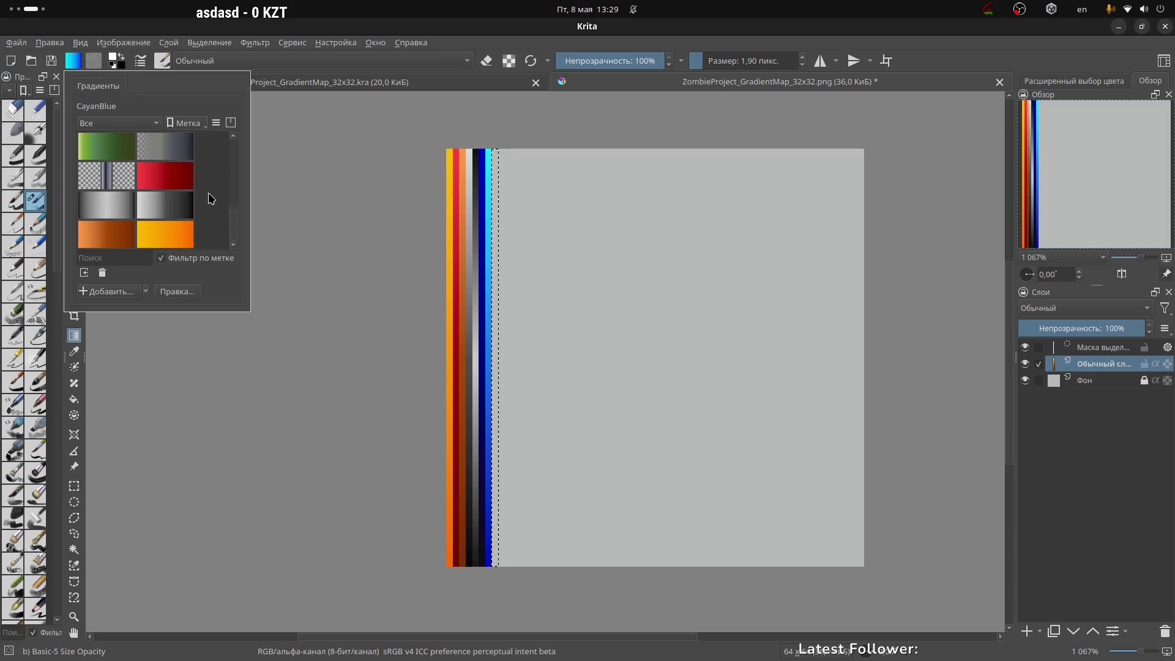
Step: Choose the silver WB gradient and peek at its editor without making changes
click(112, 210)
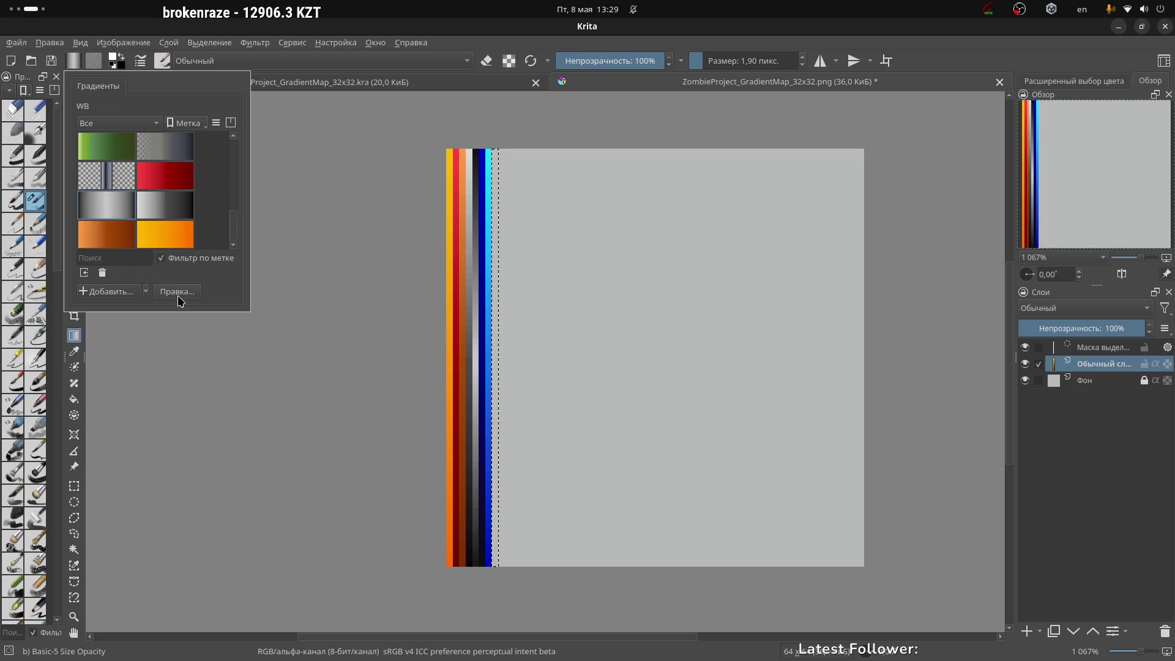
click(126, 299)
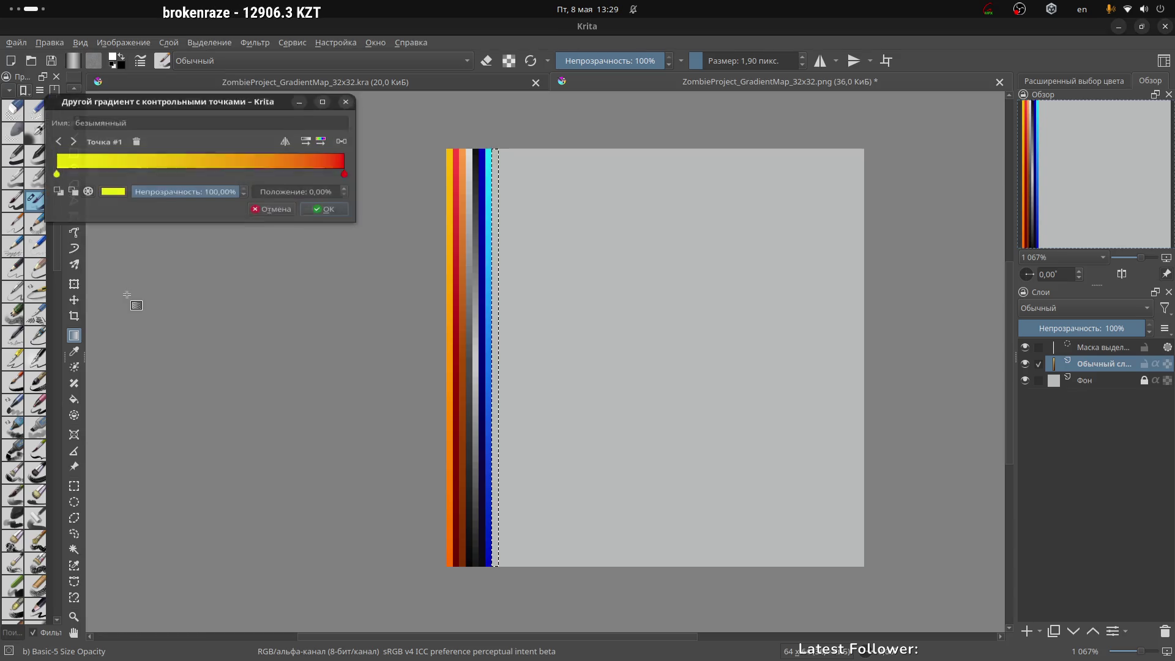
click(267, 218)
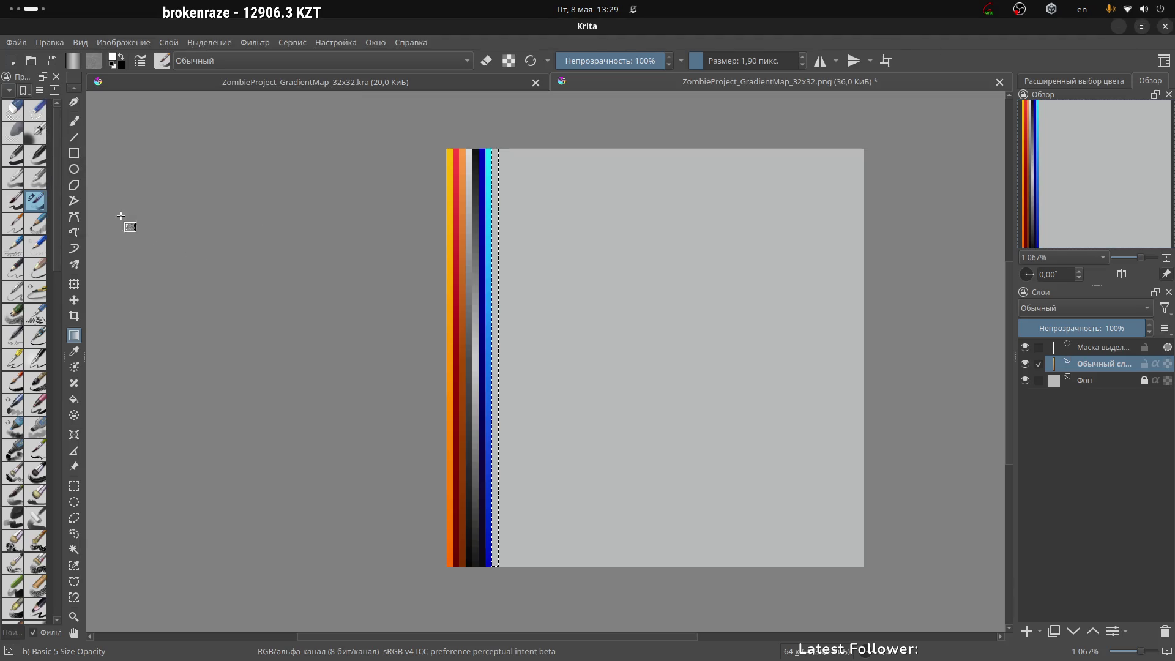
click(73, 62)
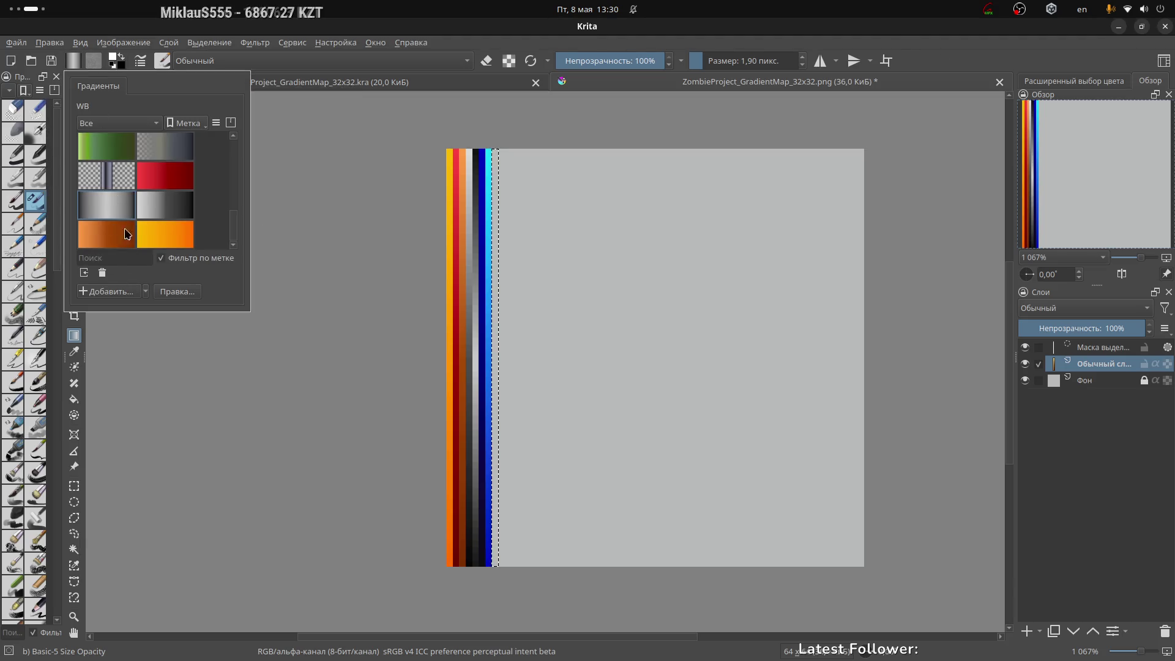
Step: Look over the WB gradient's options and the list of new gradient types
right_click(111, 205)
mouse_move(158, 228)
click(150, 273)
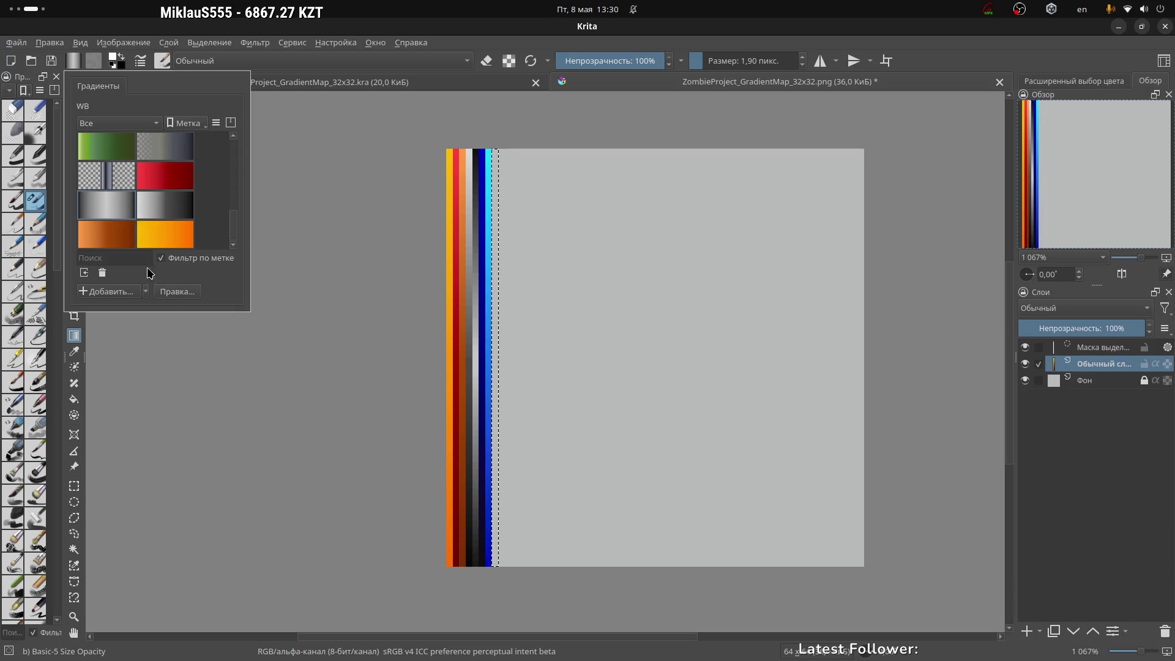
click(145, 292)
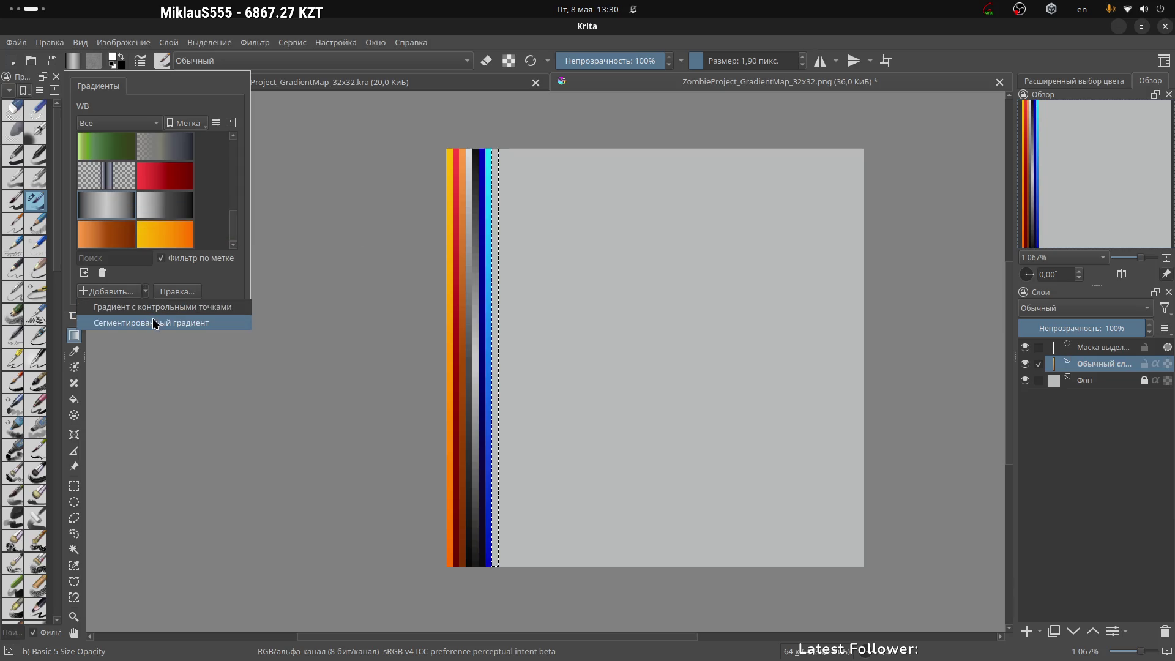
click(176, 292)
Step: Inspect the WB gradient's middle stop in its editor, closing it without saving
click(183, 292)
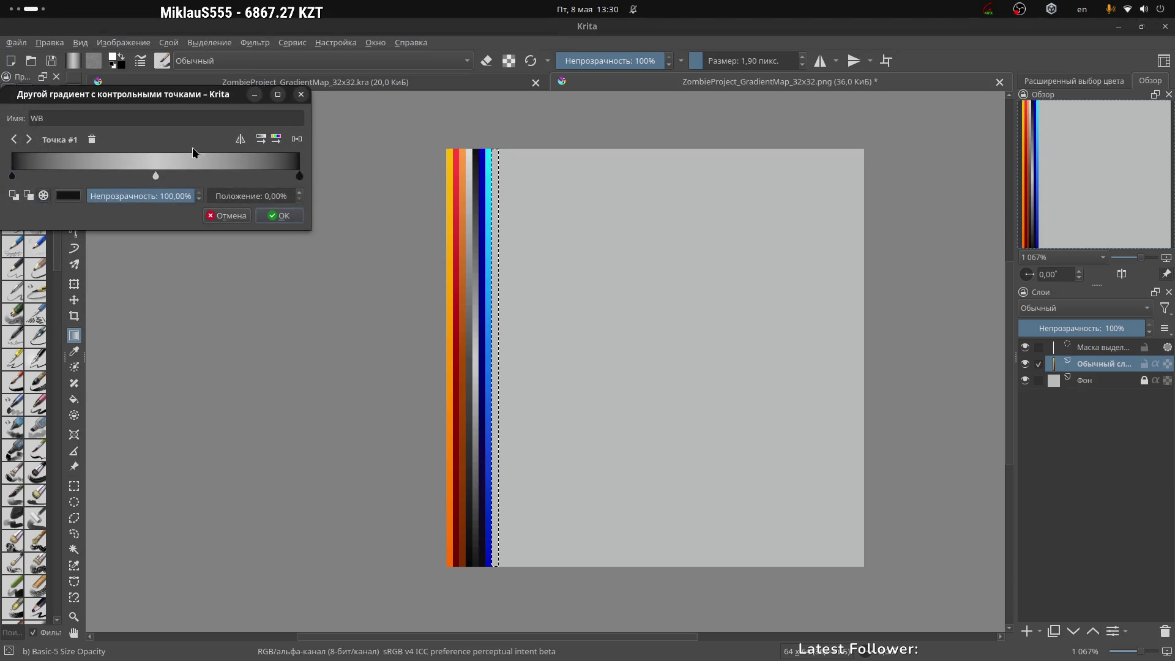
drag(154, 101, 251, 145)
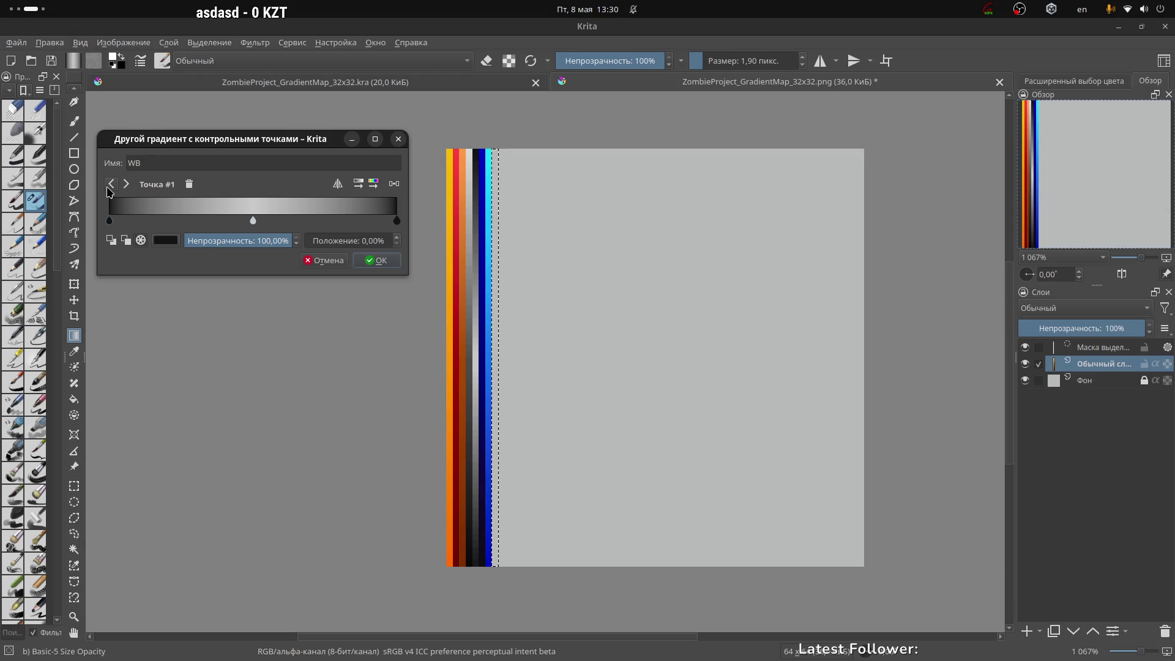
click(125, 186)
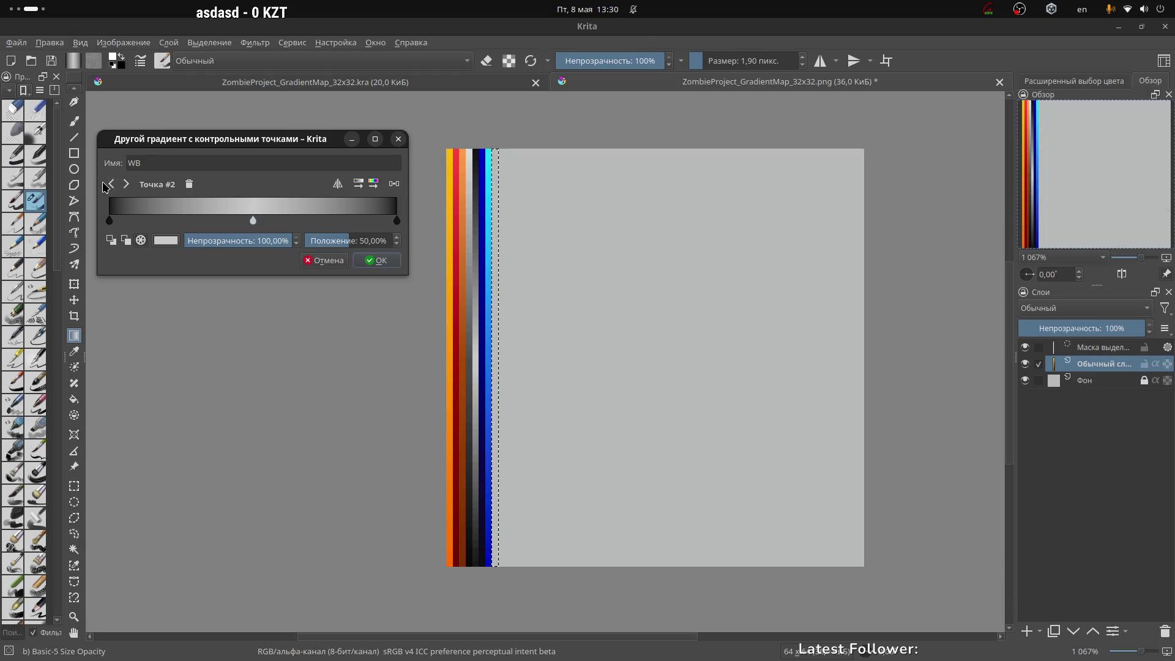
click(315, 261)
Step: Check the gradient list's display options, keep the tag filter on Все, and list new gradient types
click(76, 64)
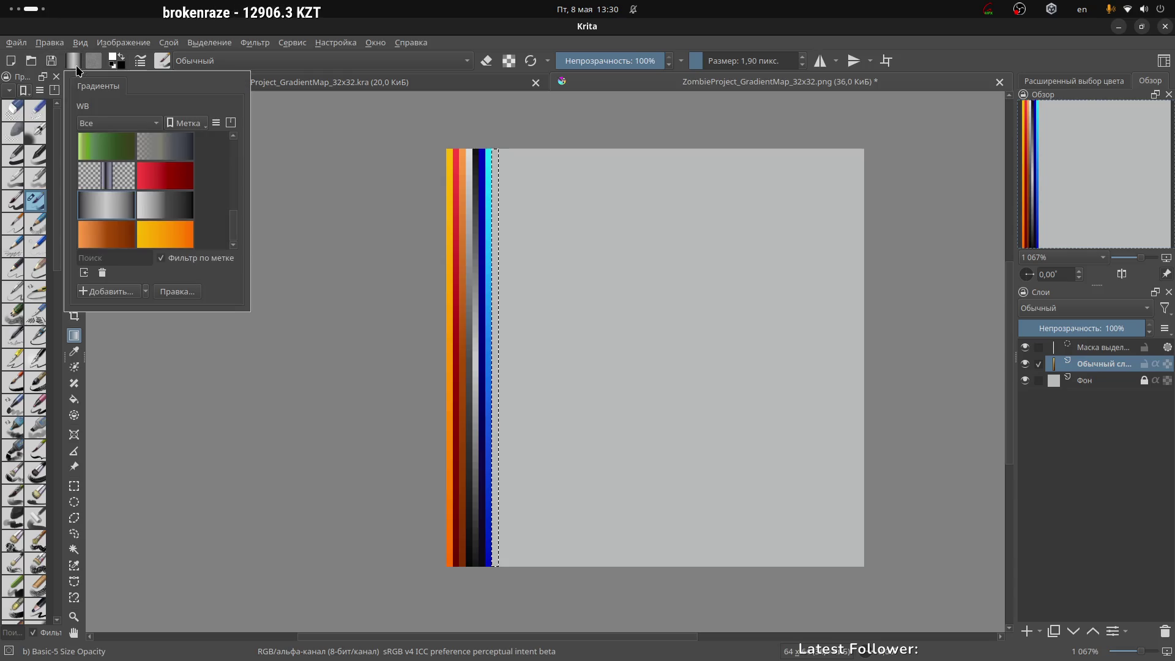
right_click(118, 201)
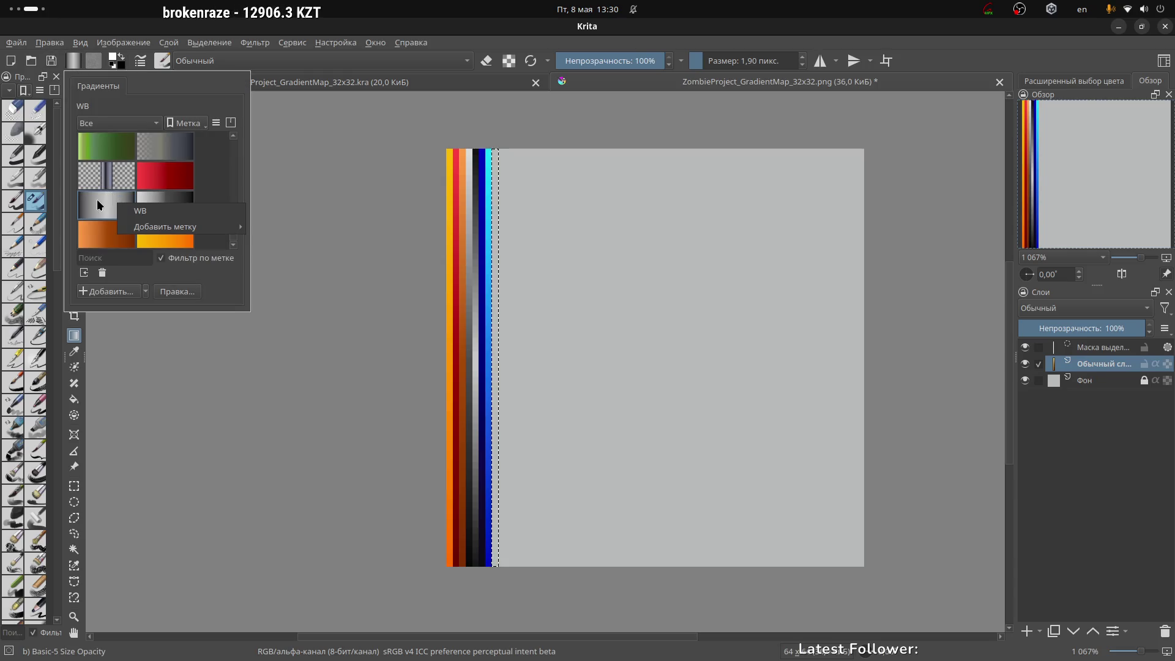
click(98, 201)
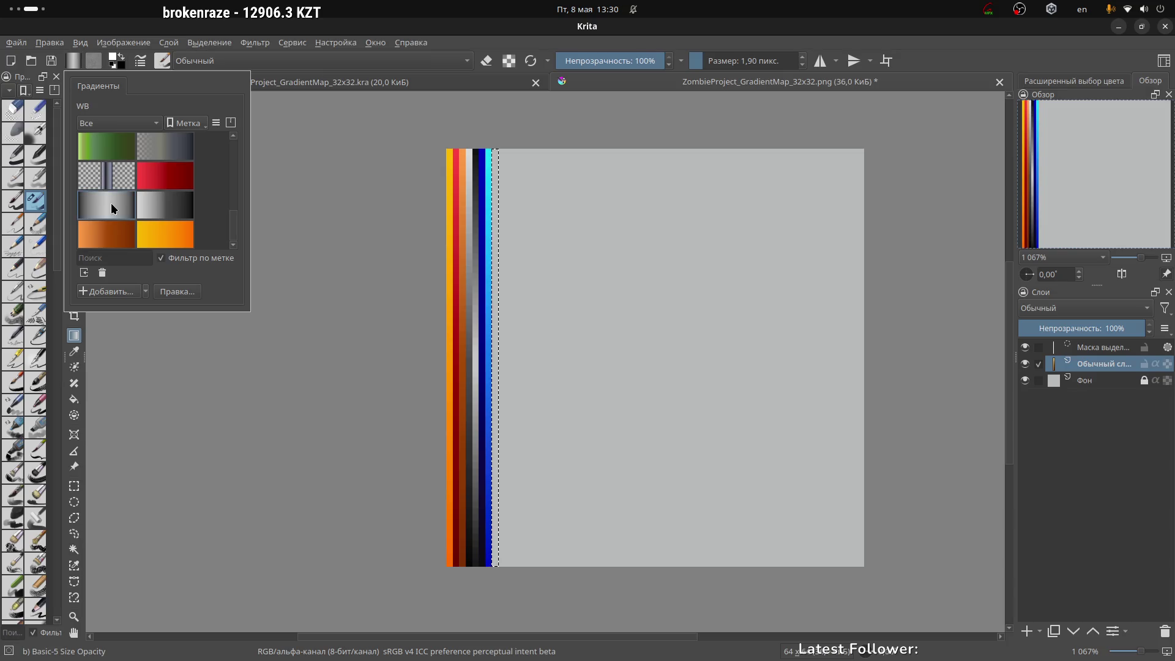
click(218, 125)
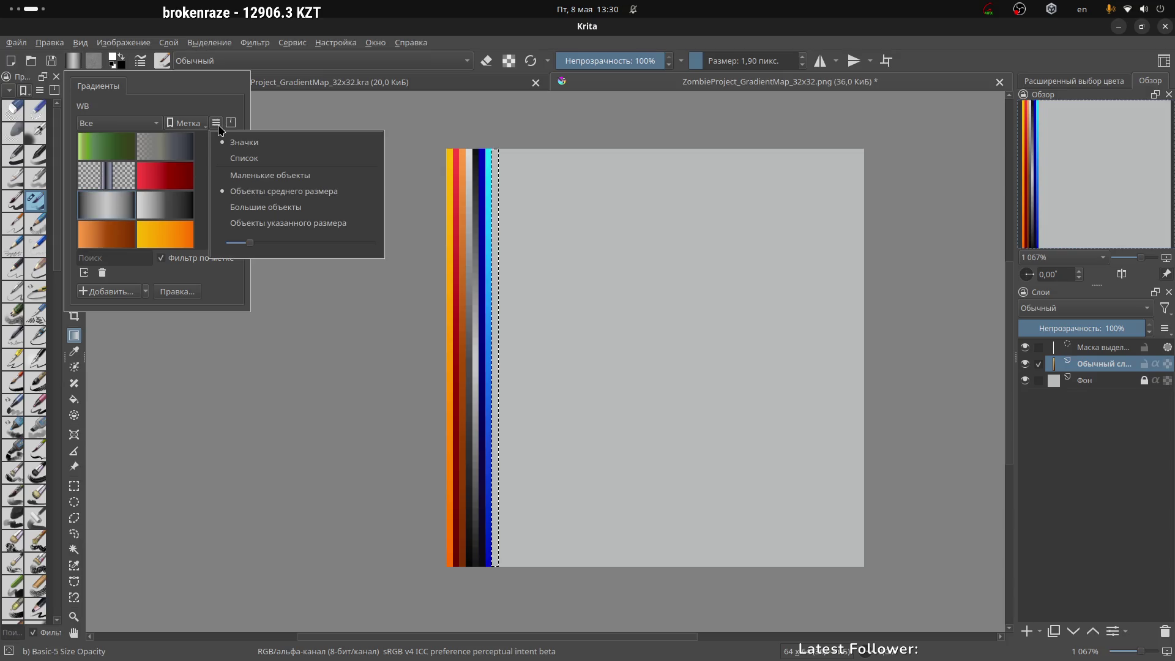
click(203, 190)
click(126, 122)
click(123, 119)
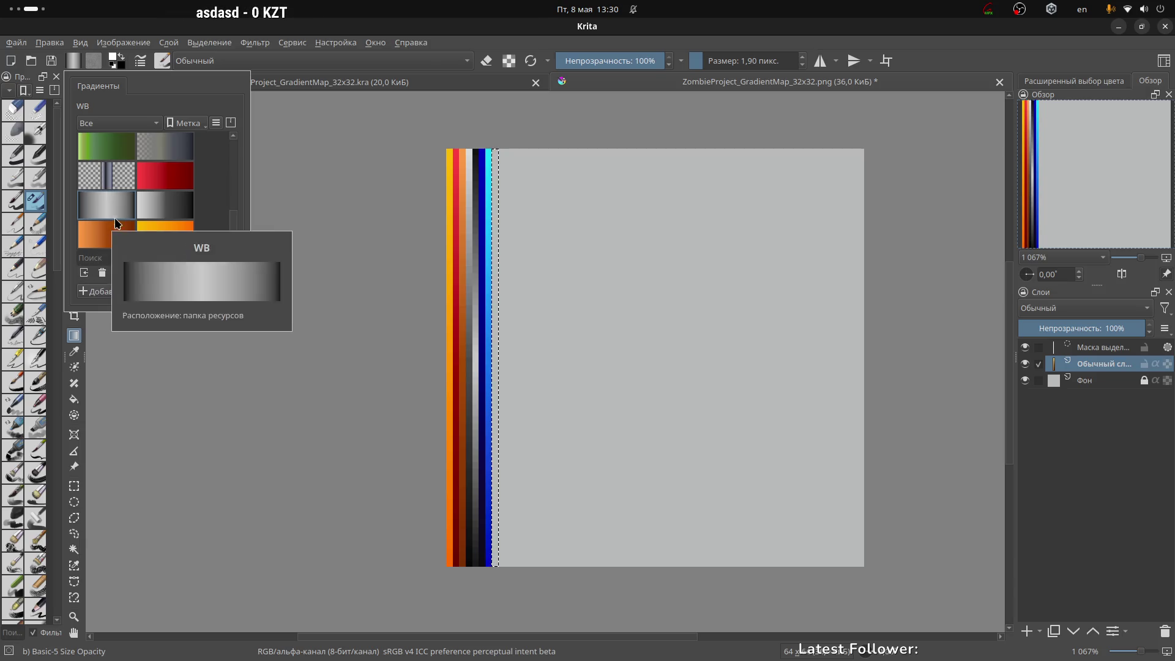
click(145, 294)
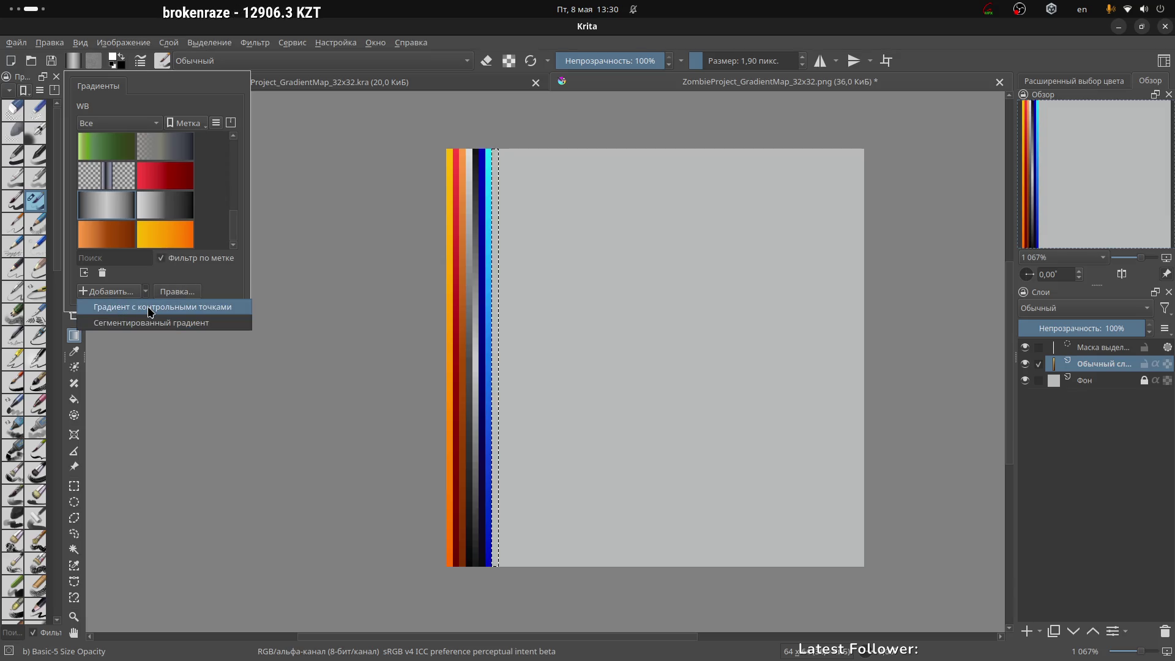
Step: Create a new stop-based gradient with a near-black middle stop at 50%
click(152, 306)
mouse_move(188, 98)
mouse_down()
mouse_move(395, 122)
mouse_move(741, 196)
mouse_move(718, 182)
mouse_up()
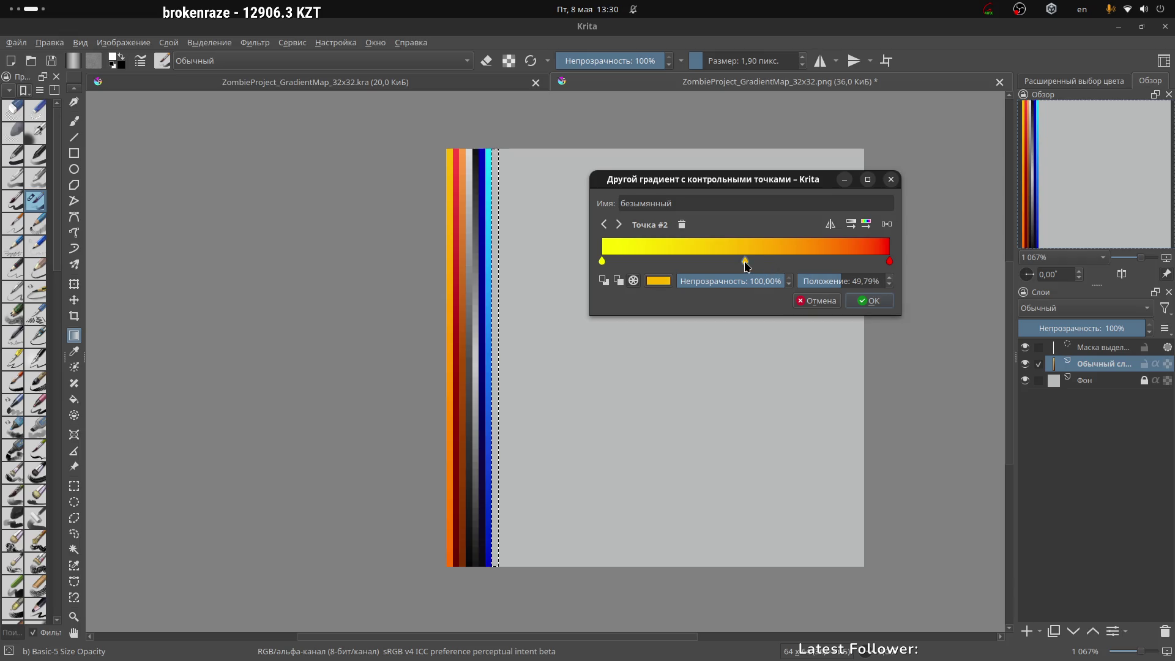
click(745, 262)
click(892, 224)
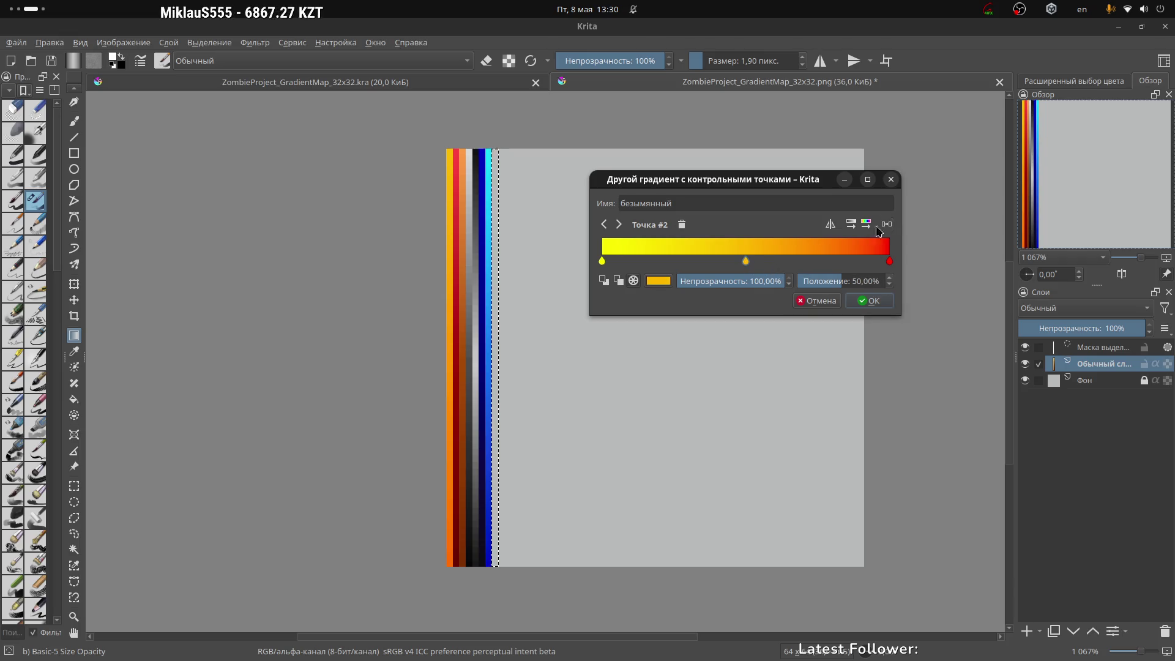
click(658, 283)
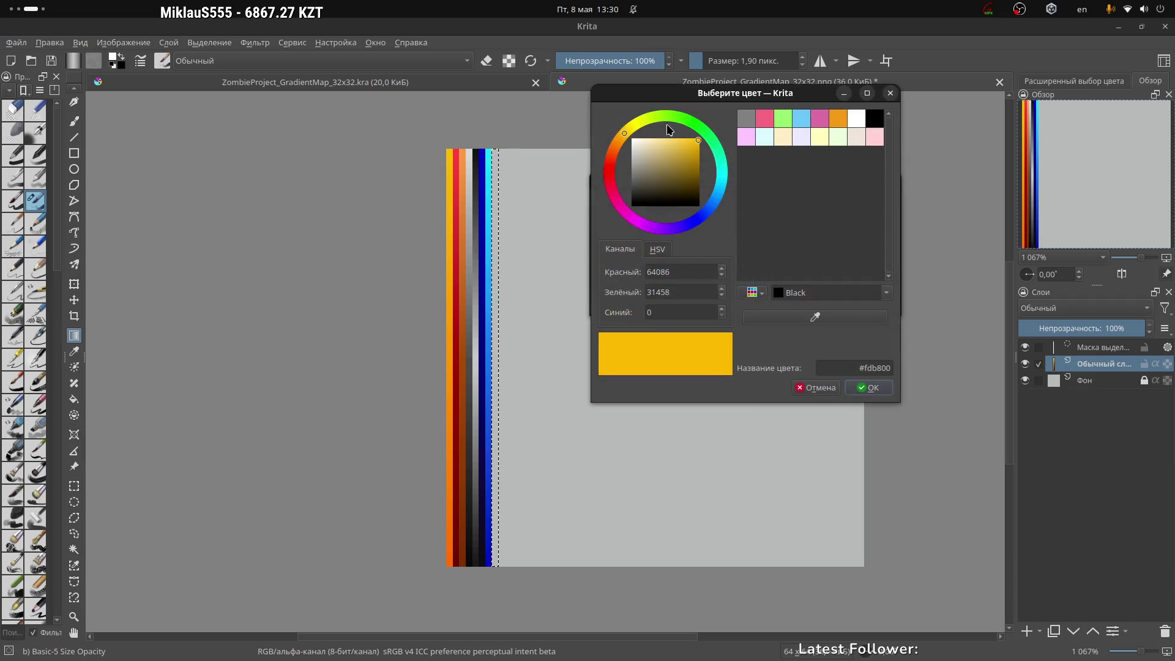
drag(707, 104, 661, 198)
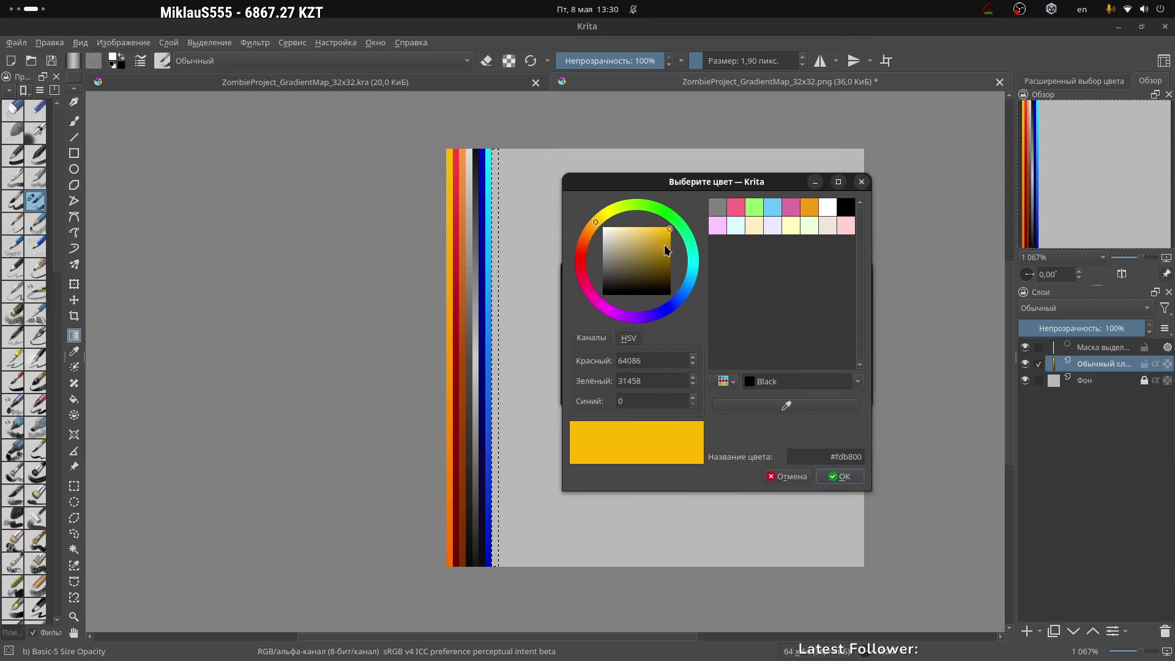
drag(649, 254, 573, 289)
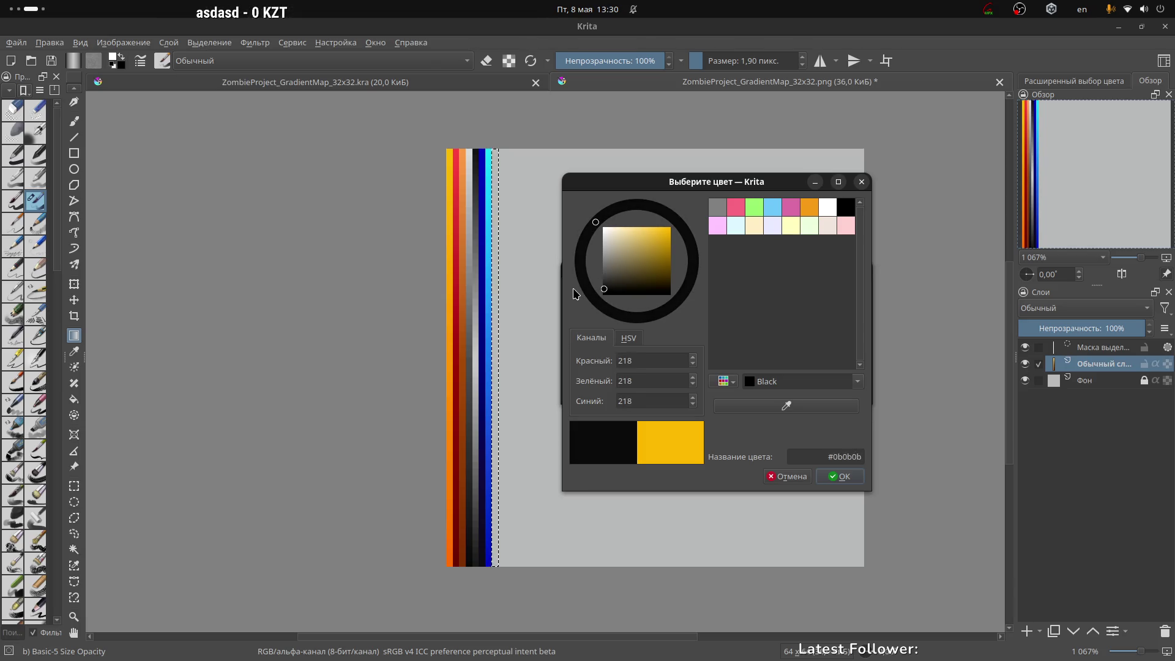
click(844, 479)
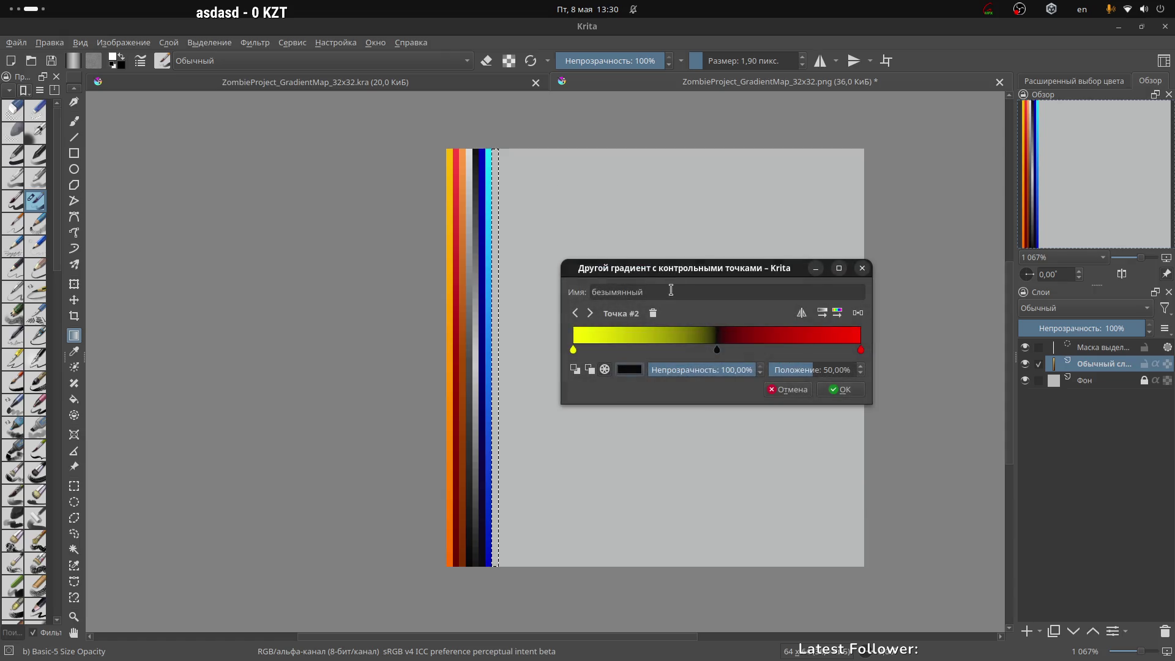
Step: Turn the yellow start stop grey, reversing the gradient once and flipping it back
double_click(573, 351)
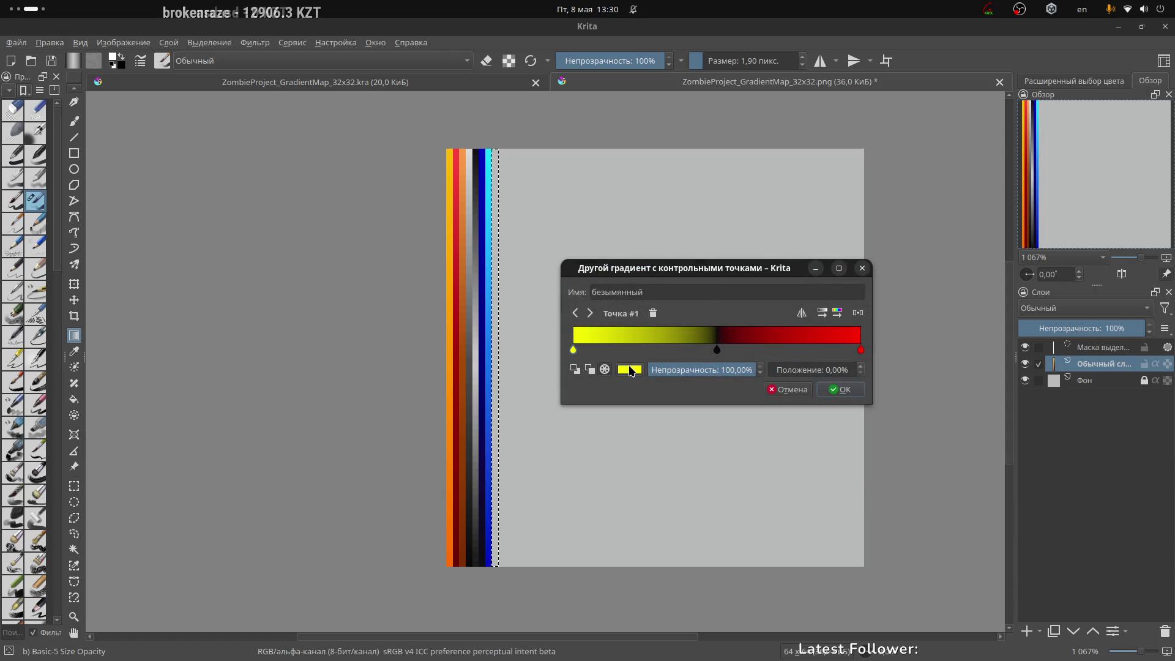
mouse_move(671, 250)
mouse_down()
mouse_move(571, 256)
mouse_move(600, 262)
mouse_move(582, 248)
mouse_up()
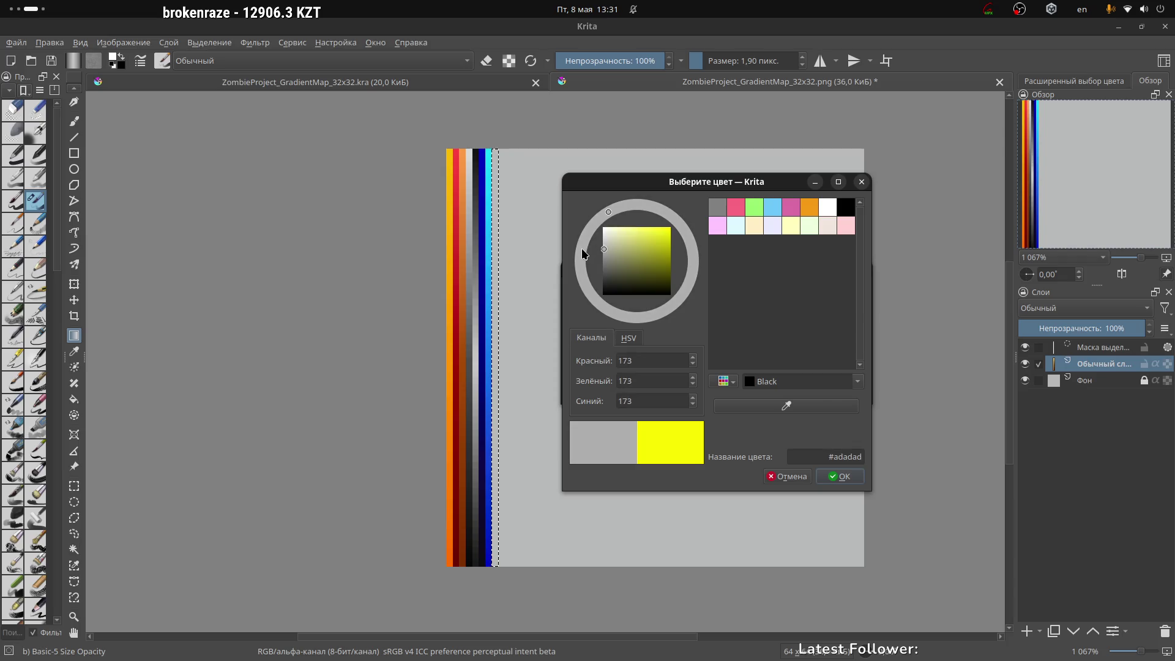
click(840, 476)
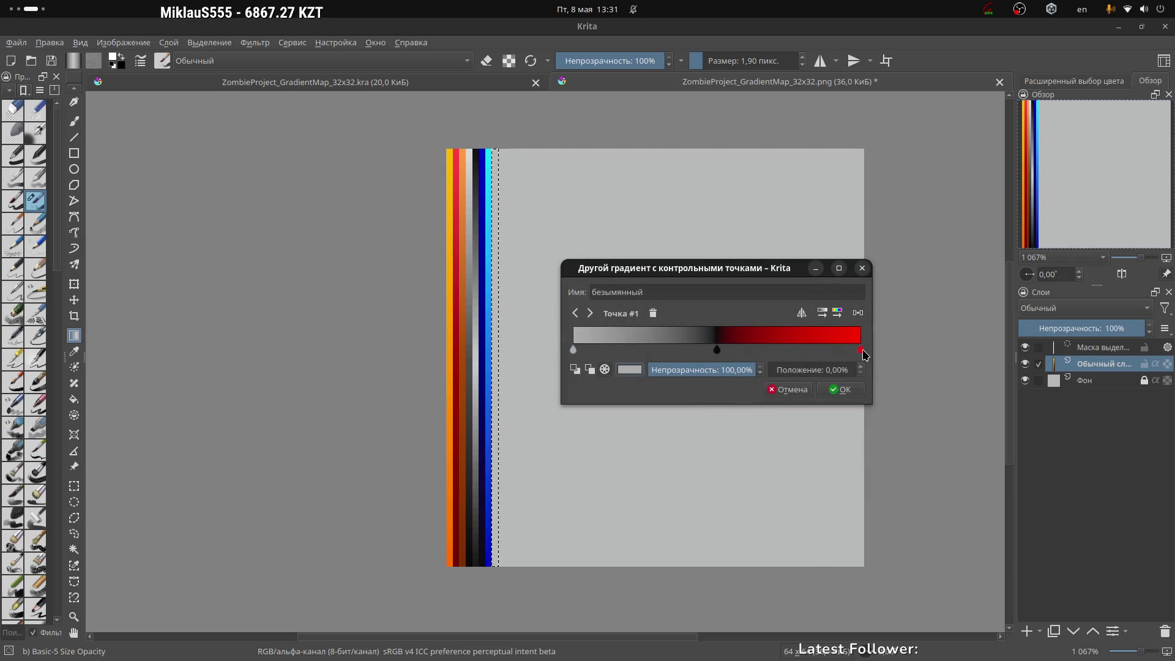
click(802, 313)
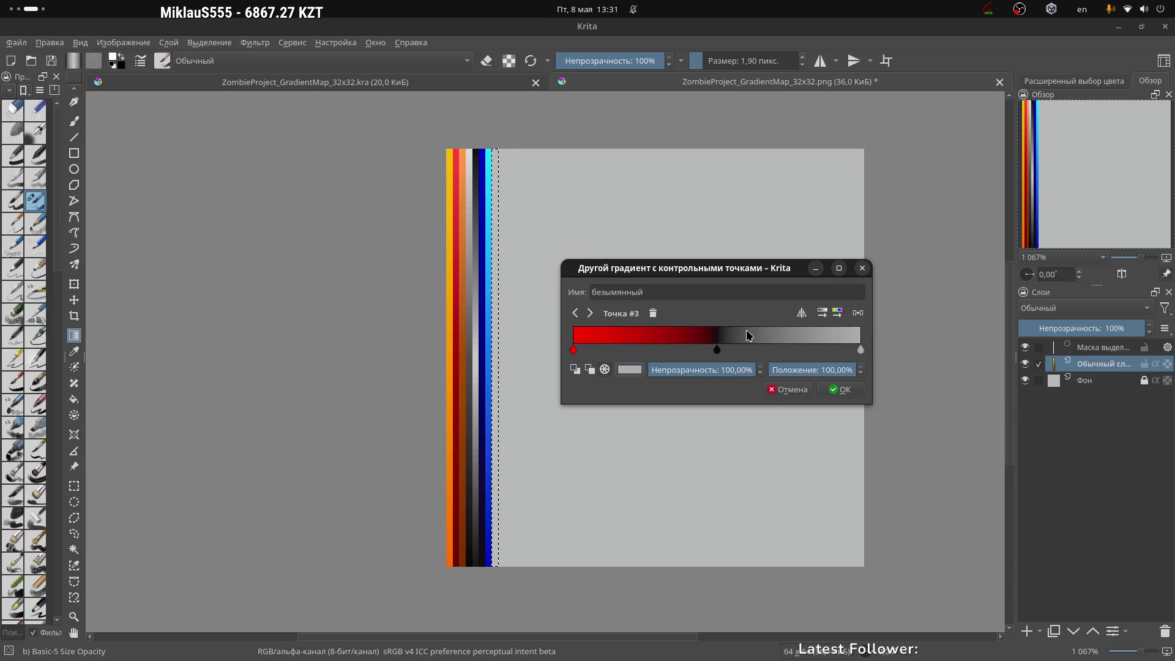
click(804, 315)
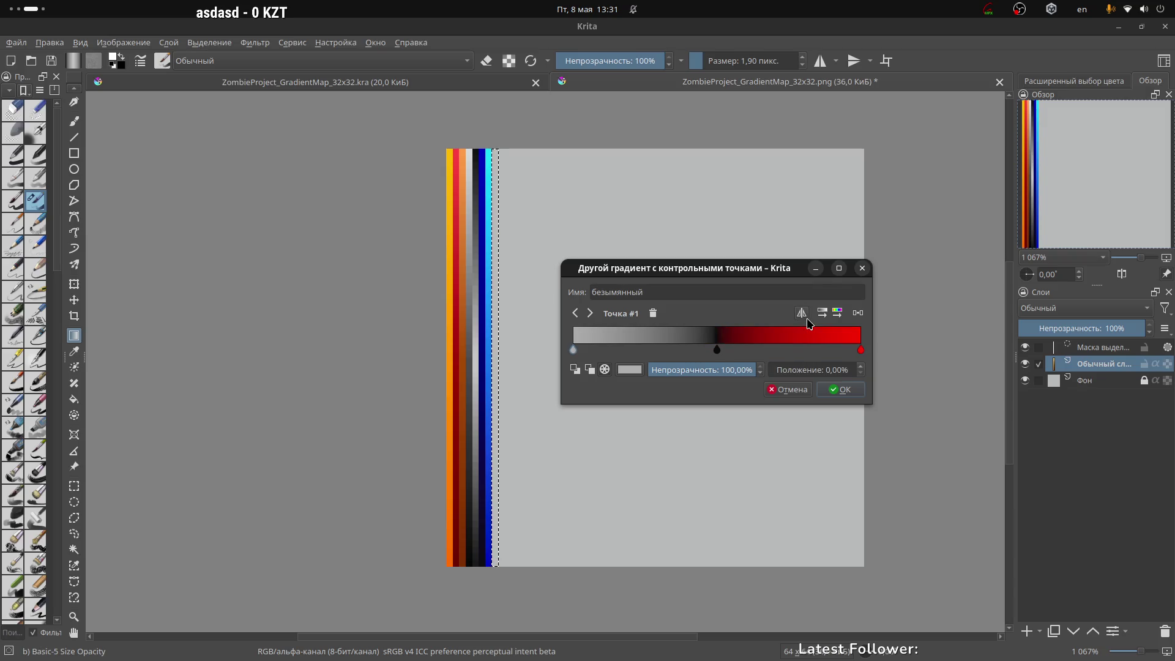
Step: Replace the red end stop's colour with grey by pasting the grey hex value
click(861, 350)
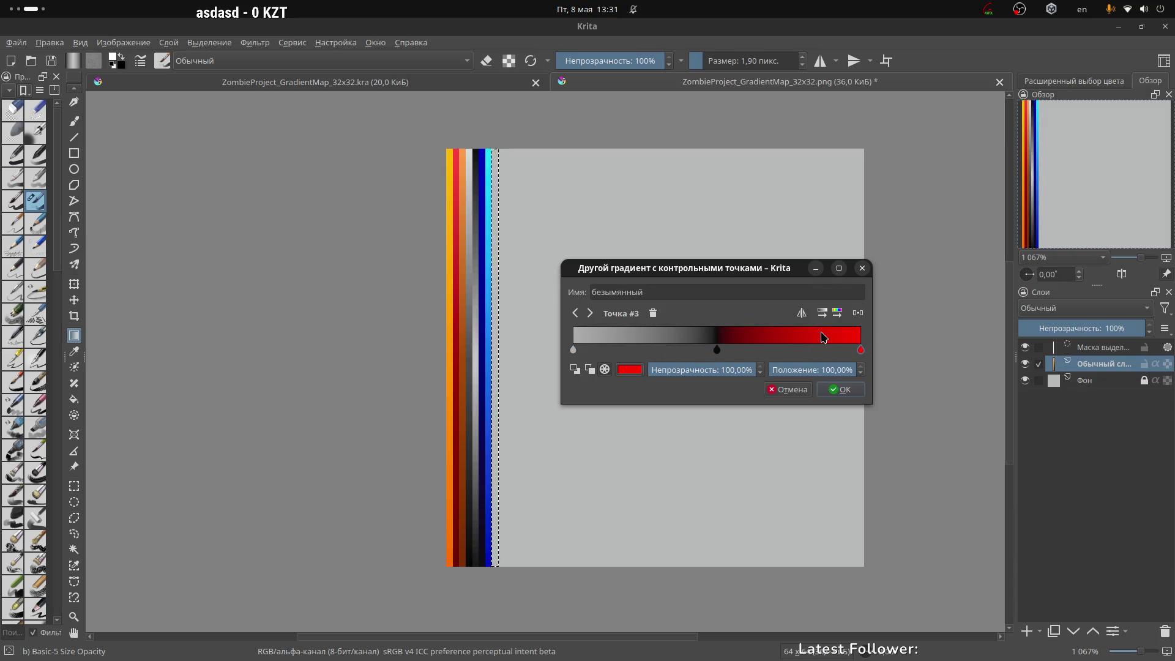
click(573, 349)
click(628, 370)
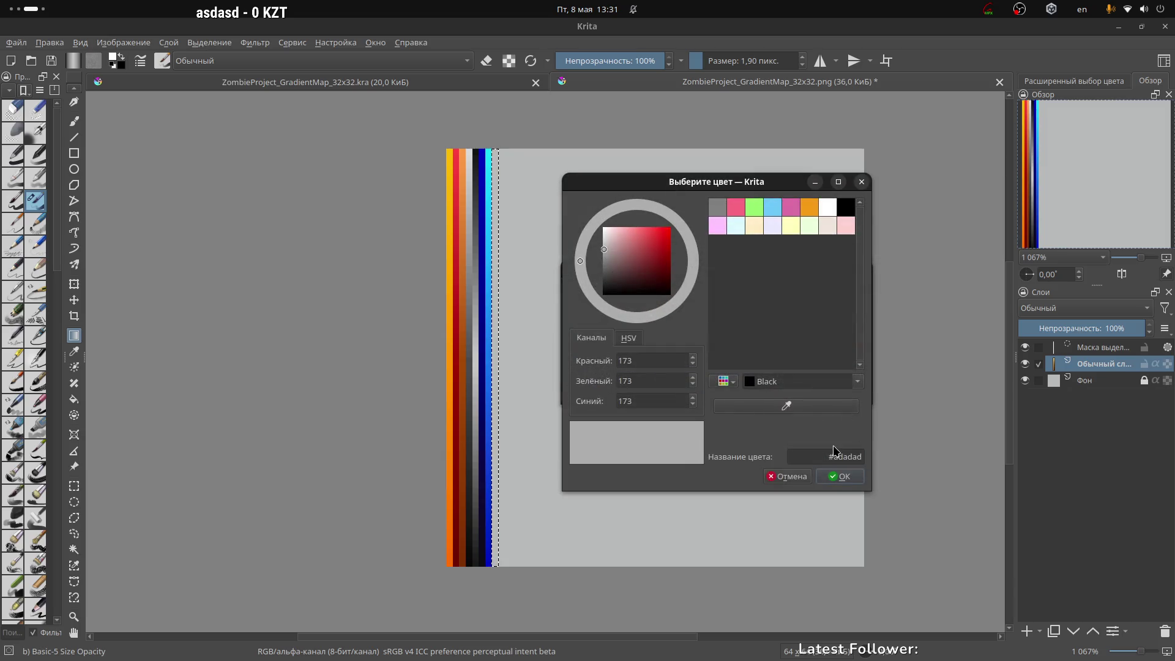
click(840, 476)
click(861, 352)
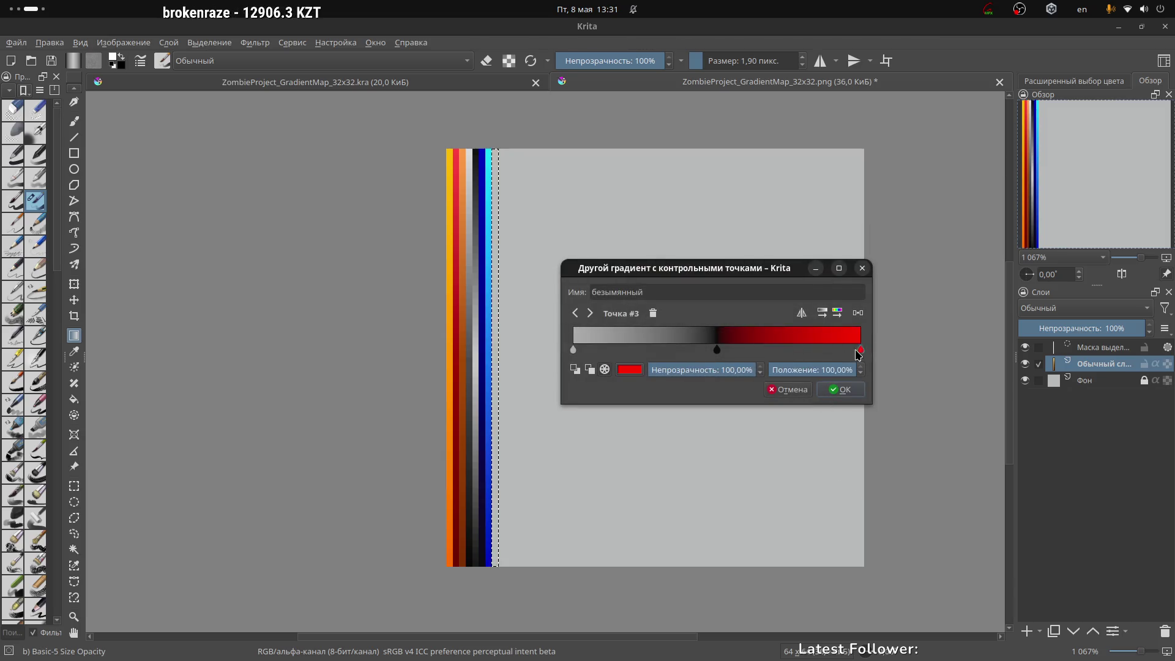
click(631, 369)
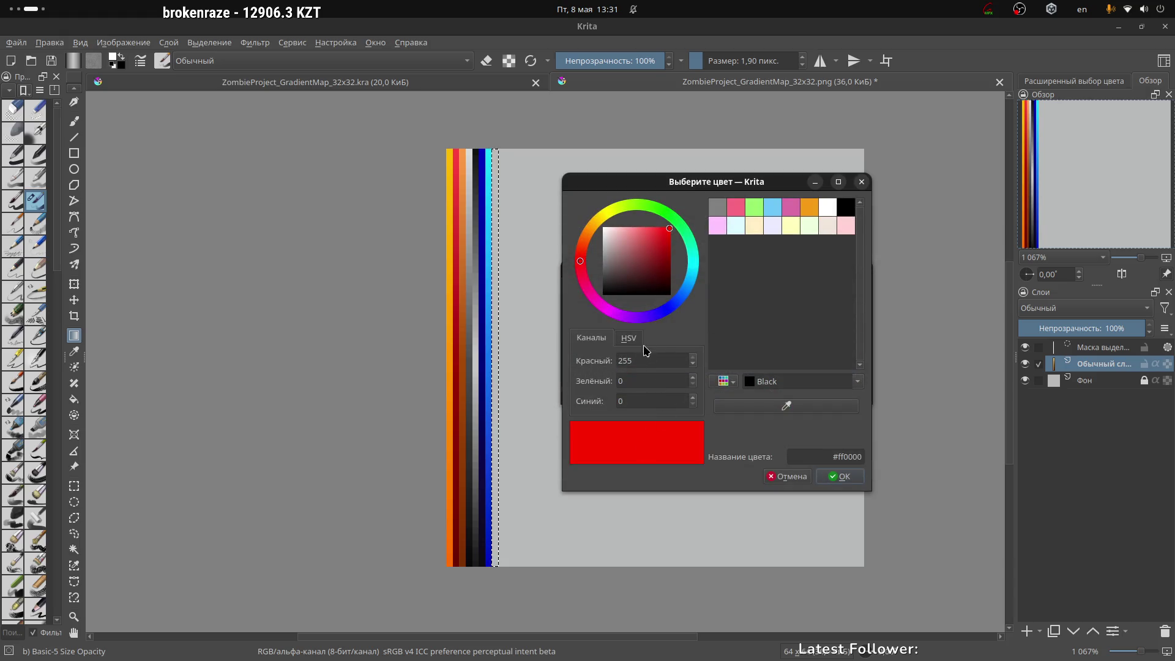
triple_click(841, 461)
text(#adadad)
click(840, 477)
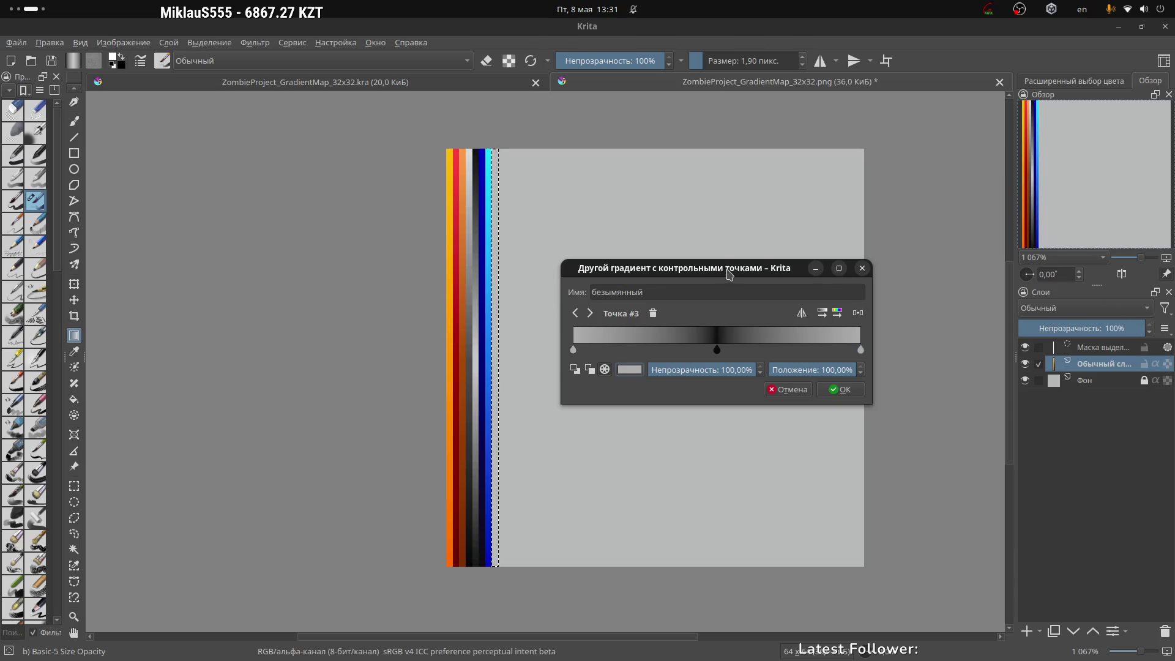
Step: Nudge the black middle stop right and add a near-black stop at about 40%
drag(729, 273, 695, 233)
click(687, 304)
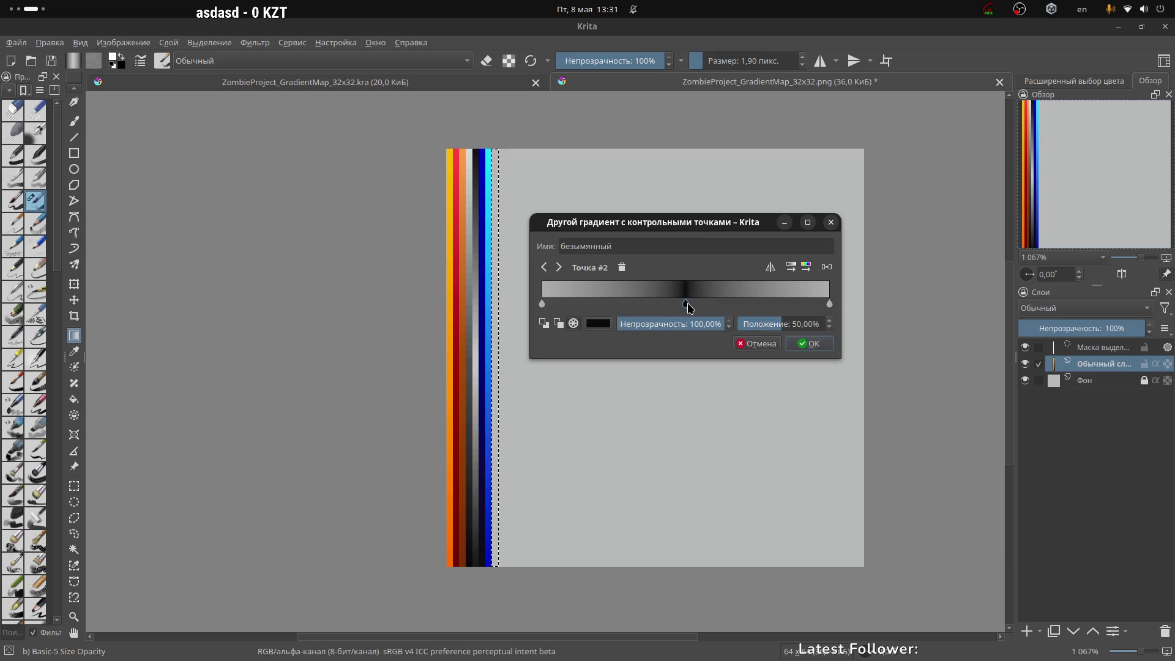
drag(688, 309, 705, 318)
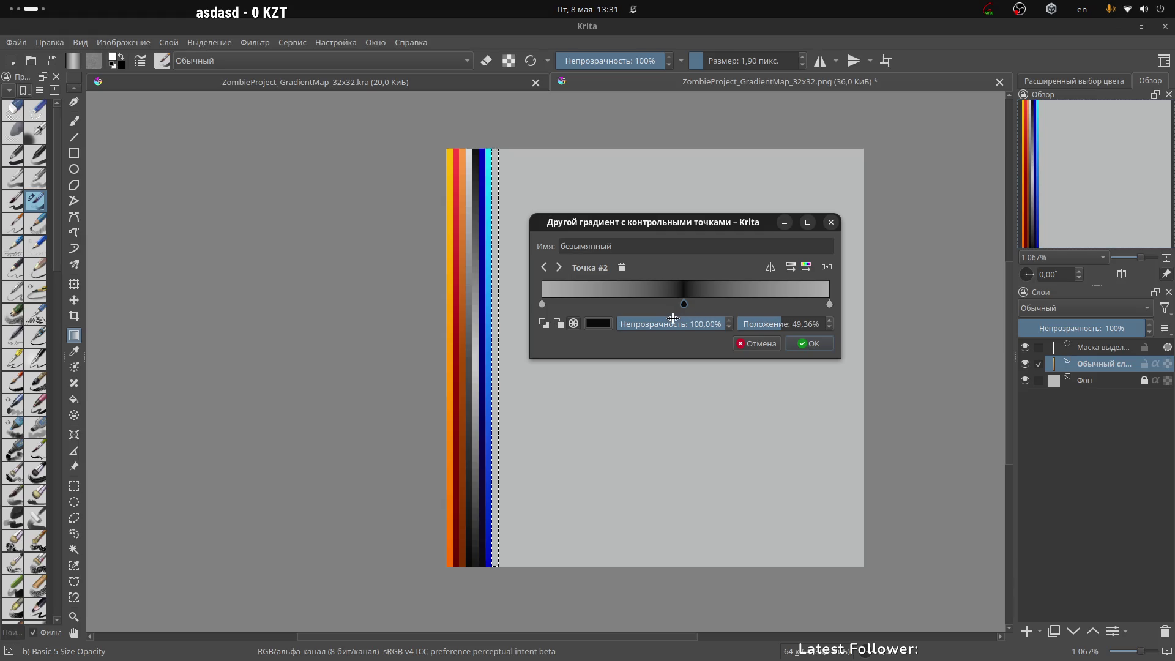
click(656, 303)
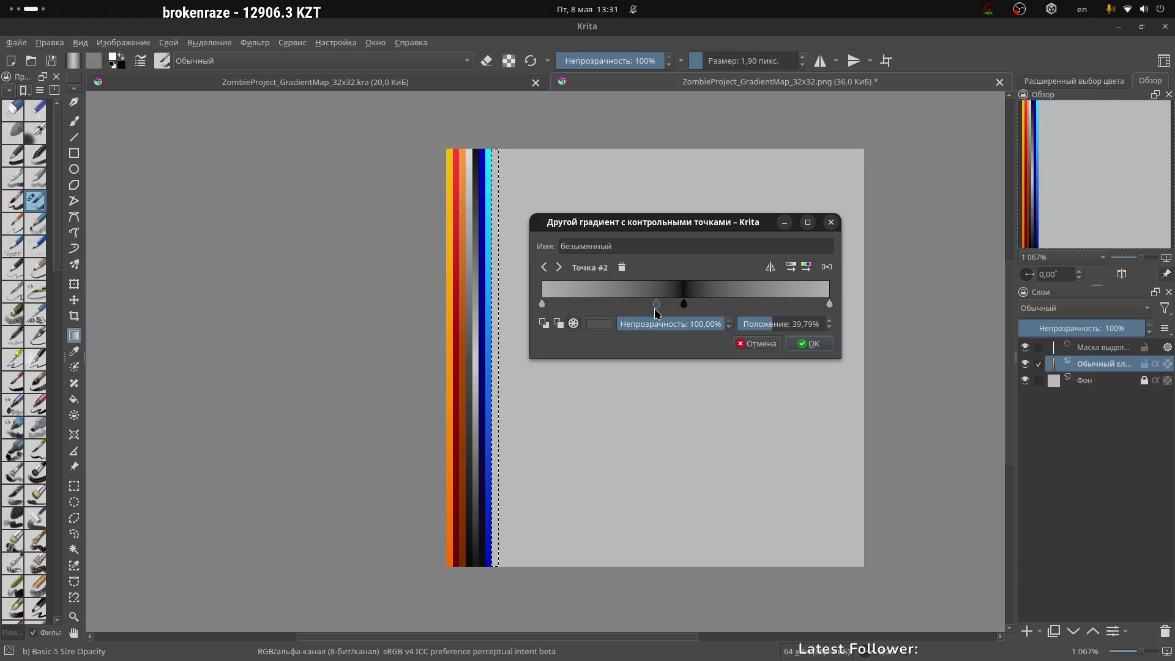
click(598, 324)
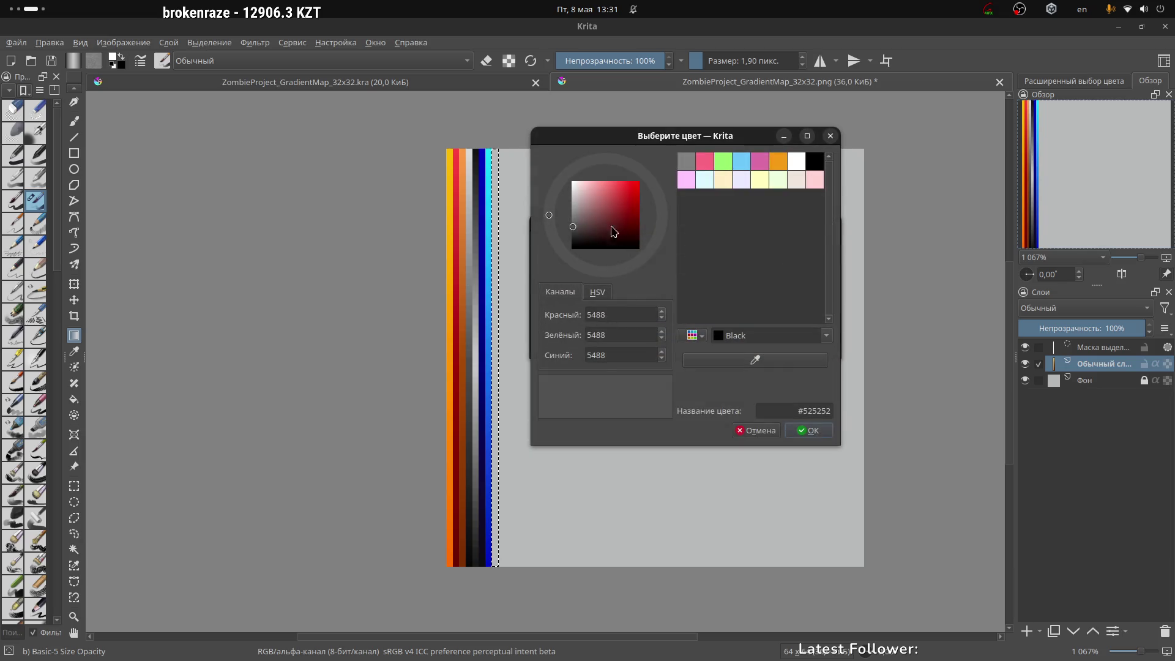
drag(589, 230, 554, 245)
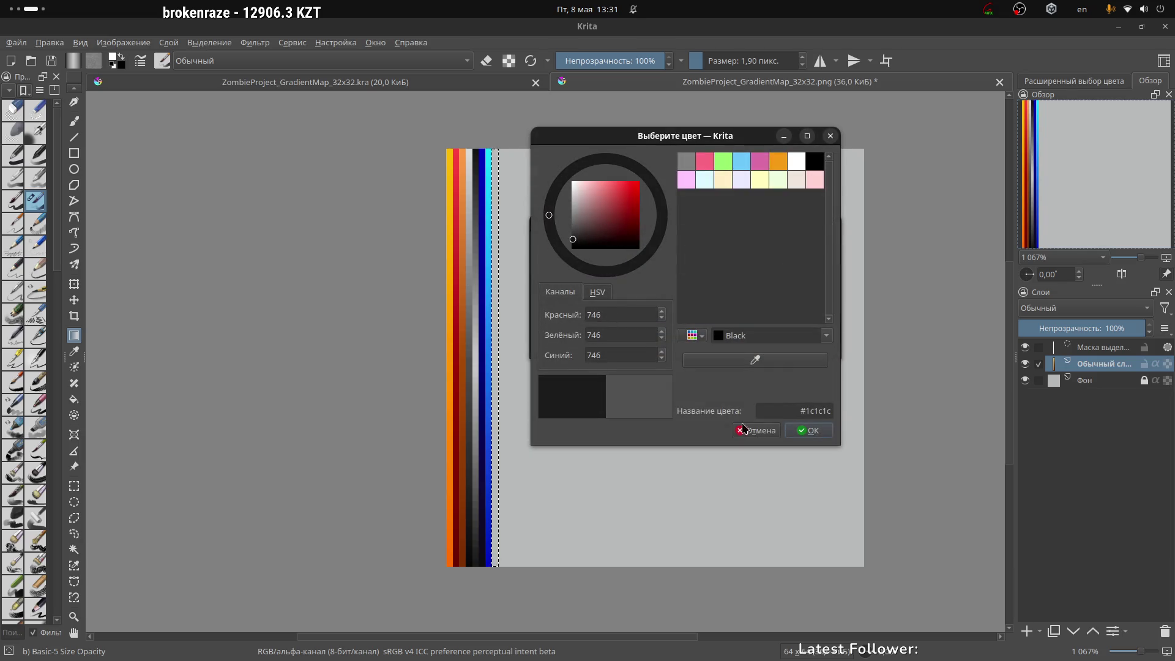
click(798, 428)
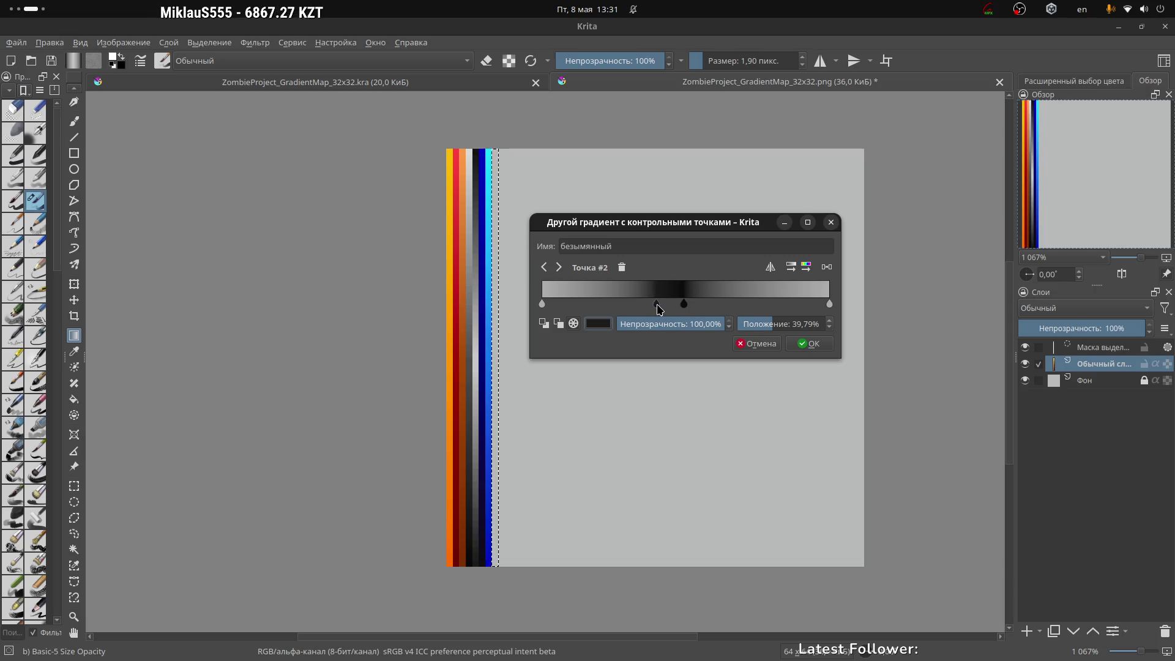
Step: Try foreground and background colour modes on the new stop, then shift it to about 42%
click(656, 307)
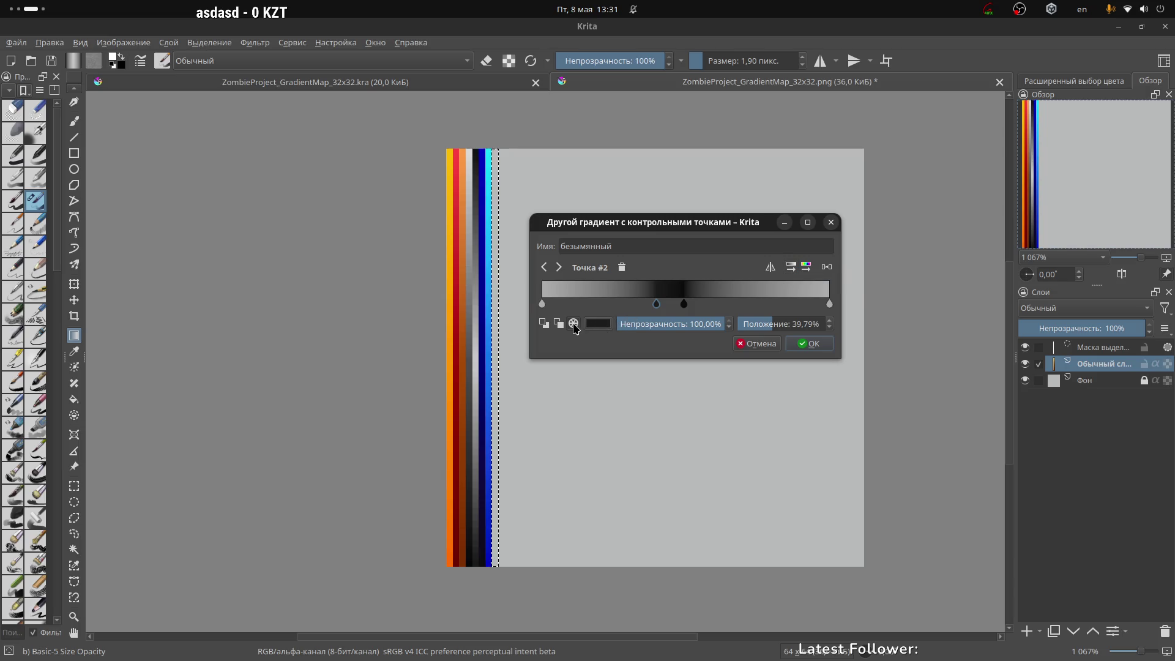
click(541, 329)
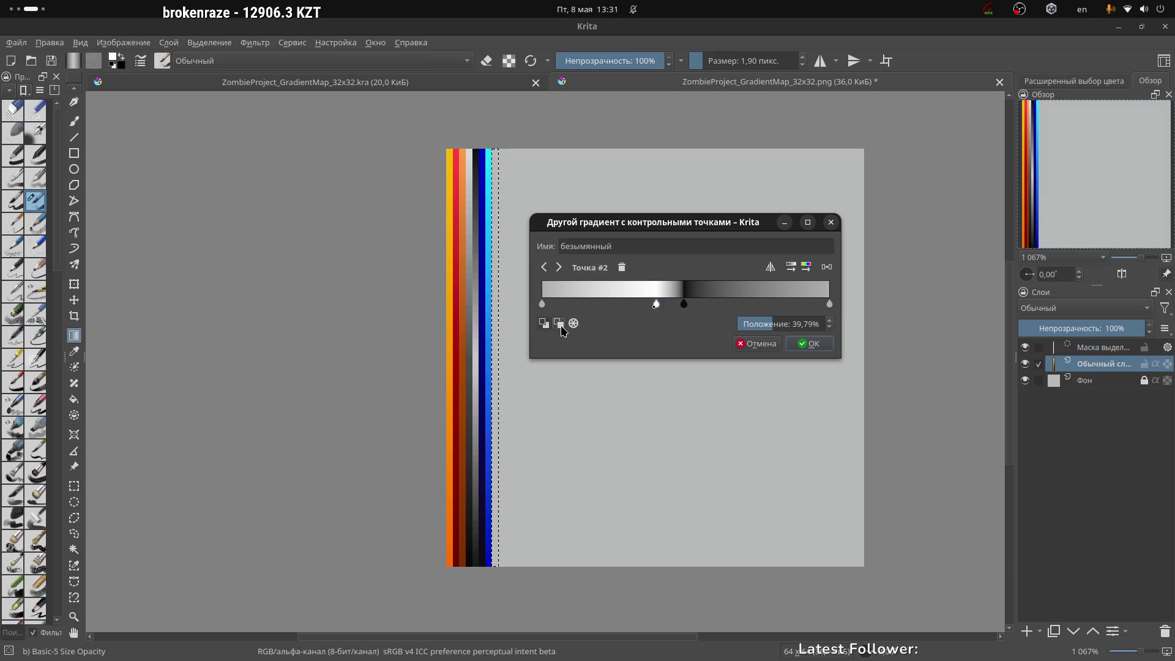
click(561, 329)
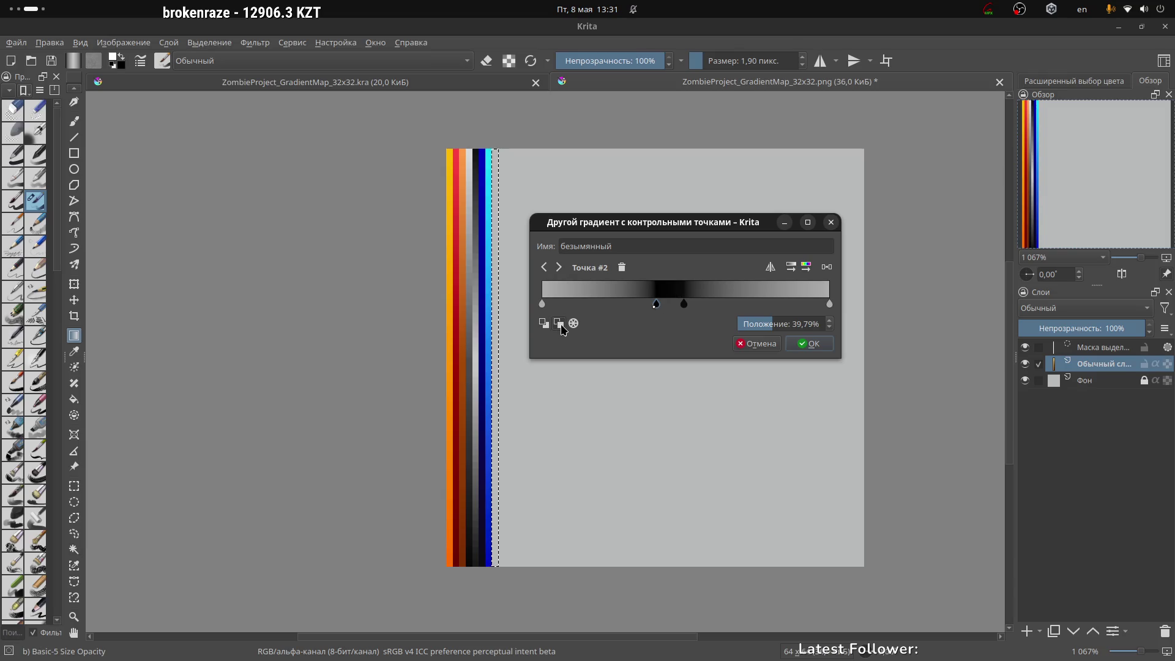
mouse_move(656, 306)
mouse_down()
mouse_move(596, 306)
mouse_move(663, 315)
mouse_move(642, 311)
mouse_move(651, 313)
mouse_up()
Step: Add a fourth stop at about 64%, toggle its colour modes, and slide it to about 61%
click(685, 304)
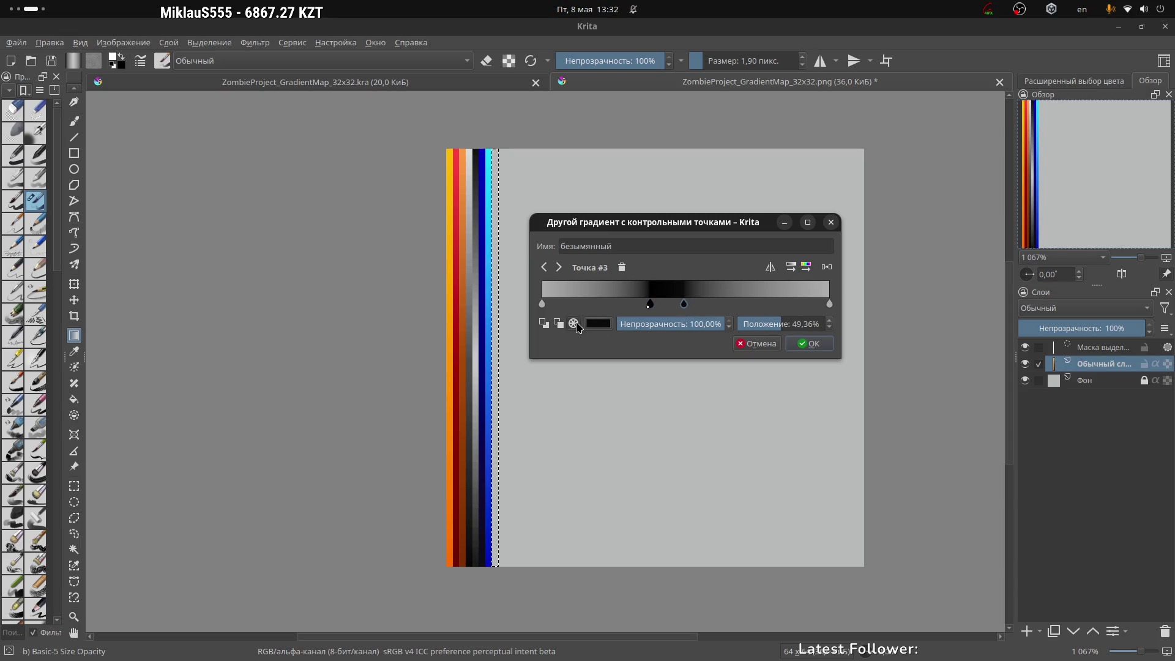
click(726, 305)
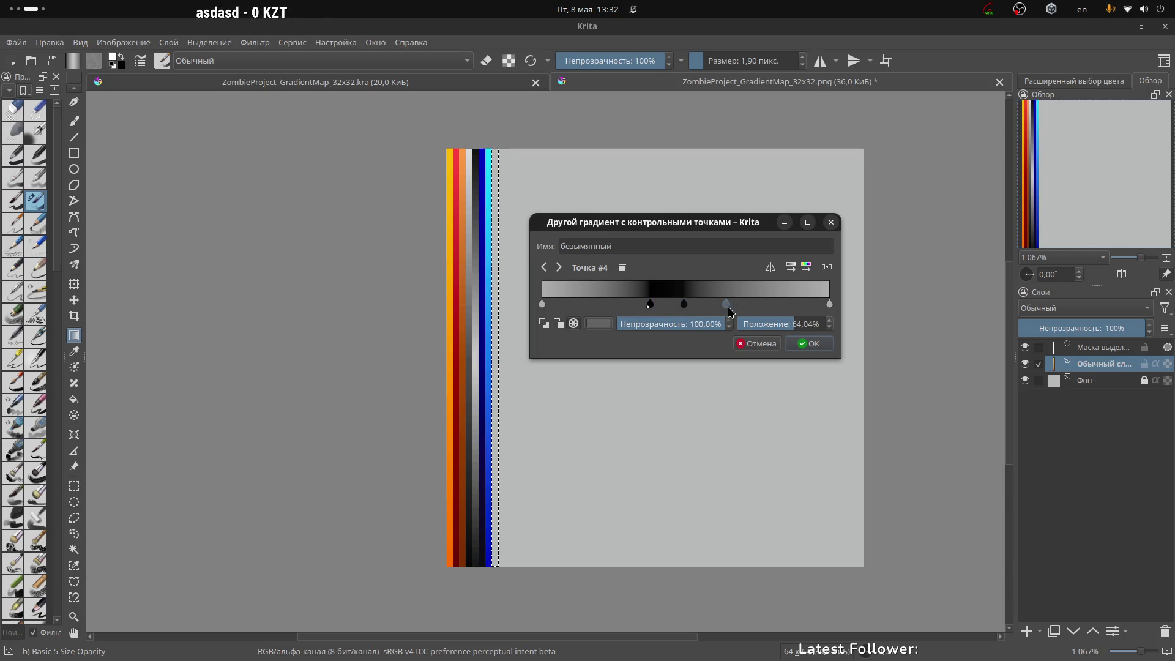
click(558, 326)
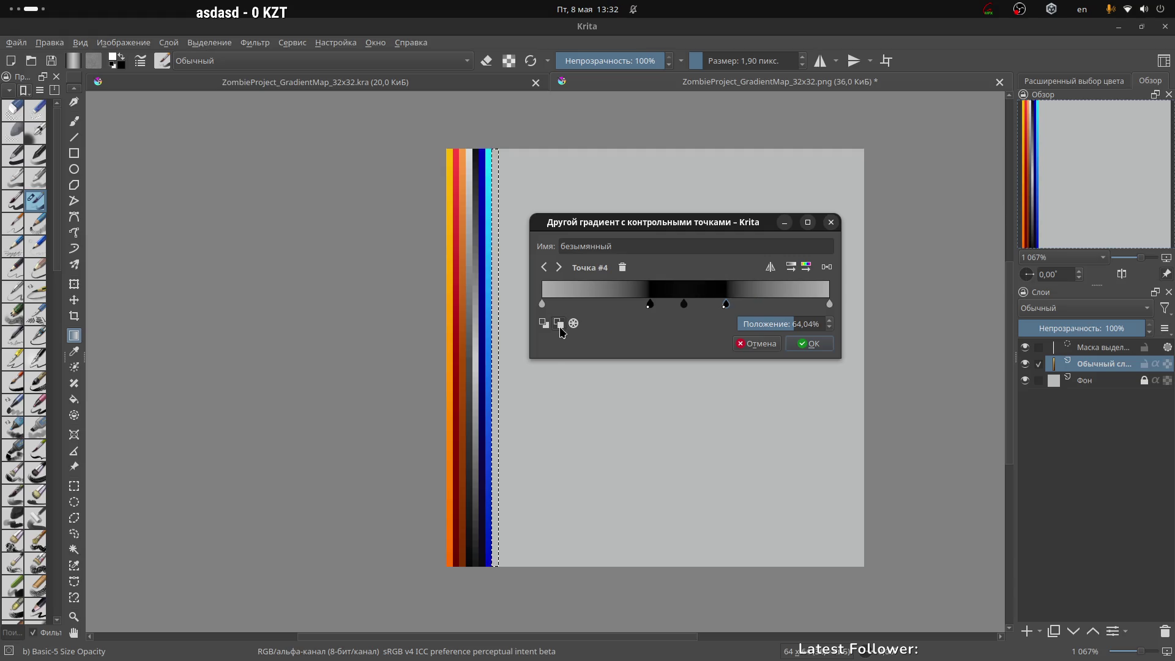
click(579, 328)
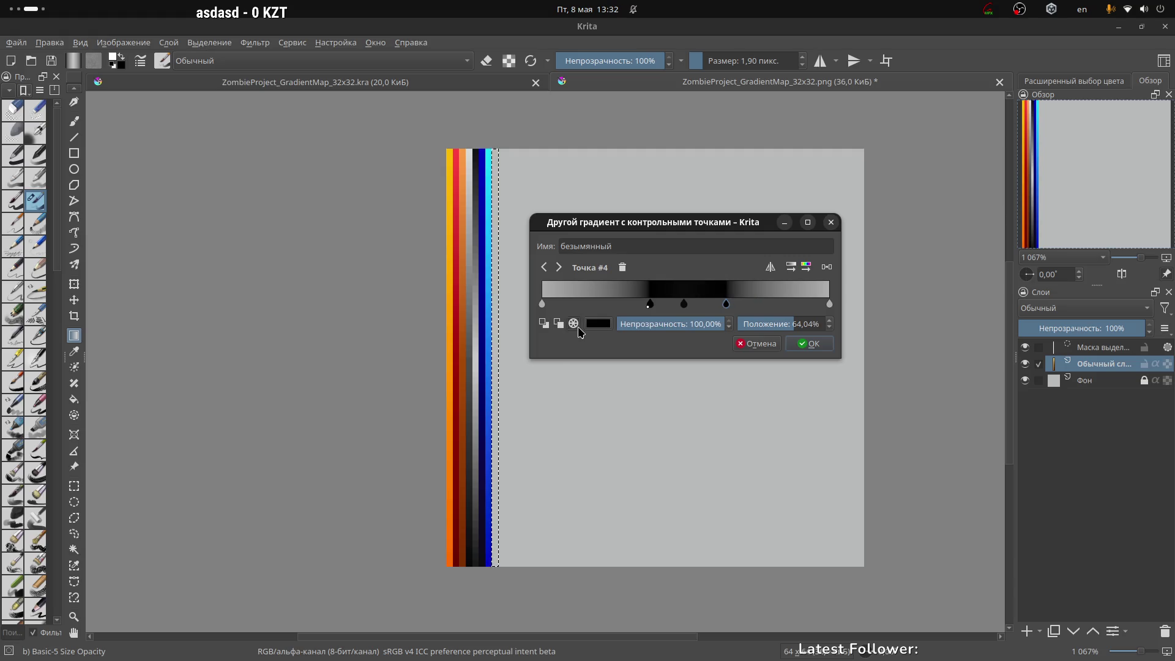
click(559, 325)
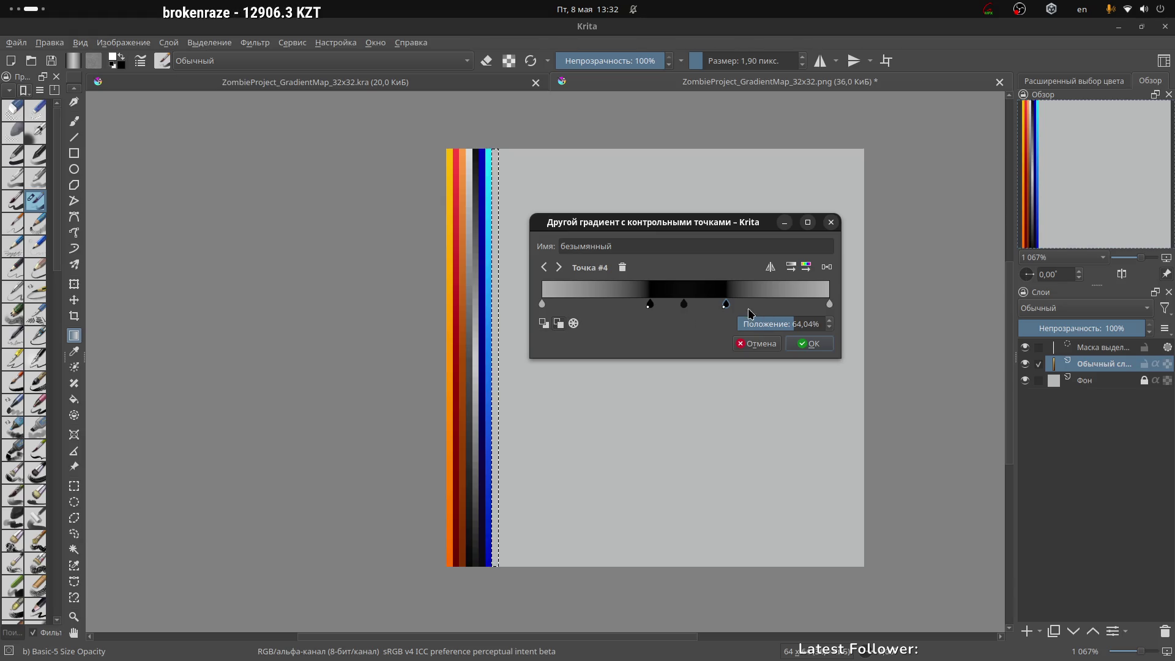
mouse_move(728, 308)
mouse_down()
mouse_move(704, 307)
mouse_move(790, 309)
mouse_move(726, 320)
mouse_up()
Step: Give the fourth stop a custom mid grey #747474 and move it to about 68%
click(576, 325)
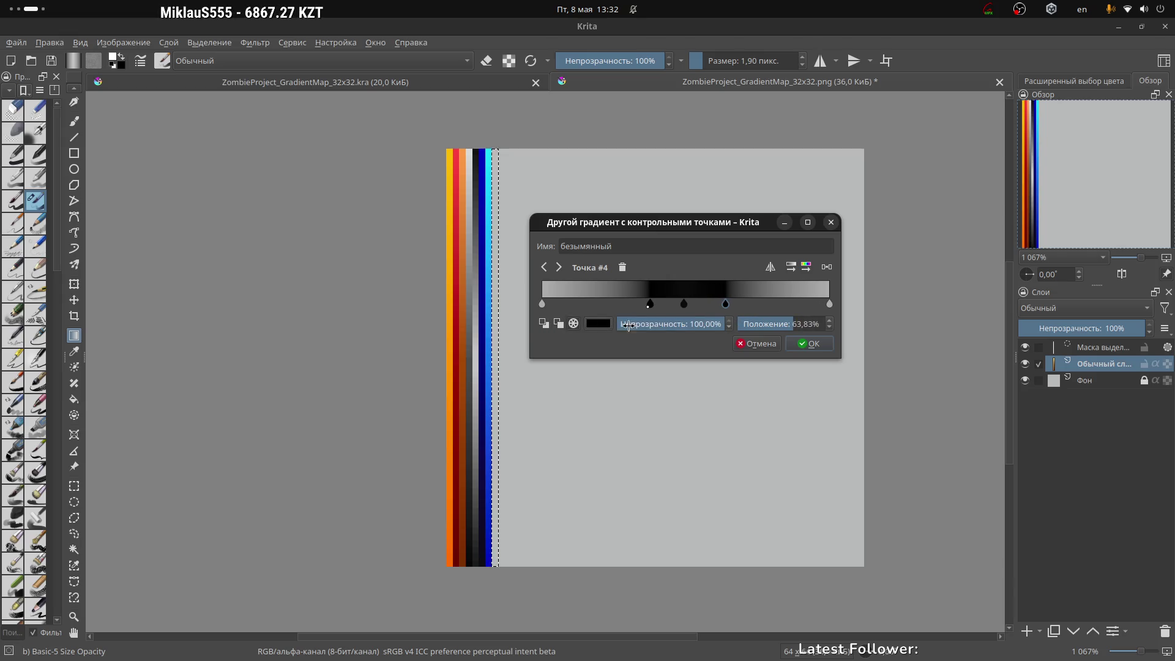
click(544, 326)
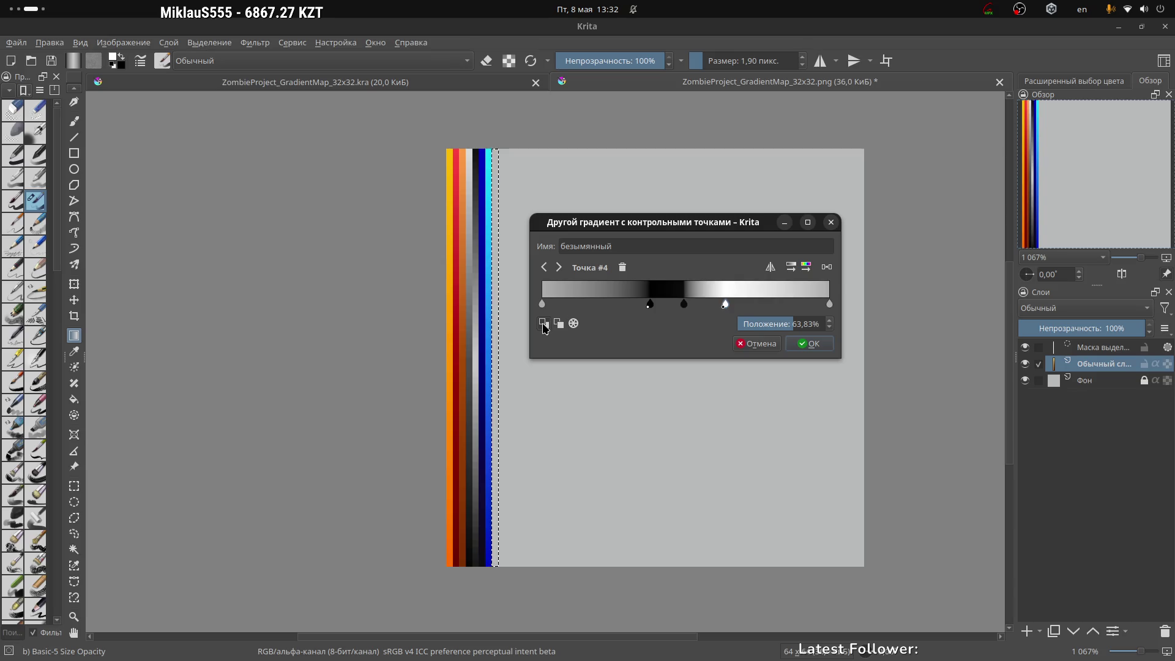
click(579, 323)
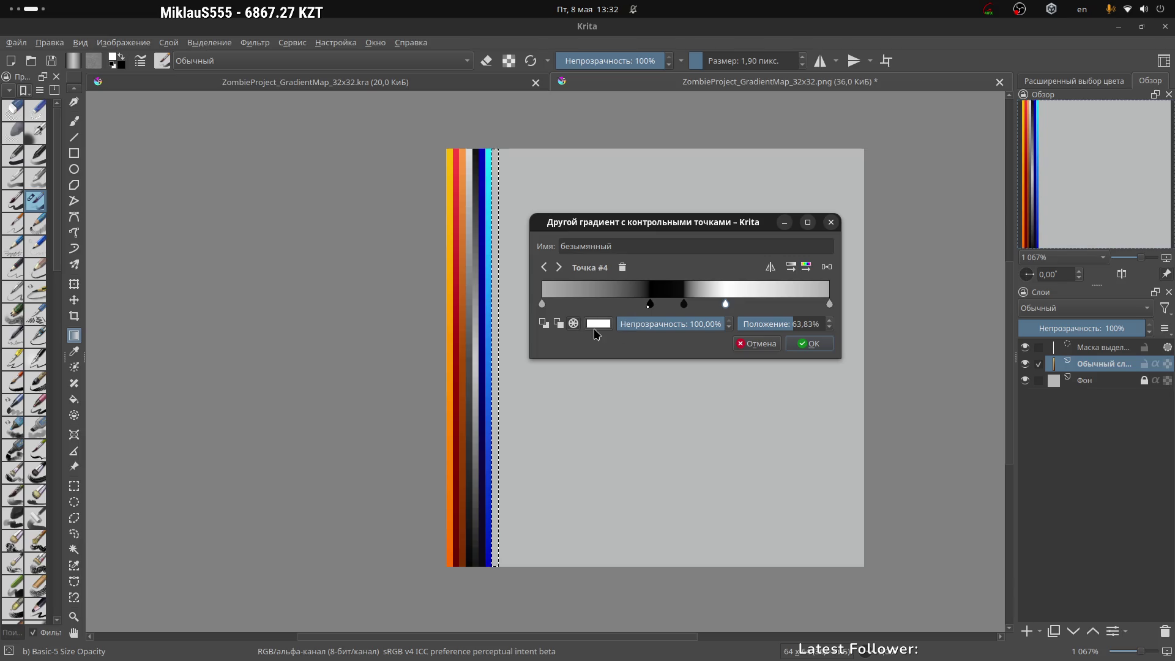
click(599, 324)
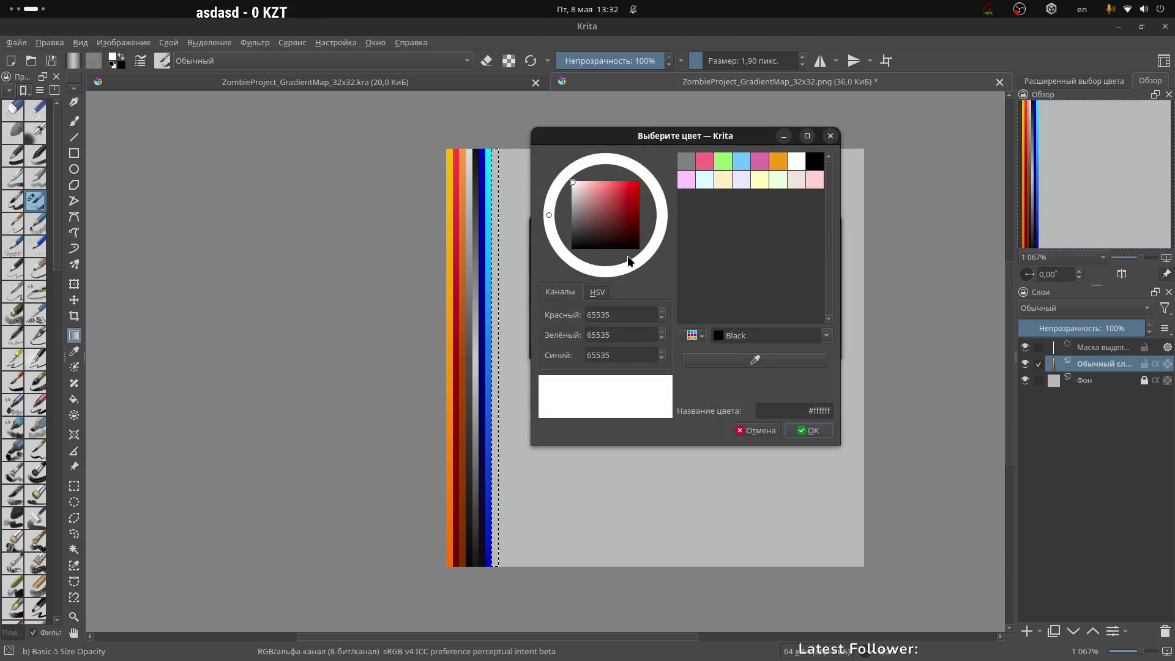
click(558, 217)
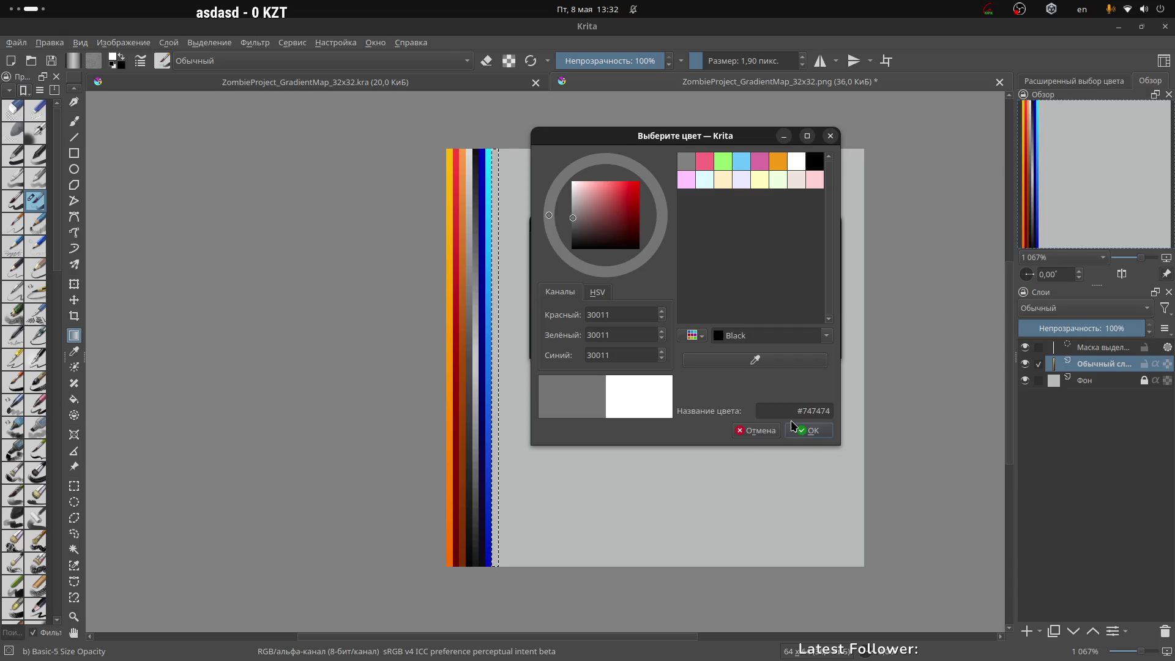
click(807, 431)
drag(732, 304, 734, 309)
Step: Darken the stop near 38% to #454545 and move the grey fourth stop to about 65%
click(650, 304)
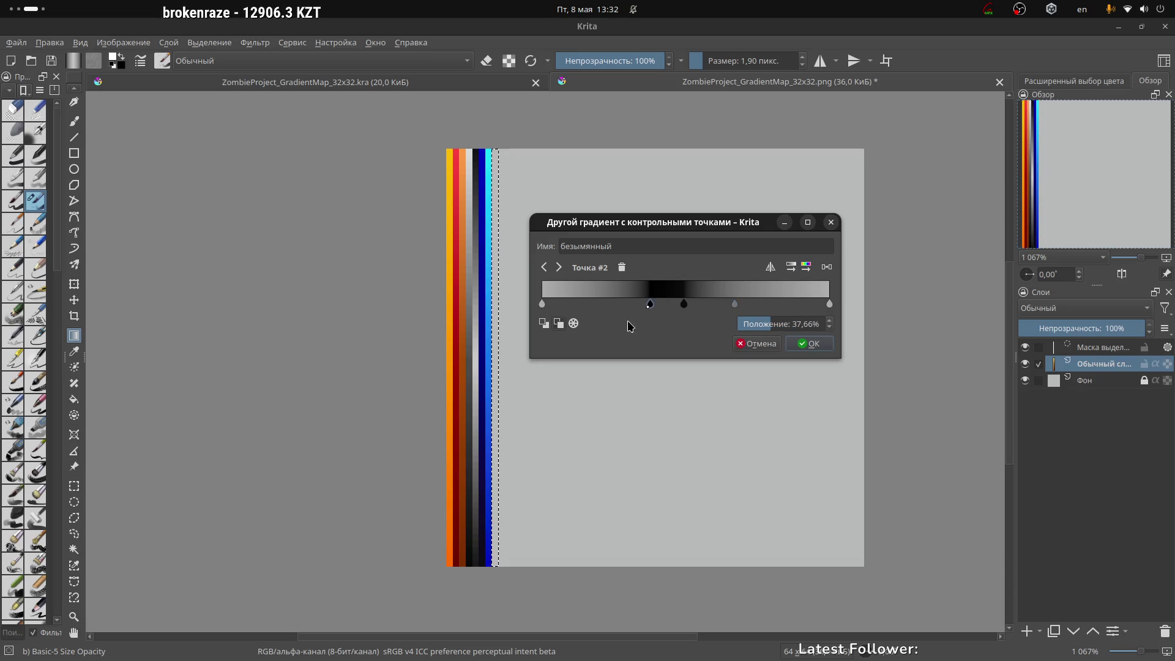
click(605, 329)
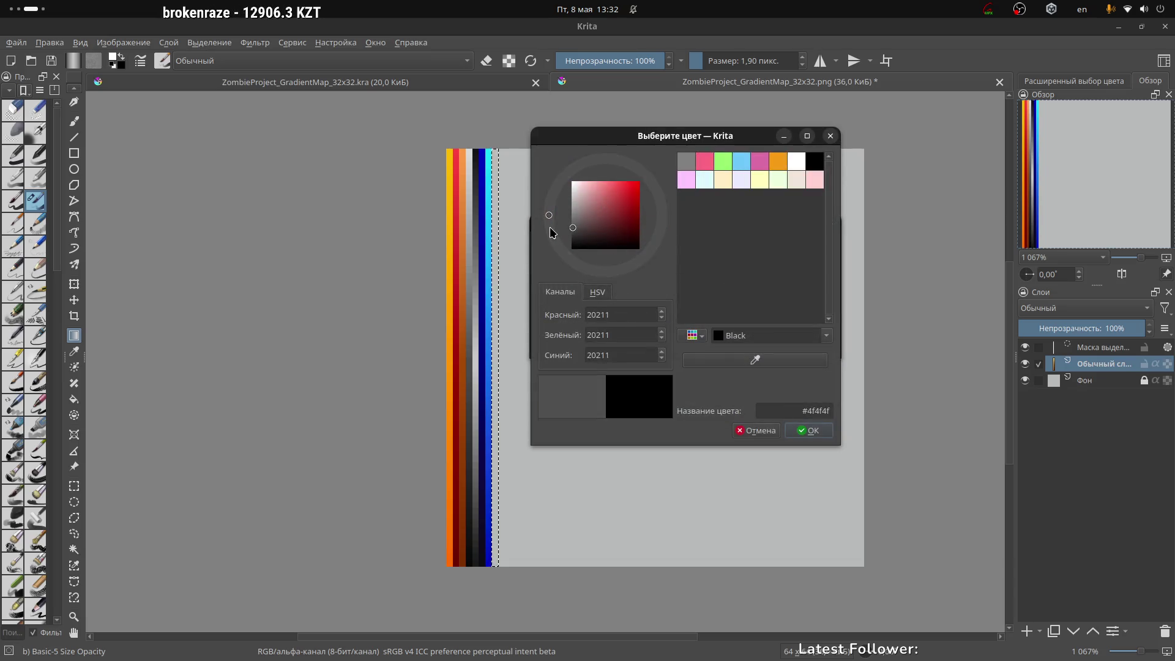
drag(550, 228, 546, 230)
click(812, 433)
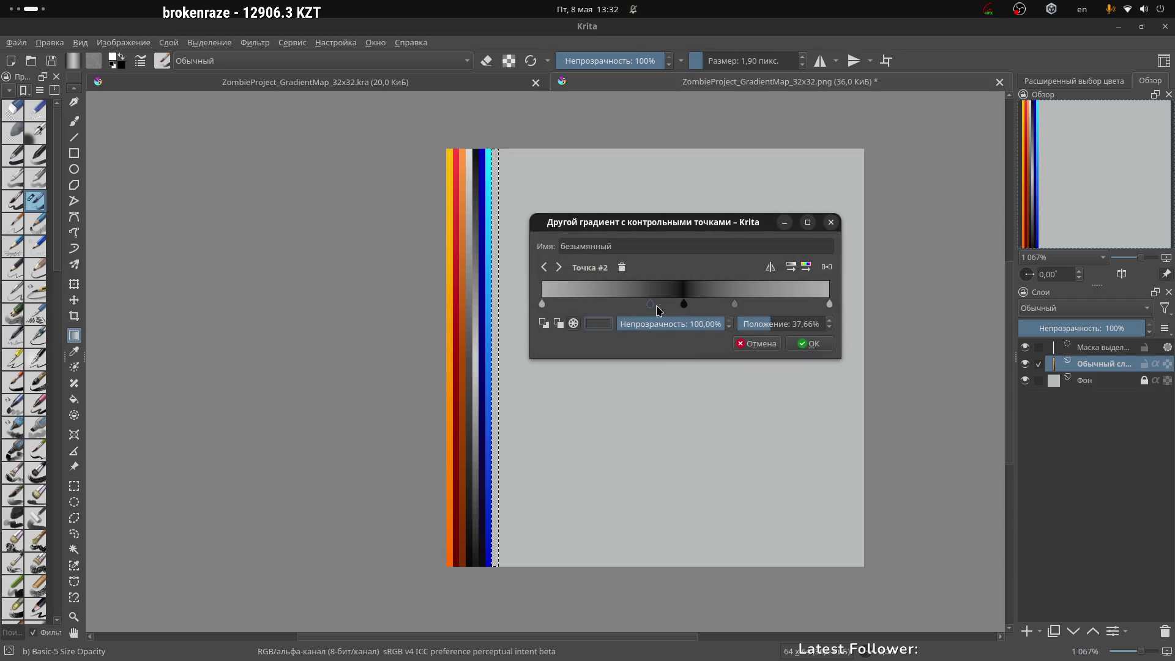
mouse_move(634, 305)
mouse_down()
mouse_move(537, 308)
mouse_move(650, 307)
mouse_up()
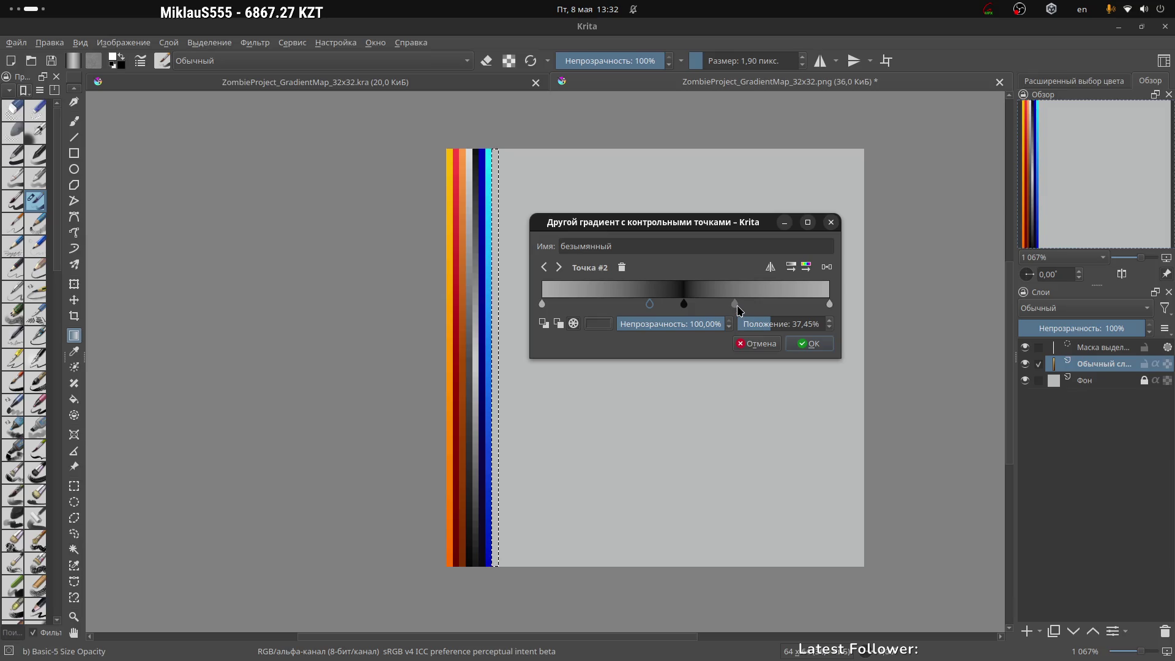
drag(737, 305, 728, 309)
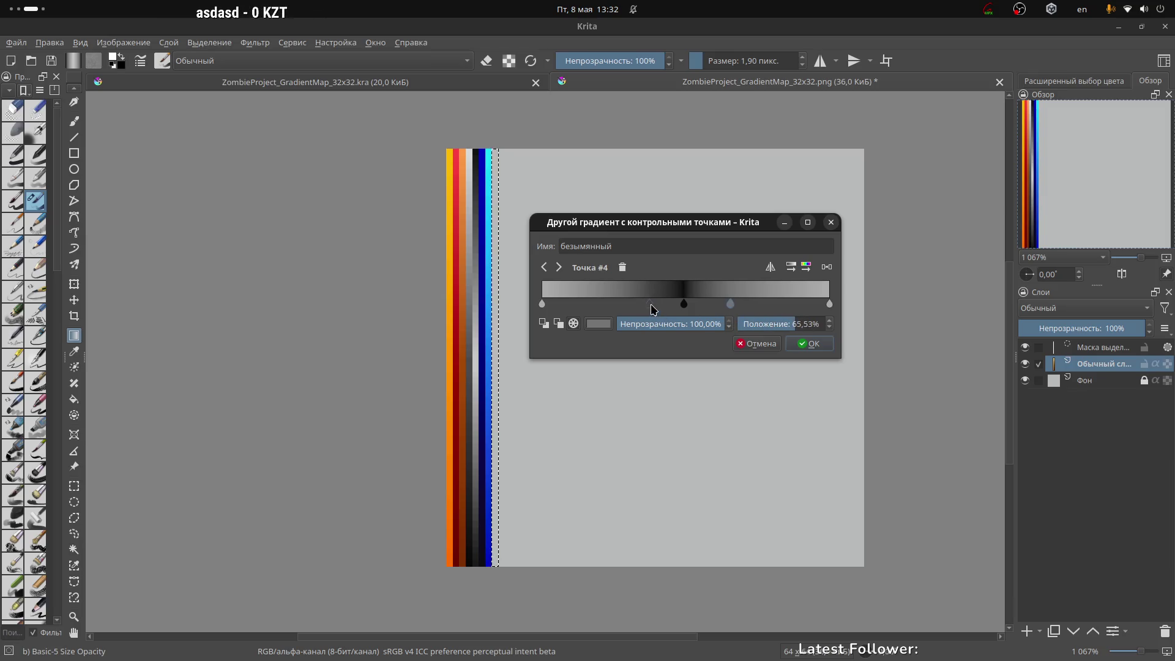
Step: Darken the stop at 37.45% to #303030, then choose a darker grey, #1a1a1a
click(651, 304)
click(600, 324)
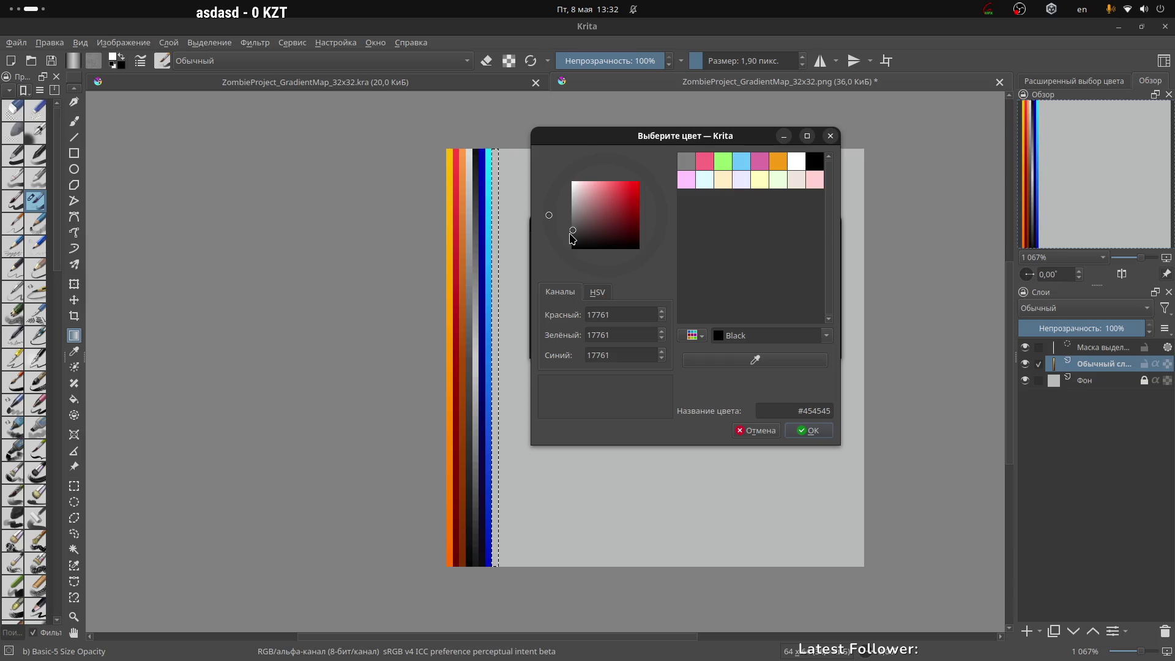
drag(573, 232, 566, 240)
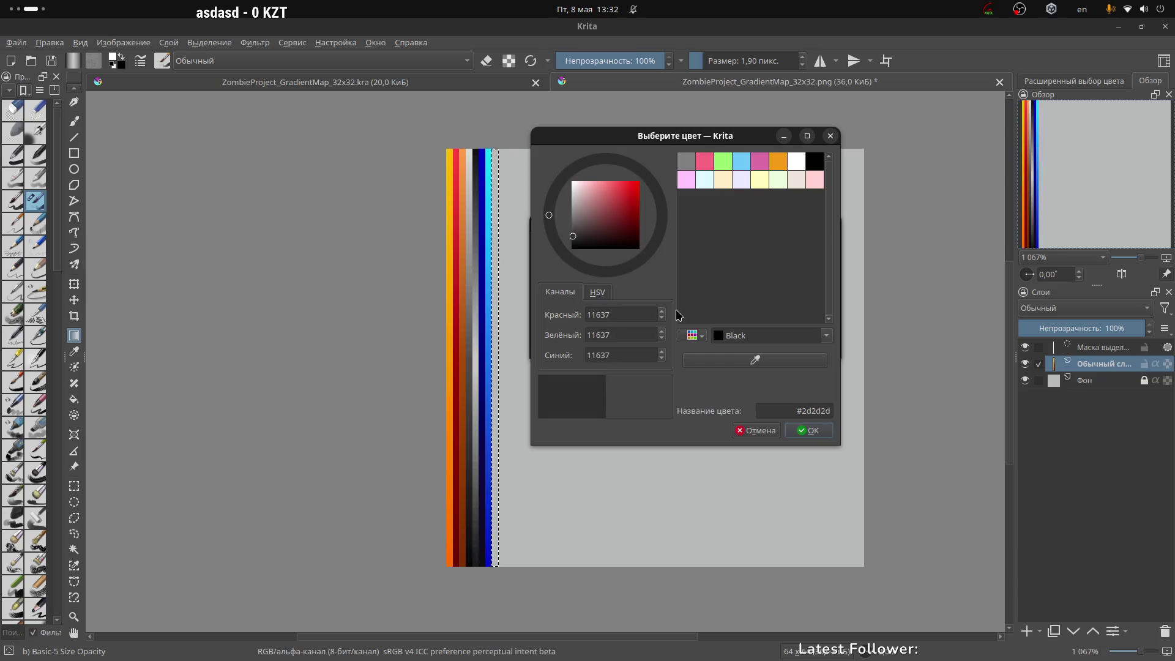
click(809, 430)
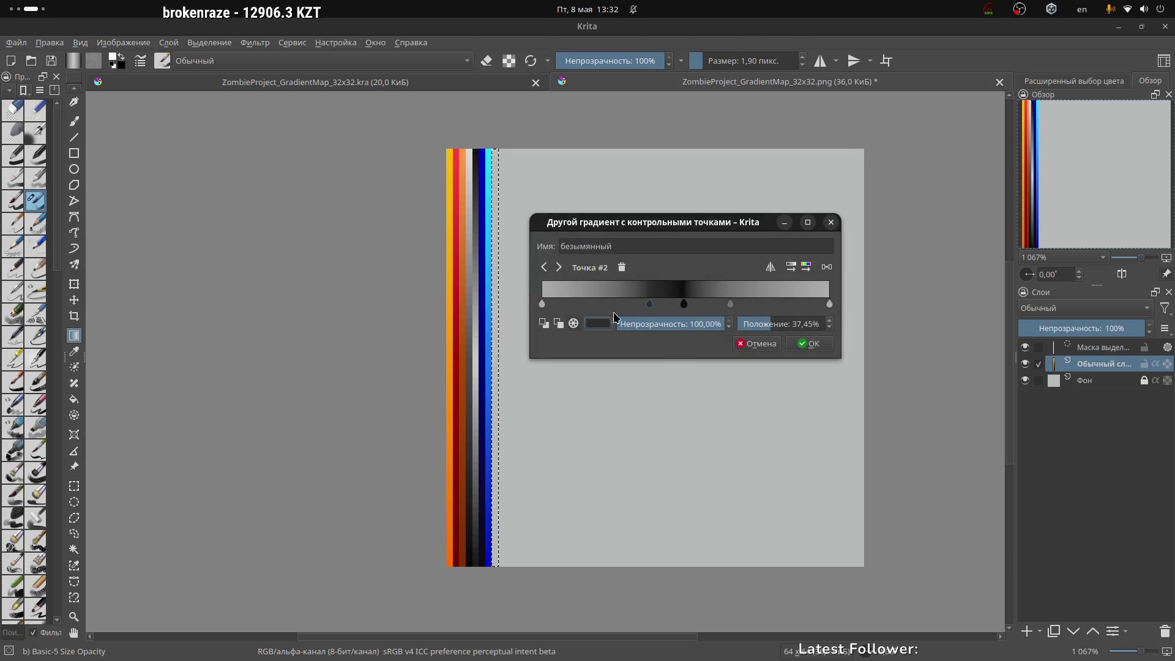
click(596, 323)
click(573, 243)
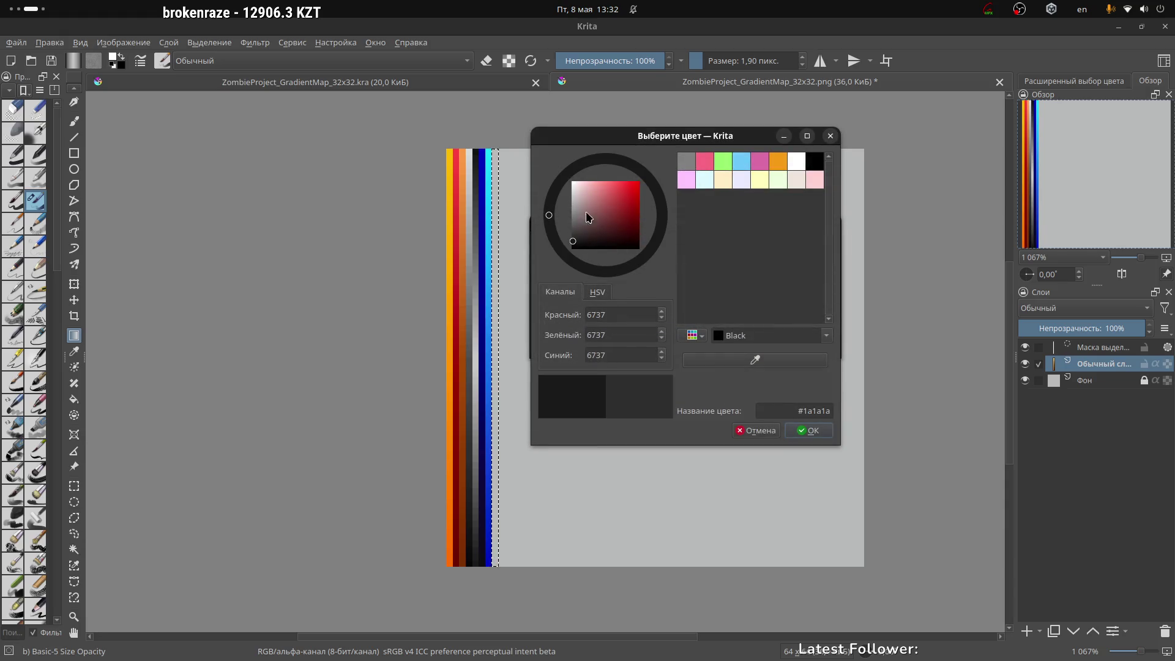
mouse_move(657, 137)
mouse_down()
mouse_move(614, 52)
mouse_move(520, 128)
mouse_up()
mouse_move(518, 211)
mouse_down()
mouse_move(653, 283)
mouse_move(640, 246)
mouse_move(609, 253)
mouse_up()
mouse_move(643, 167)
mouse_down()
mouse_move(745, 186)
mouse_move(751, 251)
mouse_move(668, 251)
mouse_up()
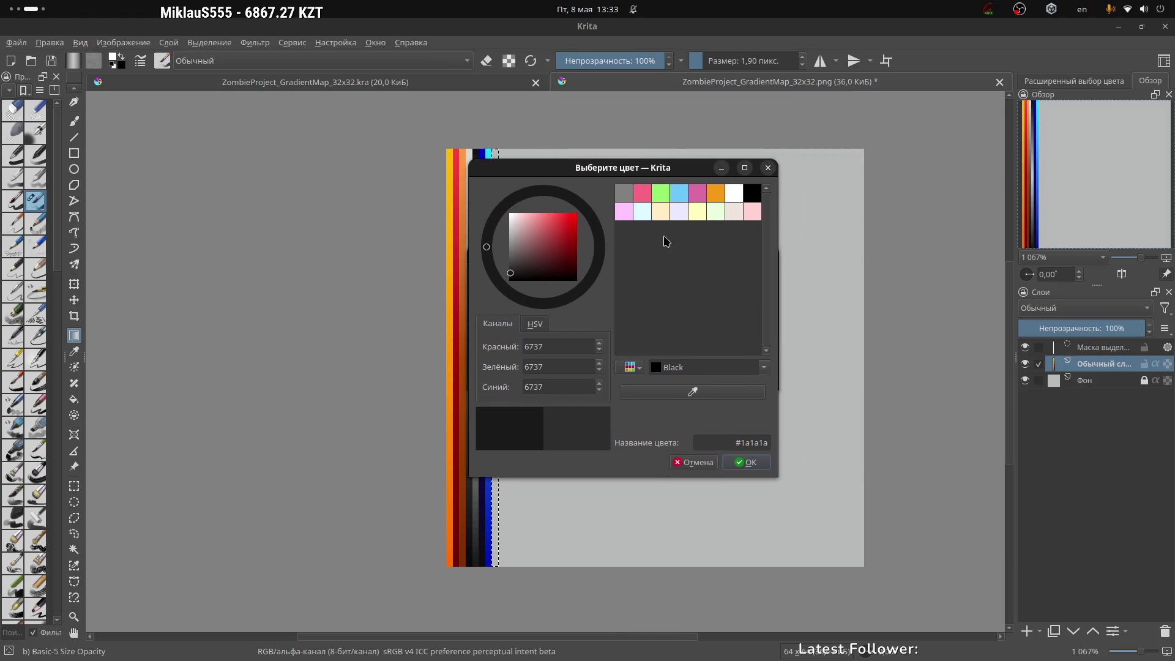
Step: Close the colour chooser, give stop #4 the dark colour, and shift it to 62,98%
right_click(639, 171)
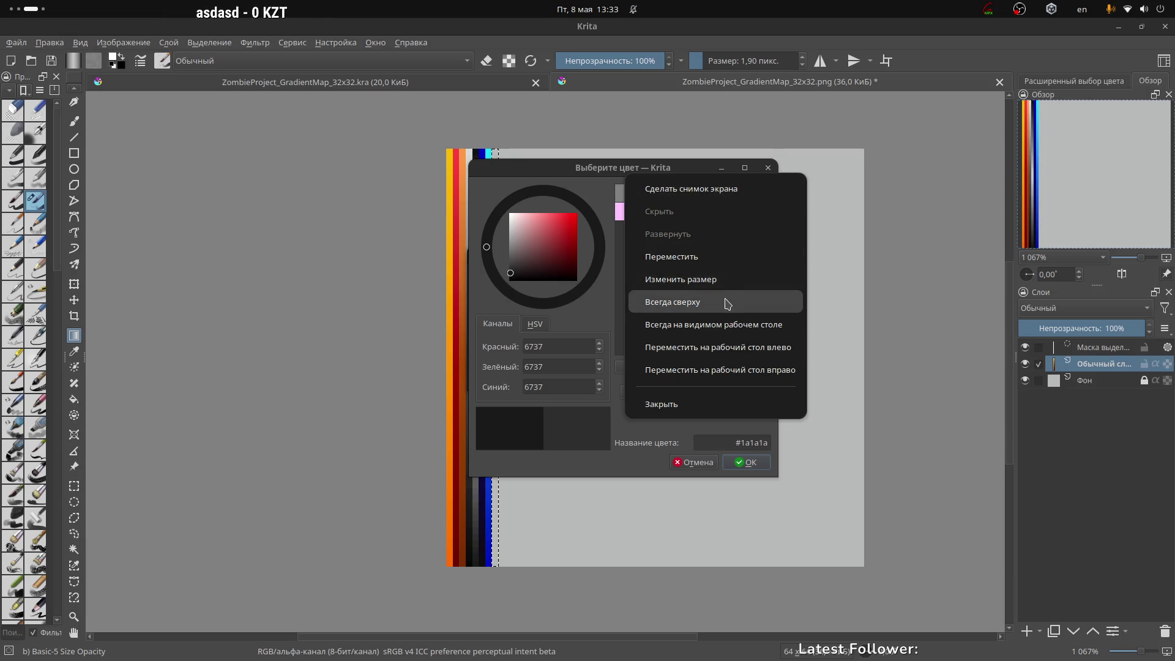
click(714, 259)
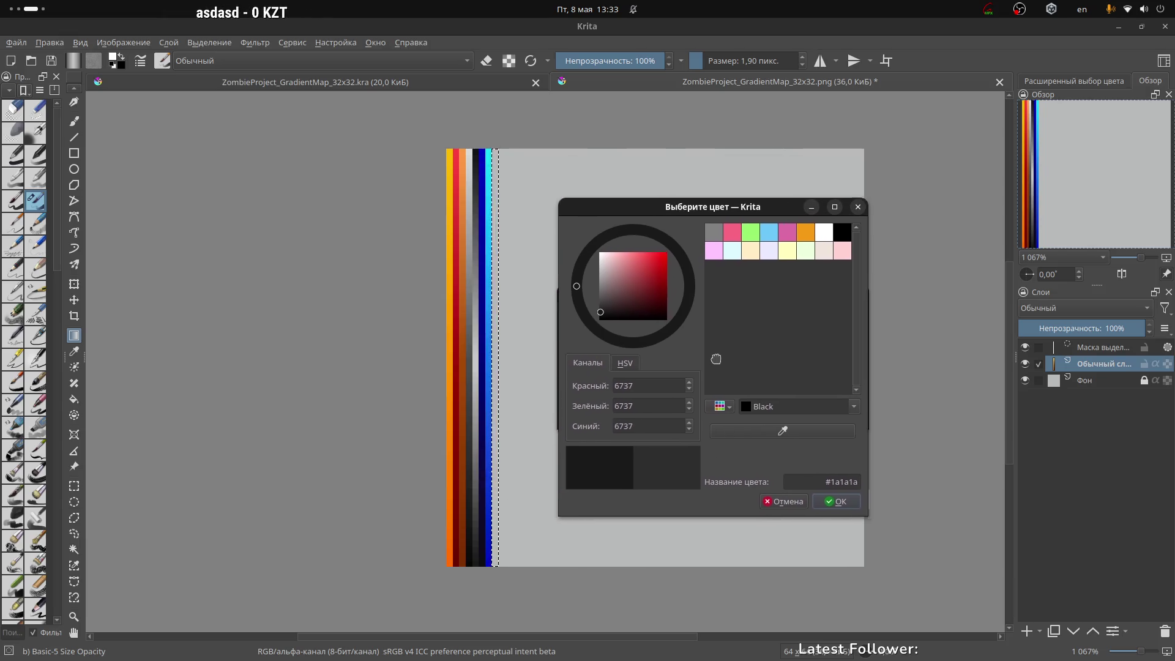
key(Escape)
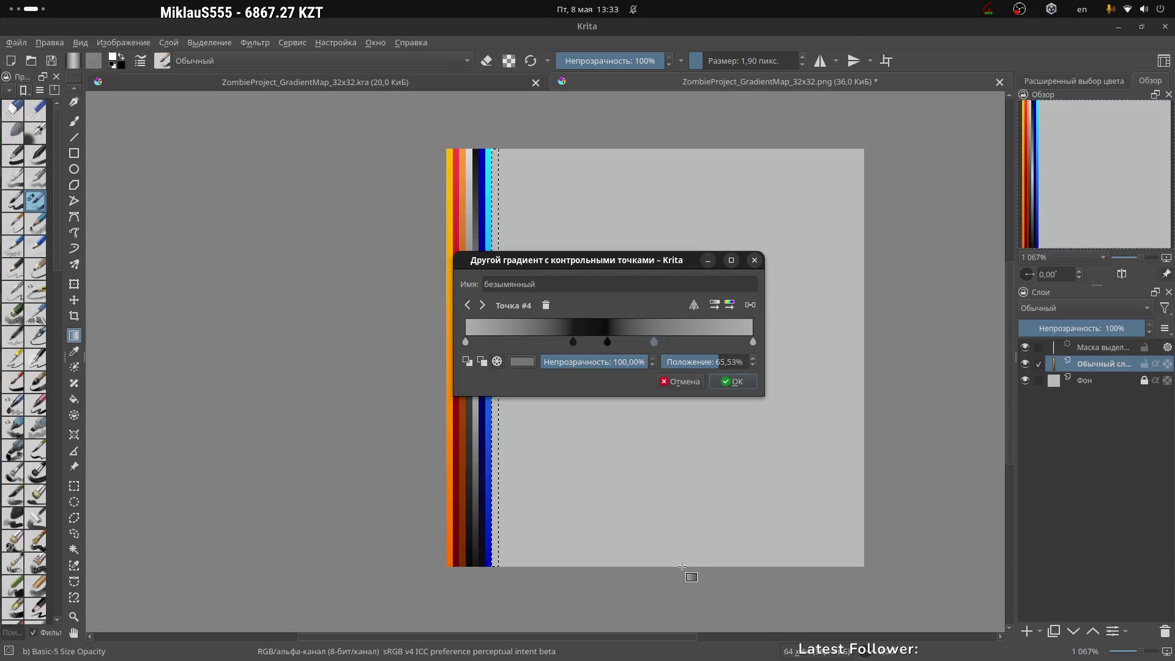
click(531, 366)
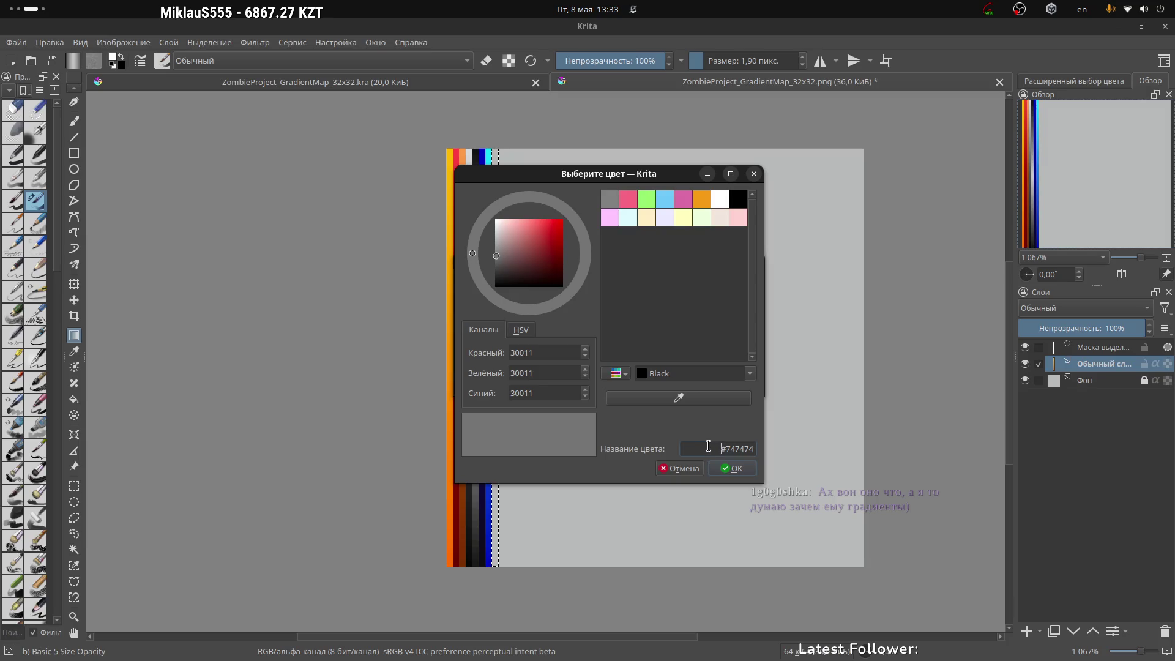
click(733, 470)
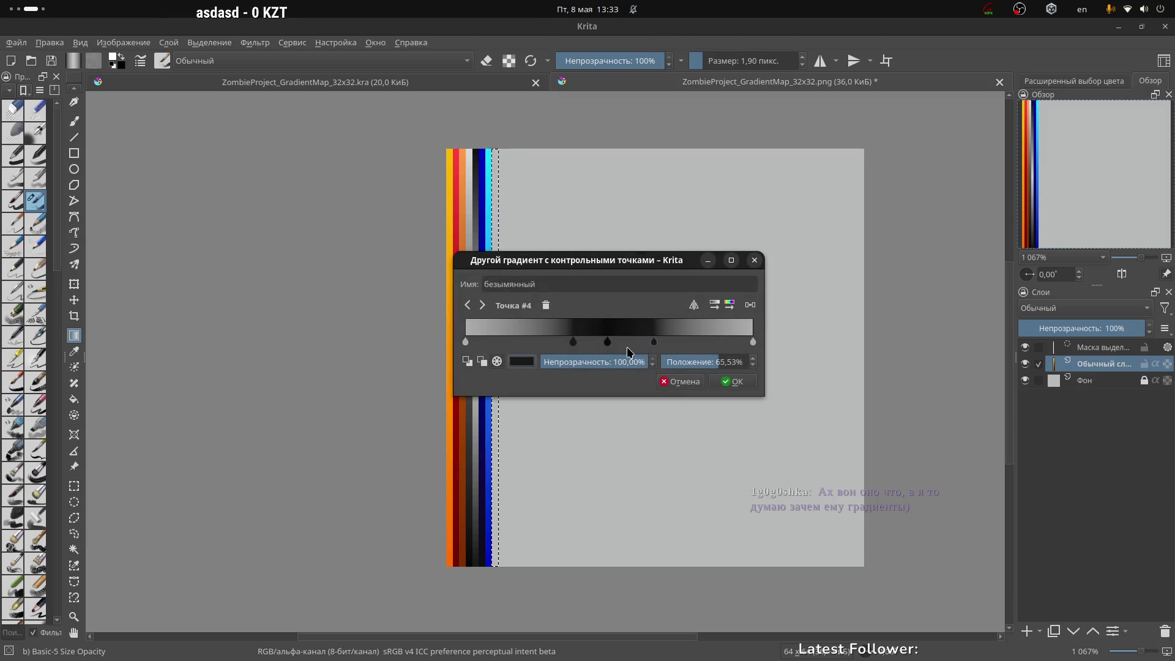
drag(656, 345, 649, 346)
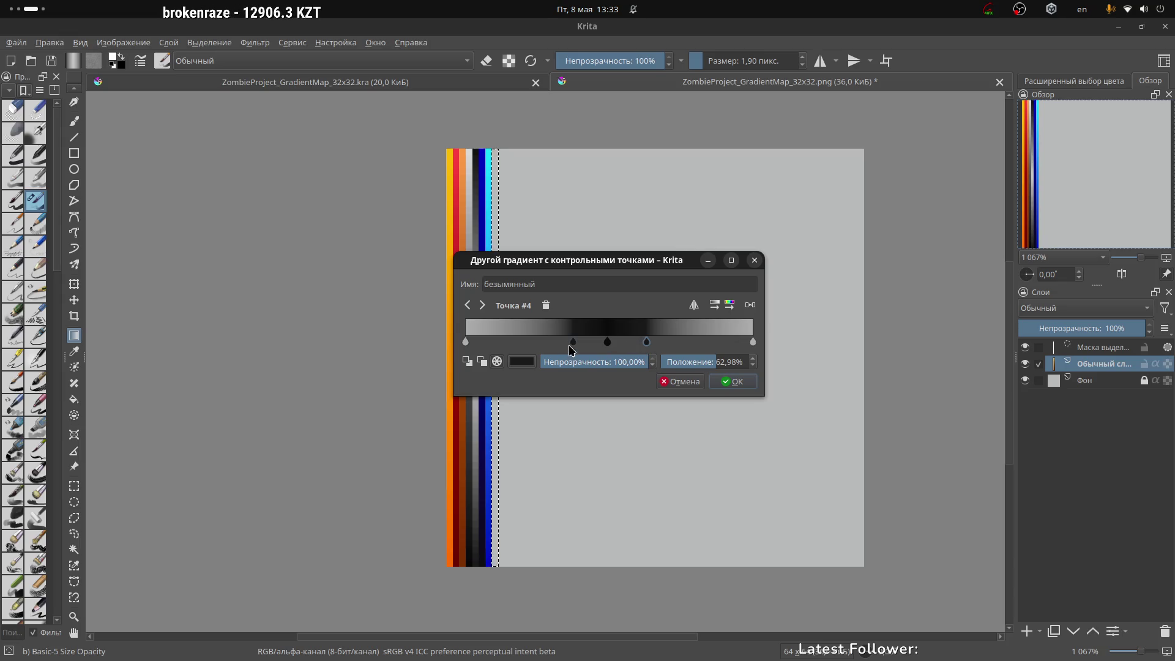
Step: Delete stop #4 and the lighter stop at 37,87%, keeping the black middle stop
key(Delete)
click(574, 342)
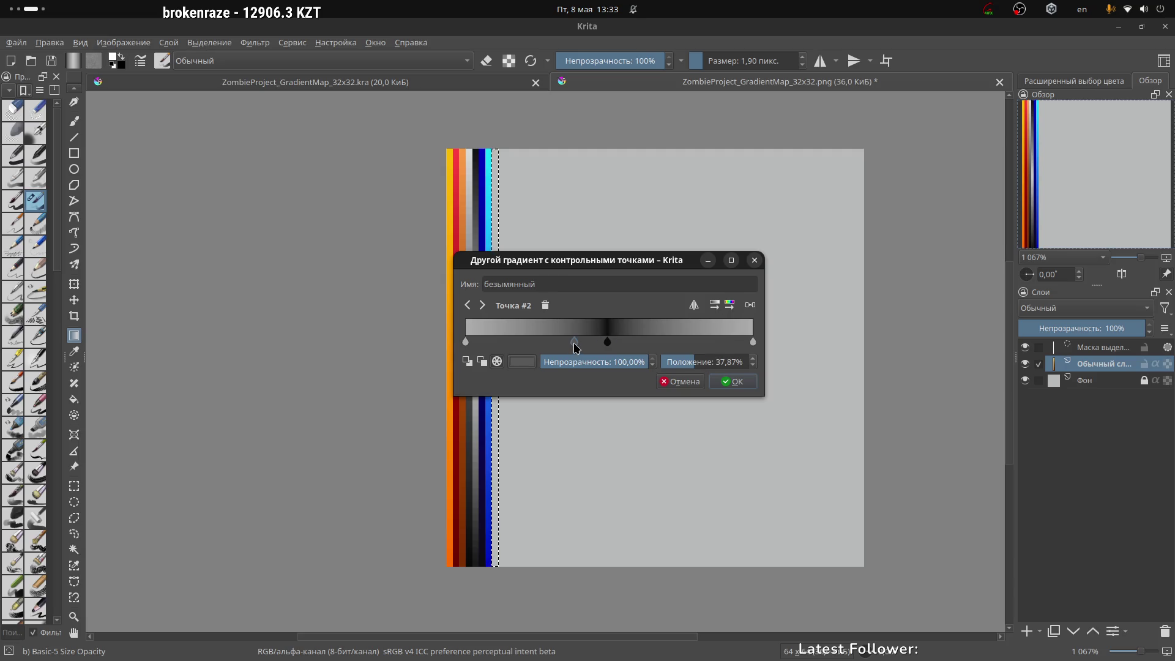
key(Delete)
Step: Set the gradient's left end stop to grey #808080
drag(620, 262, 633, 263)
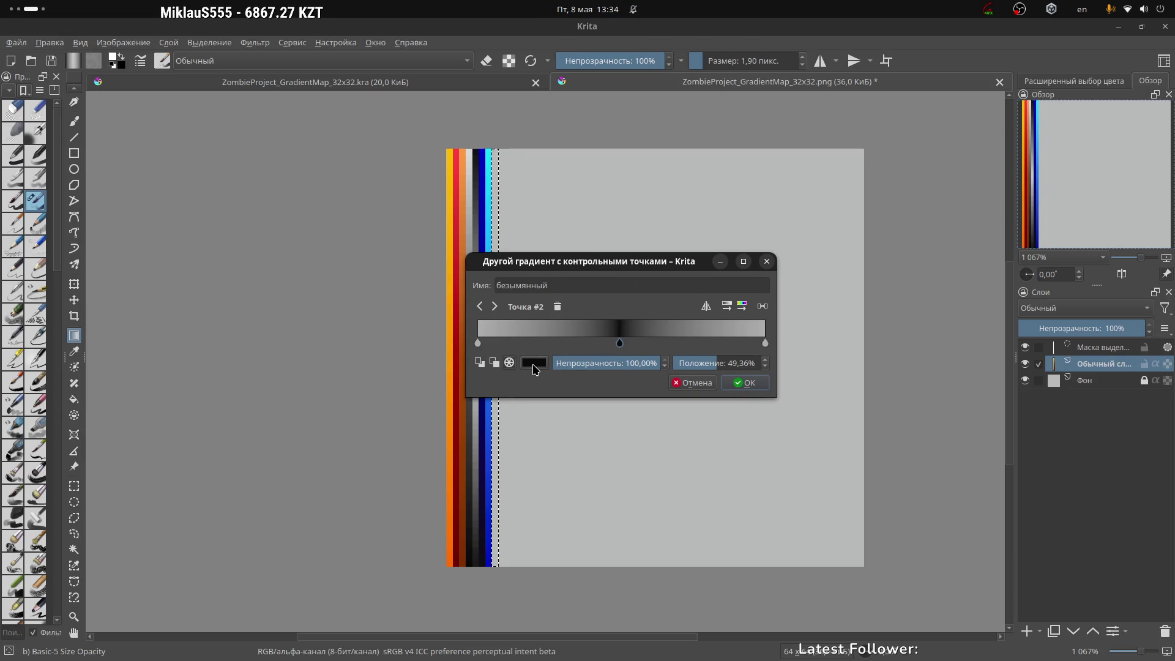
click(479, 345)
click(534, 362)
drag(511, 242, 496, 258)
click(735, 470)
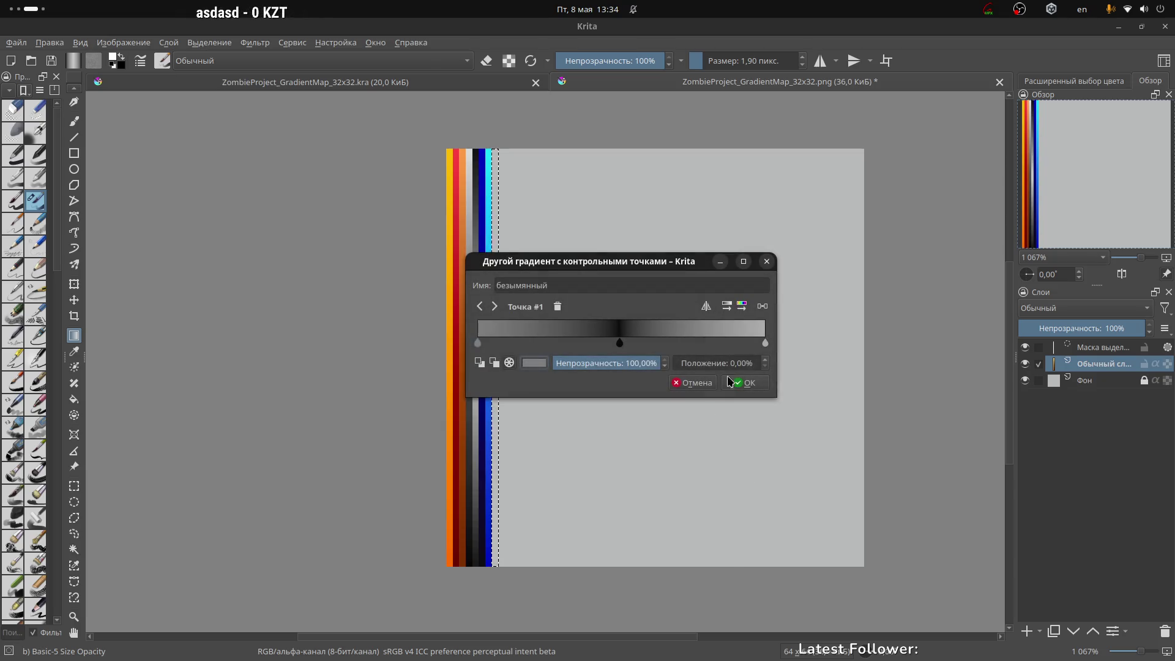
Step: Set the right end stop to #707070, confirm, and decline replacing the existing gradient
click(765, 343)
click(534, 363)
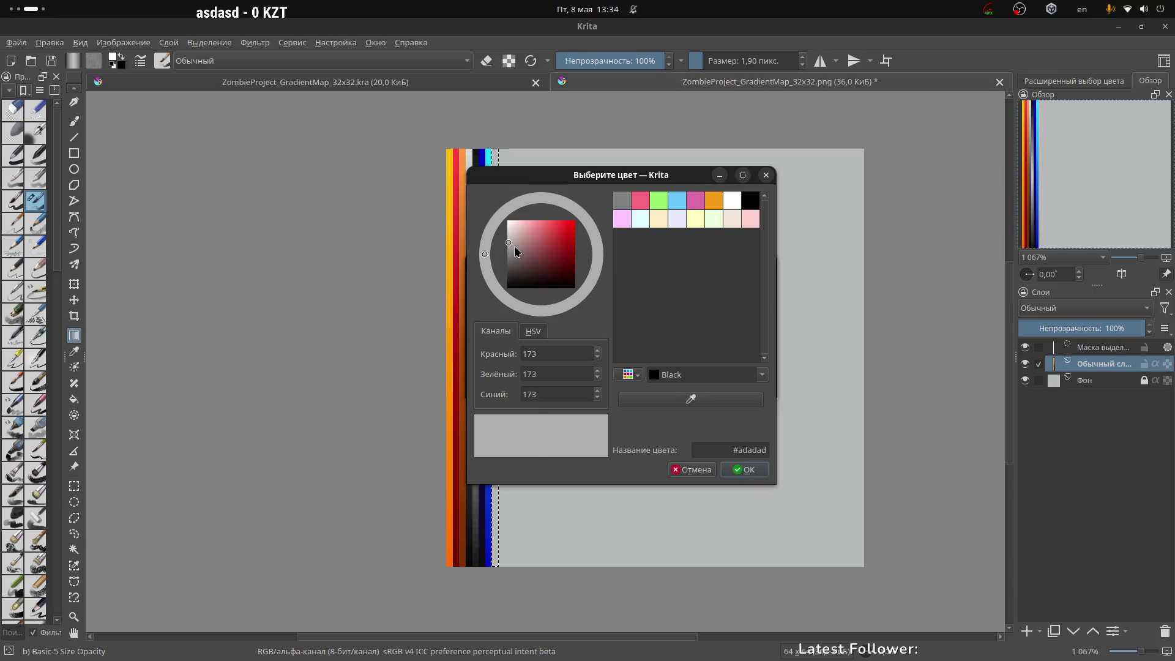
drag(509, 256, 493, 260)
click(745, 472)
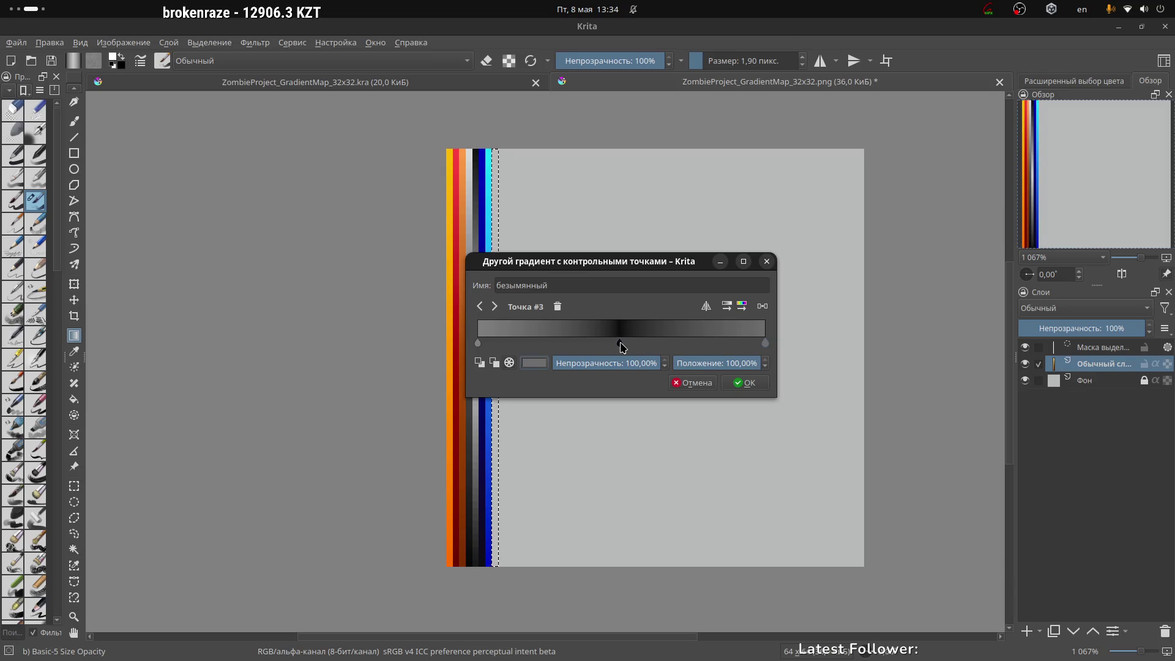
click(749, 384)
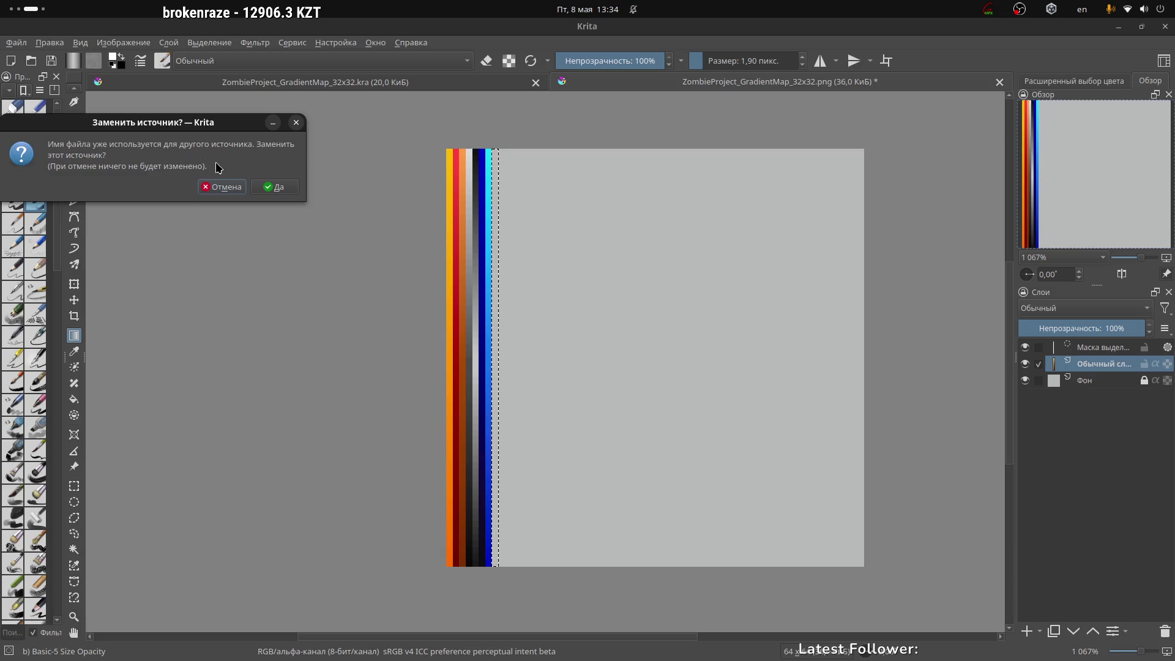
click(231, 189)
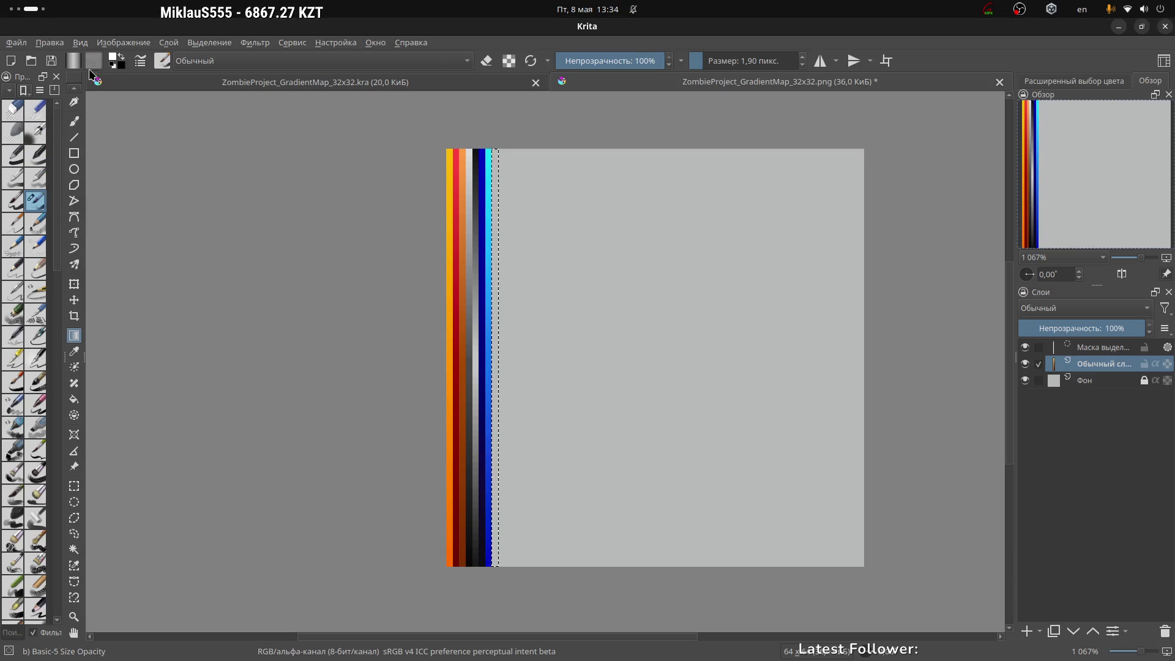
Step: Create a new custom gradient and add a stop at its middle
click(72, 62)
click(131, 291)
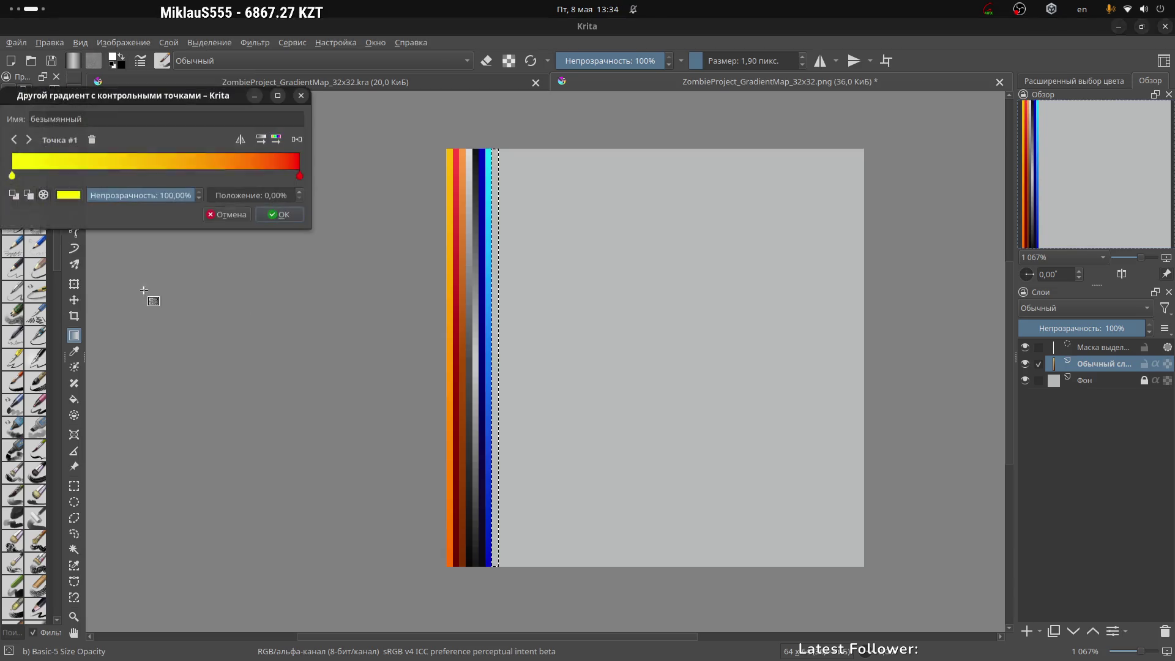
mouse_move(176, 100)
mouse_down()
mouse_move(829, 255)
mouse_move(817, 239)
mouse_up()
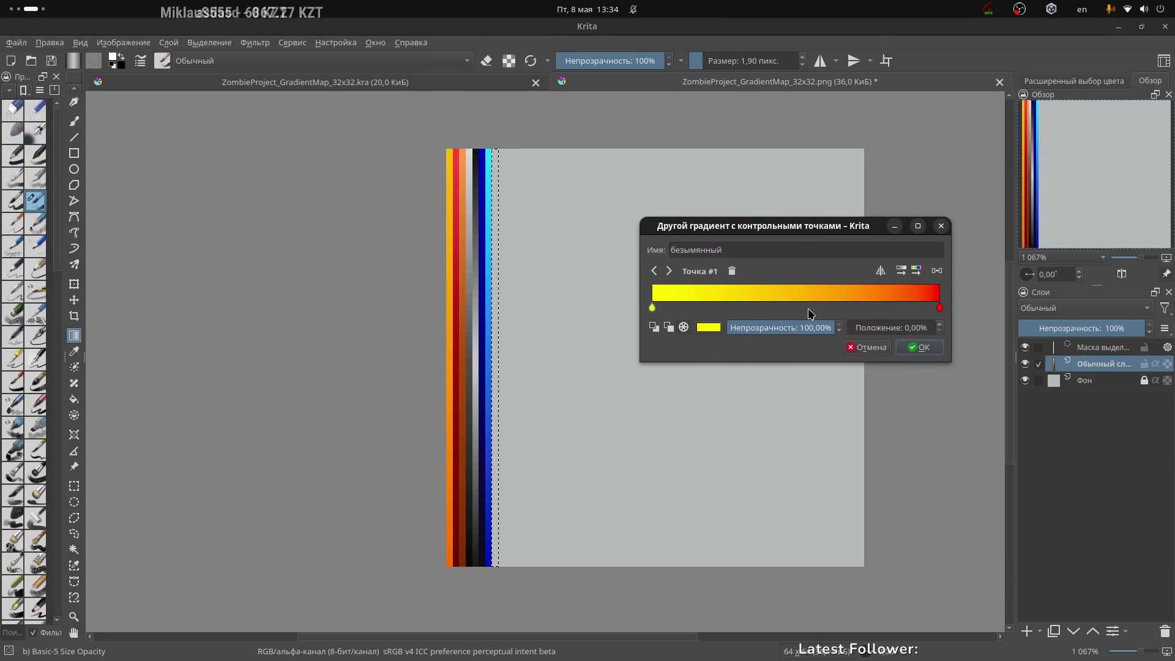
click(829, 308)
click(937, 271)
Step: Make the start and end stops grey and the middle stop near-black #131313
click(652, 307)
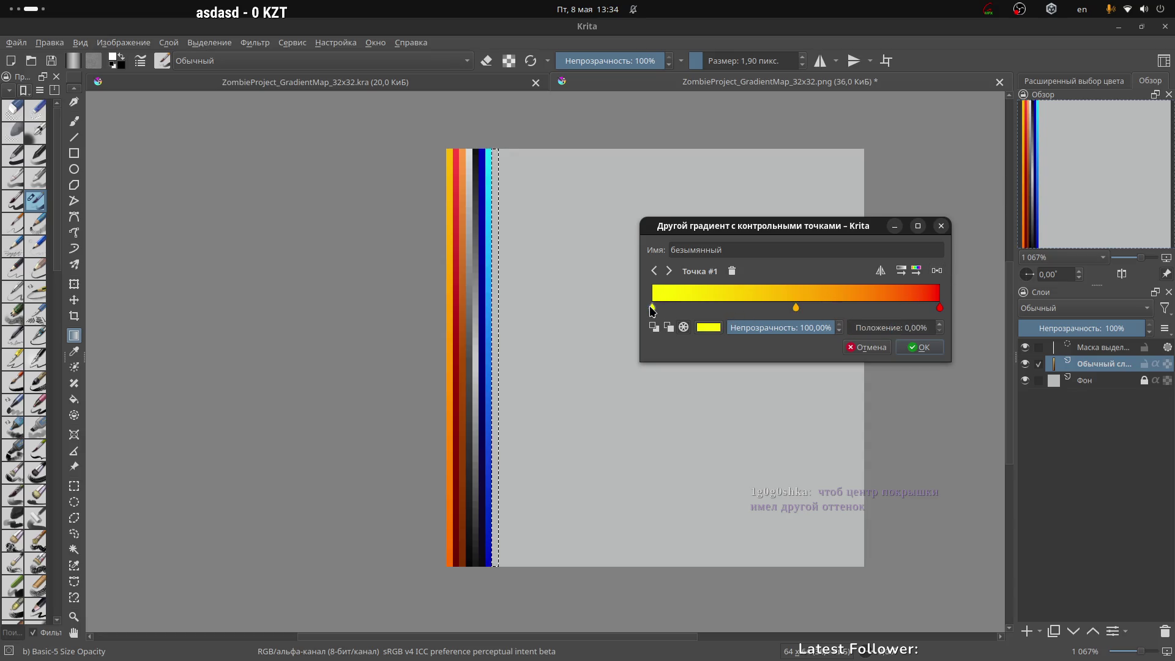
click(709, 328)
drag(692, 220, 673, 232)
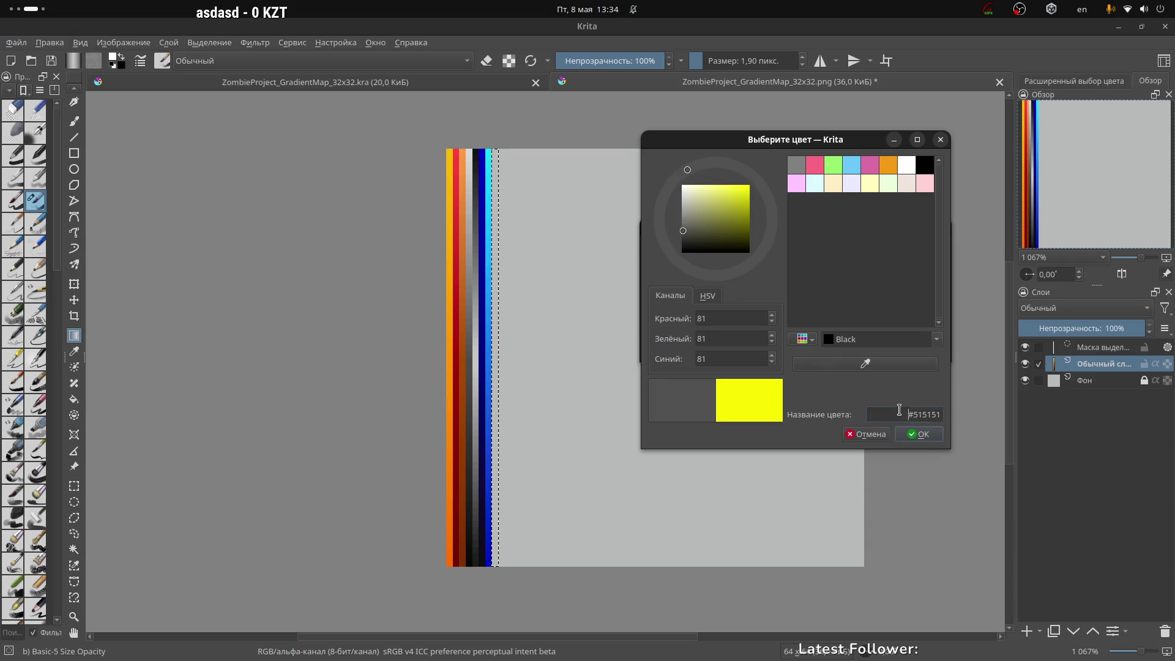
click(922, 434)
click(939, 309)
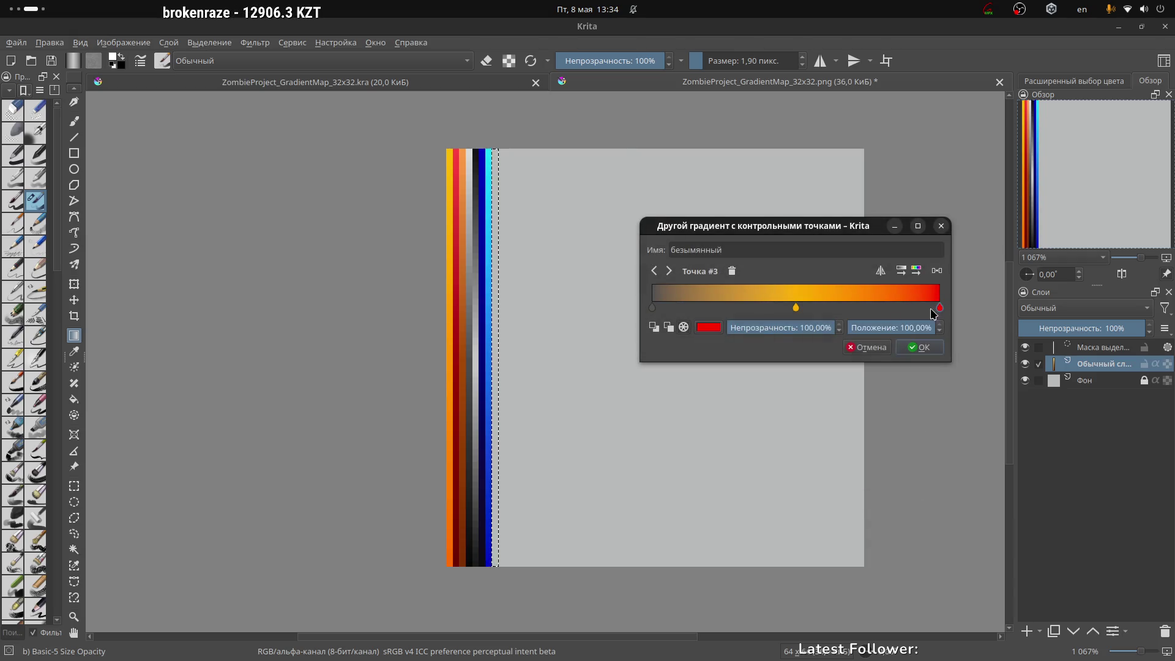
click(709, 328)
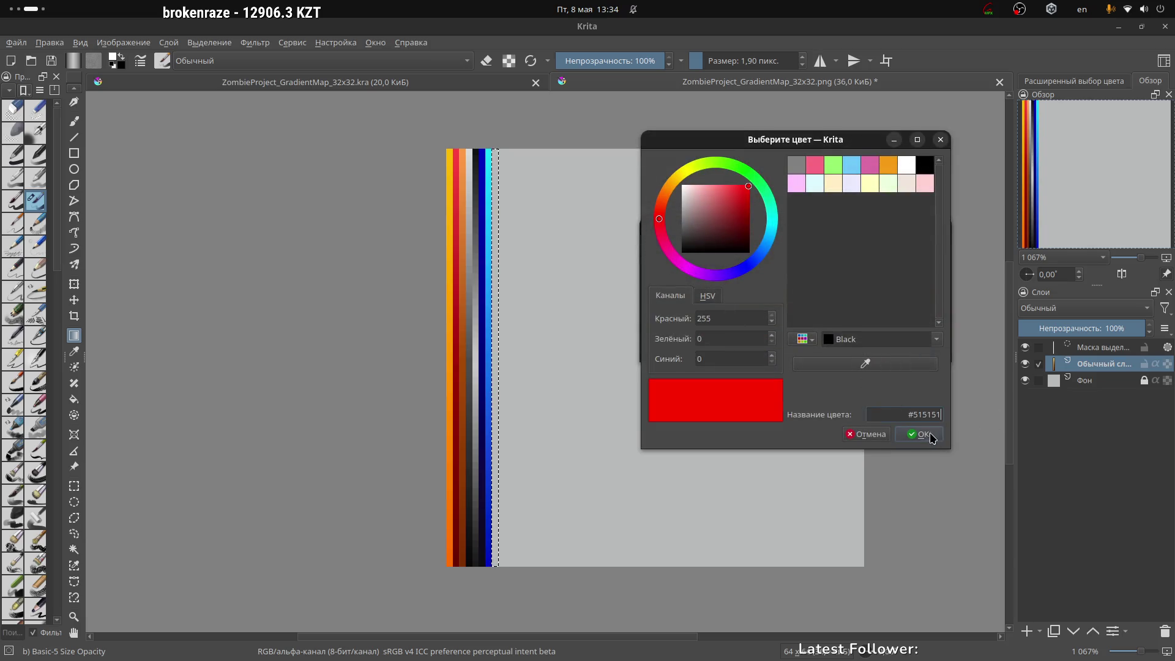
click(930, 436)
click(796, 308)
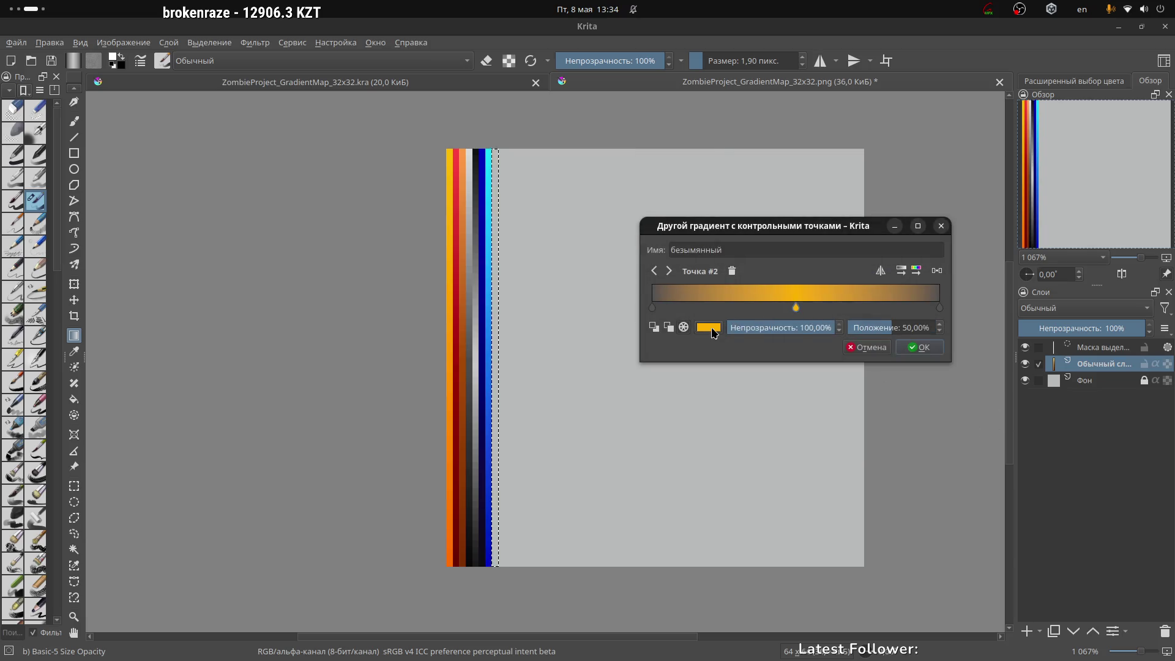
click(708, 327)
drag(697, 245, 651, 246)
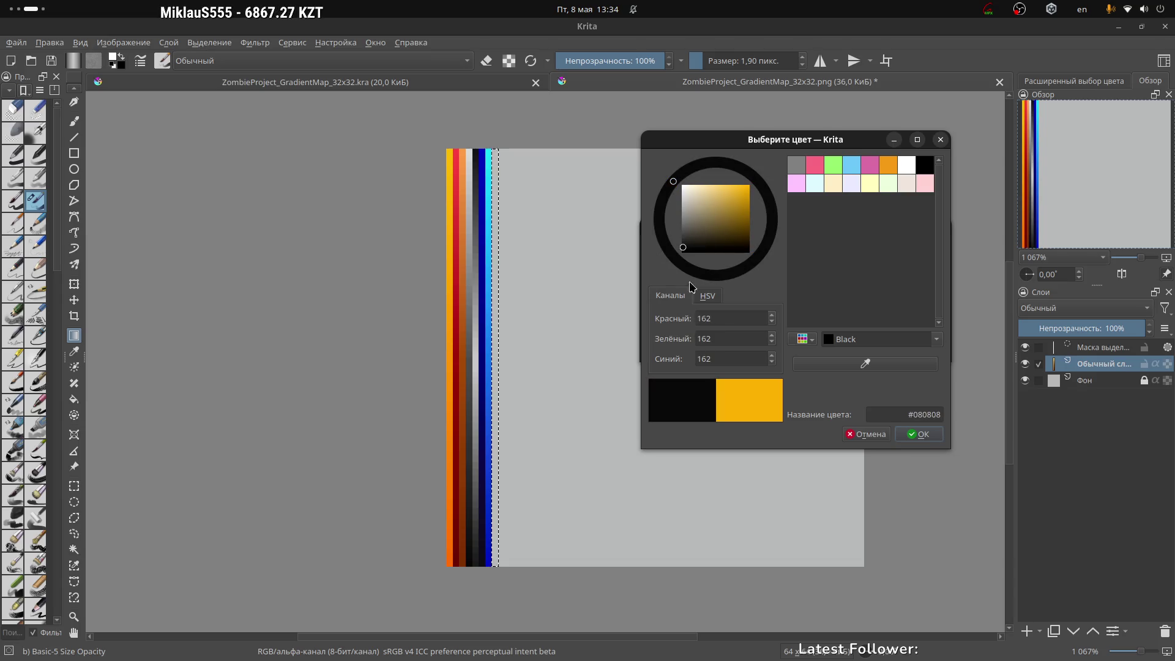
click(683, 248)
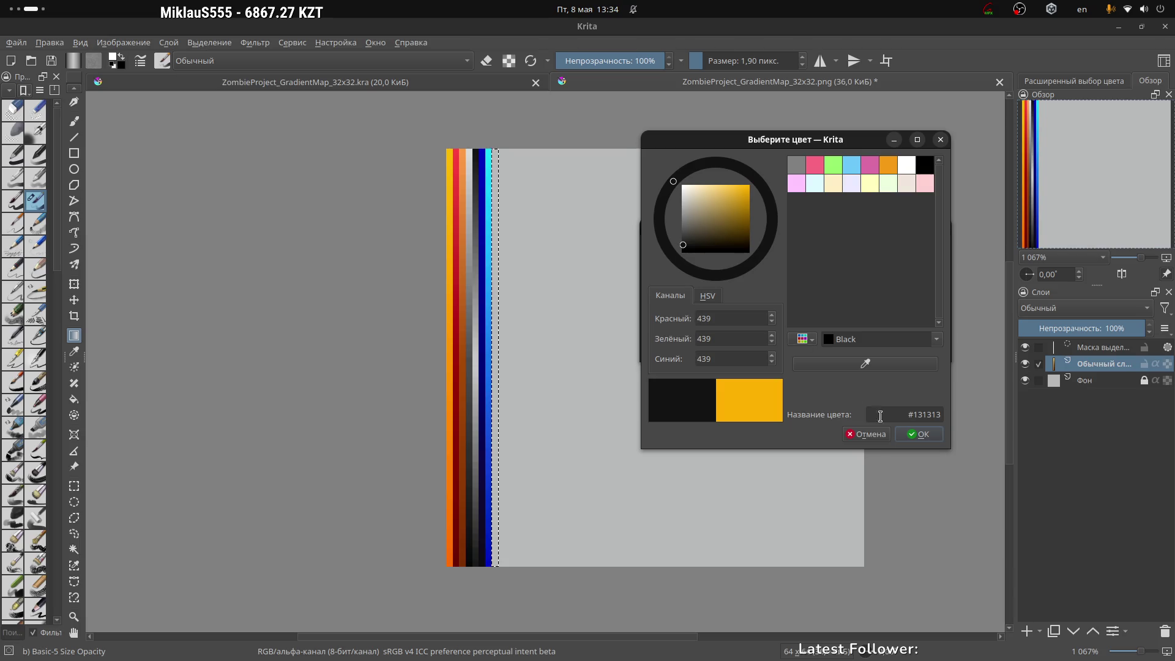
click(920, 435)
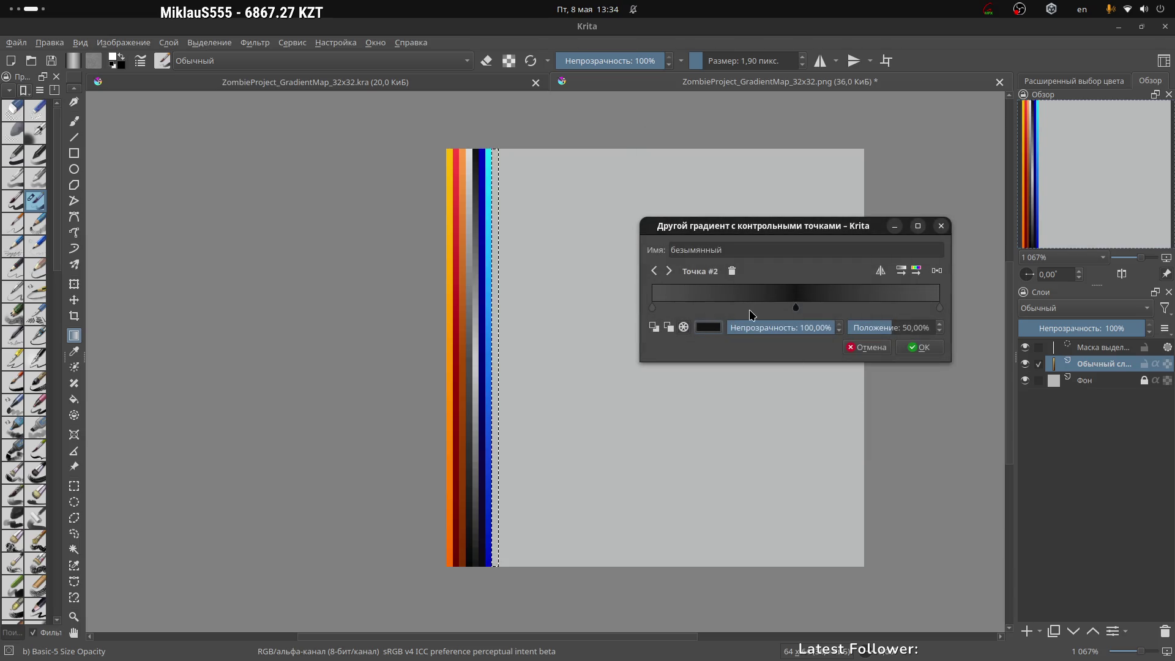
Step: Name the gradient GrayGradient and save it
double_click(742, 250)
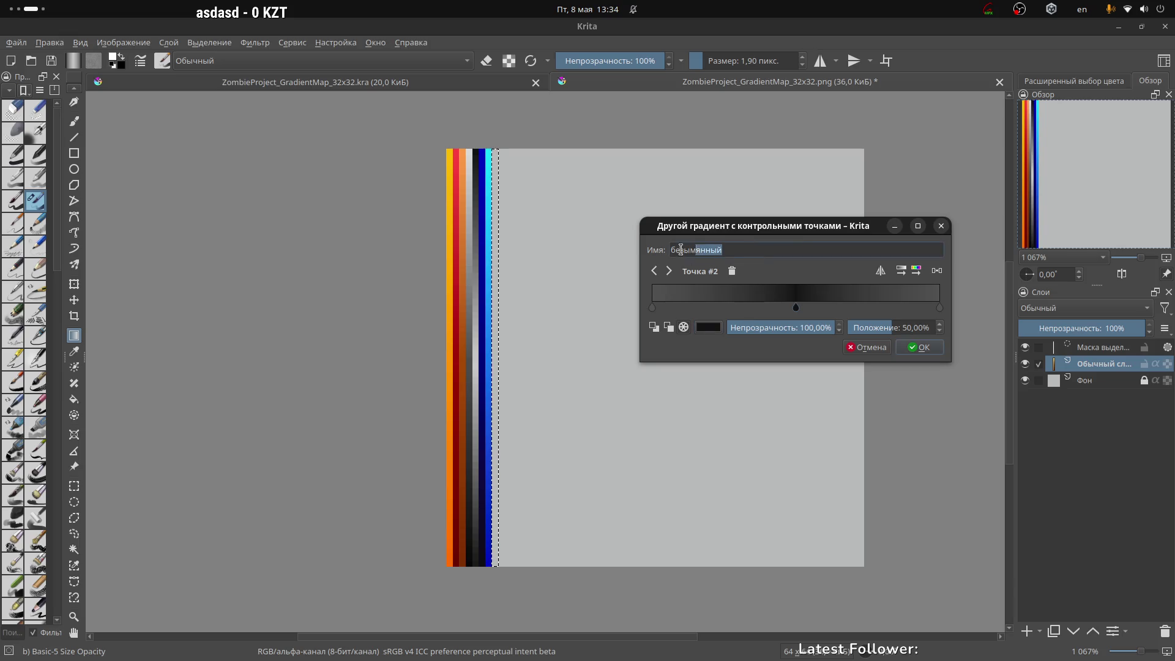
text(GrayGradient)
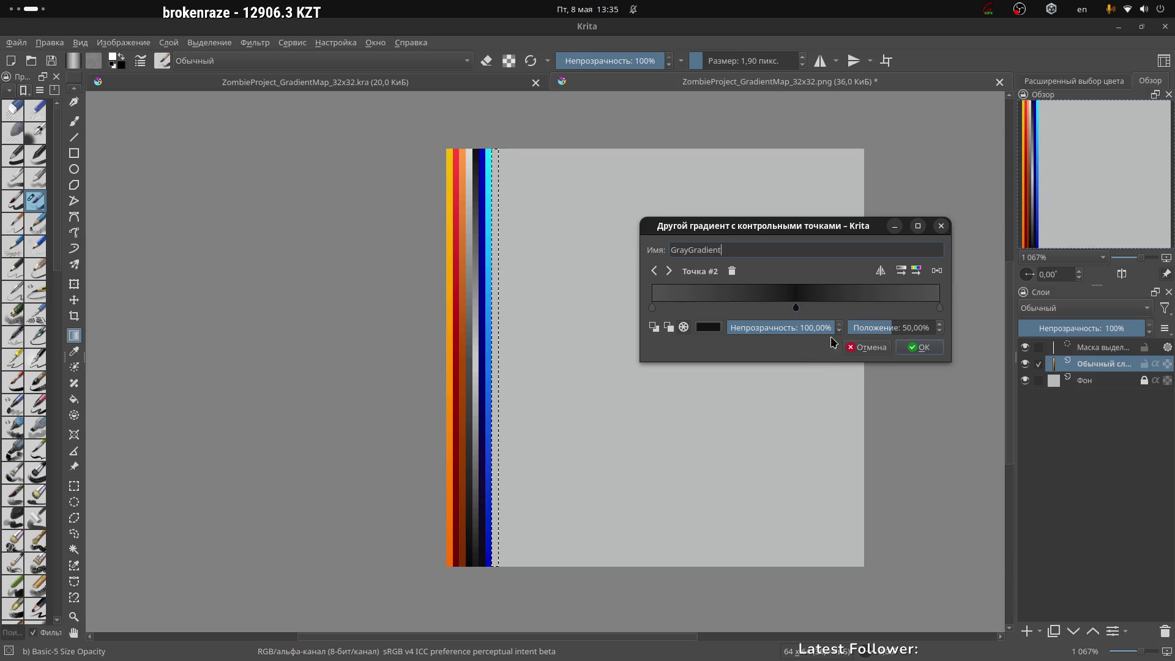
click(924, 348)
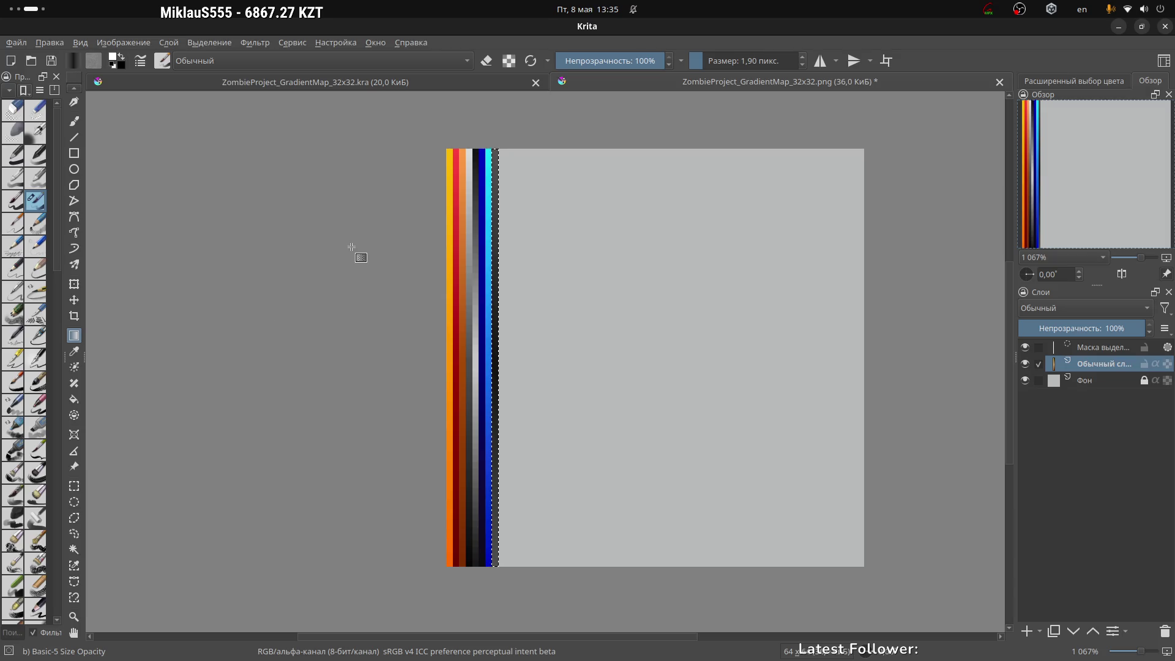
Step: Inspect the advanced colour selector panel
click(1089, 80)
scroll(1089, 80, down, 1)
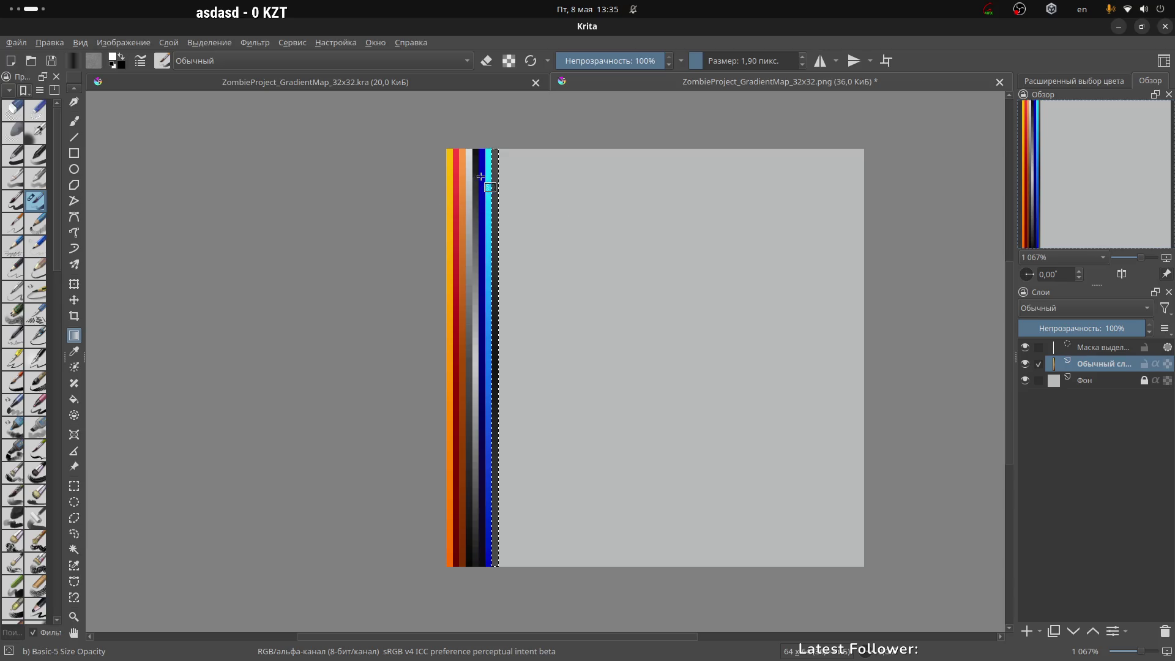
scroll(497, 195, up, 1)
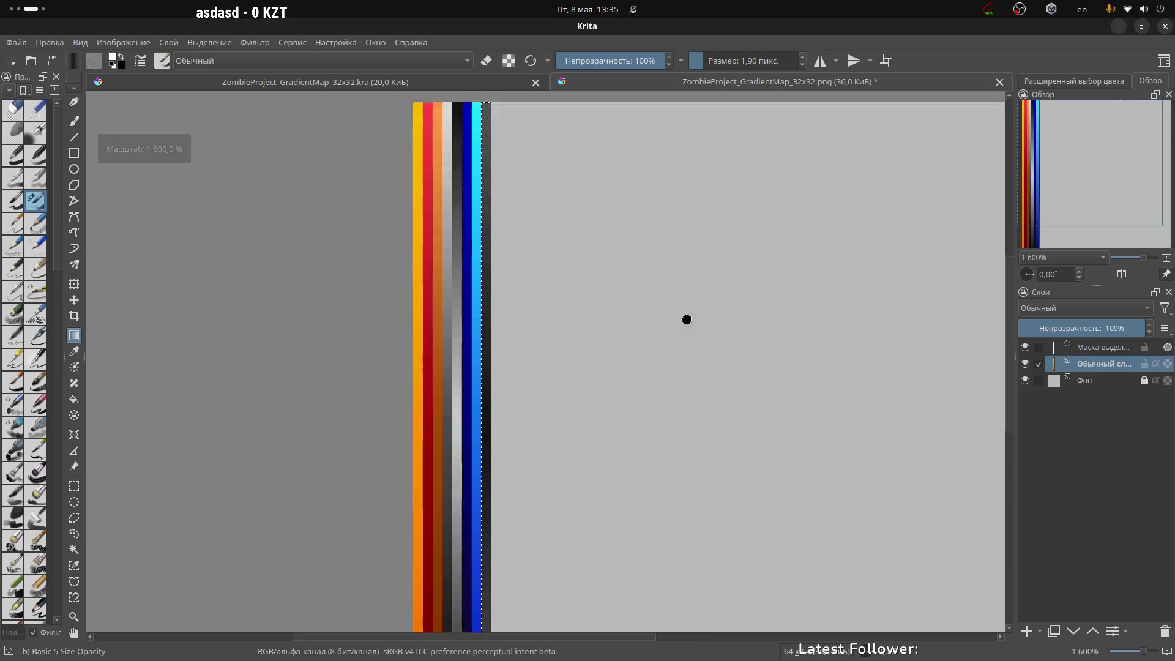
scroll(679, 245, up, 1)
scroll(578, 266, down, 1)
scroll(582, 270, down, 1)
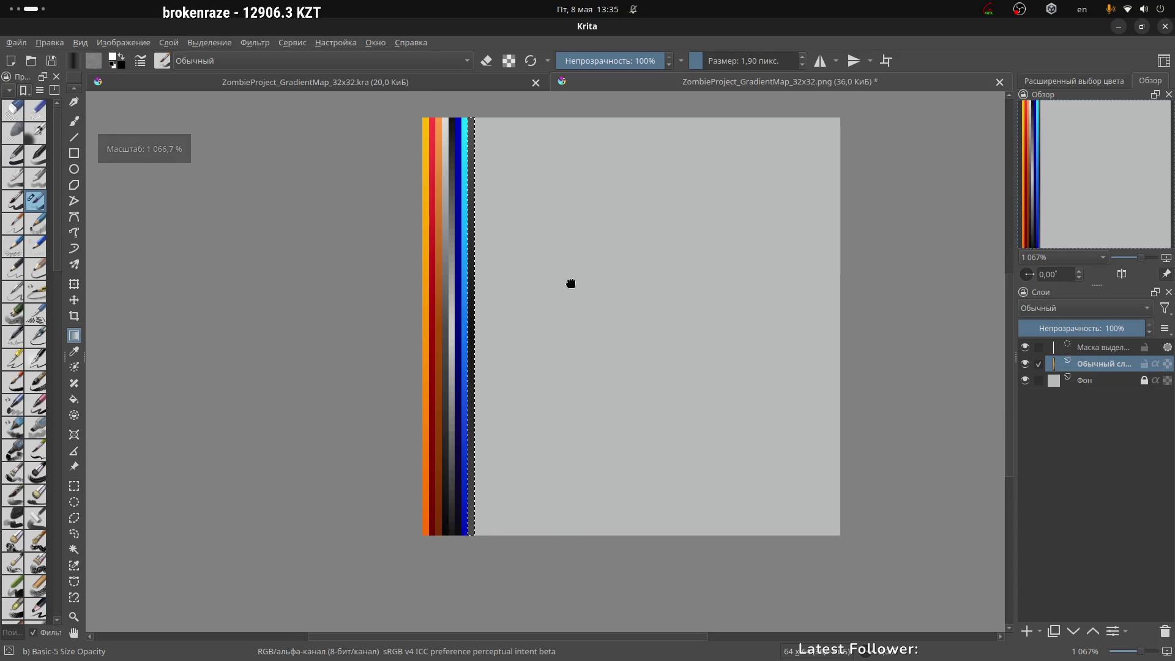
scroll(533, 288, up, 1)
scroll(538, 288, down, 1)
scroll(532, 279, up, 1)
scroll(533, 278, down, 1)
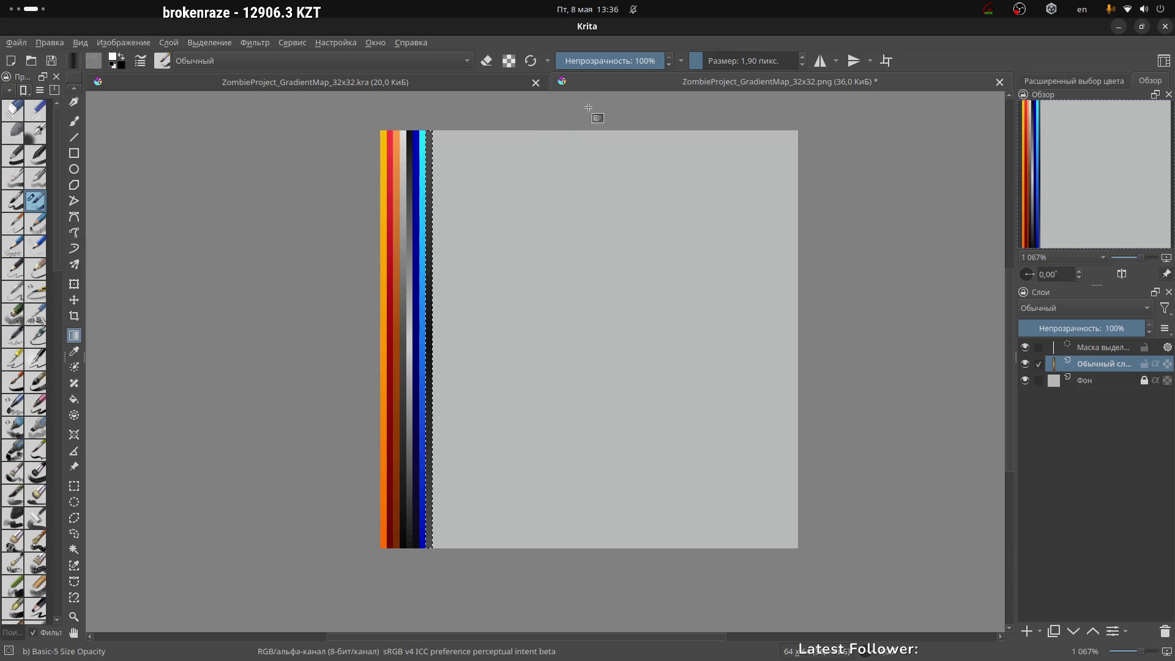
Step: On the PNG palette, select the palette layer's opaque pixels, replacing the selection, and turn off view mirroring
click(490, 81)
click(639, 83)
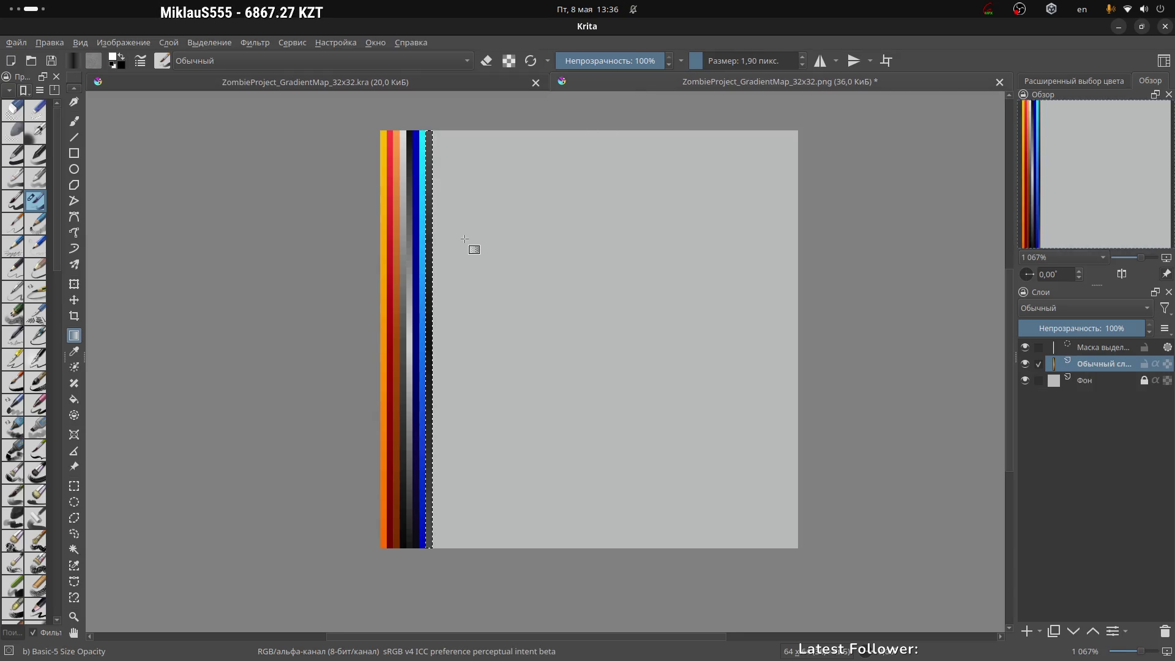
right_click(1107, 367)
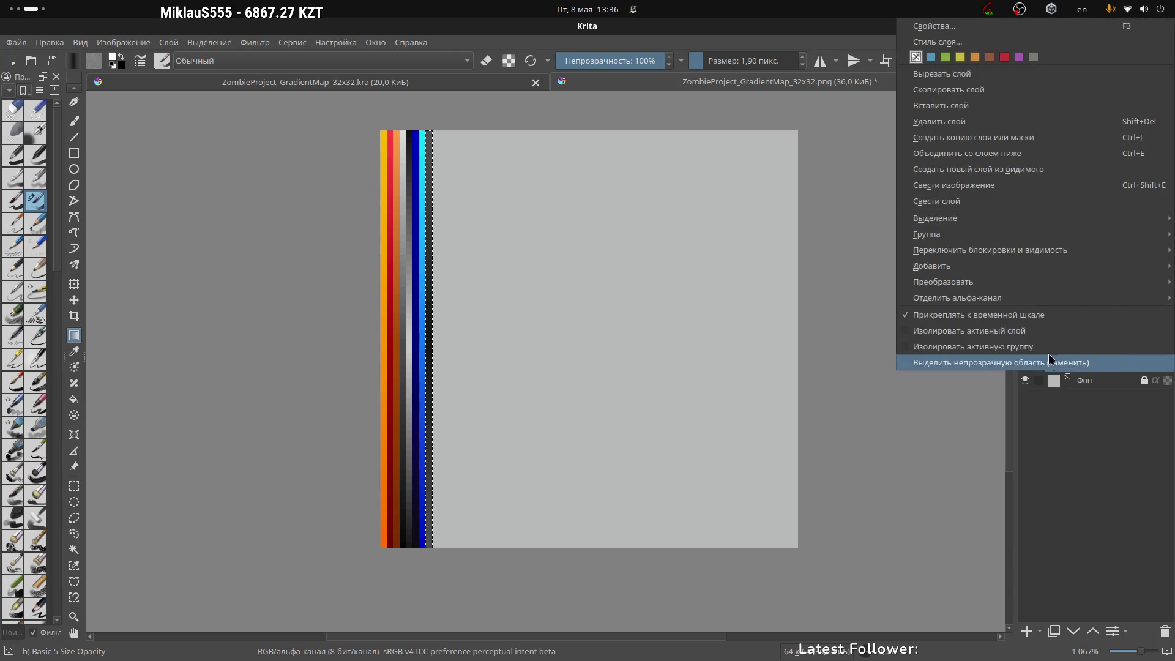
click(1050, 361)
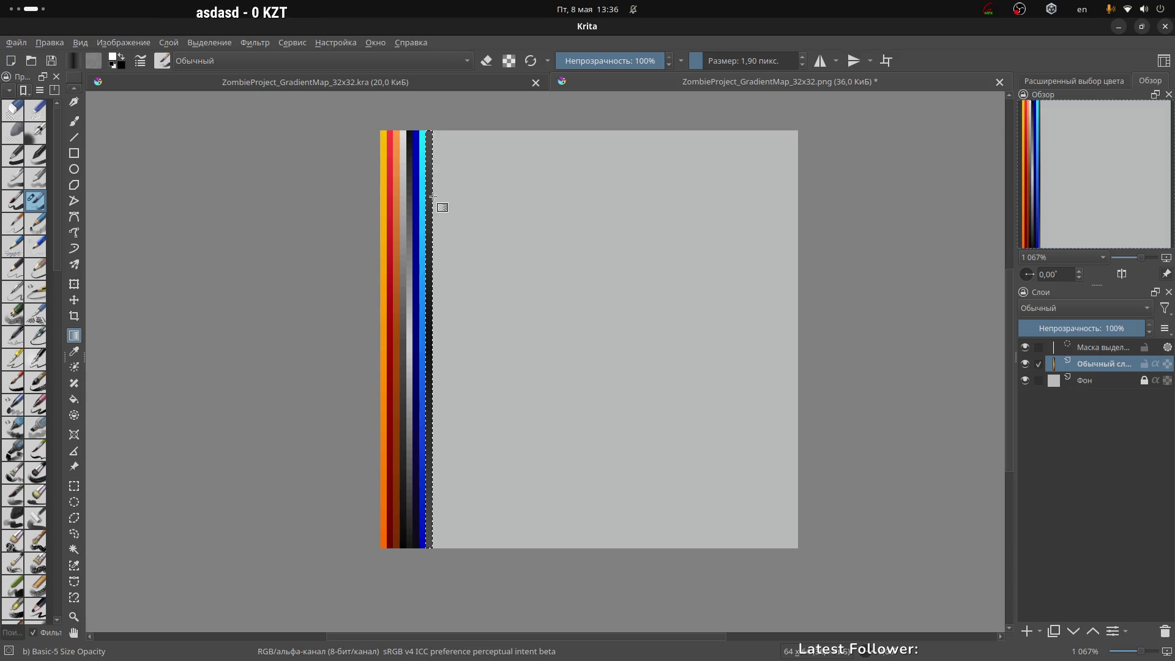
key(m)
key(m)
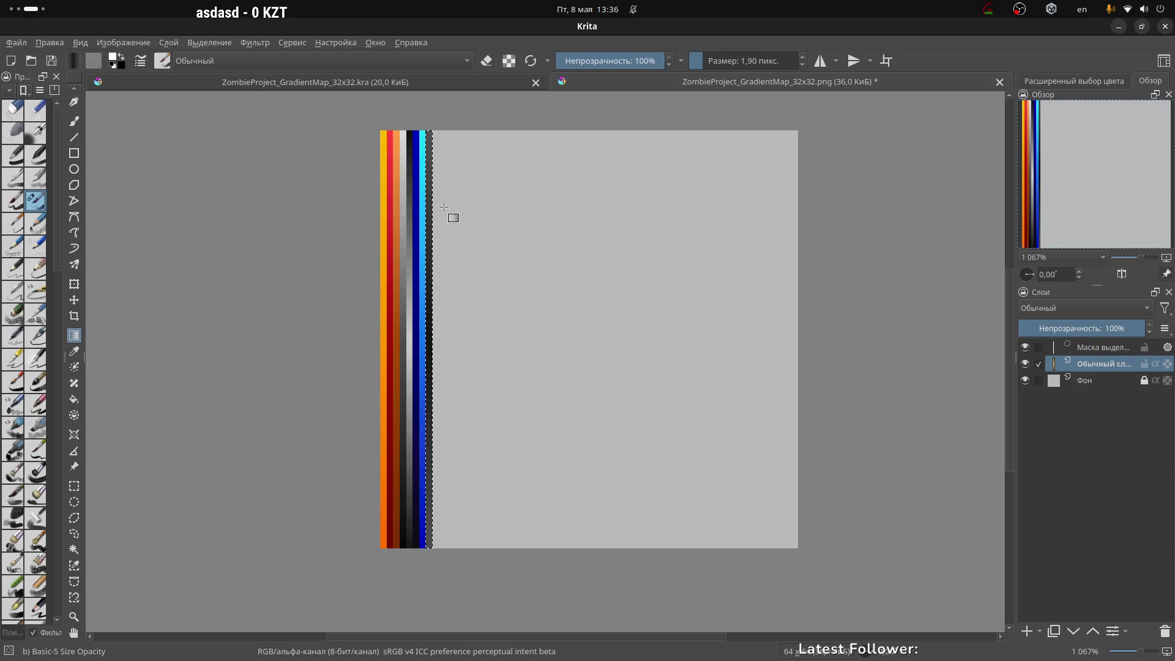
click(11, 43)
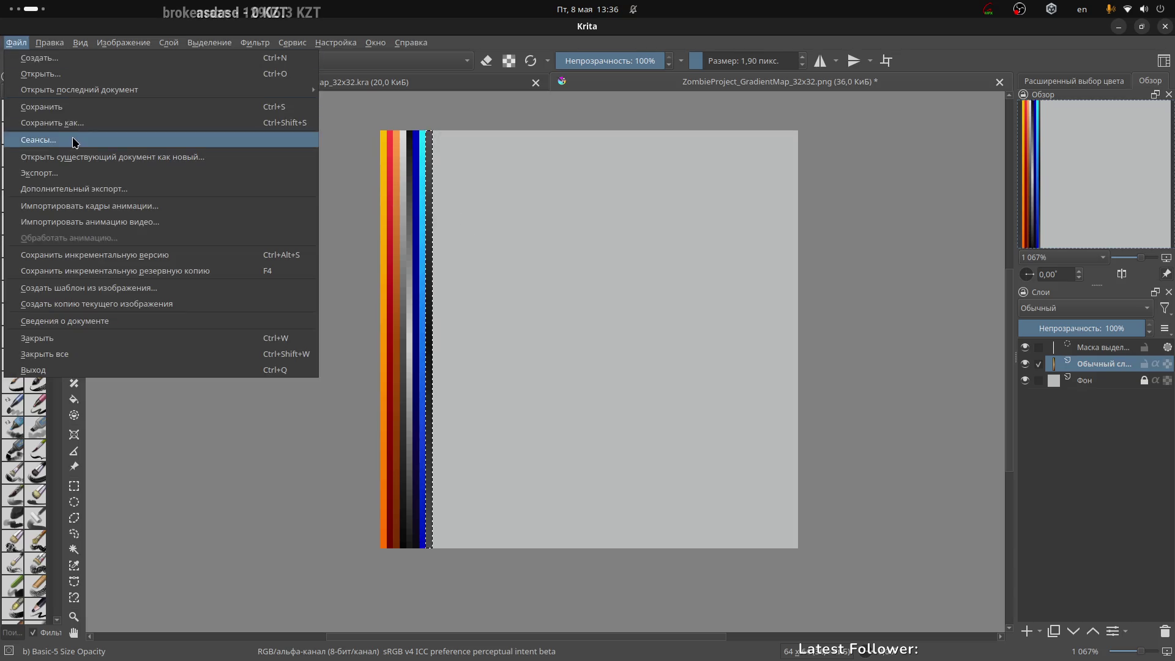
Step: Save the palette as PNG, overwriting ZombieProject_GradientMap_32x32.png
click(67, 123)
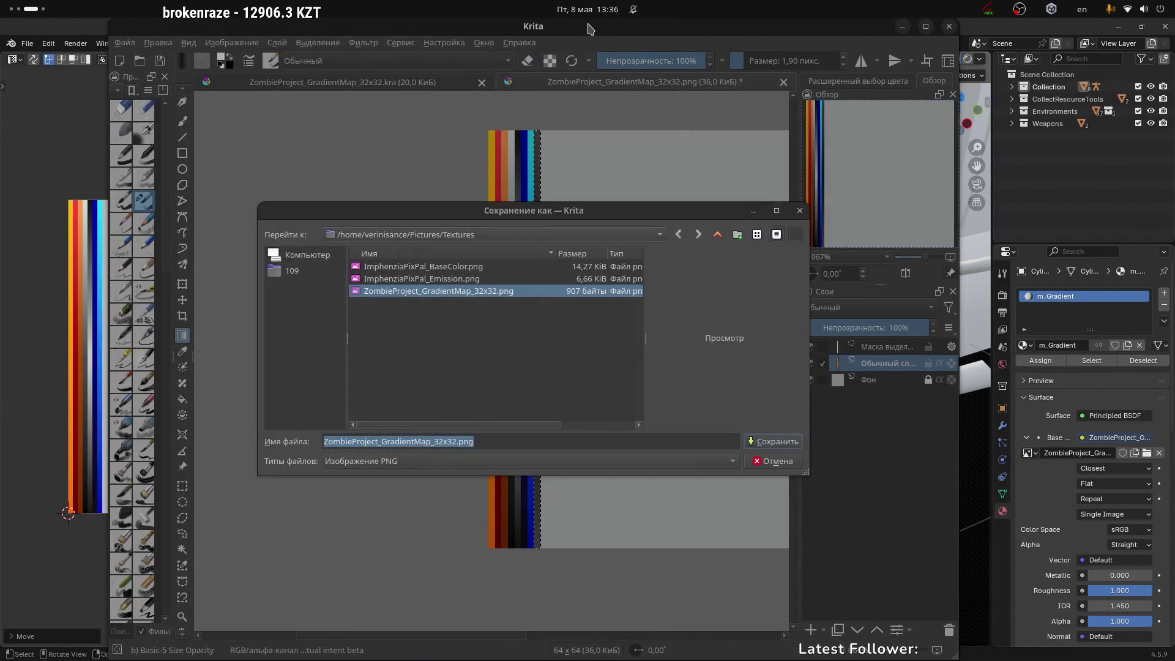
double_click(582, 43)
click(464, 462)
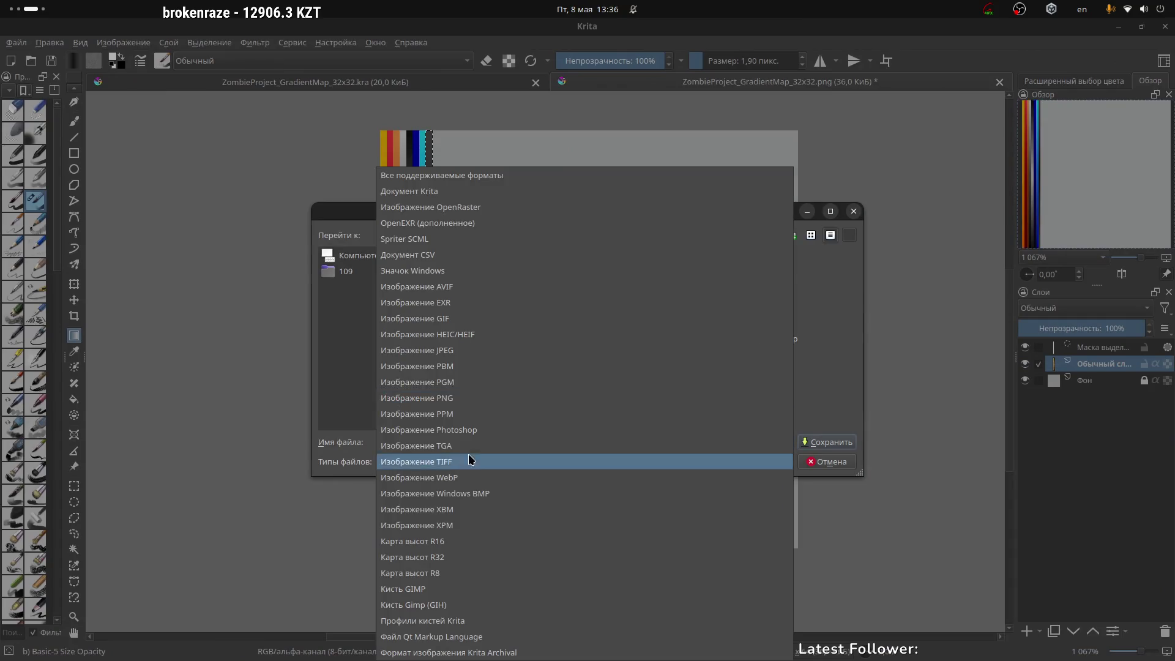
click(473, 397)
click(496, 293)
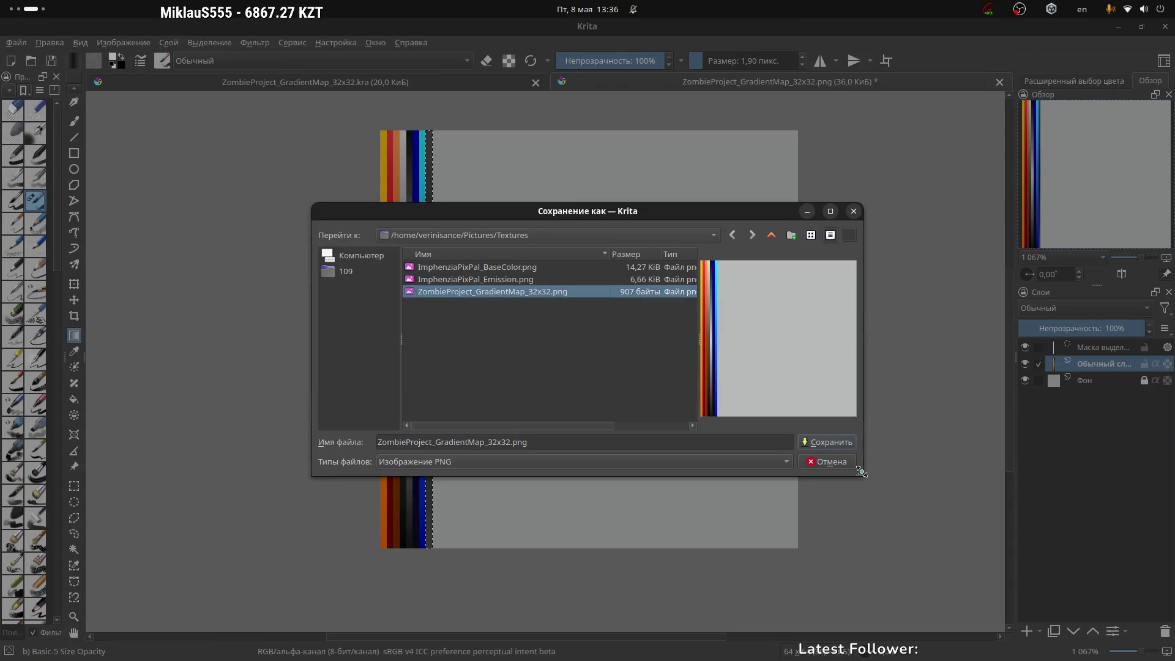
click(846, 443)
click(691, 367)
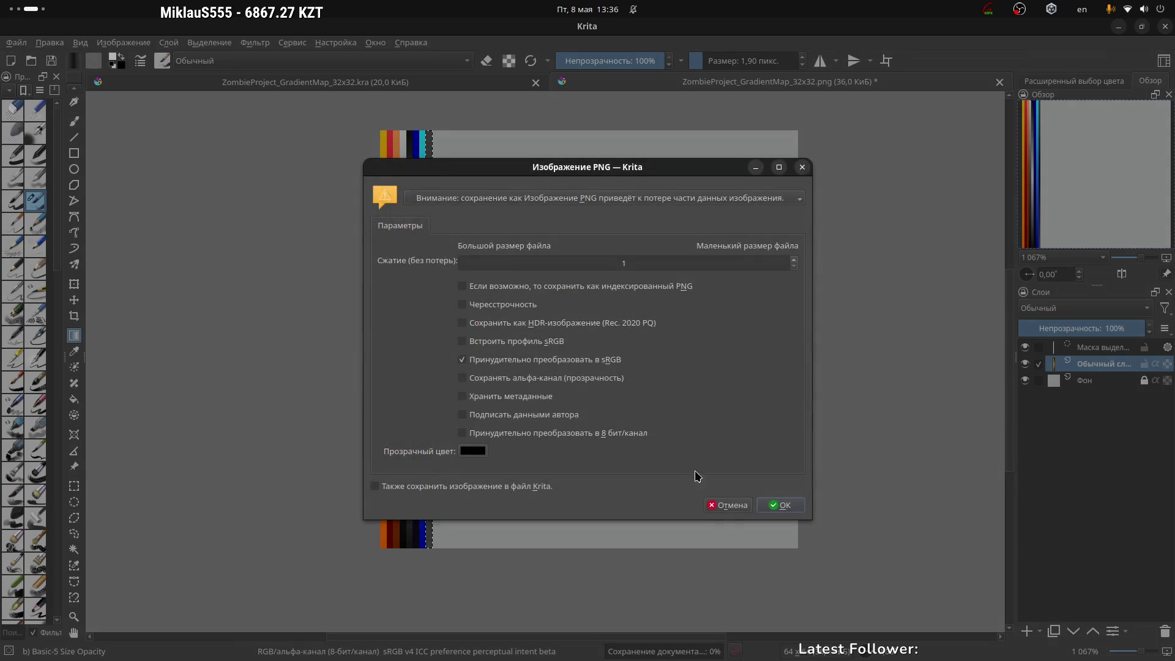
click(799, 508)
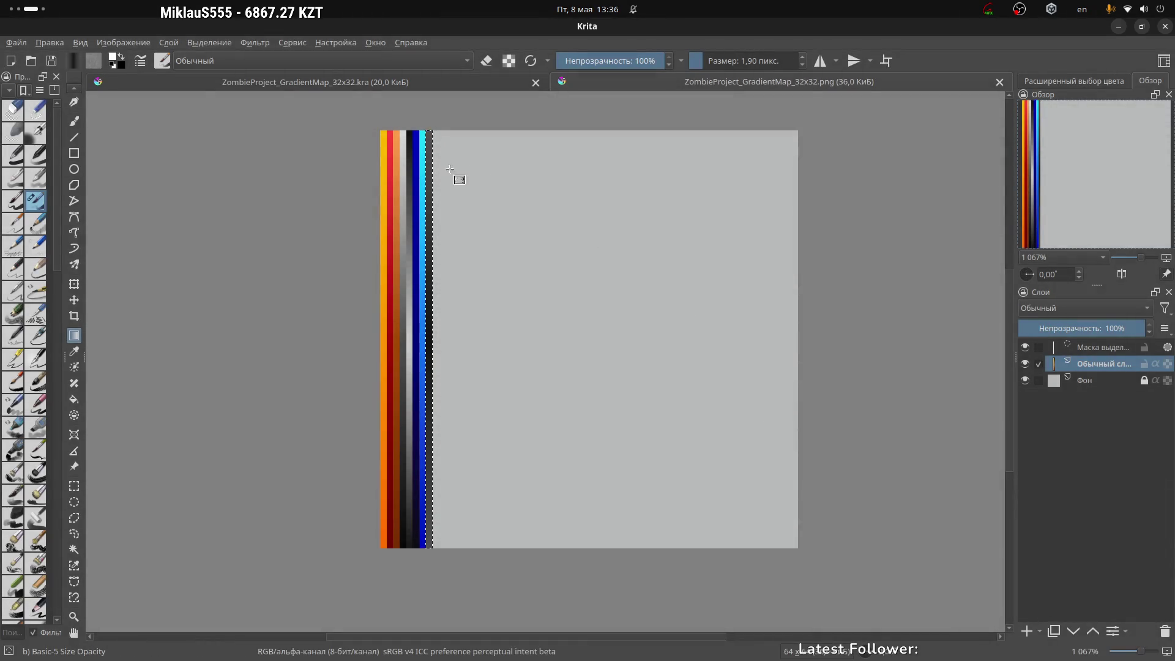
Step: Save it as a Krita document over ZombieProject_GradientMap_32x32.kra, then switch to Blender
click(17, 42)
click(73, 121)
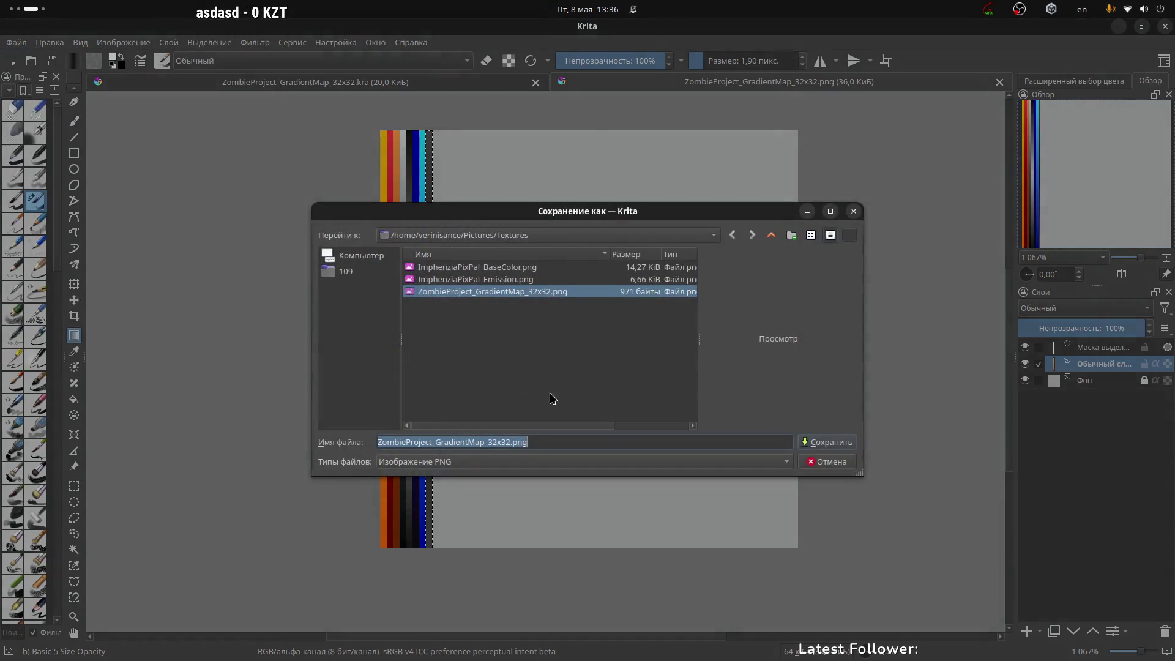
click(495, 459)
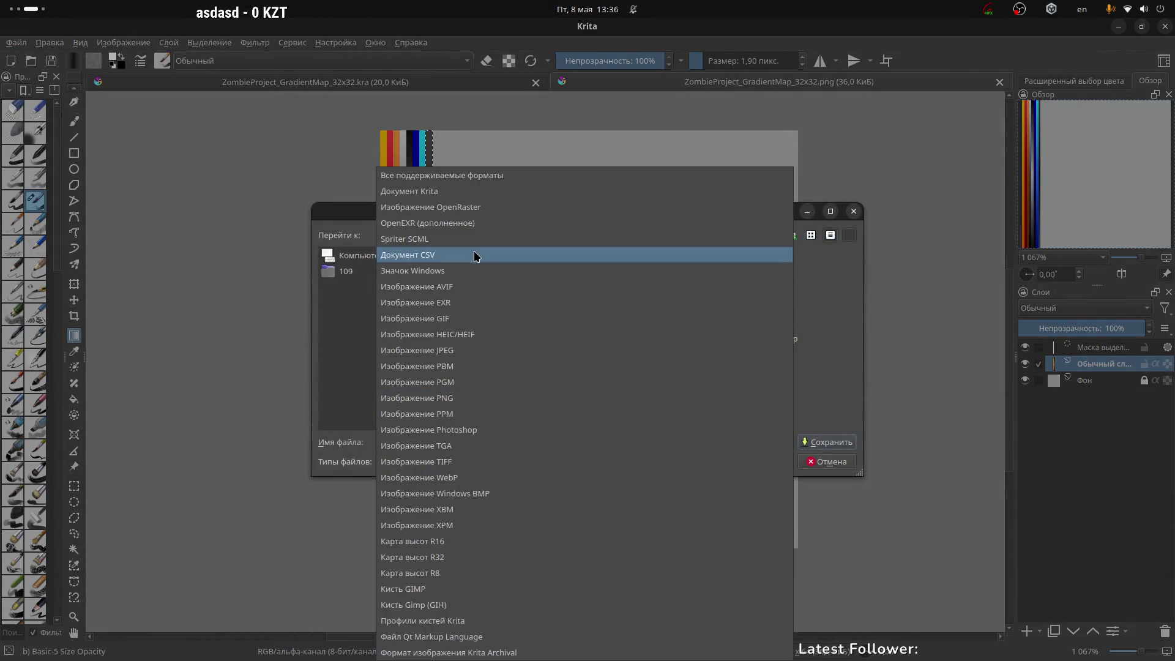
click(446, 190)
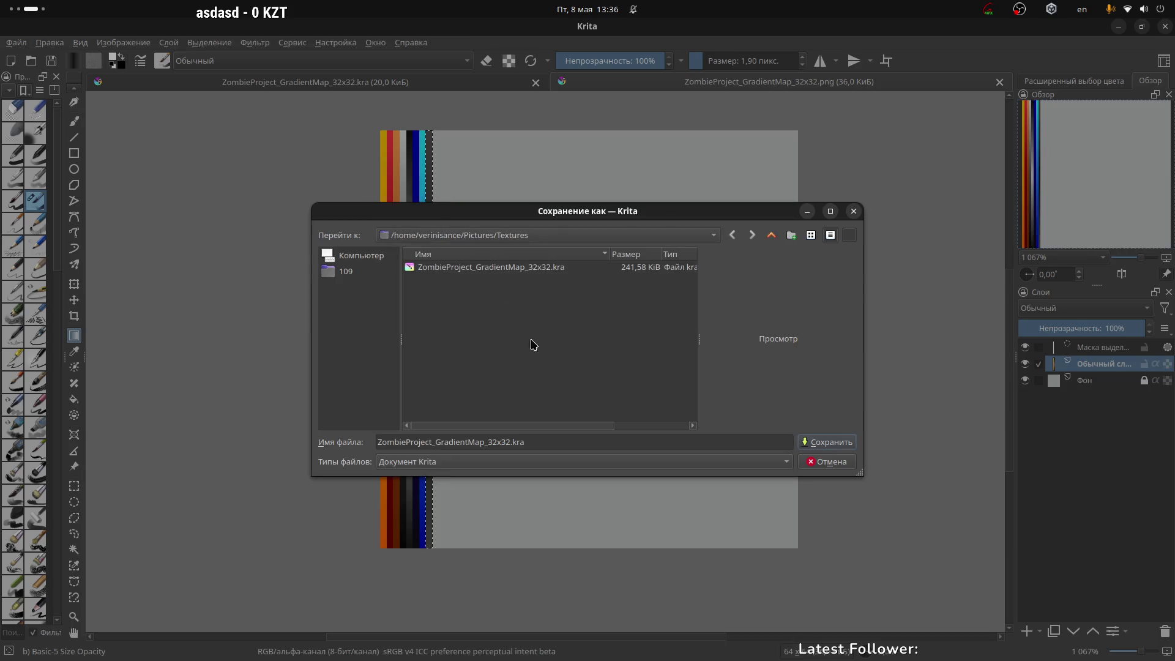
click(523, 267)
click(828, 441)
click(692, 361)
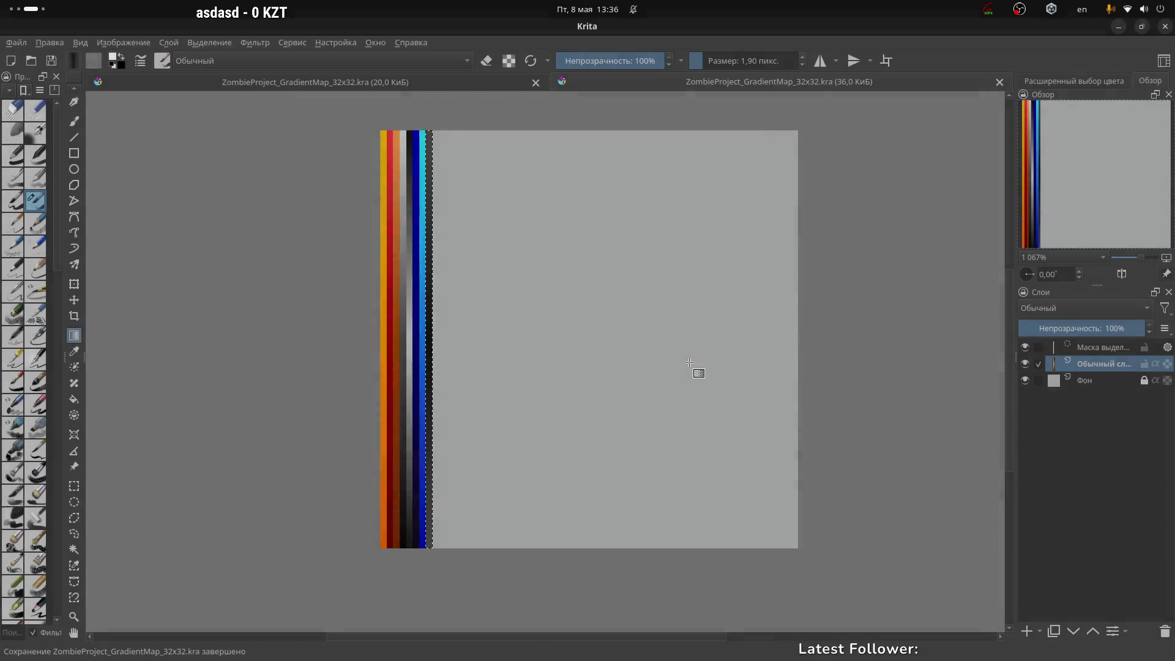
key(super+Left)
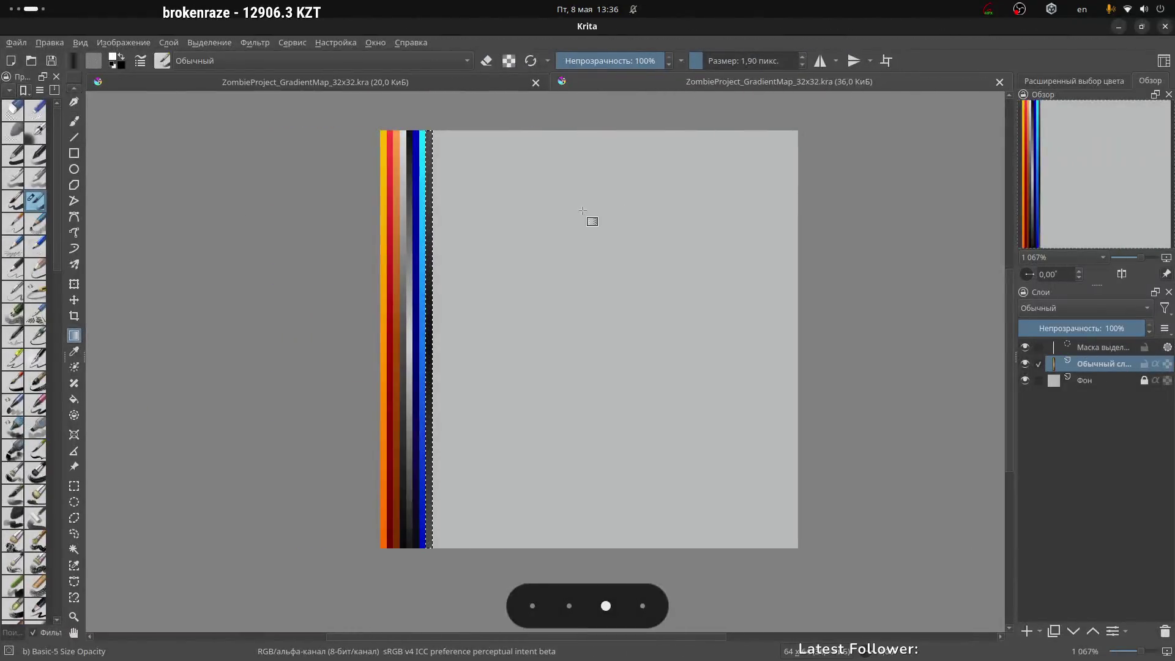
key(alt+Tab)
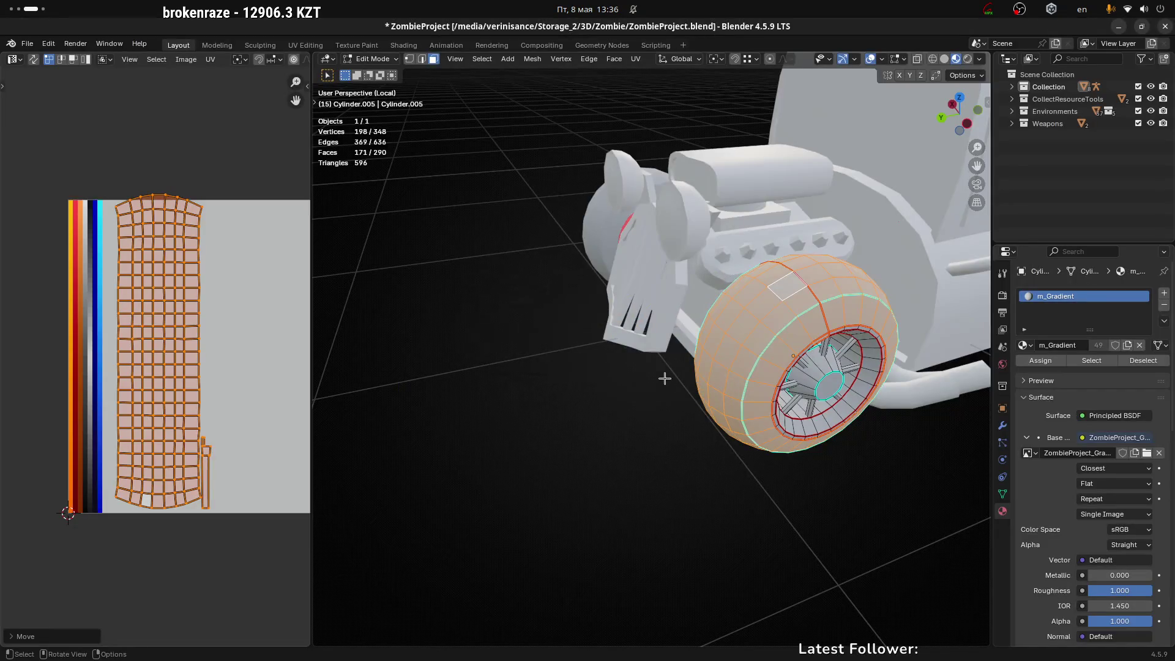
Step: Reload ZombieProject_GradientMap_32x32.png into the material's Base Color image node and clear the tire selection
middle_drag(665, 378, 753, 370)
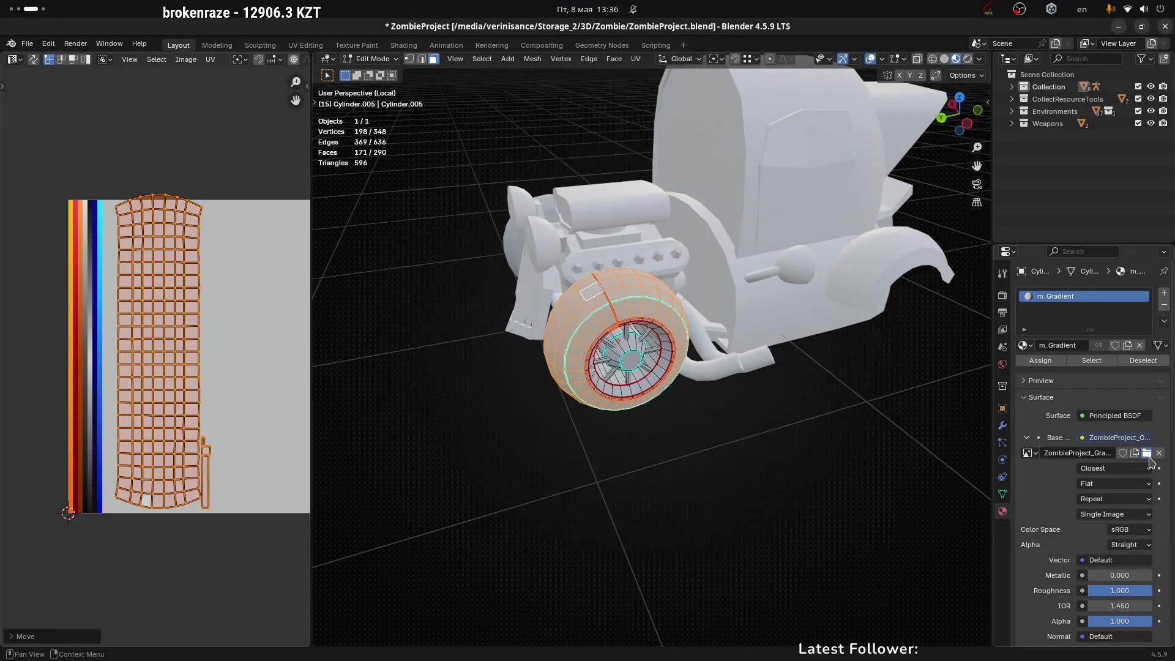
click(1148, 454)
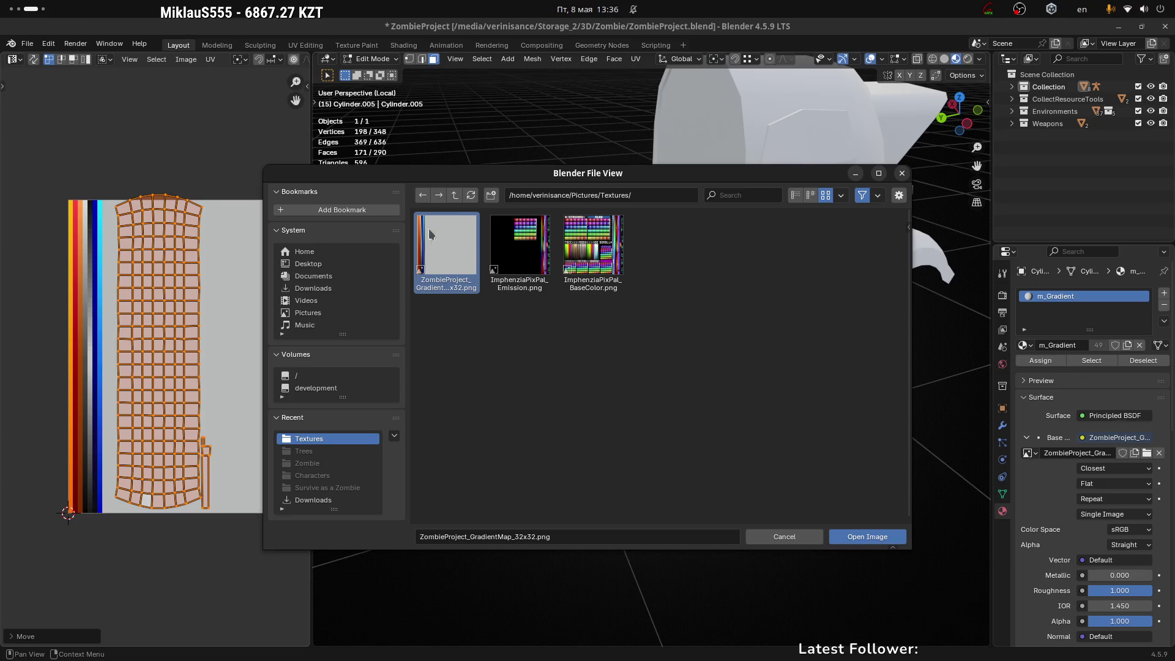
click(864, 537)
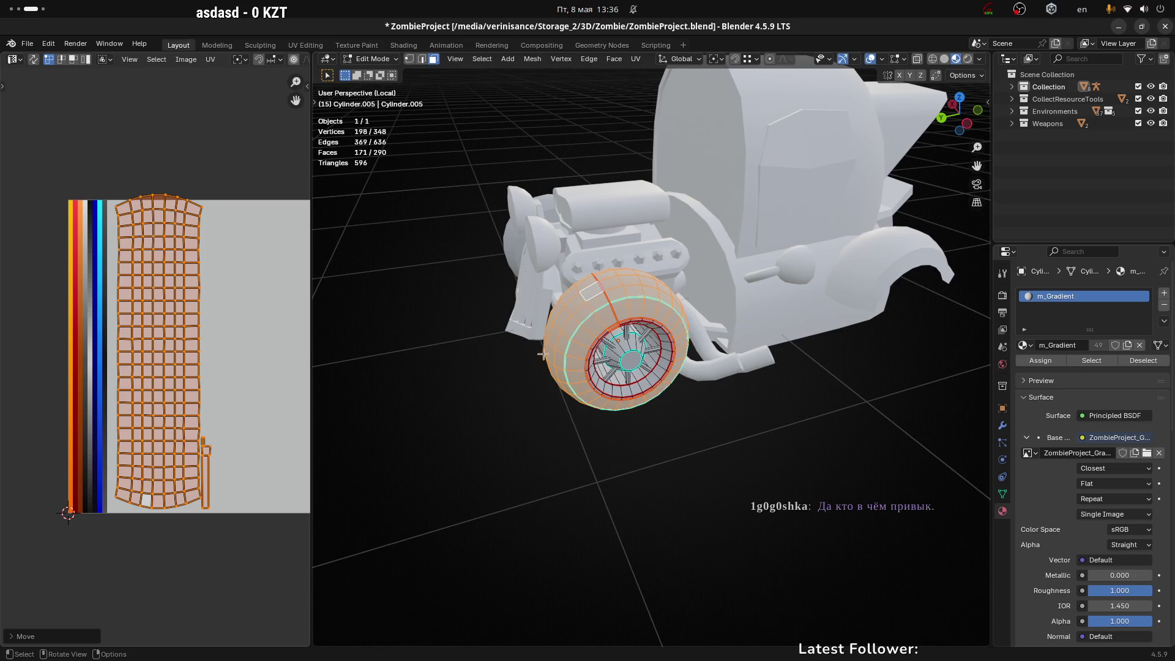
click(514, 429)
middle_drag(515, 429, 567, 388)
Step: Select the whole tire UV island and rotate it 90°
click(612, 269)
alt+click(613, 270)
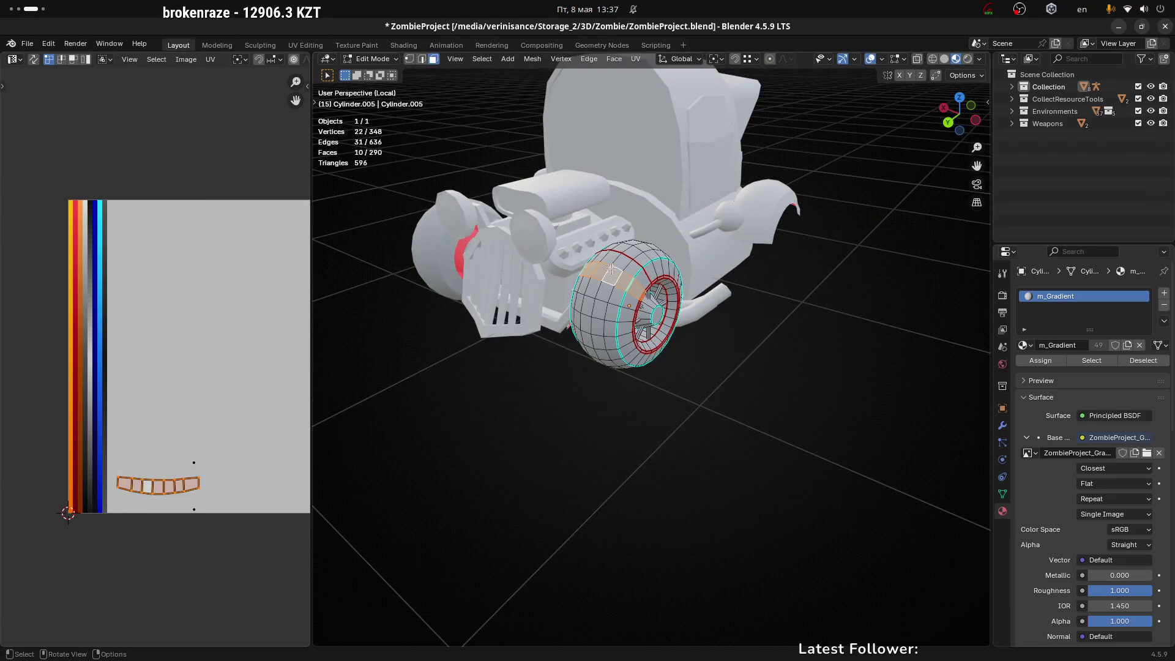
scroll(612, 270, up, 1)
key(alt+a)
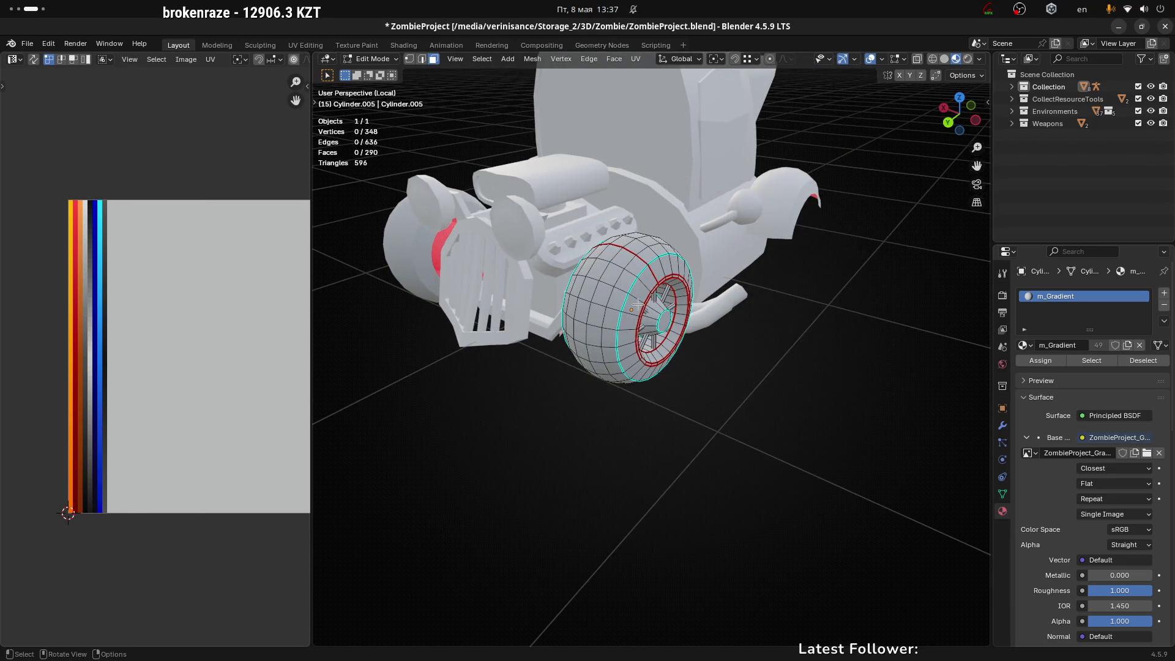
scroll(635, 277, up, 1)
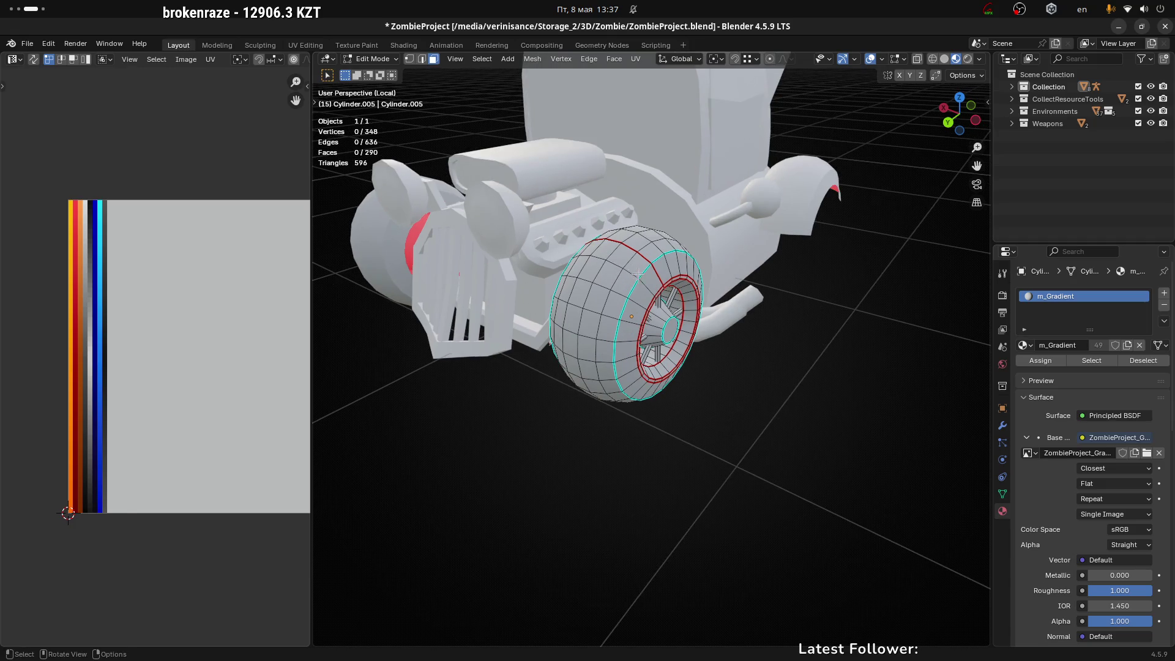
key(l)
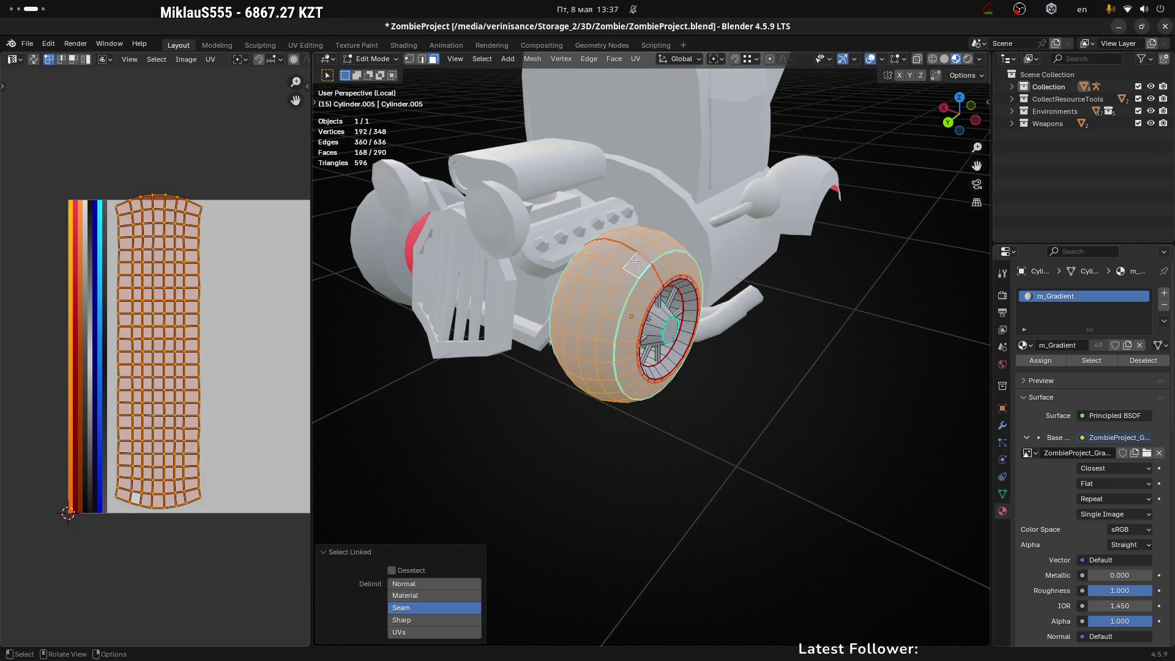
key(a)
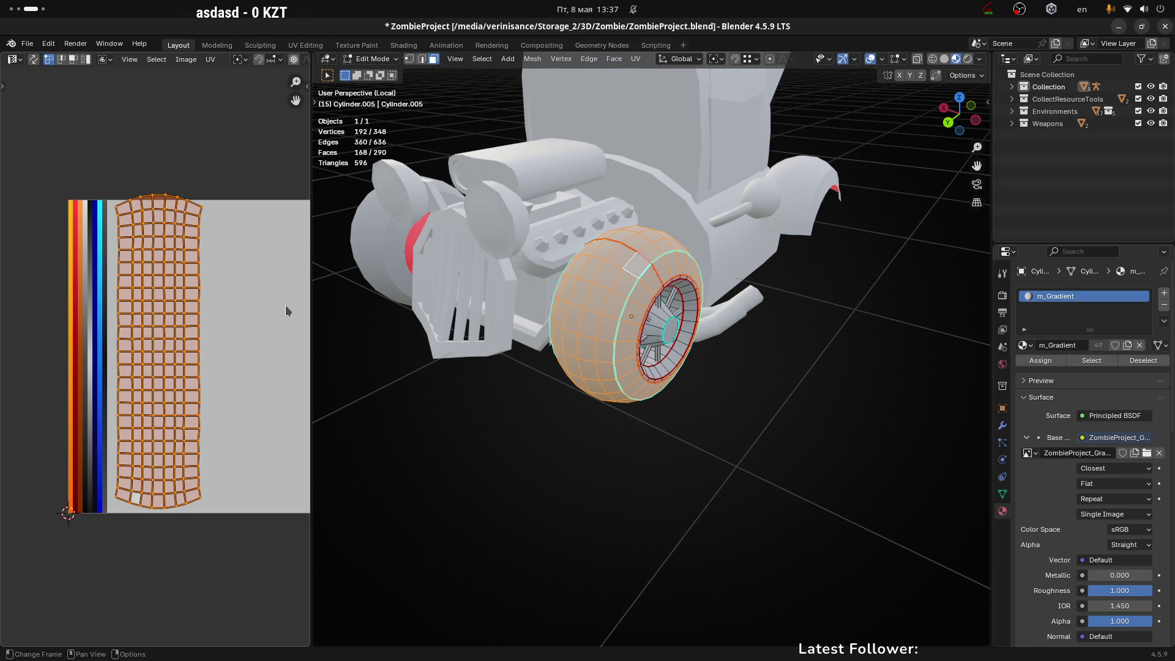
text(r90)
key(Return)
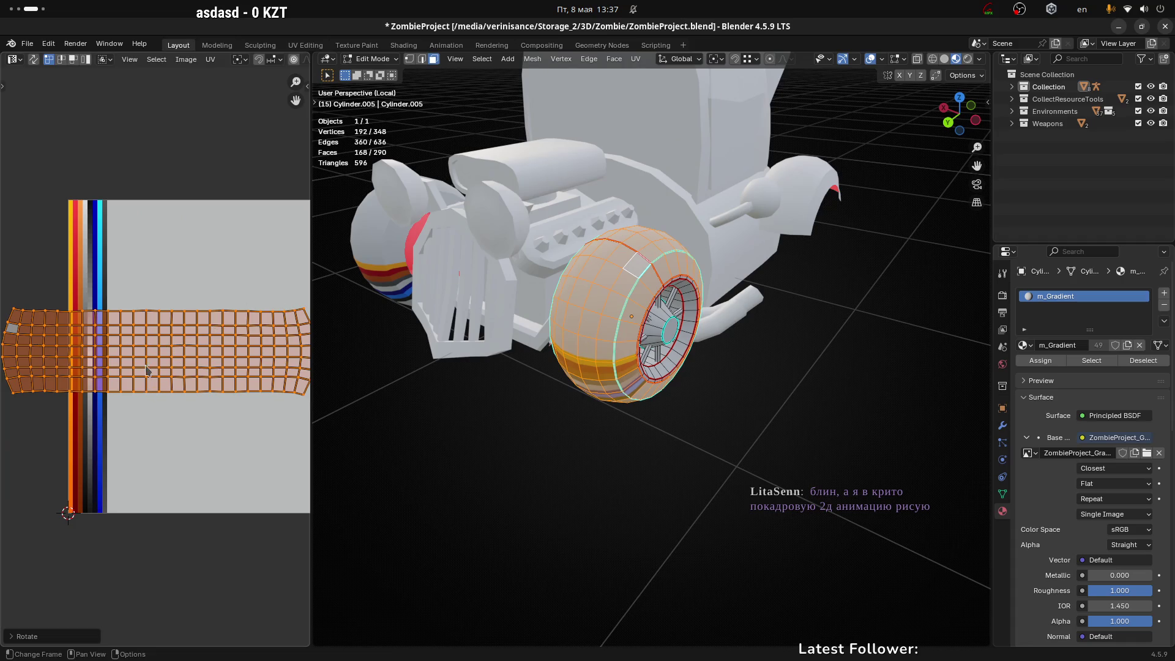
Step: Straighten the tire island into a regular grid with Follow Active Quads from one reference face
key(3)
click(172, 357)
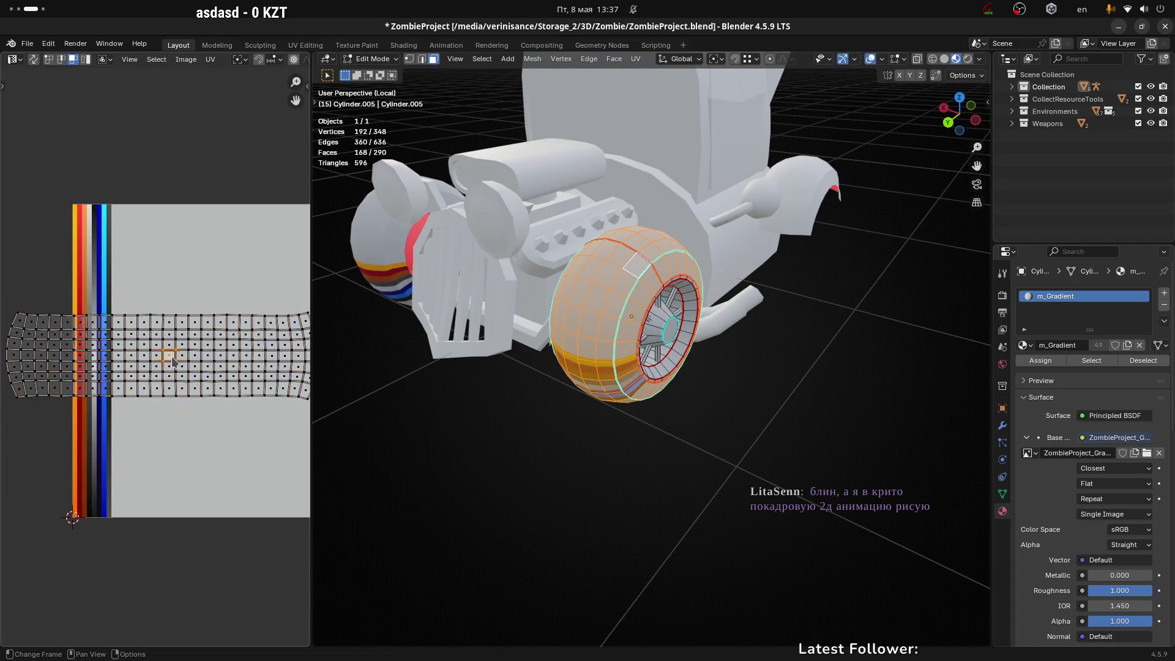
key(a)
key(u)
click(173, 361)
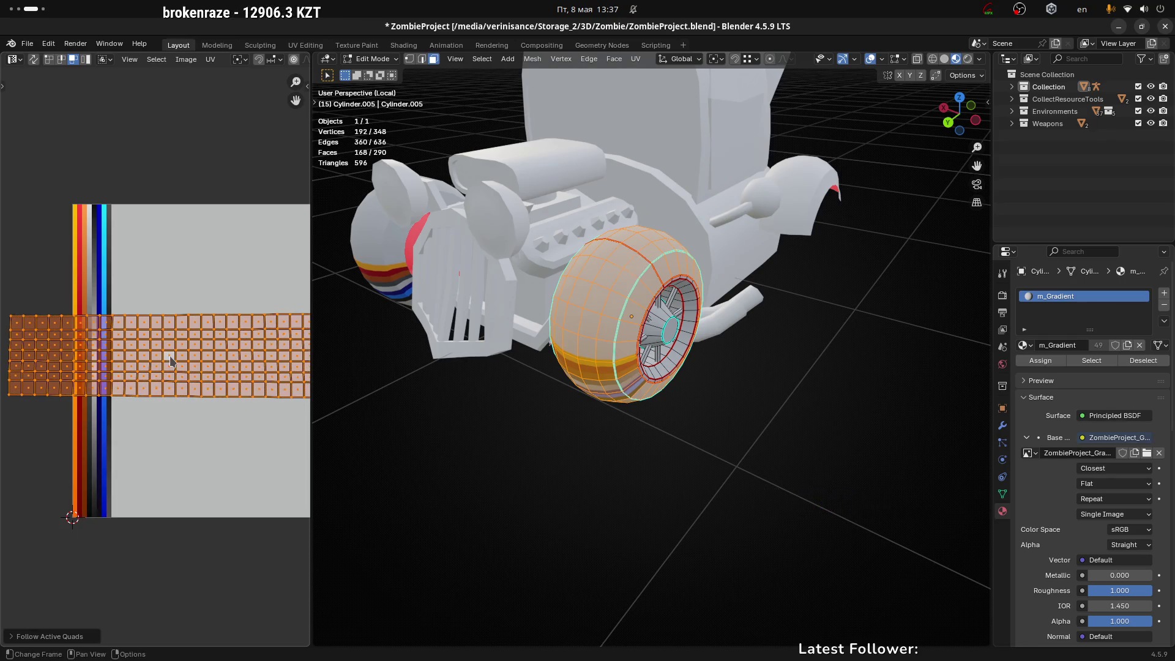
Step: Squeeze the island into a narrow column by scaling it along X twice
scroll(192, 355, down, 1)
scroll(191, 355, down, 1)
key(s)
key(x)
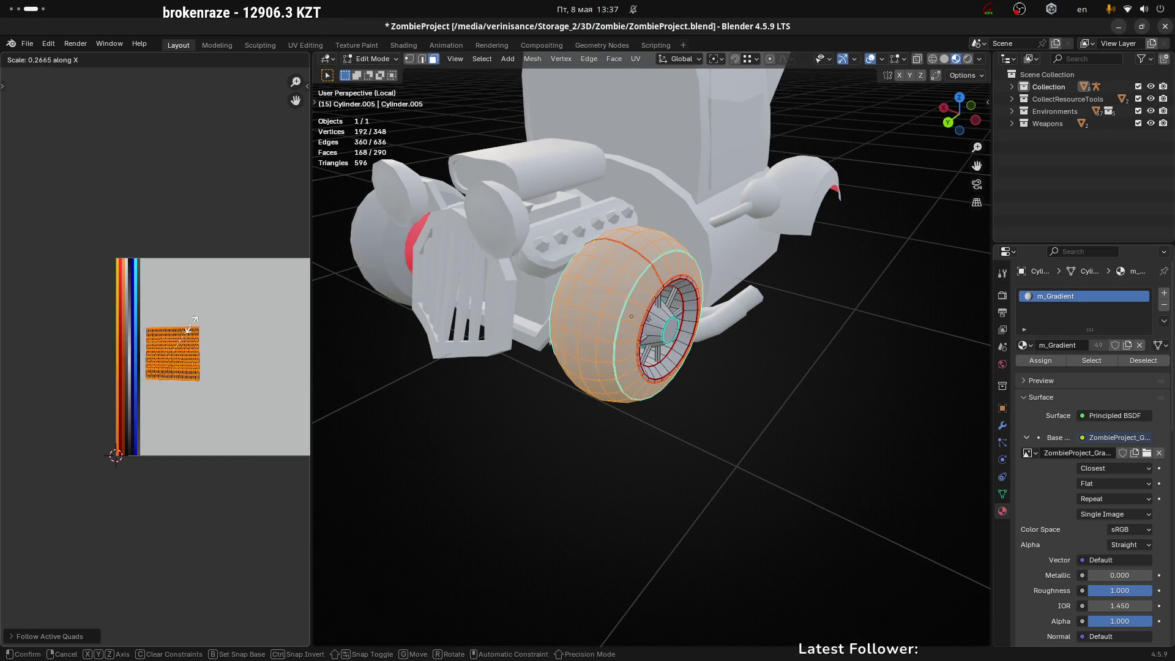
click(184, 333)
scroll(186, 343, up, 3)
key(s)
key(x)
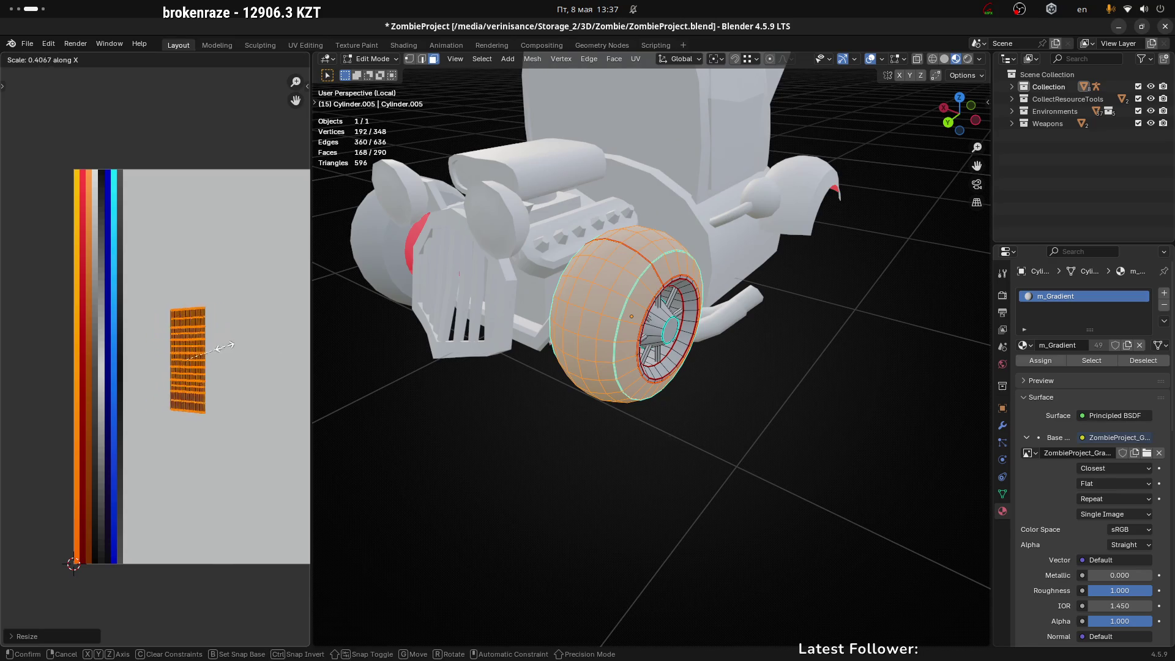
click(193, 355)
Step: Move the column onto the blue palette strip and thin it further along X
key(g)
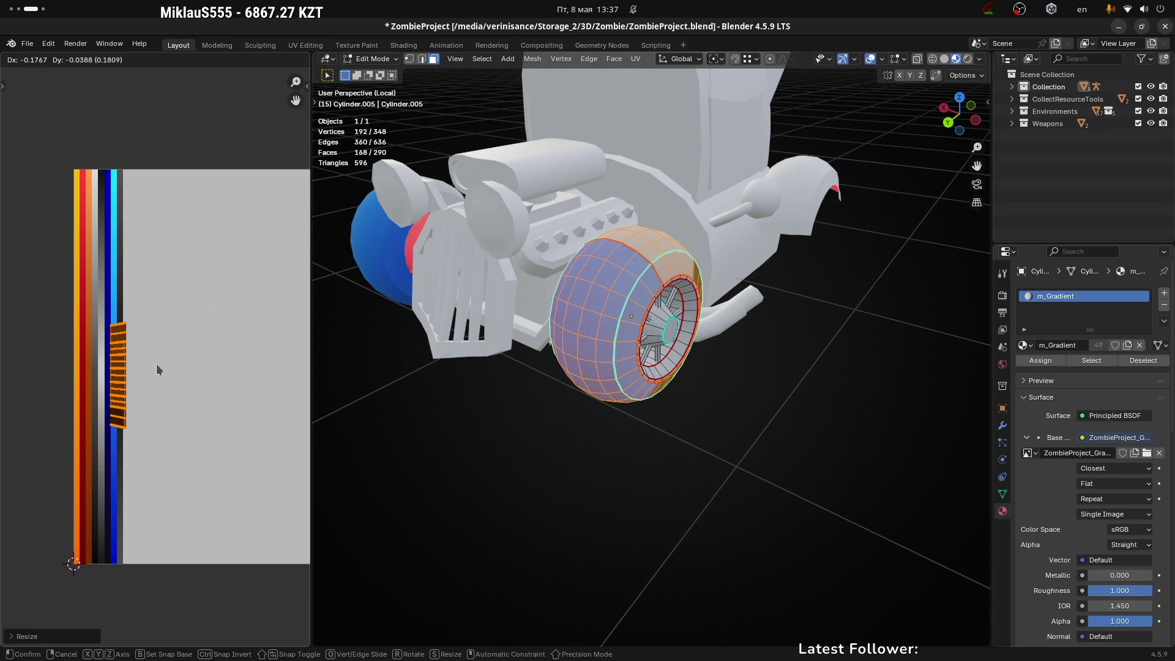
click(158, 365)
scroll(138, 355, up, 5)
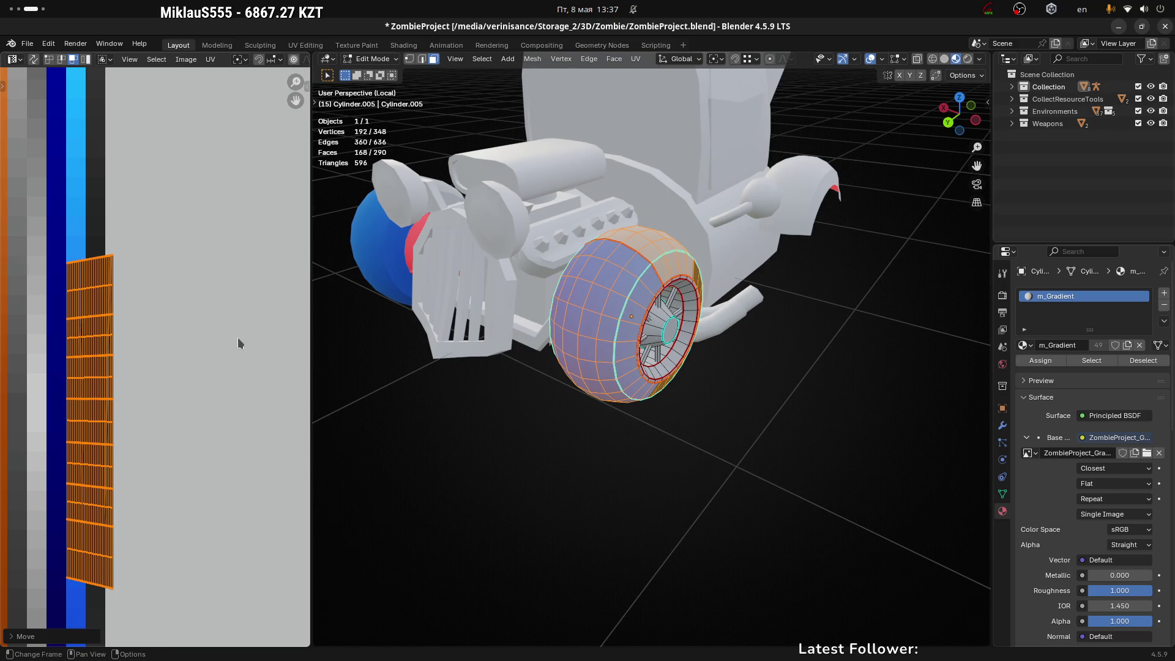
key(s)
key(x)
click(127, 367)
Step: Place the thinned column on the orange palette strip and orbit to view the other wheel
key(g)
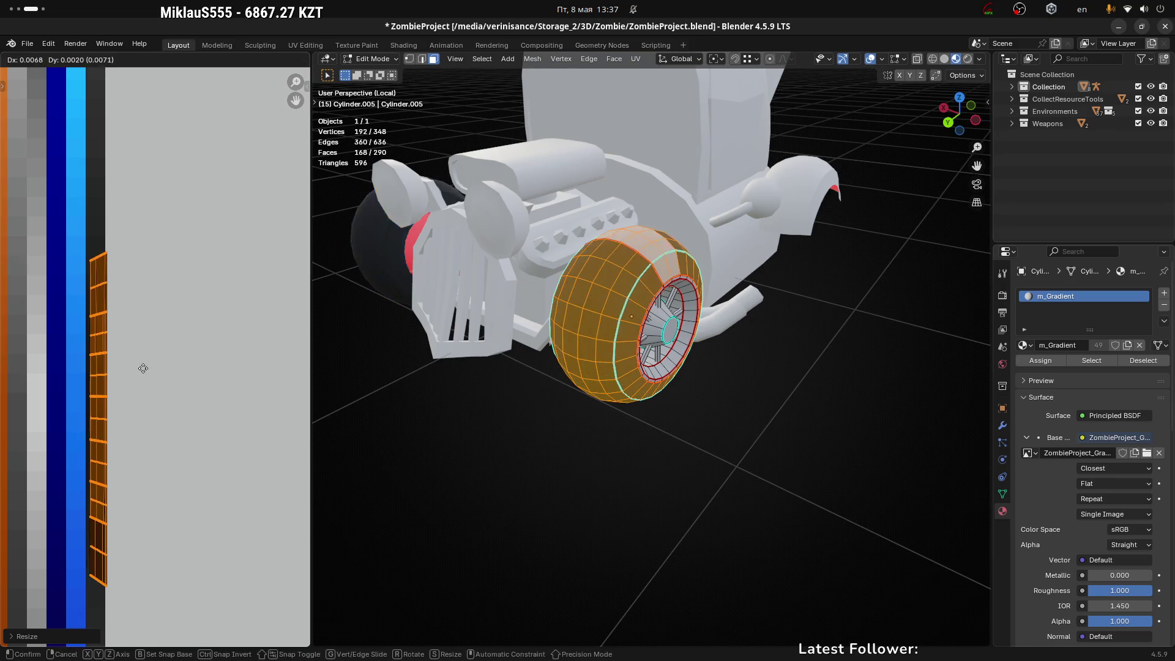
click(159, 371)
key(s)
key(x)
click(171, 379)
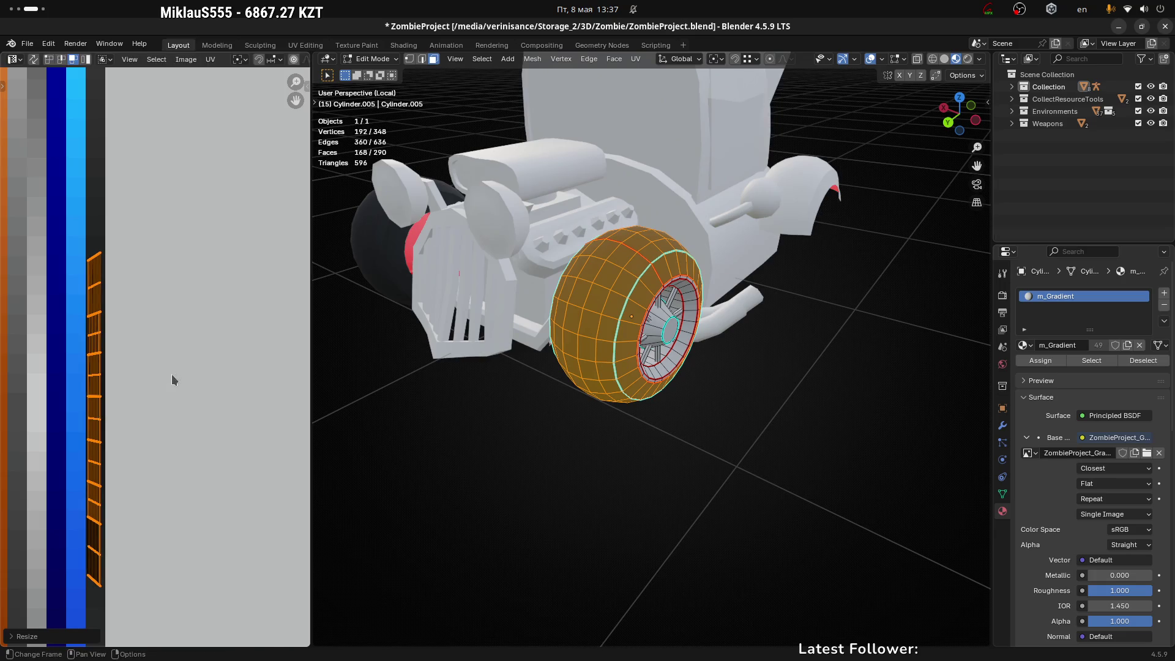
key(g)
click(171, 374)
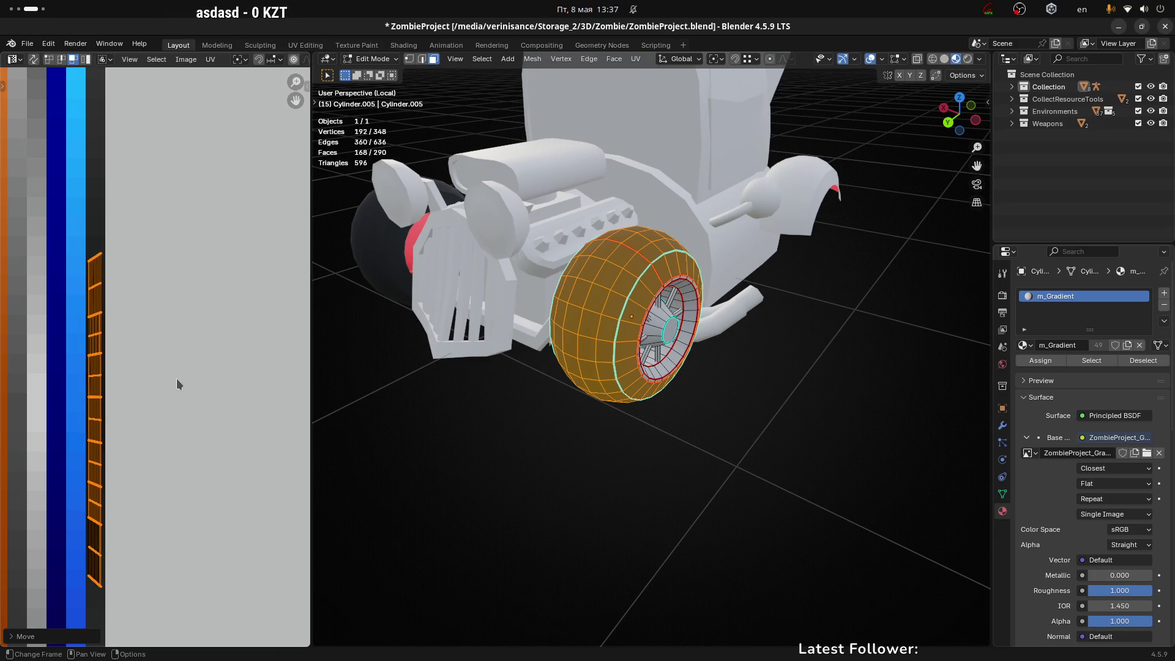
scroll(176, 384, down, 4)
middle_drag(367, 361, 480, 313)
mouse_move(765, 267)
middle_down()
mouse_move(680, 318)
mouse_move(654, 343)
mouse_move(651, 367)
middle_up()
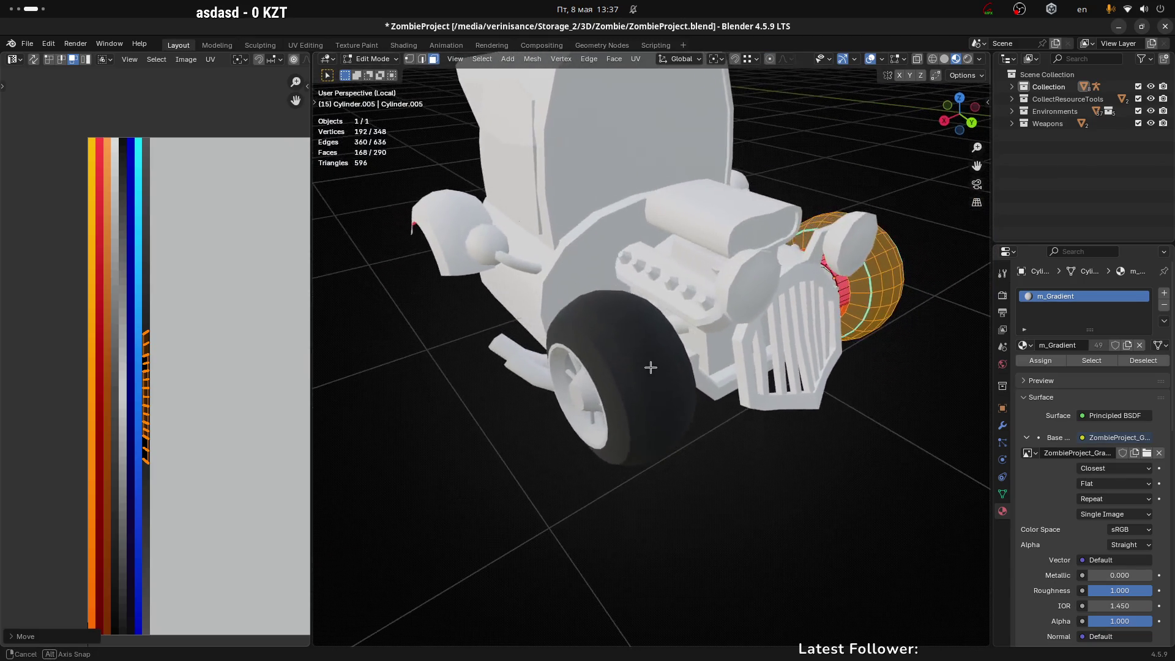
Step: Stretch the tire's UV column vertically along the palette strips with S Y
scroll(223, 401, down, 3)
key(s)
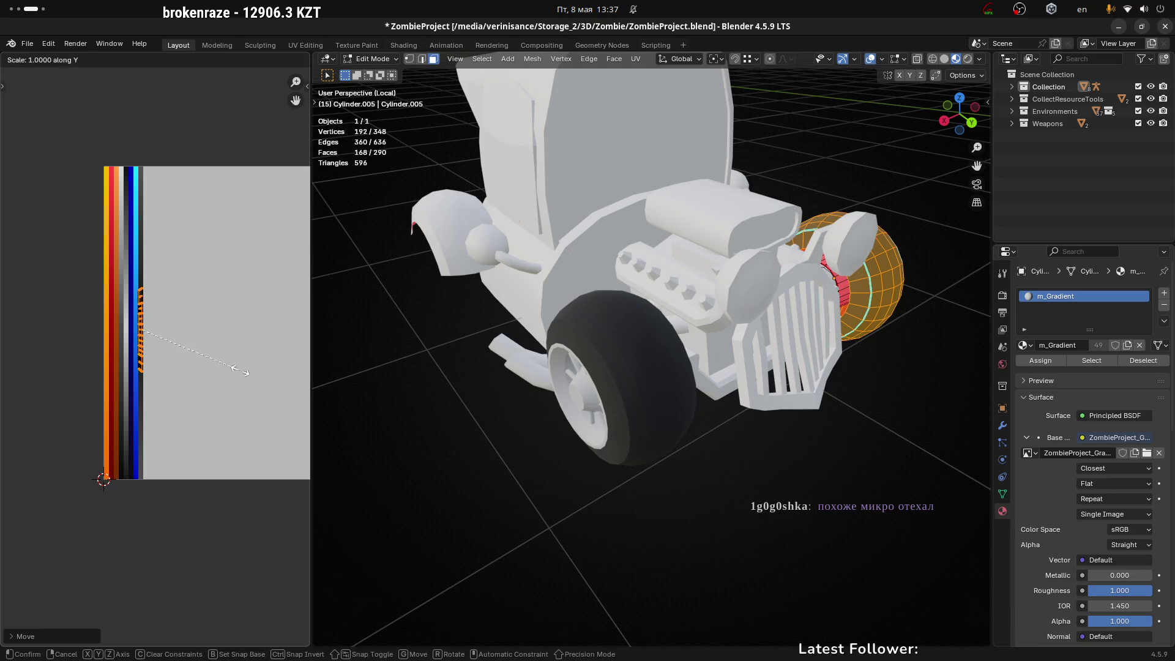
key(y)
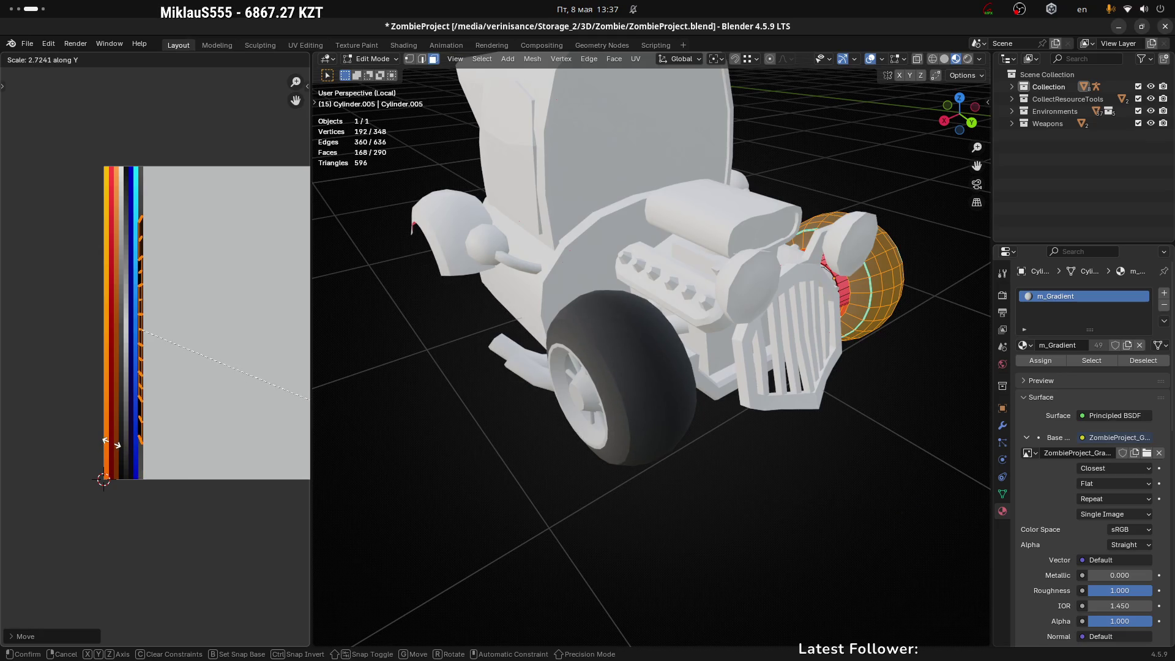
click(119, 446)
mouse_move(441, 467)
middle_down()
mouse_move(707, 464)
mouse_move(711, 435)
mouse_move(766, 491)
middle_up()
scroll(903, 462, up, 5)
middle_drag(904, 462, 643, 401)
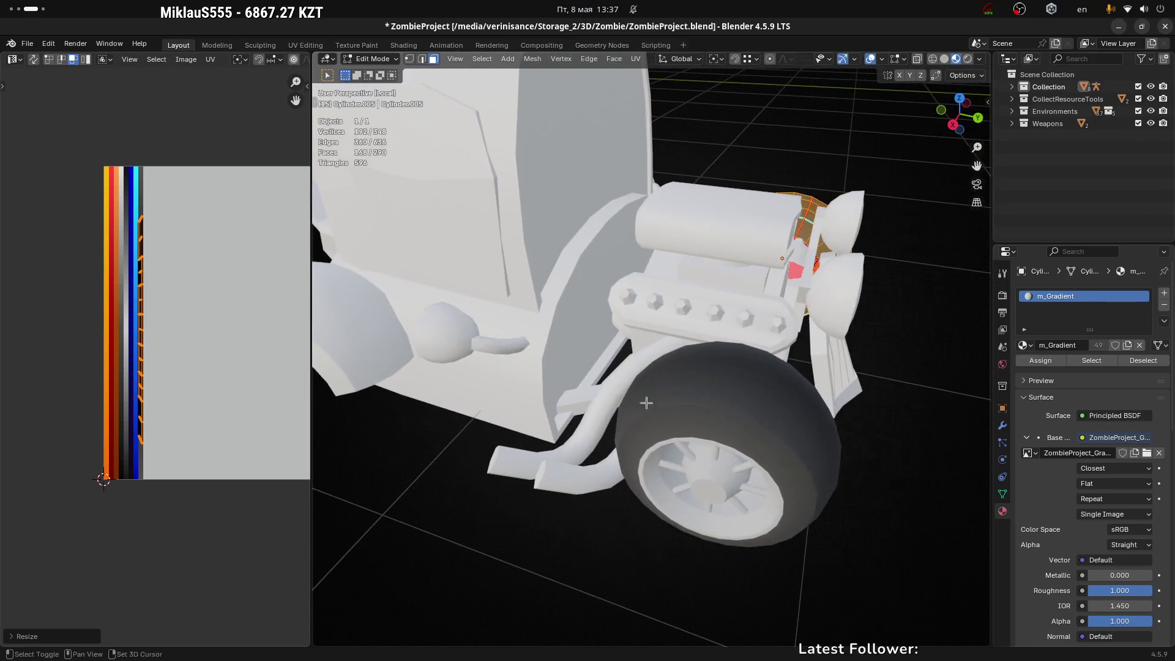
scroll(195, 319, up, 1)
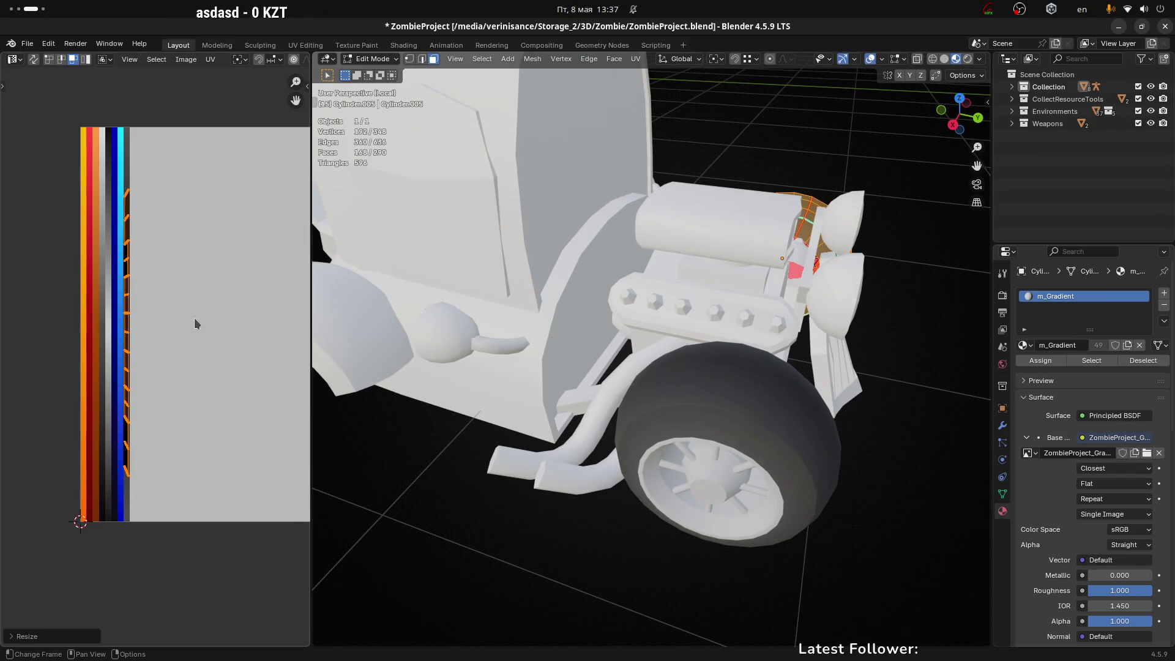
scroll(215, 299, up, 1)
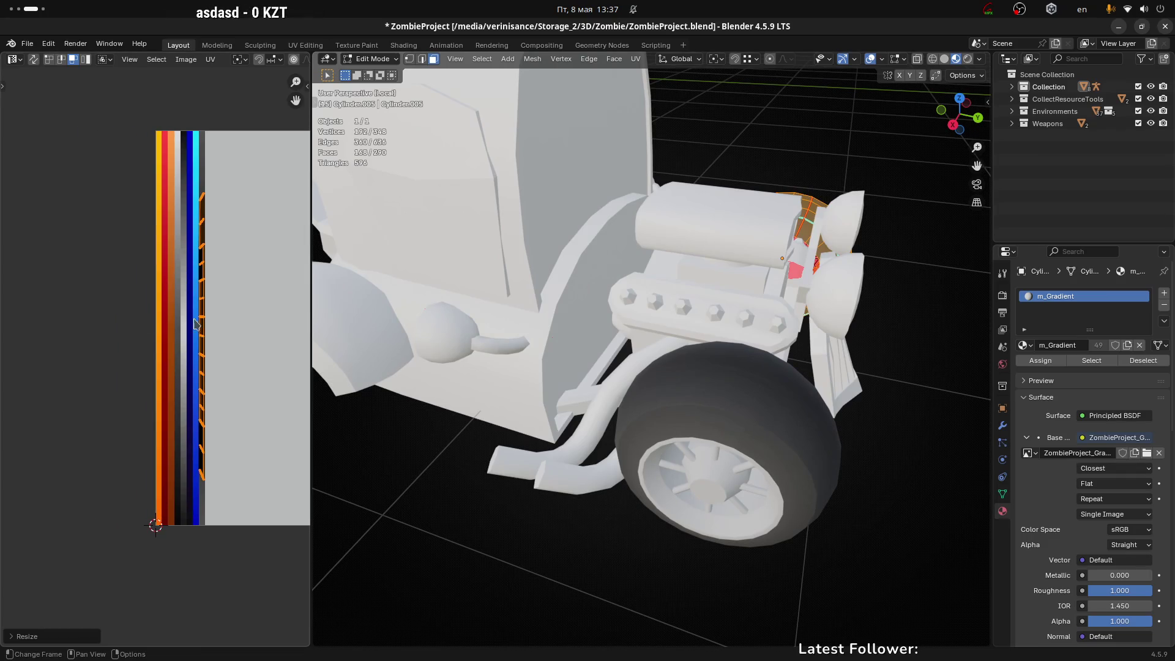
scroll(198, 324, up, 1)
Step: Box-select a short section of the UV edges and shift it vertically with G Y
click(260, 281)
drag(196, 208, 169, 271)
drag(240, 192, 156, 273)
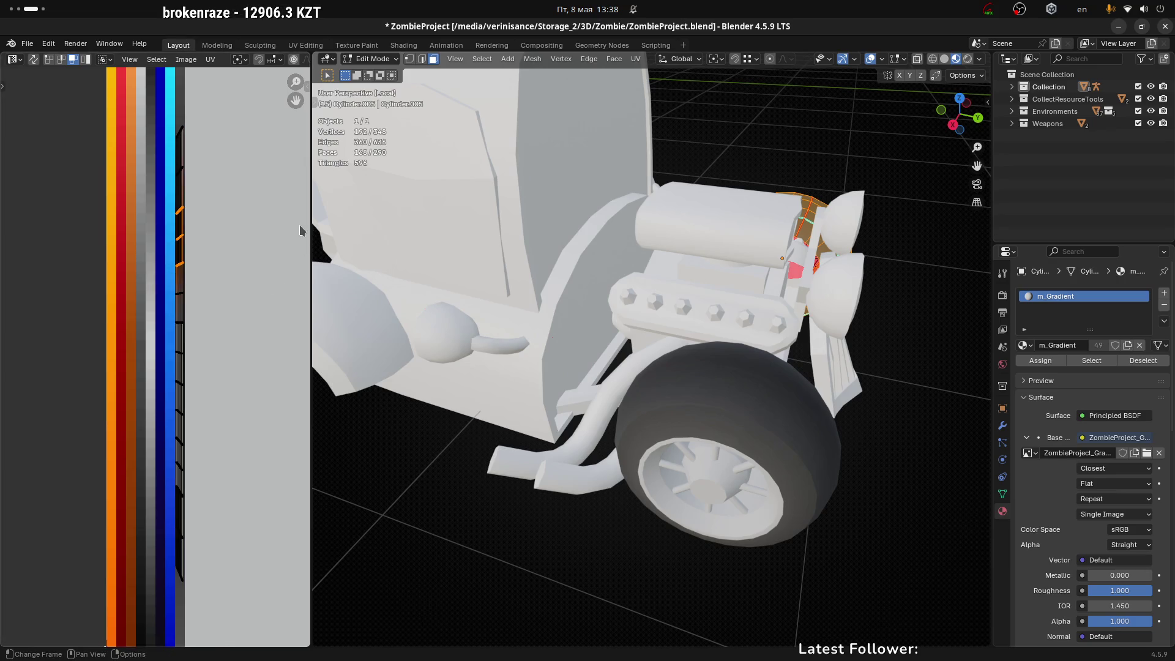
key(g)
key(y)
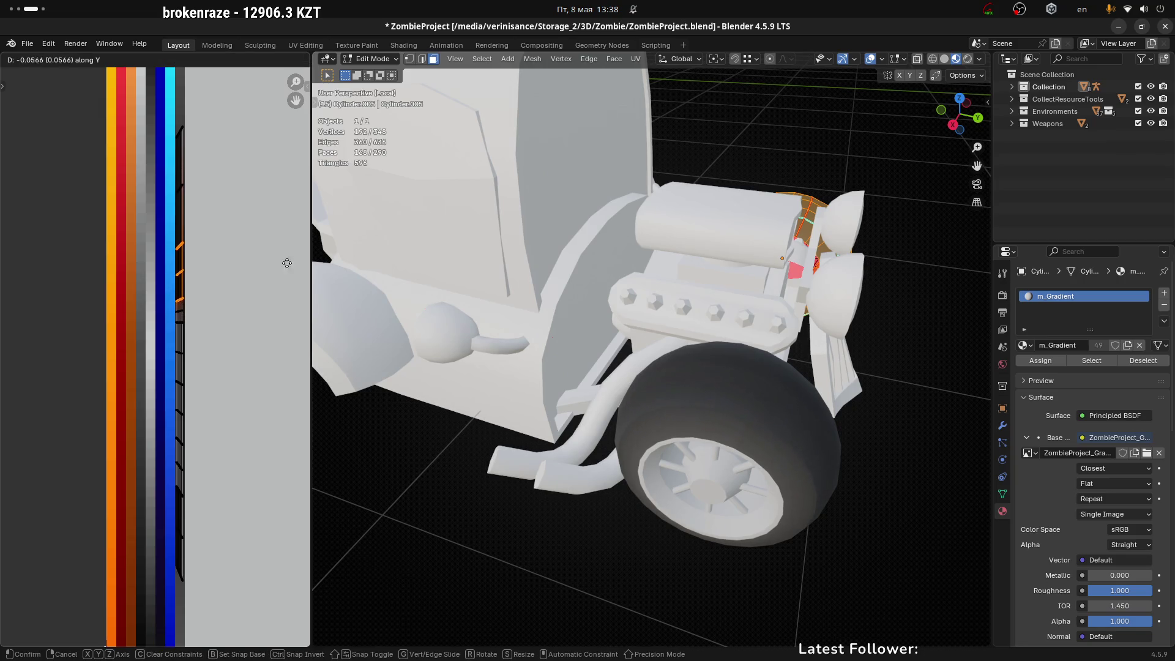
click(283, 307)
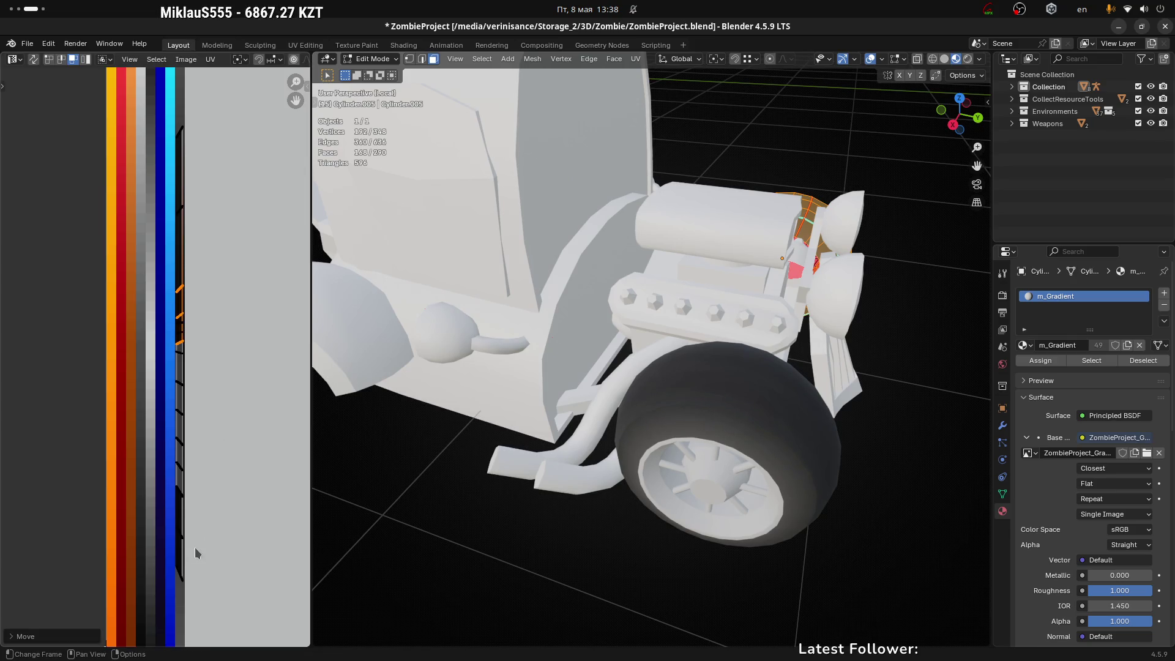
Step: Check the dark tires from front and side views, then clear the mesh selection
scroll(235, 508, down, 2)
mouse_move(887, 489)
middle_down()
mouse_move(611, 386)
mouse_move(530, 425)
middle_up()
scroll(230, 506, up, 2)
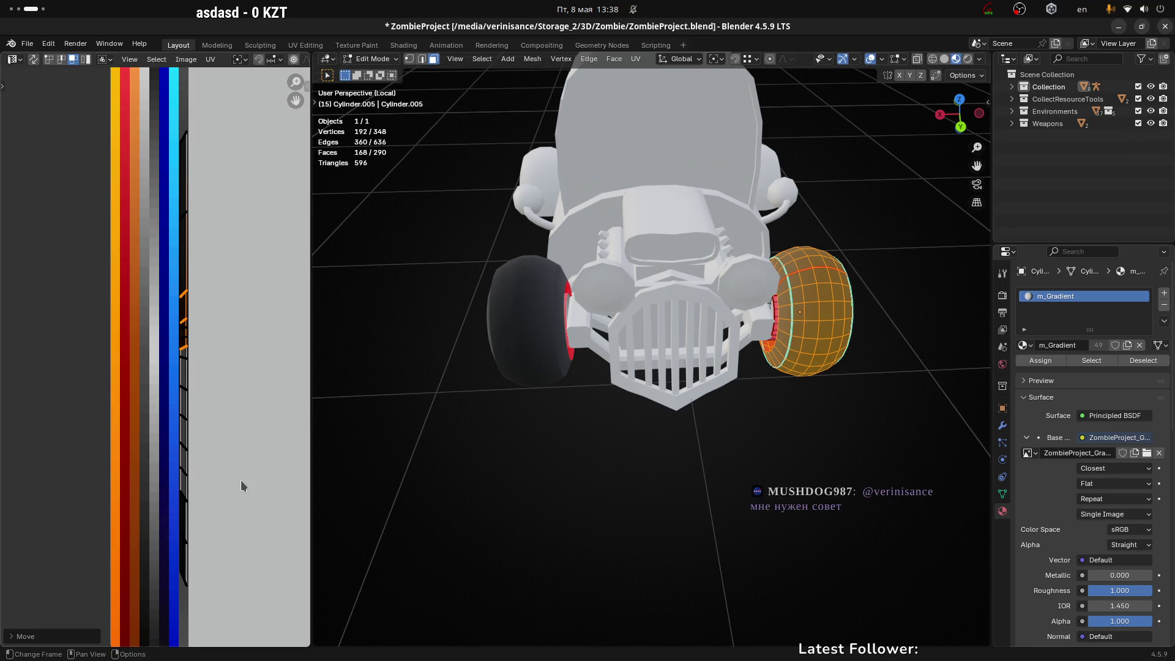
middle_drag(230, 277, 297, 323)
mouse_move(493, 377)
middle_down()
mouse_move(594, 368)
mouse_move(502, 343)
mouse_move(477, 380)
mouse_move(527, 401)
mouse_move(612, 364)
middle_up()
drag(211, 171, 288, 223)
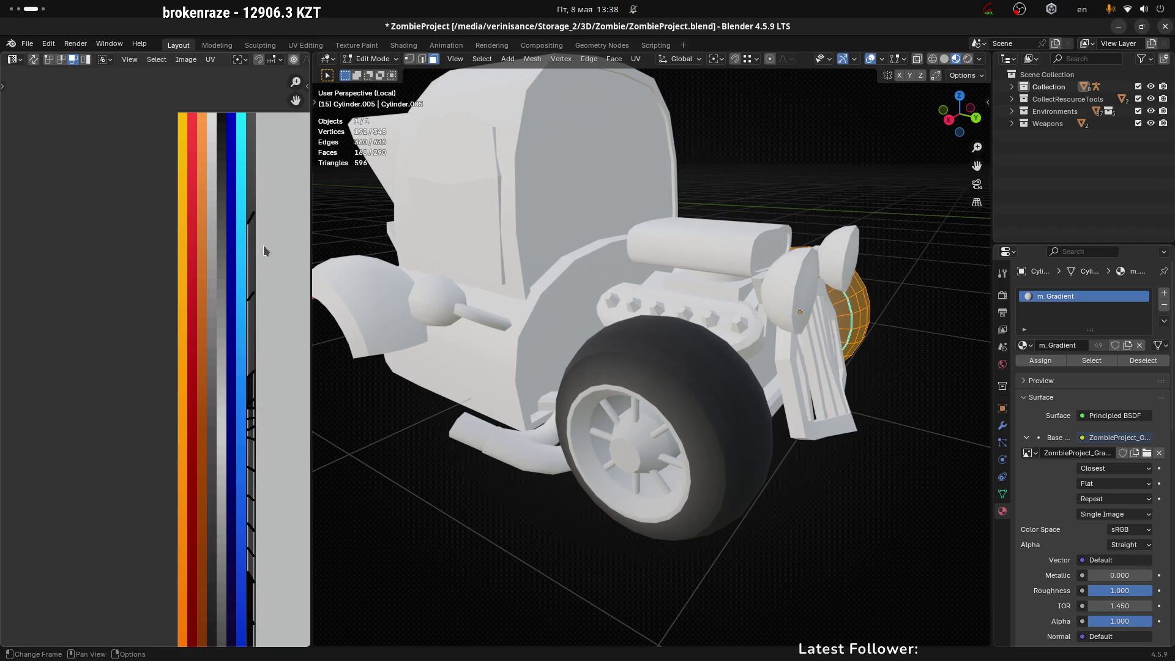
click(709, 367)
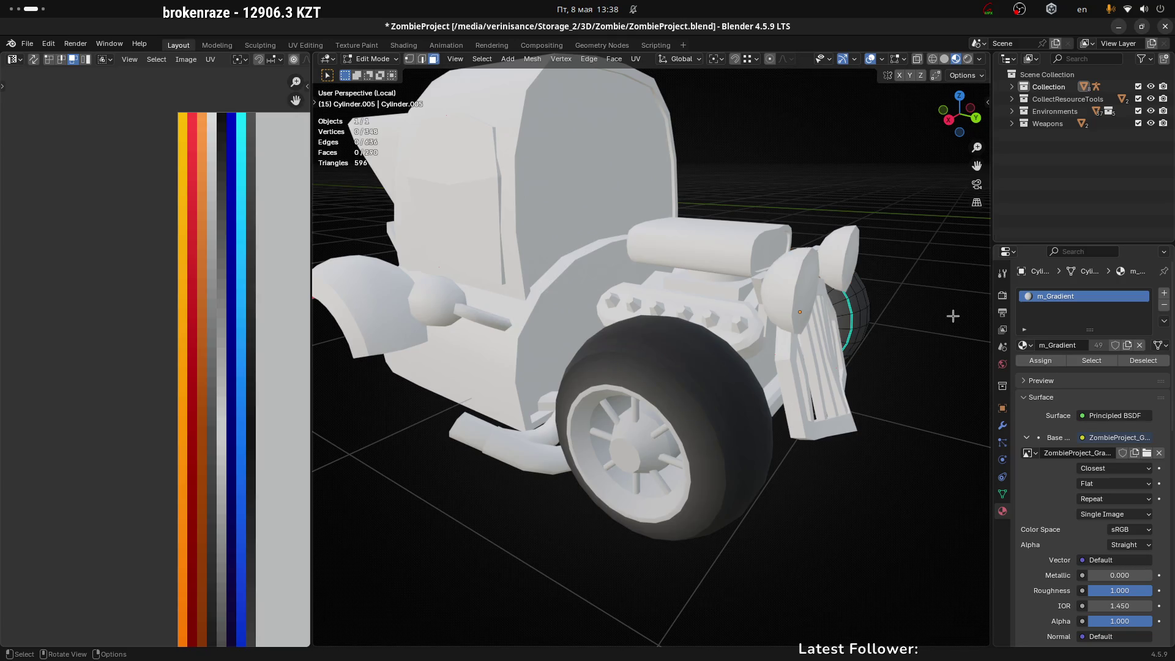
Step: Zoom into the front wheel and select the first rim-ring faces
mouse_move(953, 311)
middle_down()
mouse_move(827, 342)
mouse_move(905, 354)
middle_up()
scroll(904, 353, up, 5)
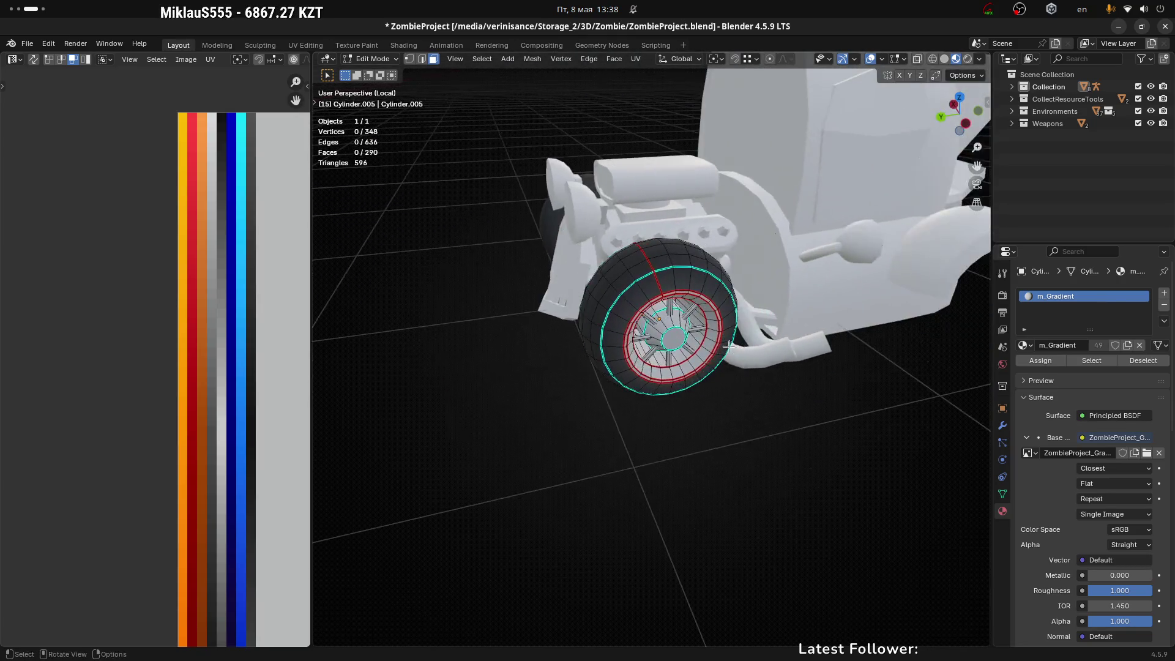
mouse_move(717, 287)
middle_down()
mouse_move(716, 240)
mouse_move(736, 267)
middle_up()
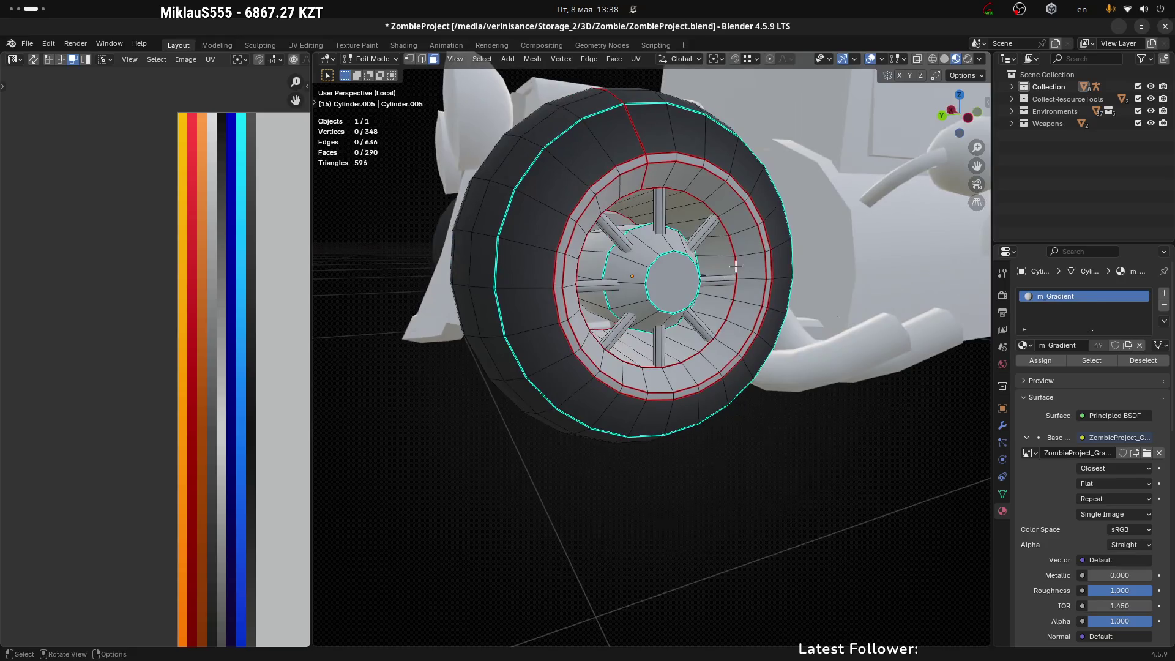
click(611, 183)
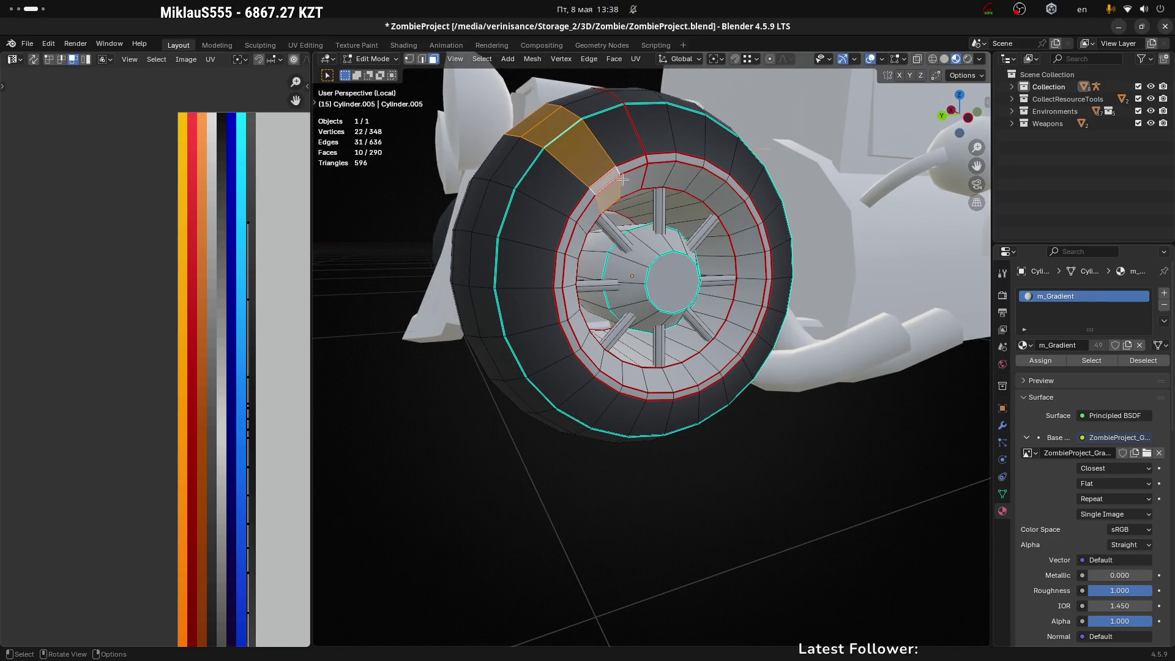
click(615, 175)
click(615, 174)
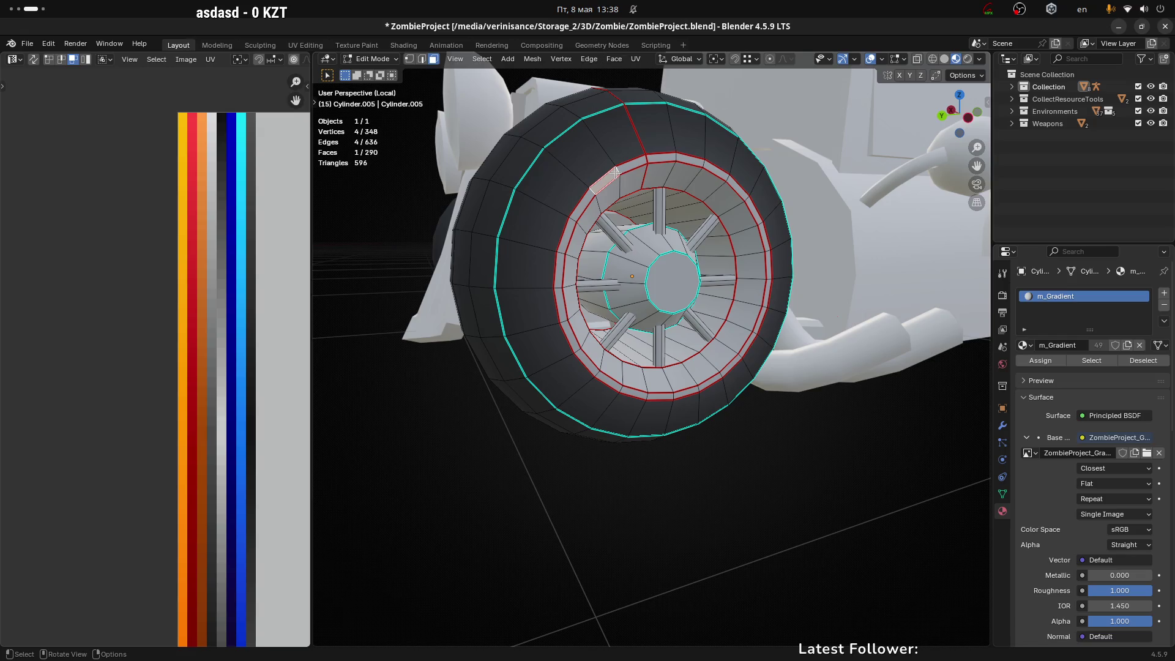
shift+click(571, 232)
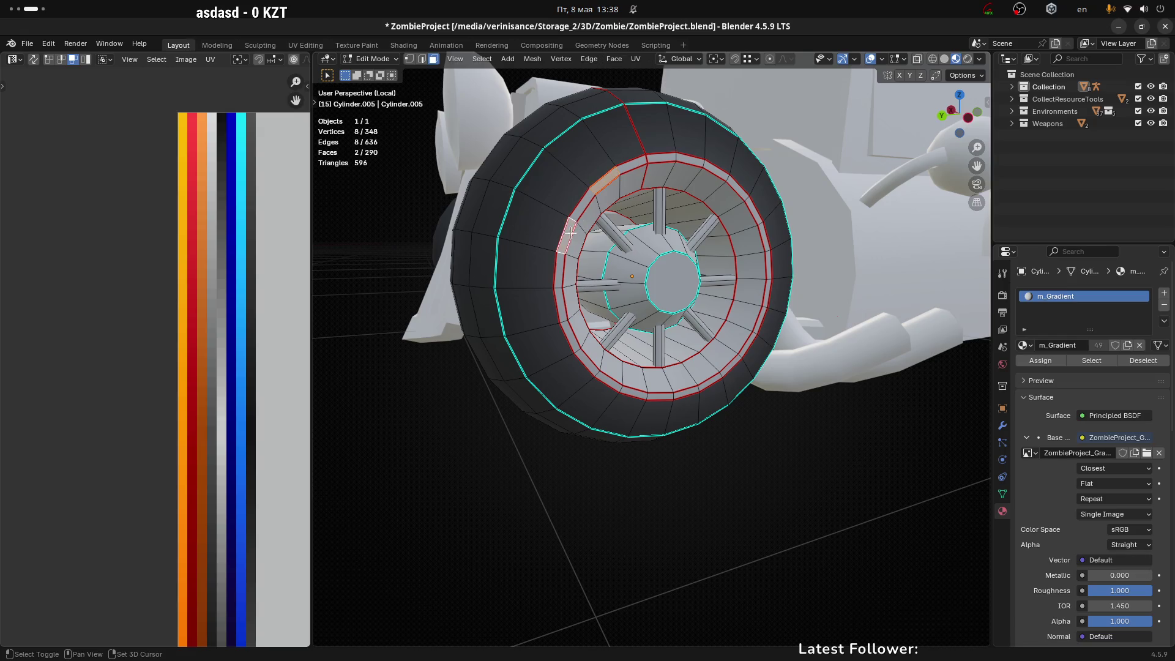
shift+click(579, 201)
Step: Shift-add the remaining faces around the rim ring to complete the twelve-face selection
middle_drag(594, 310, 586, 313)
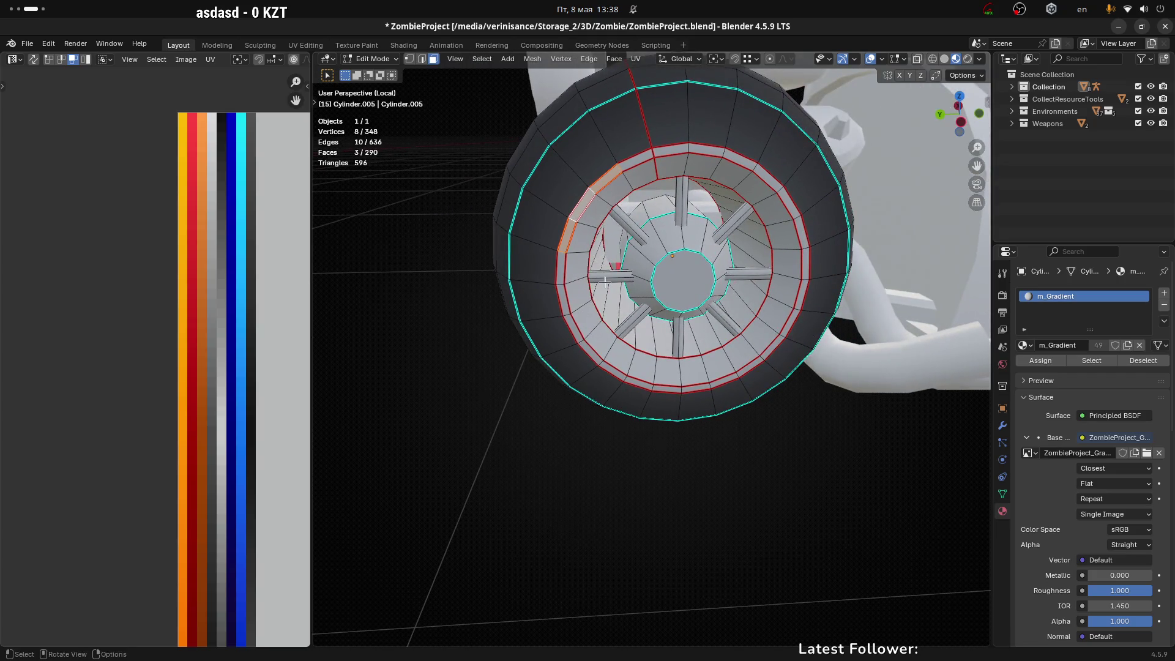
shift+click(591, 353)
shift+click(614, 371)
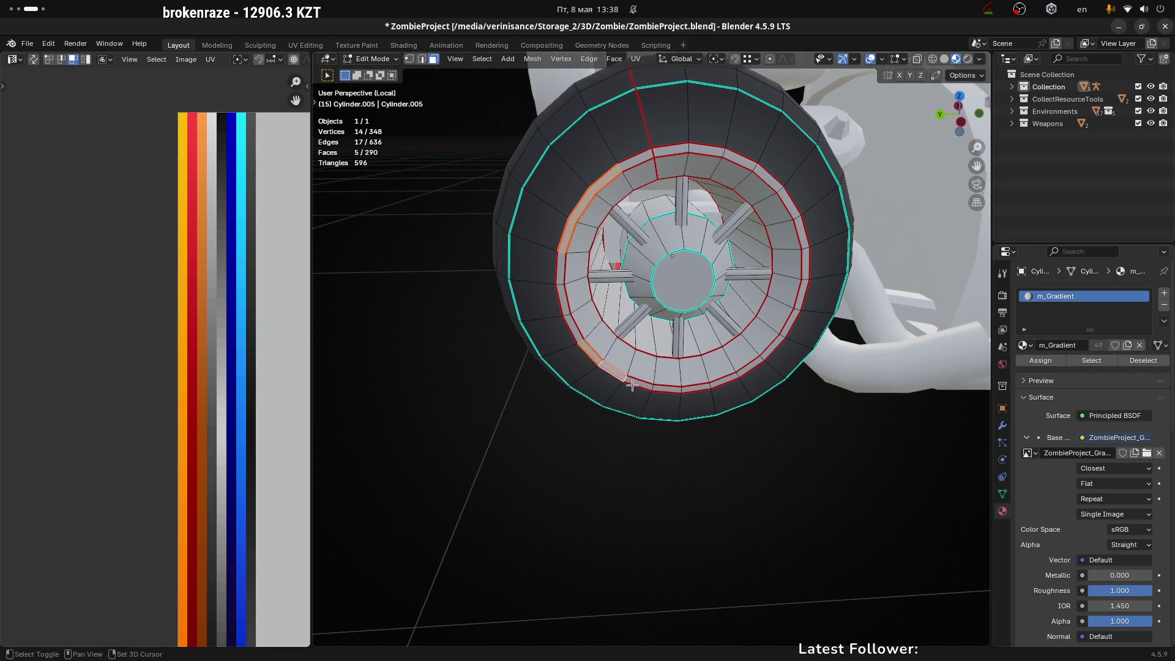
shift+click(643, 386)
shift+click(752, 367)
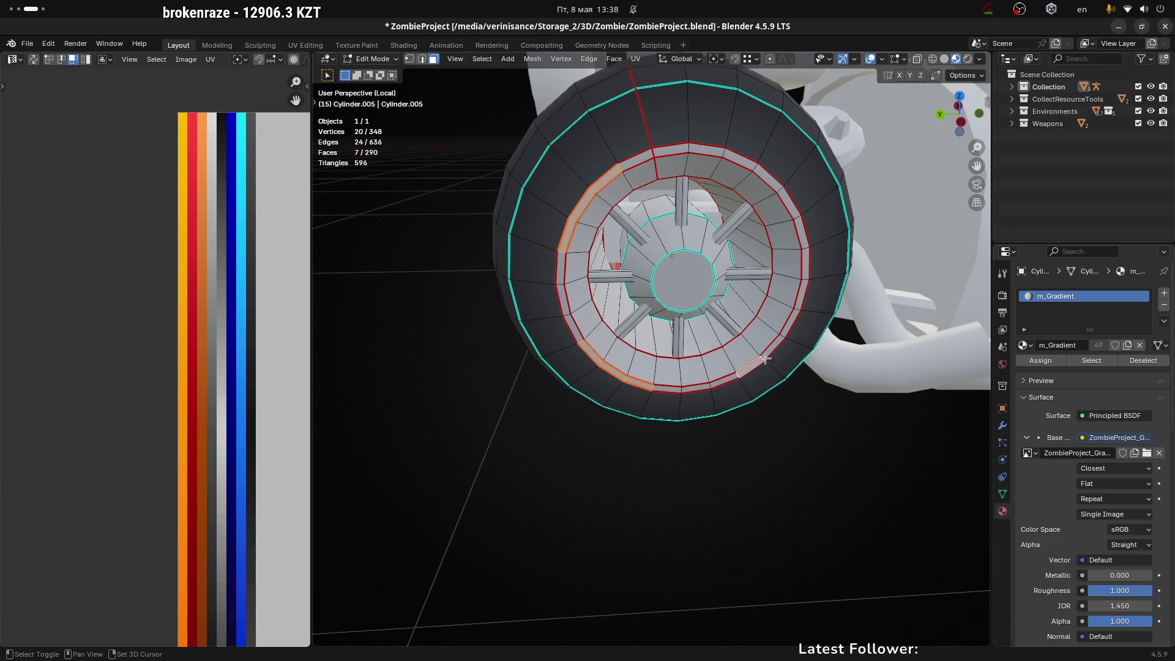
shift+click(775, 347)
shift+click(793, 312)
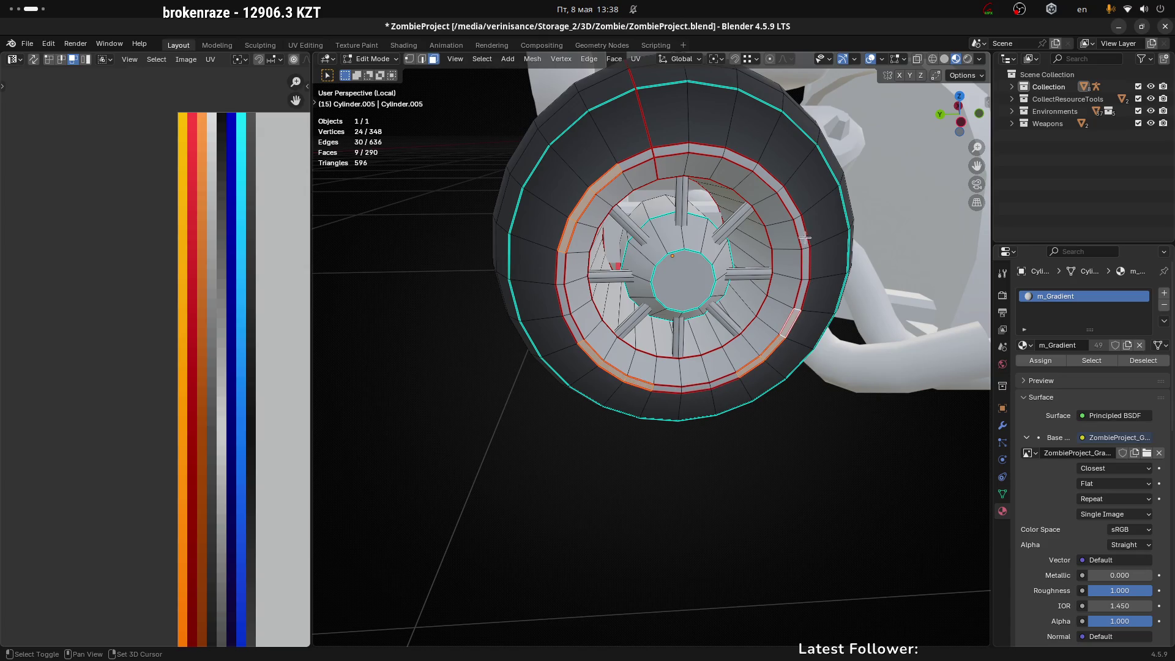
shift+click(789, 204)
shift+click(764, 173)
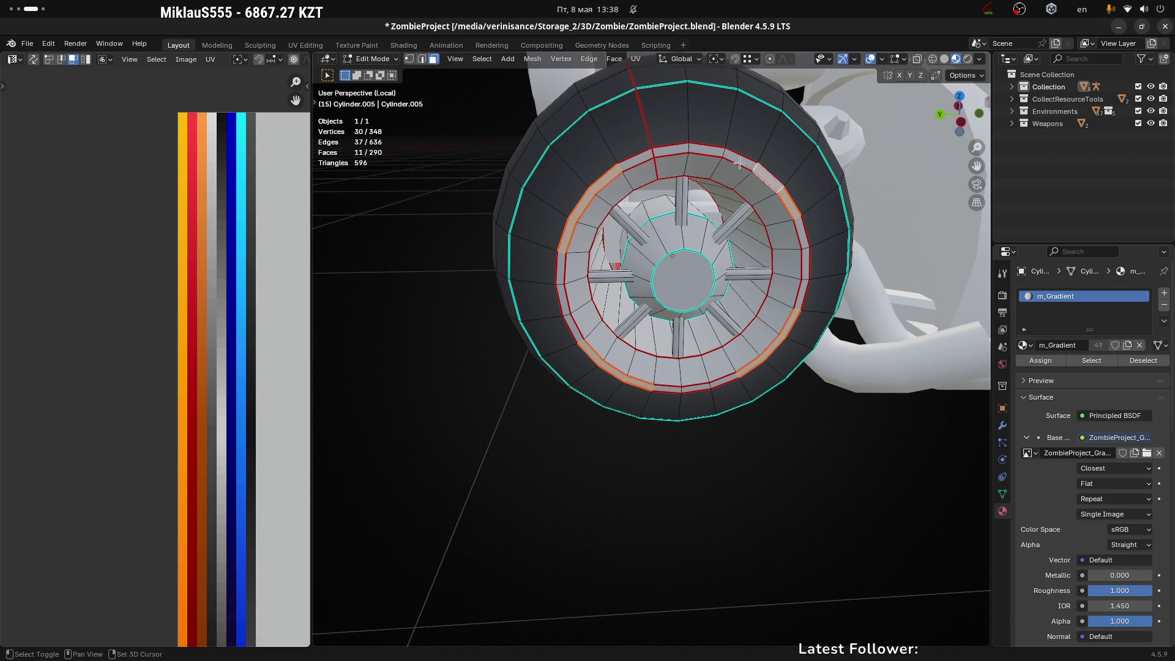
shift+click(739, 164)
mouse_move(739, 164)
middle_down()
mouse_move(752, 294)
mouse_move(720, 295)
mouse_move(745, 333)
middle_up()
Step: Scale the twelve selected rim-ring UVs to 0 so they collapse to a single point
scroll(207, 337, down, 4)
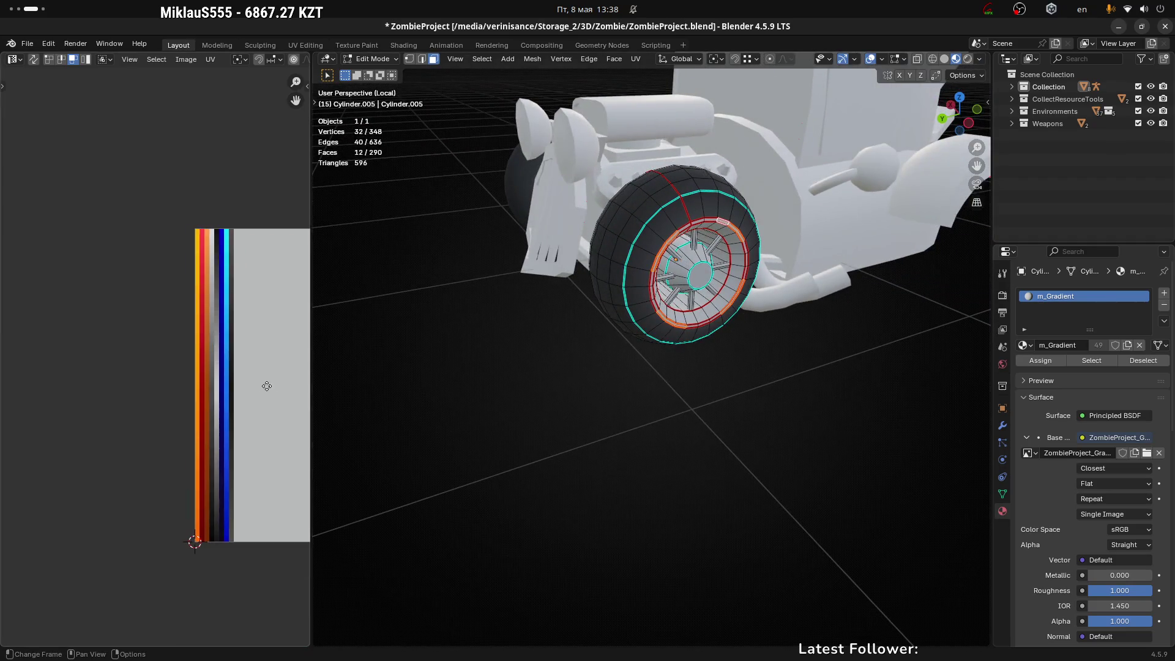
key(s)
key(0)
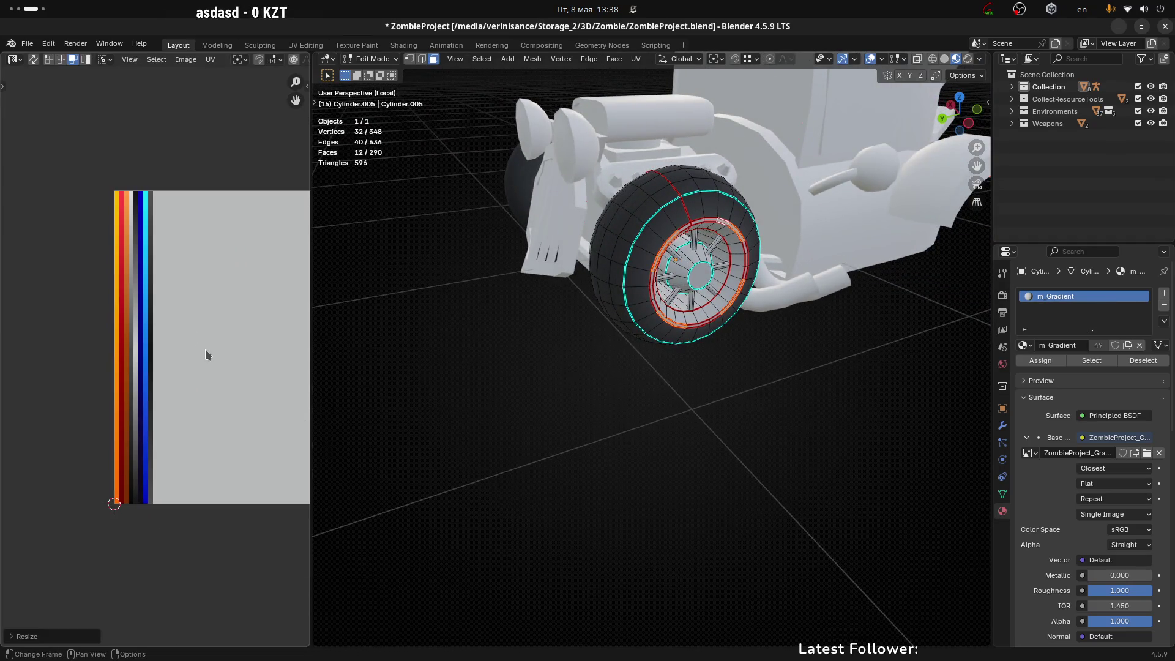
key(Return)
Step: Move the collapsed UV point onto a colour strip of the m_Gradient palette
key(g)
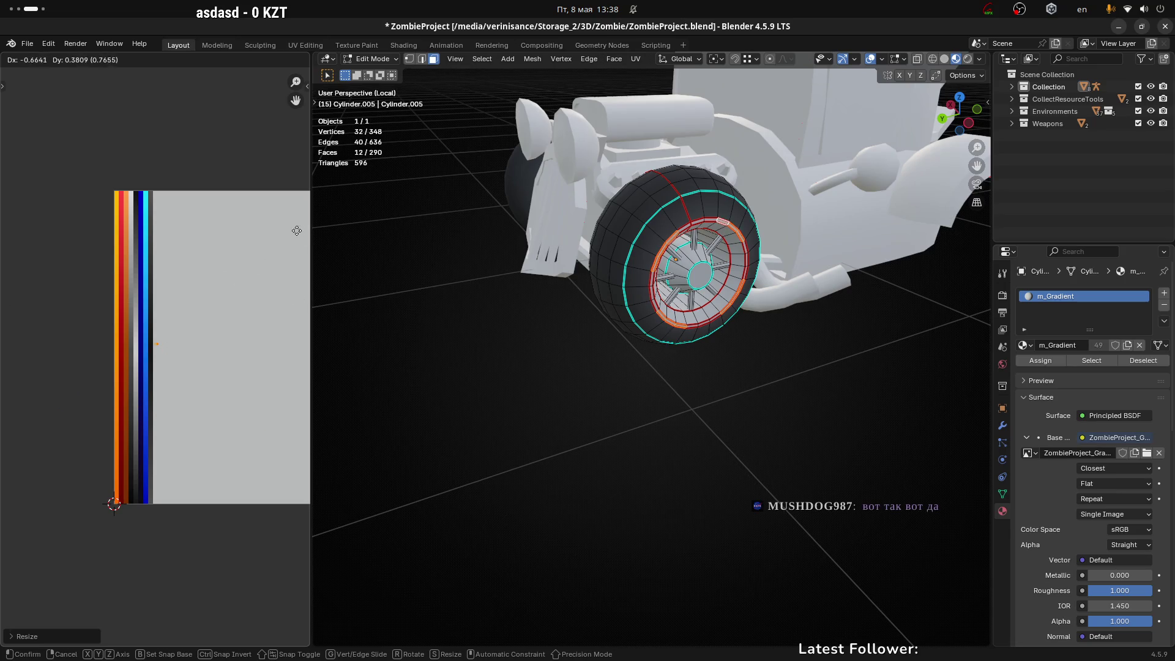
click(292, 226)
scroll(180, 302, up, 2)
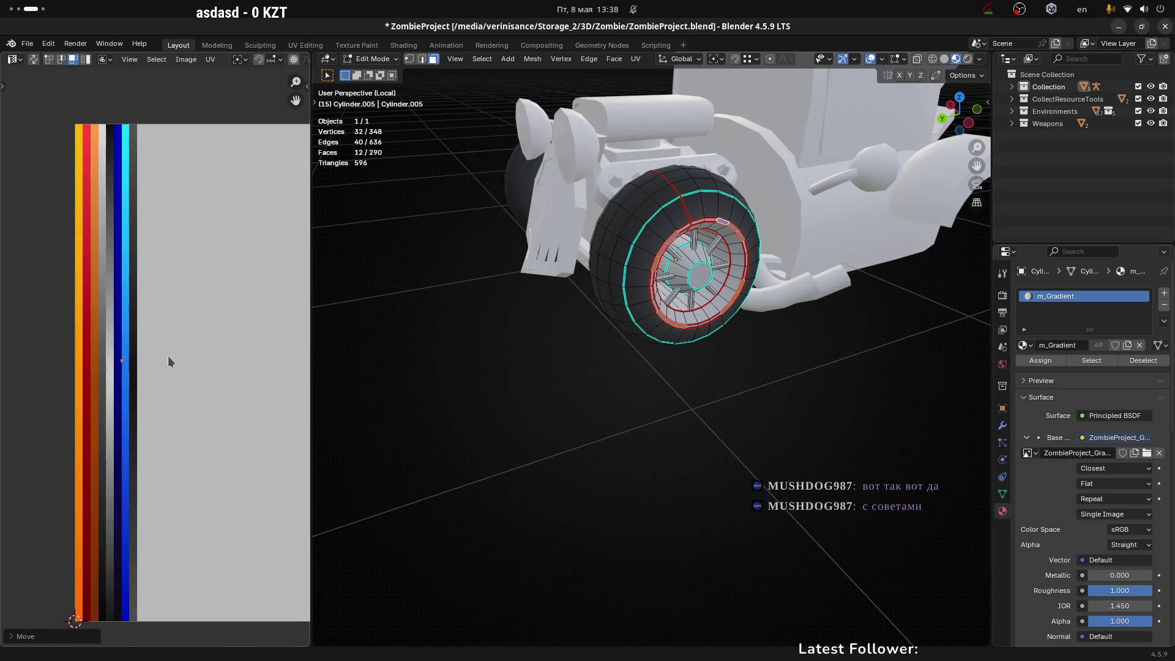
key(g)
click(157, 373)
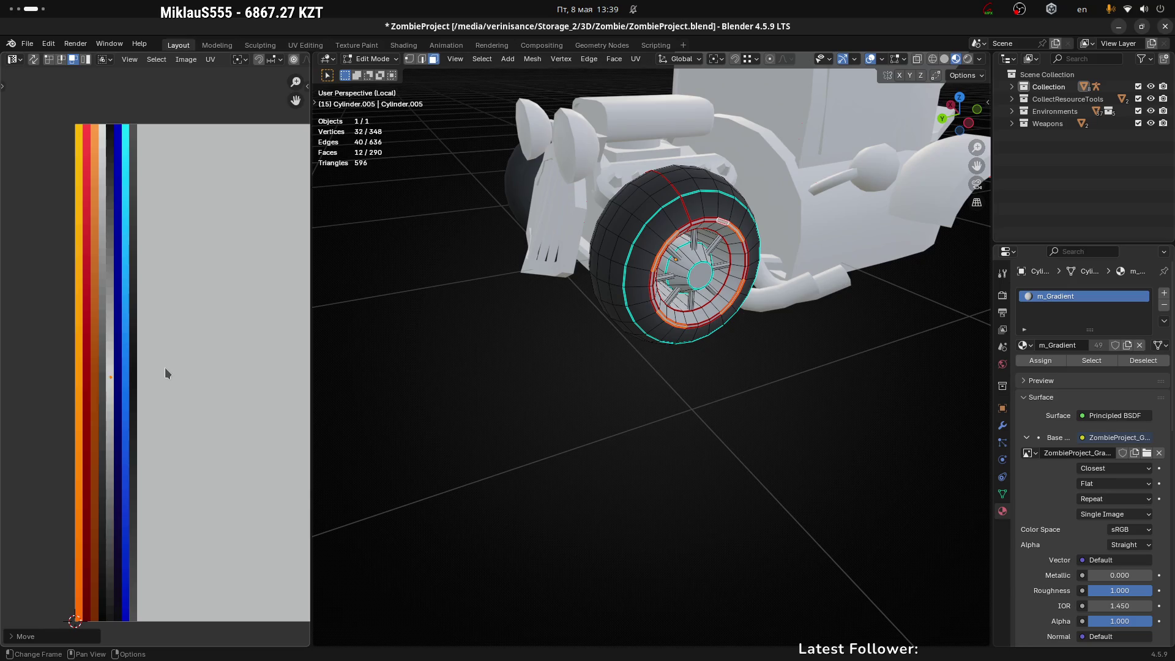
key(super+Page_Down)
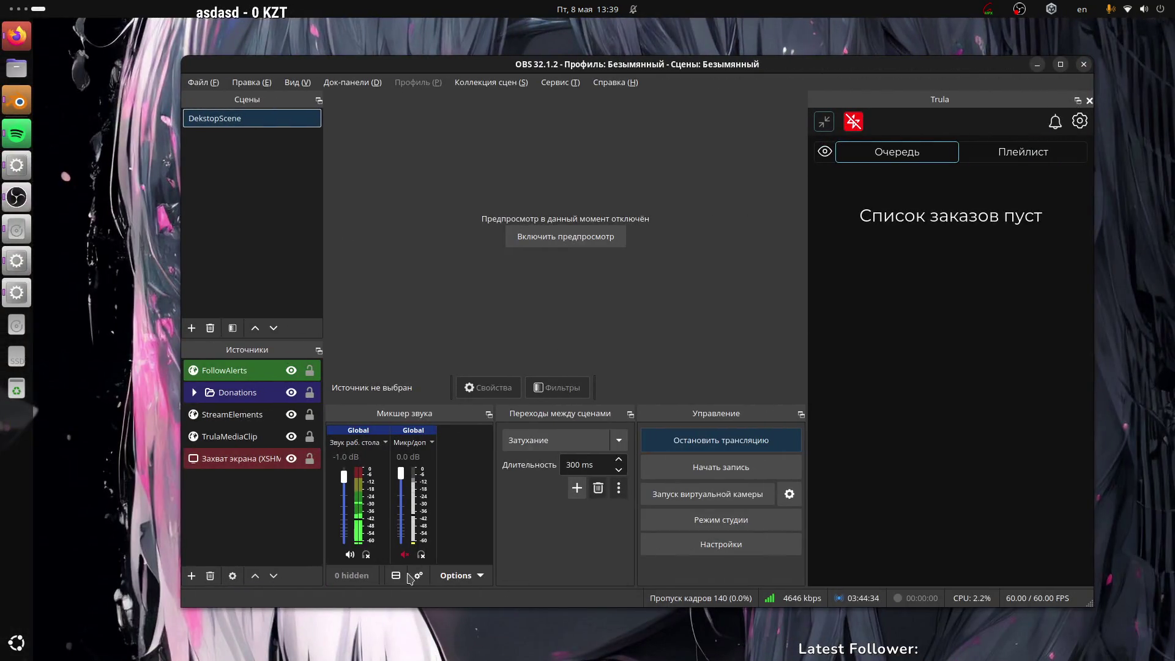
Step: Unmute the OBS Mic/Aux input and turn the scene preview on
click(404, 554)
click(578, 240)
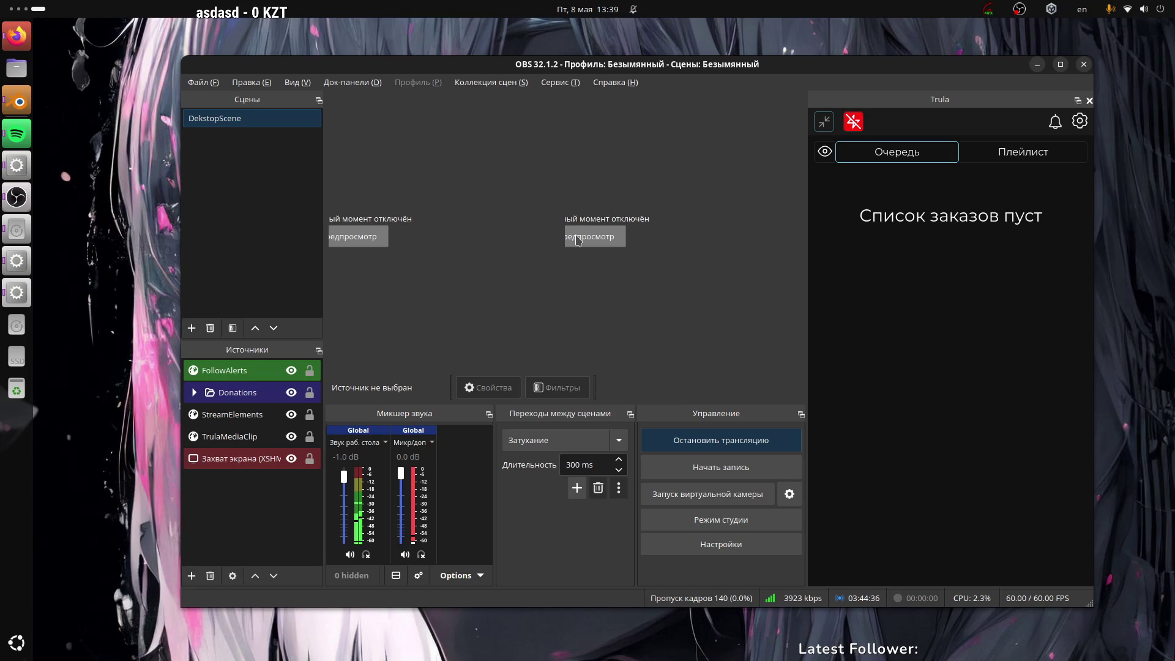
click(578, 238)
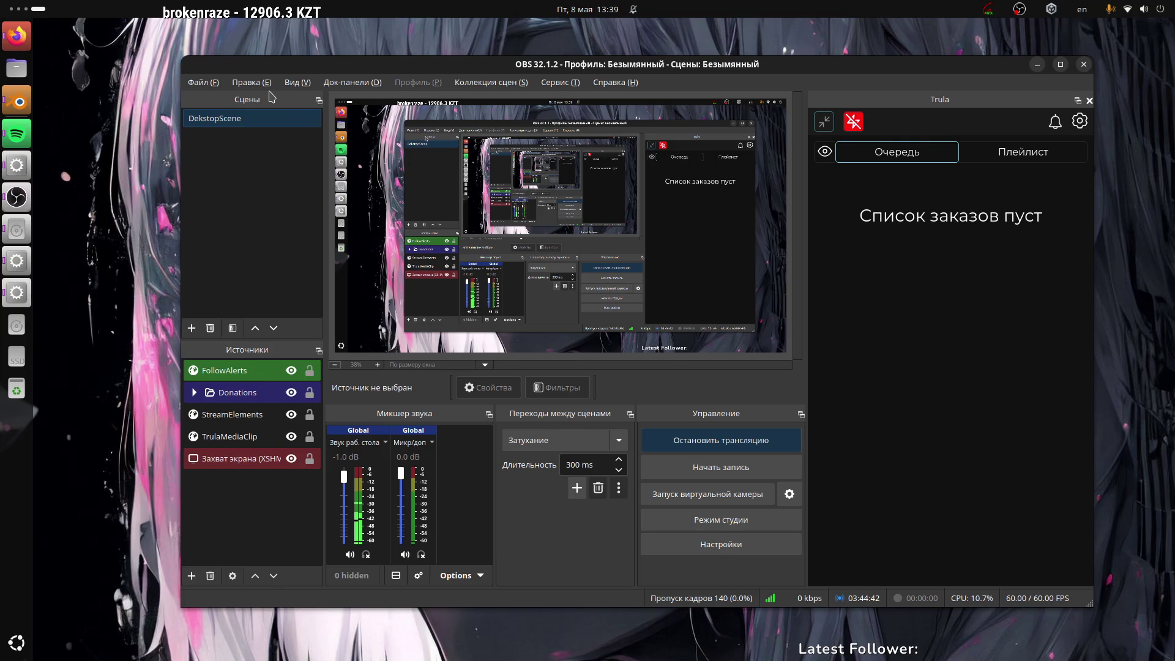
super+drag(271, 97, 287, 90)
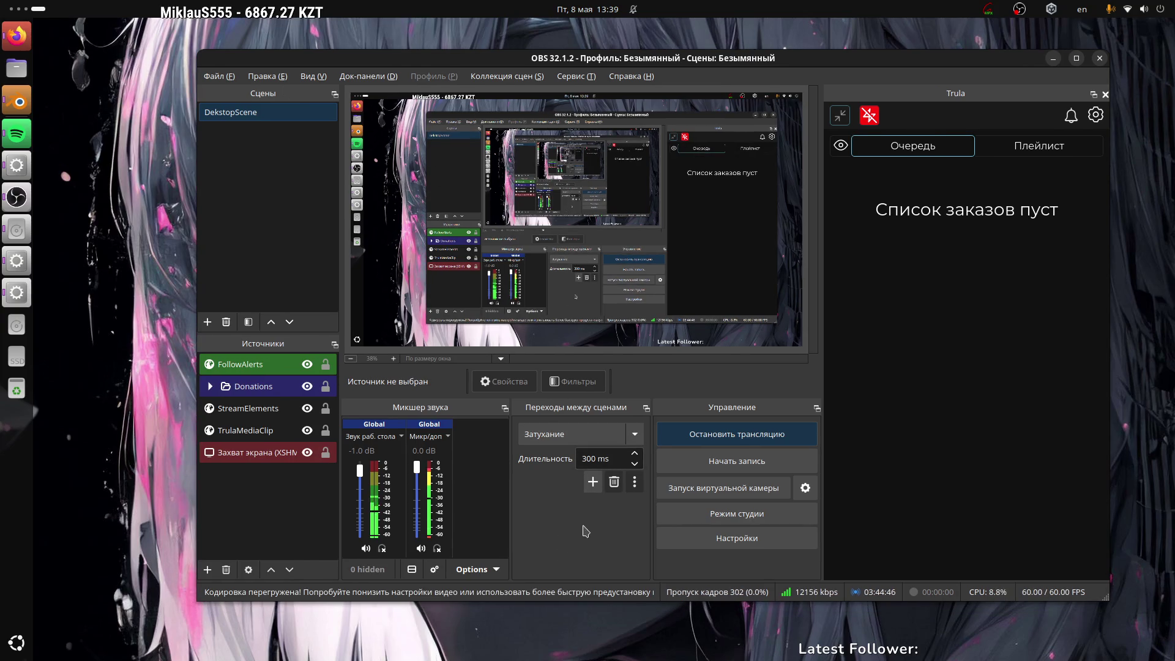
Step: Disable the OBS scene preview from its right-click menu and bring Spotify to the front
right_click(626, 202)
click(683, 231)
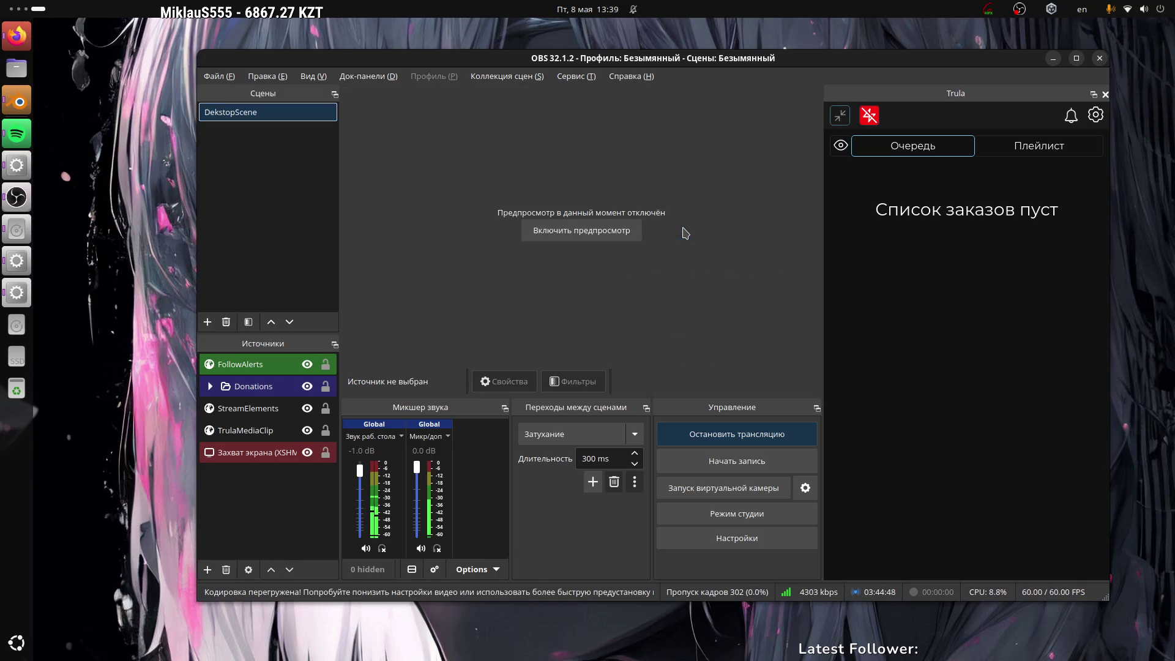
drag(763, 63, 791, 67)
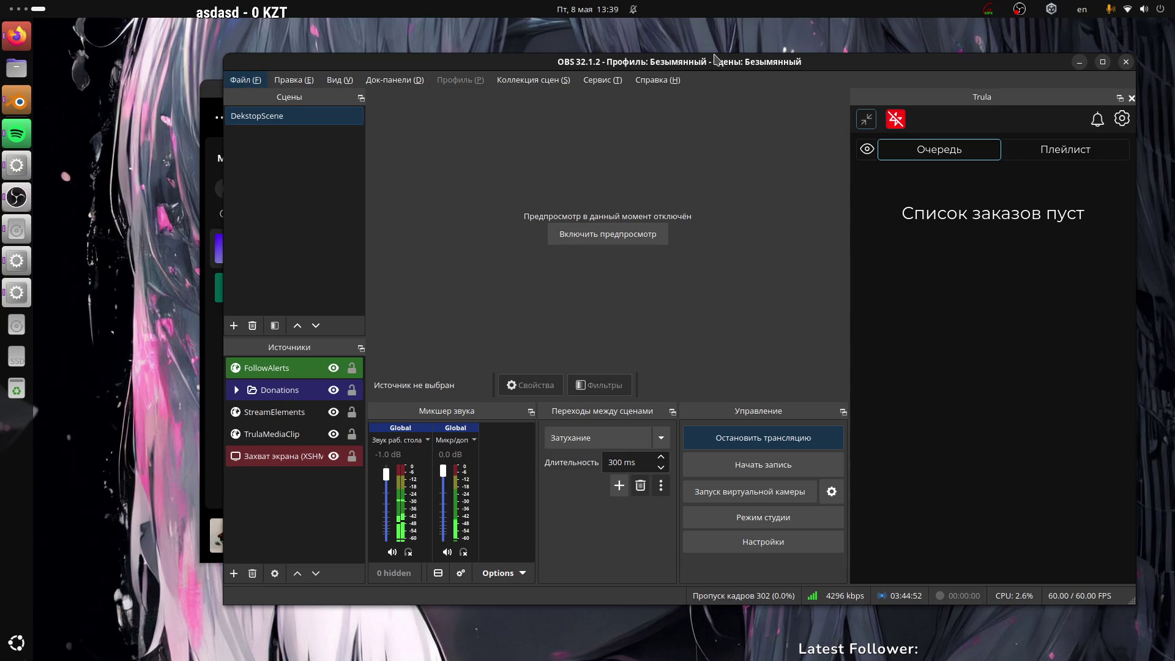
click(209, 96)
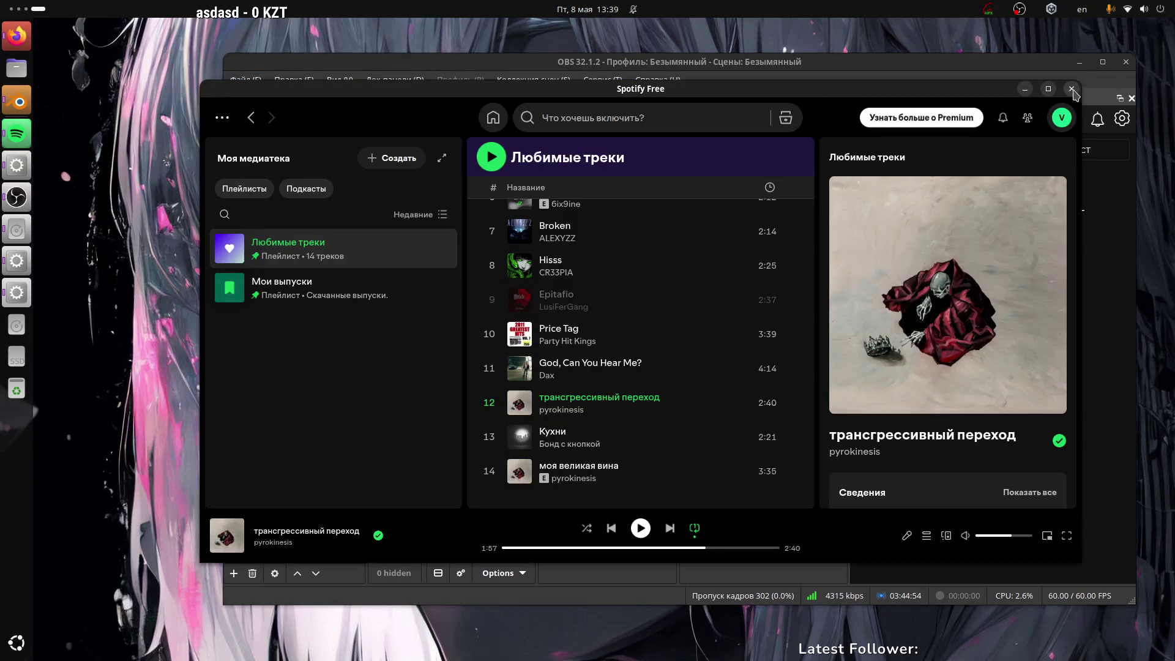
Step: Close the Spotify window and shift the OBS window slightly right
click(1072, 89)
drag(782, 64, 789, 68)
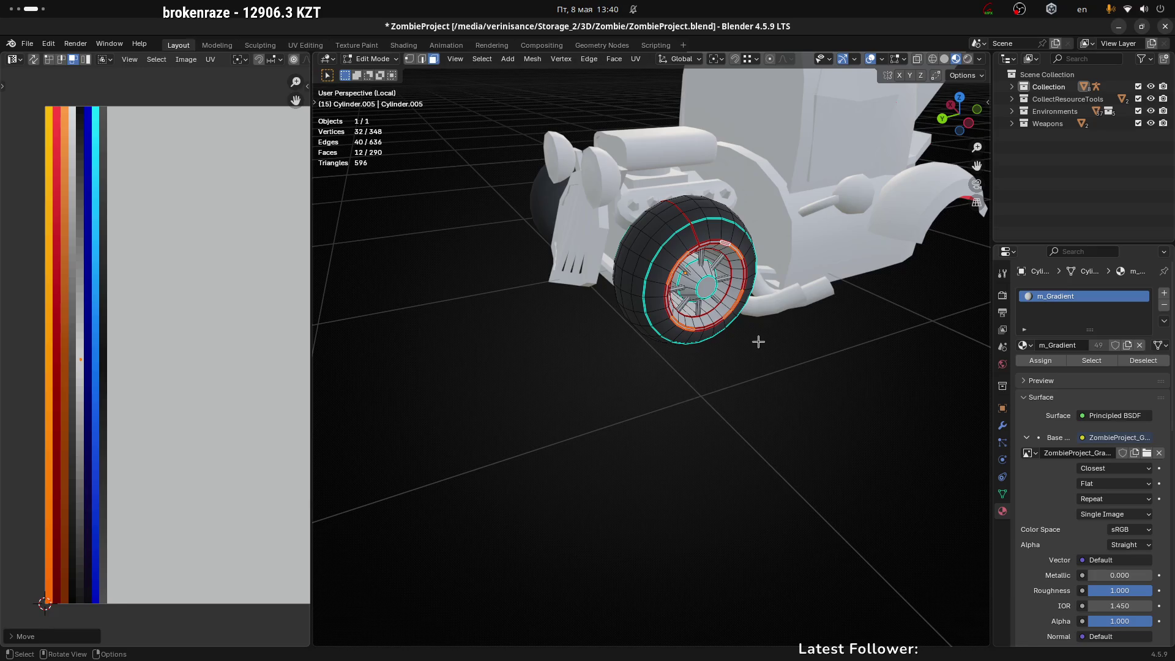
Step: Orbit to a frontal view of the wheel and rescale the selected rim-ring UVs
scroll(747, 327, up, 3)
middle_drag(747, 328, 700, 246)
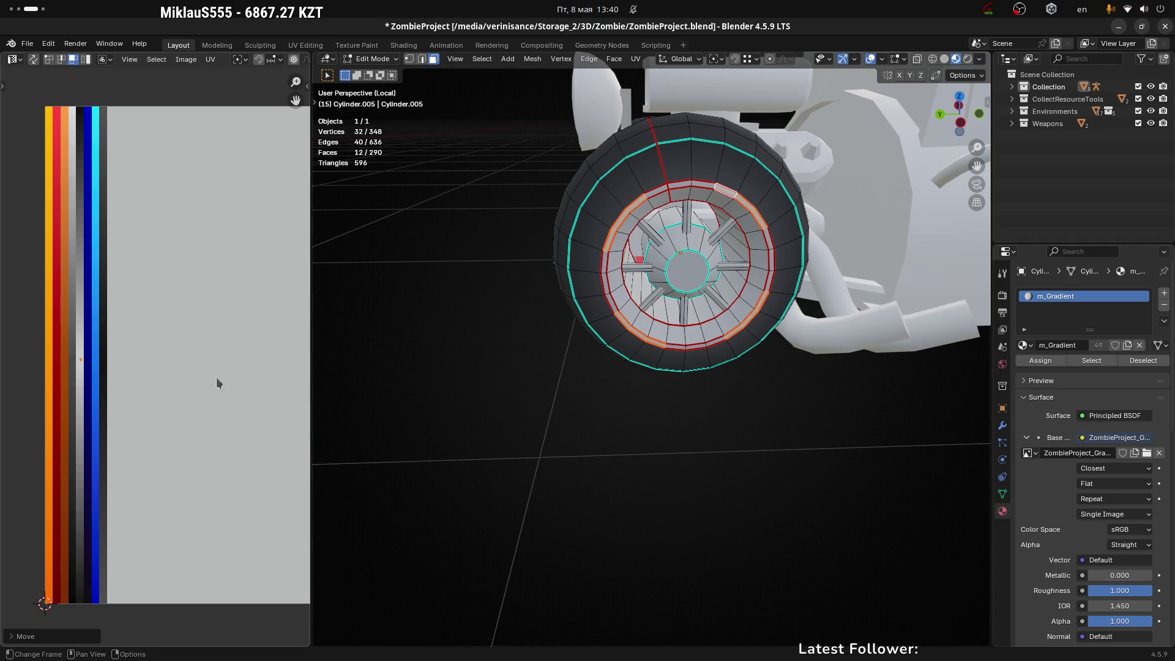
mouse_move(215, 378)
middle_down()
mouse_move(146, 337)
mouse_move(174, 360)
middle_up()
scroll(148, 330, down, 2)
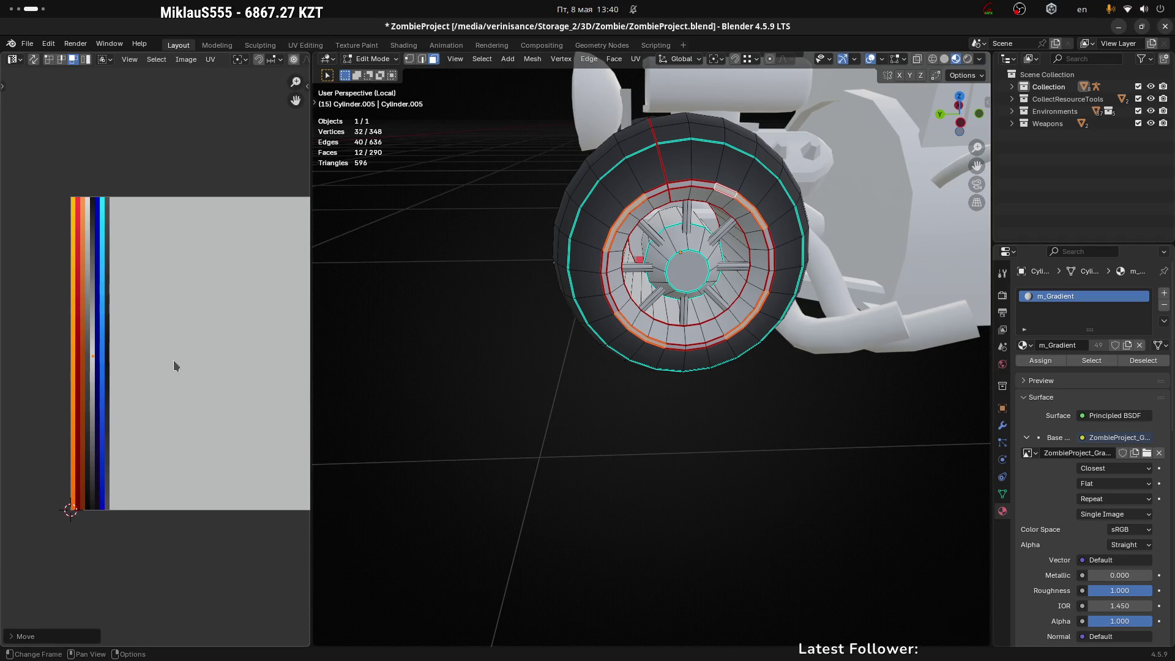
key(s)
click(174, 360)
Step: Move the rim-ring UV point along the palette strips until the ring turns solid orange
scroll(92, 348, up, 1)
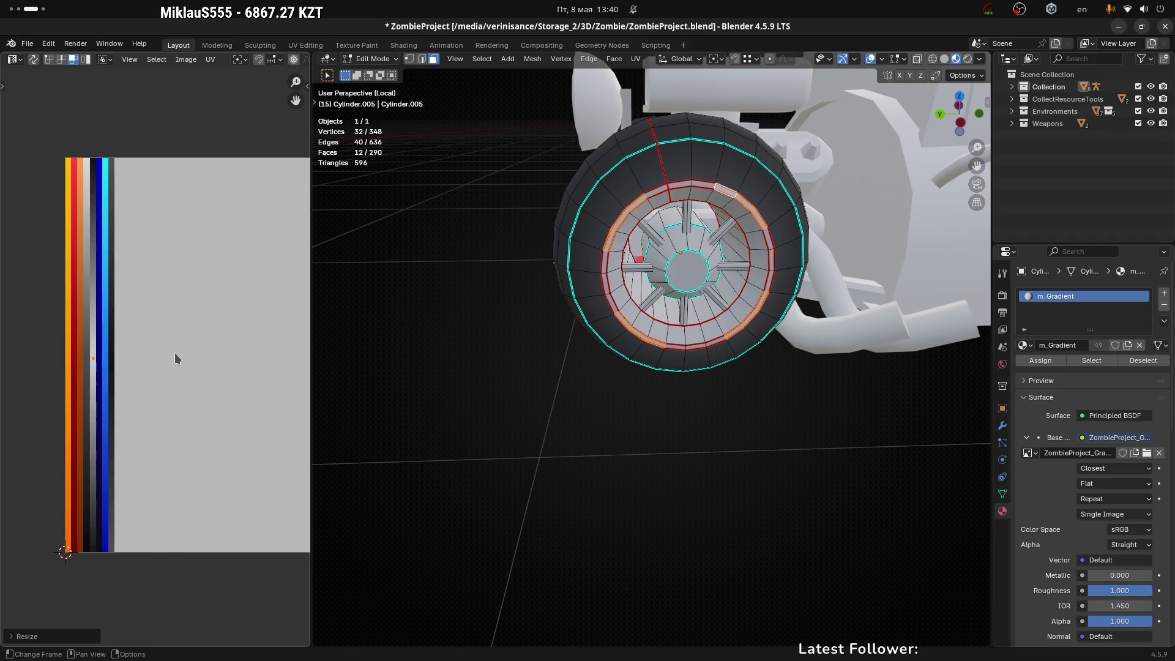
middle_drag(175, 354, 210, 334)
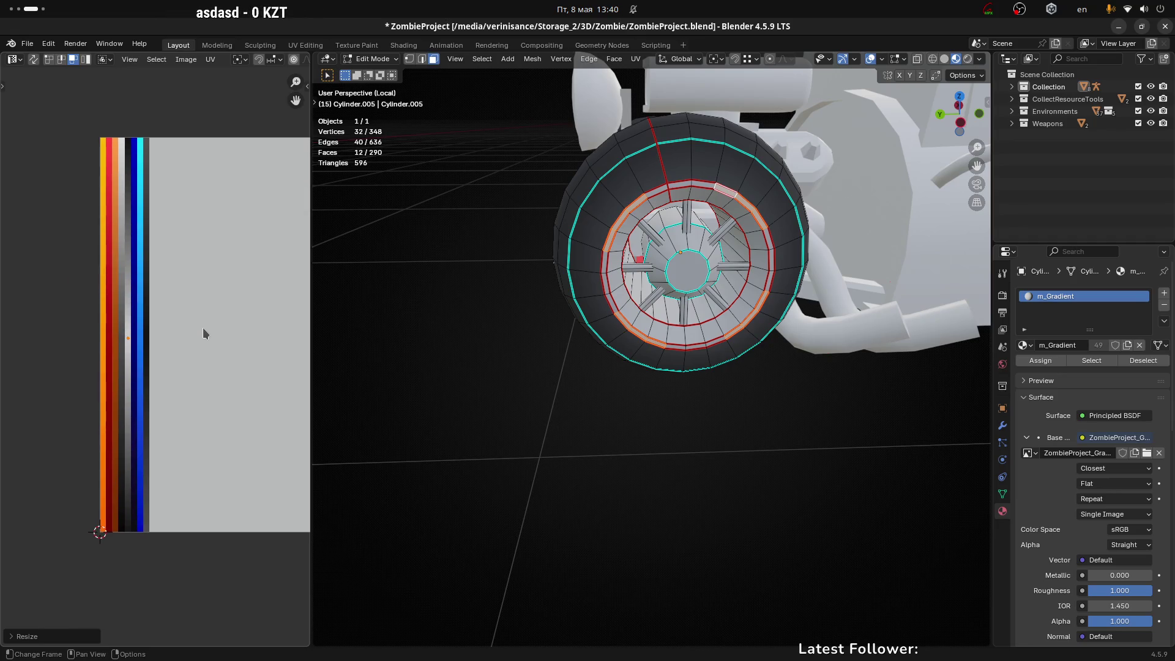
key(g)
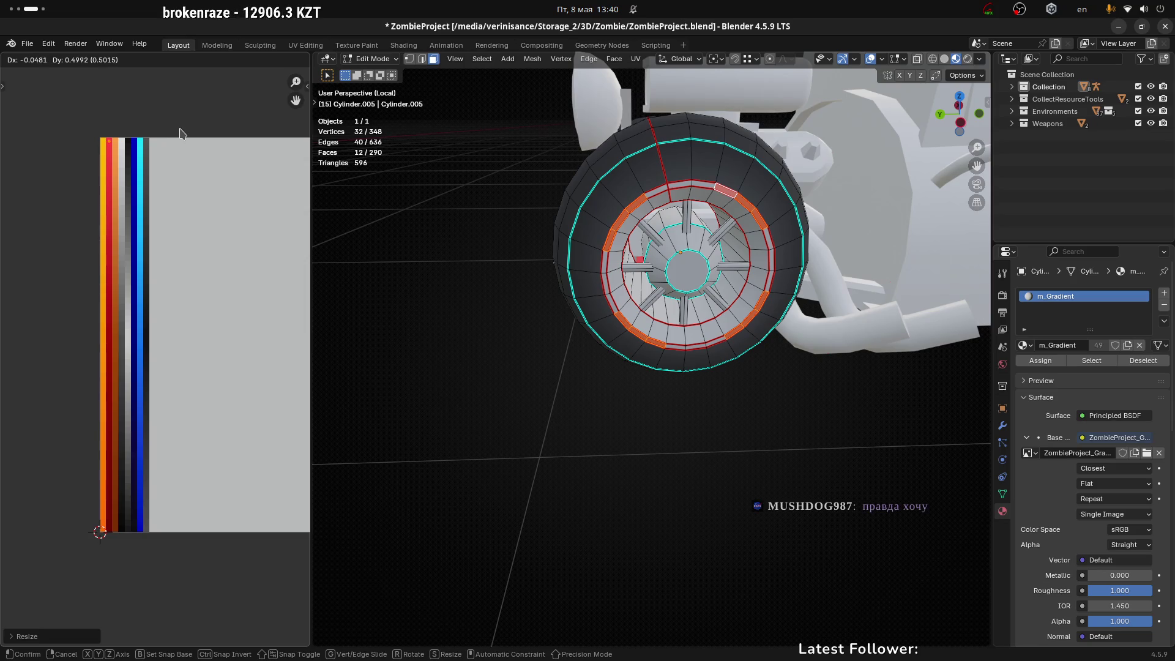
click(181, 129)
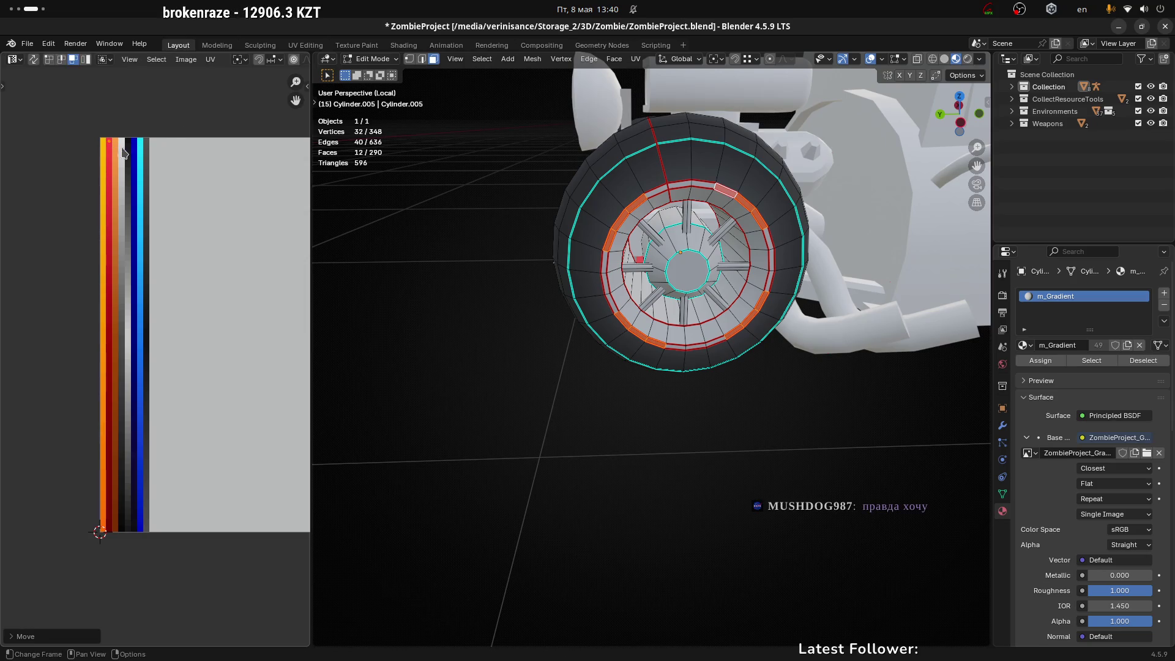
scroll(127, 152, up, 1)
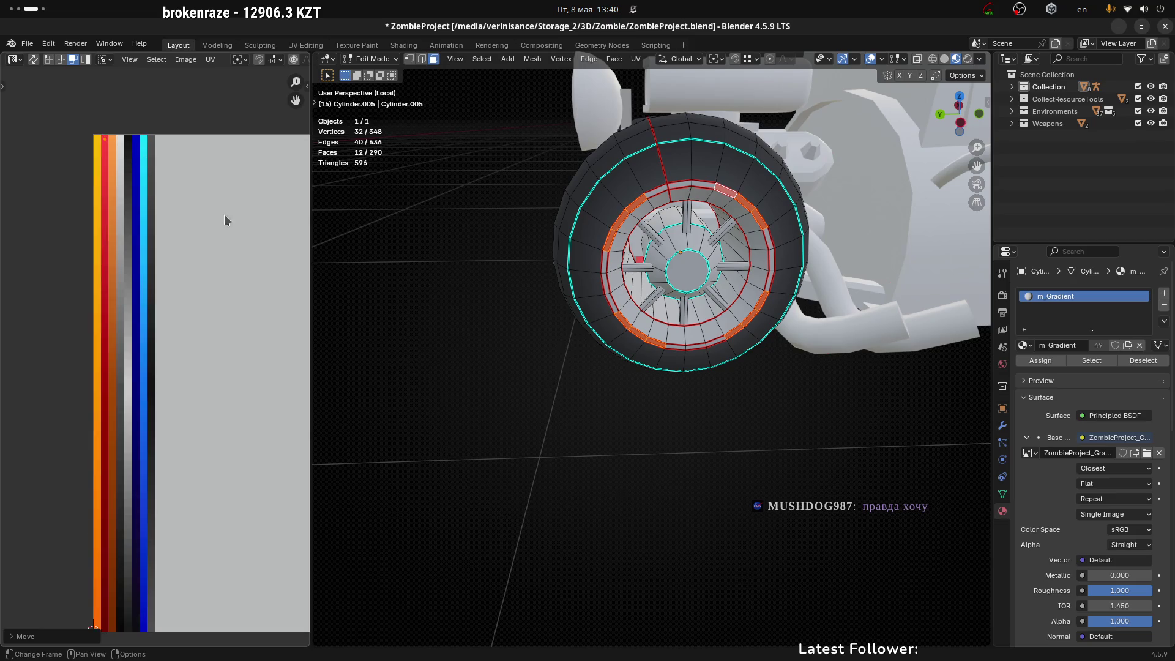
middle_drag(224, 214, 241, 181)
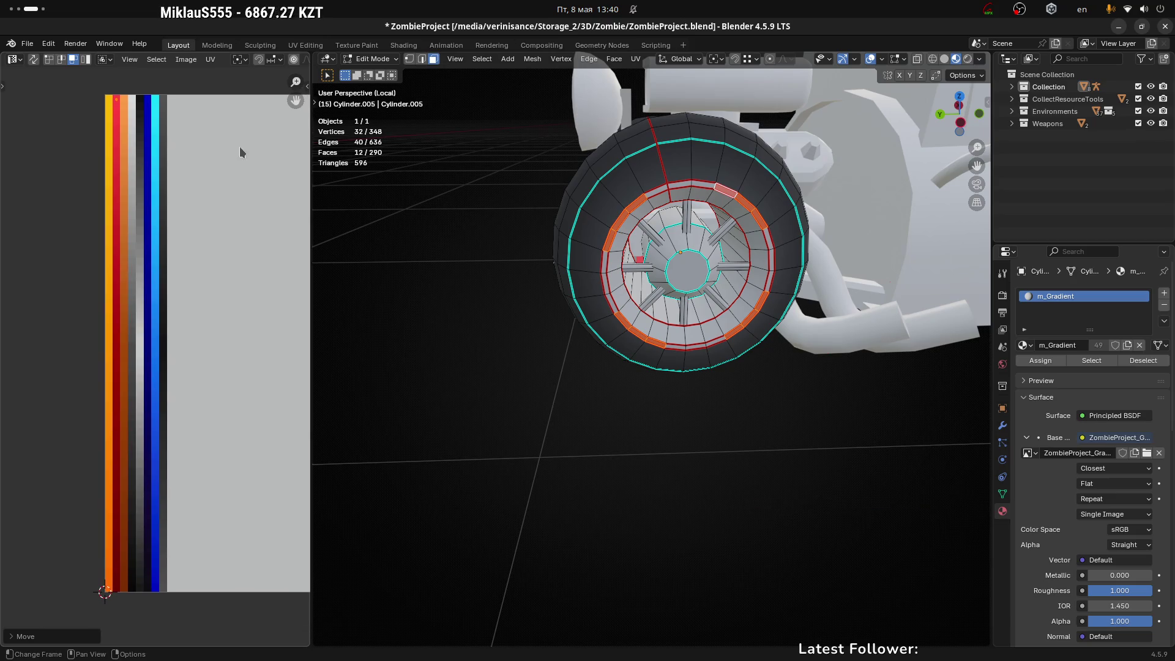
key(g)
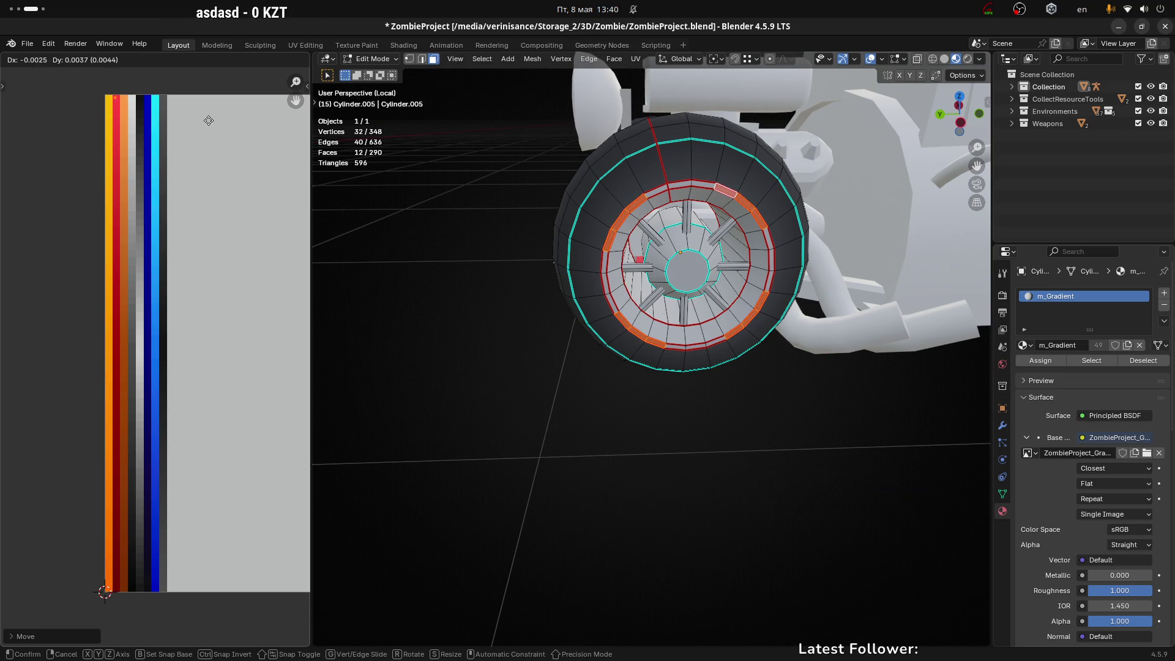
click(210, 126)
Step: Open a new Firefox tab and load Yandex Images (yandex.kz/images) from the autofilled 'im'
key(super+1)
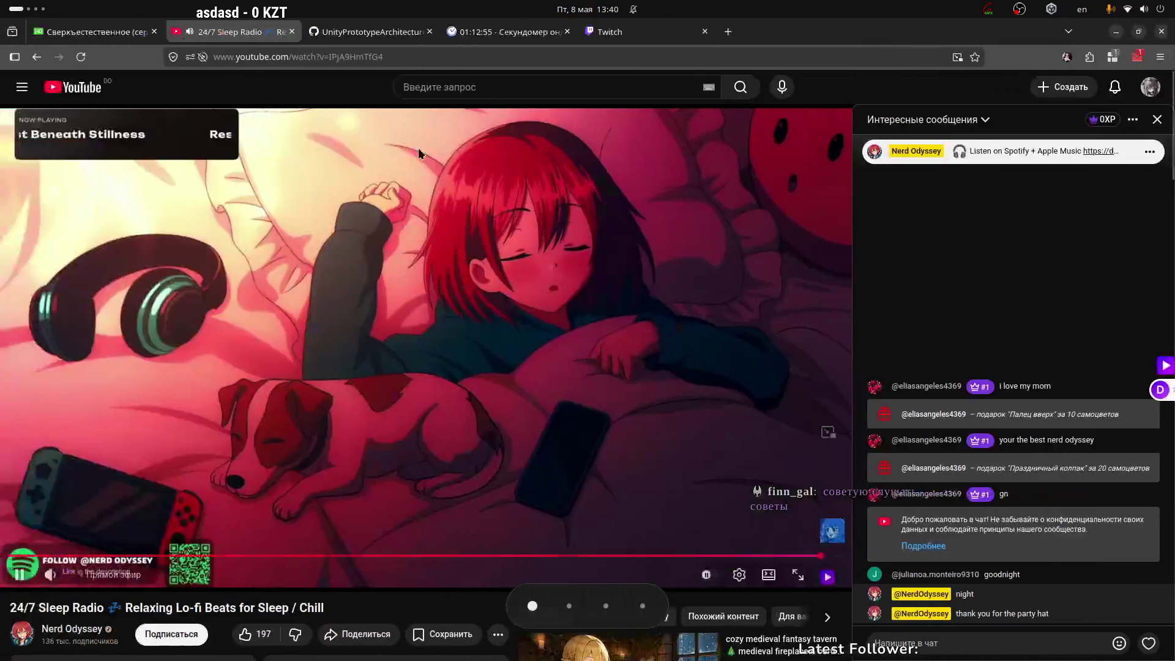
key(ctrl+t)
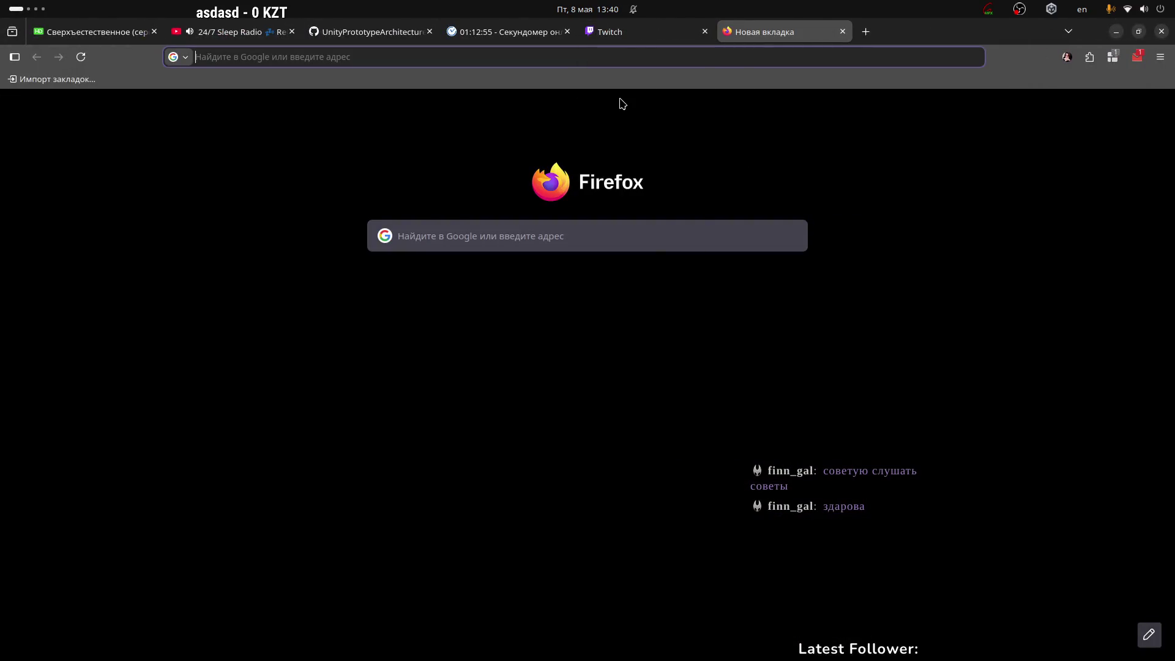
text(images.yandex.ru/)
key(Return)
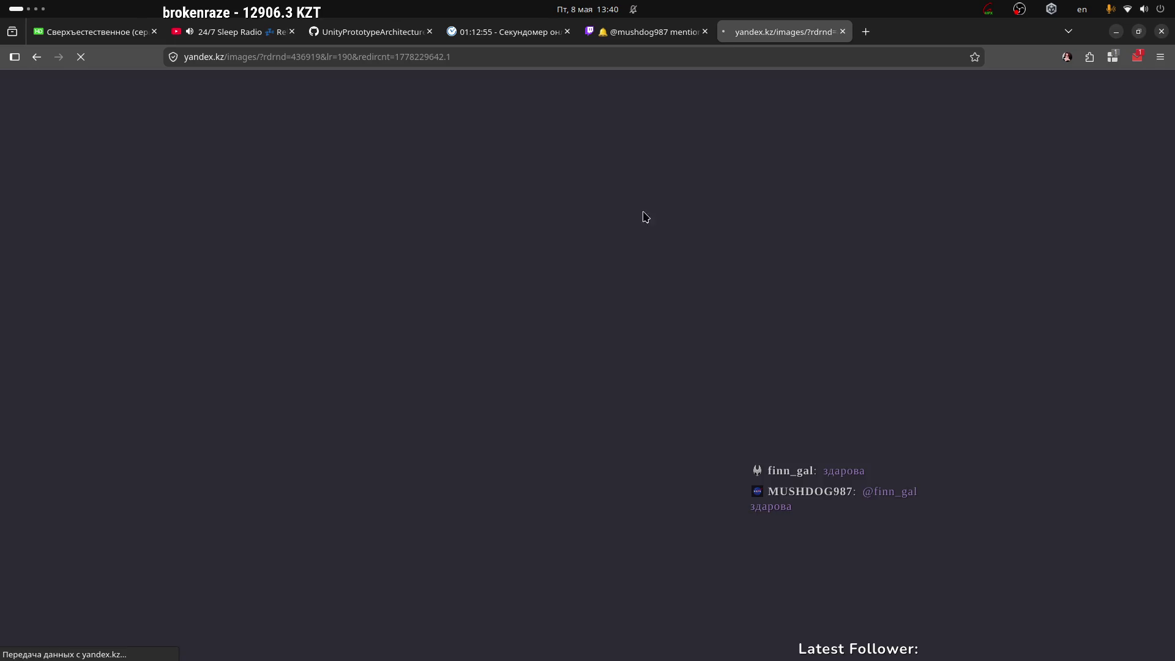
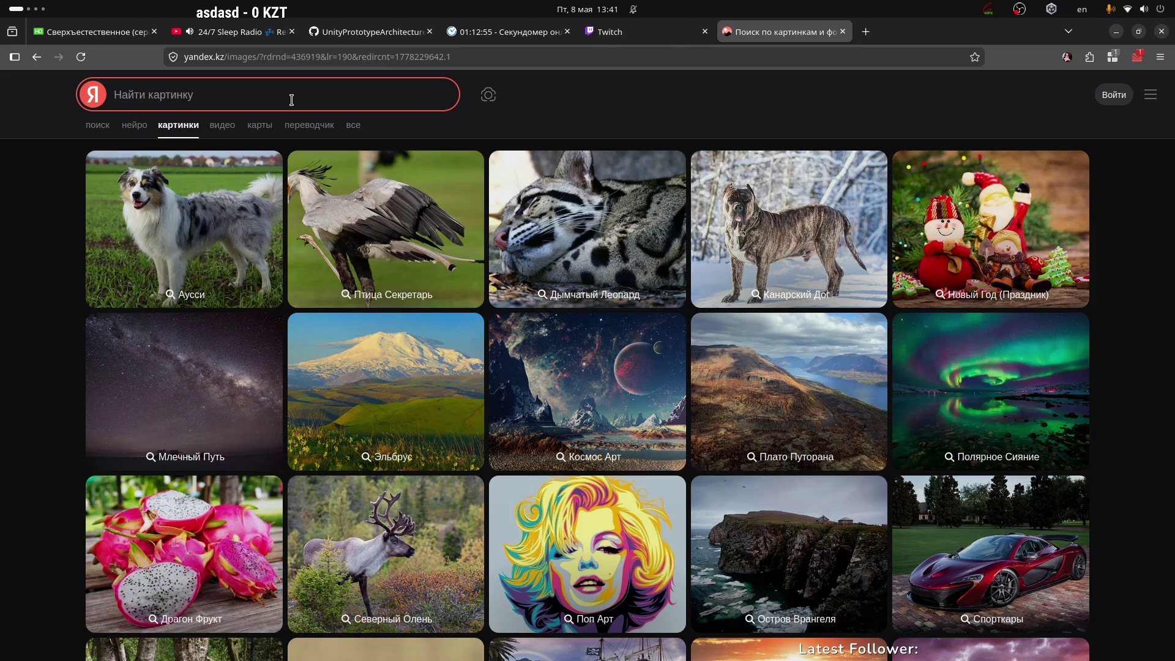
Step: Search Yandex Images for 'f1 pirelli' to get Pirelli F1 tyre photos
click(210, 97)
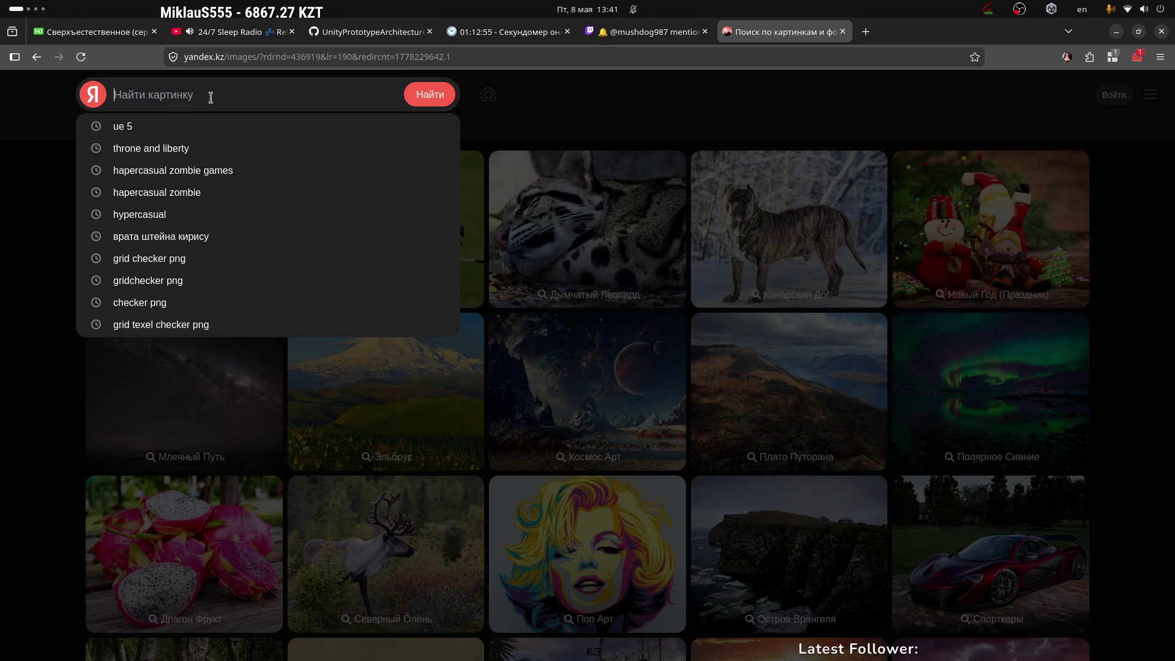
text(f1 pi)
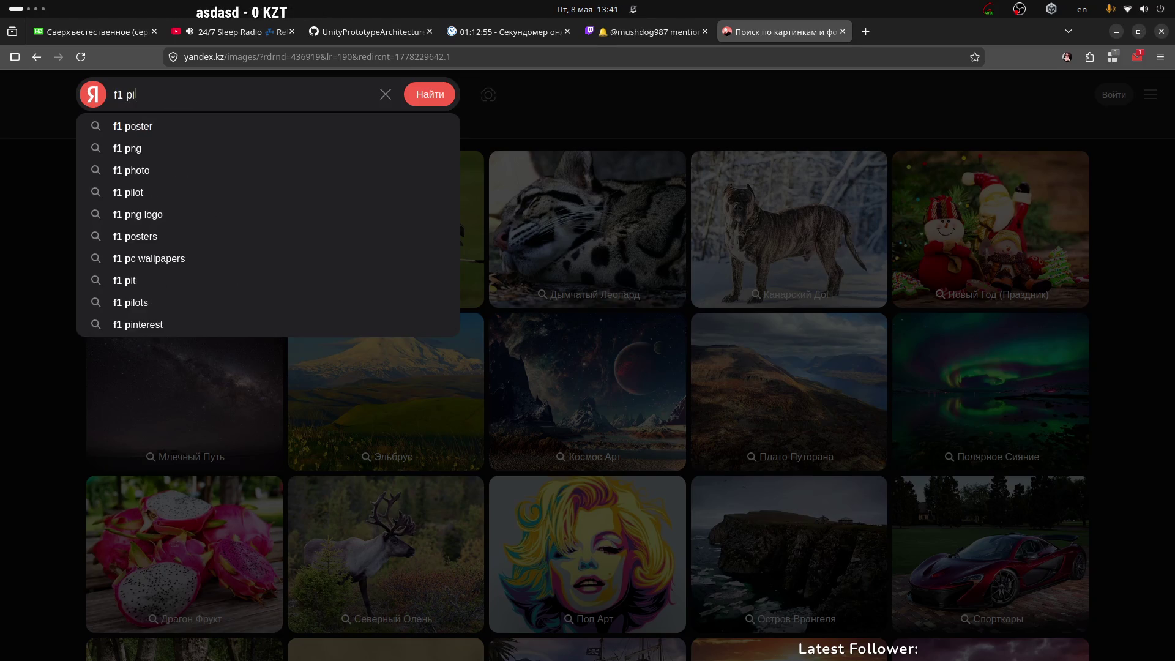
text(relli)
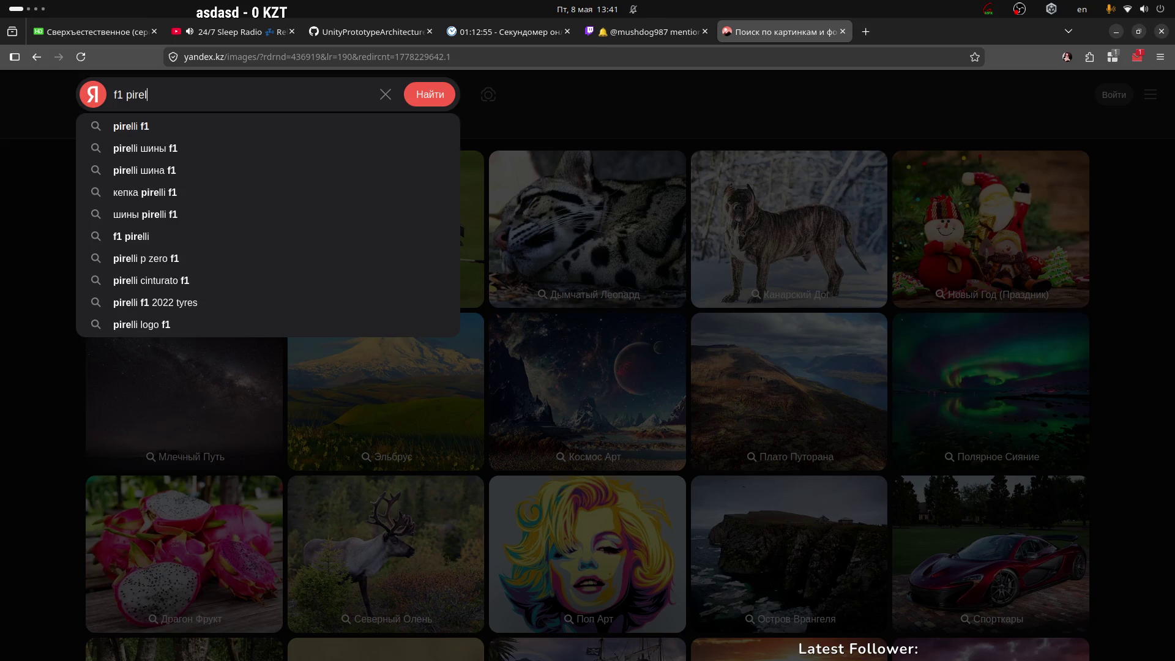
key(Return)
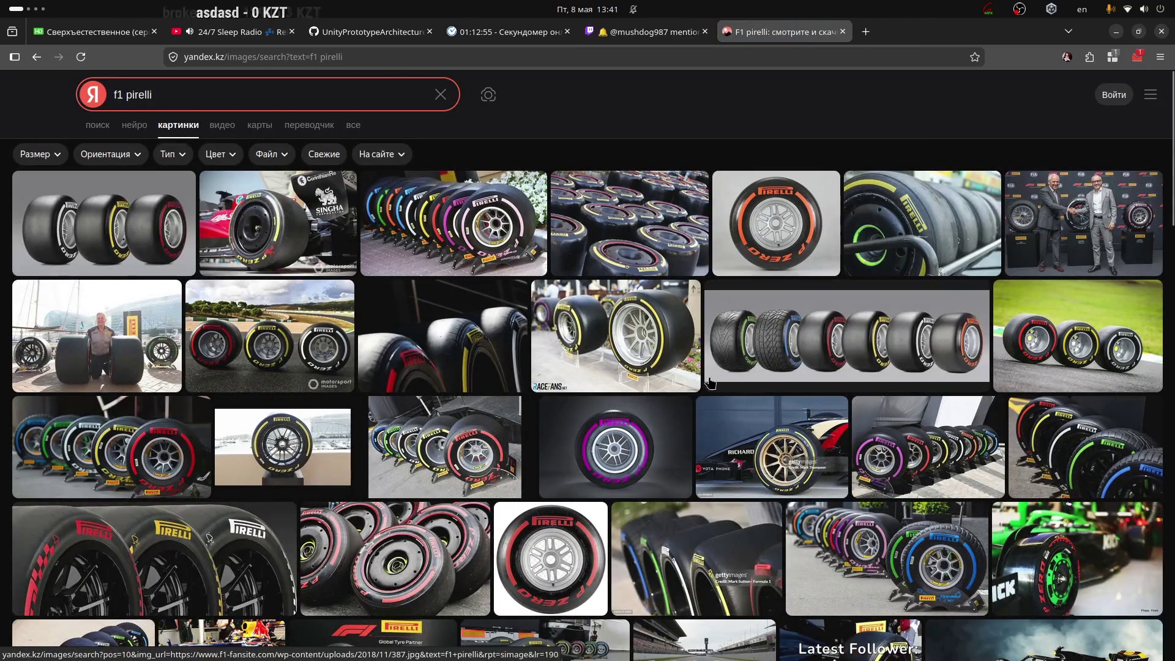
click(903, 336)
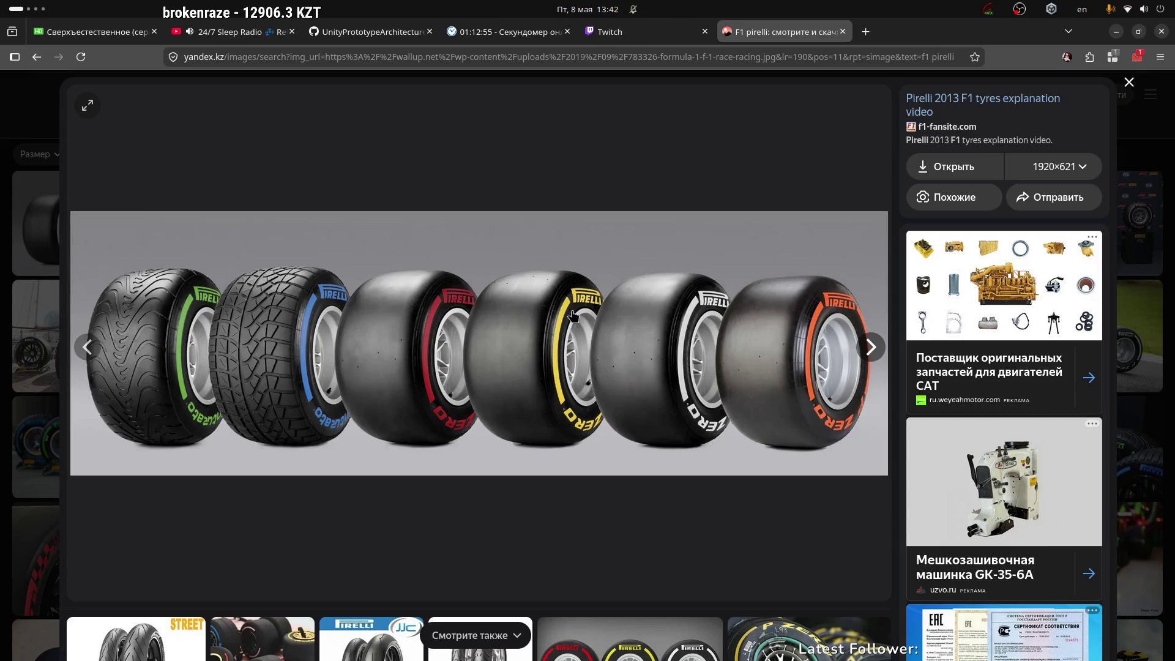
click(998, 104)
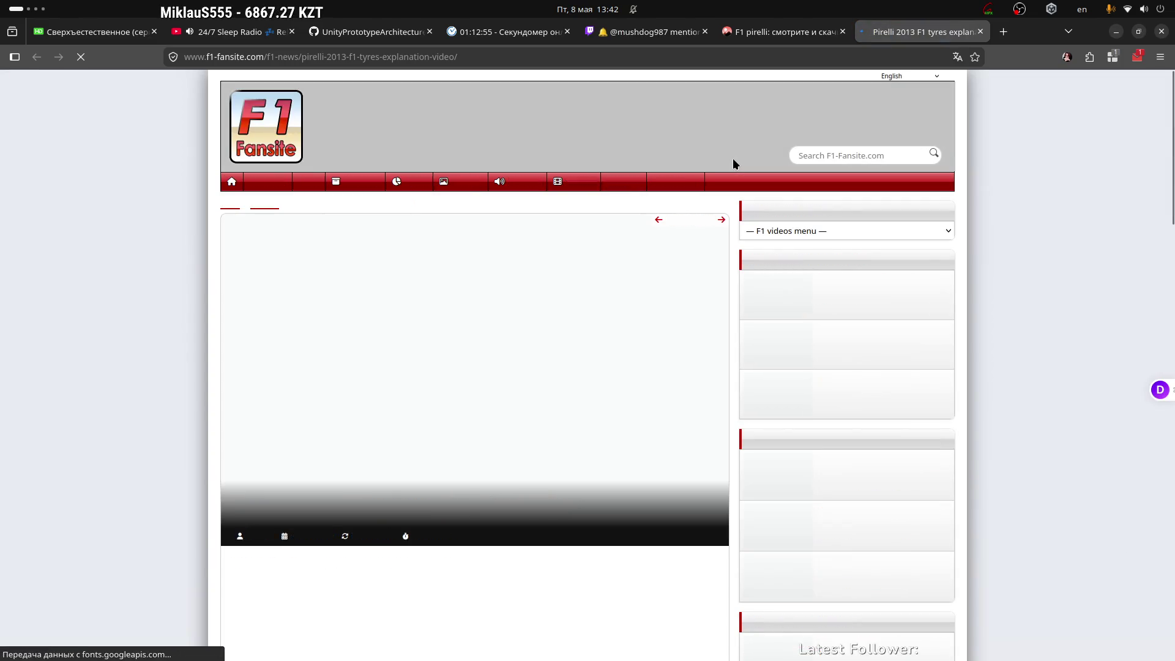
scroll(430, 434, down, 1)
scroll(430, 428, down, 10)
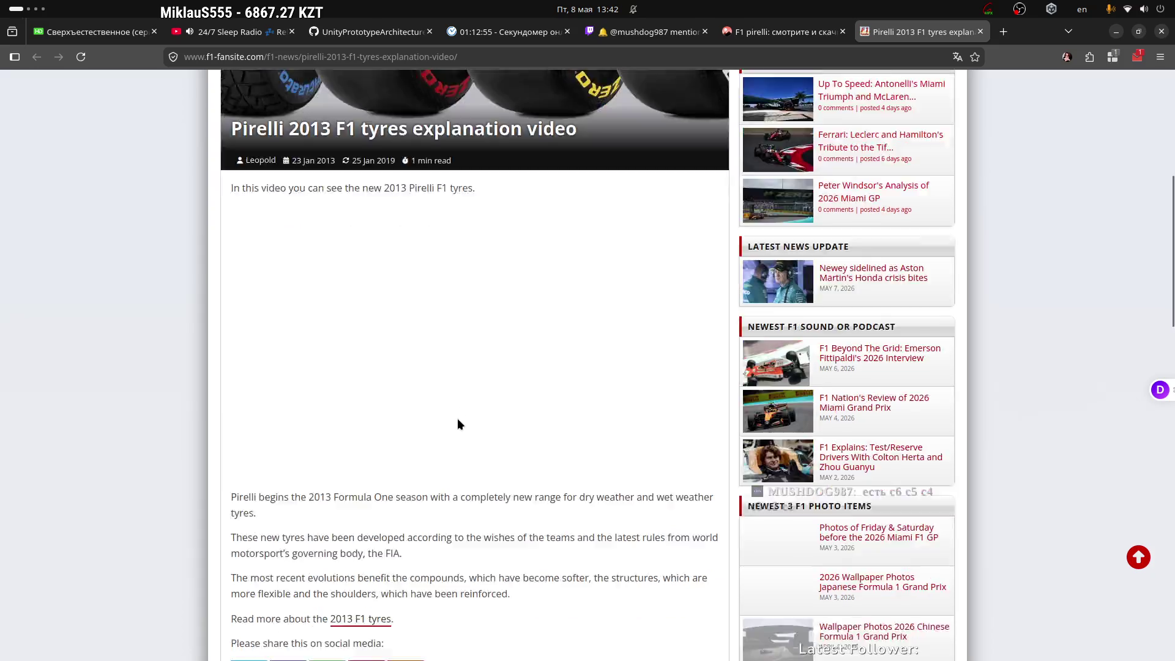
click(980, 31)
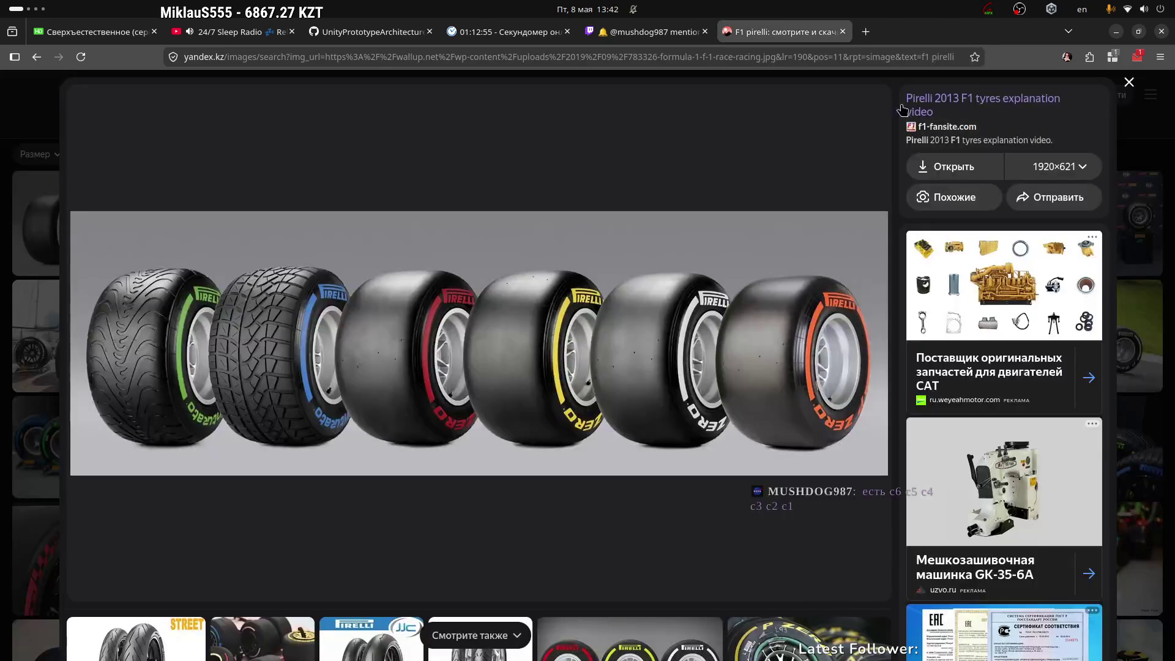
click(1130, 82)
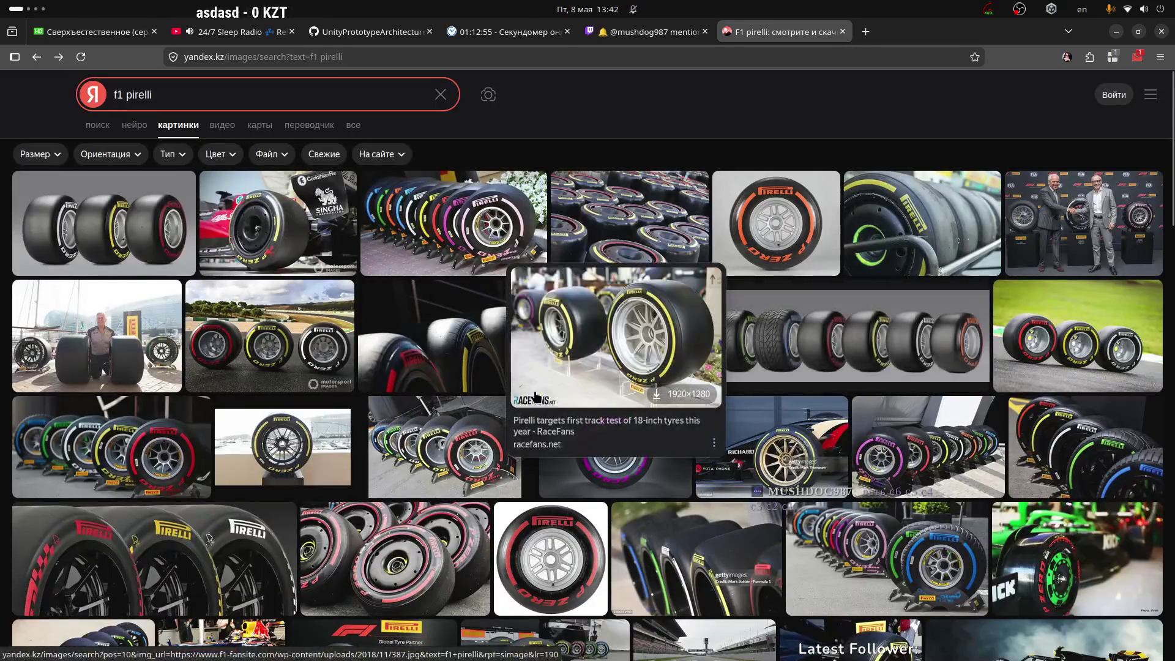
click(450, 330)
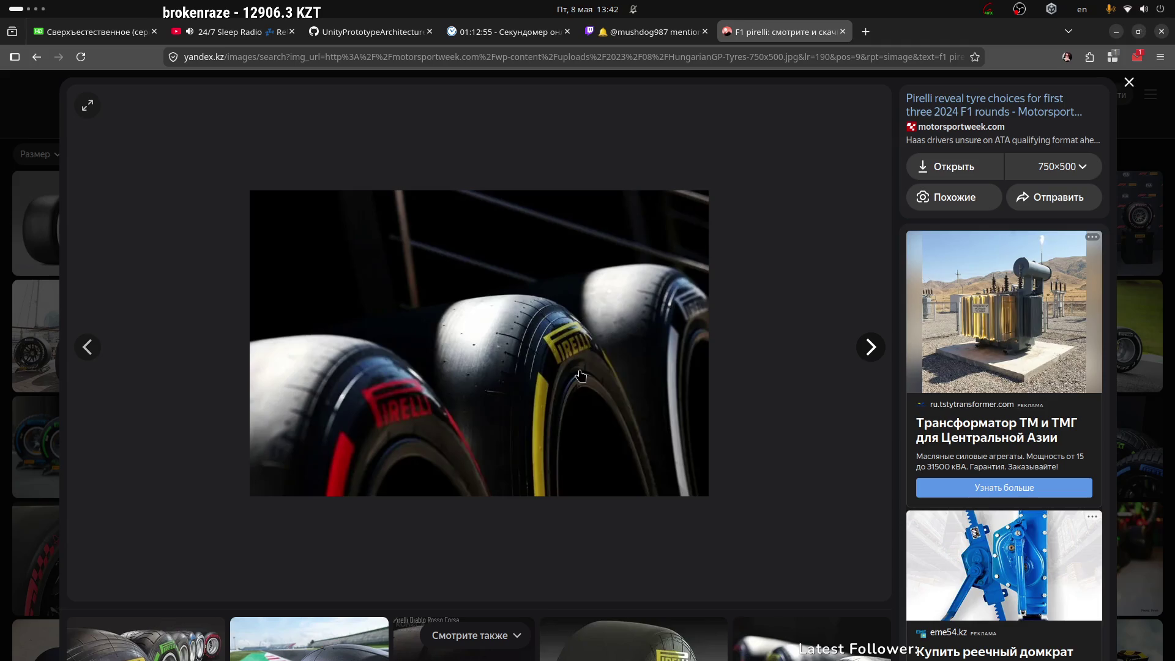
click(1130, 83)
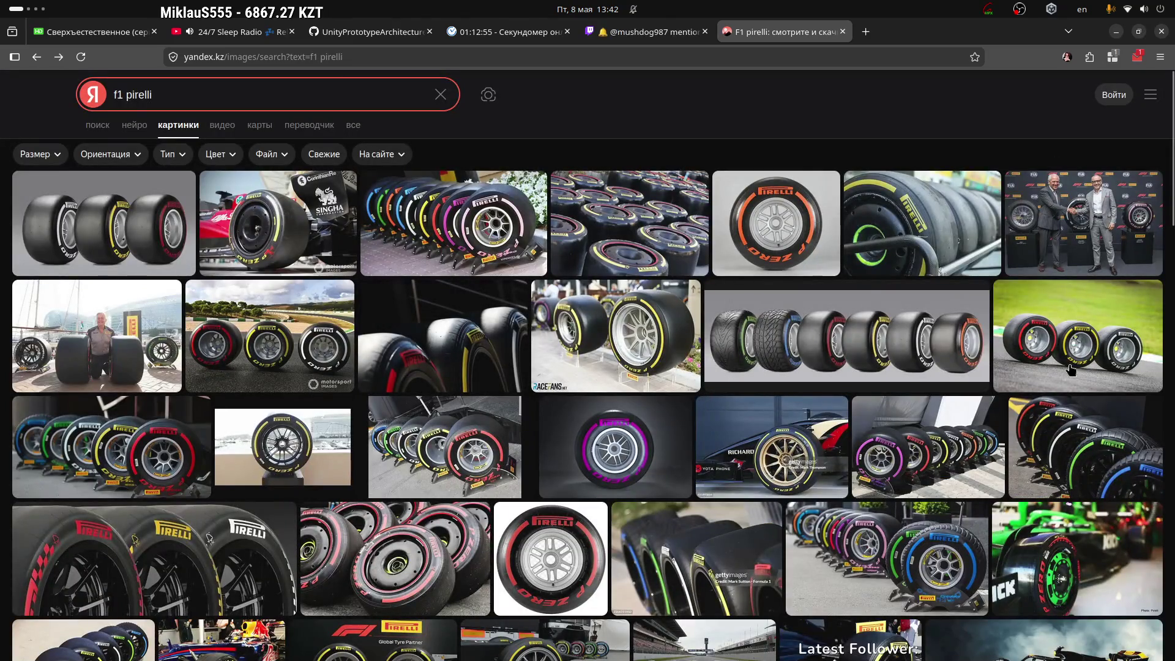
mouse_move(1058, 342)
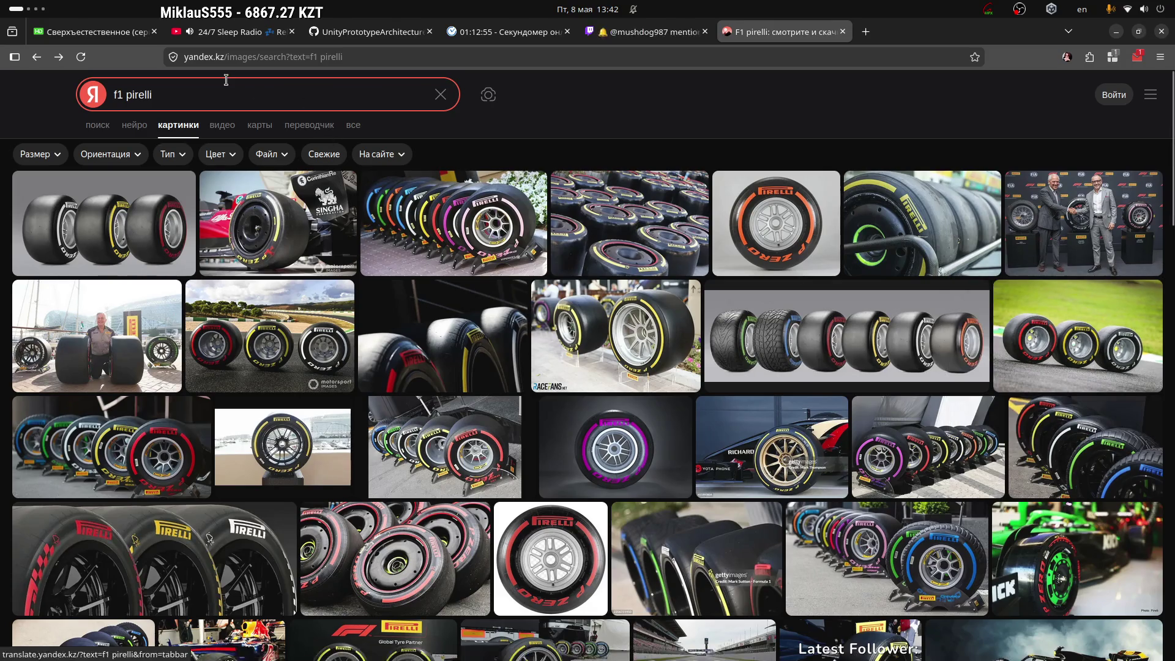
click(873, 31)
text(y)
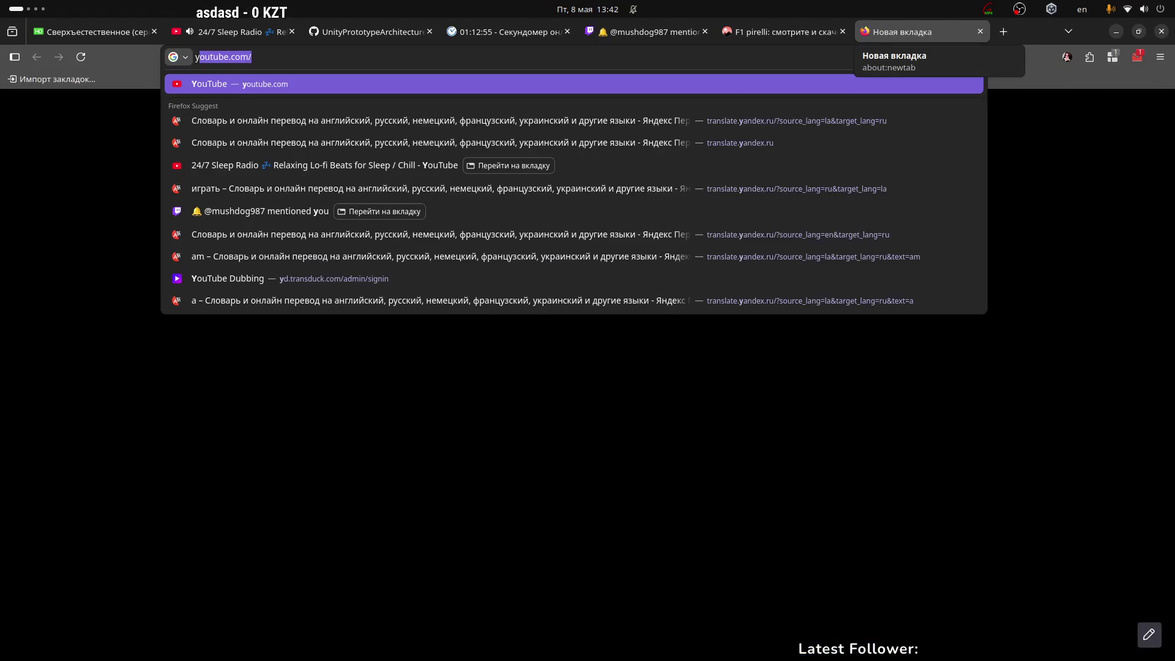
Step: Search Google in Russian for 'наименования шин в f1'
key(ctrl+l)
text(н)
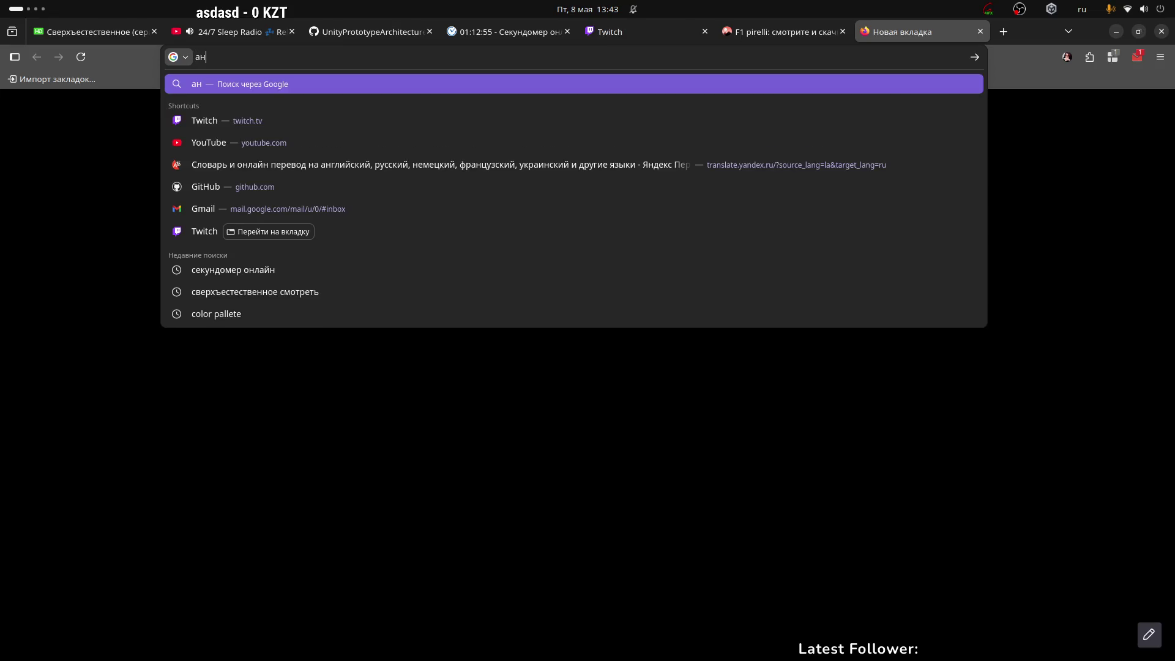
text(аименова)
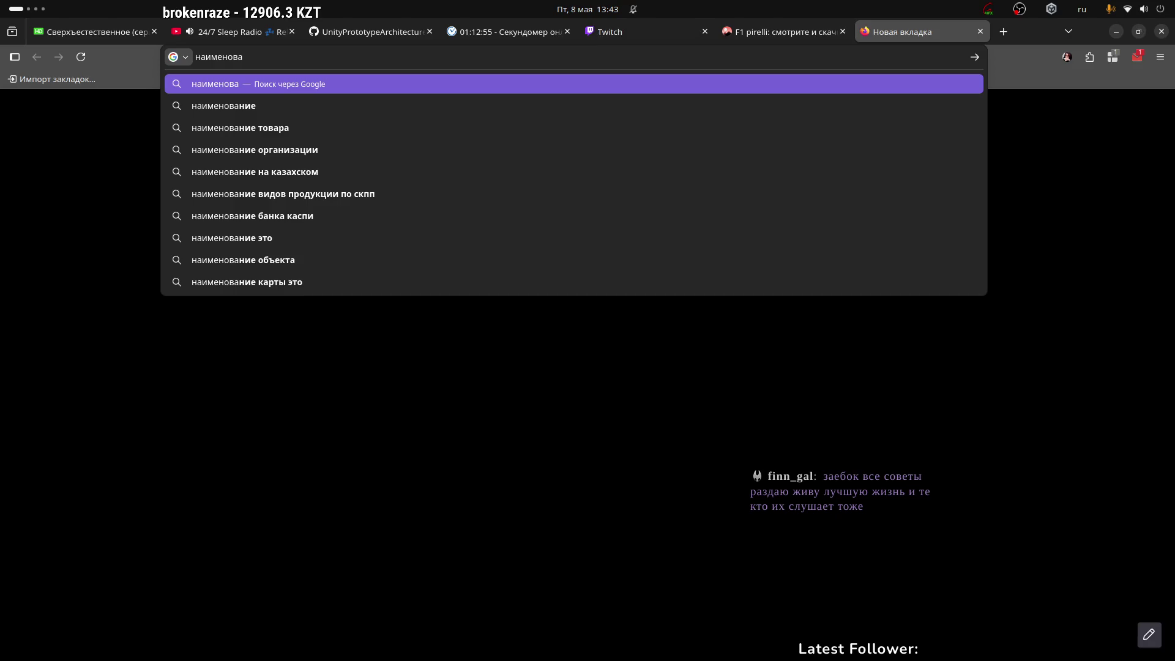
text(н)
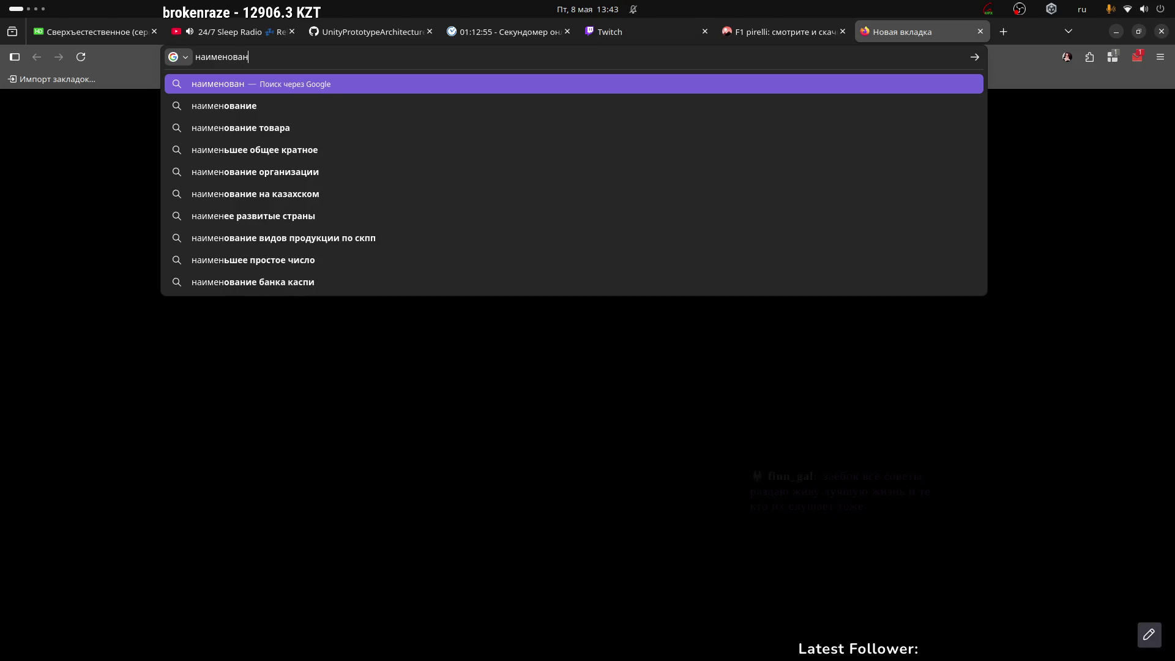
text(ия шин в f1)
key(Return)
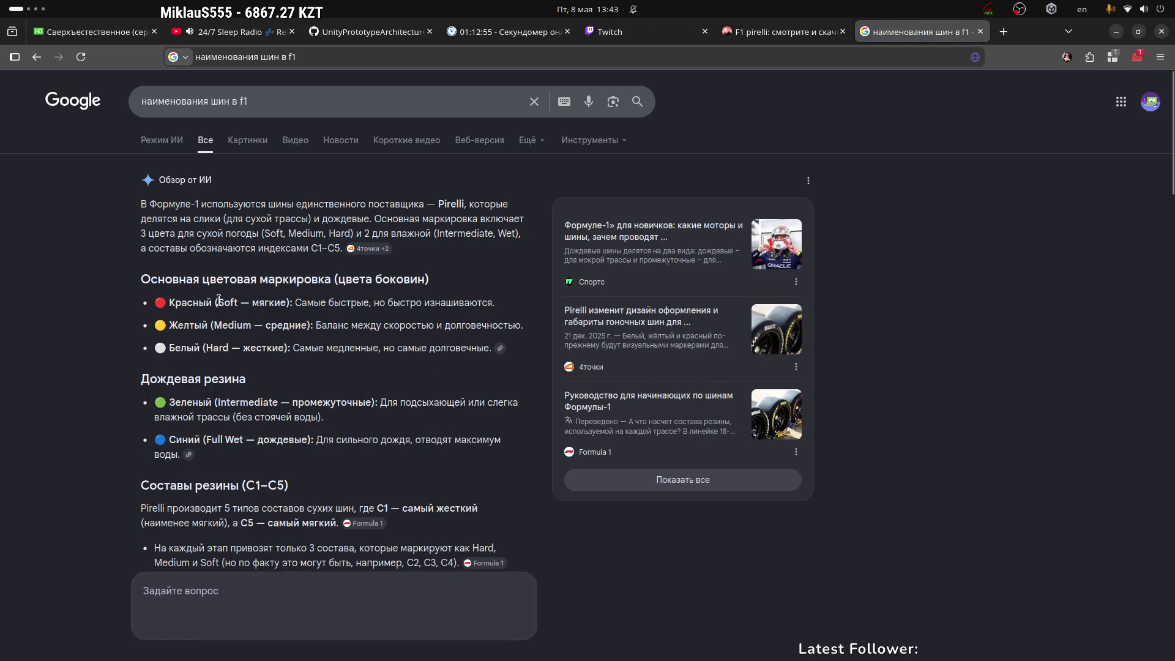
Step: Highlight the red soft-compound note and the word Medium in the AI overview
mouse_move(215, 303)
mouse_down()
mouse_move(429, 306)
mouse_move(285, 304)
mouse_up()
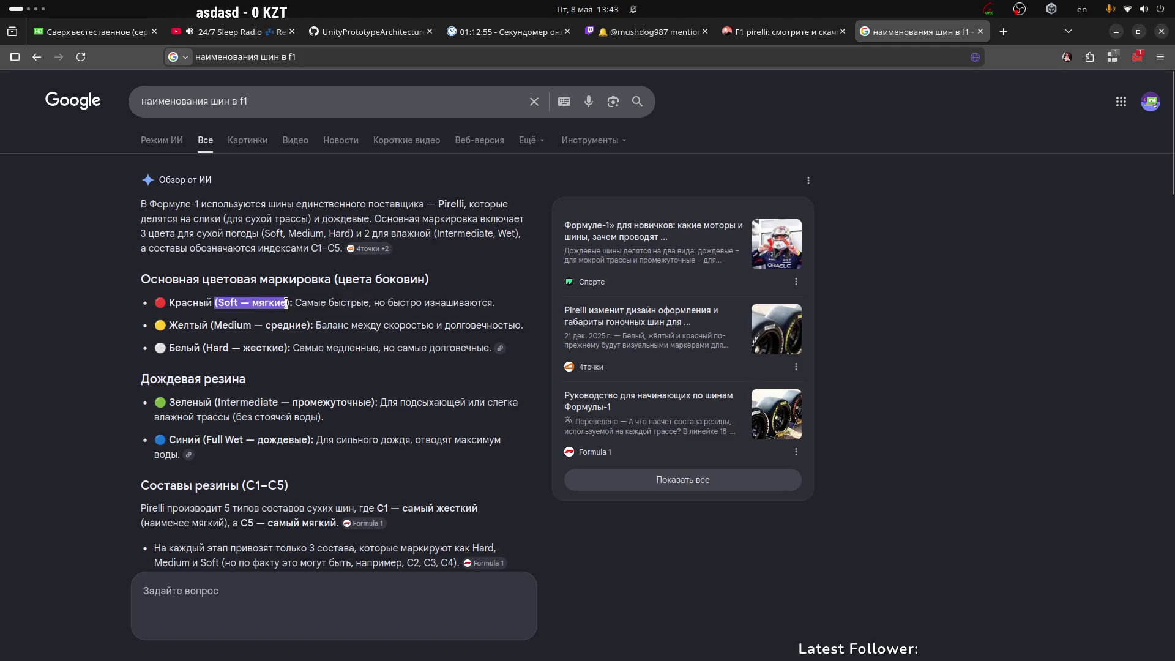
double_click(216, 322)
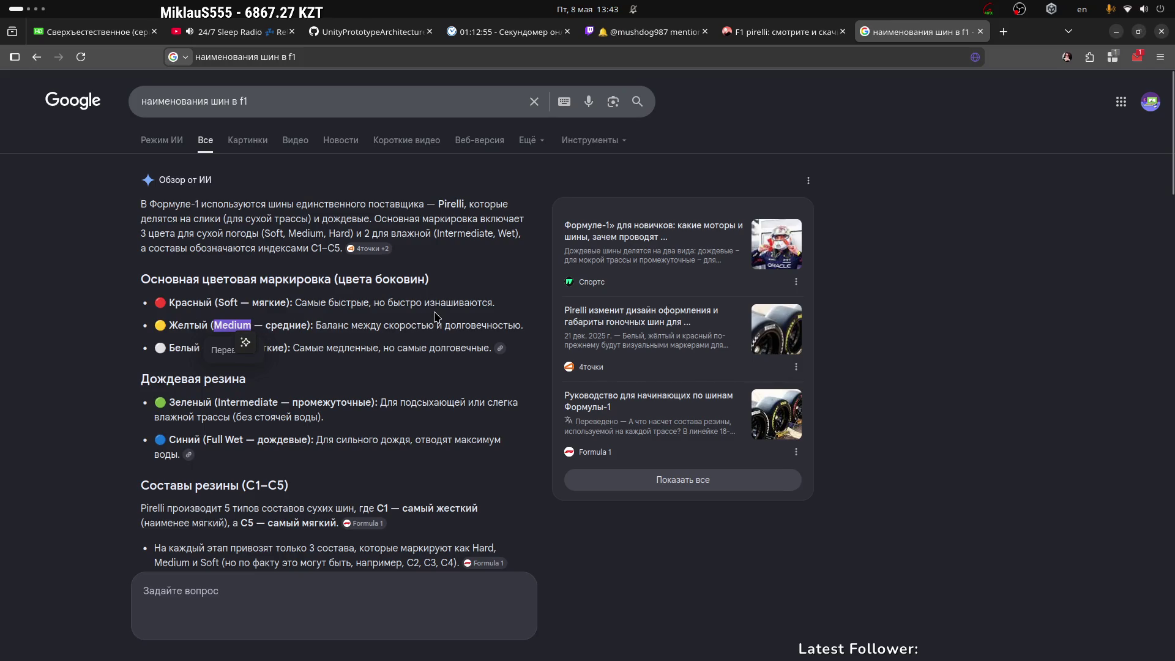
key(alt+Tab)
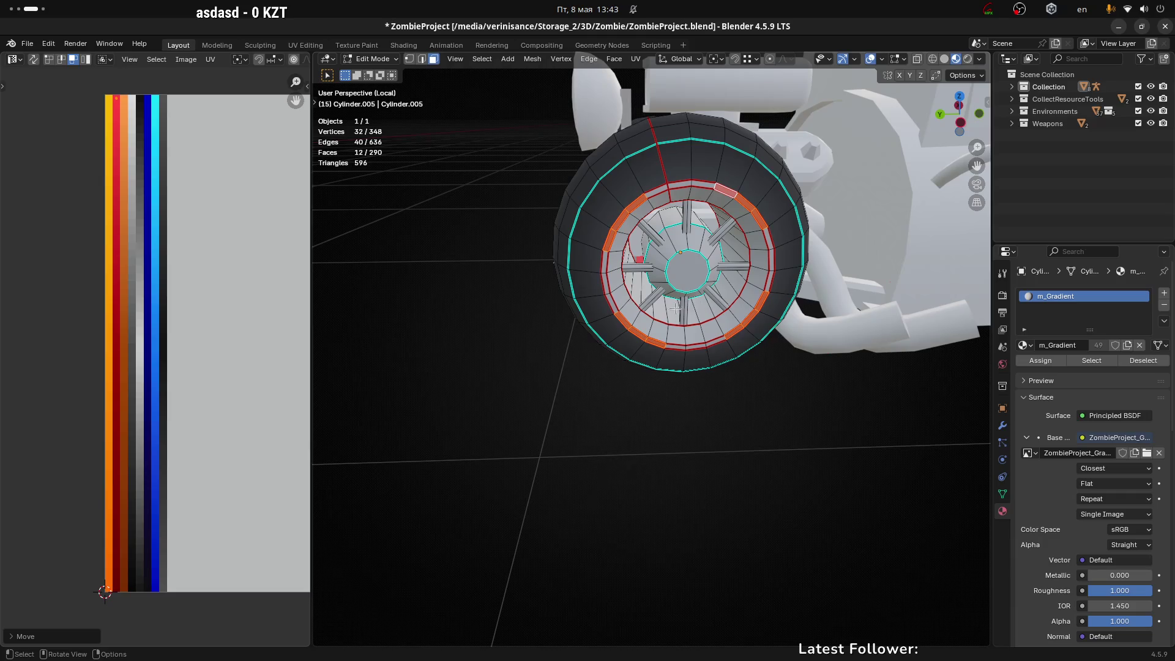
Step: Back on the Yandex tab, open the fia.com three-tyre Pirelli photo full size
key(alt+Tab)
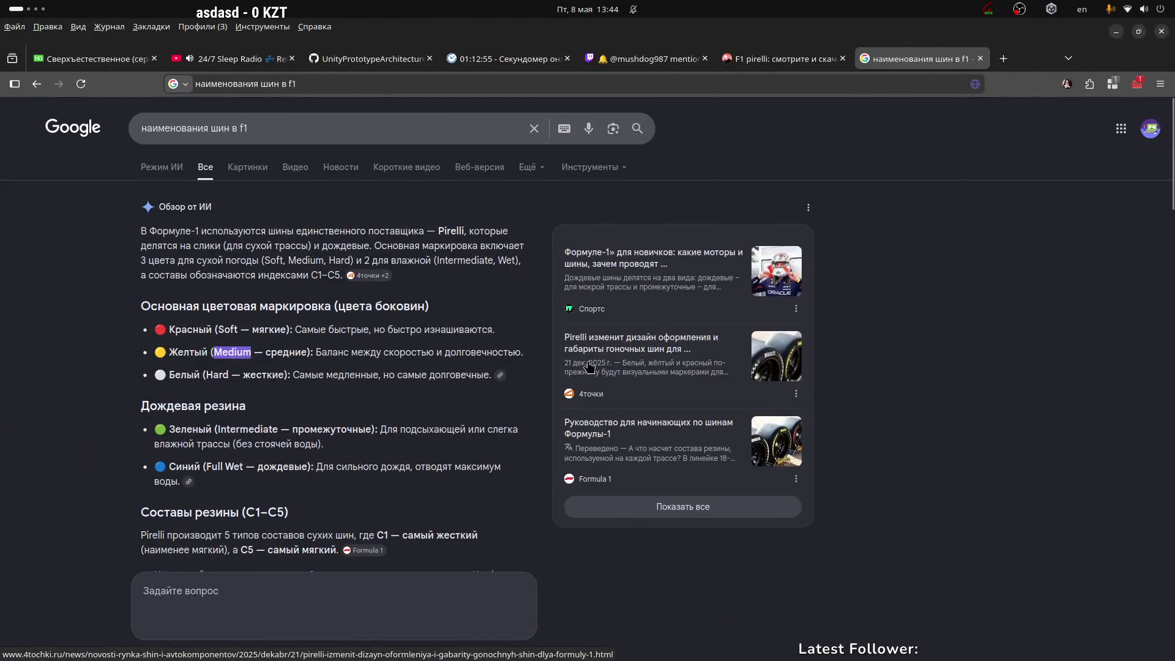
click(781, 32)
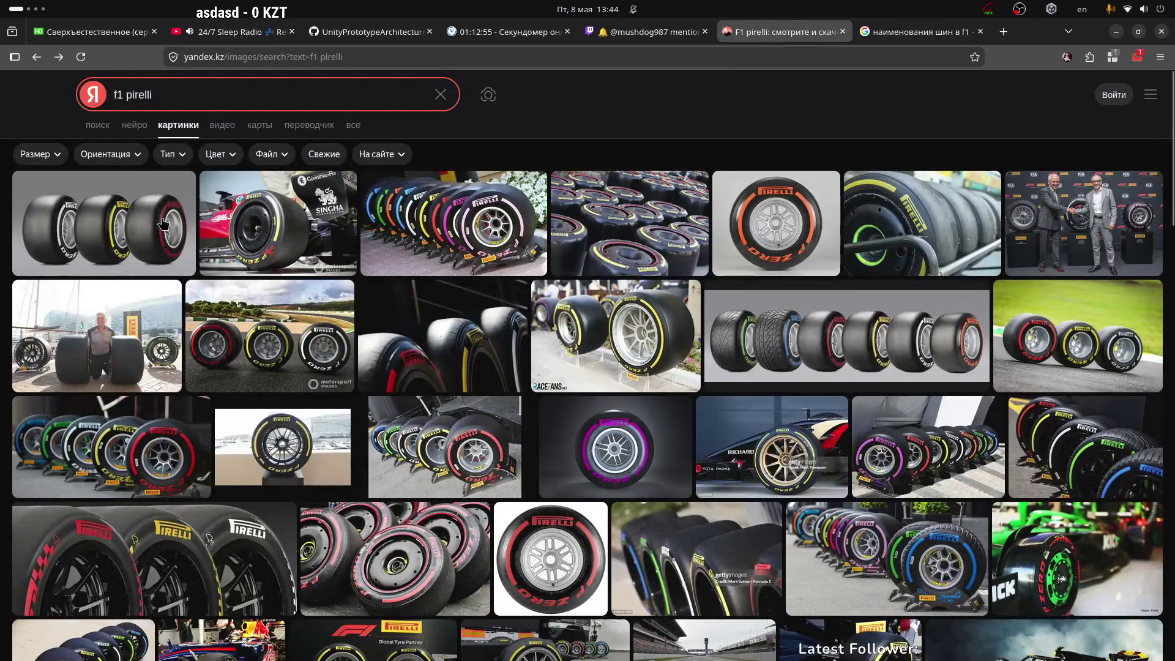
mouse_move(172, 246)
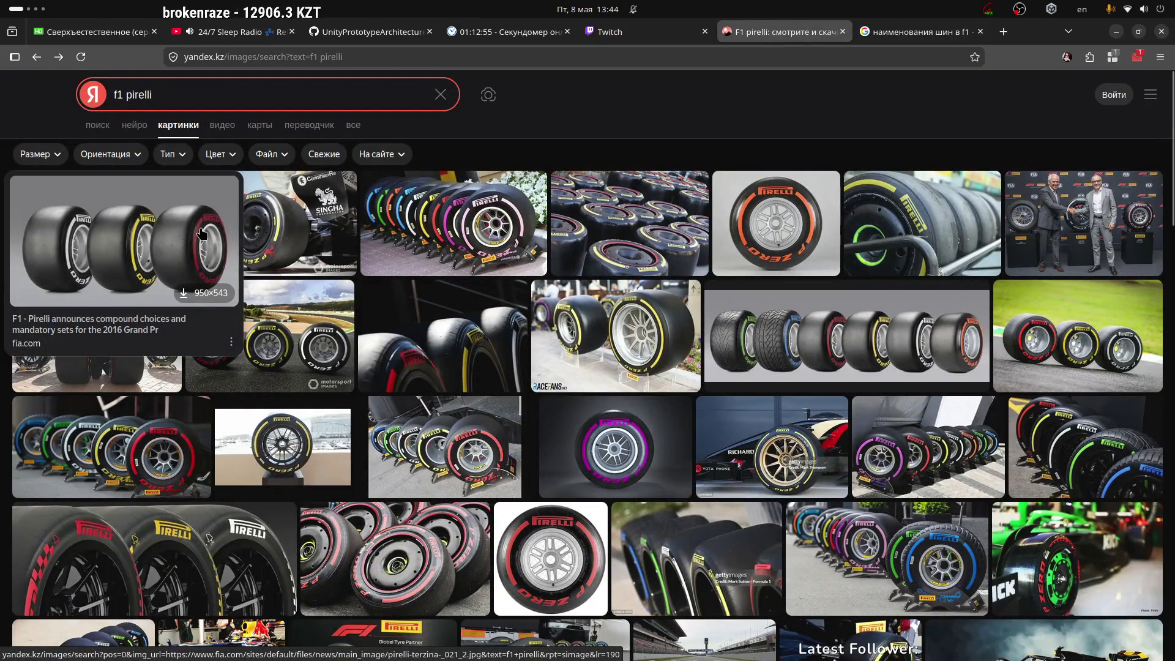
mouse_move(789, 215)
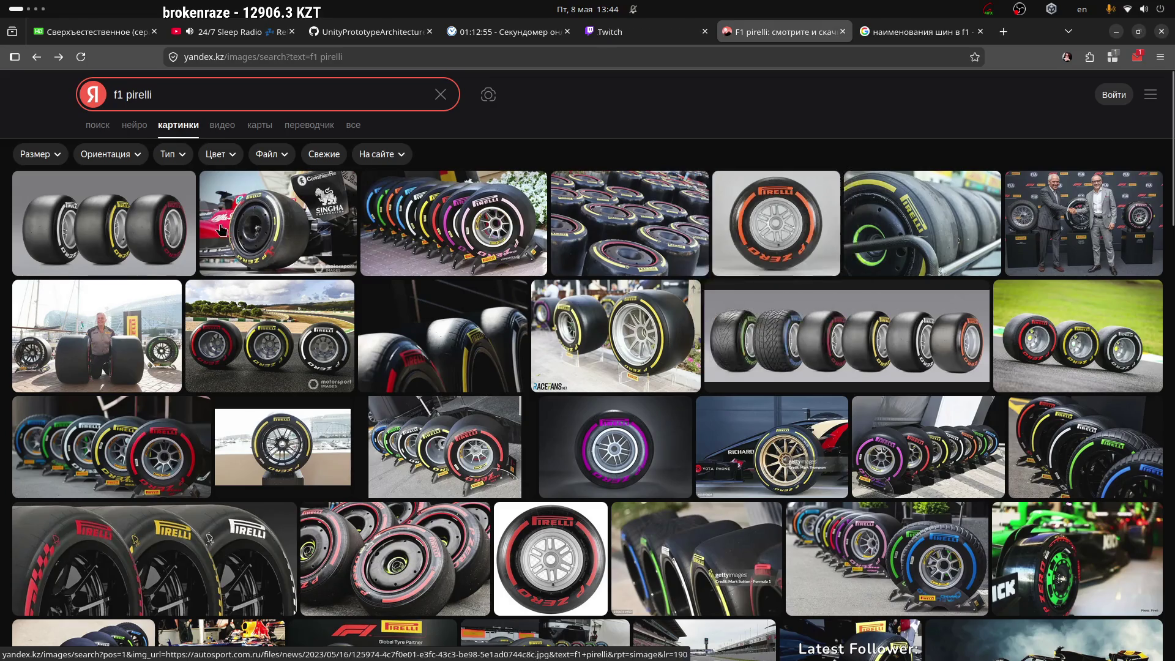
mouse_move(768, 351)
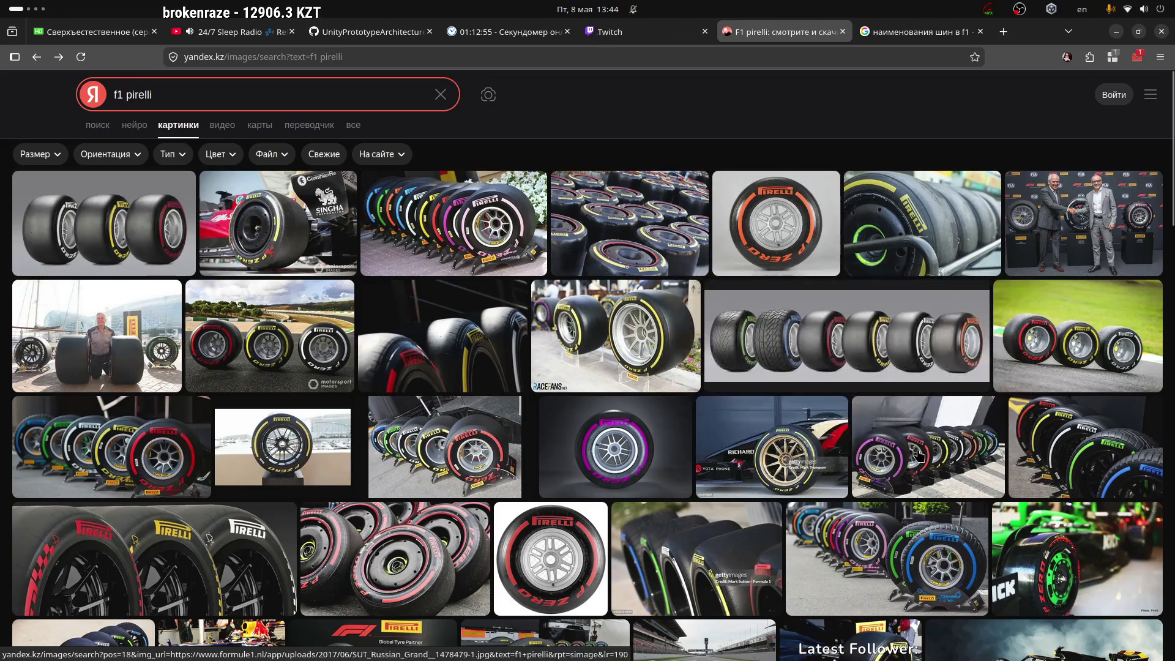
click(122, 239)
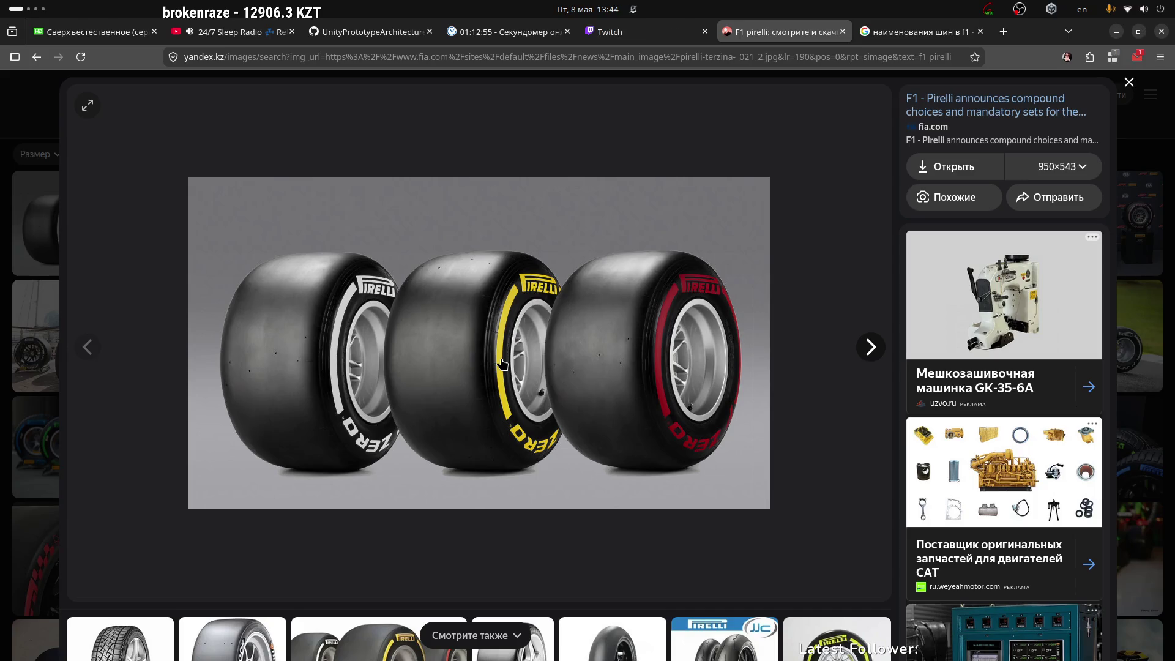
Step: In Blender, select the faces of the wheel's inner sidewall ring
key(ctrl+alt+Right)
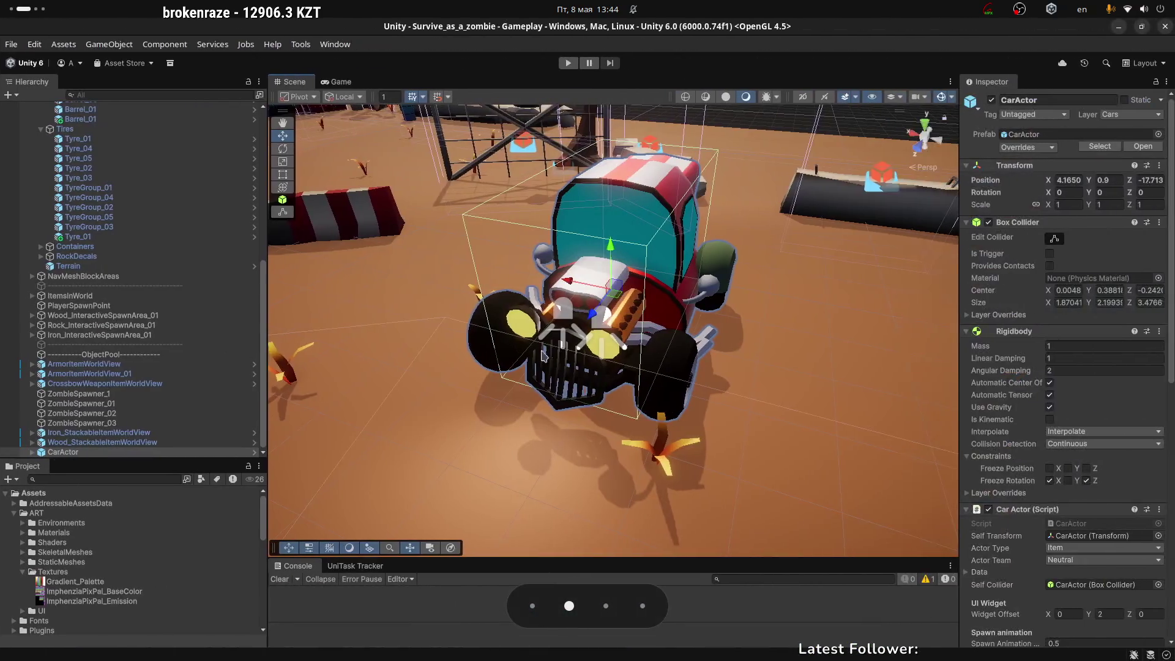
key(ctrl+alt+Right)
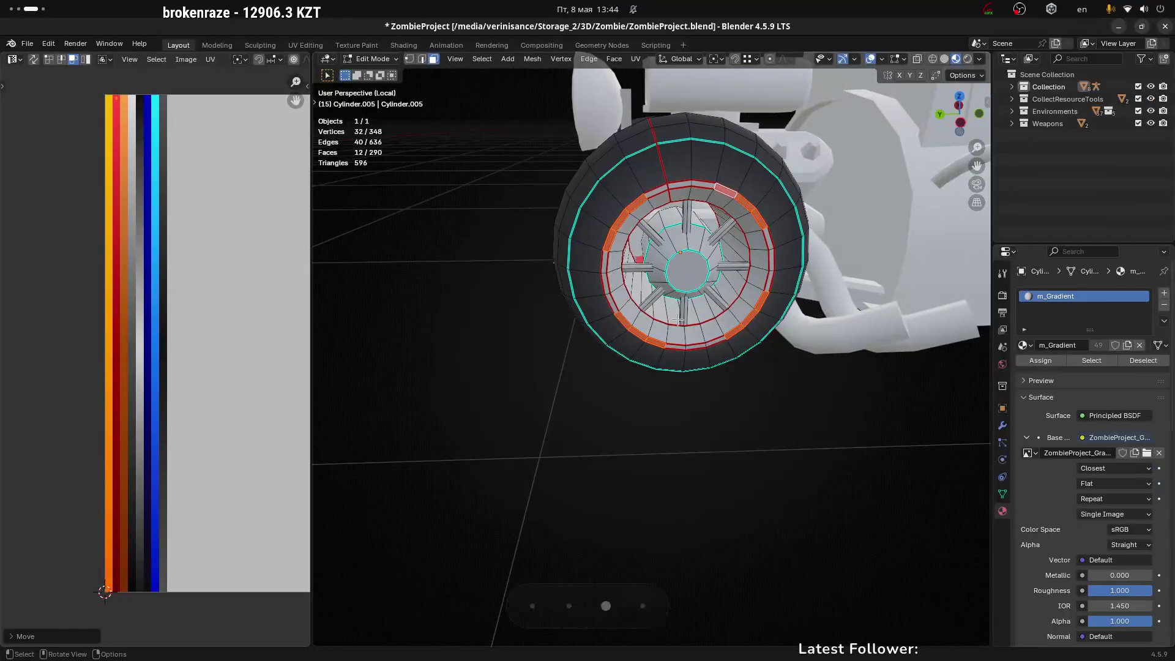
scroll(654, 242, up, 1)
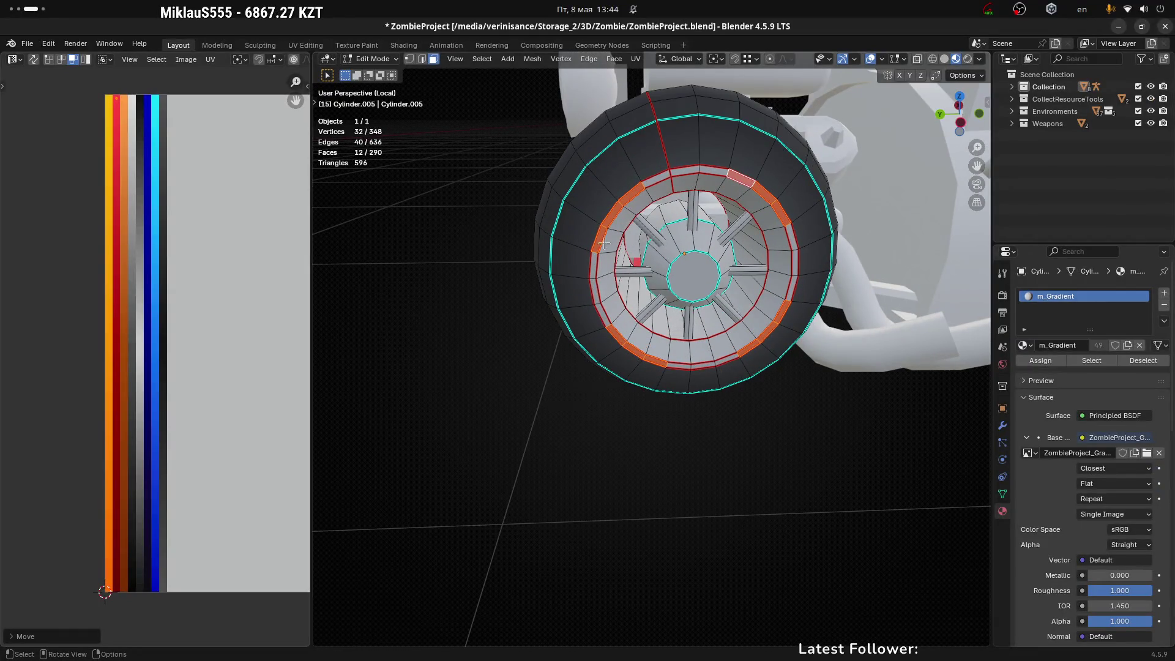
click(636, 192)
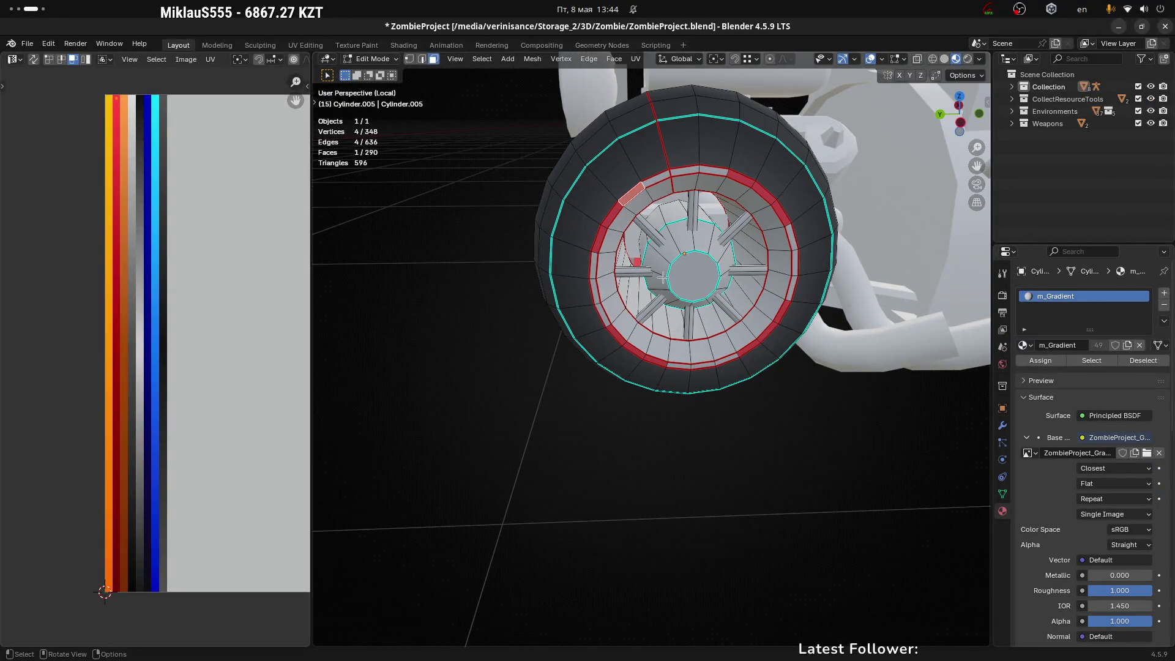
ctrl+click(660, 365)
shift+click(747, 350)
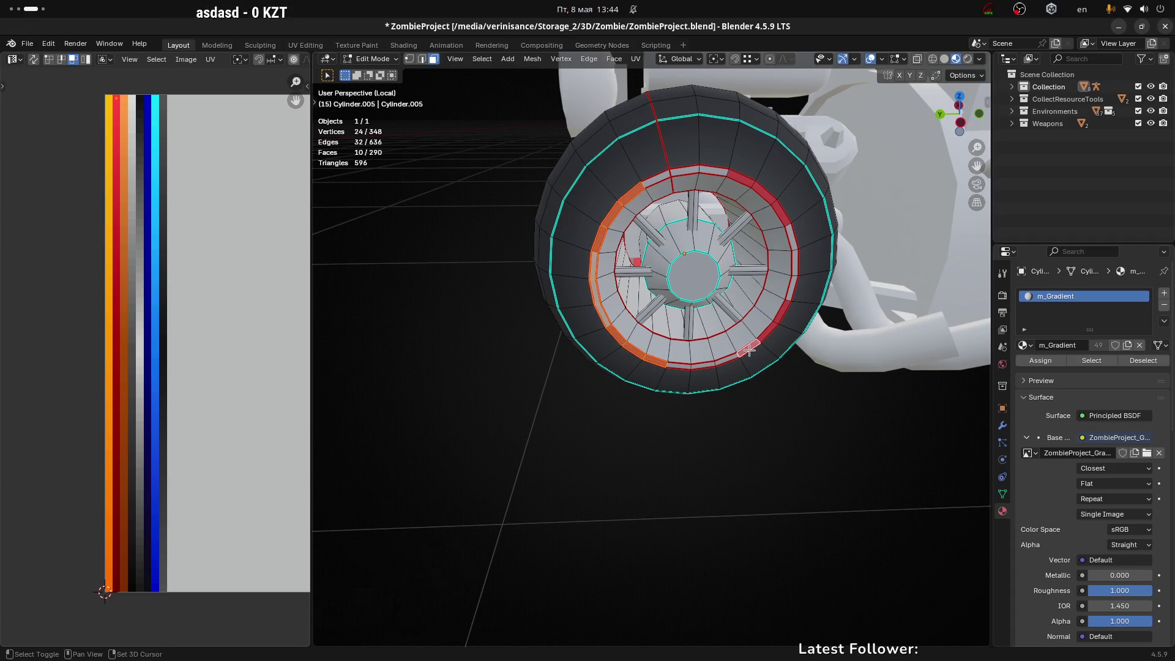
ctrl+click(731, 176)
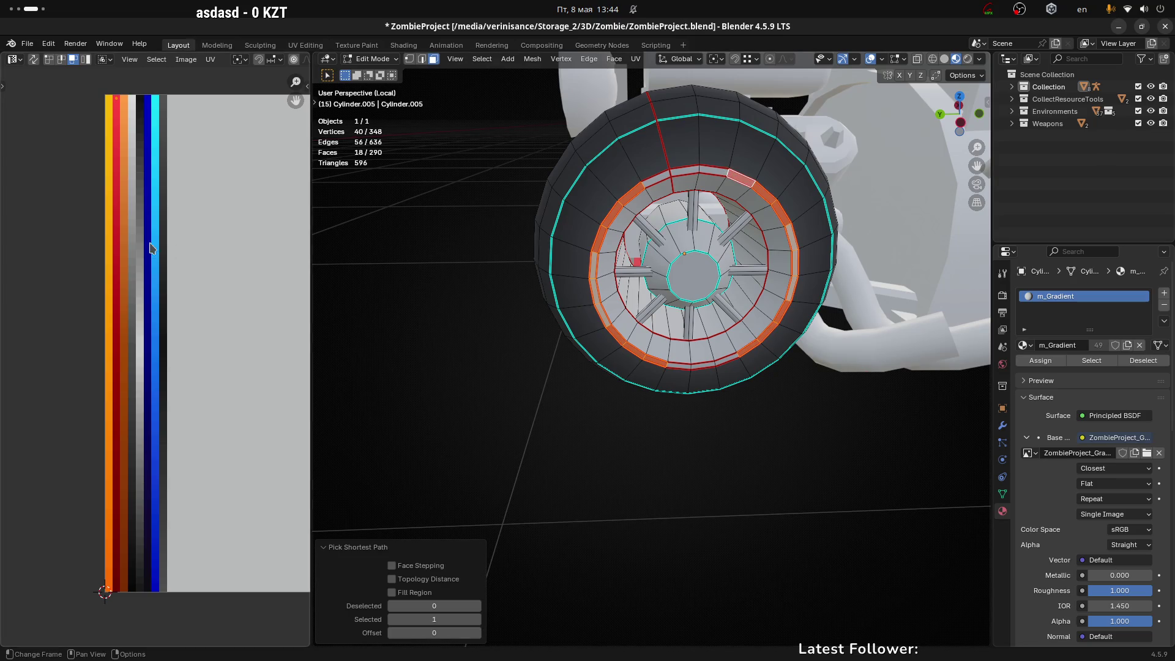
Step: Move the ring's UVs onto the yellow palette stripe and return to Object Mode
scroll(190, 305, down, 2)
middle_drag(204, 294, 200, 323)
drag(40, 116, 195, 264)
scroll(153, 217, up, 1)
key(g)
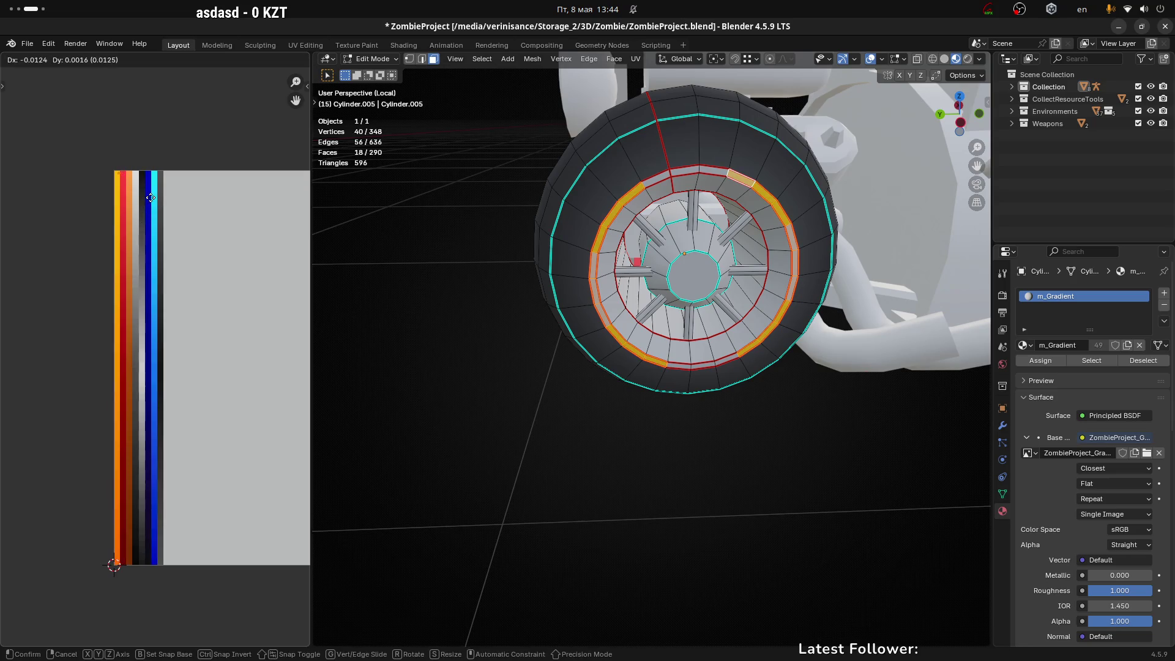
click(149, 202)
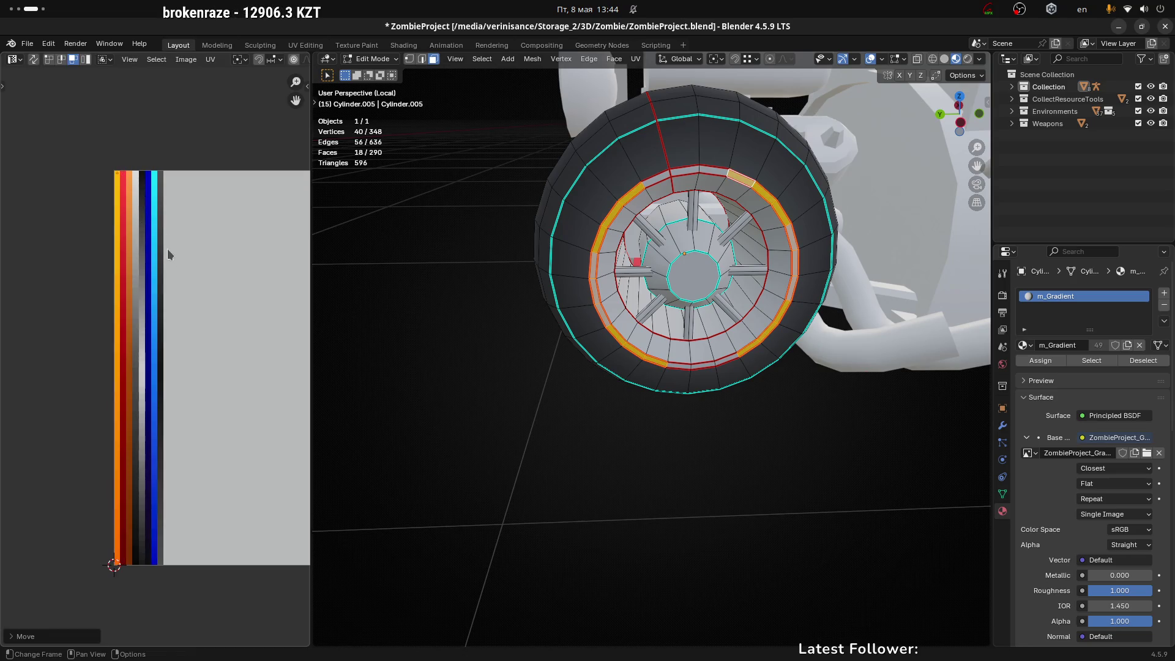
key(Tab)
scroll(624, 420, down, 3)
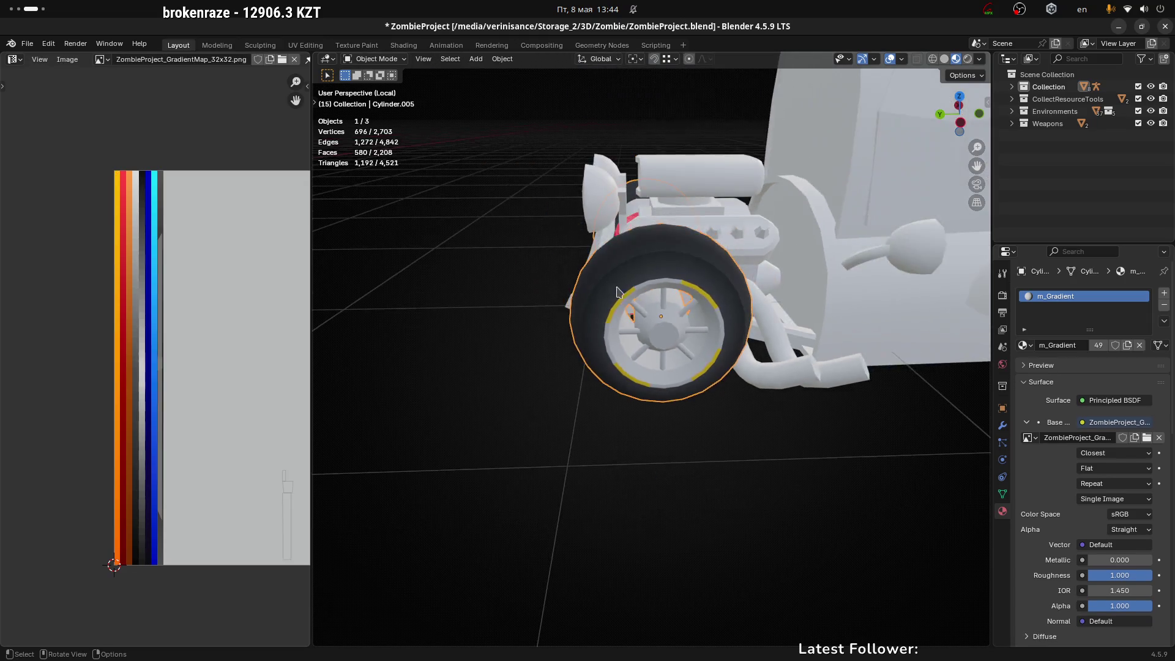
key(alt+Tab)
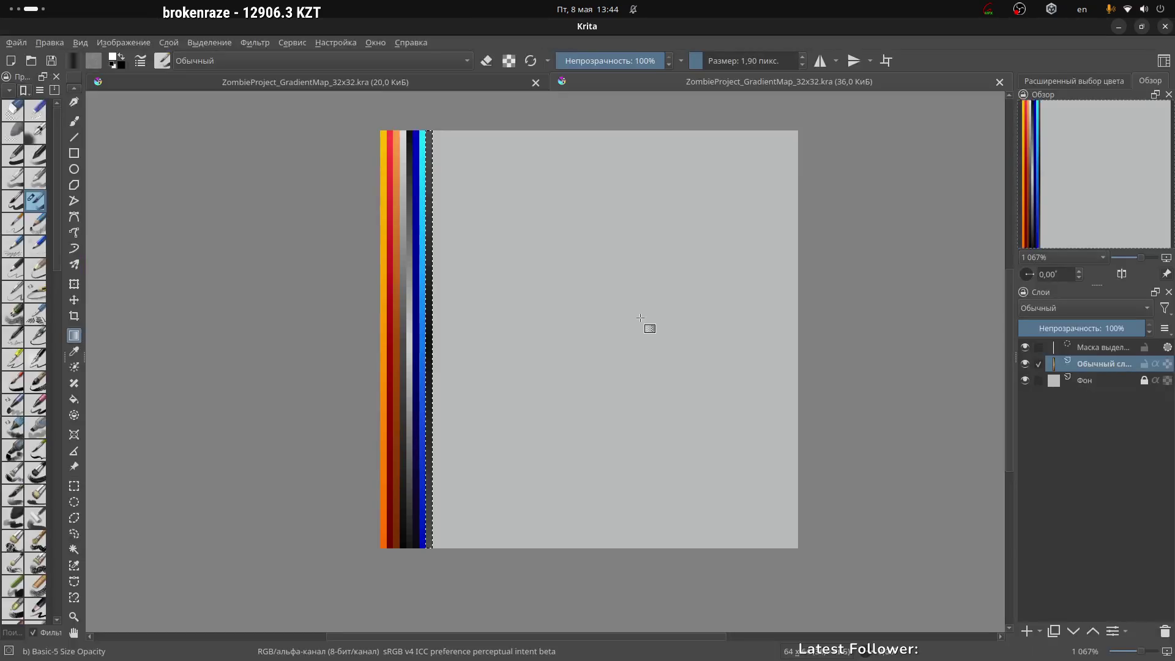
Step: Look over the Pirelli tyre reference, then return to the Blender workspace
key(alt+Tab)
key(alt+Tab)
key(alt+Tab)
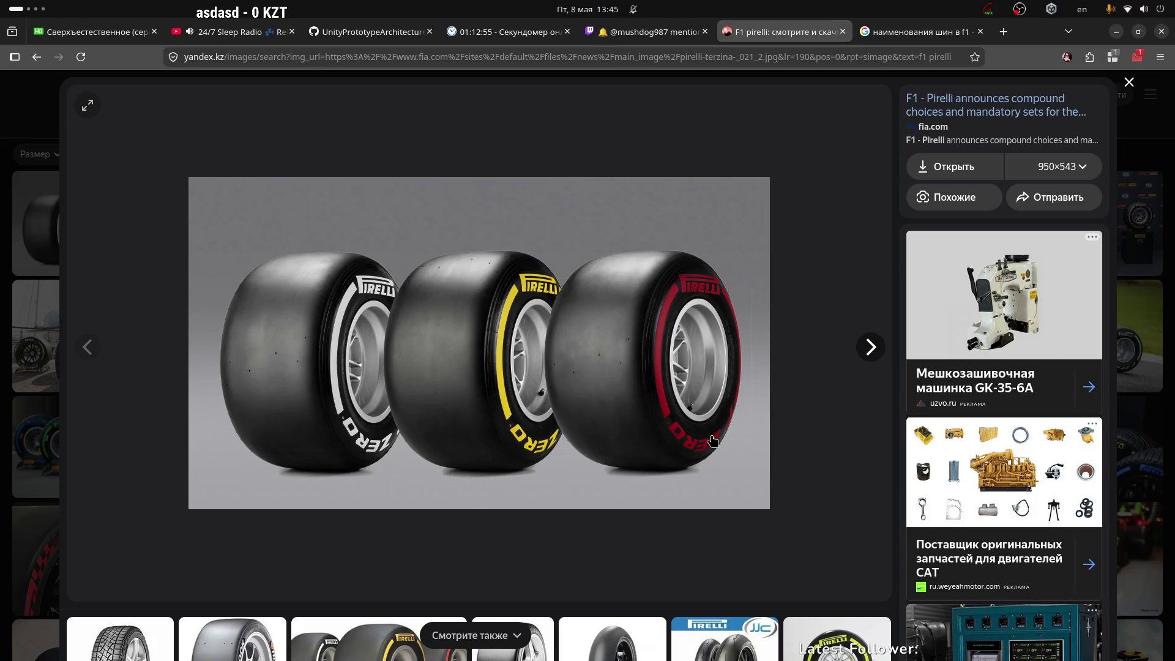
key(super+Page_Down)
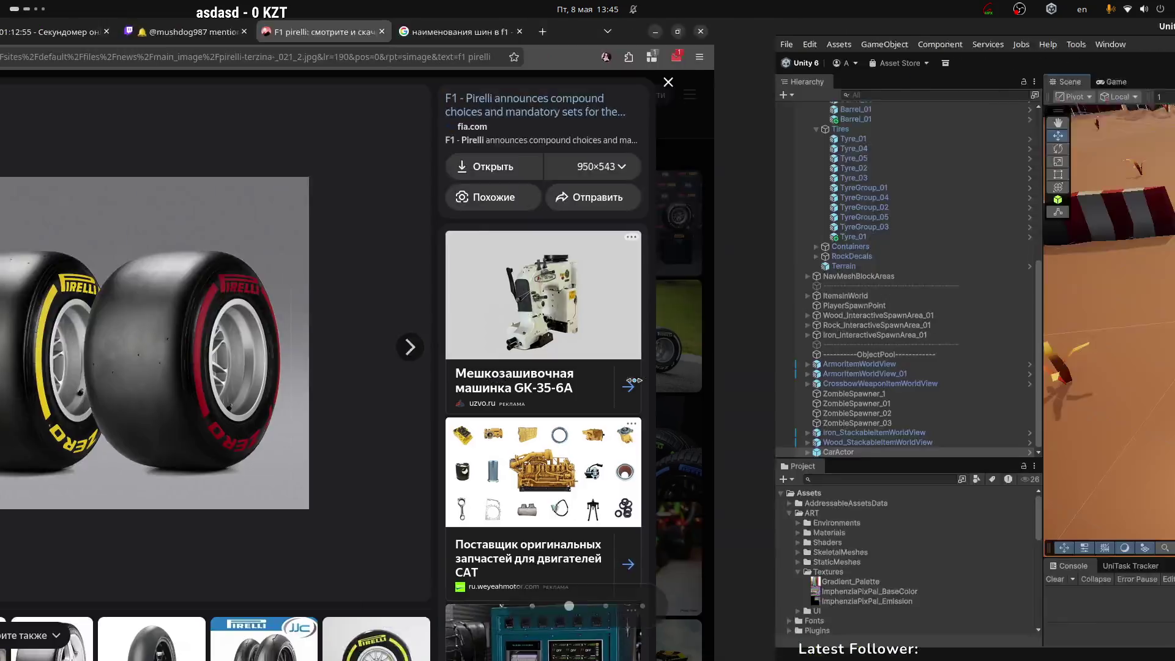
scroll(664, 346, up, 3)
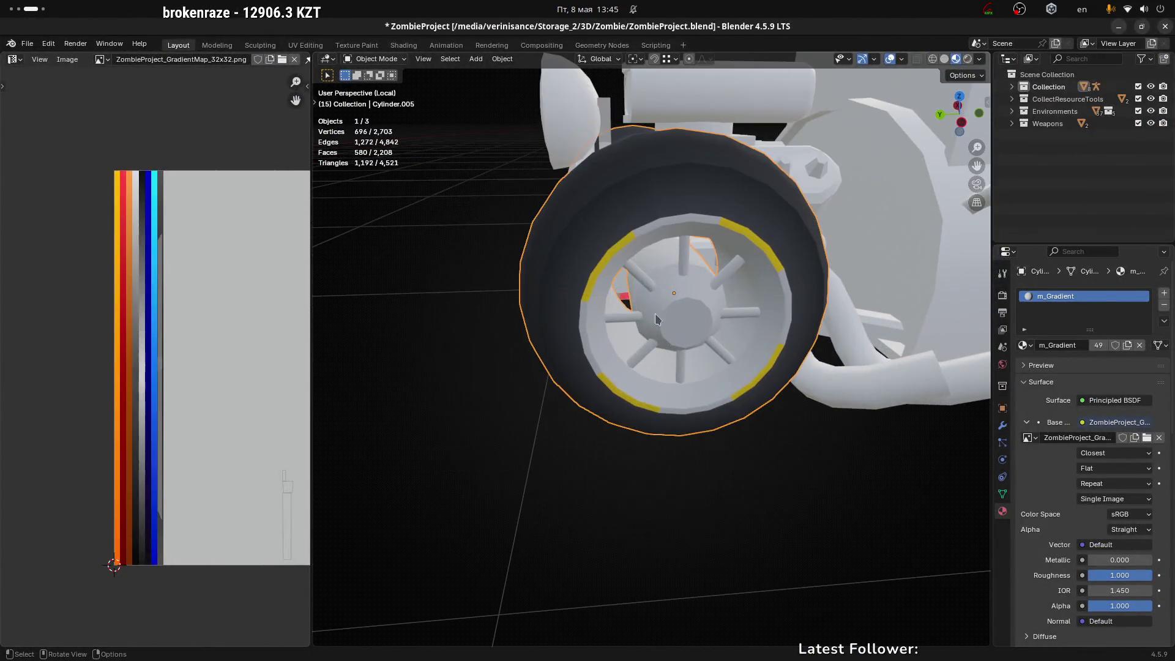
Step: Put the wheel in Edit Mode and orbit to face it head-on
key(ctrl+Tab)
click(738, 205)
scroll(631, 236, up, 2)
click(666, 227)
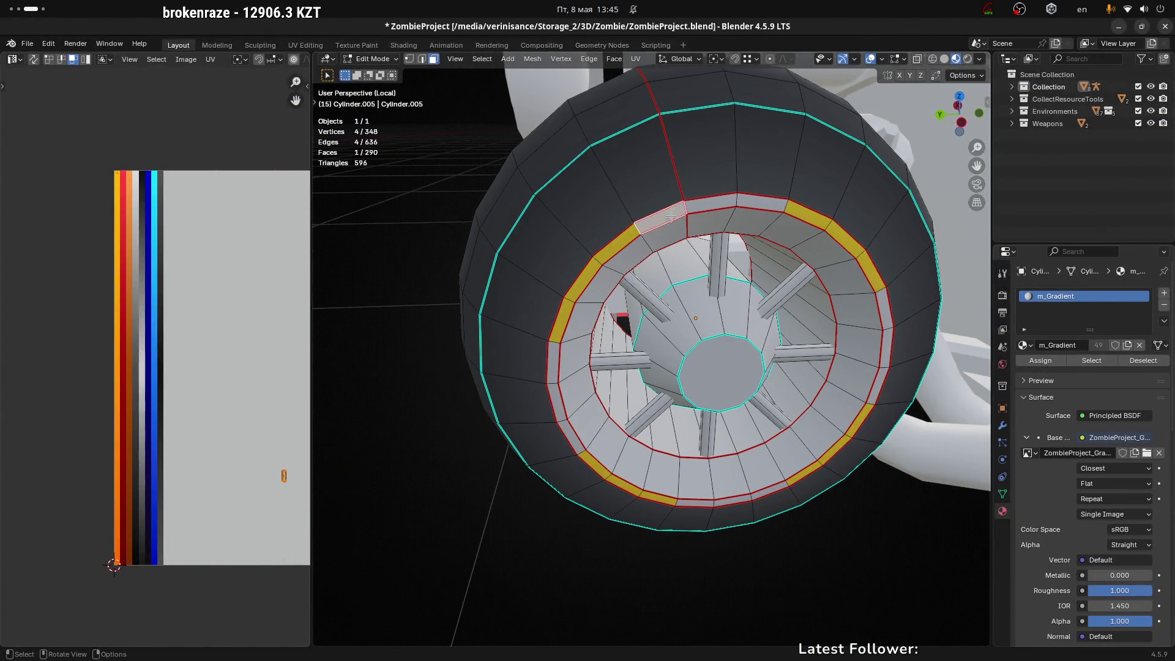
mouse_move(667, 227)
middle_down()
mouse_move(665, 243)
mouse_move(664, 221)
middle_up()
shift+click(646, 168)
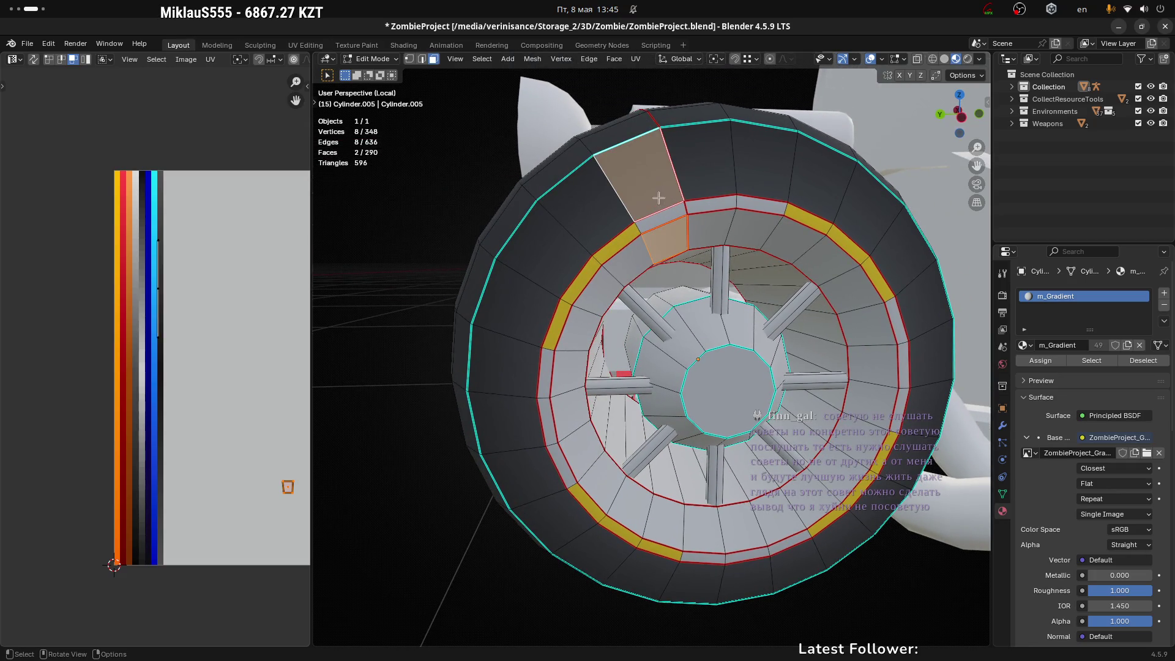
click(663, 190)
scroll(630, 212, down, 2)
mouse_move(630, 212)
middle_down()
mouse_move(548, 262)
mouse_move(655, 233)
middle_up()
Step: Select the seam-bounded inner ring with L, plus the thin faces all around it
click(655, 221)
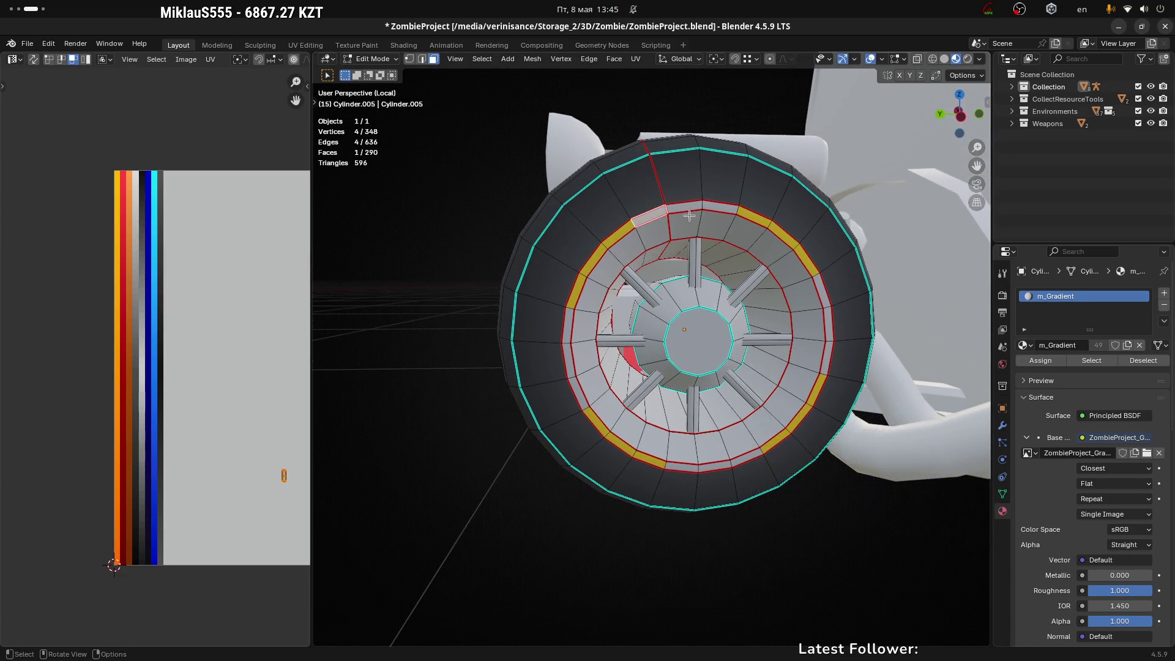
ctrl+click(722, 215)
click(711, 229)
key(l)
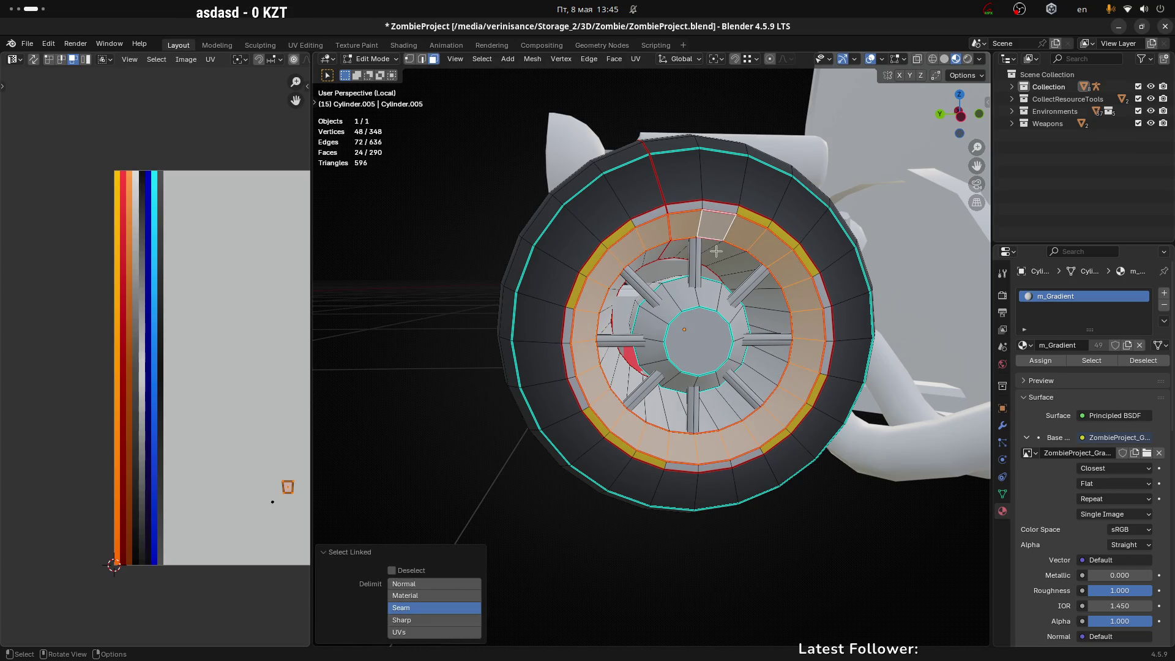
shift+click(718, 207)
shift+click(682, 208)
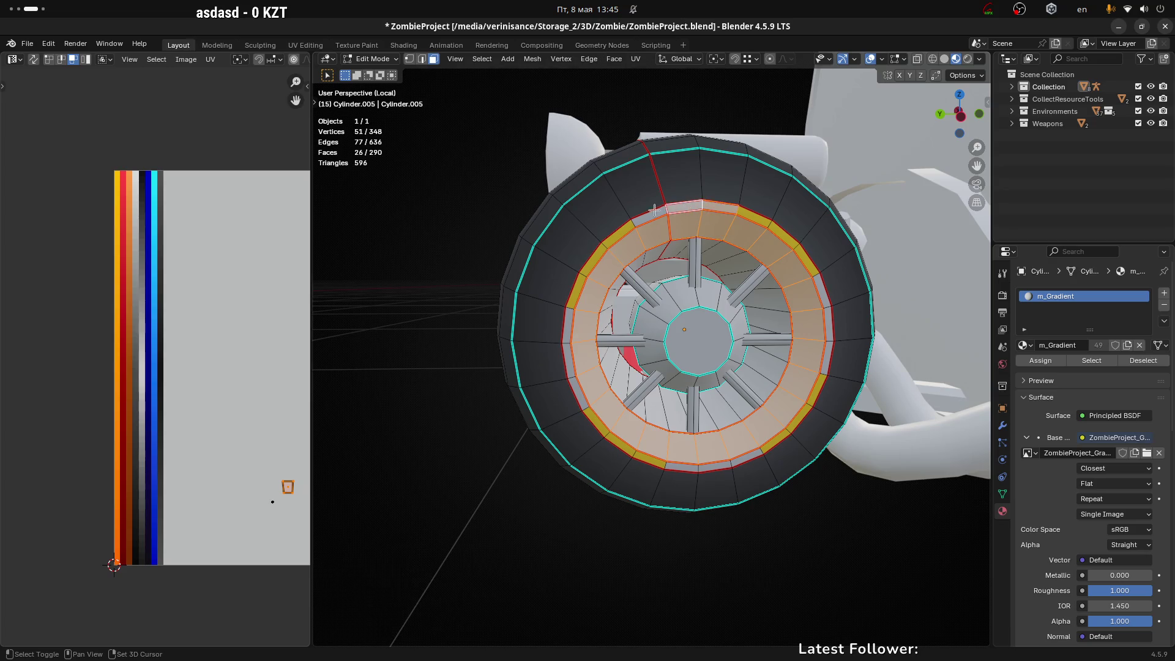
shift+click(649, 217)
shift+click(567, 325)
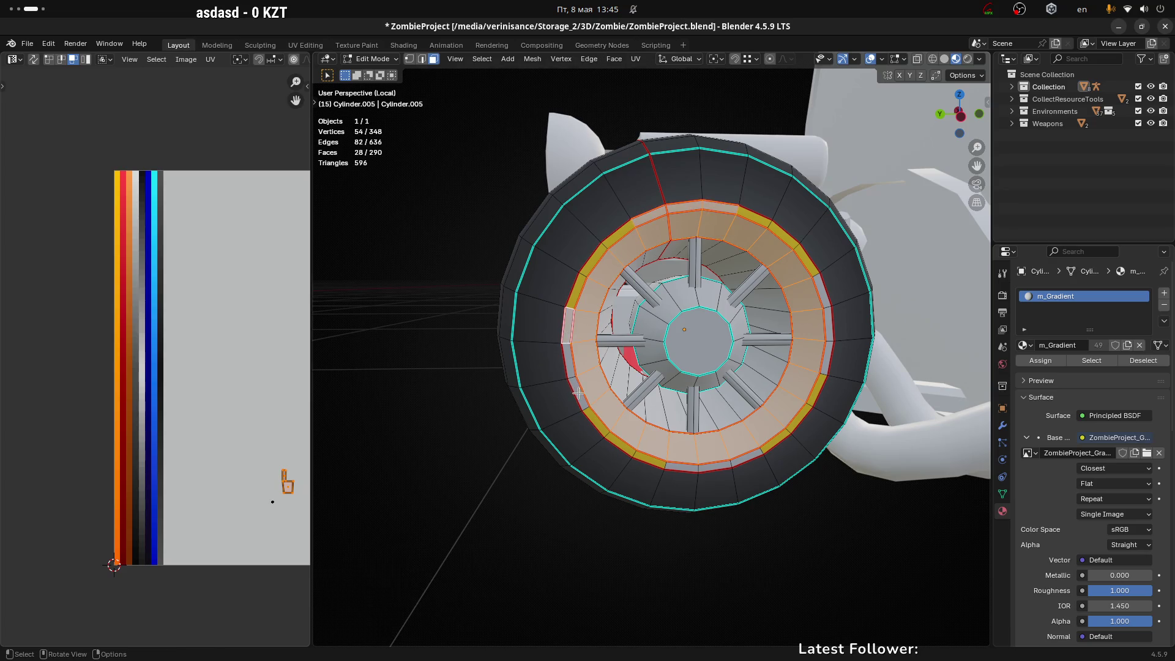
ctrl+click(578, 393)
shift+click(684, 468)
ctrl+click(756, 454)
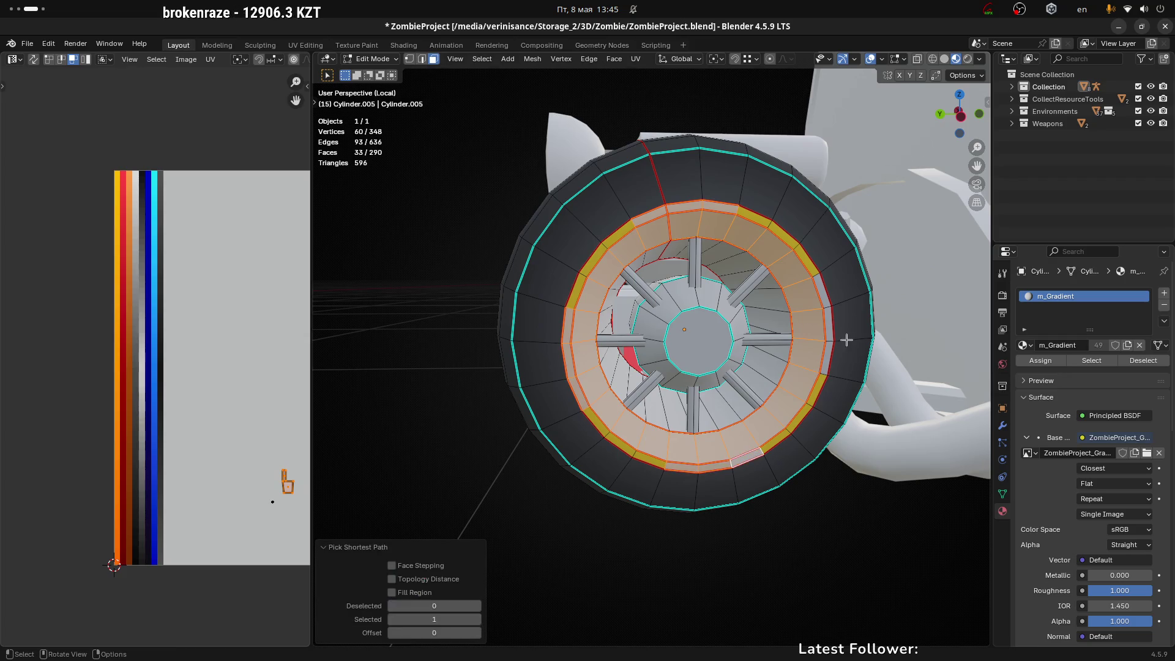
shift+click(826, 358)
ctrl+click(821, 292)
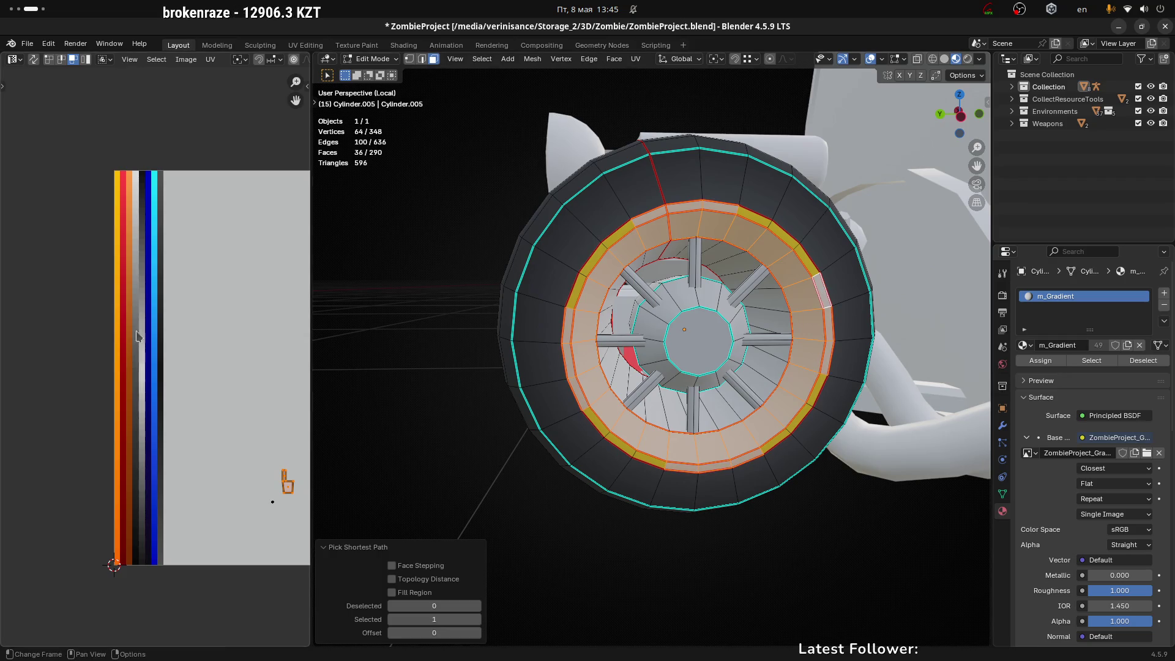
scroll(125, 284, down, 2)
Step: Move the ring's UVs to the left gradient strip and flatten them with S X 0
key(g)
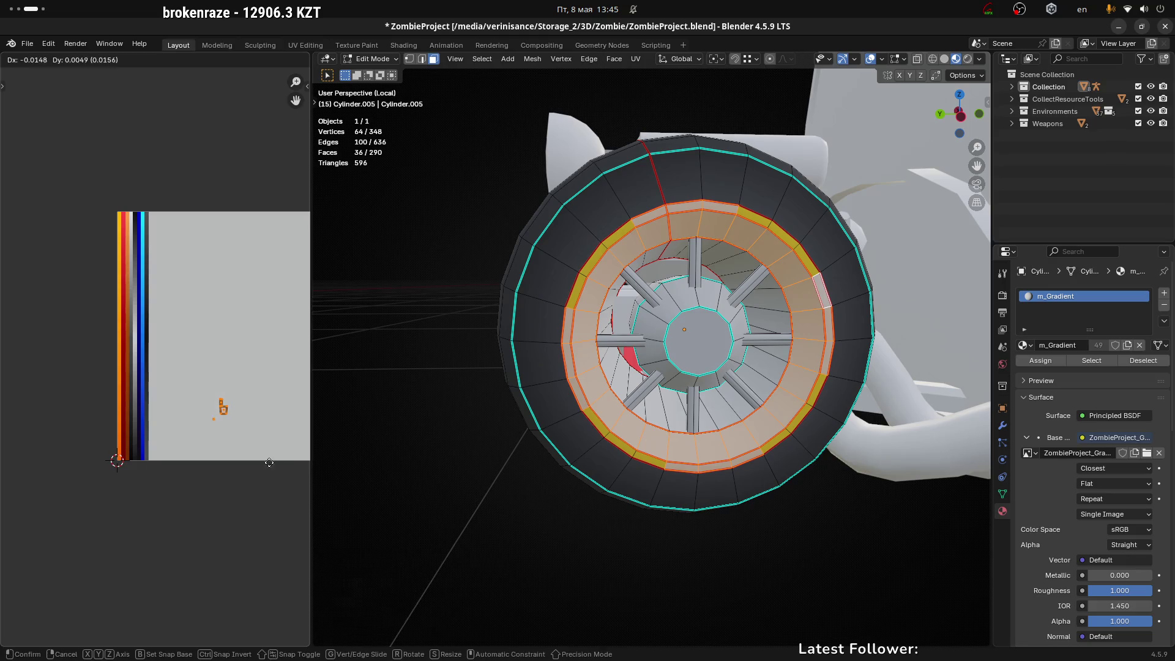
click(191, 488)
key(s)
key(x)
key(0)
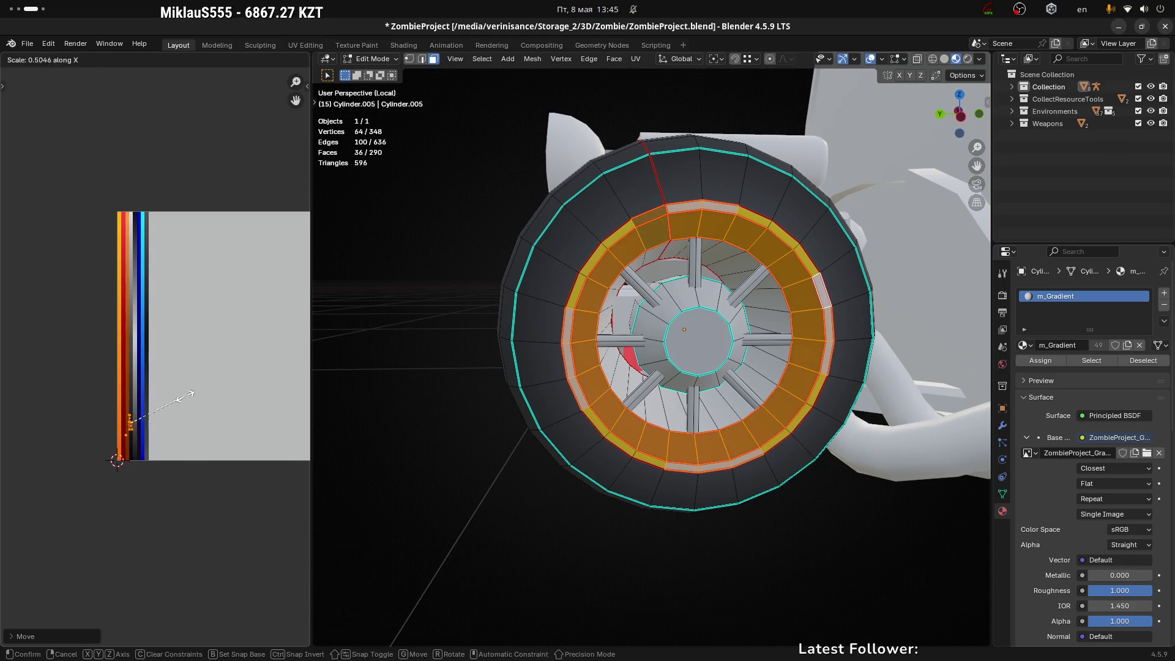
key(Return)
Step: Slide the flattened UVs down onto a dark shade and clear the selection
scroll(122, 431, up, 5)
key(g)
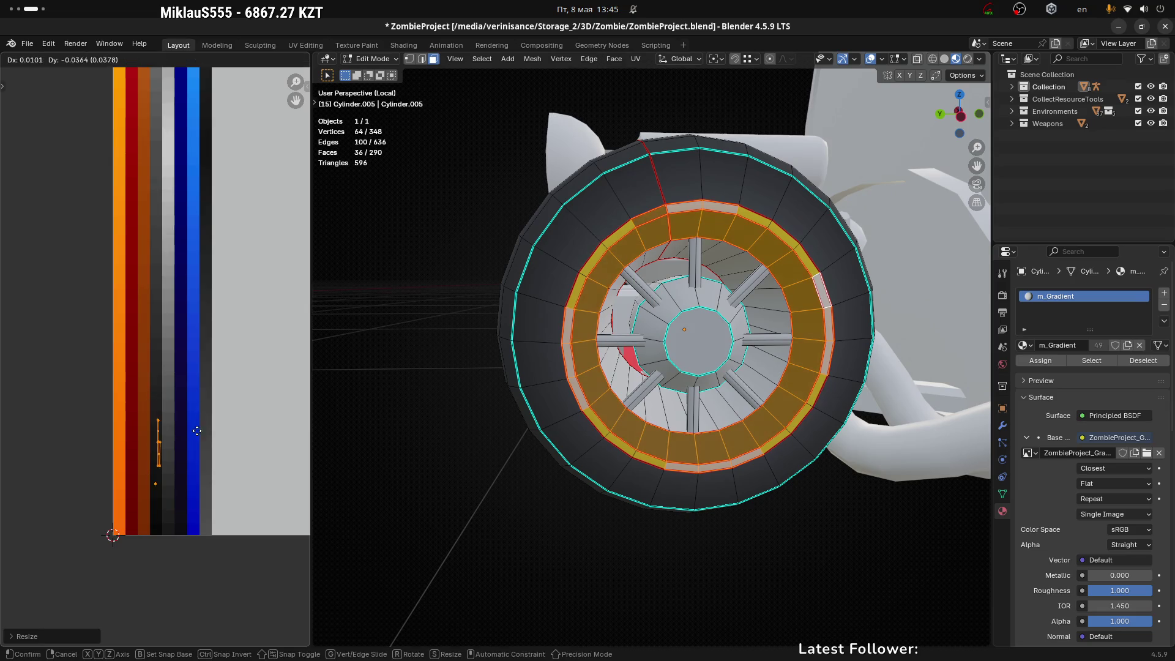
click(194, 449)
key(g)
click(195, 474)
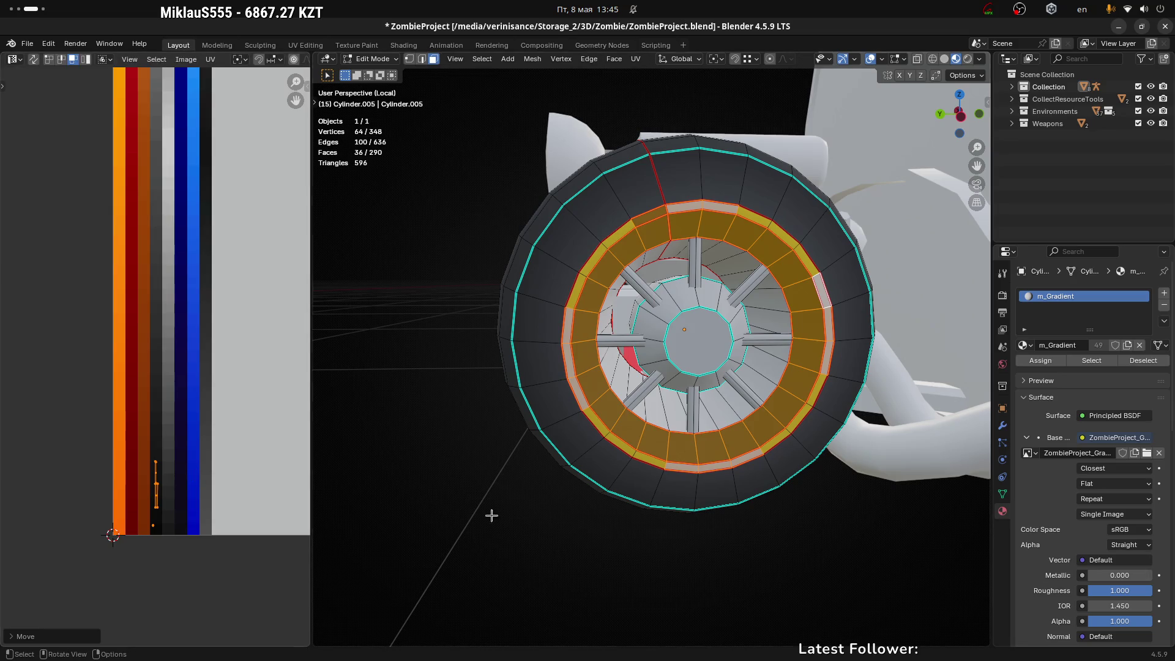
click(640, 543)
scroll(637, 543, down, 3)
scroll(631, 366, up, 4)
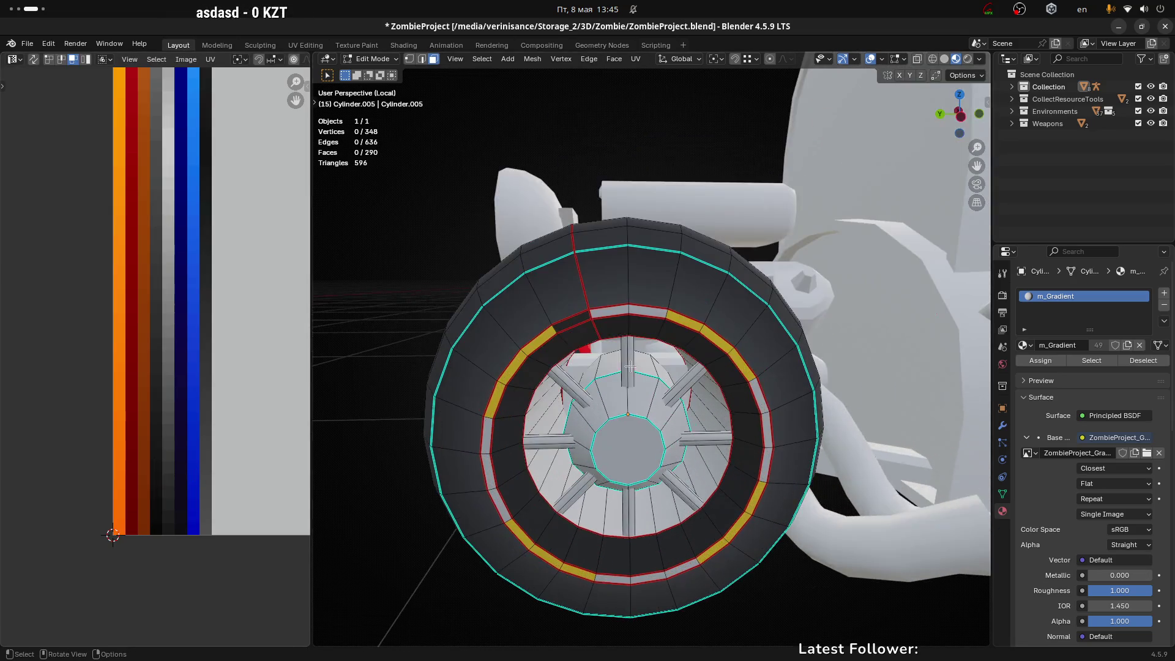
Step: Select the gap faces between the yellow arcs around the sidewall ring
click(617, 310)
ctrl+click(759, 401)
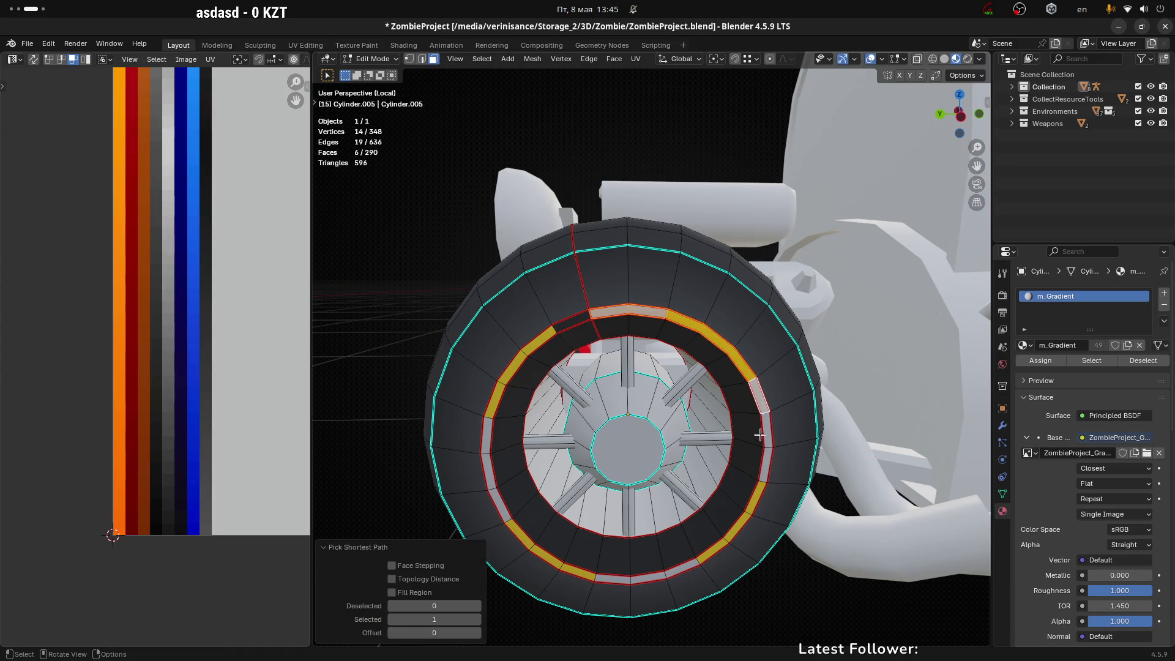
key(ctrl+z)
ctrl+click(765, 465)
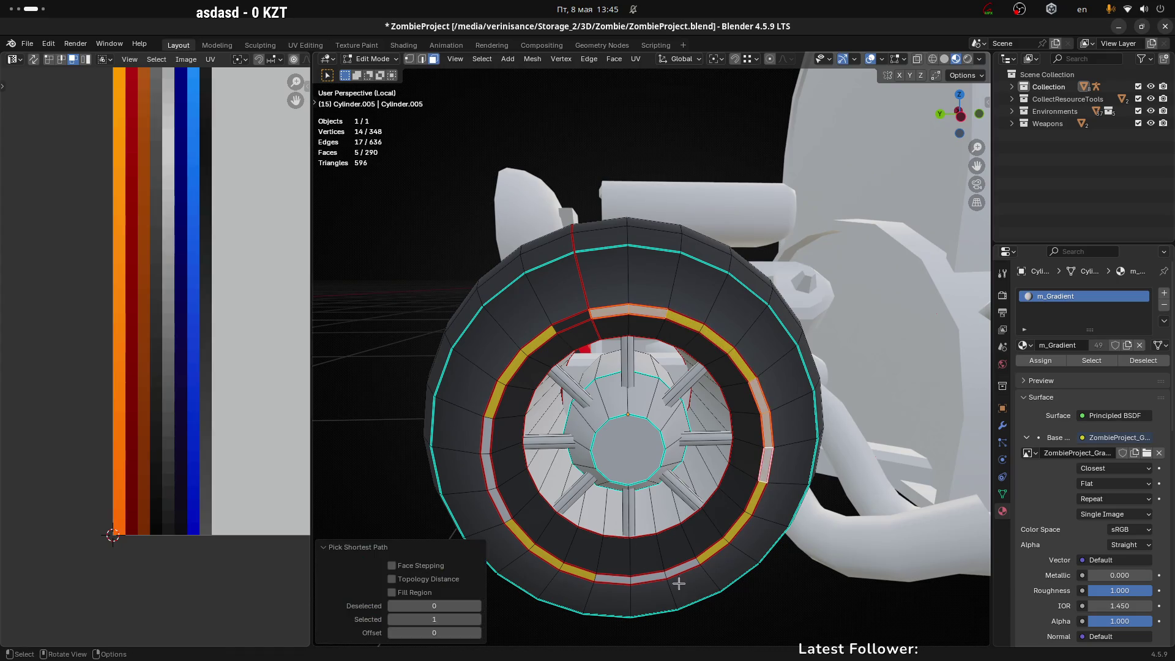
shift+click(683, 570)
ctrl+click(603, 579)
shift+click(501, 511)
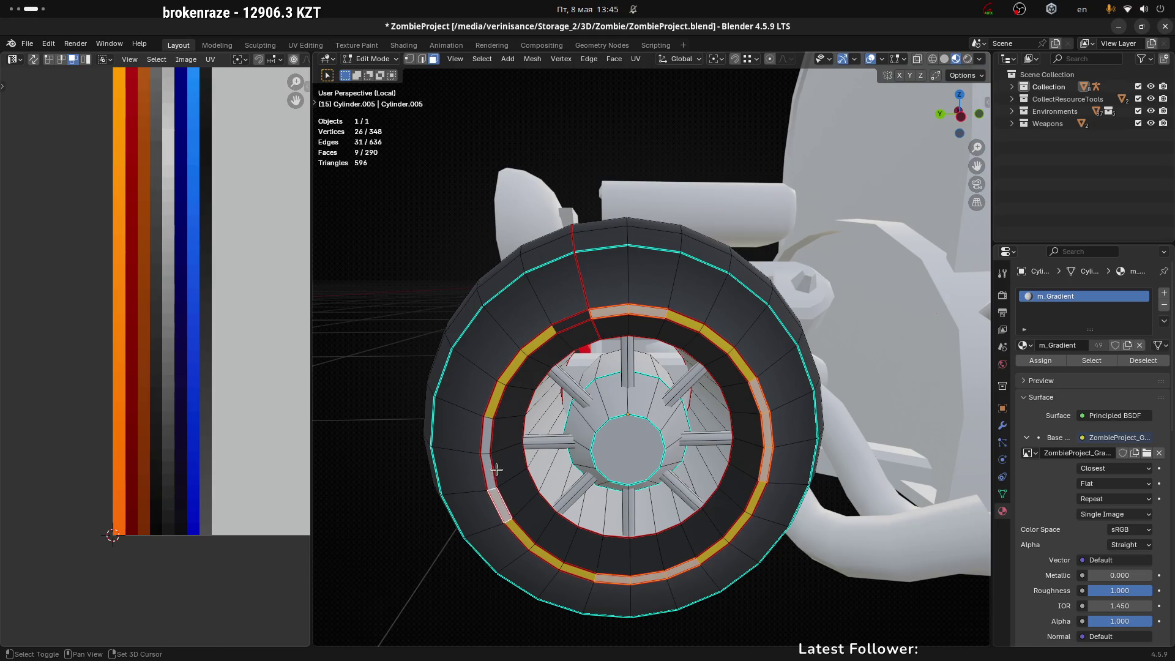
ctrl+click(488, 445)
scroll(492, 456, down, 2)
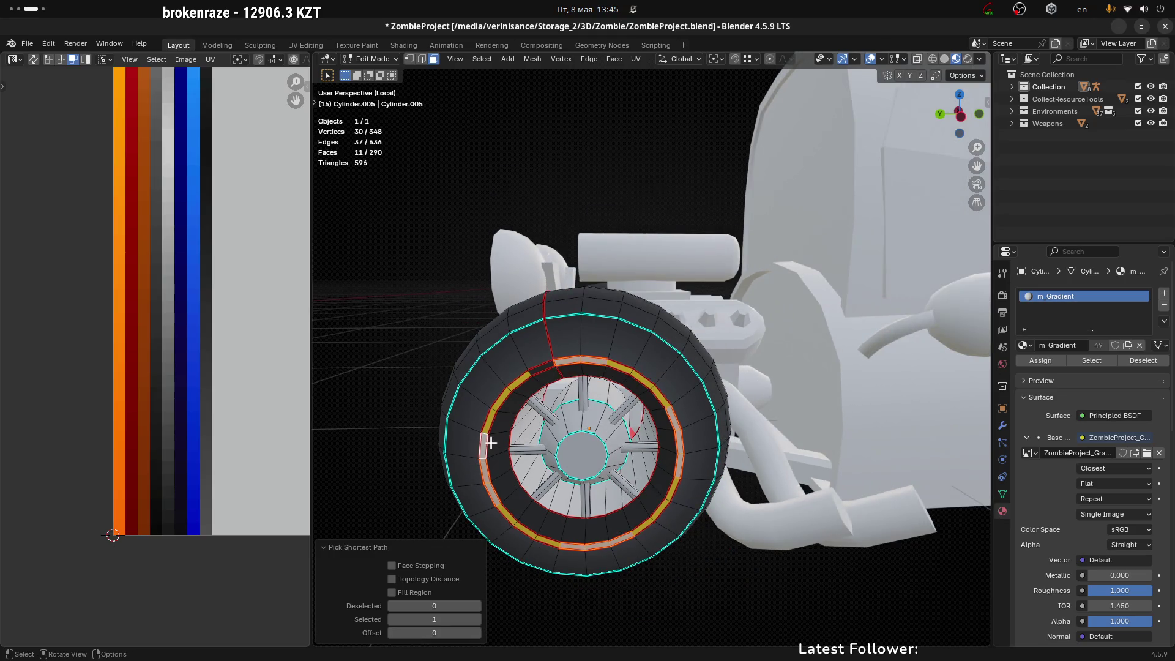
middle_drag(505, 367, 549, 375)
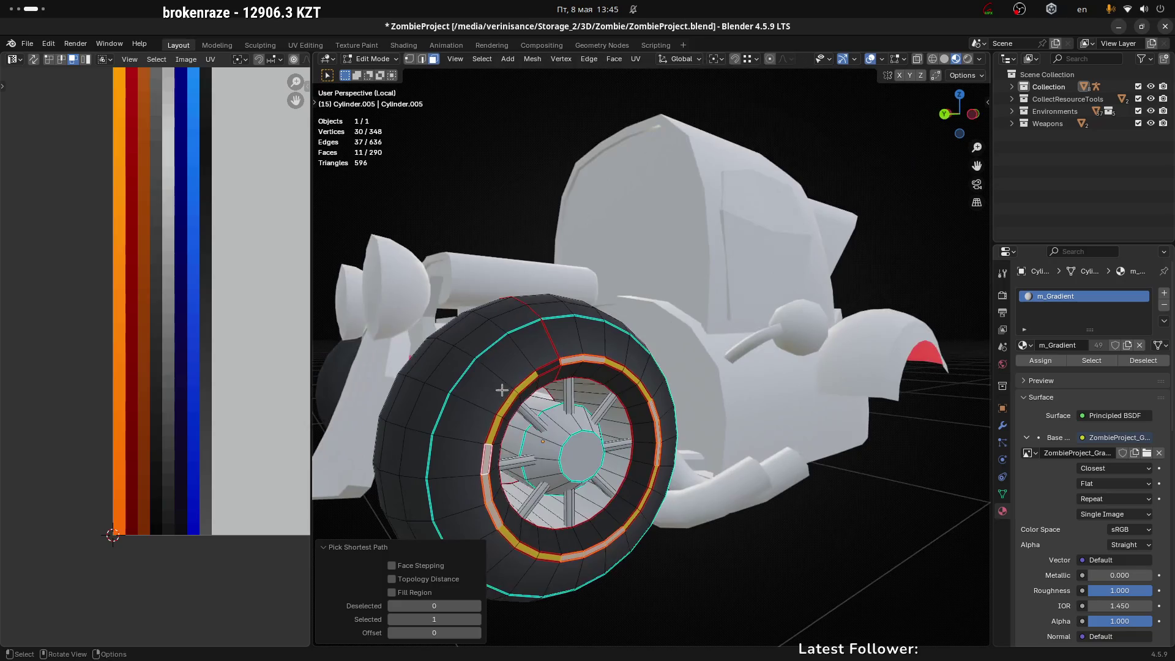
middle_drag(582, 458, 542, 440)
scroll(552, 435, down, 1)
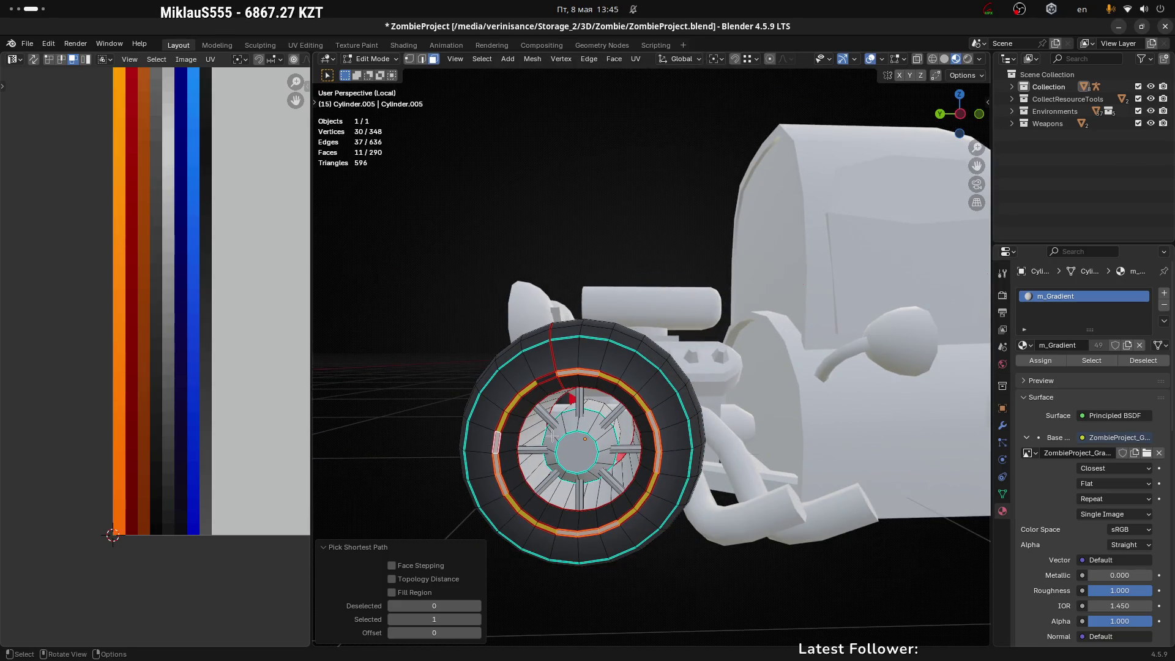
scroll(223, 380, down, 4)
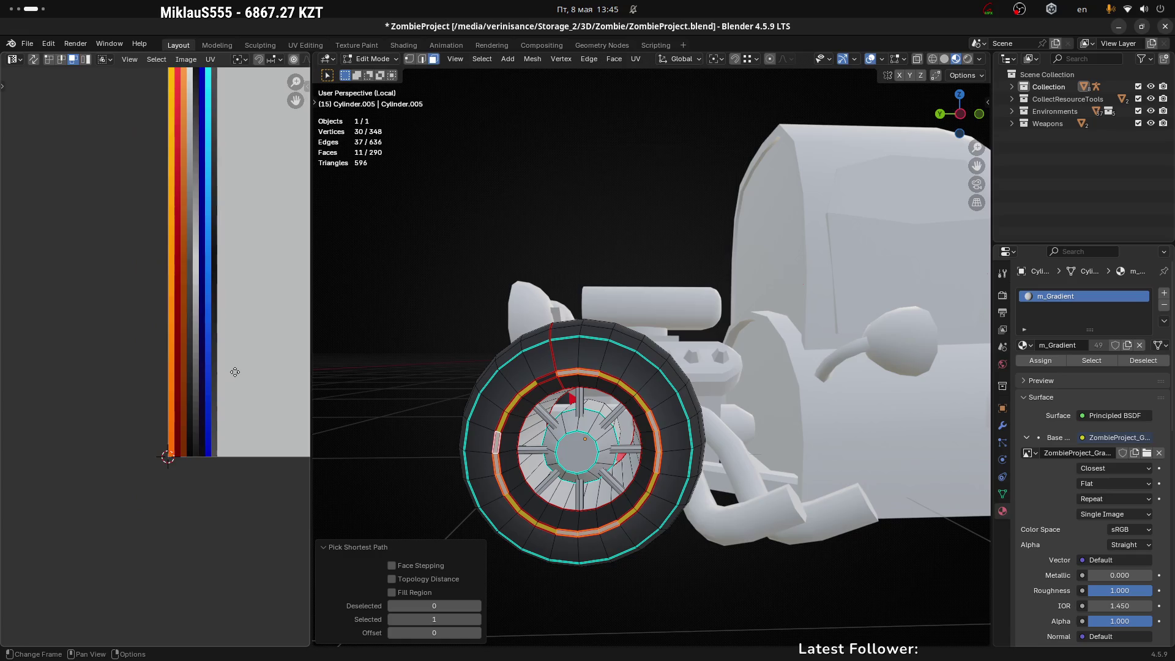
Step: Move the gap faces' UVs onto a dark shade, deselect, and return to Object Mode
drag(196, 382, 122, 371)
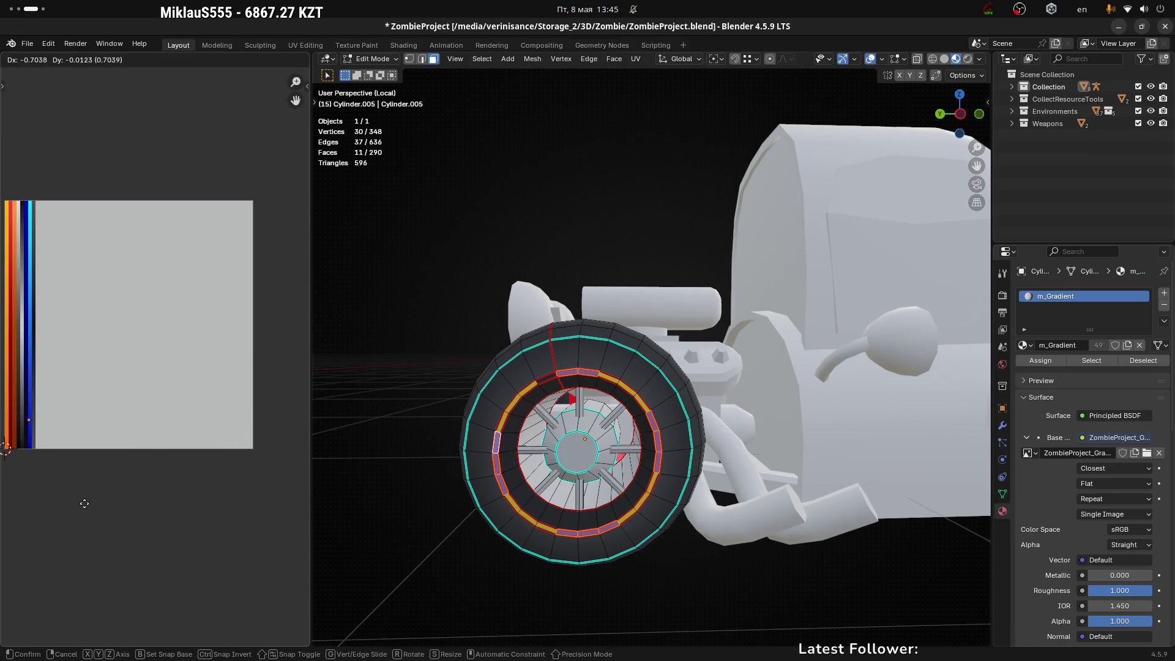
scroll(202, 373, up, 5)
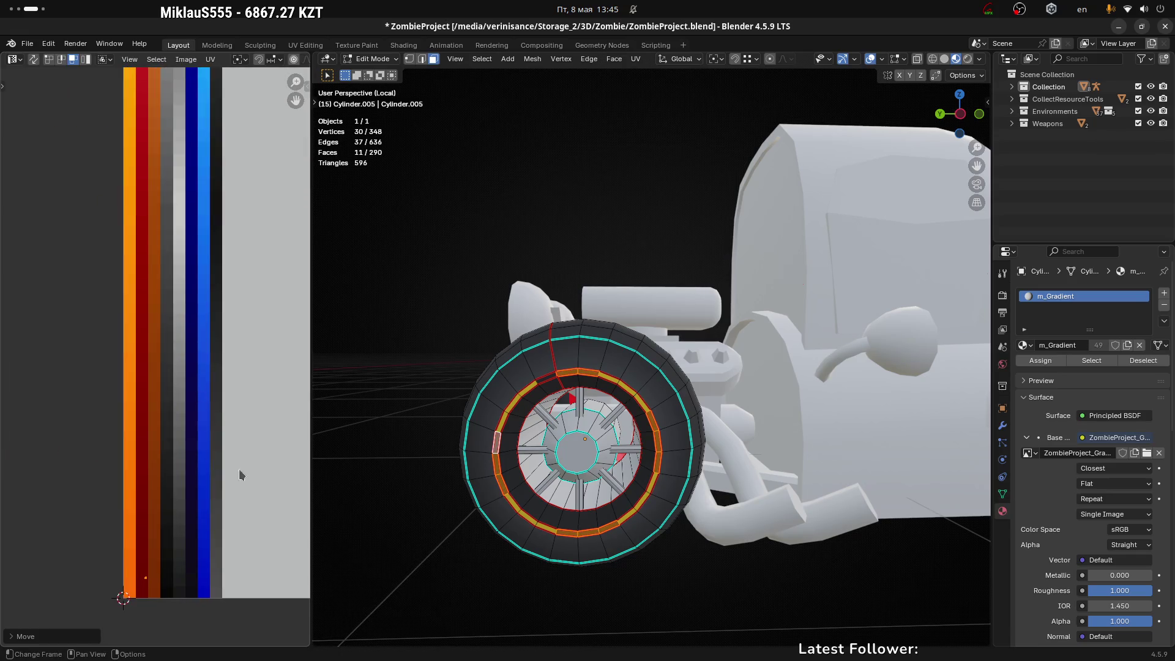
key(g)
click(250, 510)
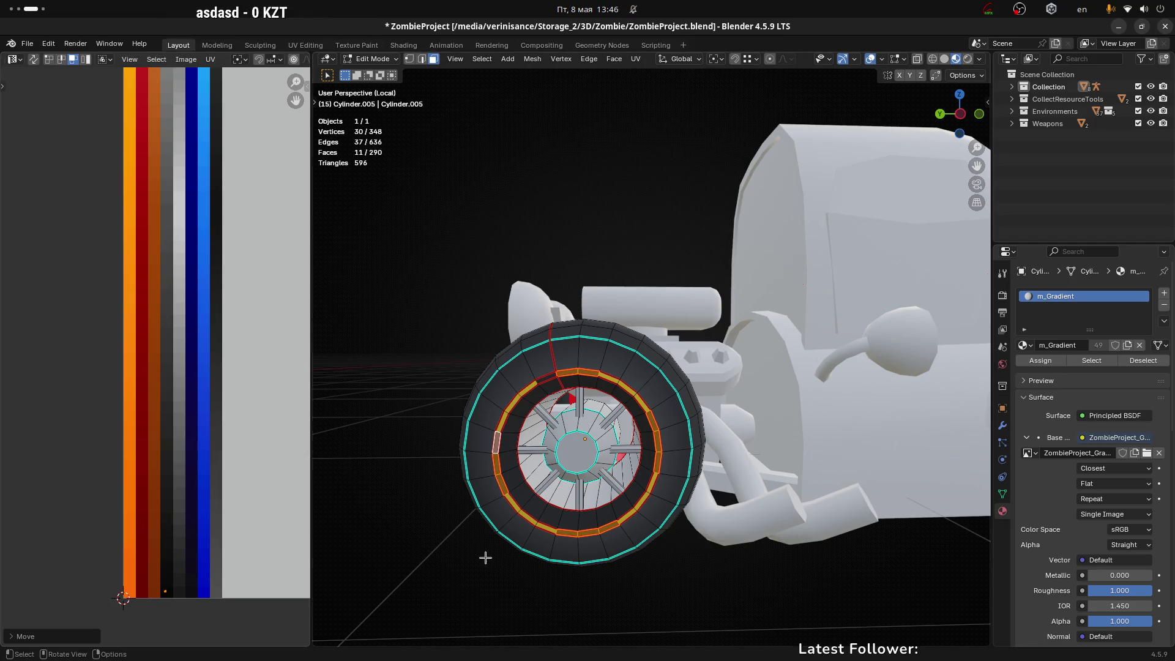
click(436, 532)
key(Tab)
mouse_move(680, 464)
middle_down()
mouse_move(590, 534)
mouse_move(724, 520)
middle_up()
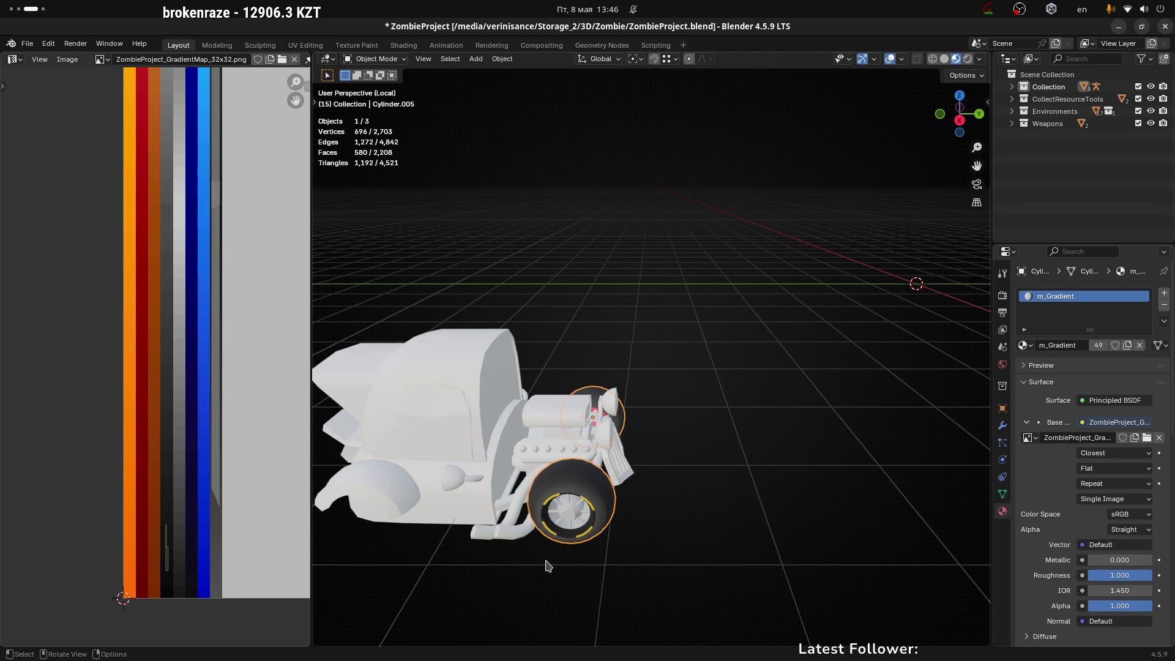
Step: In Edit Mode, collapse the left arc's UVs with S 0 onto the yellow colour
mouse_move(604, 538)
middle_down()
mouse_move(579, 458)
mouse_move(588, 477)
mouse_move(483, 475)
mouse_move(644, 507)
mouse_move(539, 465)
middle_up()
scroll(521, 453, up, 3)
key(Tab)
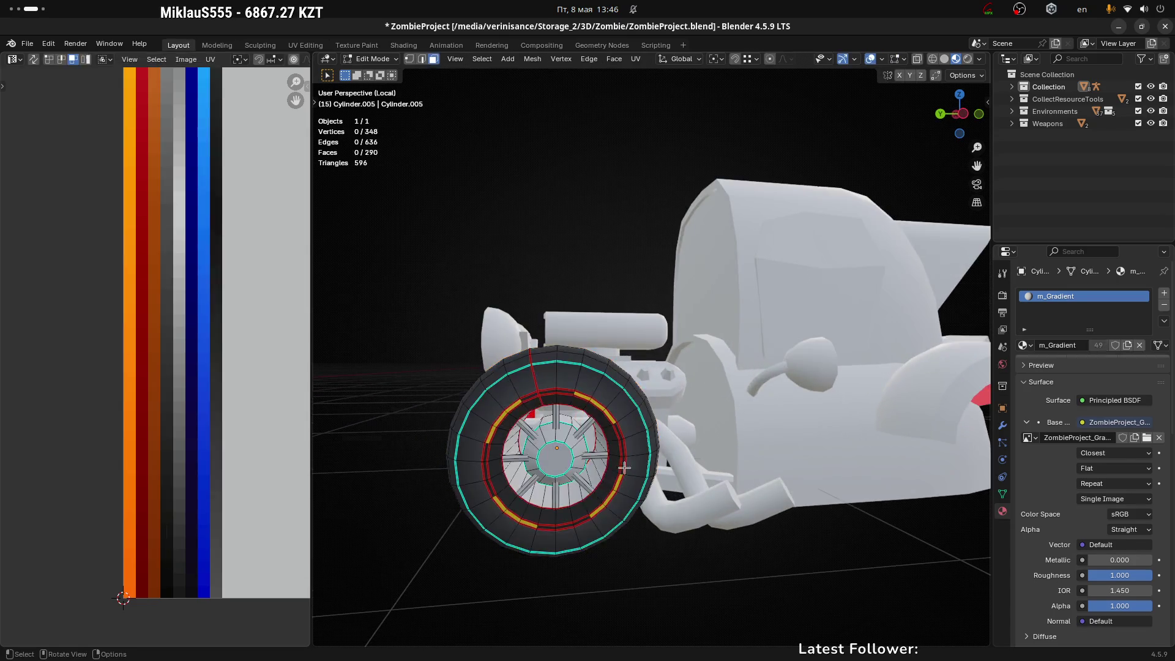
scroll(504, 439, up, 2)
click(527, 378)
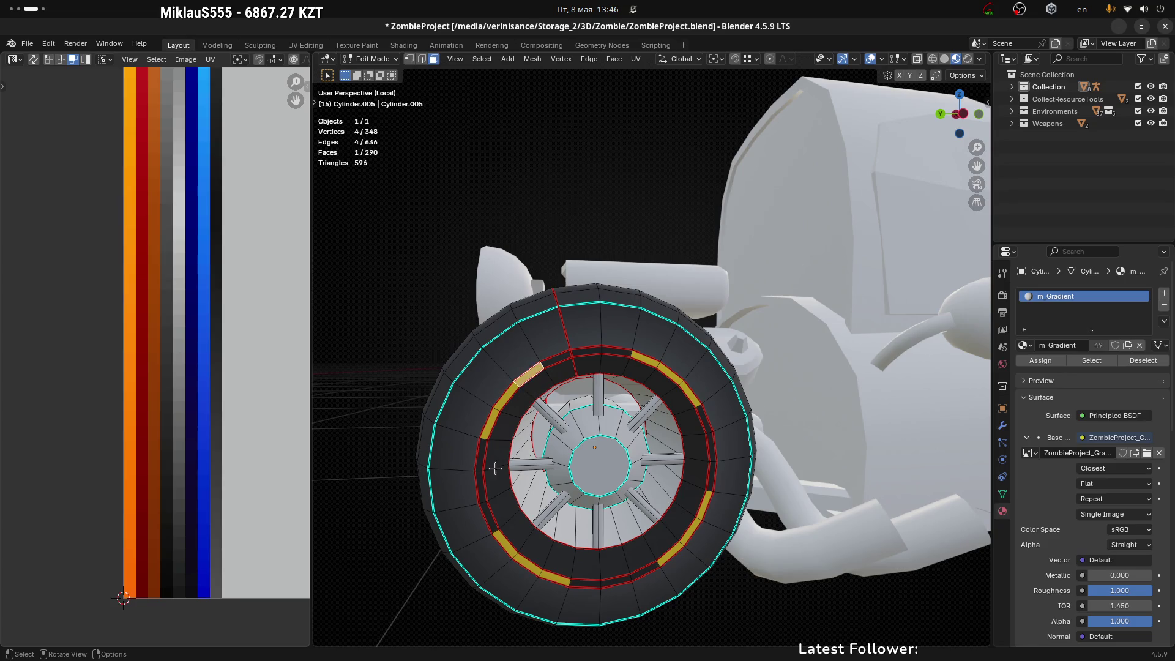
ctrl+click(550, 574)
scroll(207, 376, down, 2)
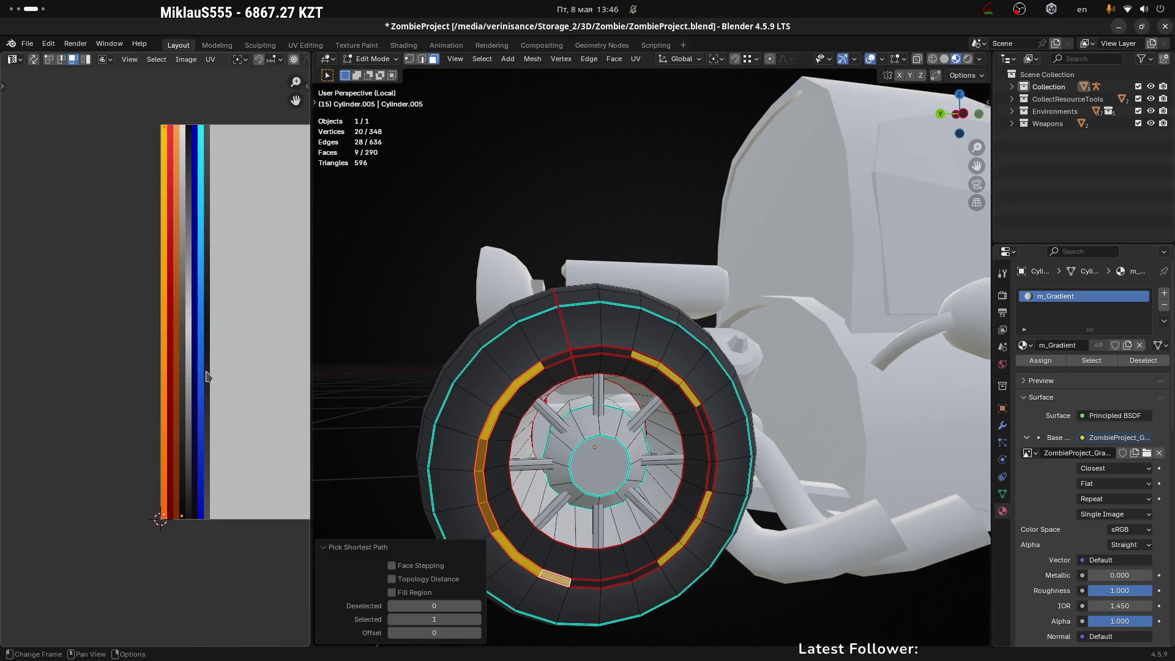
key(s)
key(0)
key(Return)
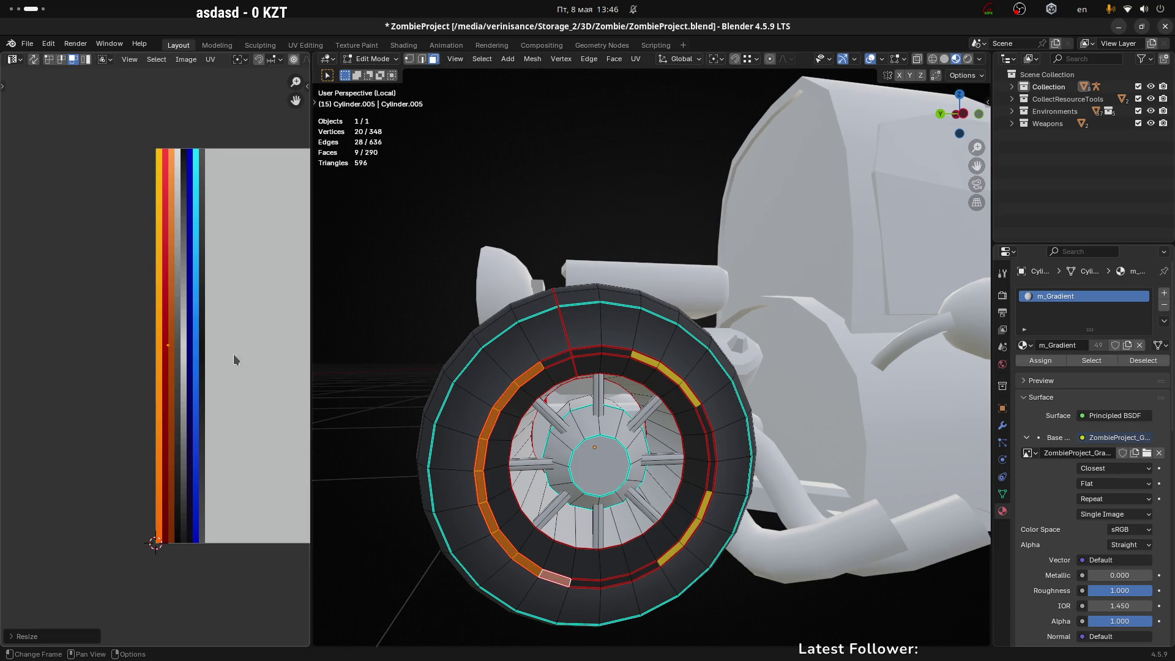
key(g)
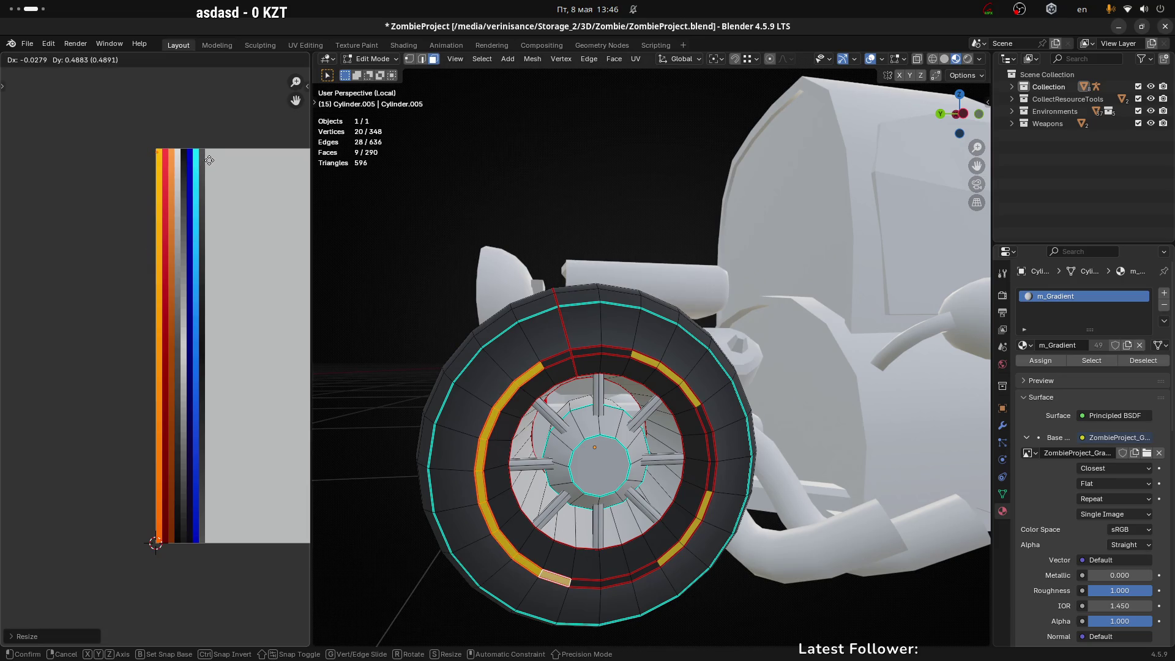
click(210, 160)
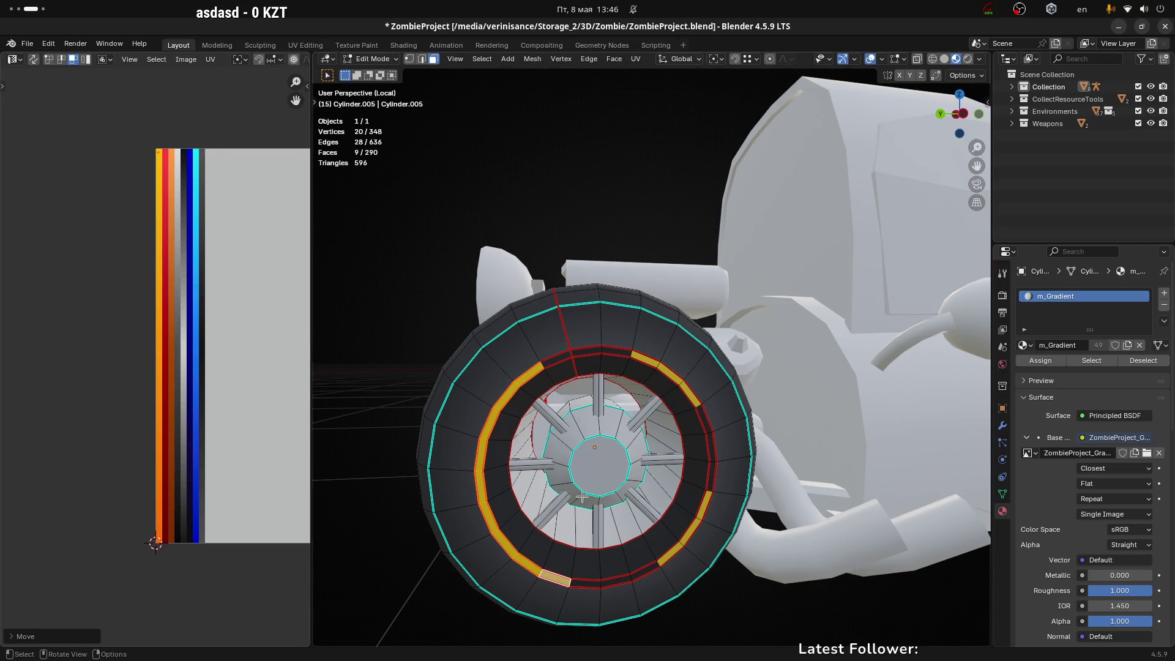
Step: Collapse the right arc's UVs onto yellow as well and return to Object Mode
shift+click(647, 356)
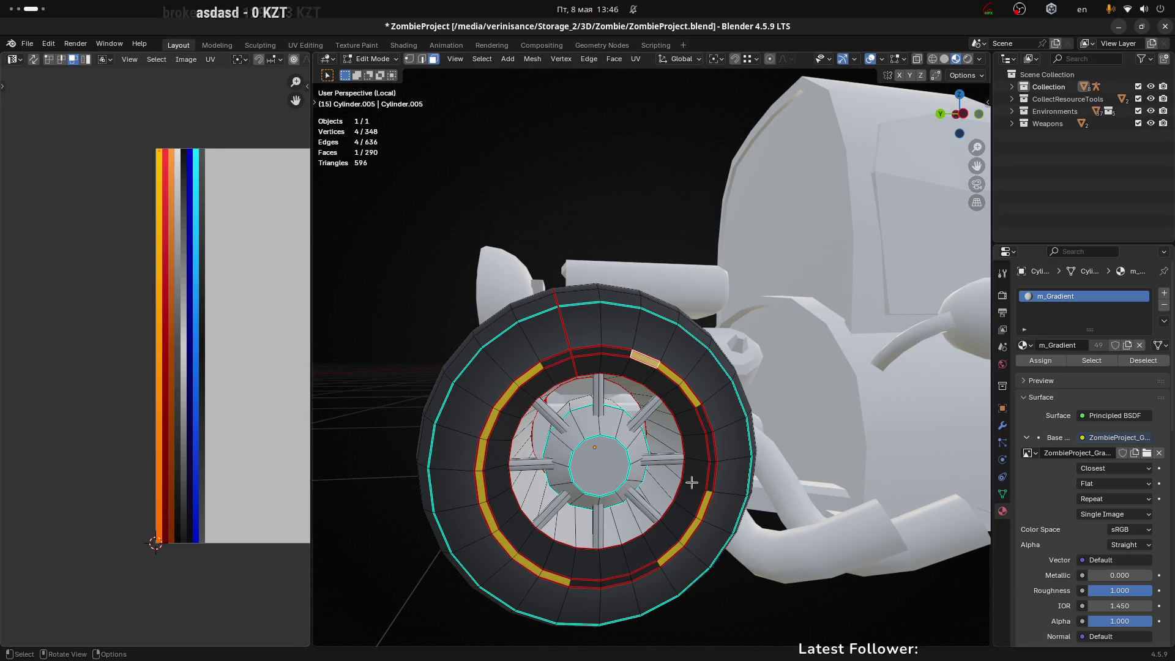
ctrl+click(672, 553)
key(s)
key(0)
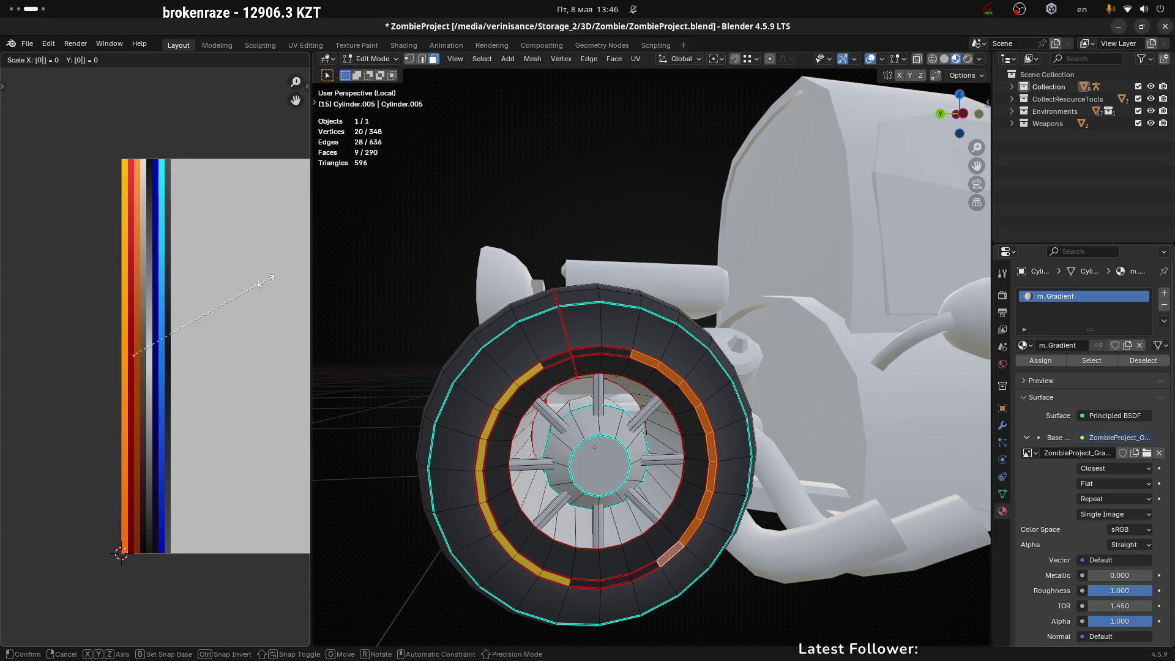
key(Return)
key(g)
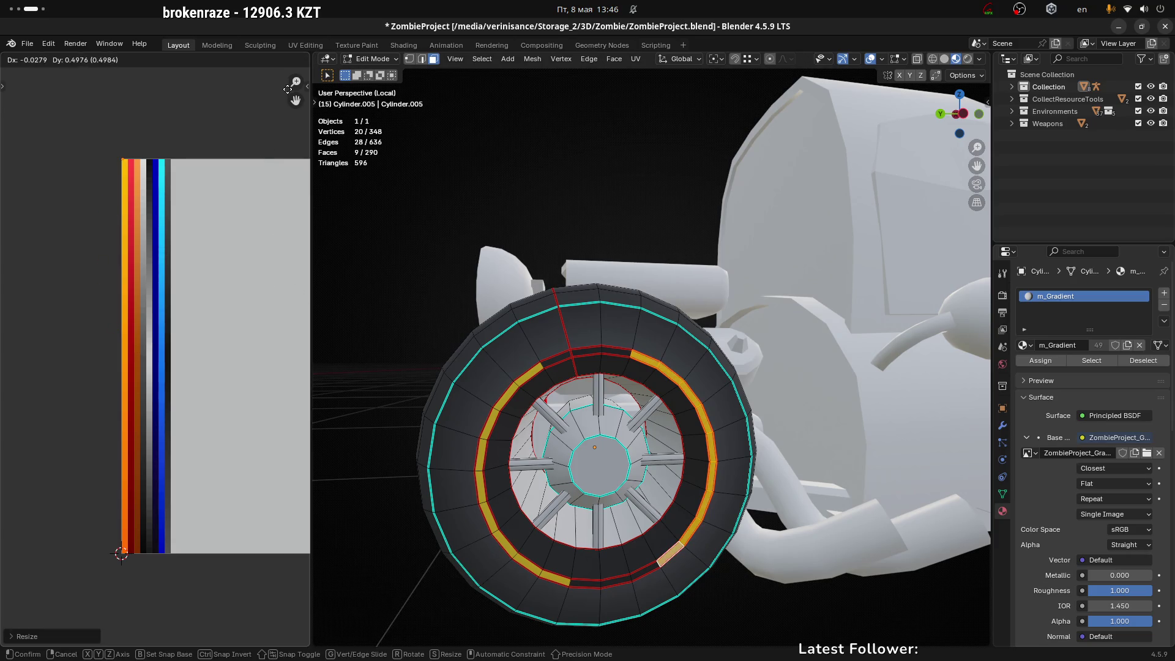
click(288, 92)
key(Tab)
scroll(618, 492, down, 6)
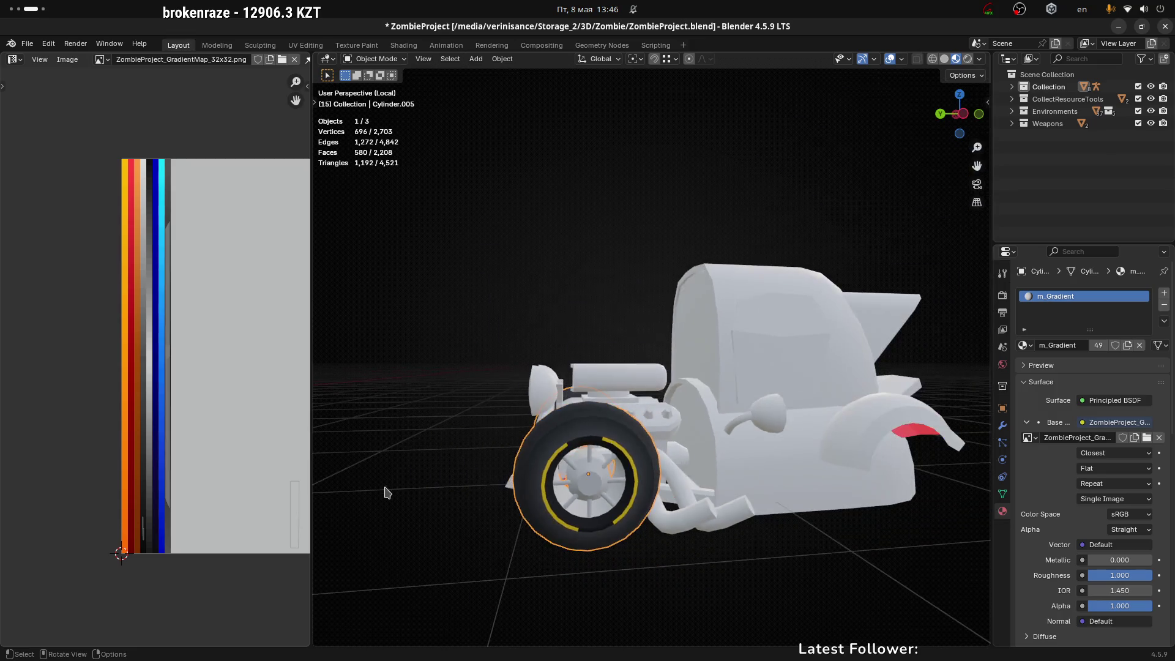
middle_drag(480, 458, 527, 453)
scroll(551, 440, up, 5)
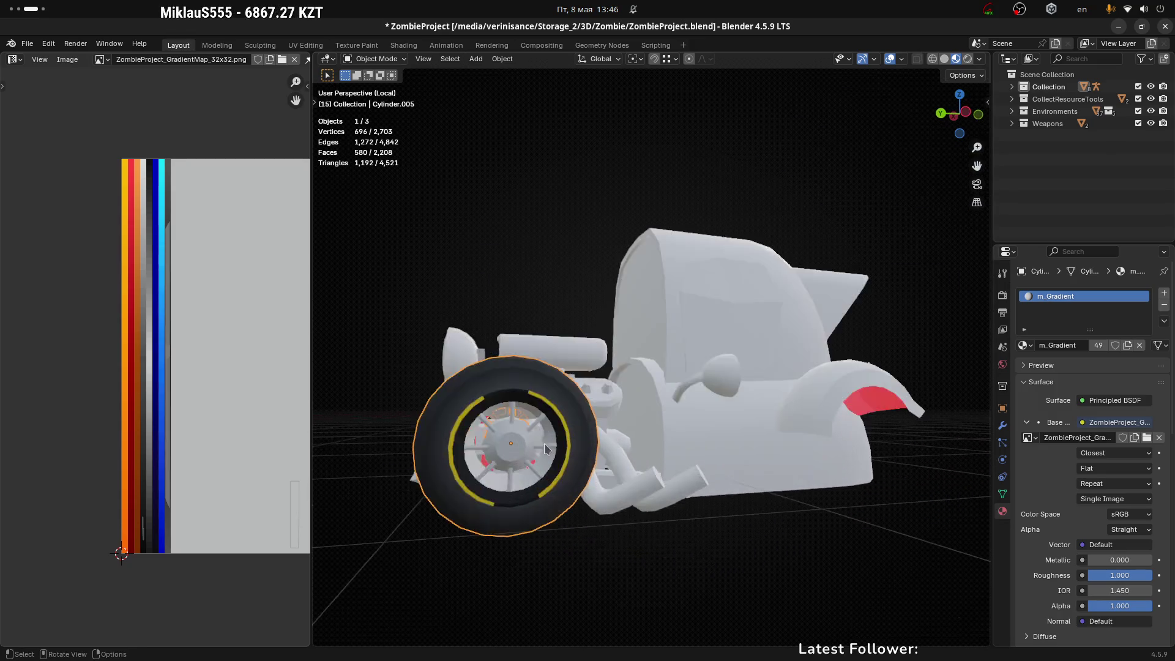
scroll(581, 431, up, 1)
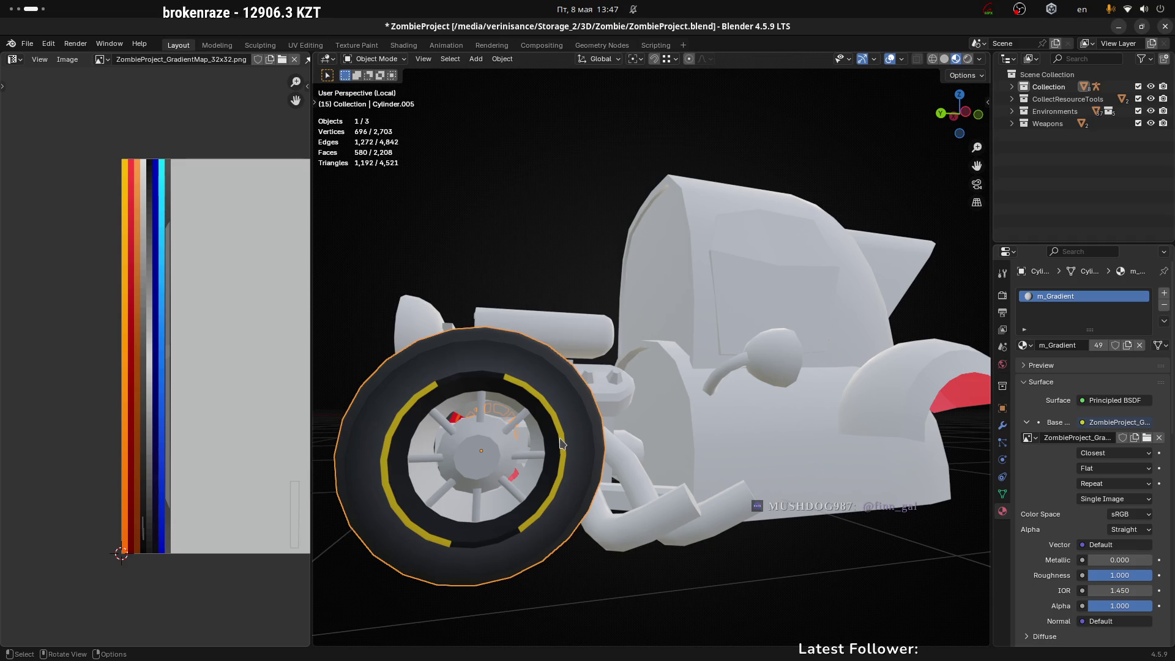
Step: In Edit Mode, centre the view and select the wheel's two inner rim face rings
key(Tab)
scroll(522, 401, up, 2)
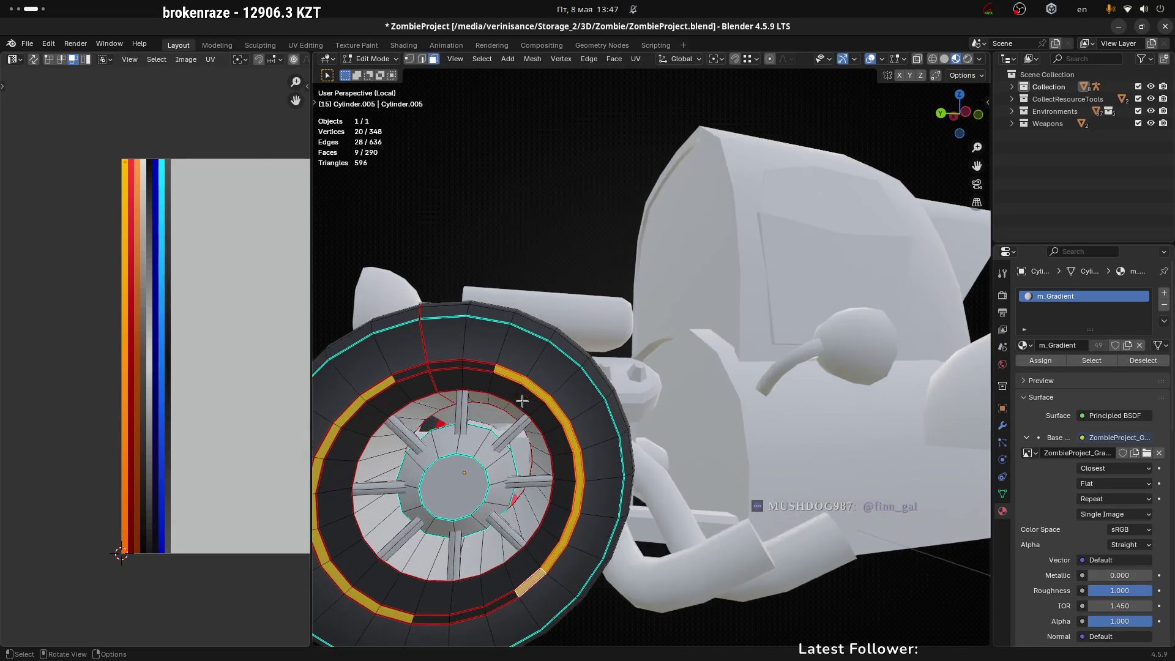
key(KP_Decimal)
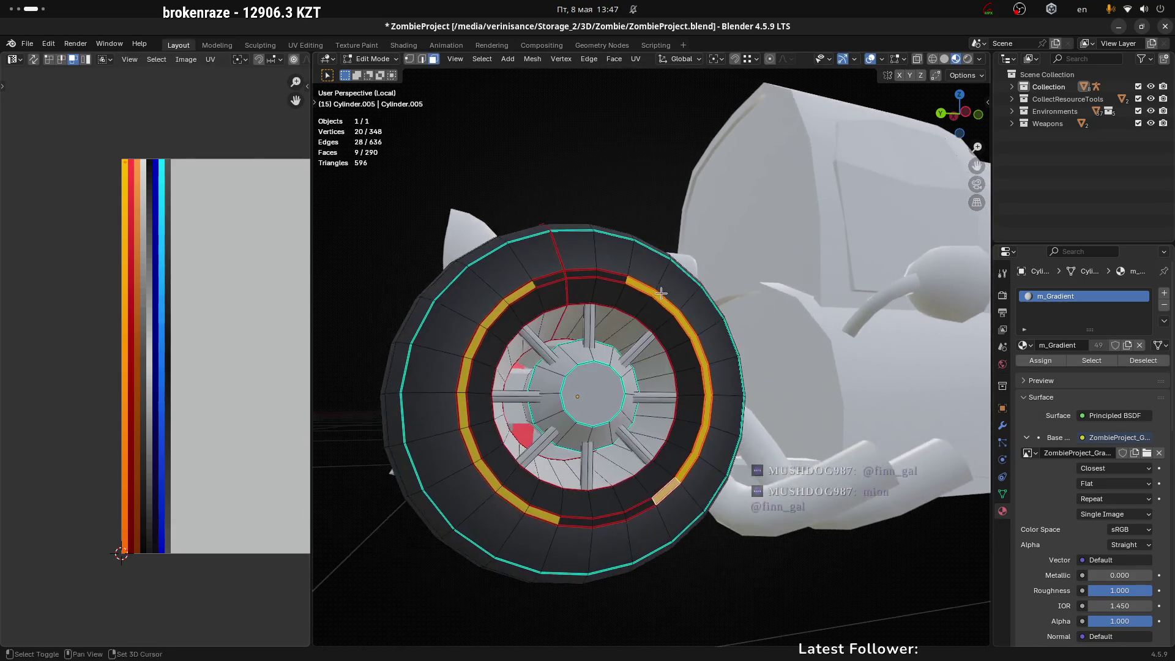
alt+click(635, 303)
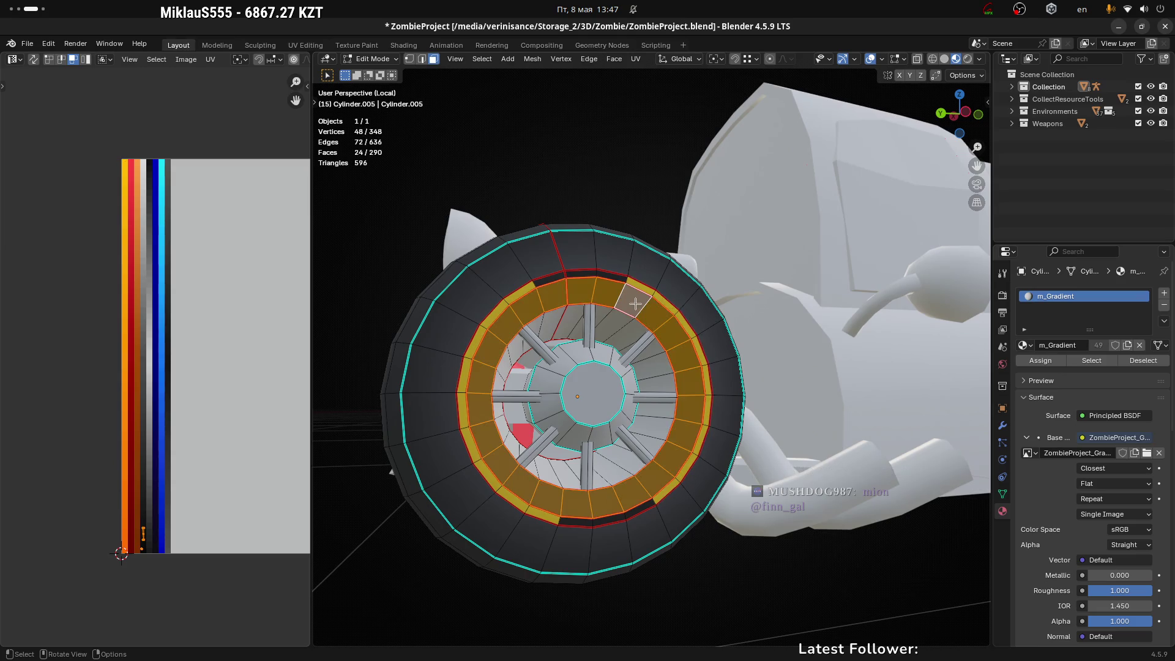
alt+shift+click(640, 348)
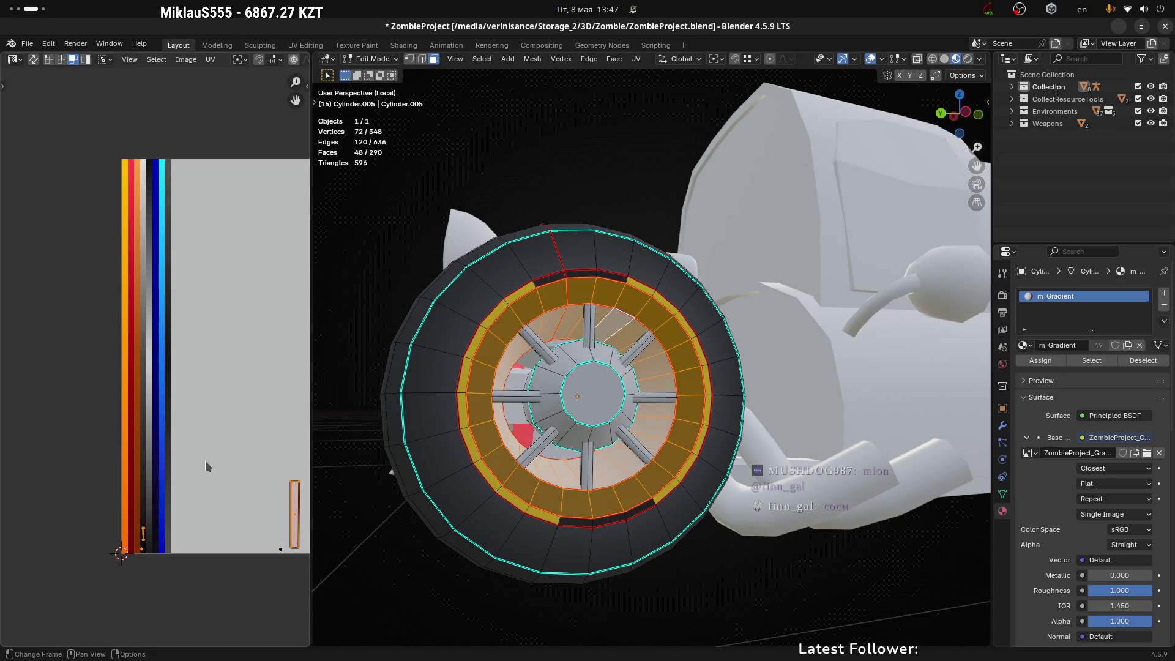
Step: Unwrap the rings, then straighten them into a strip with Follow Active Quads
middle_drag(247, 425, 200, 427)
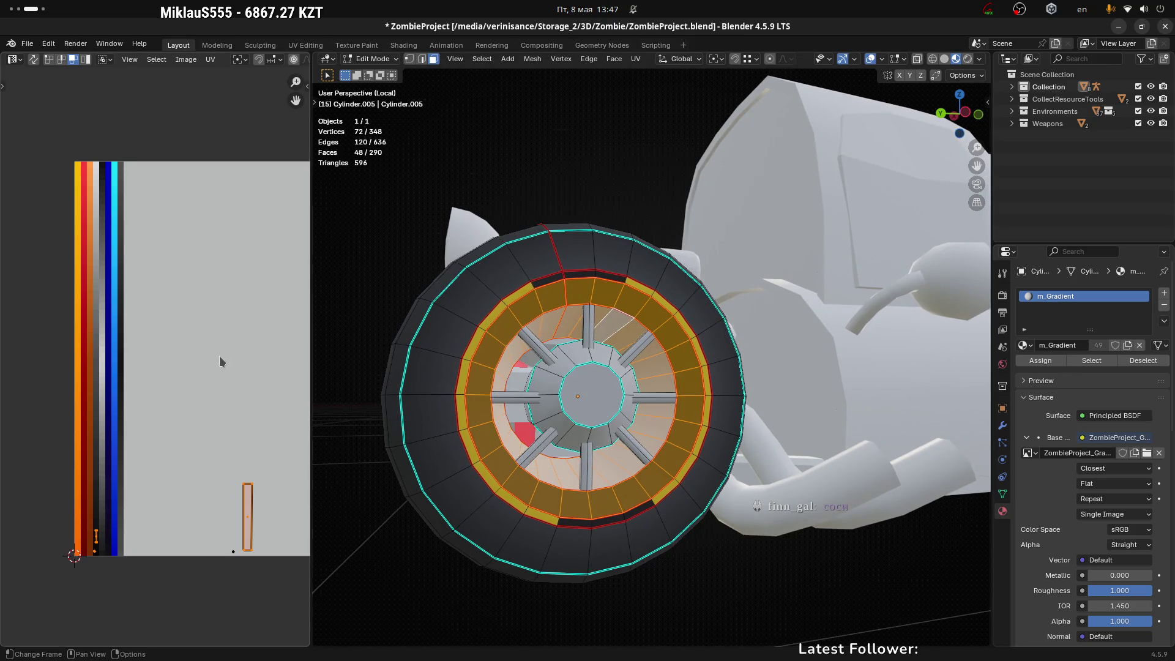
middle_drag(222, 361, 204, 364)
right_click(204, 364)
middle_drag(227, 264, 226, 266)
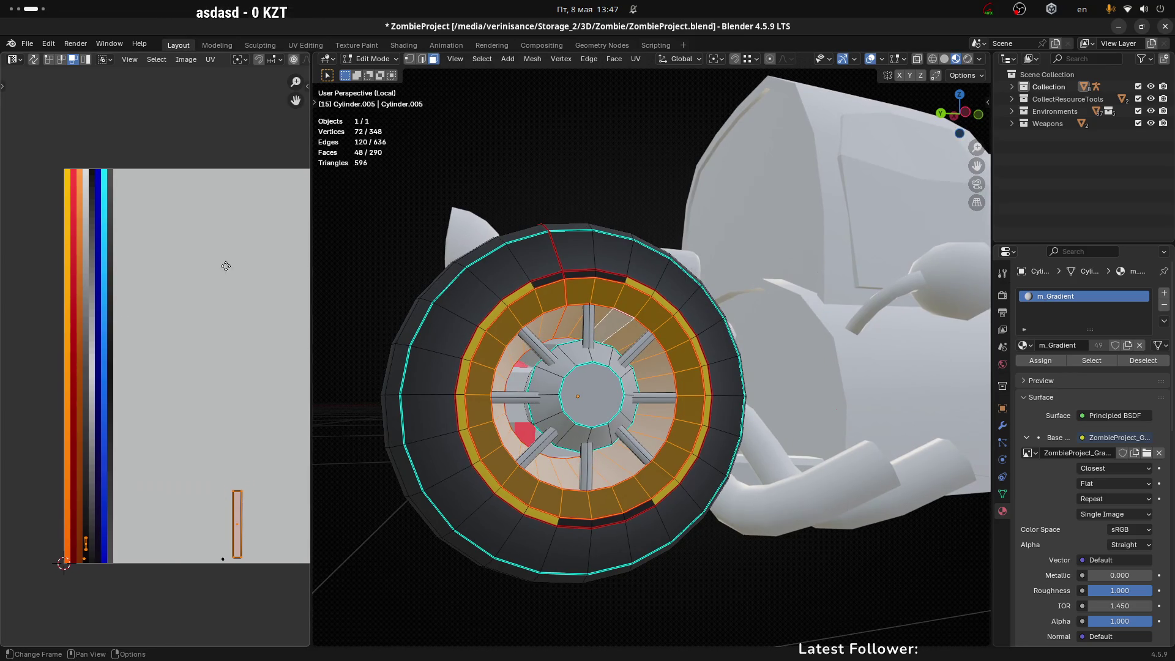
key(u)
click(226, 271)
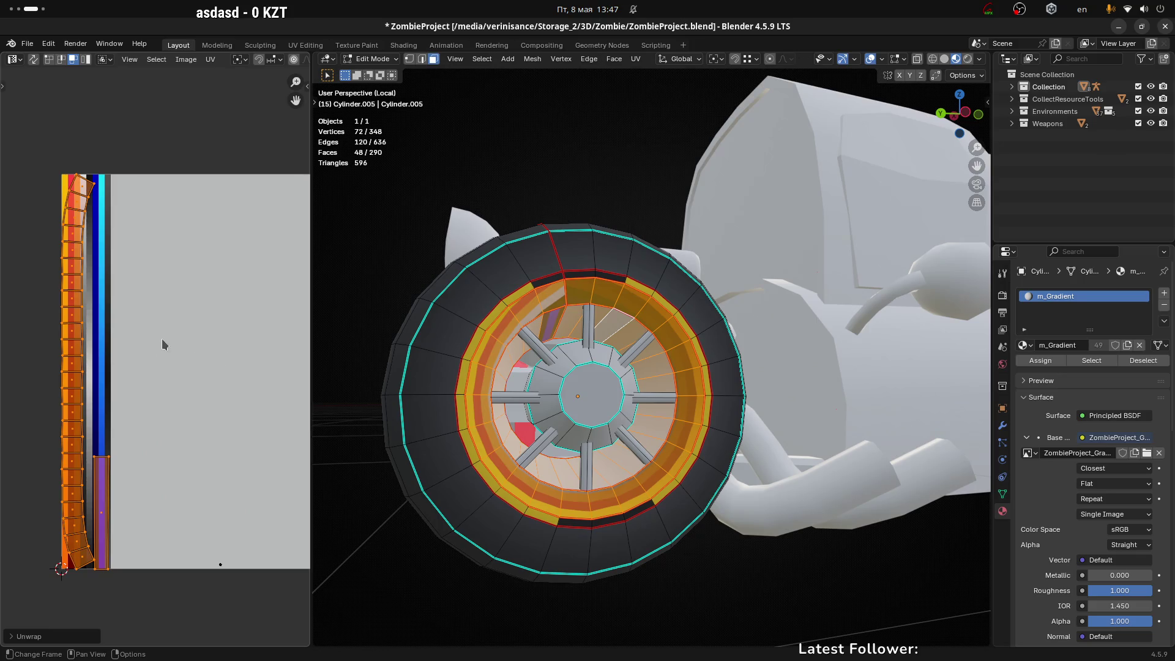
click(72, 351)
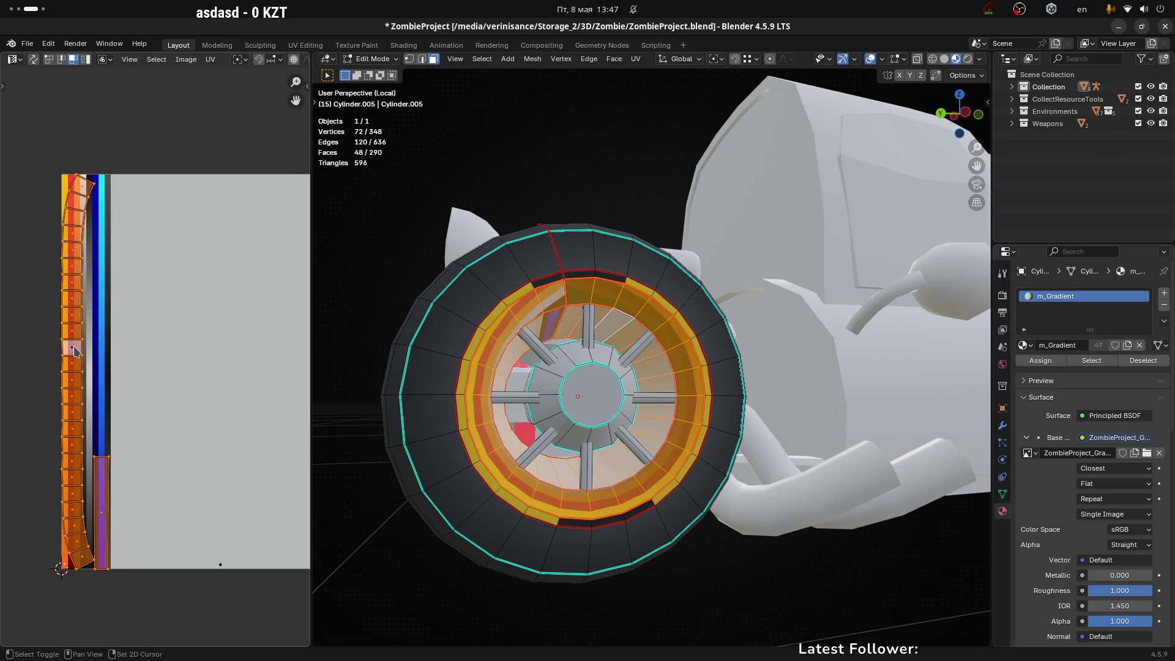
key(u)
click(74, 352)
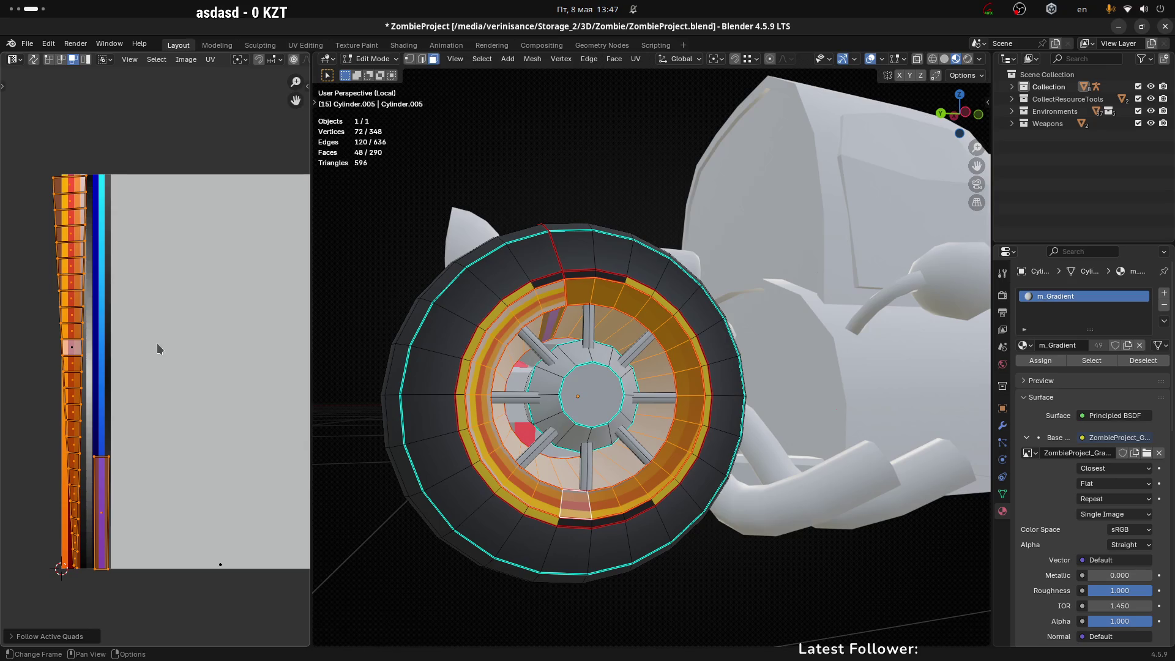
Step: Re-lay the inner-ring UV strip with Follow Active Quads and move it onto the light grey area
click(166, 388)
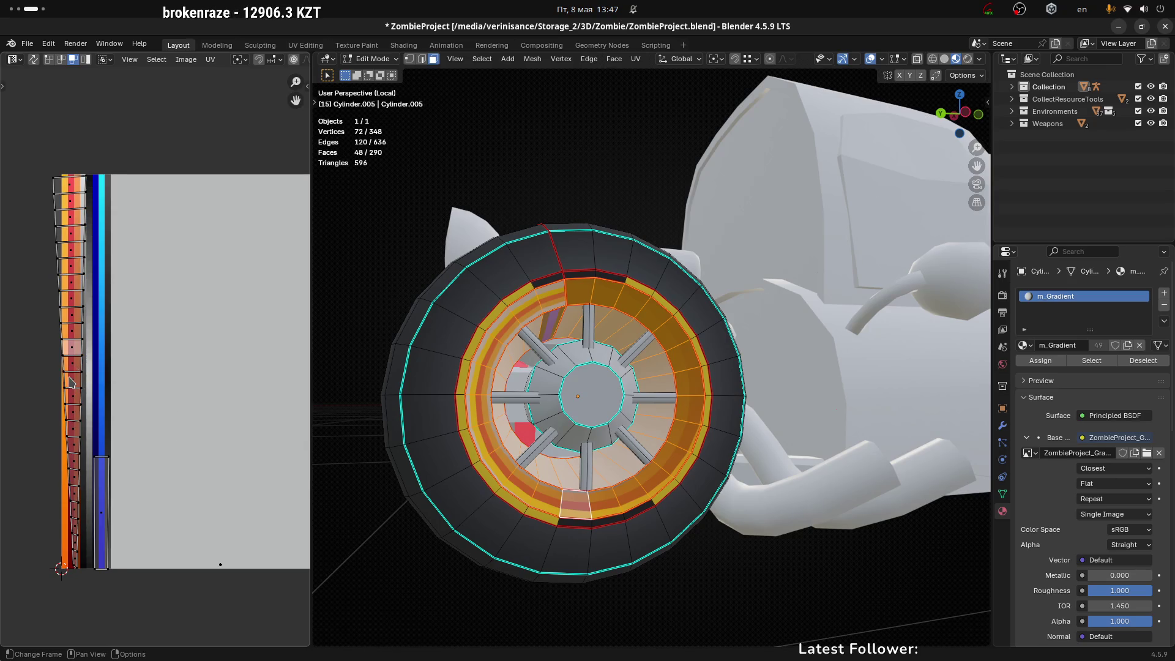
click(70, 381)
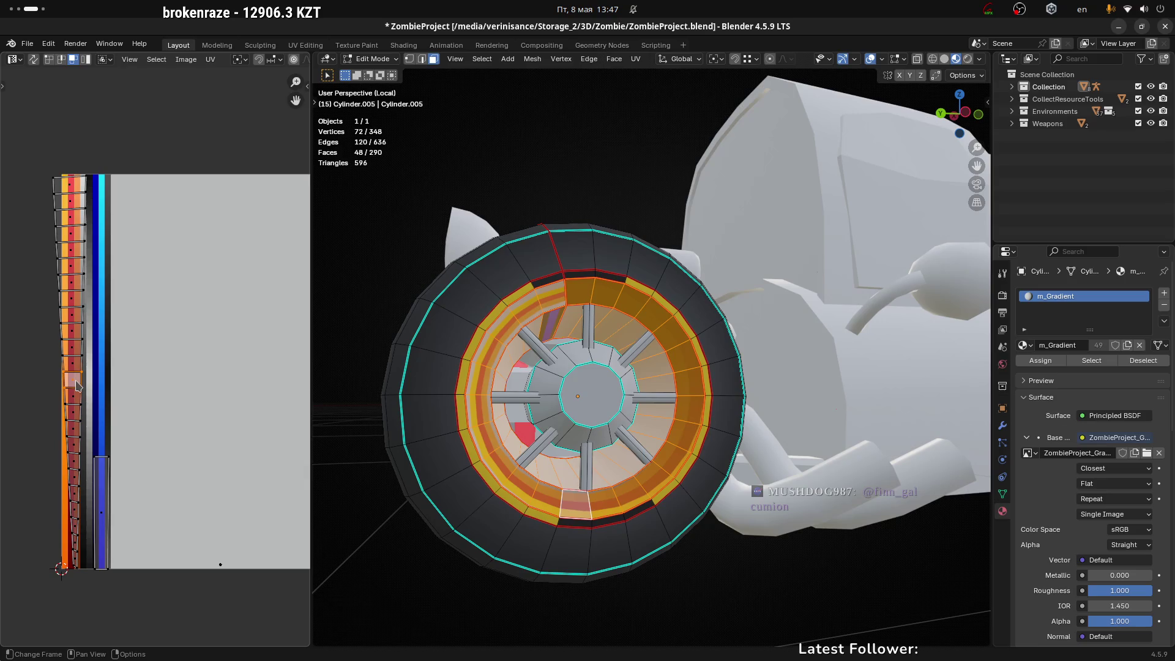
key(l)
key(u)
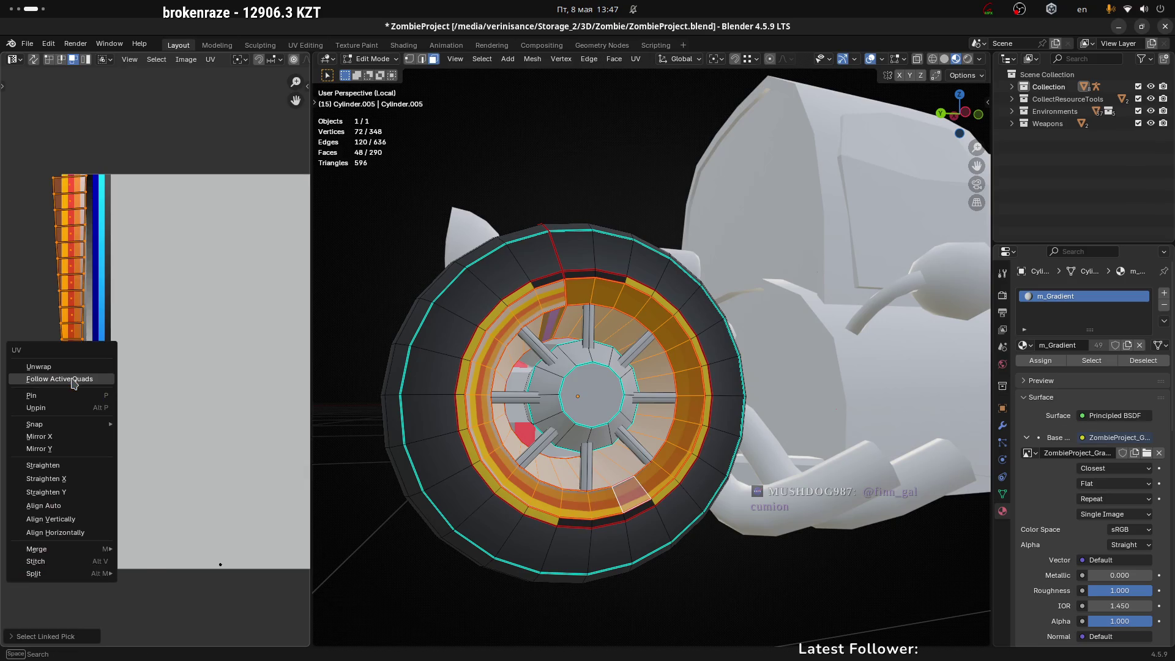
click(82, 376)
drag(81, 379, 211, 369)
Step: Straighten the strip again with Follow Active Quads, using a new reference face
click(210, 371)
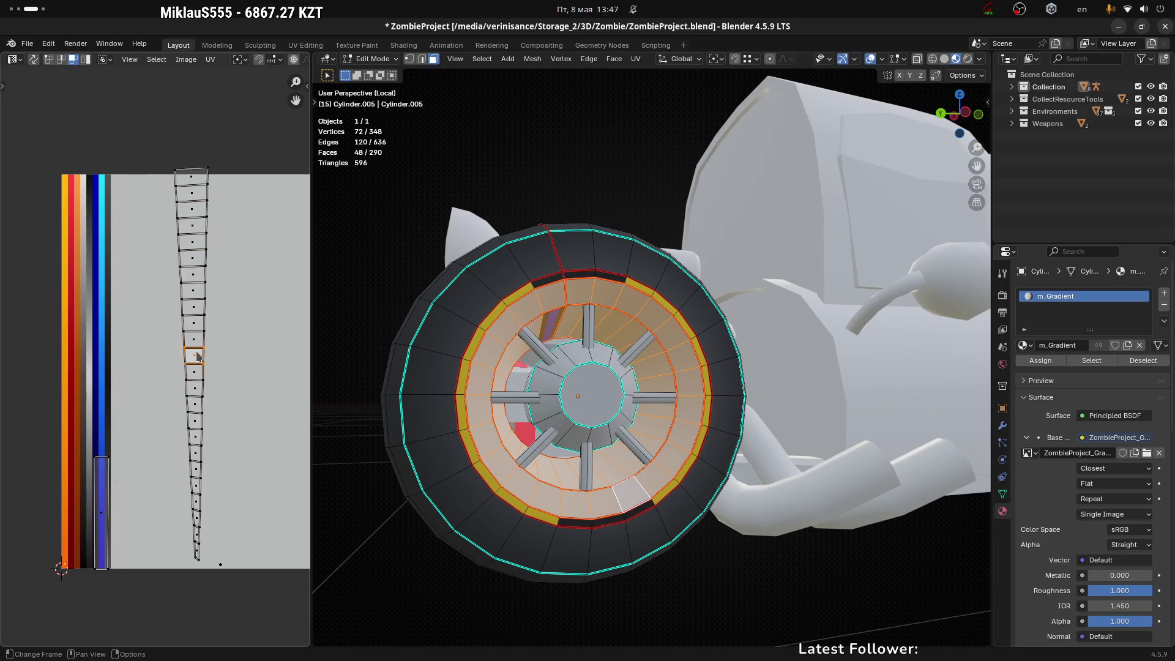
key(l)
shift+click(193, 356)
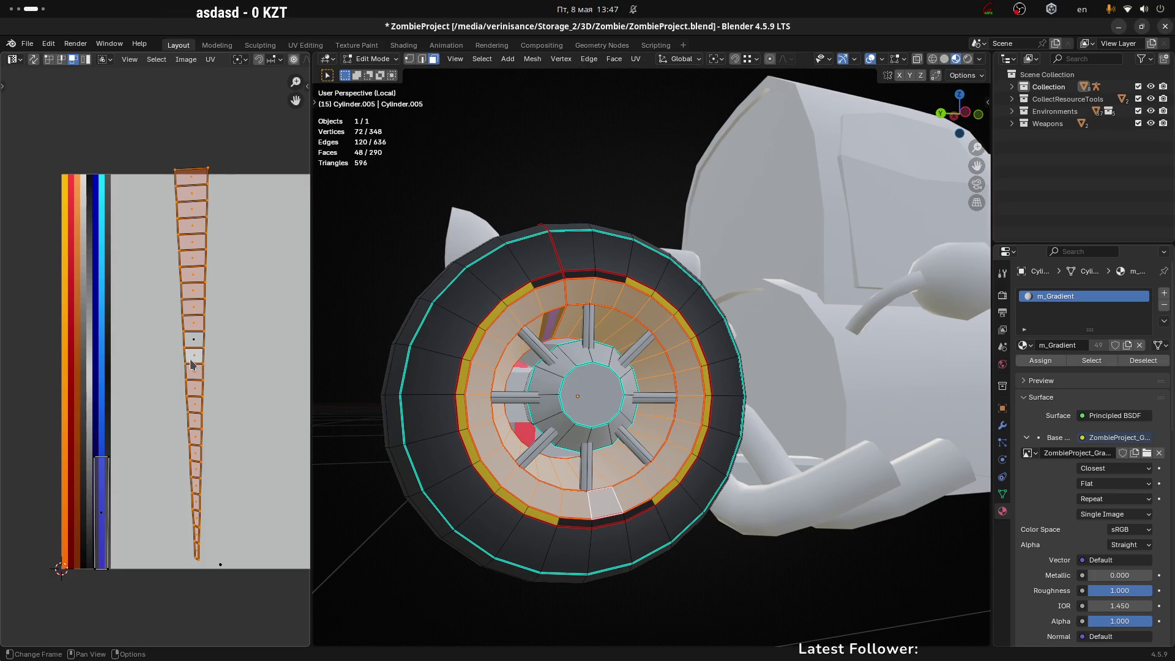
key(u)
click(192, 361)
Step: Select the faces along the whole strip and straighten it with Follow Active Quads
scroll(195, 361, up, 4)
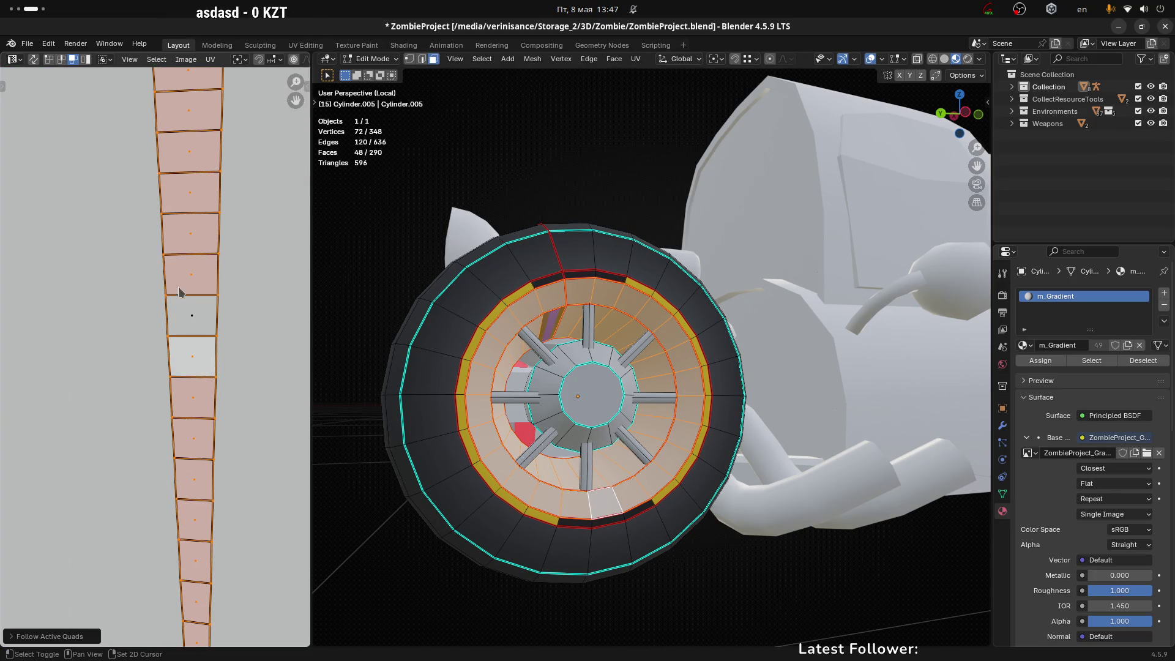
shift+click(197, 271)
shift+click(200, 236)
shift+click(199, 167)
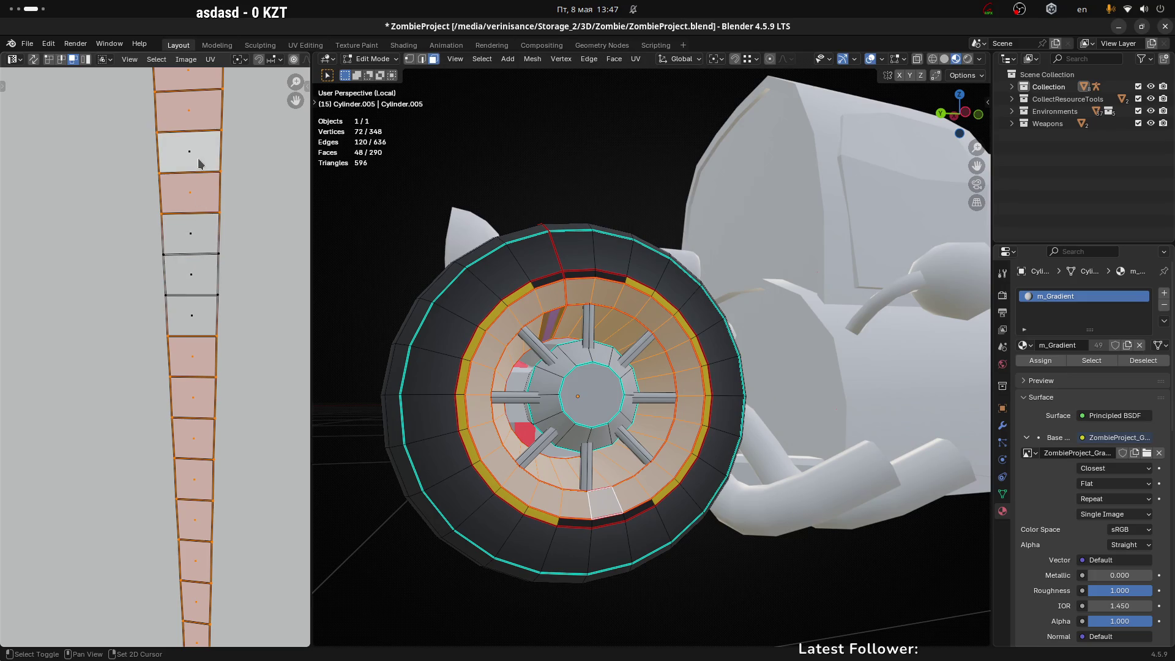
shift+click(192, 239)
shift+click(192, 283)
shift+click(186, 320)
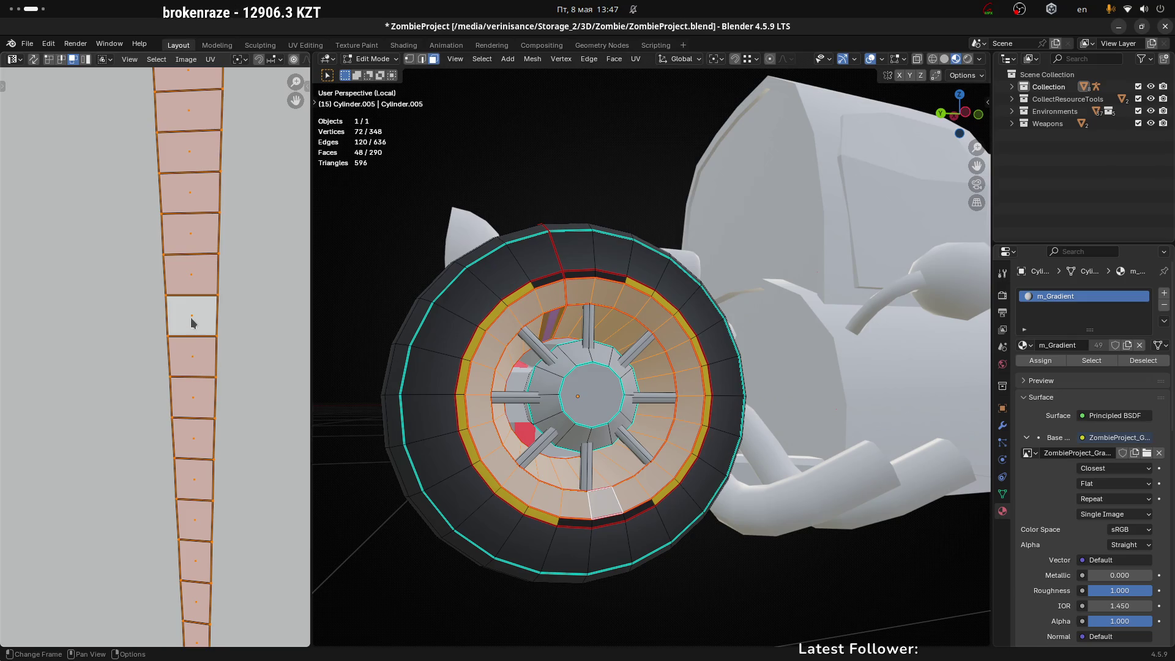
key(u)
click(190, 316)
Step: Move a single UV vertex at the strip's end to taper it
scroll(165, 248, down, 4)
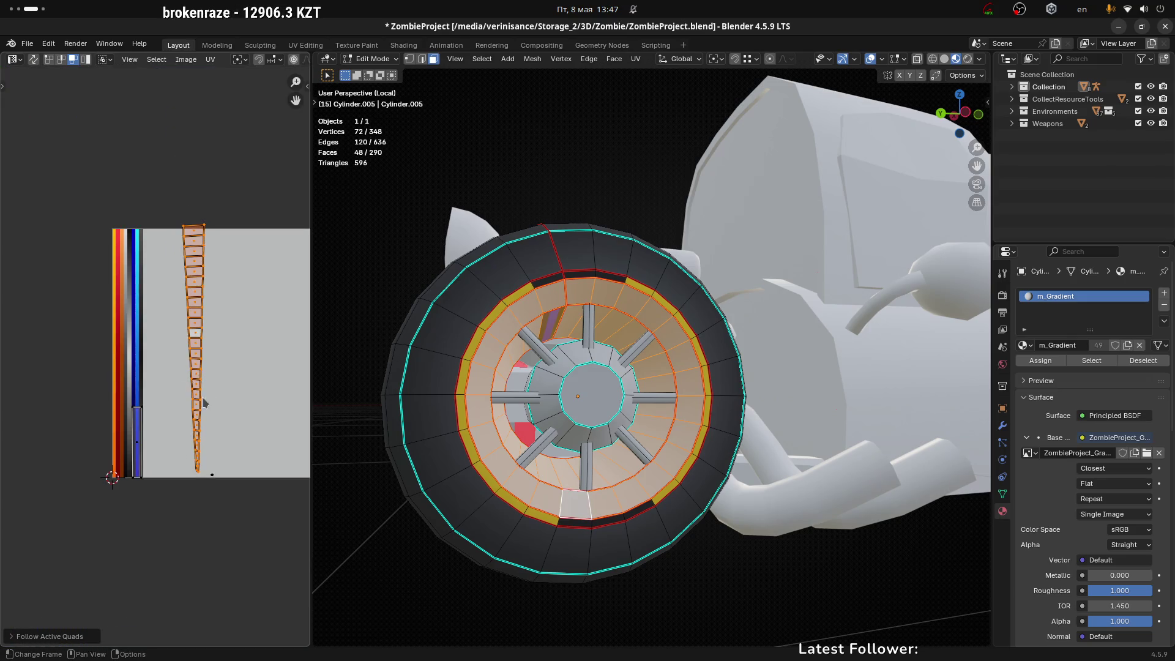
scroll(203, 402, up, 4)
scroll(228, 422, down, 2)
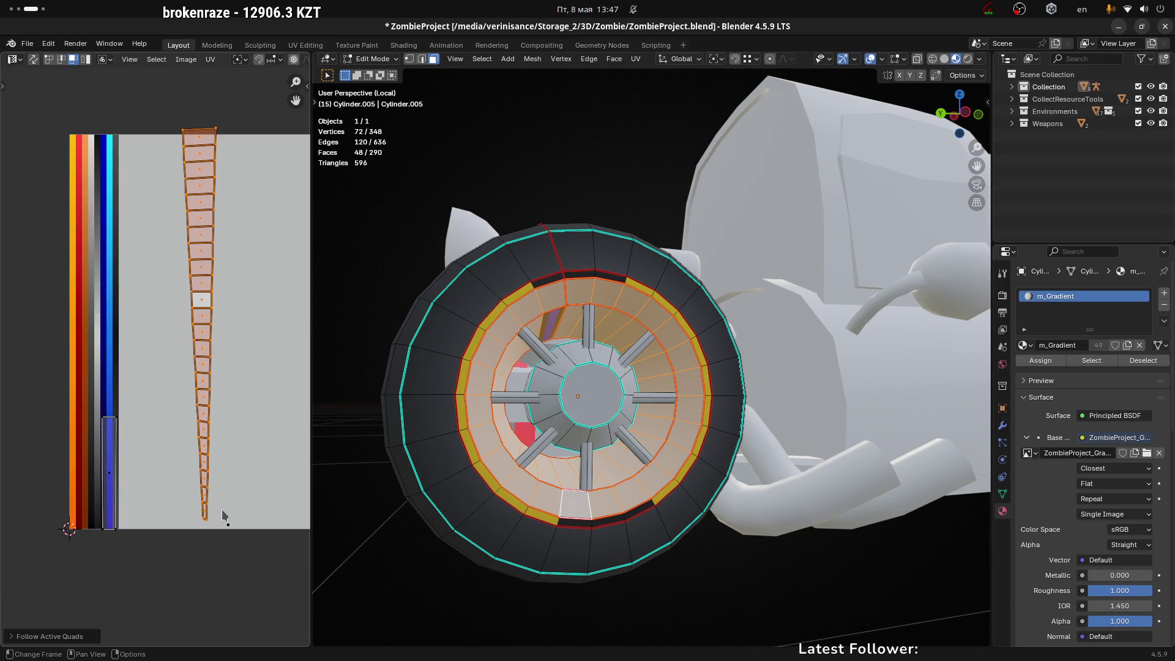
click(231, 528)
key(g)
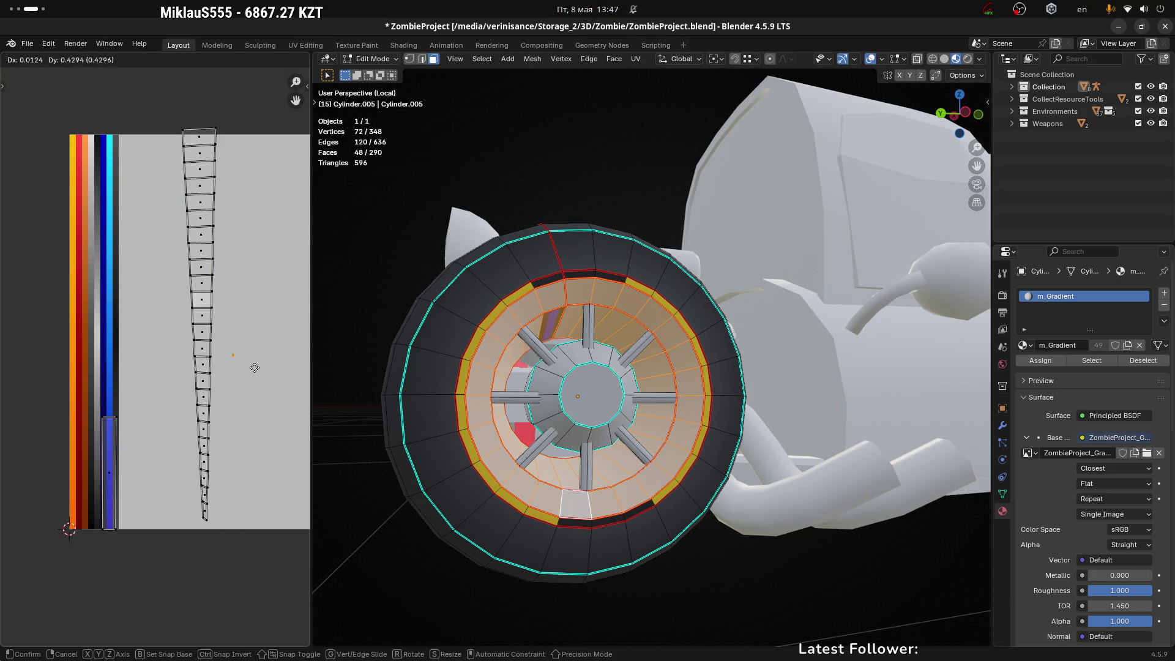
click(256, 367)
Step: Finish placing the moved UV points on the strip
key(g)
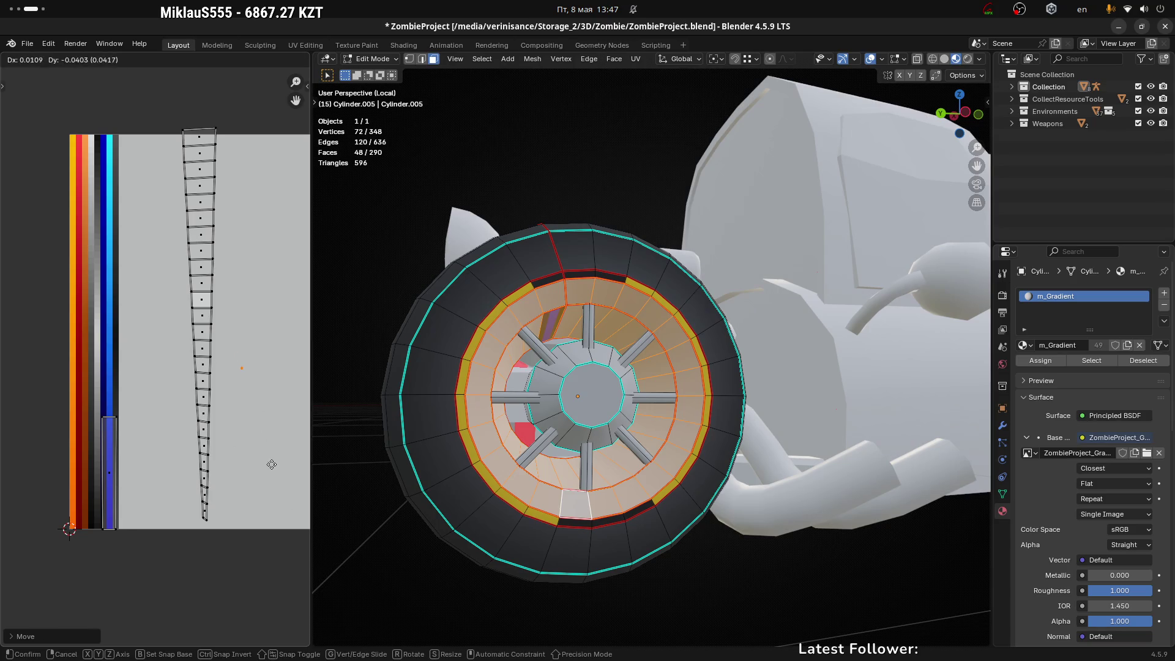
click(272, 465)
scroll(265, 398, up, 2)
Step: Merge all wheel vertices by distance in vertex mode, removing 0 duplicates
key(1)
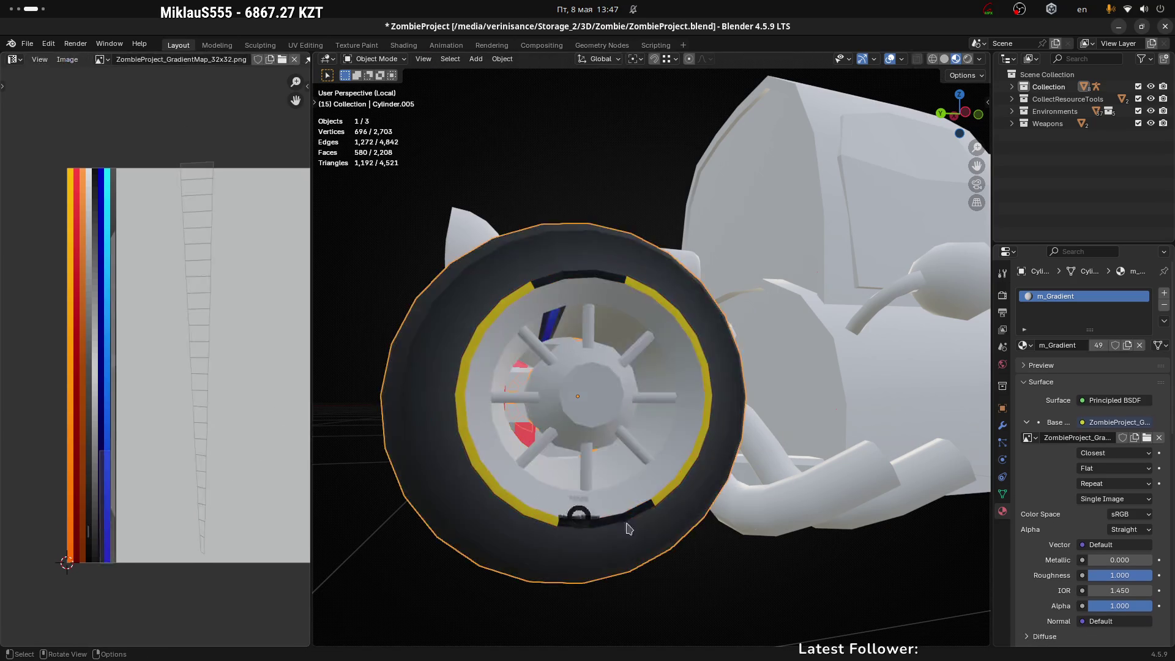
mouse_move(657, 480)
middle_down()
mouse_move(621, 495)
mouse_move(637, 488)
middle_up()
key(a)
key(m)
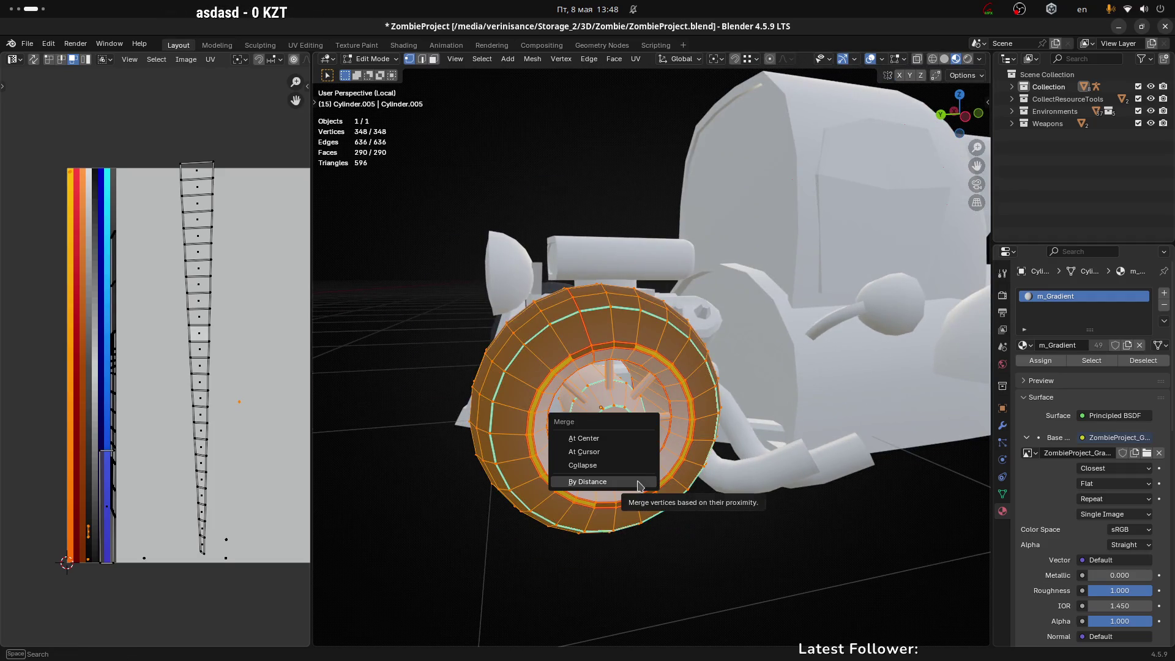
click(638, 485)
Step: Check a pair of UV points on the strip, then deselect the whole wheel
middle_drag(631, 481, 617, 479)
drag(218, 530, 245, 562)
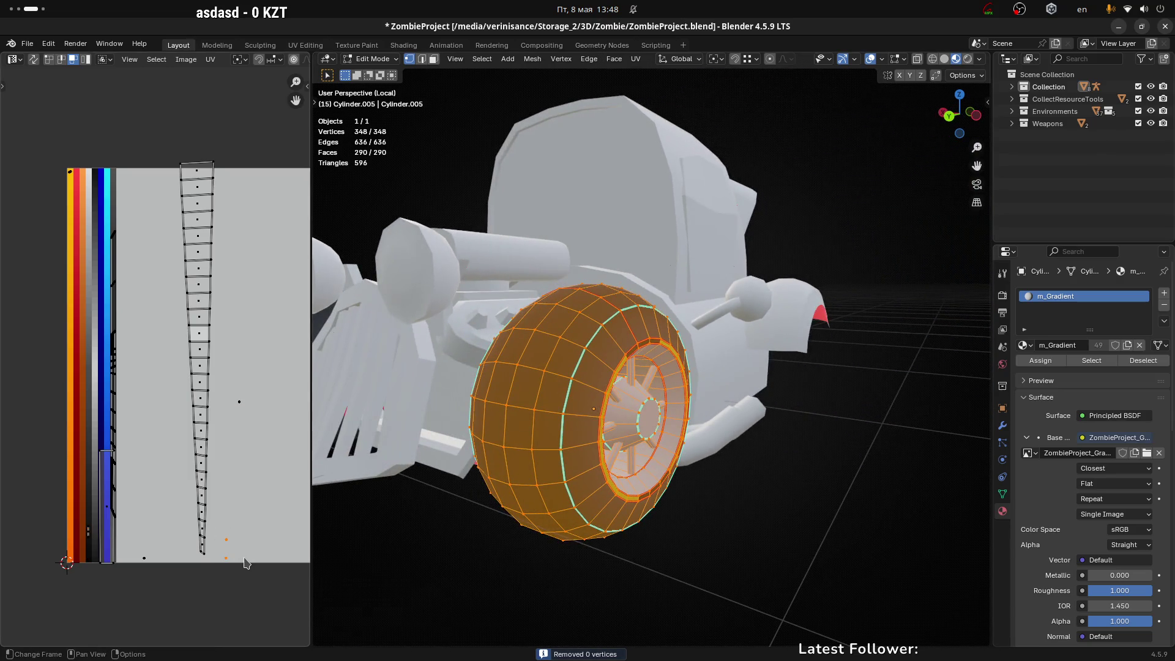
click(232, 542)
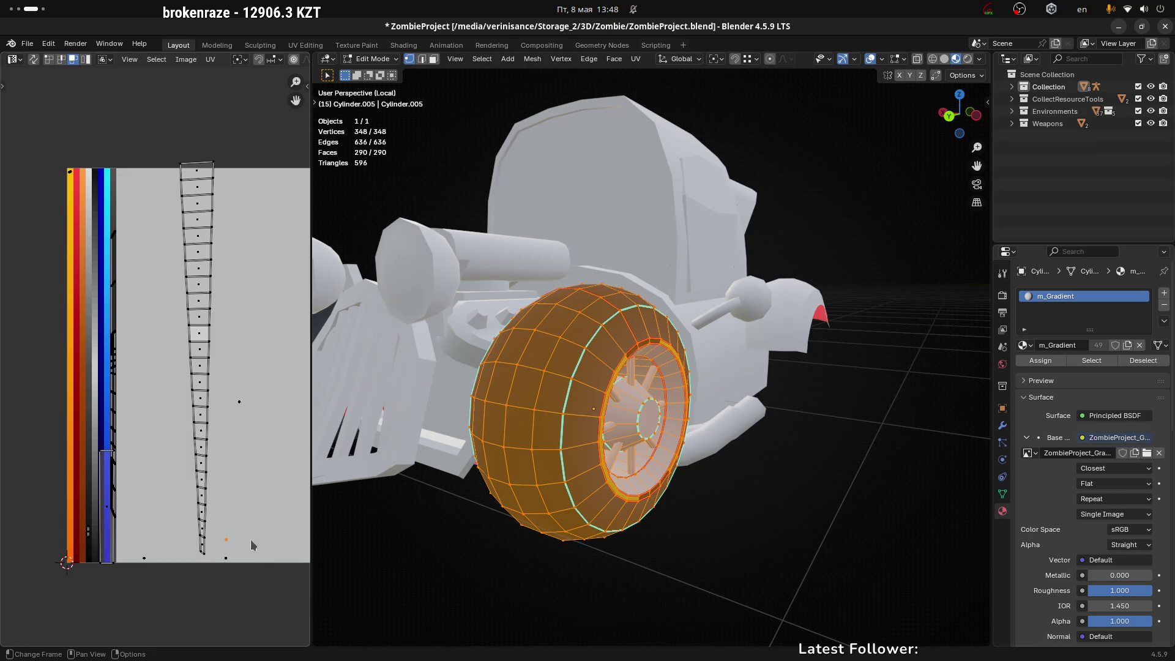
mouse_move(643, 563)
middle_down()
mouse_move(698, 530)
mouse_move(761, 546)
mouse_move(671, 560)
middle_up()
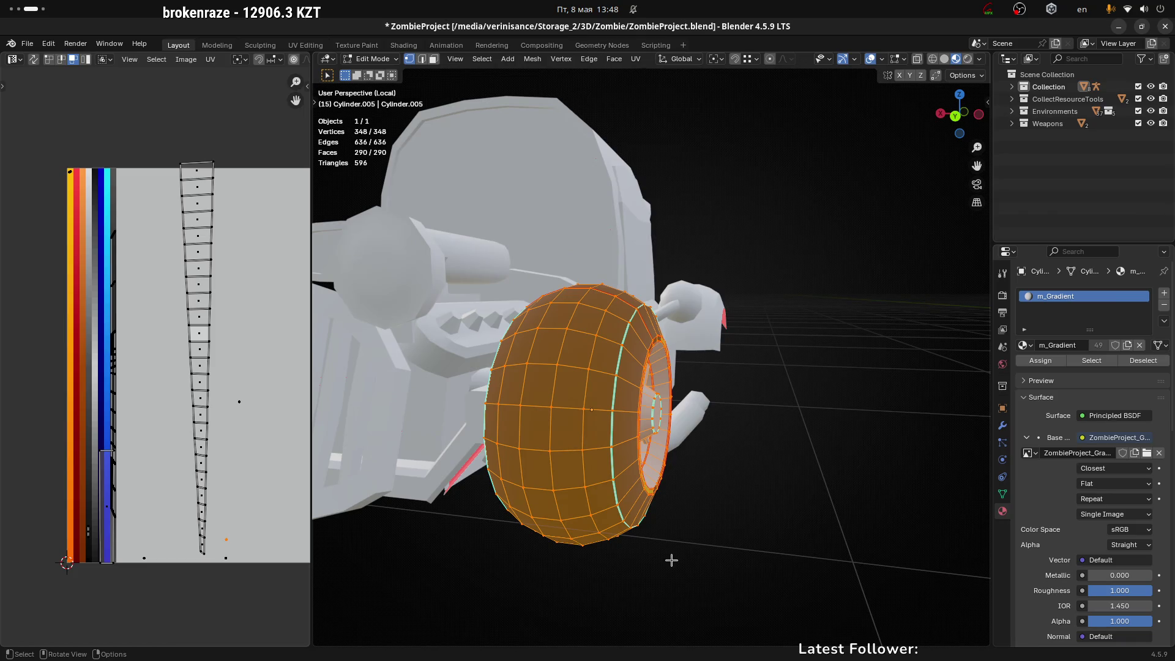
click(759, 521)
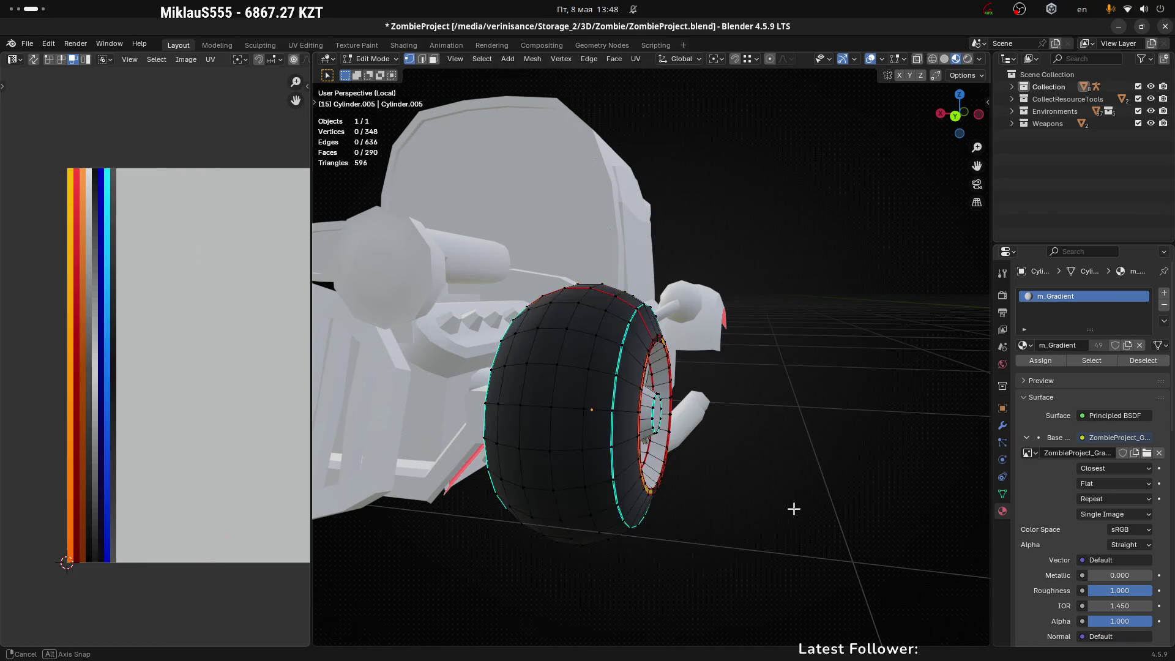
Step: Orbit close around the wheel to inspect both sides of the tire
middle_drag(759, 520, 732, 521)
scroll(650, 355, up, 4)
middle_drag(651, 355, 722, 363)
scroll(722, 362, down, 6)
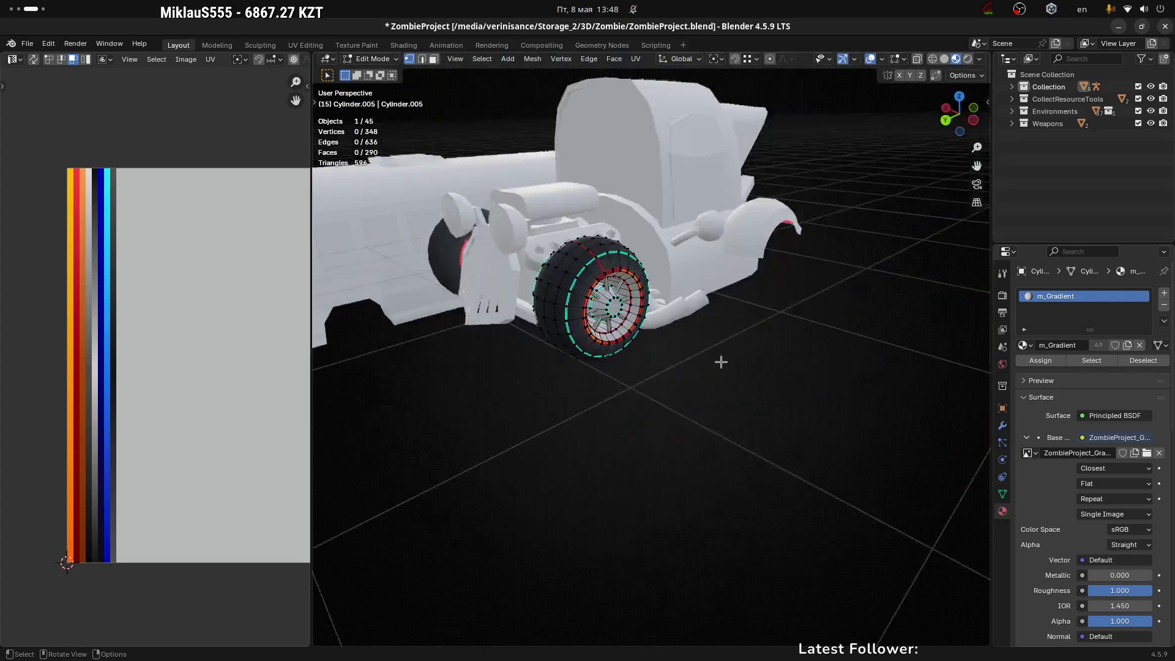
scroll(630, 321, up, 5)
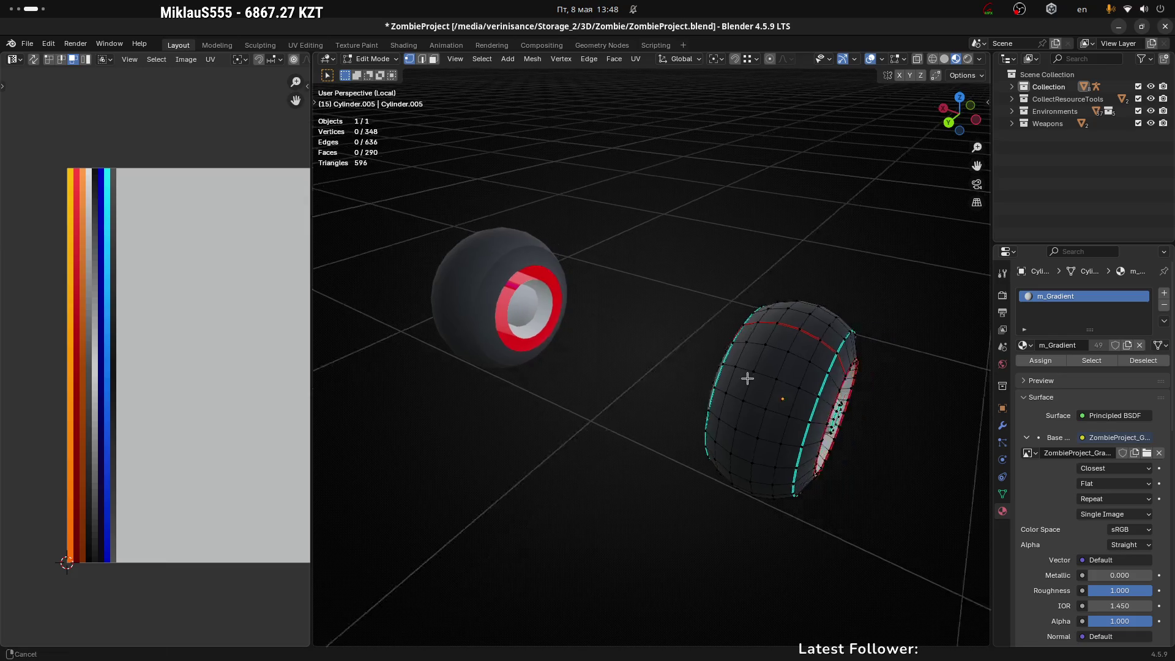
shift+middle_drag(748, 376, 651, 317)
mouse_move(881, 459)
middle_down()
mouse_move(704, 414)
mouse_move(649, 417)
mouse_move(669, 417)
middle_up()
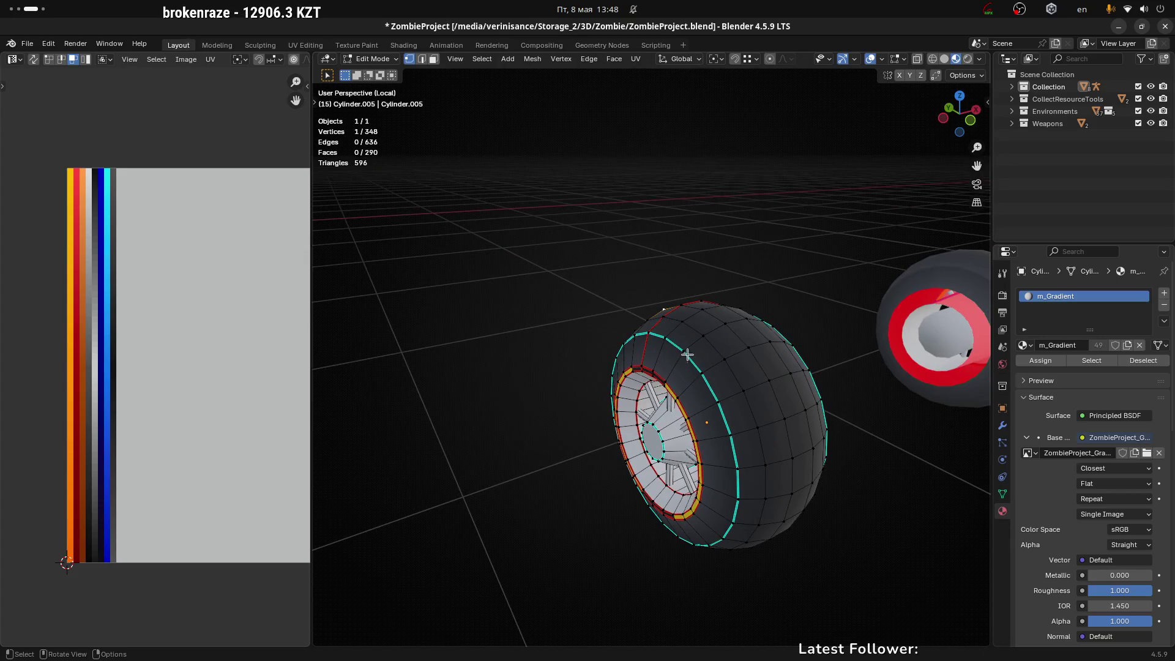
mouse_move(720, 309)
middle_down()
mouse_move(868, 354)
mouse_move(829, 343)
mouse_move(878, 340)
middle_up()
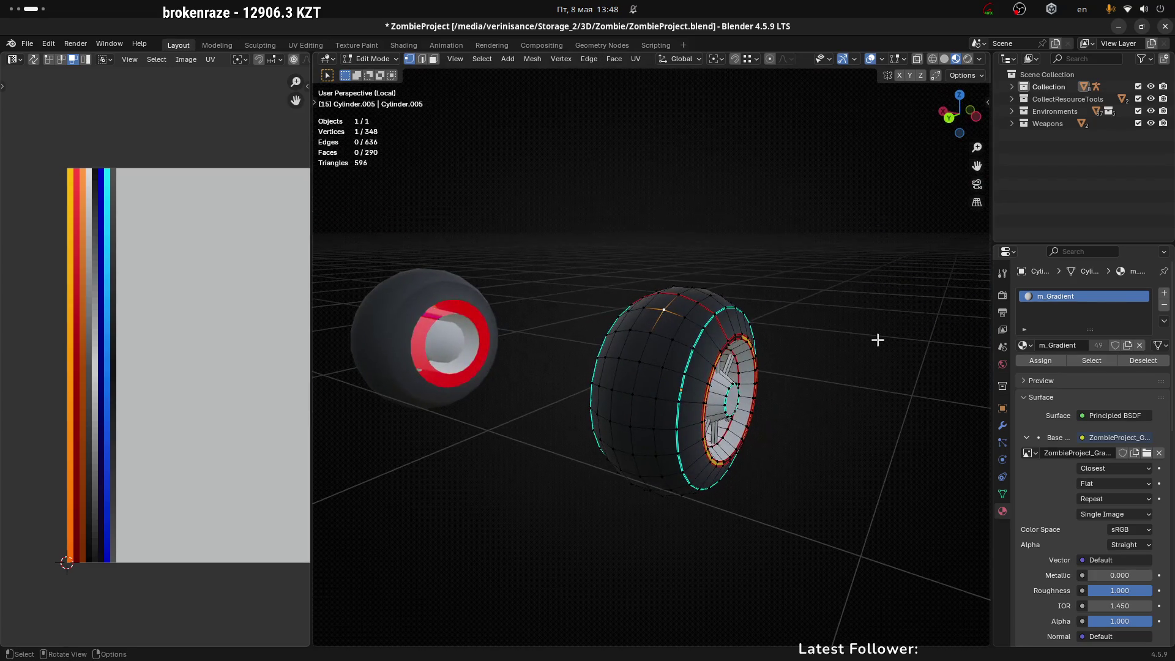
mouse_move(581, 444)
middle_down()
mouse_move(756, 424)
mouse_move(737, 438)
mouse_move(803, 391)
mouse_move(793, 378)
middle_up()
Step: Delete the 12-vertex hub cap face in face mode, leaving 289 faces
key(3)
click(638, 322)
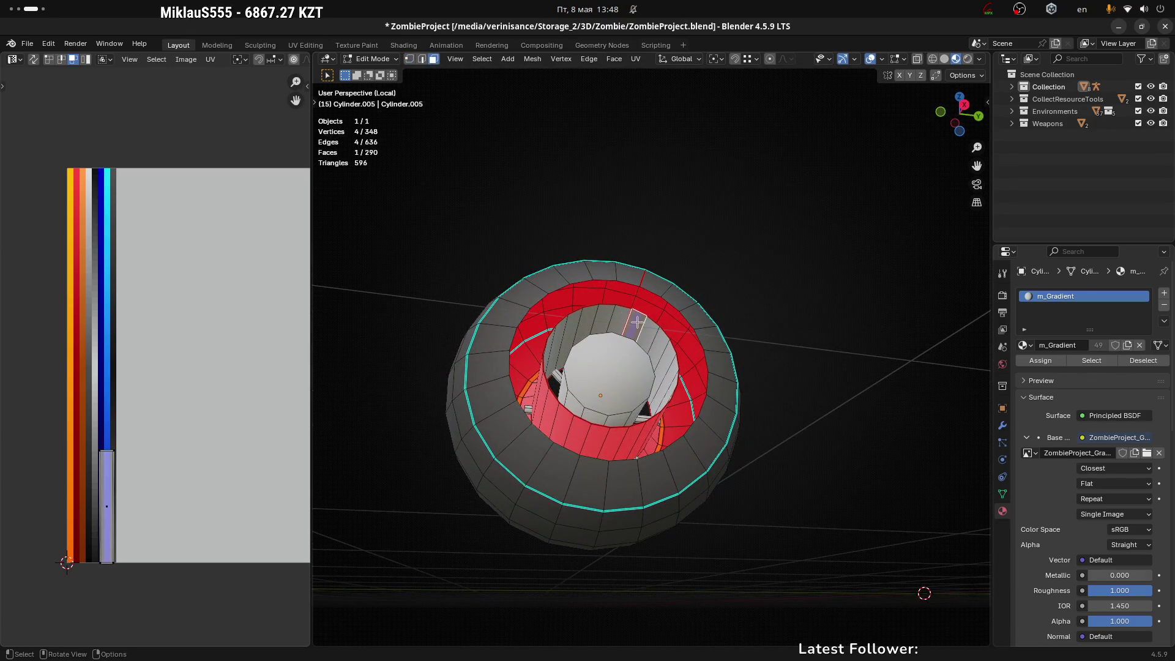
key(1)
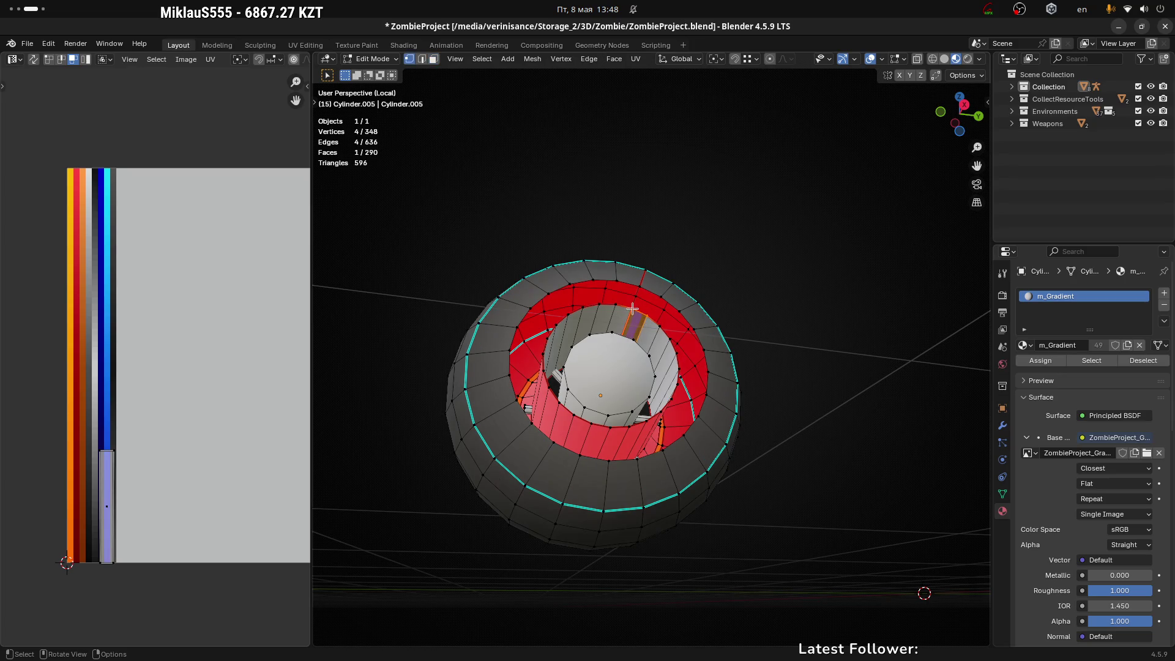
click(655, 328)
mouse_move(655, 328)
middle_down()
mouse_move(630, 407)
mouse_move(514, 361)
mouse_move(401, 346)
mouse_move(533, 414)
mouse_move(704, 349)
mouse_move(703, 312)
mouse_move(650, 354)
mouse_move(698, 370)
mouse_move(515, 370)
mouse_move(548, 383)
mouse_move(721, 368)
mouse_move(653, 349)
mouse_move(745, 331)
mouse_move(719, 328)
mouse_move(732, 315)
mouse_move(735, 328)
mouse_move(704, 352)
mouse_move(595, 338)
middle_up()
key(3)
click(633, 377)
key(x)
click(635, 367)
Step: Toggle local view with numpad slash and zoom onto the wheel
scroll(656, 352, up, 4)
scroll(526, 372, down, 5)
key(KP_Divide)
key(KP_Divide)
mouse_move(742, 411)
shift+middle_down()
mouse_move(758, 358)
mouse_move(544, 213)
shift+middle_up()
scroll(514, 296, up, 6)
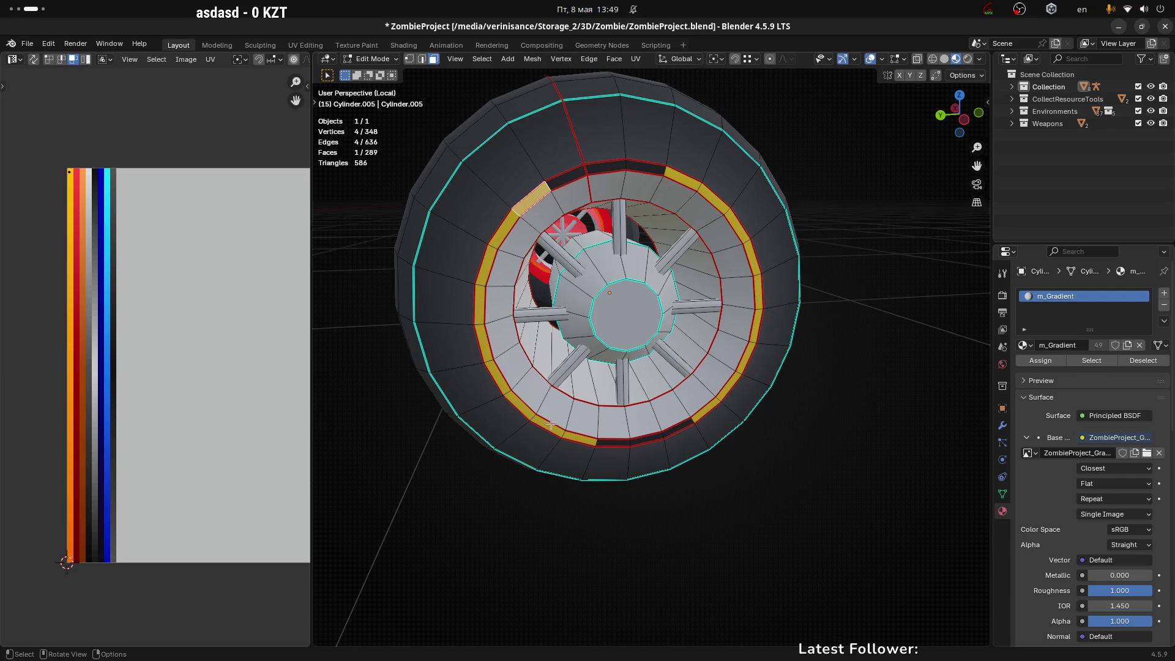
Step: Move and shrink four sidewall faces' UVs onto a dark palette band
shift+click(583, 445)
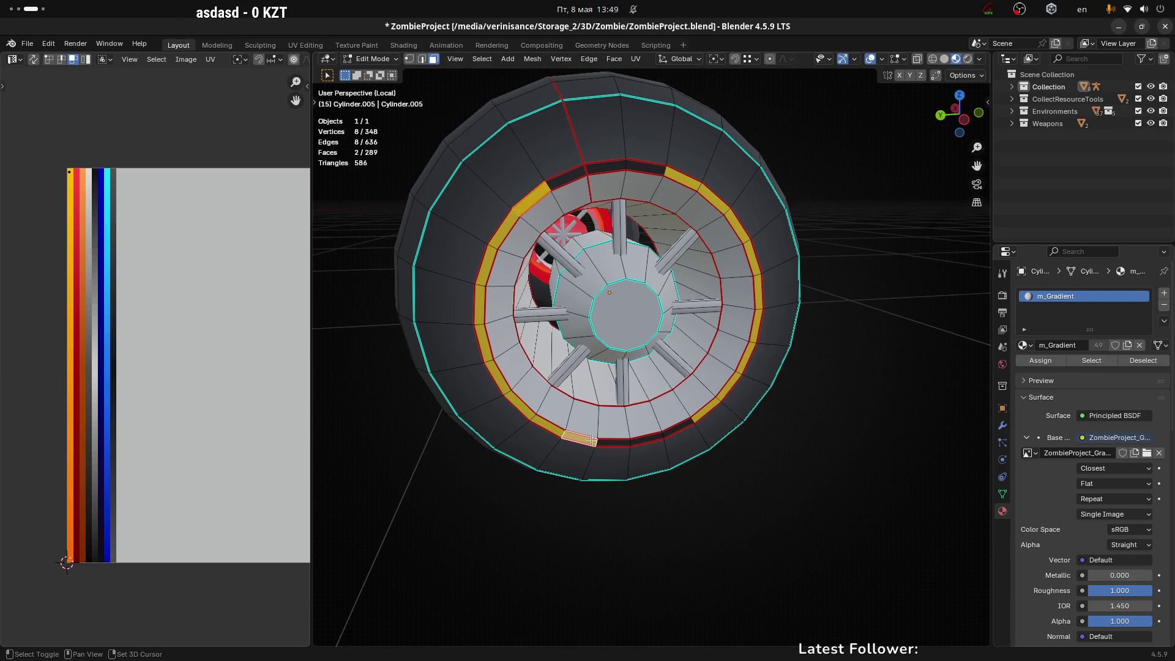
shift+click(688, 177)
shift+click(712, 410)
scroll(499, 288, down, 3)
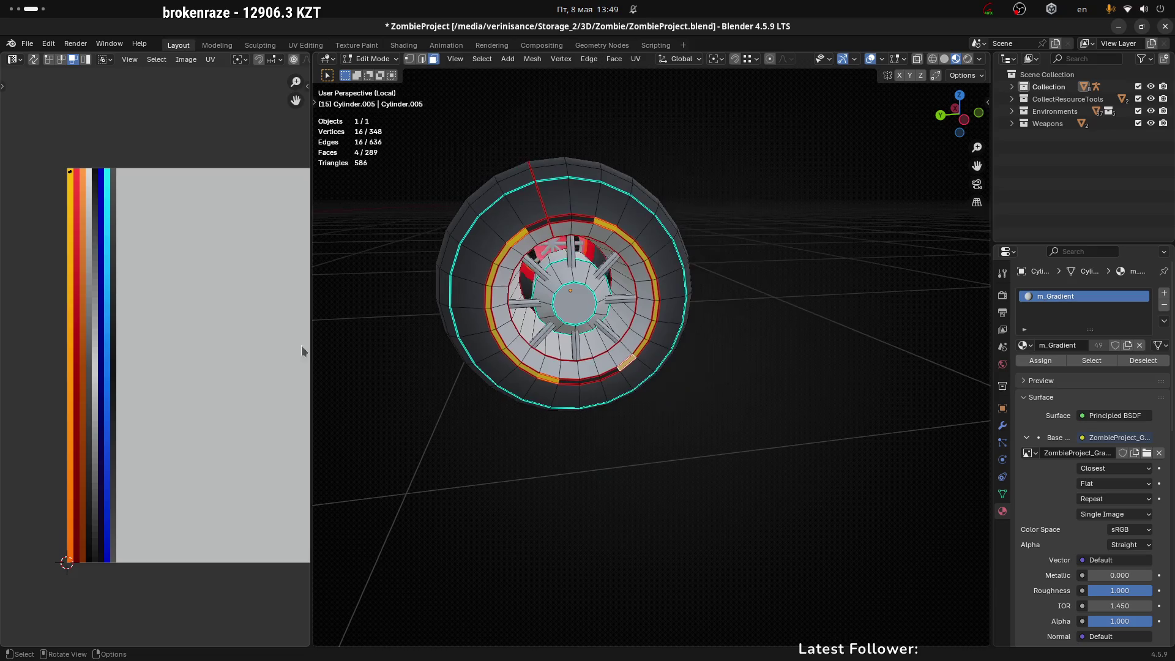
key(g)
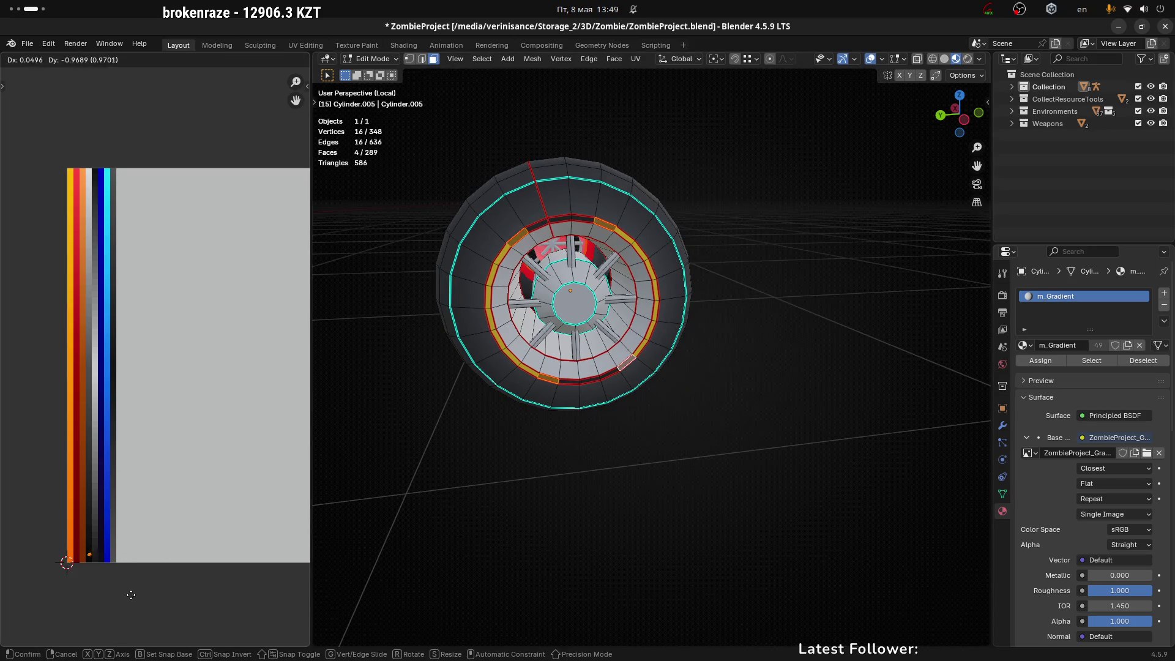
click(130, 600)
scroll(81, 543, up, 4)
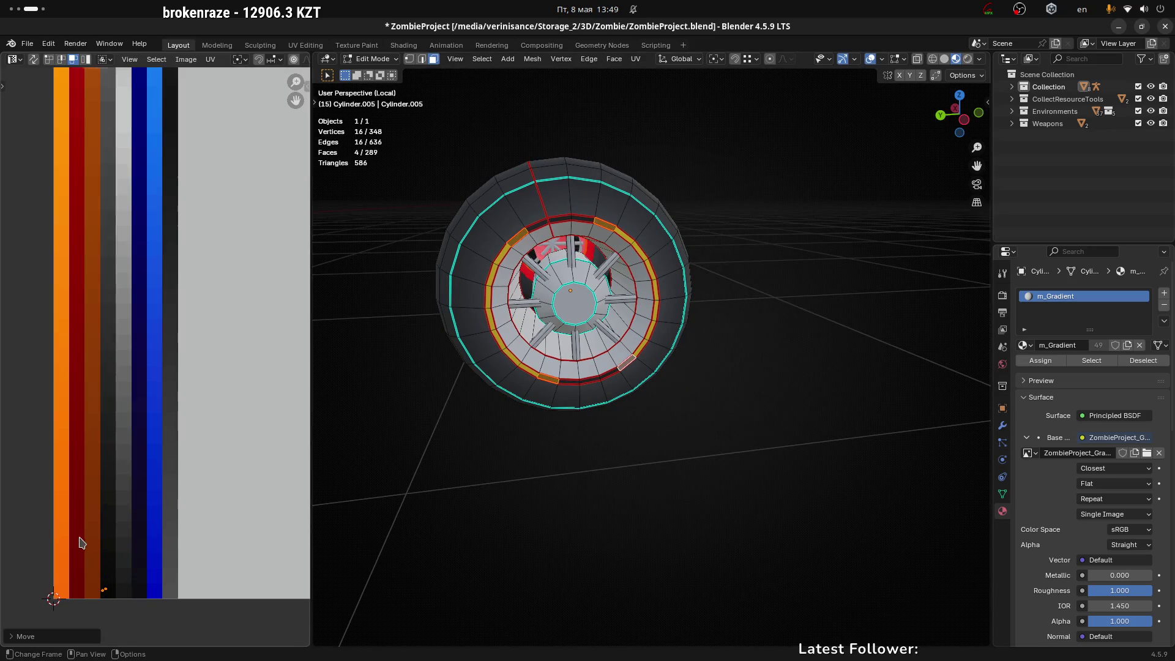
key(s)
click(226, 516)
key(g)
click(169, 552)
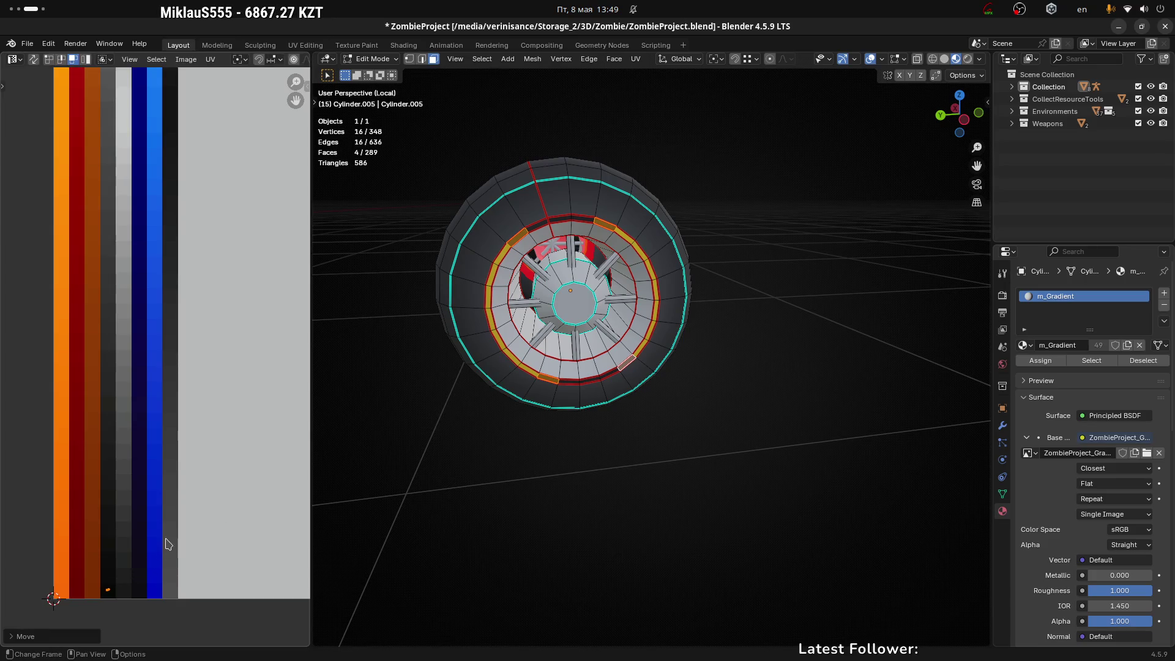
Step: Preview the wheel in Object Mode to check the dark gaps between the yellow arcs
key(Tab)
middle_drag(722, 439, 672, 362)
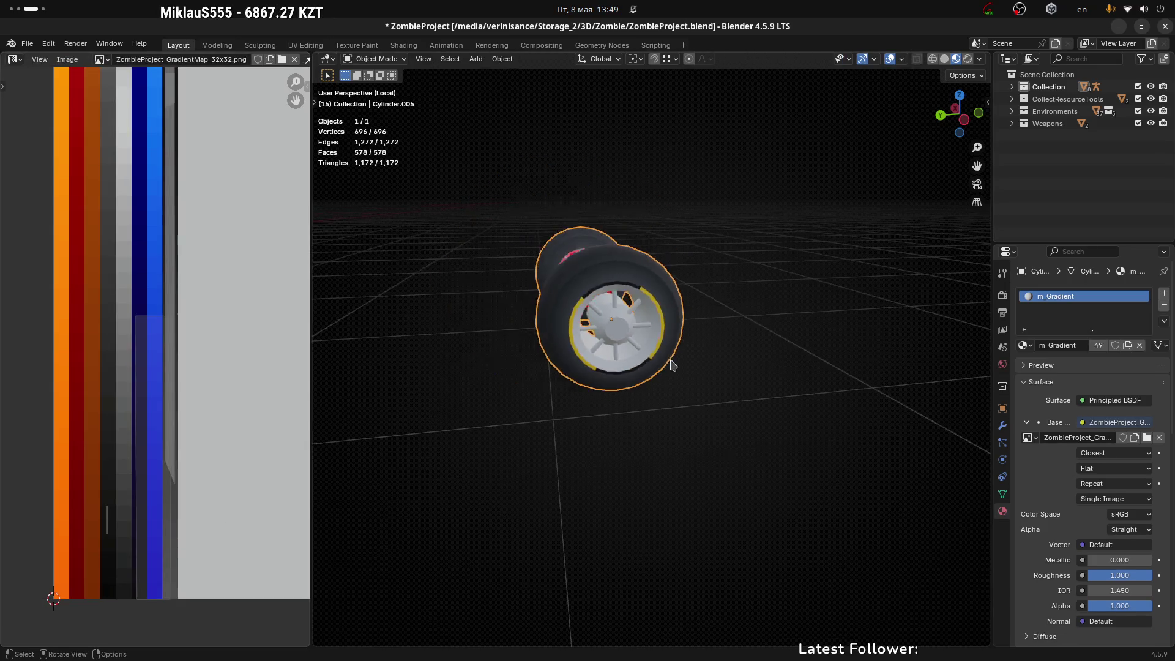
mouse_move(642, 300)
middle_down()
mouse_move(610, 271)
mouse_move(632, 300)
middle_up()
key(Tab)
scroll(631, 299, up, 3)
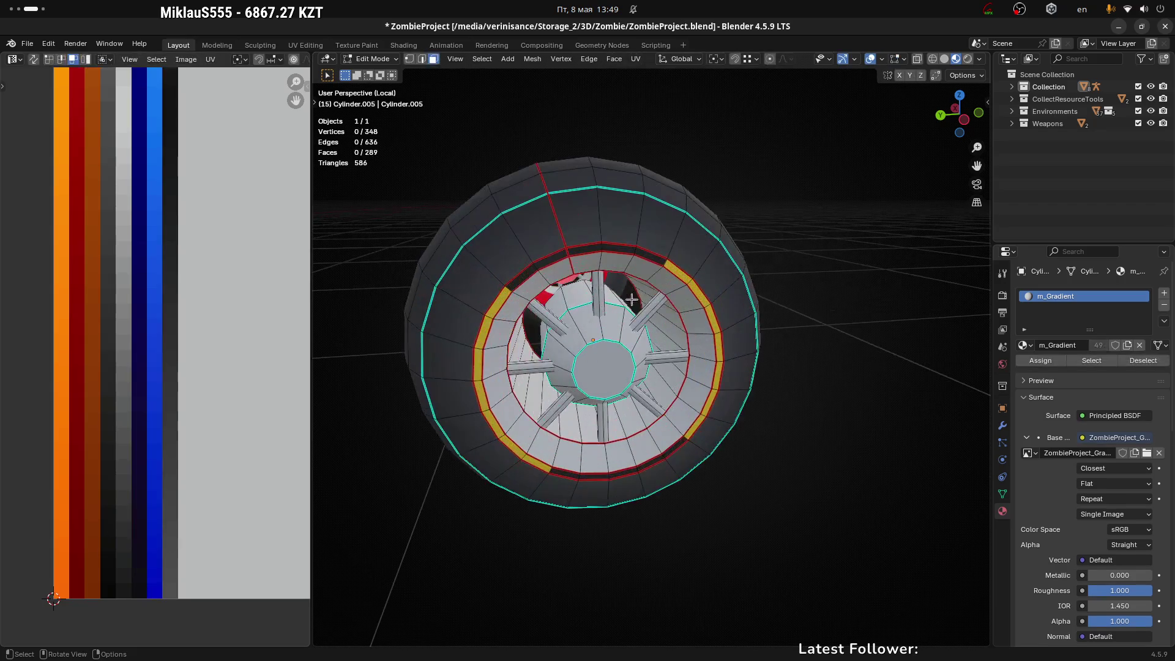
Step: Select the inner rim ring with Ctrl+L and unwrap its UVs
click(639, 270)
key(ctrl+l)
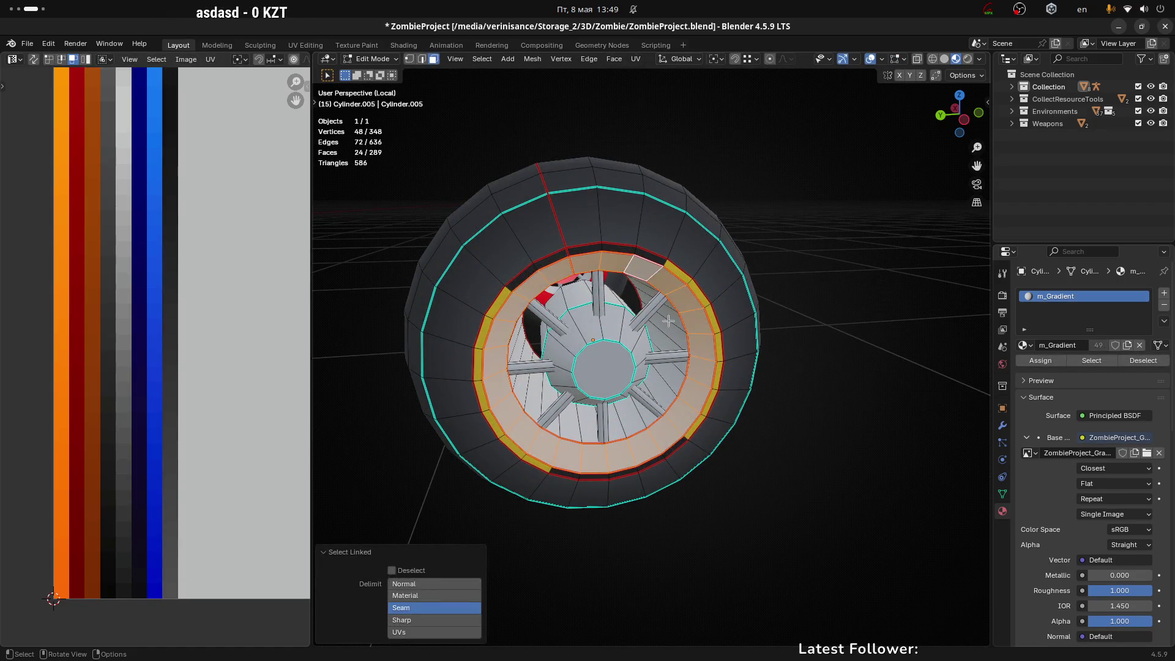
scroll(229, 407, down, 5)
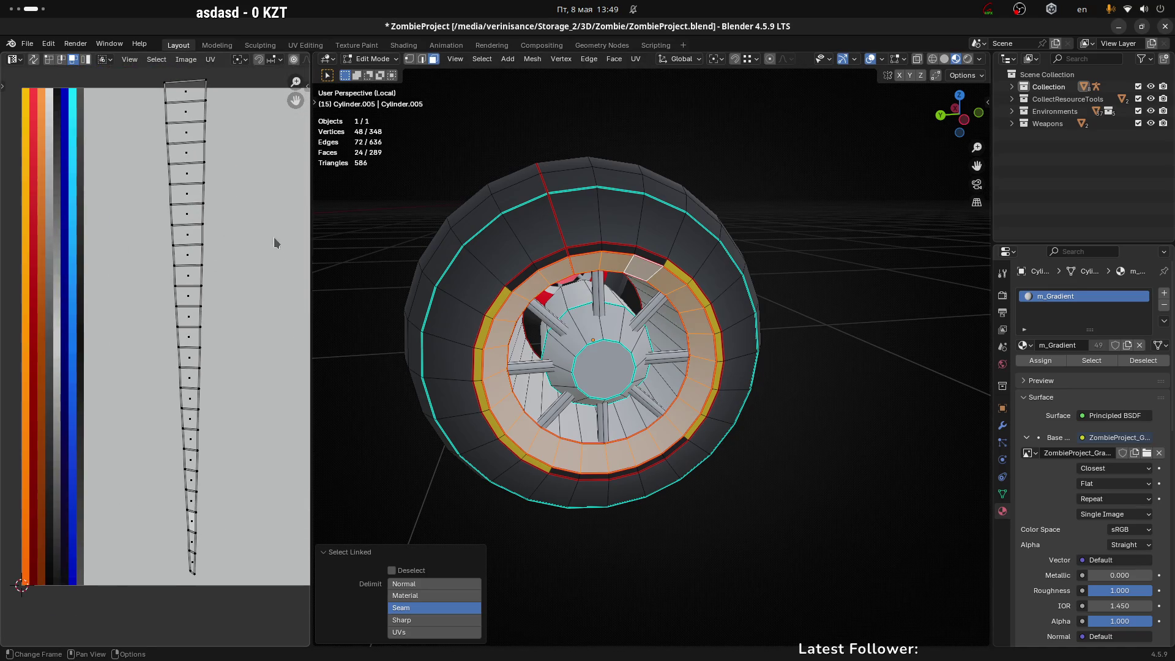
key(u)
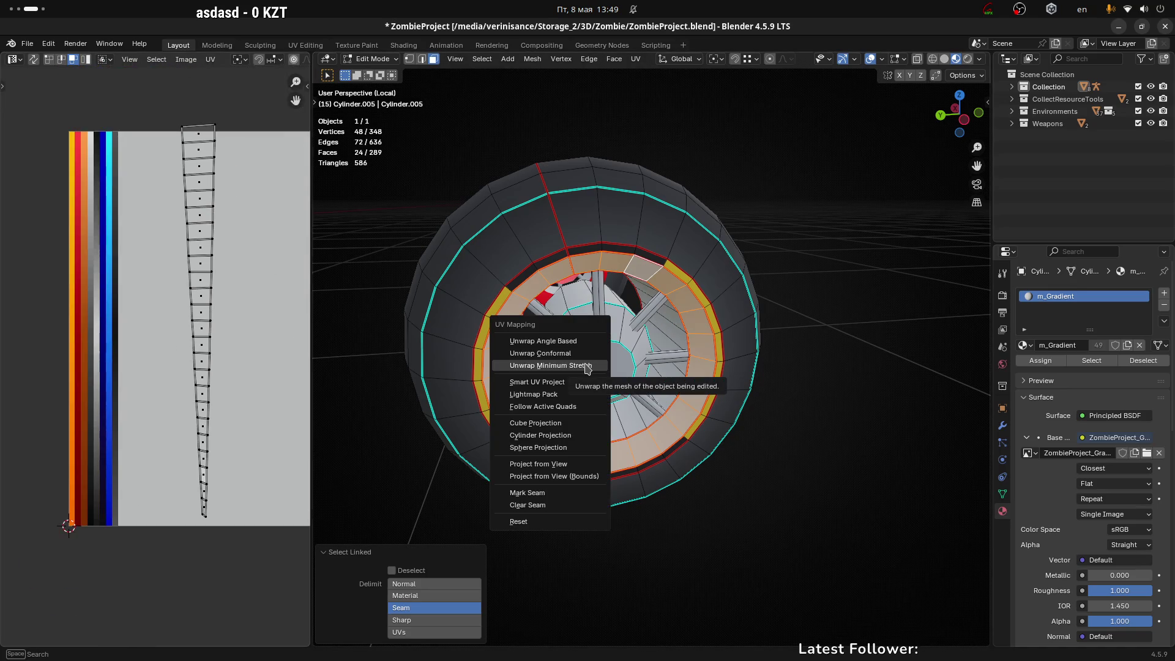
click(572, 341)
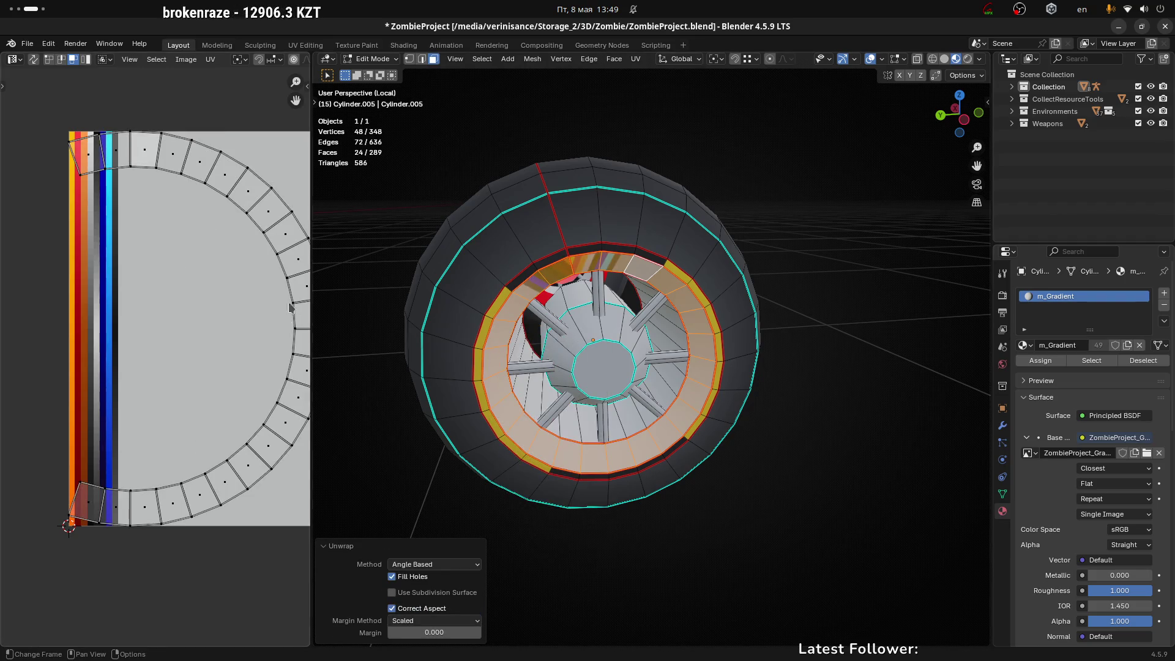
Step: Straighten the ring's UV island, then re-unwrap it with minimum stretch
middle_drag(309, 345, 256, 343)
click(251, 317)
key(ctrl+l)
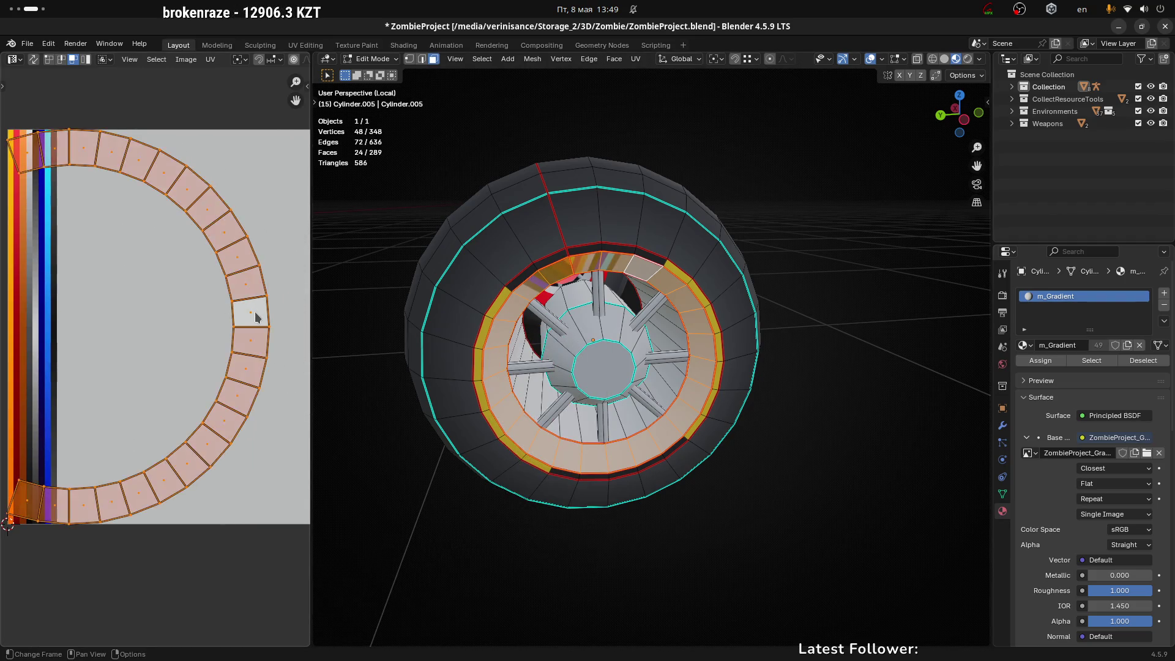
key(u)
click(255, 311)
scroll(255, 311, down, 3)
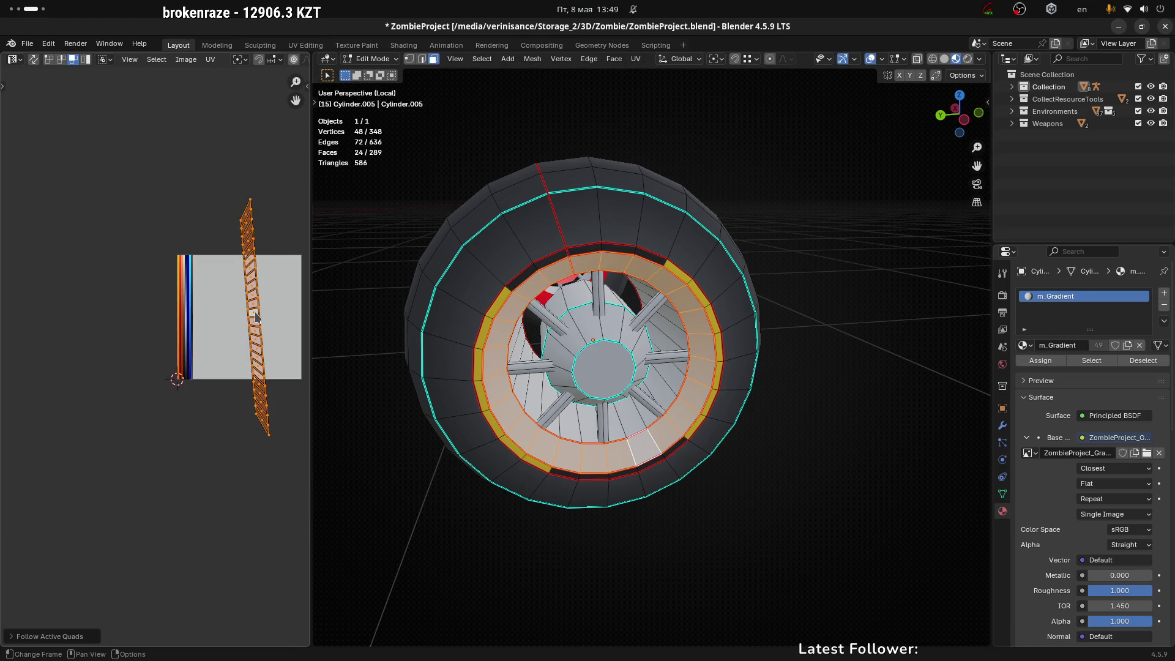
scroll(255, 311, up, 3)
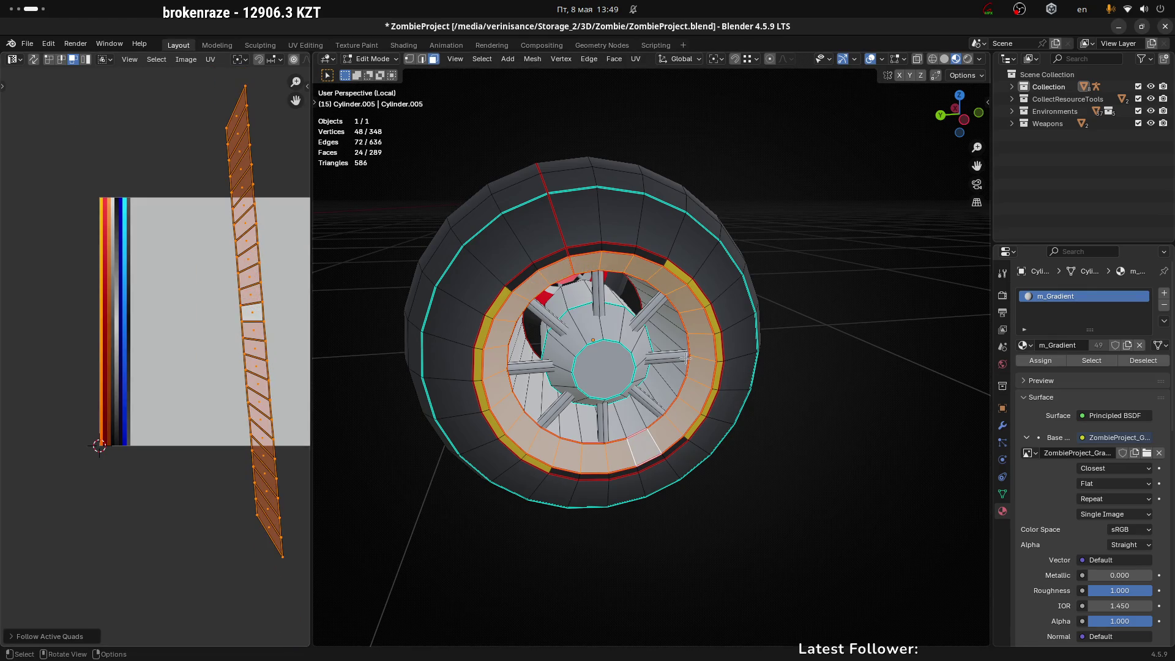
key(u)
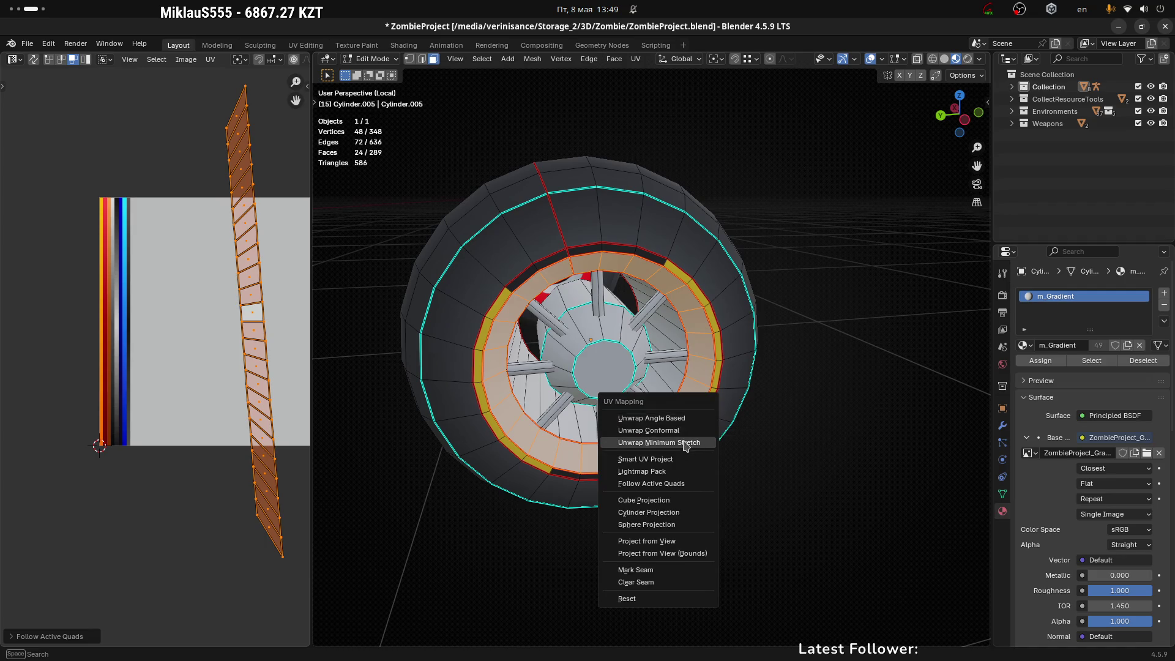
click(686, 445)
scroll(91, 324, up, 3)
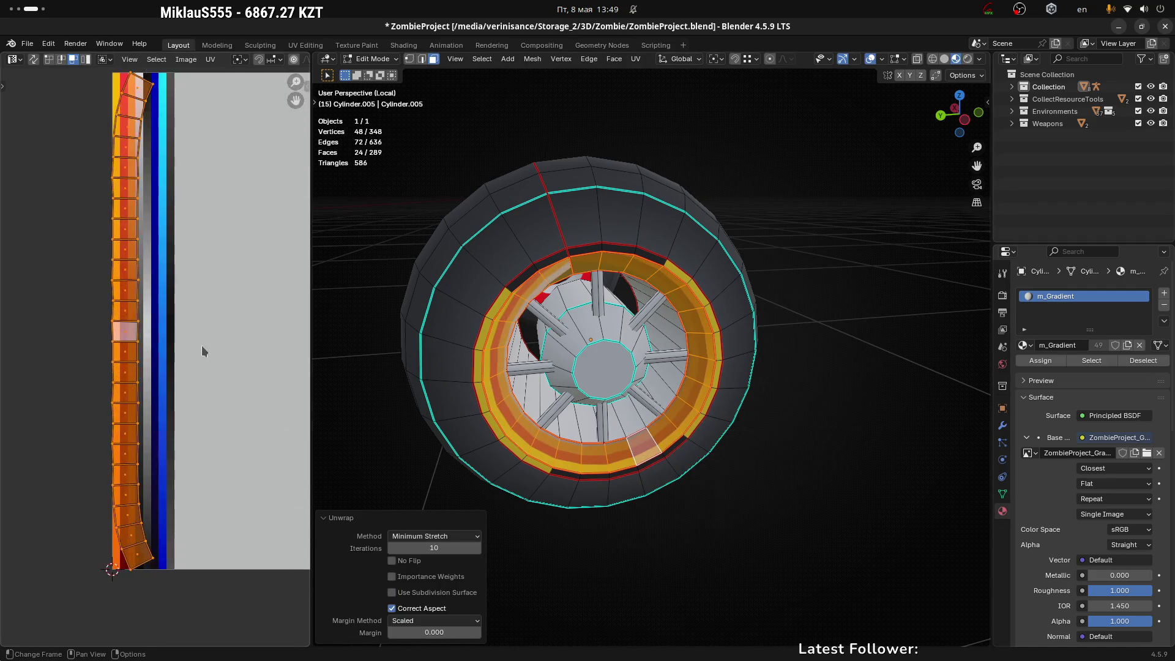
Step: Straighten the ring's UVs into a regular strip with Follow Active Quads
click(131, 337)
key(l)
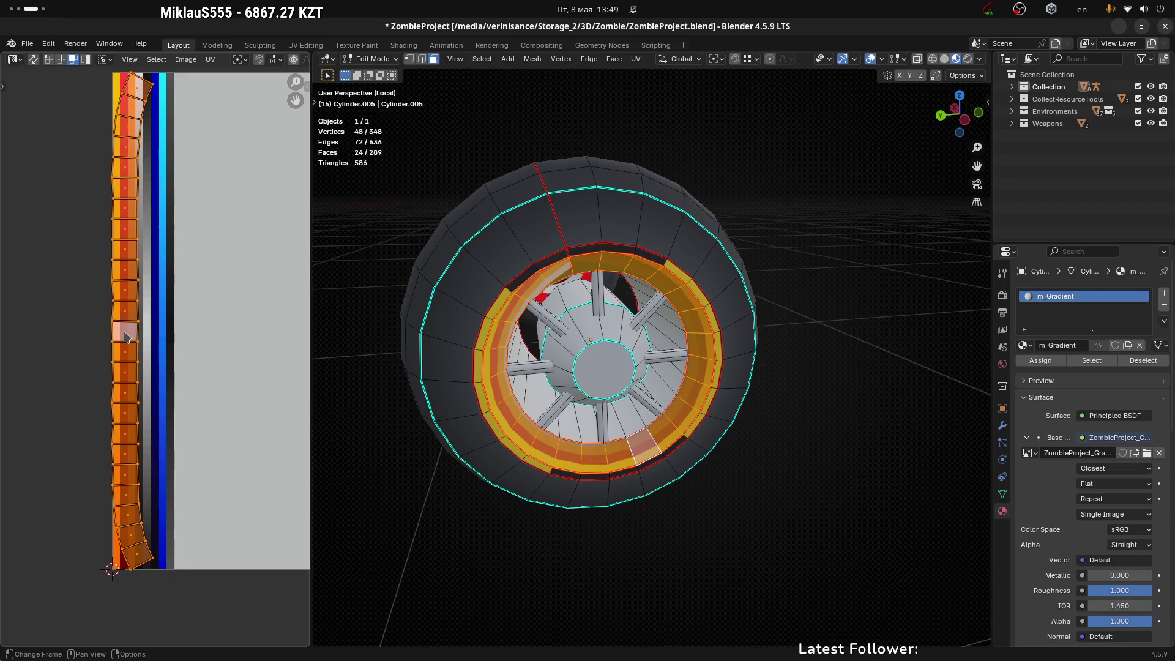
click(127, 335)
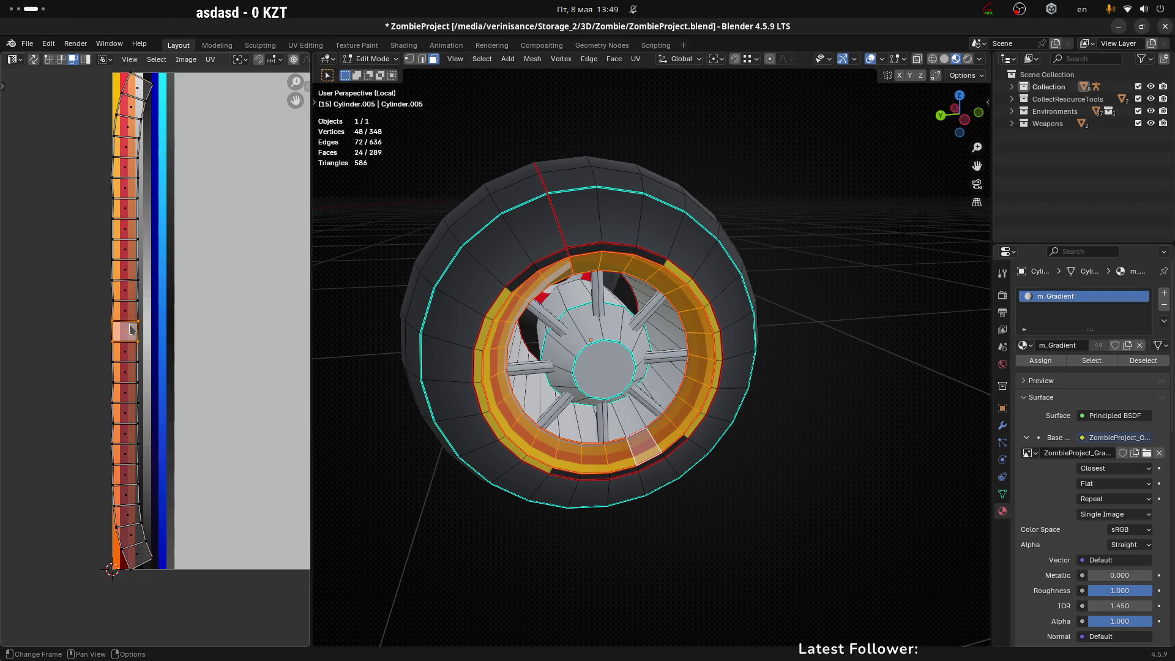
key(l)
key(u)
click(128, 325)
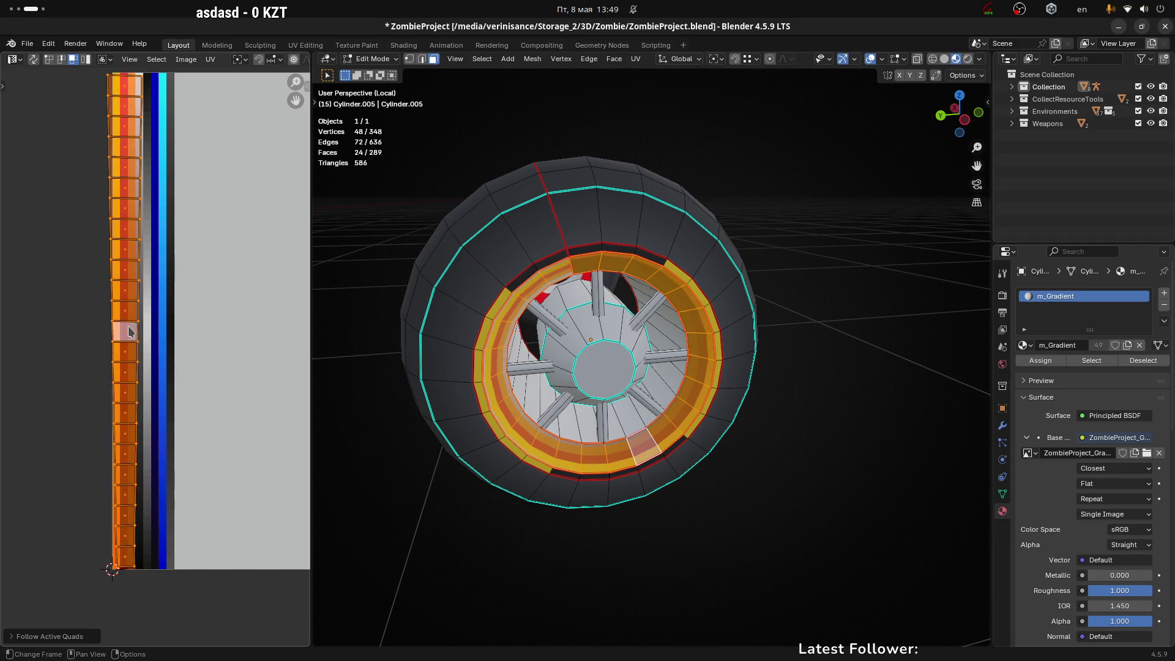
scroll(134, 333, down, 2)
Step: Rotate the UV strip 90°, narrow it along X, and reposition it
drag(59, 131, 210, 546)
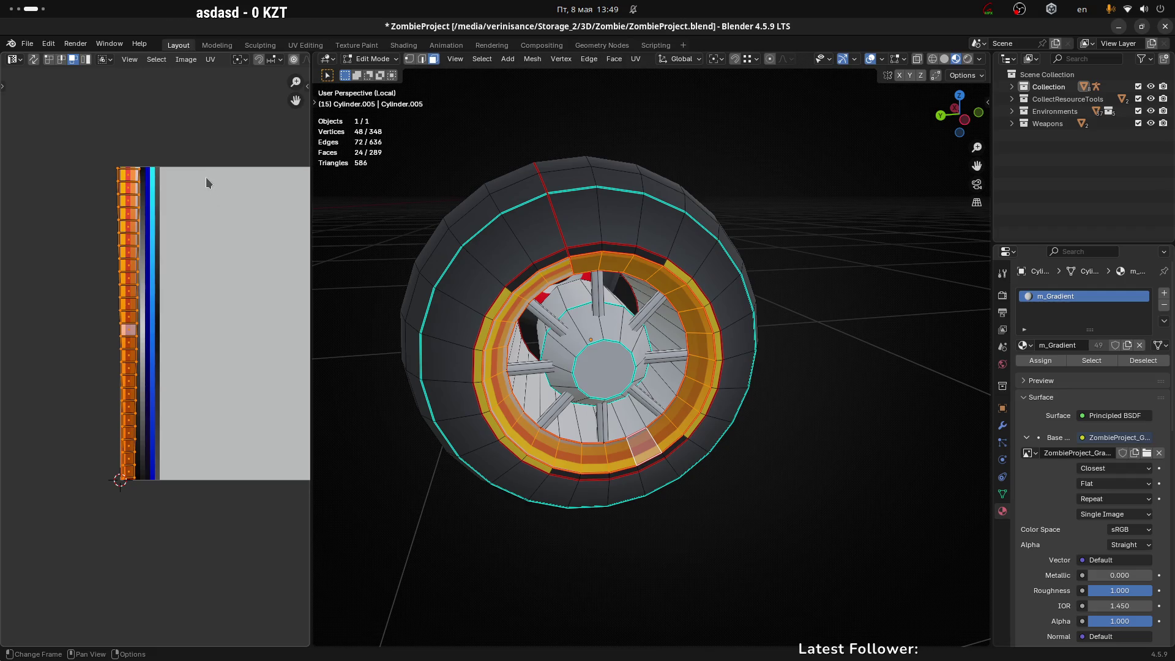
text(r90)
key(Return)
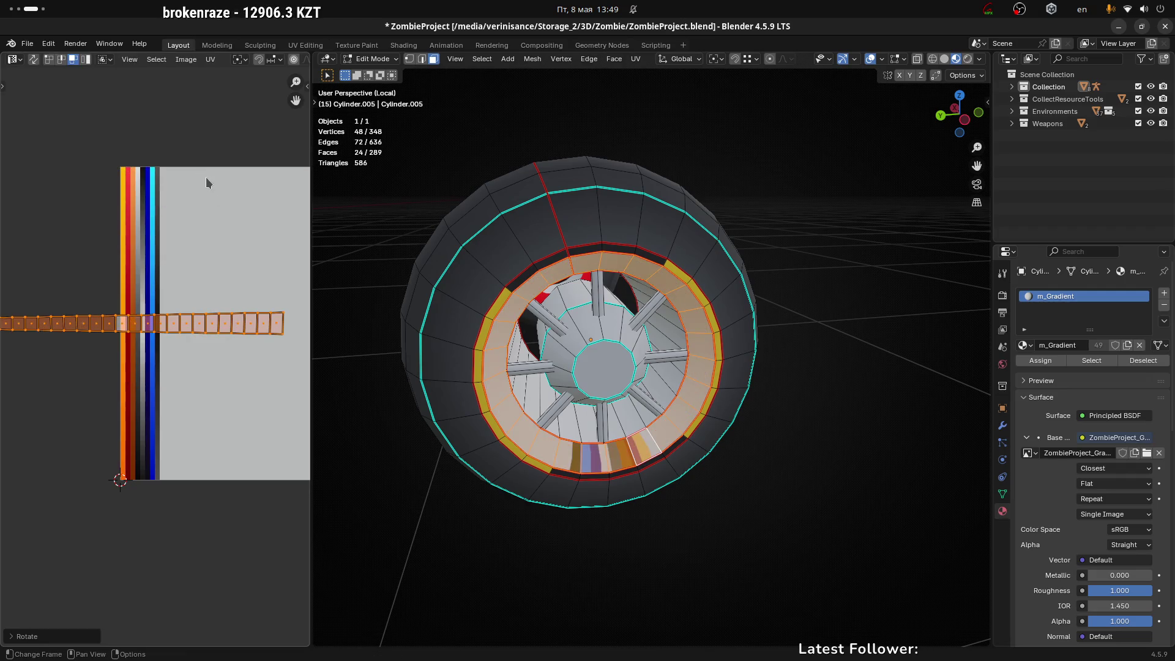
key(s)
key(x)
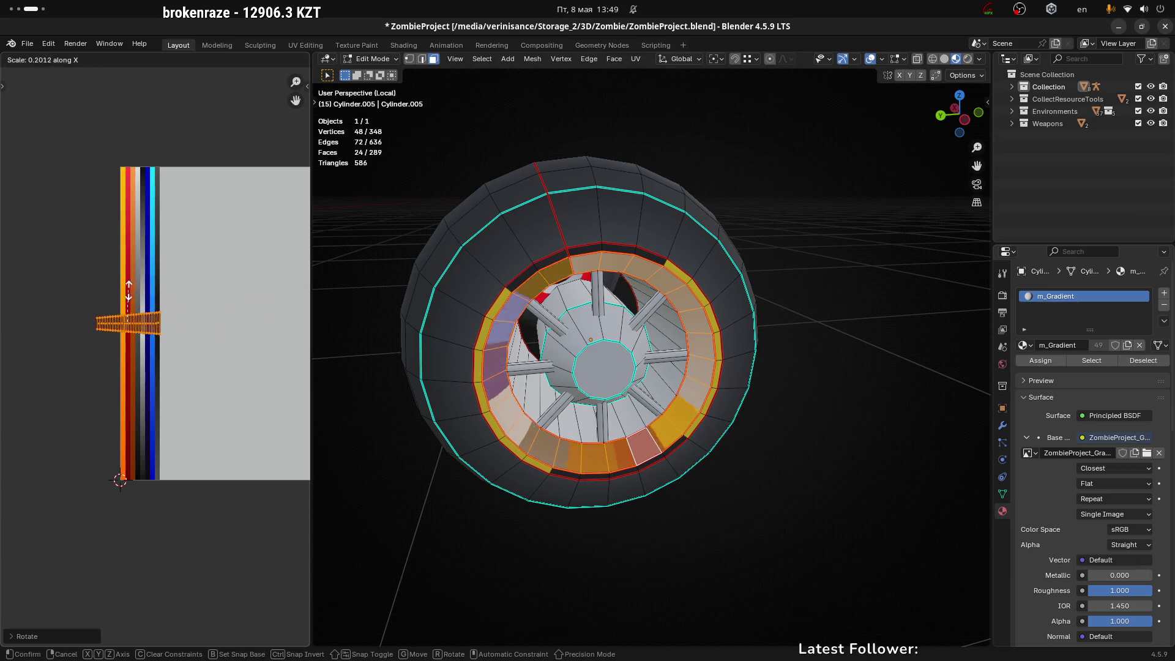
click(170, 306)
key(g)
click(196, 311)
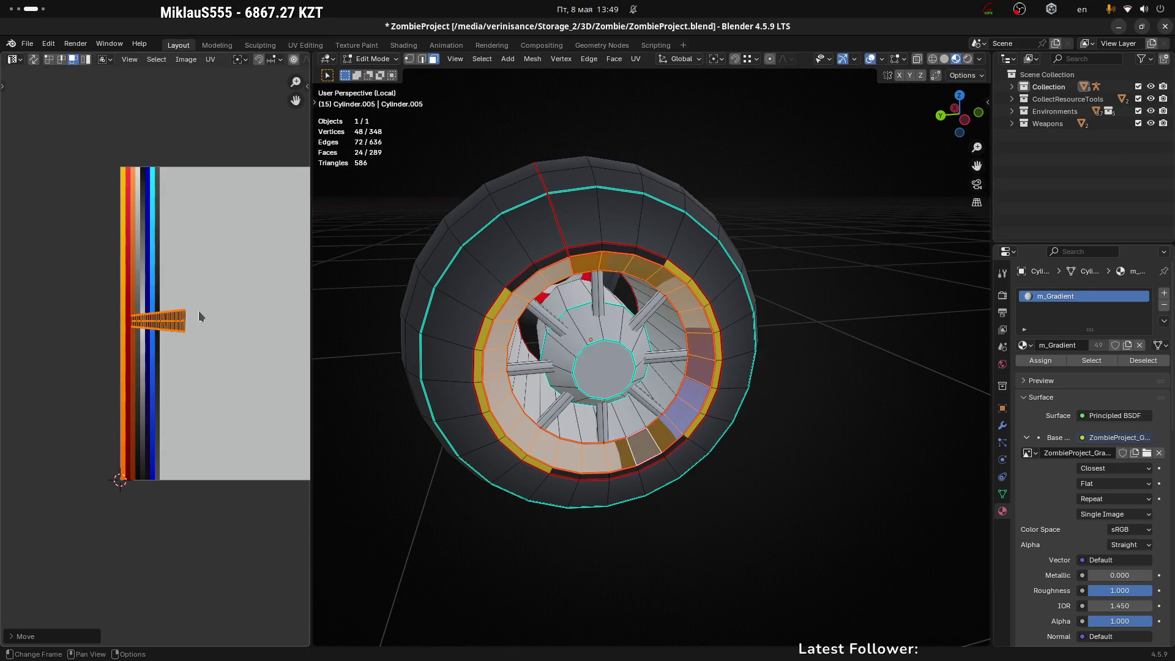
Step: Make the UV strip thinner along X and adjust its position
scroll(218, 303, up, 3)
key(s)
key(x)
click(123, 325)
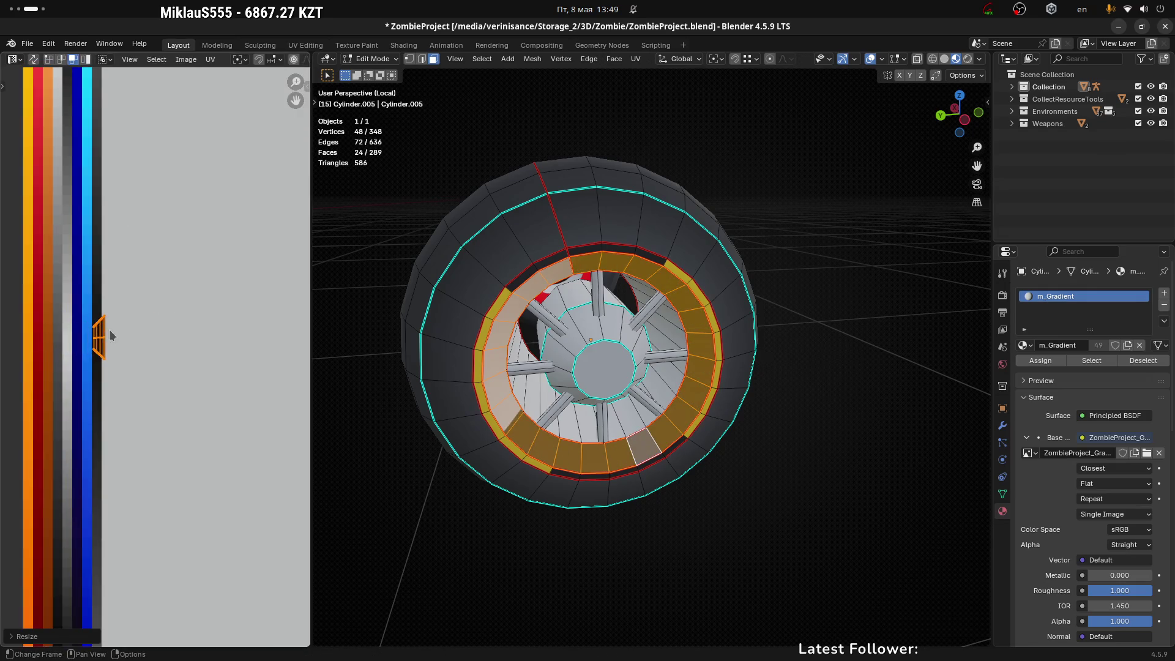
scroll(116, 327, up, 3)
key(g)
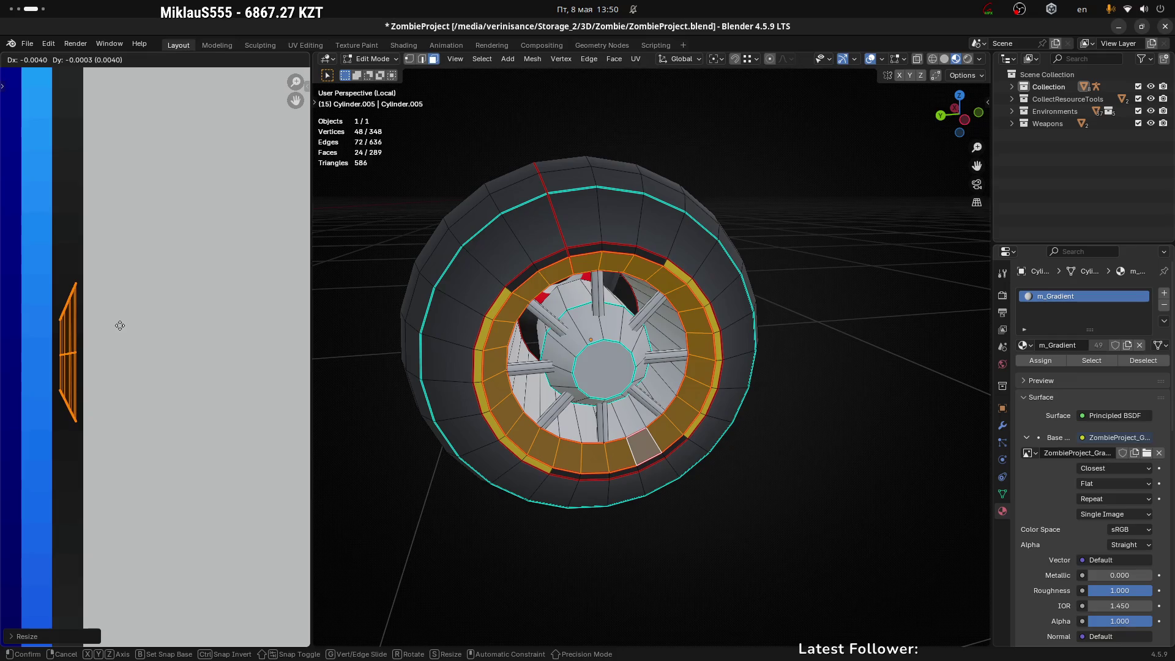
click(120, 324)
Step: Place the strip over the dark stripe and resize it along Y
key(g)
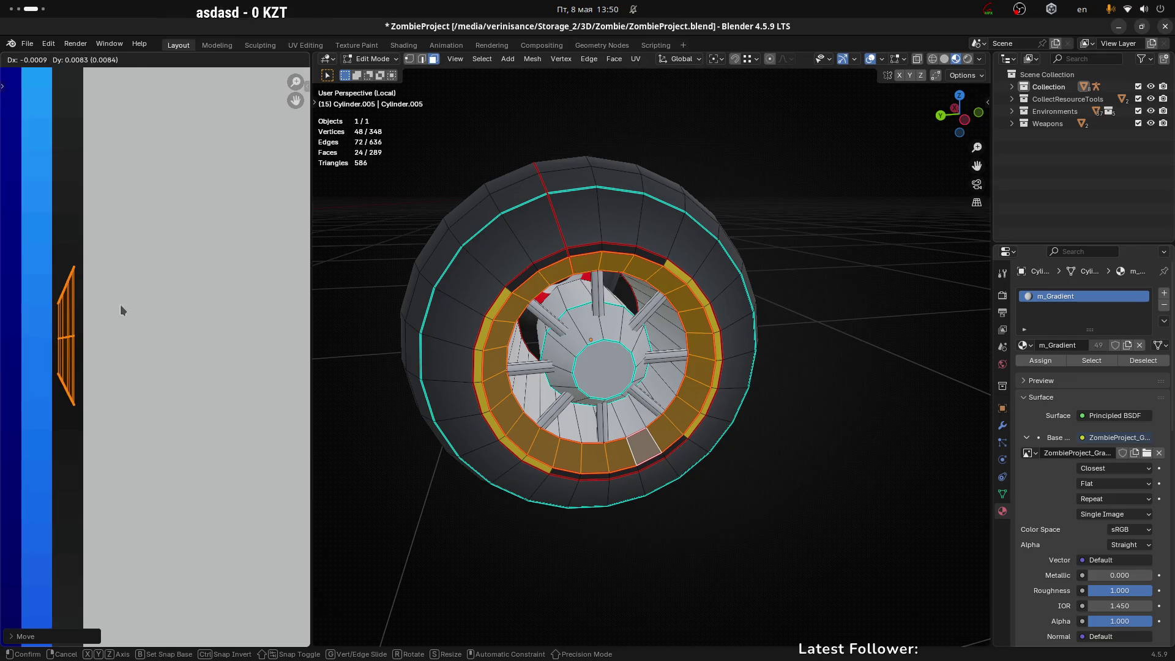
click(120, 304)
scroll(140, 344, down, 5)
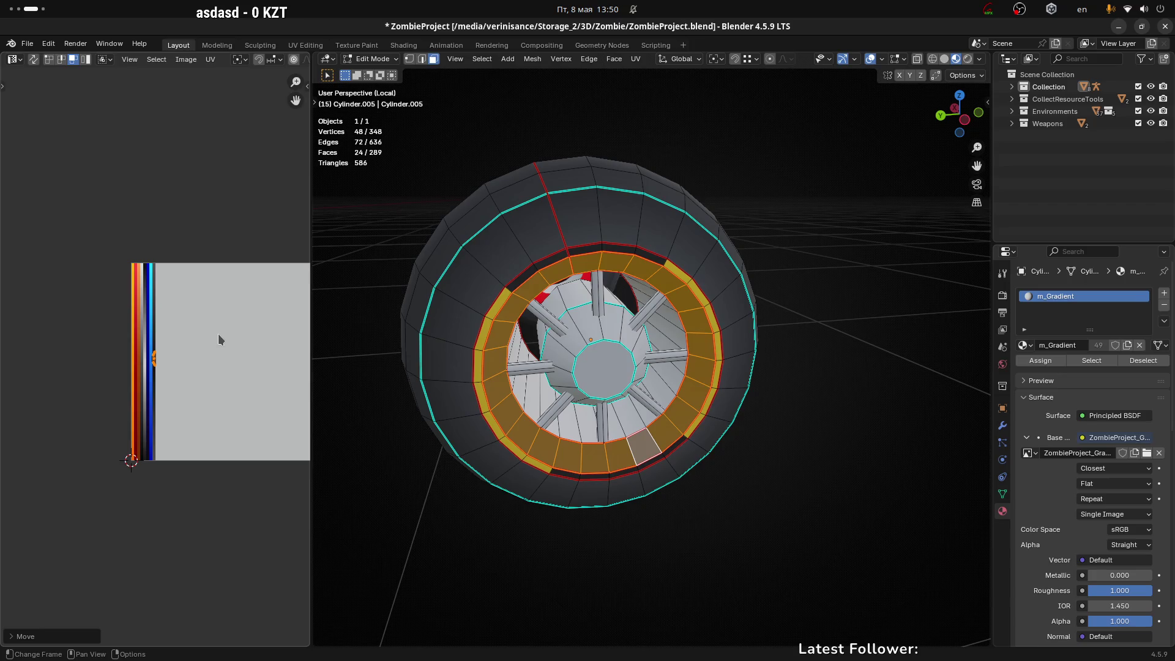
key(s)
key(y)
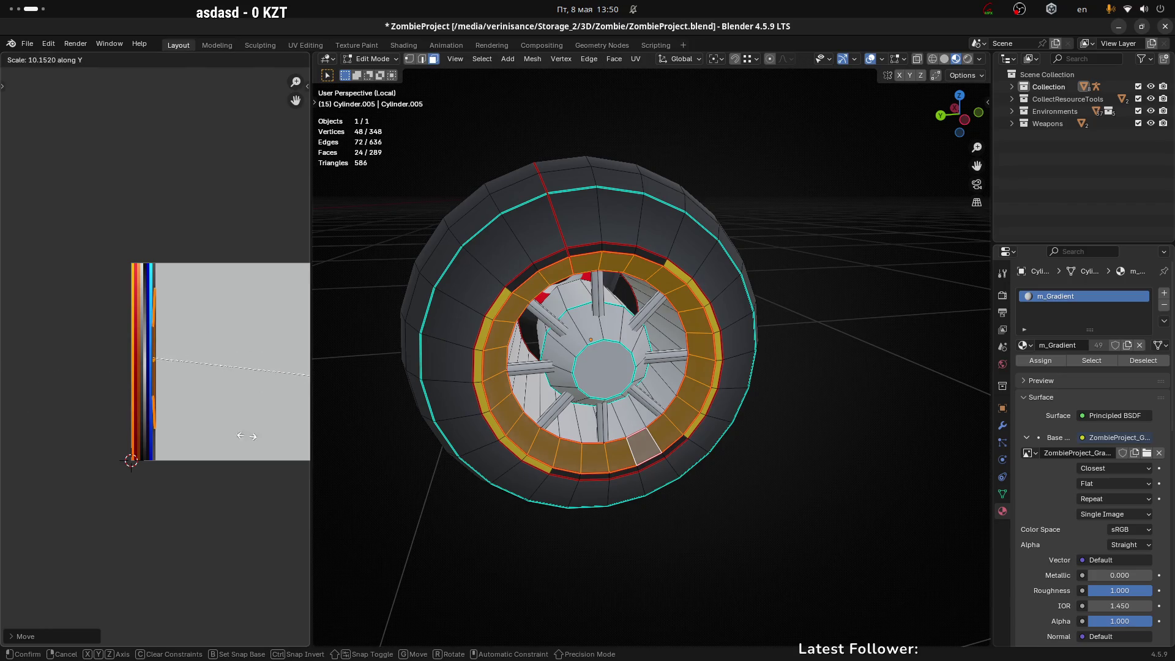
click(57, 418)
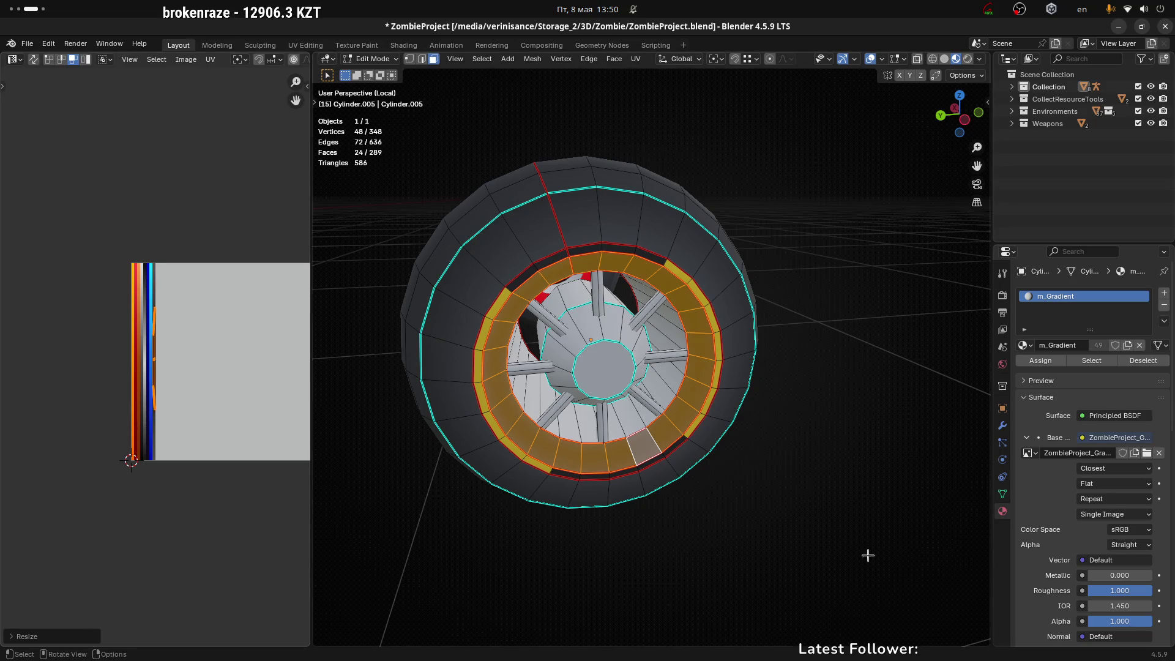
Step: Preview the dark inner rim band in Object Mode, then select a tyre face back in Edit Mode
key(Tab)
mouse_move(703, 498)
middle_down()
mouse_move(714, 476)
mouse_move(651, 447)
mouse_move(656, 480)
mouse_move(664, 451)
middle_up()
scroll(671, 500, up, 4)
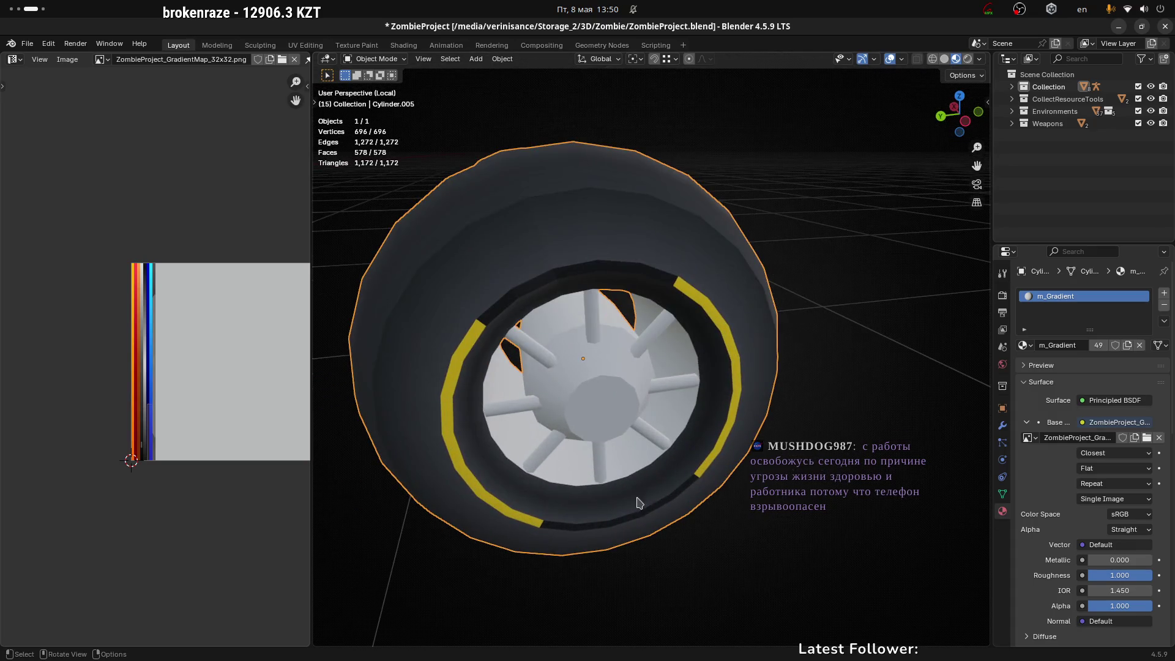
mouse_move(639, 504)
middle_down()
mouse_move(637, 489)
mouse_move(643, 497)
middle_up()
key(Tab)
click(504, 149)
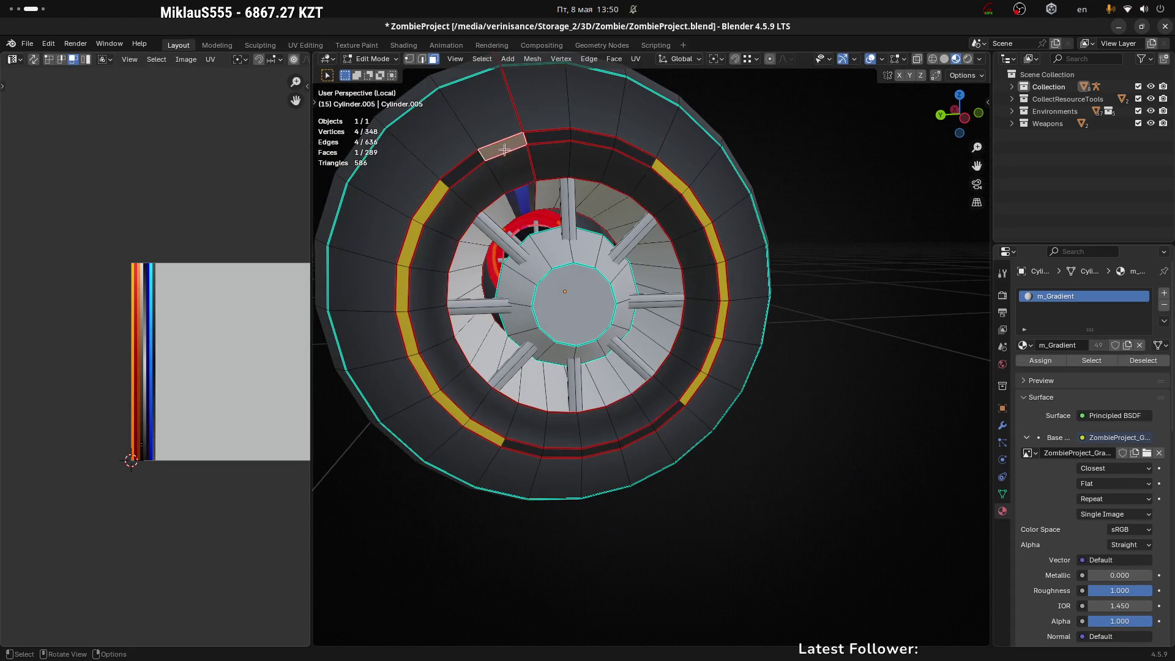
Step: Select the seam-bounded ring of faces around the rim and select its UVs as vertices
scroll(487, 186, down, 1)
click(485, 194)
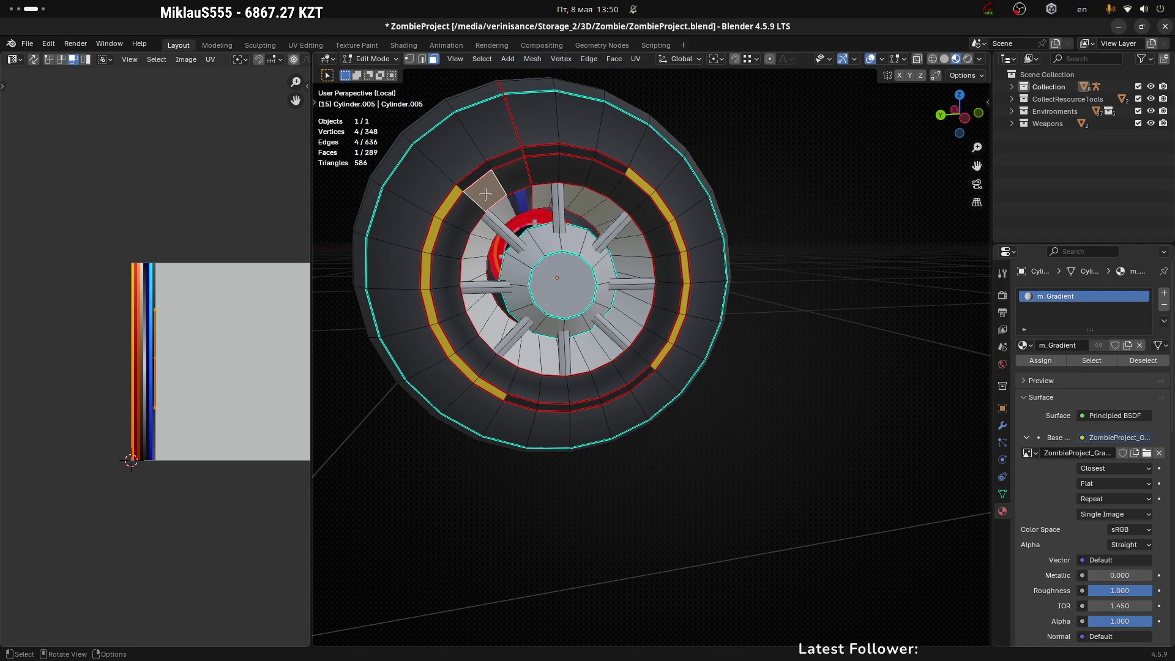
key(ctrl+l)
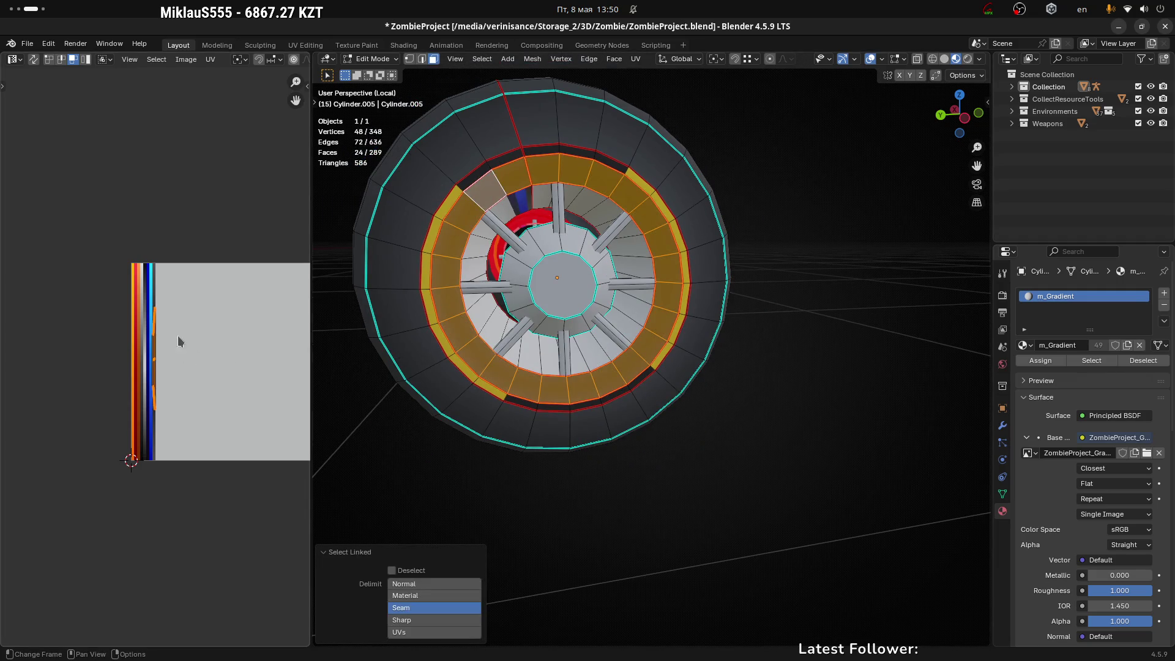
scroll(177, 335, up, 4)
drag(146, 276, 197, 317)
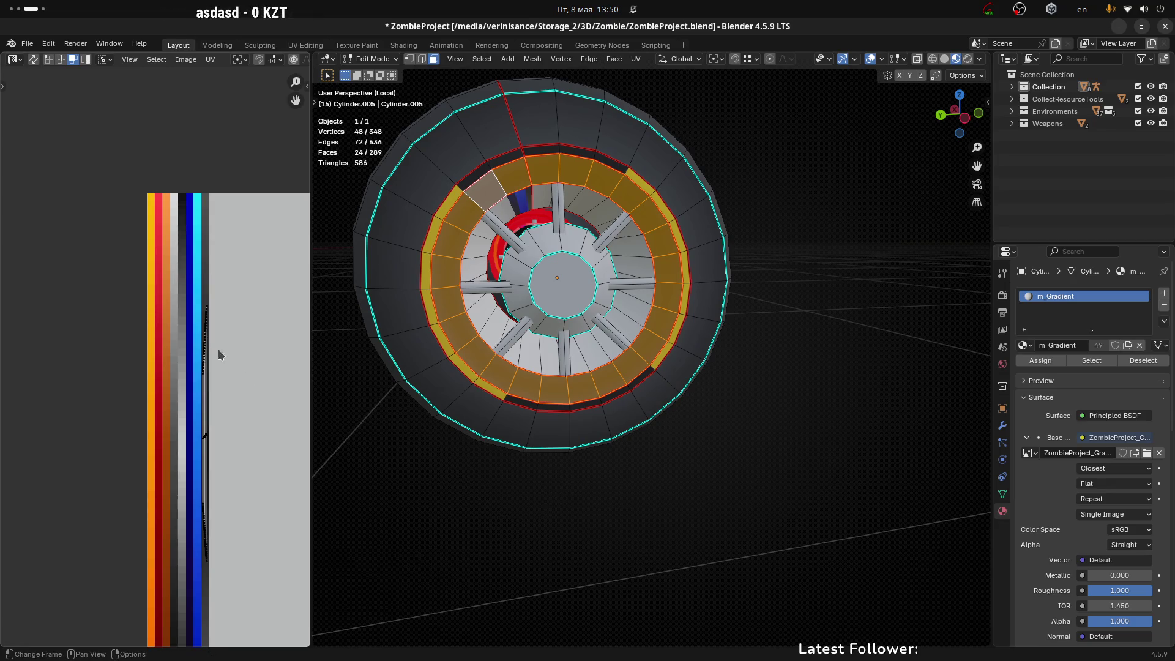
key(1)
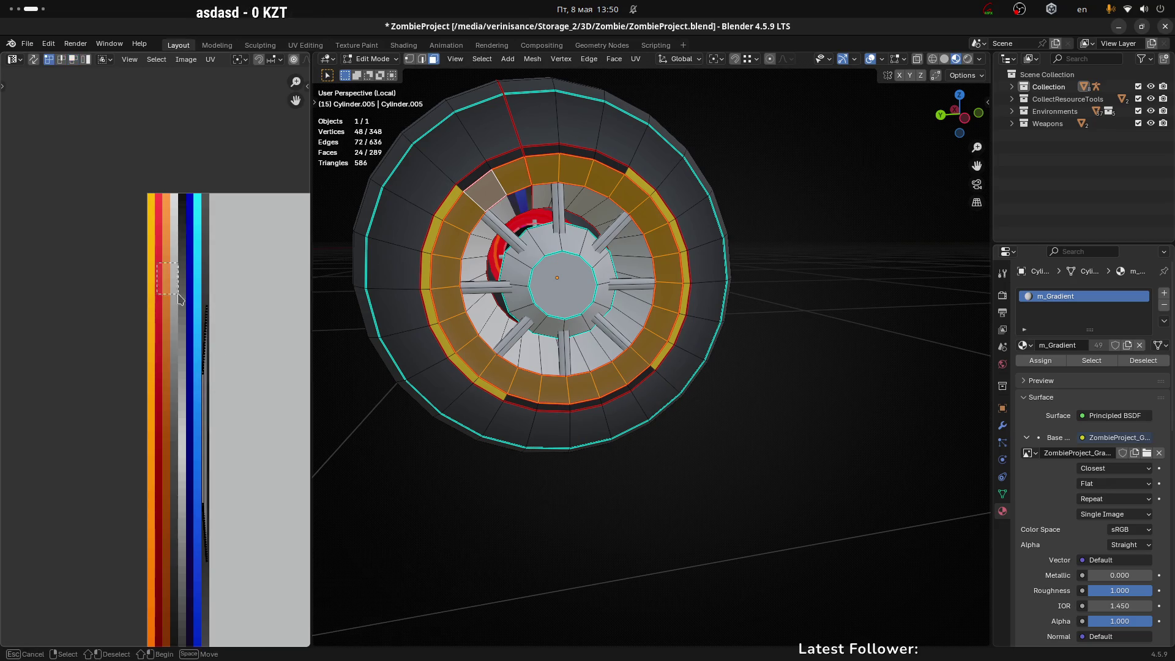
key(g)
key(y)
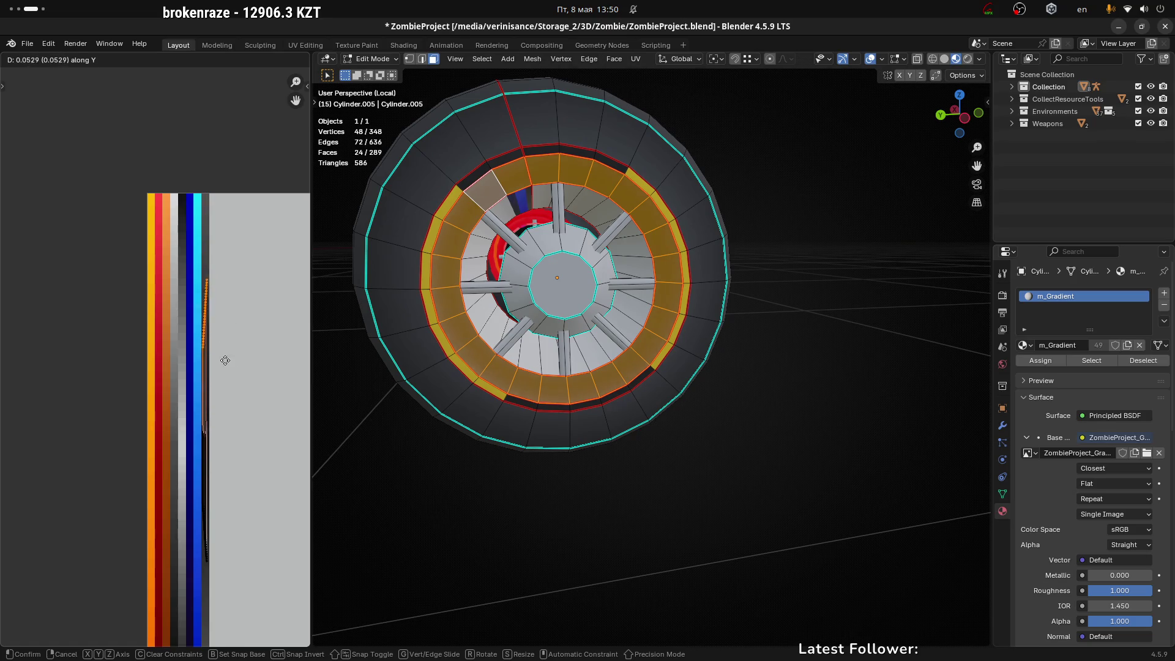
right_click(202, 501)
Step: Collapse the ring's UVs to one point with S 0 and place it on a palette stripe
scroll(216, 407, down, 3)
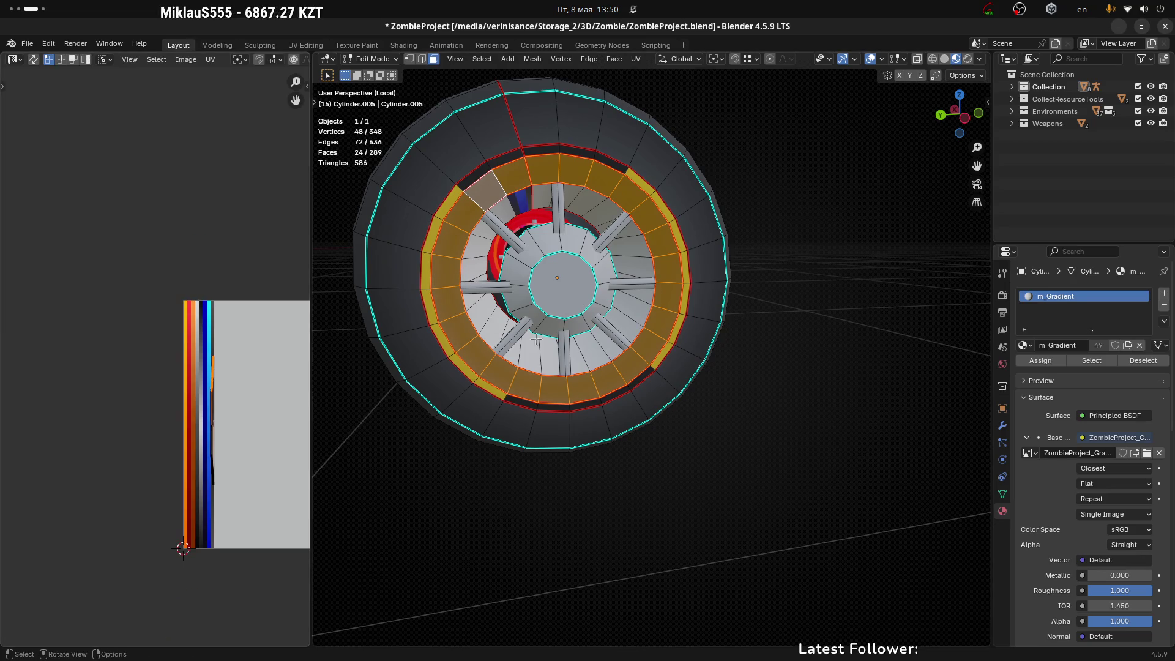
text(s0)
key(Return)
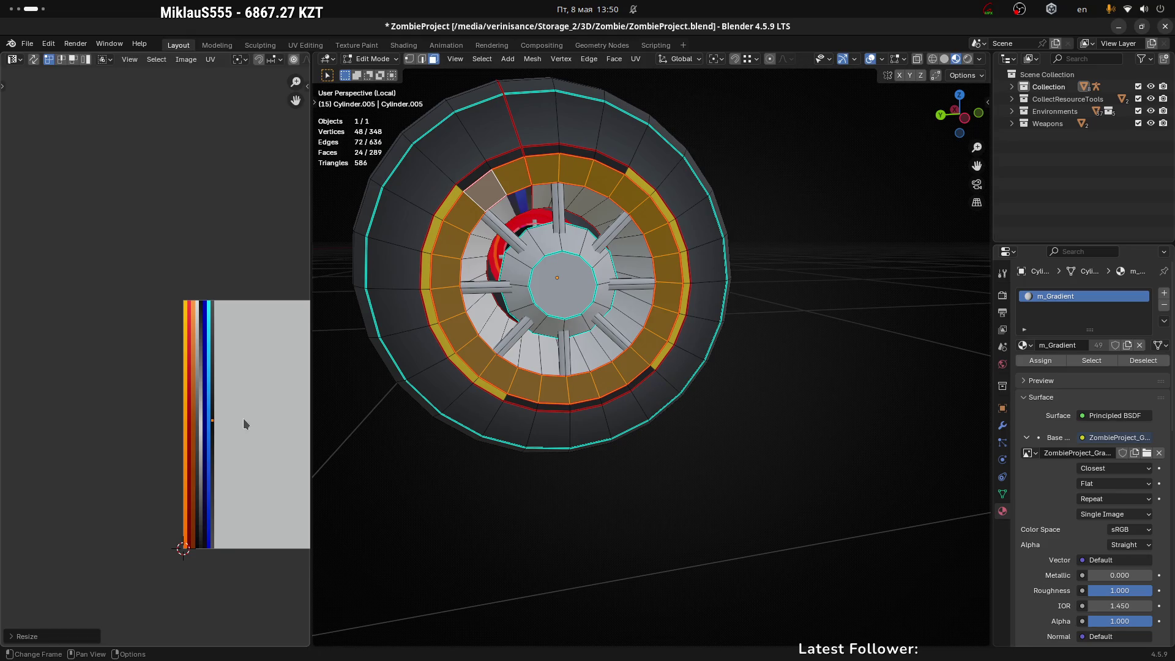
scroll(216, 428, up, 6)
key(g)
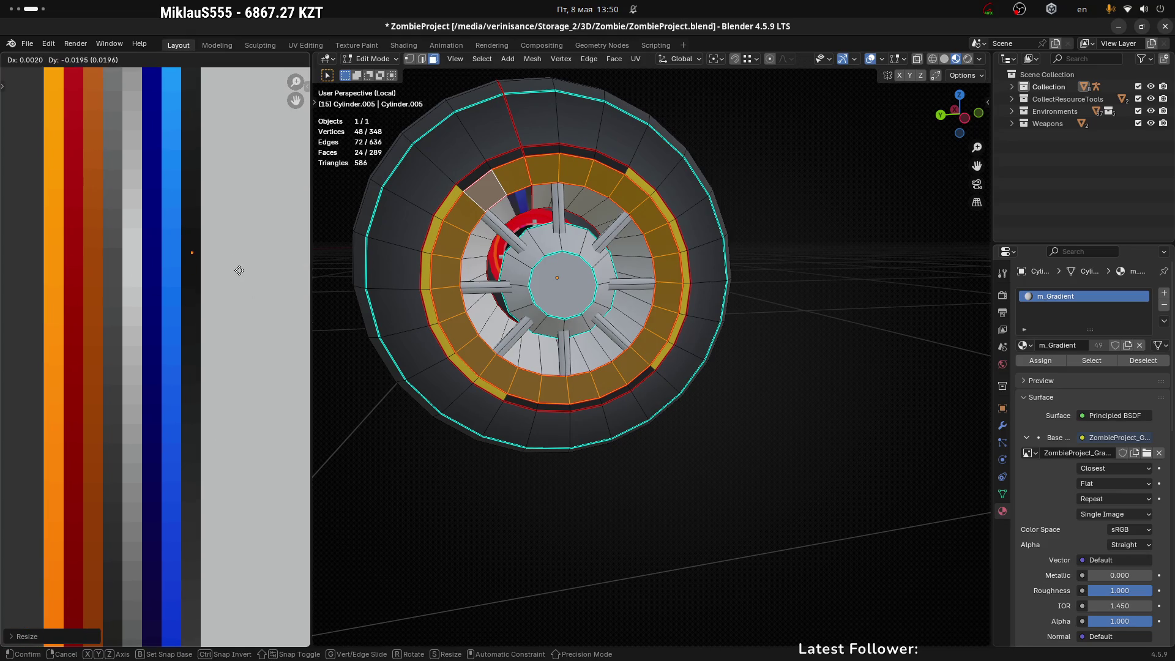
click(239, 285)
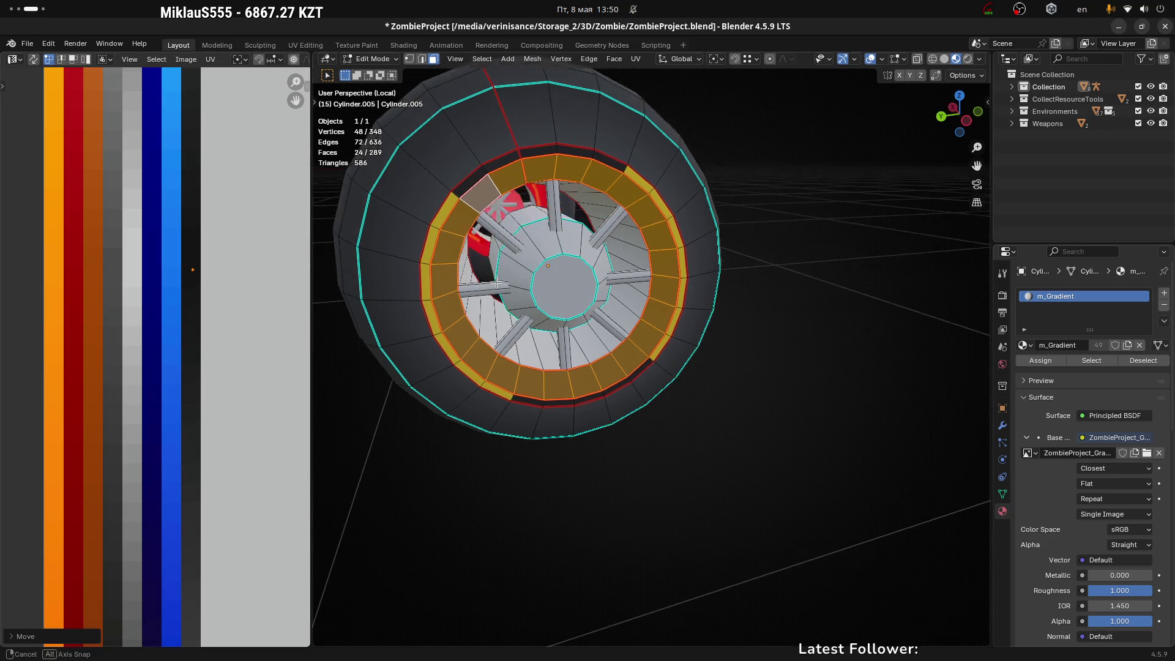
Step: Orbit to the tyre's top and select a face on the outer tyre
middle_drag(398, 233, 453, 197)
click(476, 181)
click(575, 126)
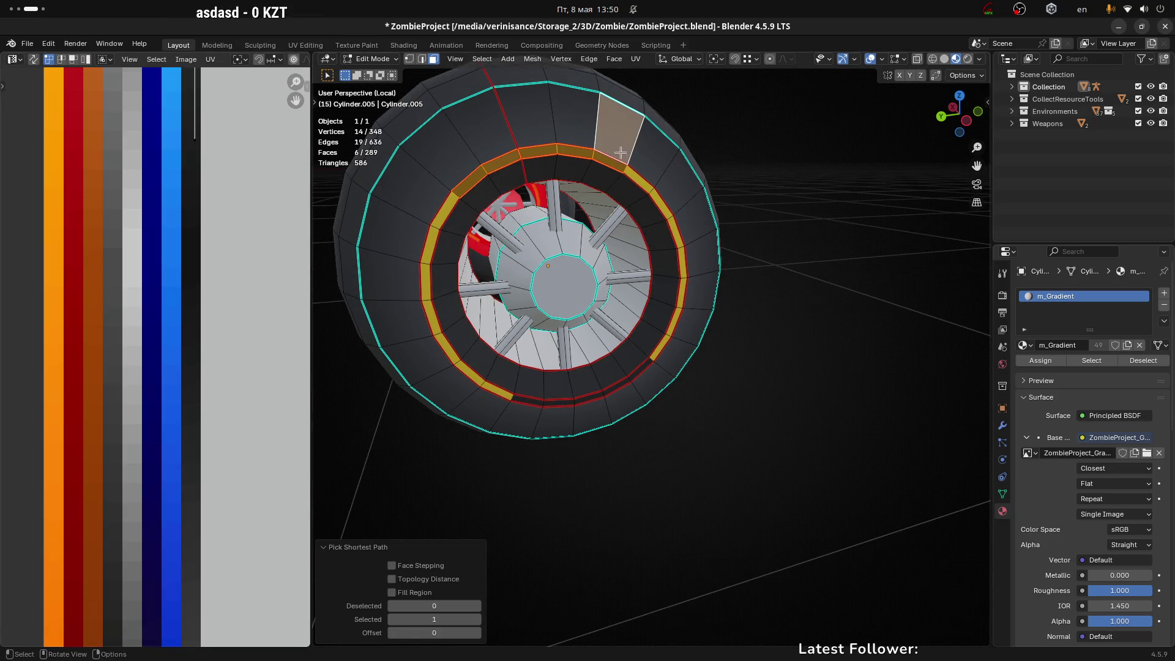
Step: Select the whole outer tyre and shrink its UVs into a dark palette stripe
key(l)
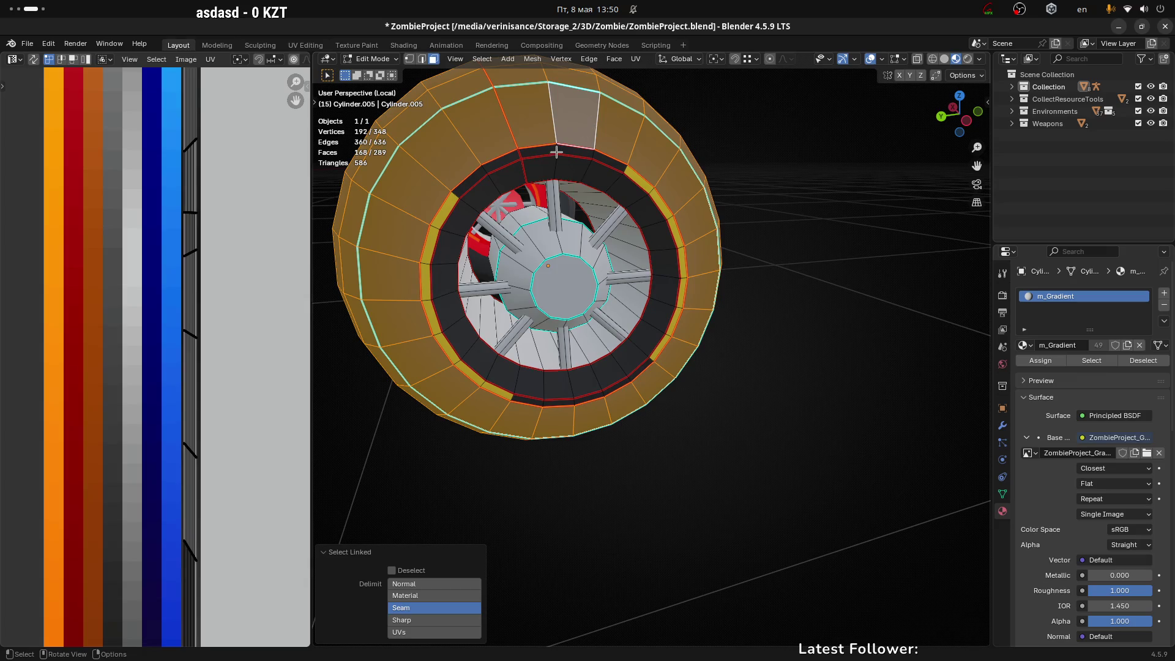
scroll(257, 270, down, 4)
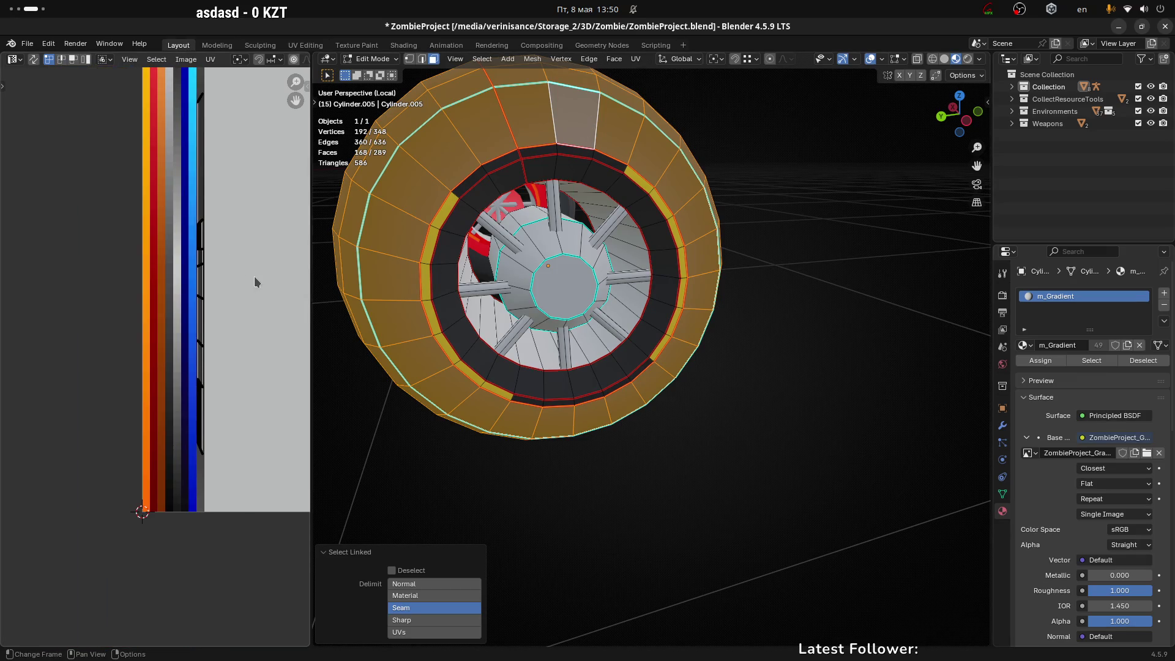
key(a)
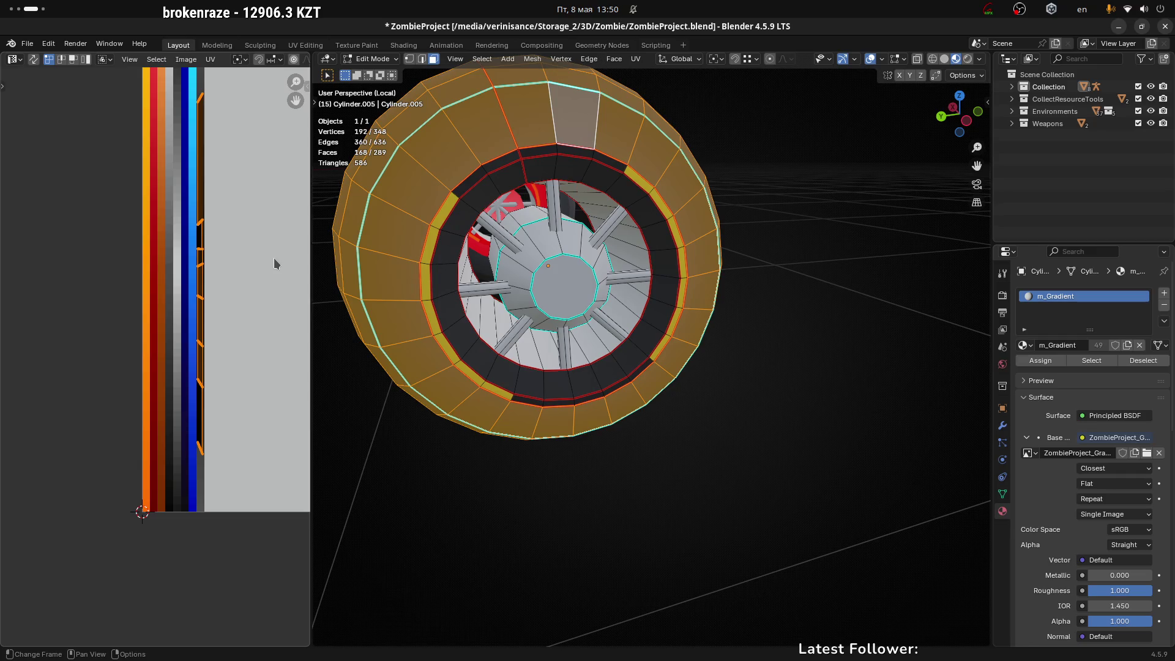
key(s)
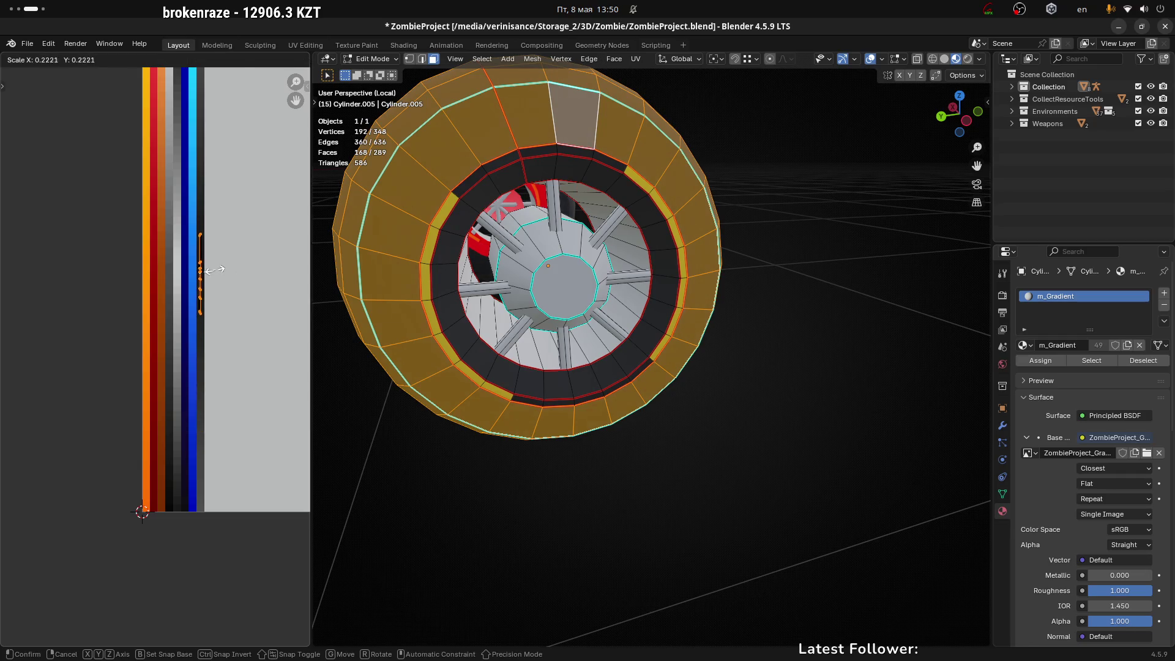
click(212, 264)
key(g)
click(212, 252)
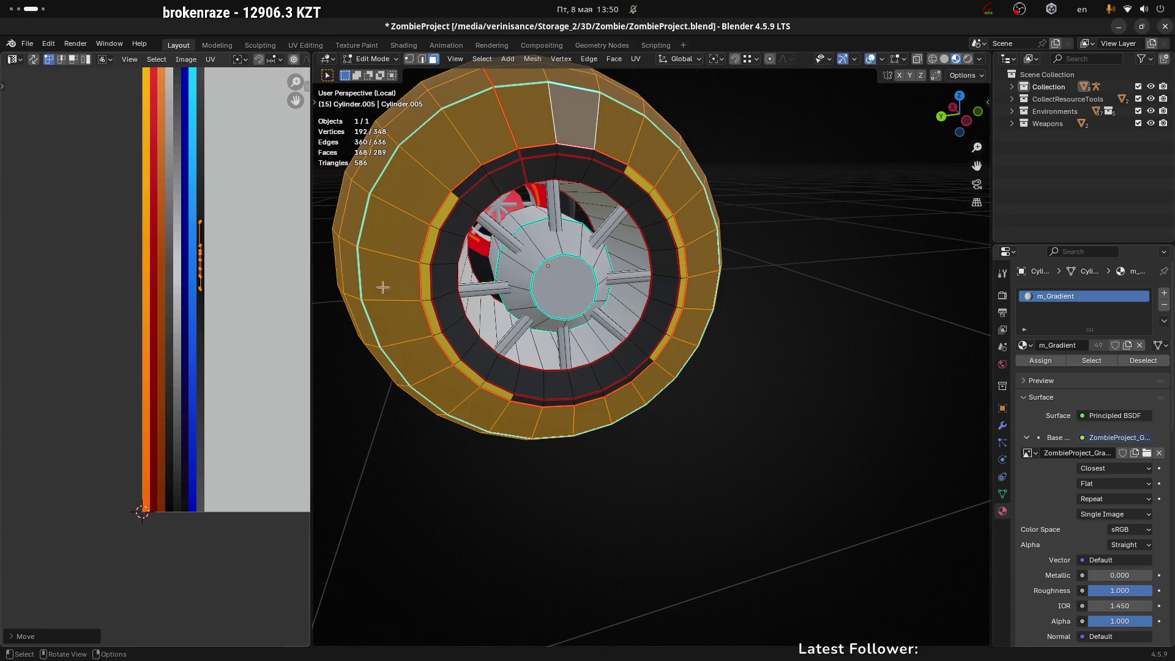
Step: Preview both wheels from several angles in Object Mode, then return to Edit Mode
key(Tab)
middle_drag(612, 337, 722, 404)
mouse_move(471, 355)
middle_down()
mouse_move(535, 288)
mouse_move(538, 399)
mouse_move(609, 407)
middle_up()
scroll(609, 406, down, 5)
scroll(614, 294, up, 5)
scroll(641, 309, up, 2)
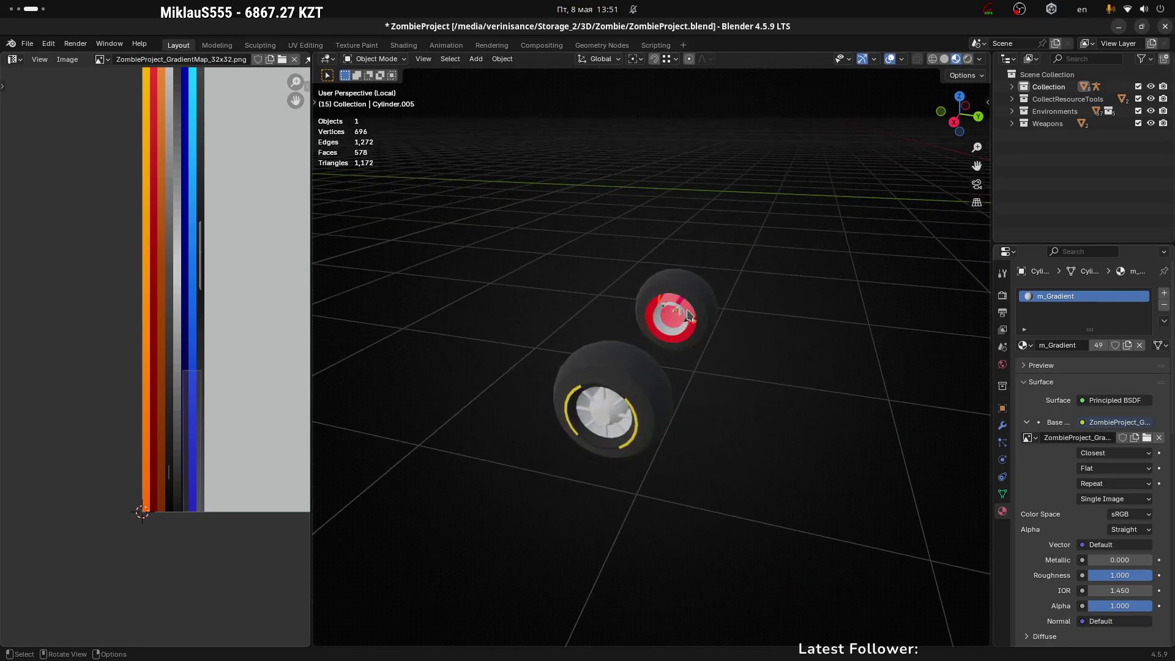
mouse_move(649, 444)
middle_down()
mouse_move(656, 389)
mouse_move(724, 343)
mouse_move(606, 344)
mouse_move(732, 331)
mouse_move(490, 257)
mouse_move(629, 252)
mouse_move(538, 182)
middle_up()
key(Tab)
Step: Select the top and bottom sidewall arc faces and box-select their UVs
click(544, 184)
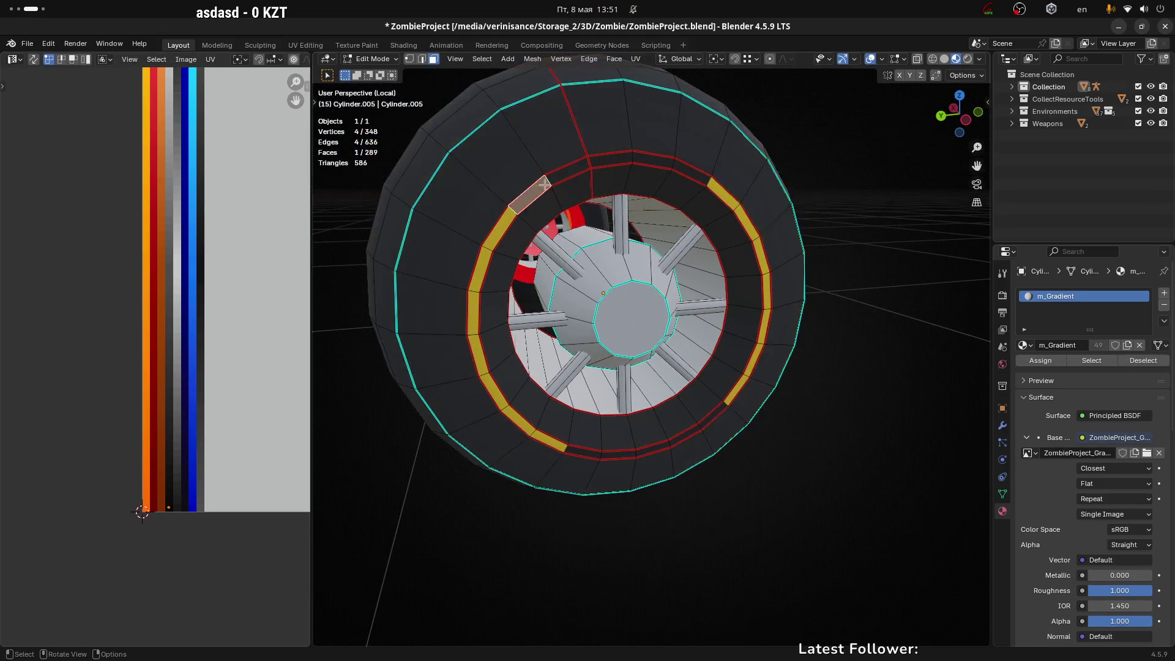
ctrl+click(706, 170)
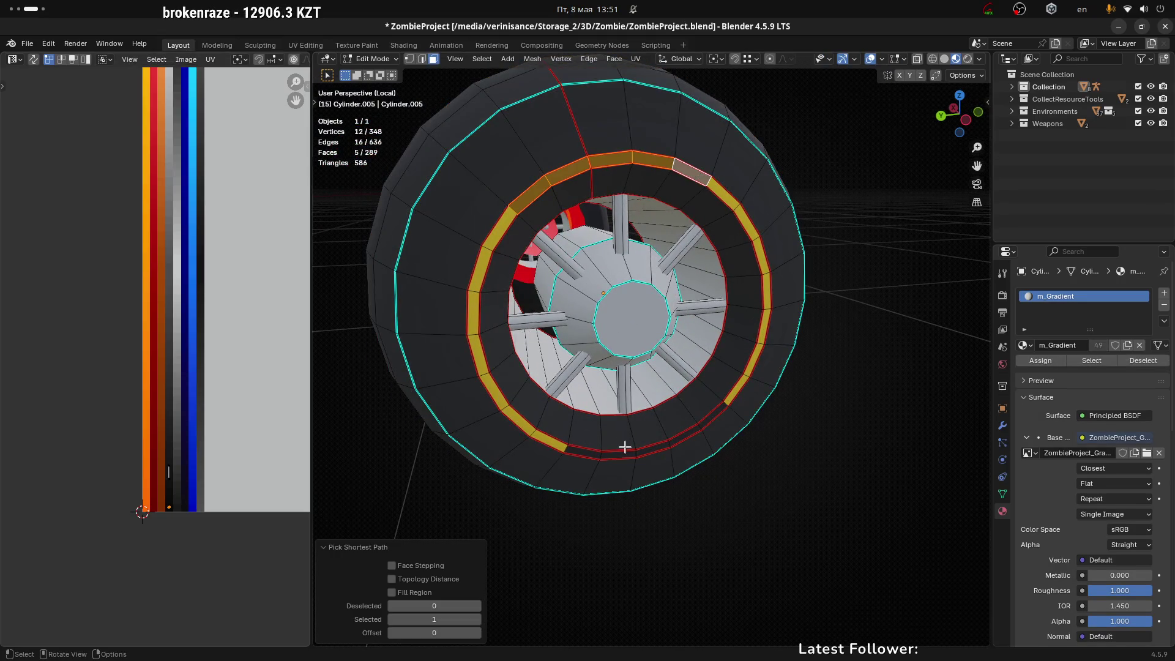
shift+click(581, 454)
ctrl+click(714, 416)
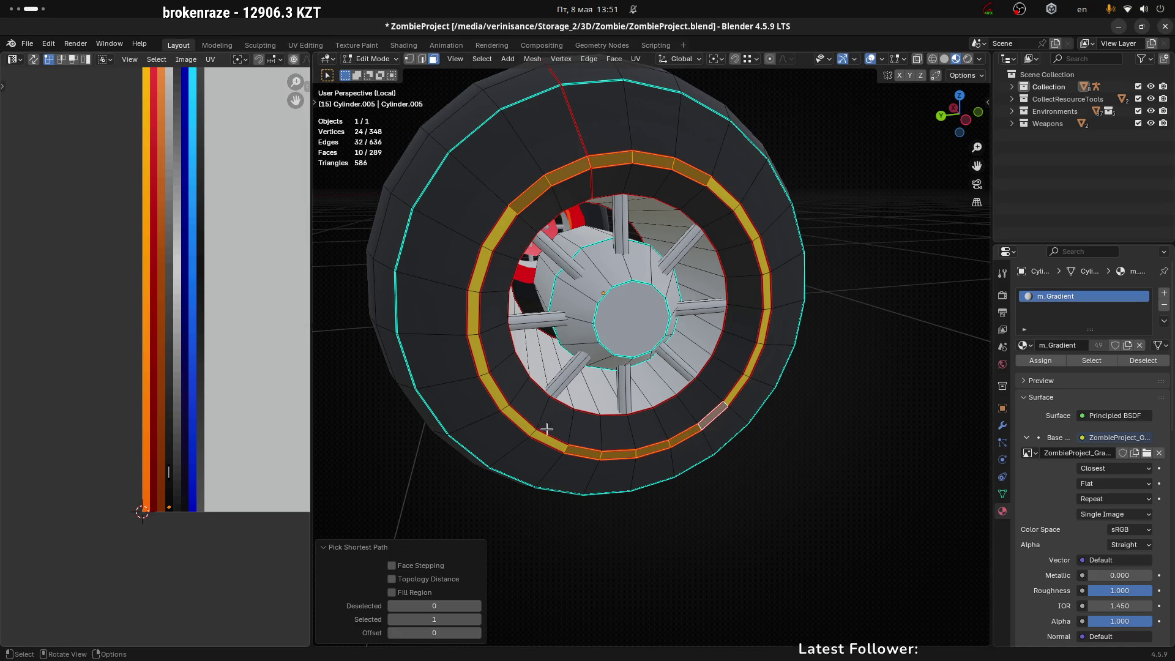
drag(101, 345, 222, 570)
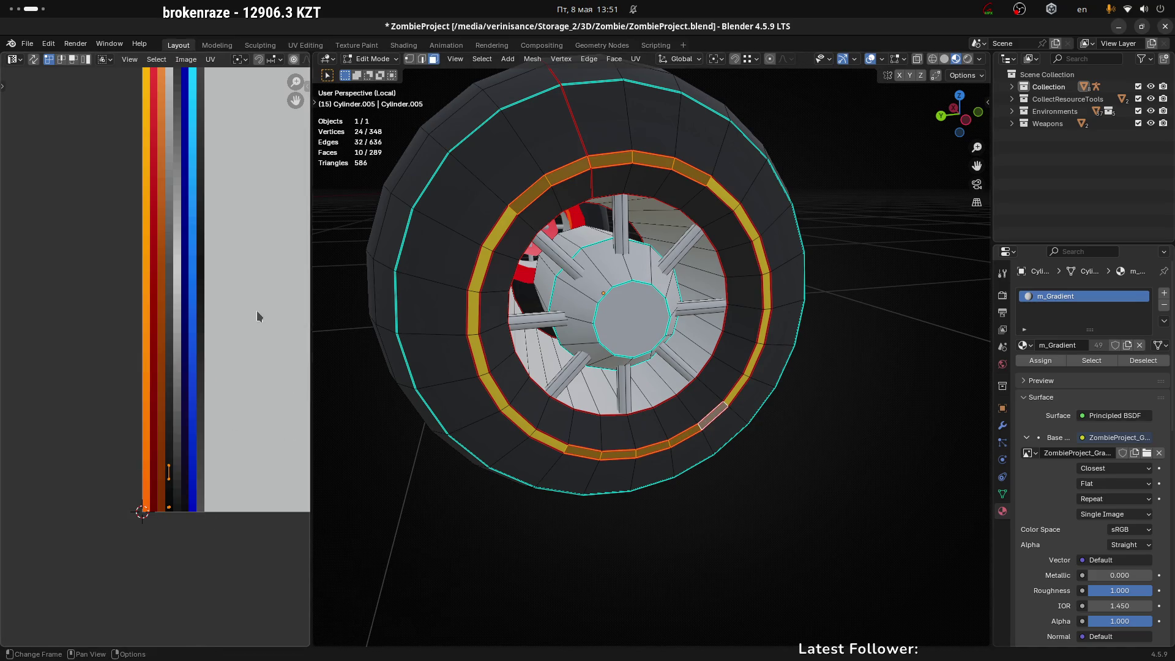
middle_drag(256, 310, 227, 368)
Step: Collapse the arc UVs to one point and place it on the yellow band
key(s)
key(0)
key(Return)
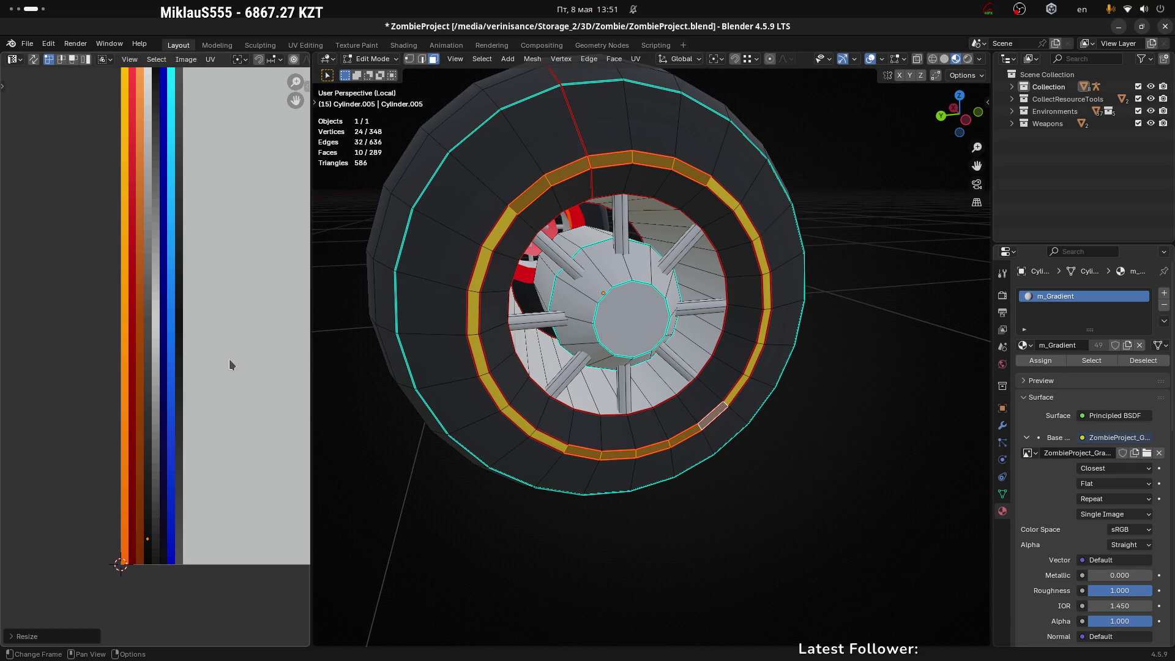
key(g)
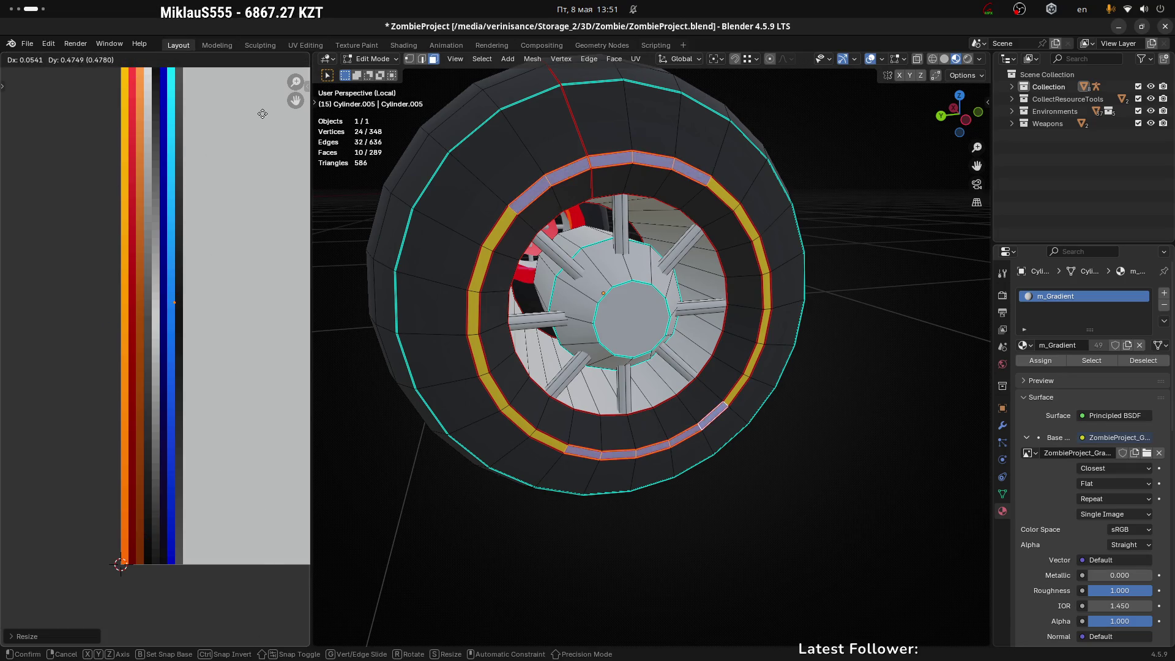
click(267, 123)
scroll(147, 312, up, 5)
key(g)
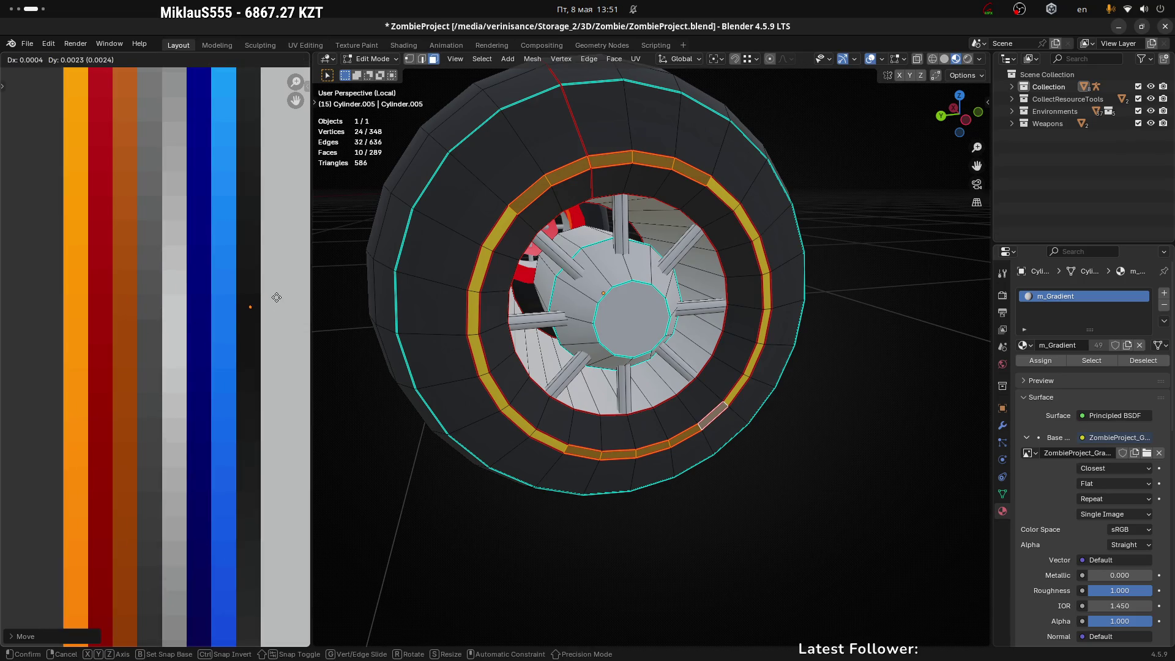
click(273, 302)
Step: Check the colours in Object Mode, then return to Edit Mode and pick an inner rim face
key(Tab)
scroll(805, 475, down, 3)
mouse_move(806, 475)
middle_down()
mouse_move(743, 359)
mouse_move(777, 368)
mouse_move(790, 352)
mouse_move(799, 364)
middle_up()
key(Tab)
scroll(728, 391, up, 5)
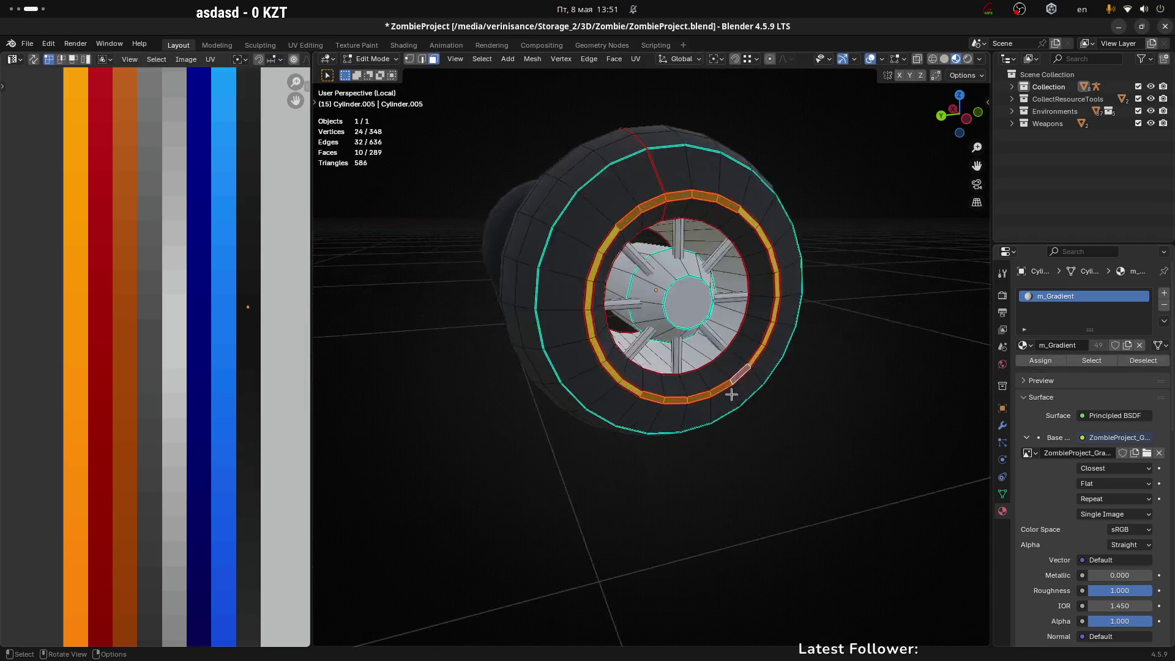
click(731, 281)
Step: Select the connected inner rim and move its scaled UVs onto the light grey strip
key(l)
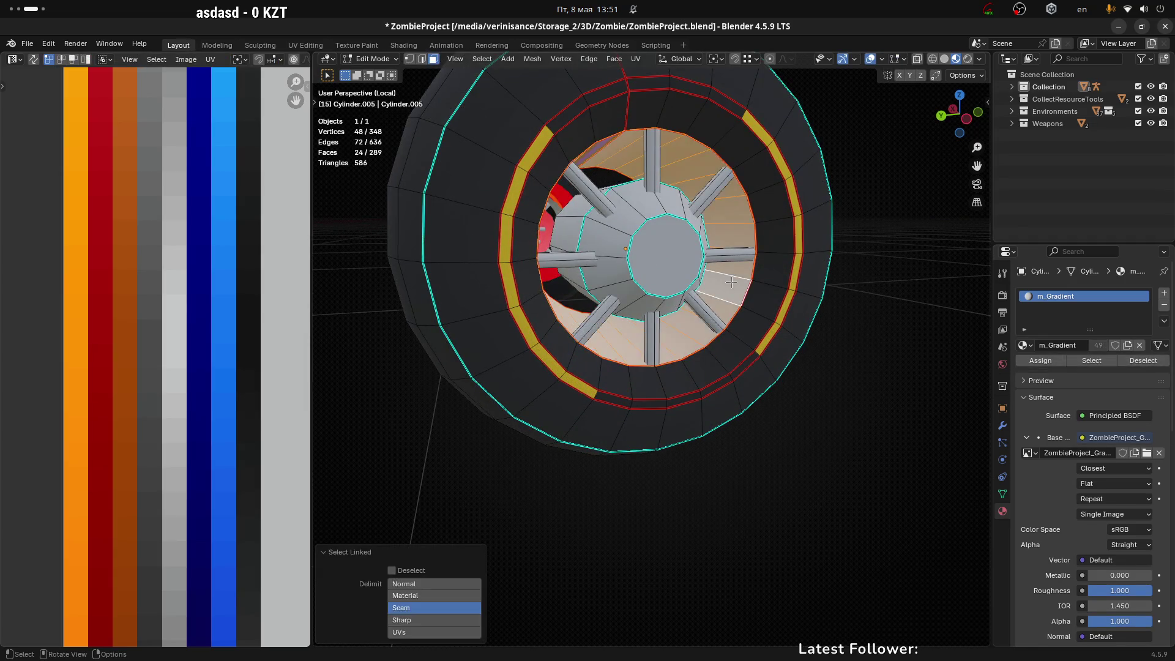
scroll(732, 281, down, 1)
scroll(147, 318, down, 5)
click(186, 407)
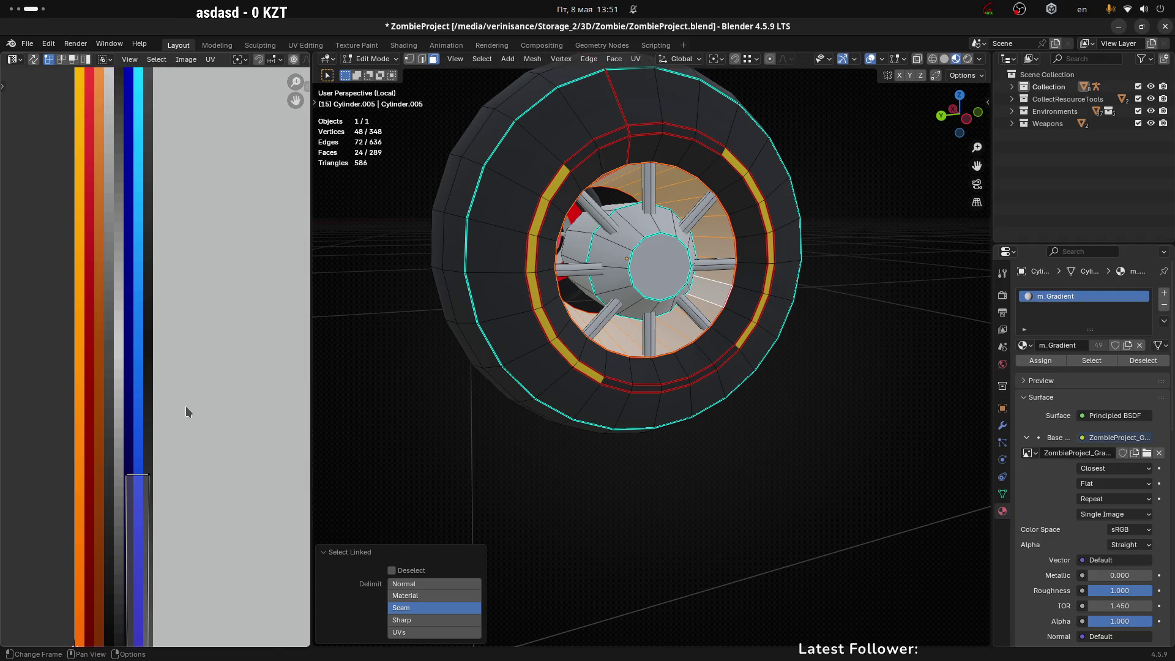
key(g)
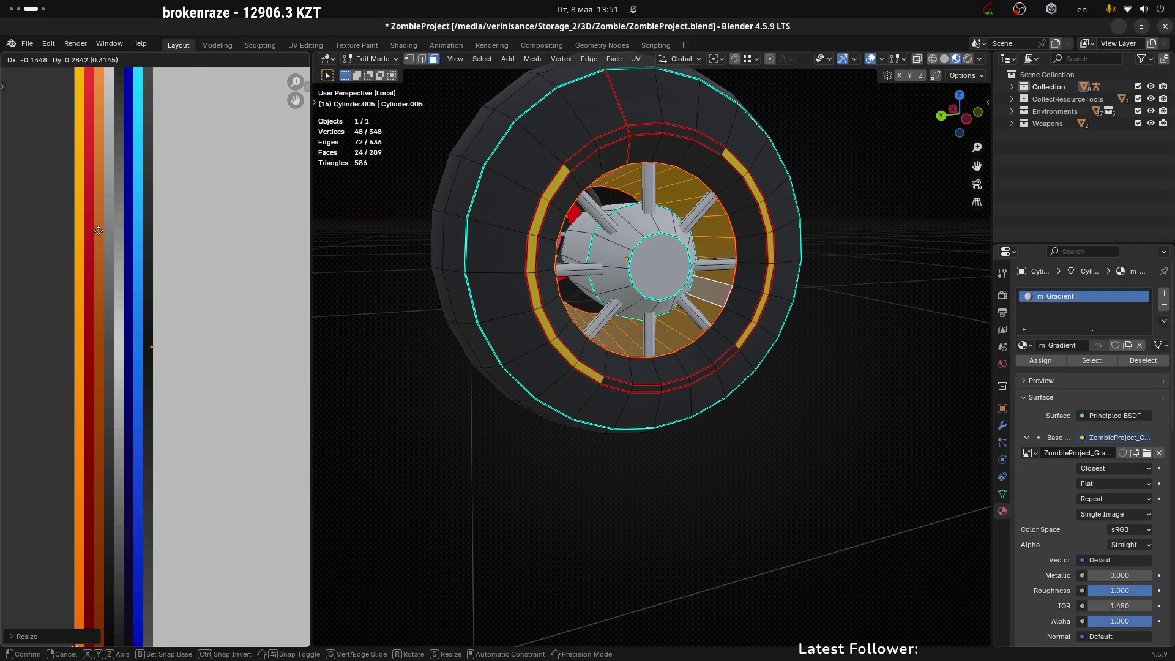
click(95, 228)
scroll(129, 330, up, 4)
key(g)
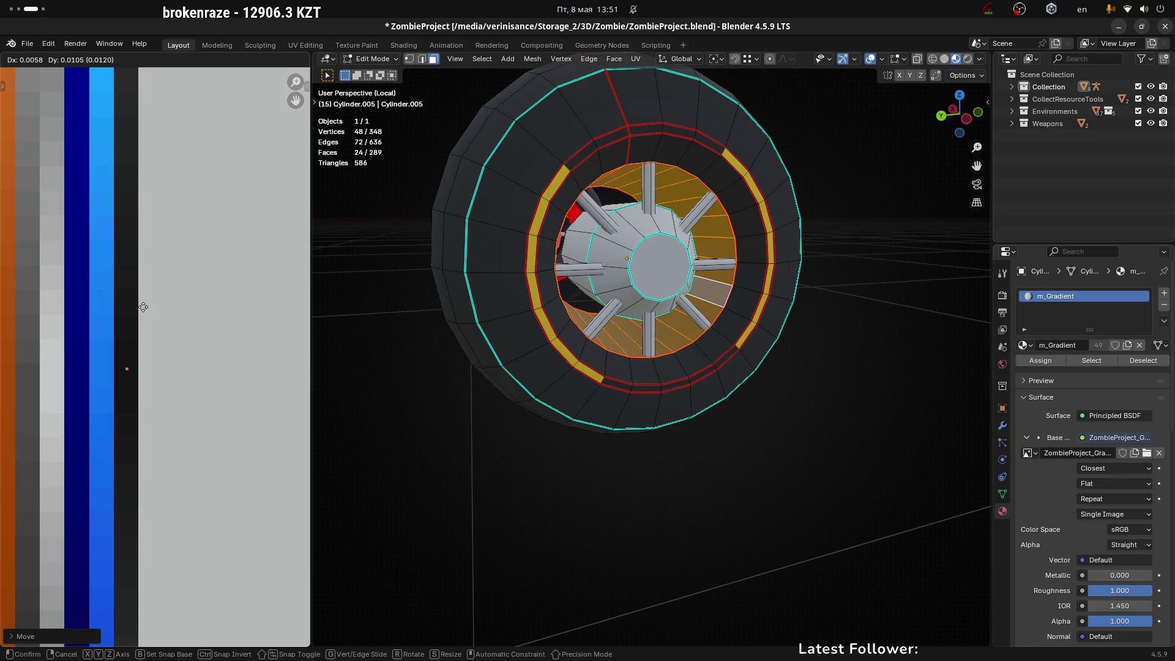
click(141, 310)
Step: Review both wheels in Object Mode, exit local view, and switch to the tyre reference in the browser
key(Tab)
scroll(619, 490, down, 5)
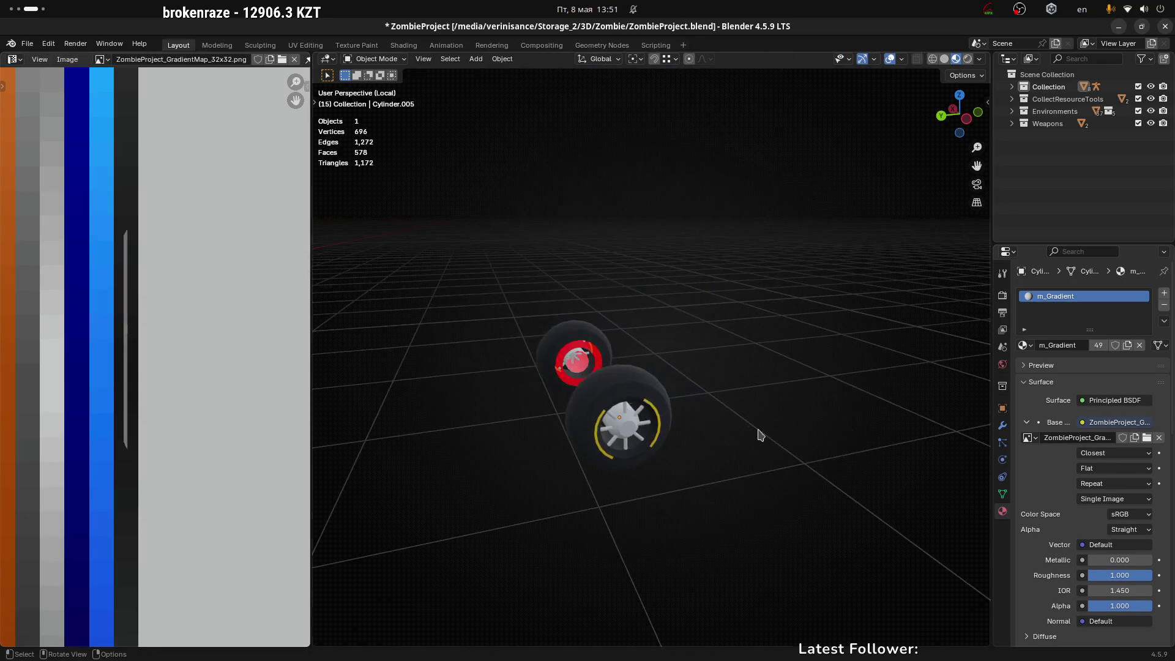
mouse_move(758, 432)
middle_down()
mouse_move(729, 449)
mouse_move(612, 386)
mouse_move(753, 415)
mouse_move(763, 402)
middle_up()
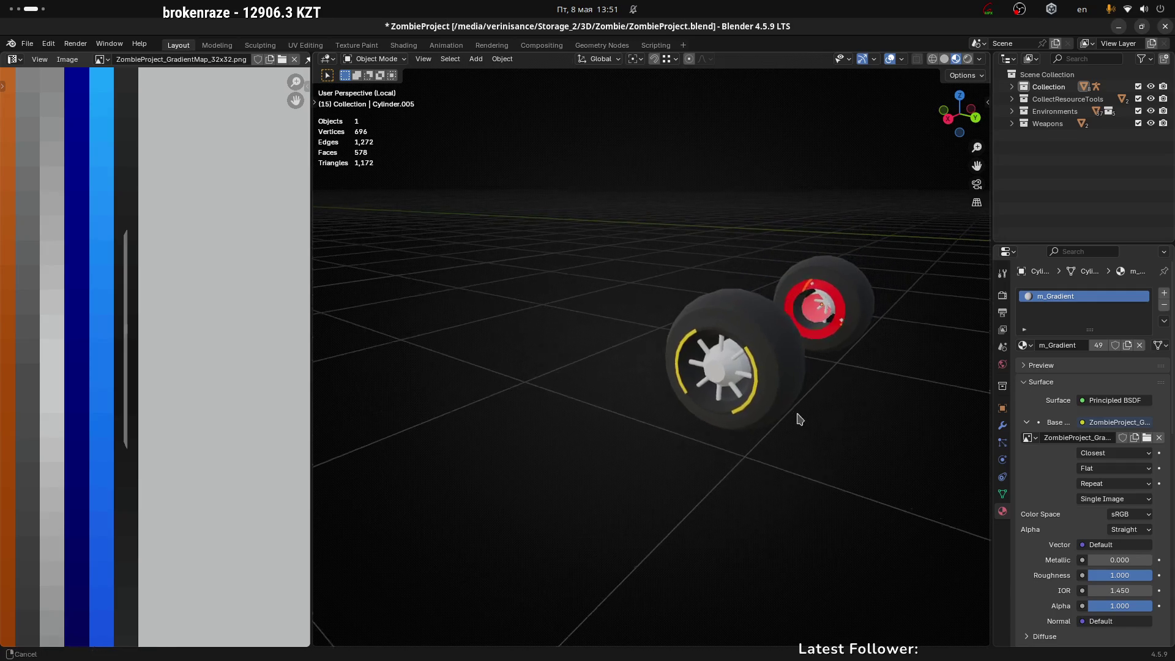
scroll(745, 395, up, 4)
click(744, 395)
scroll(696, 428, down, 4)
mouse_move(696, 427)
middle_down()
mouse_move(716, 460)
mouse_move(735, 400)
mouse_move(748, 402)
middle_up()
key(KP_Divide)
key(super+1)
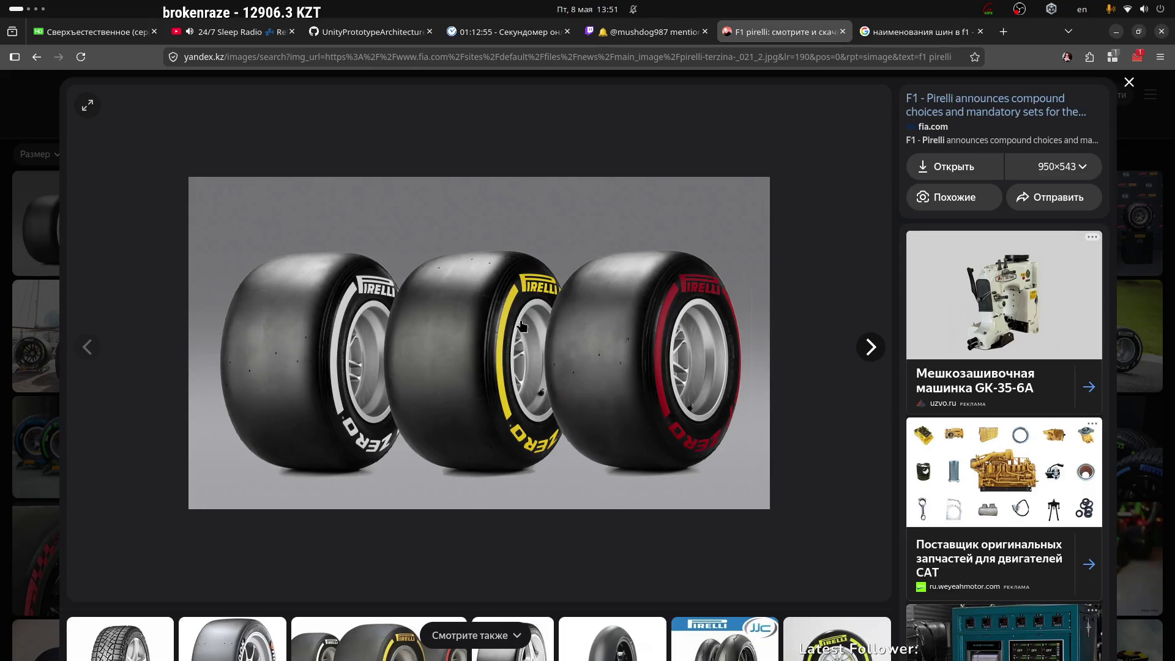
key(super+3)
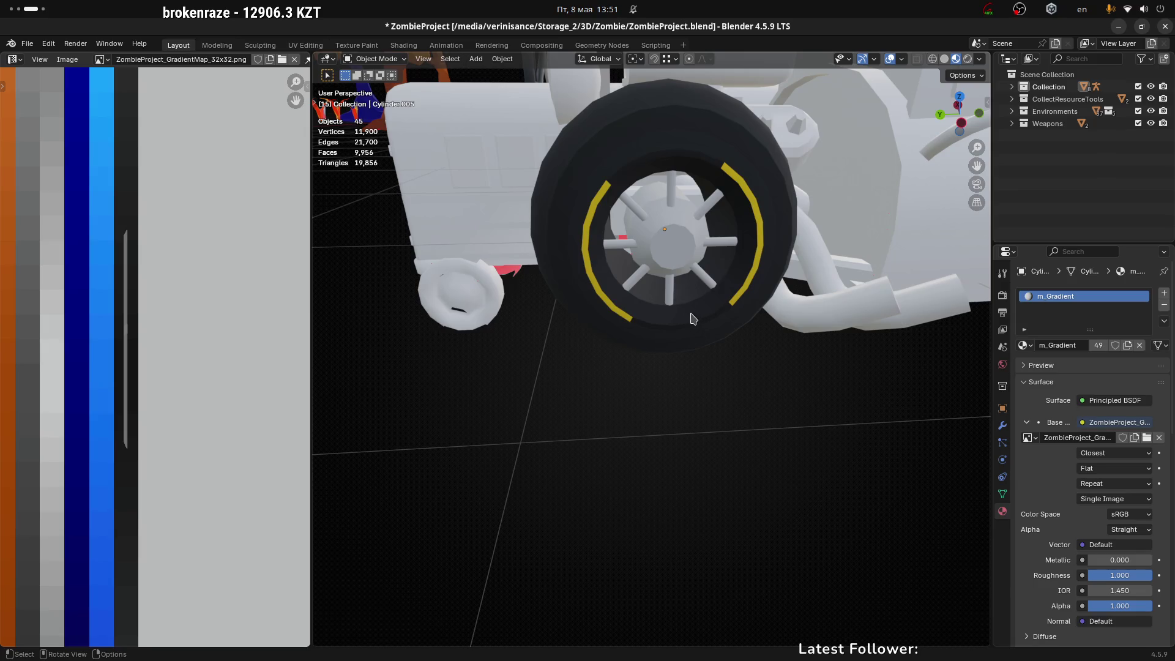
Step: Enter Edit Mode, select the whole wheel, and move one UV point to a new palette spot
key(Tab)
scroll(715, 293, down, 5)
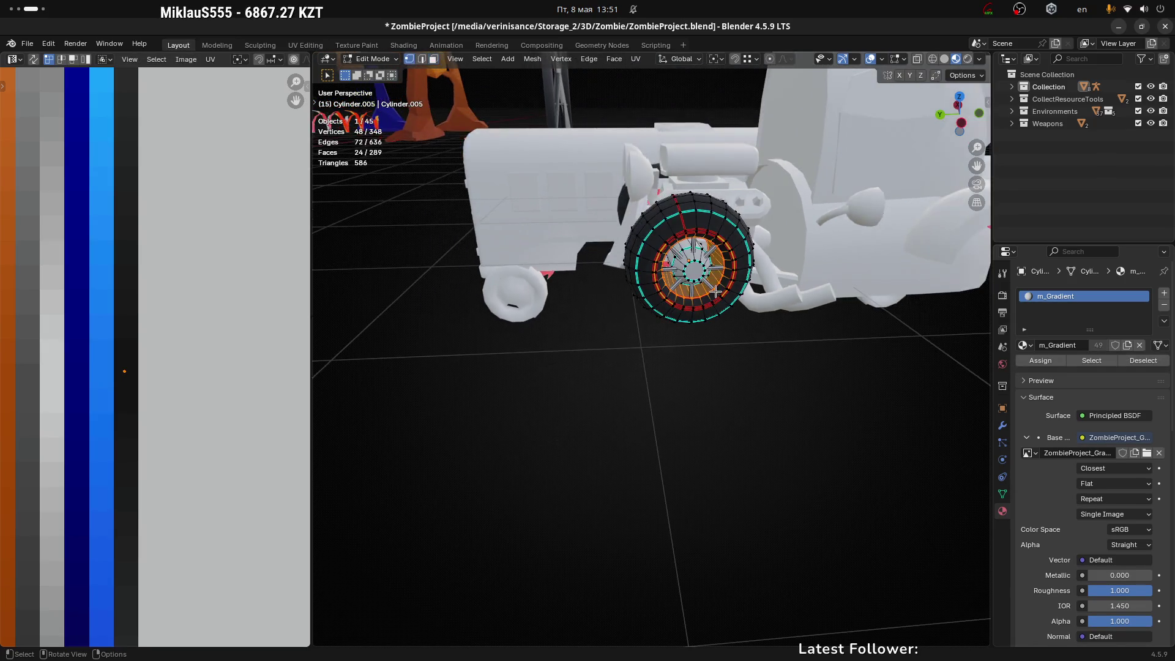
key(a)
scroll(237, 339, down, 4)
click(131, 491)
click(213, 471)
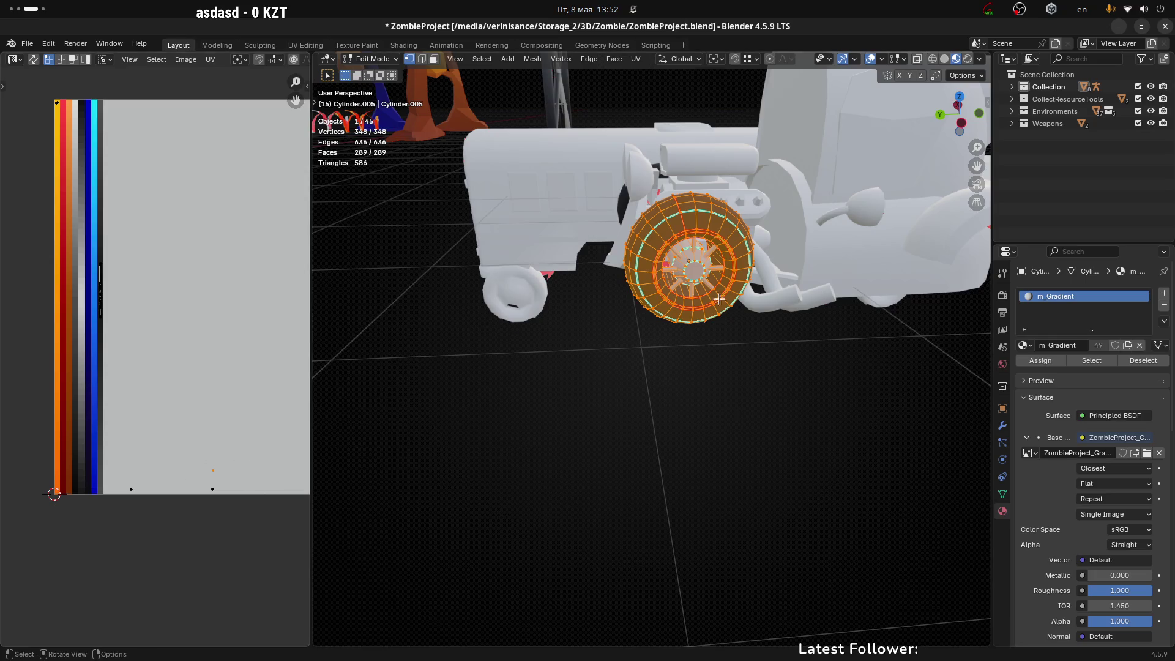
key(g)
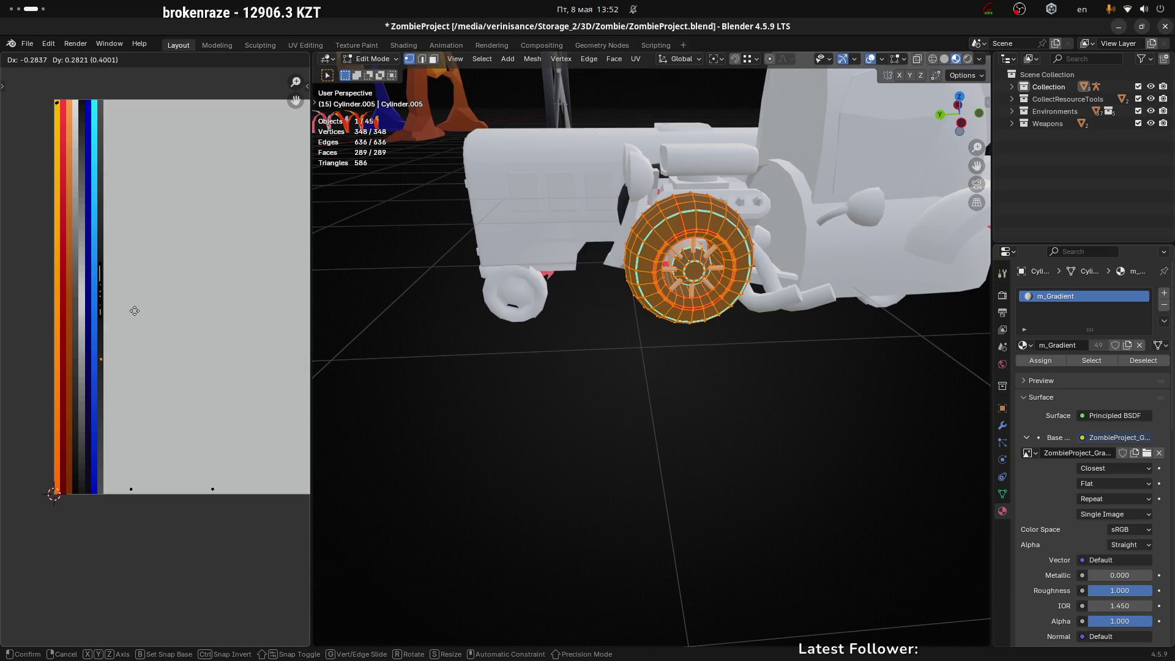
click(224, 432)
scroll(670, 262, up, 5)
click(687, 249)
middle_drag(687, 249, 707, 169)
Step: In face select mode, select the eight spokes and their UV point on the palette
key(3)
click(708, 169)
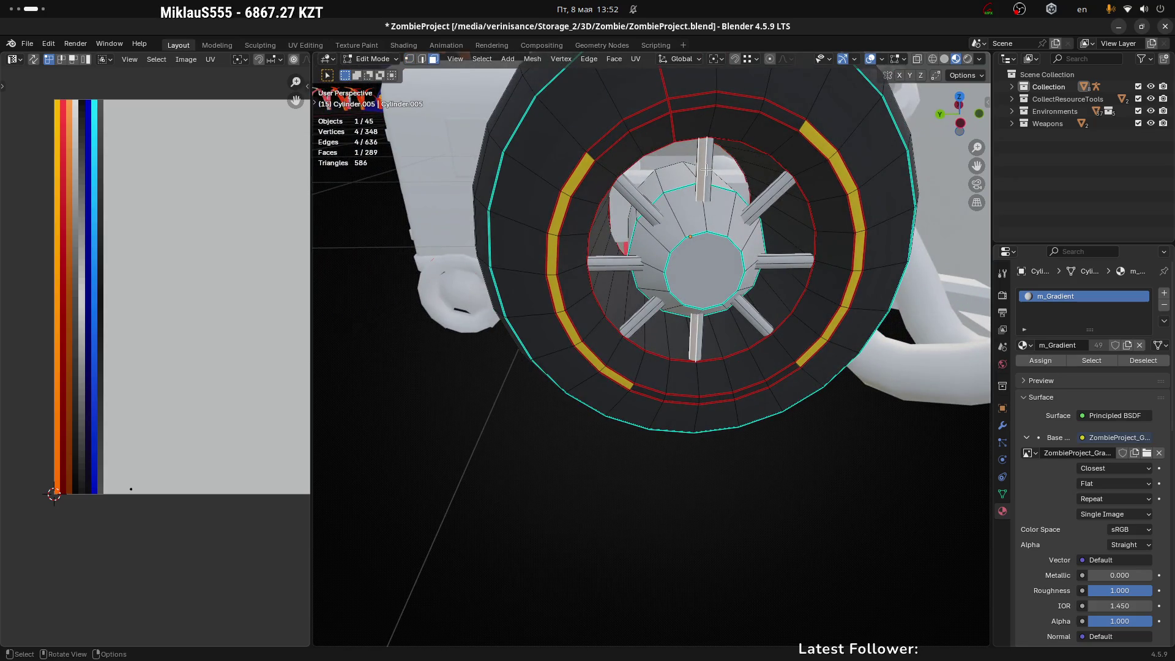
key(ctrl+l)
key(l)
key(l)
key(l)
scroll(184, 355, down, 4)
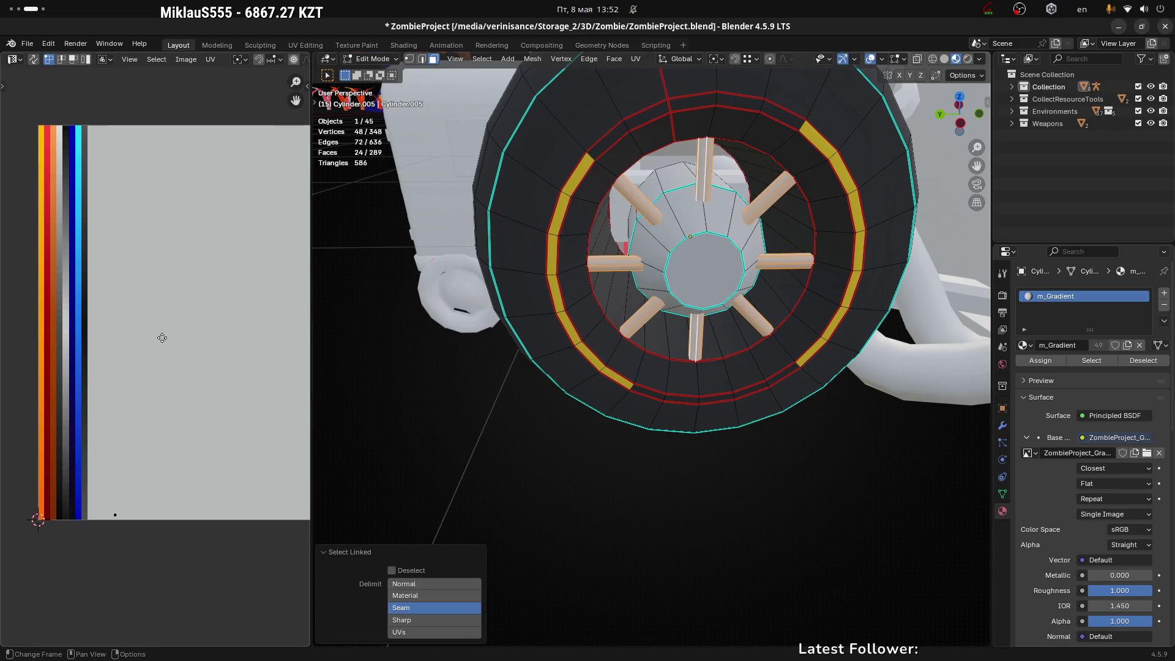
drag(69, 417, 149, 435)
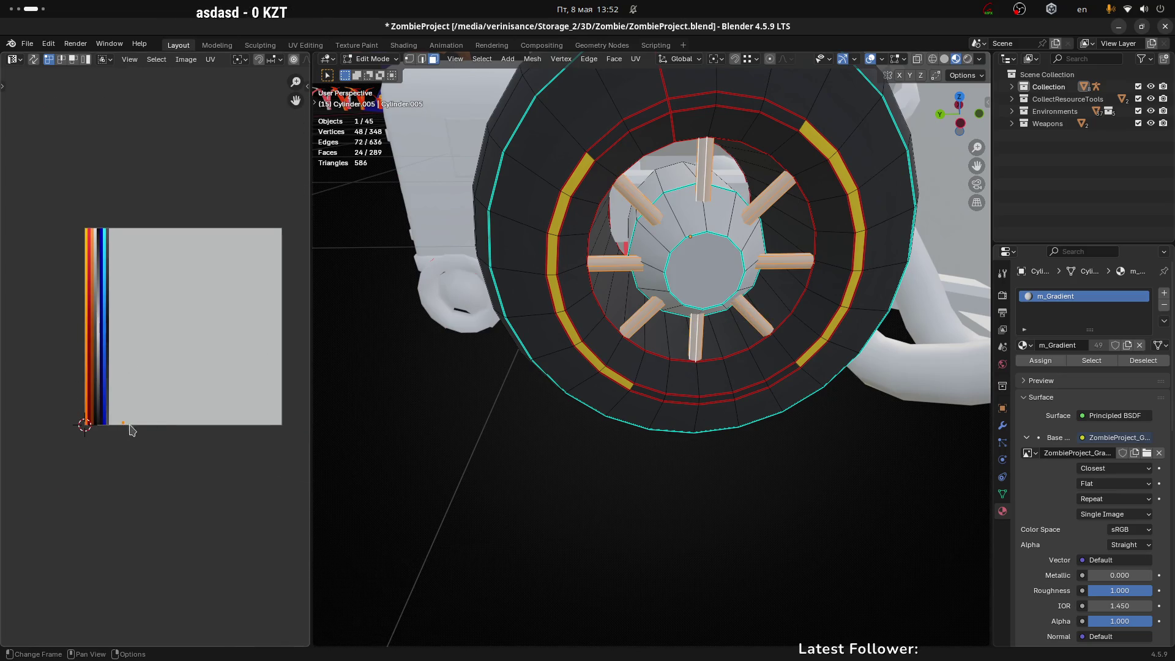
Step: Move the spokes' UV point onto the dark grey strip of the palette
key(g)
click(131, 306)
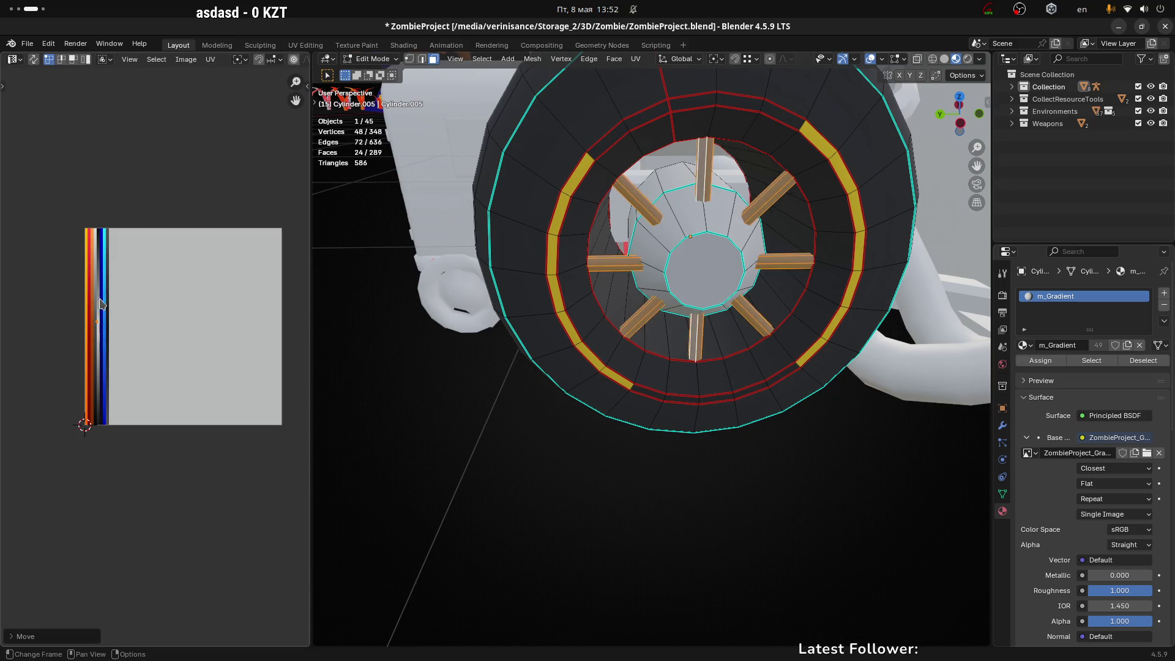
scroll(130, 315, up, 3)
key(g)
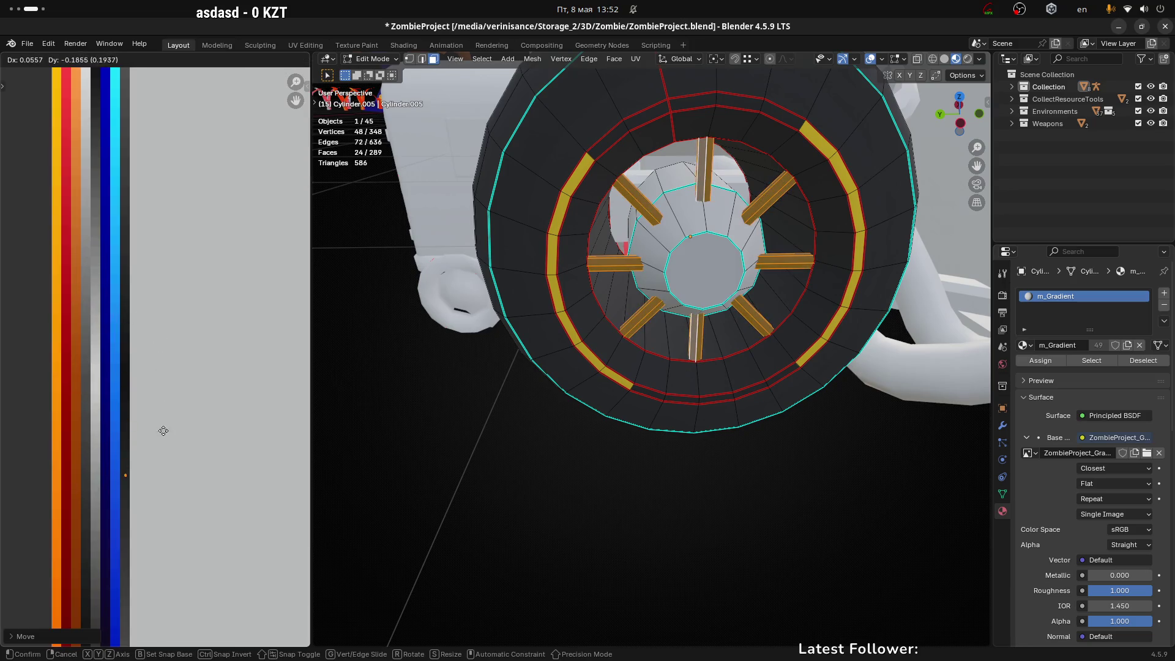
click(163, 511)
mouse_move(160, 481)
middle_down()
mouse_move(215, 393)
mouse_move(195, 371)
middle_up()
key(g)
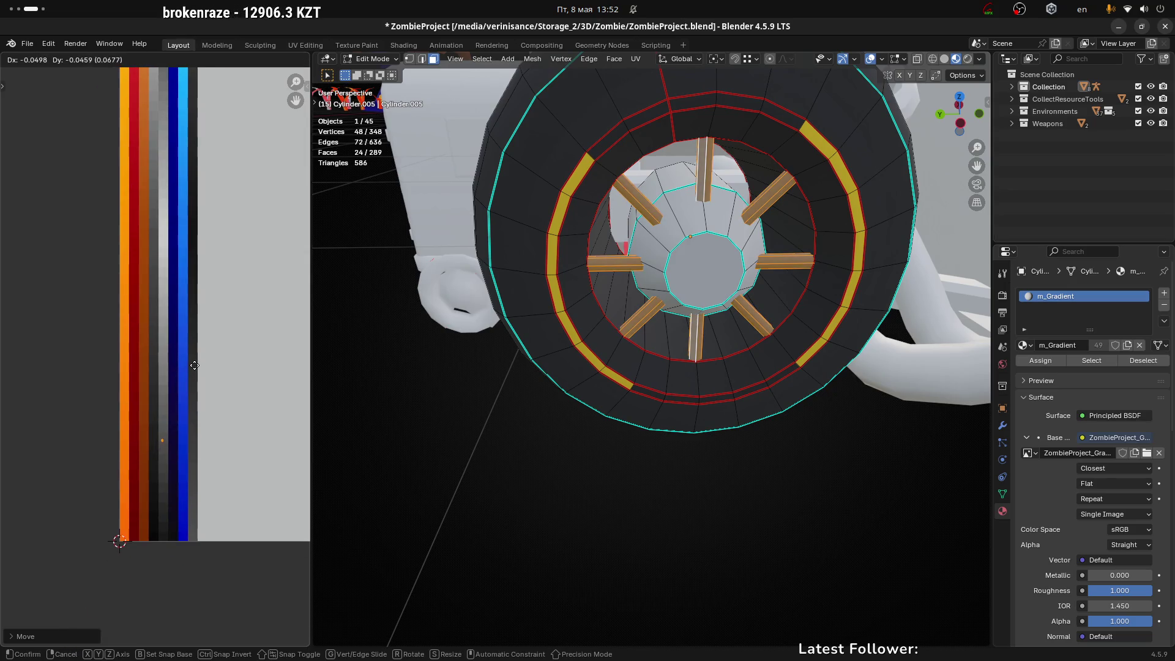
click(195, 365)
Step: Check the dark grey spokes head-on in Object Mode
key(Tab)
scroll(676, 370, down, 4)
scroll(676, 370, up, 2)
middle_drag(675, 370, 662, 330)
scroll(656, 318, up, 5)
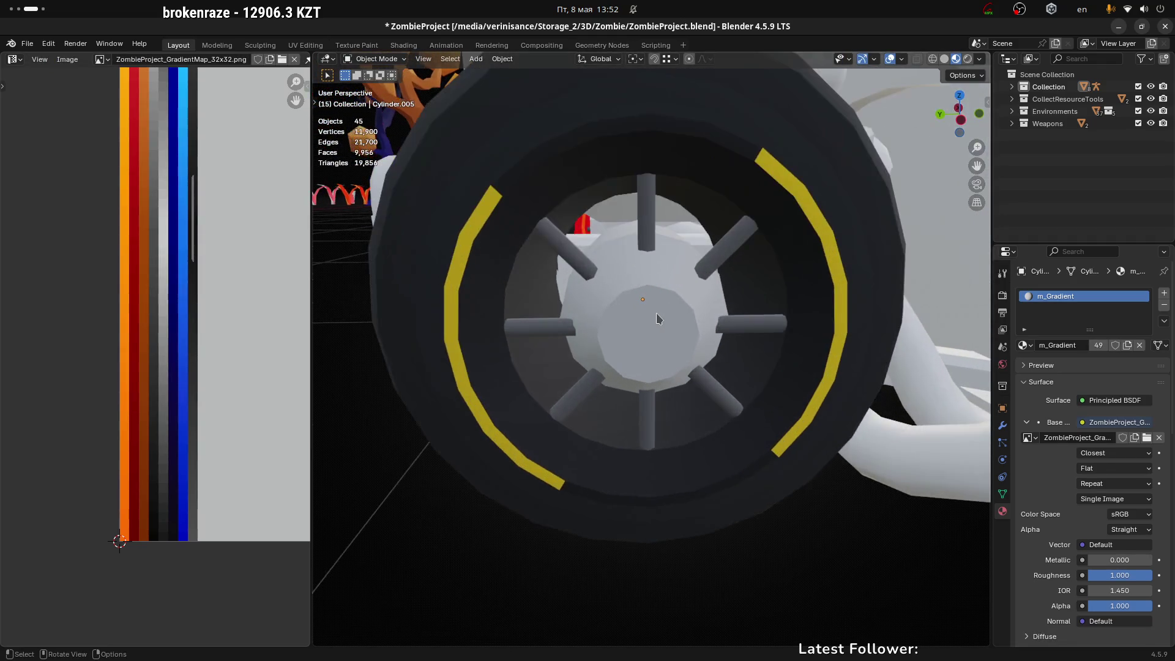
Step: In Edit Mode, select the whole connected hub and box-select its UVs
key(Tab)
click(627, 265)
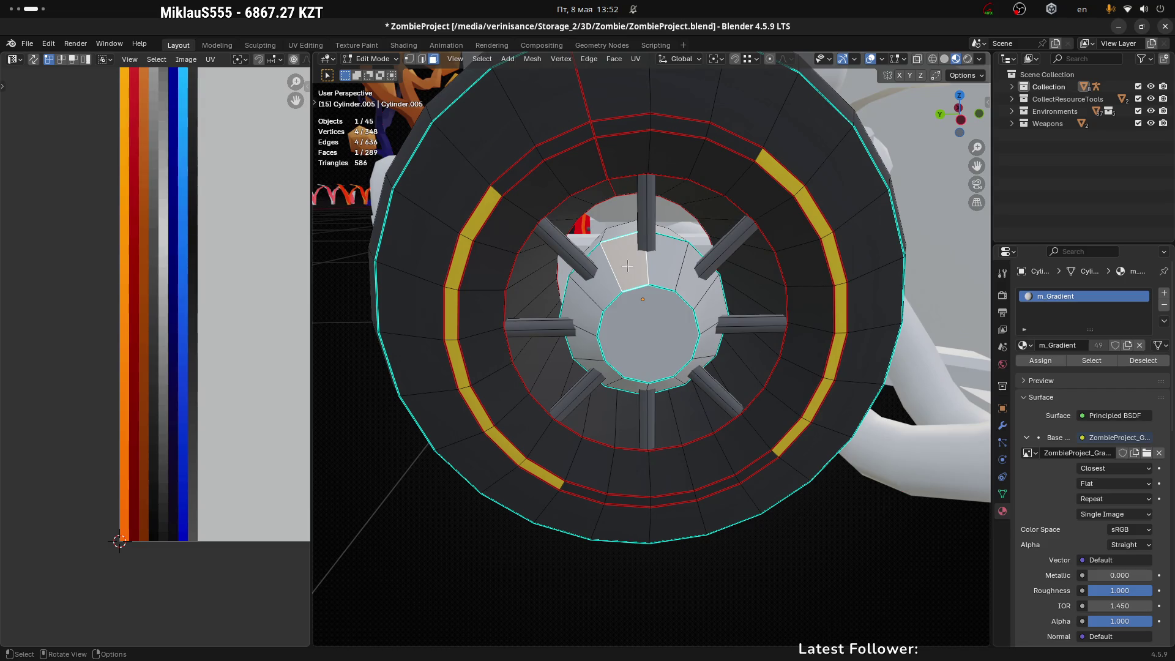
key(ctrl+l)
middle_drag(628, 265, 731, 319)
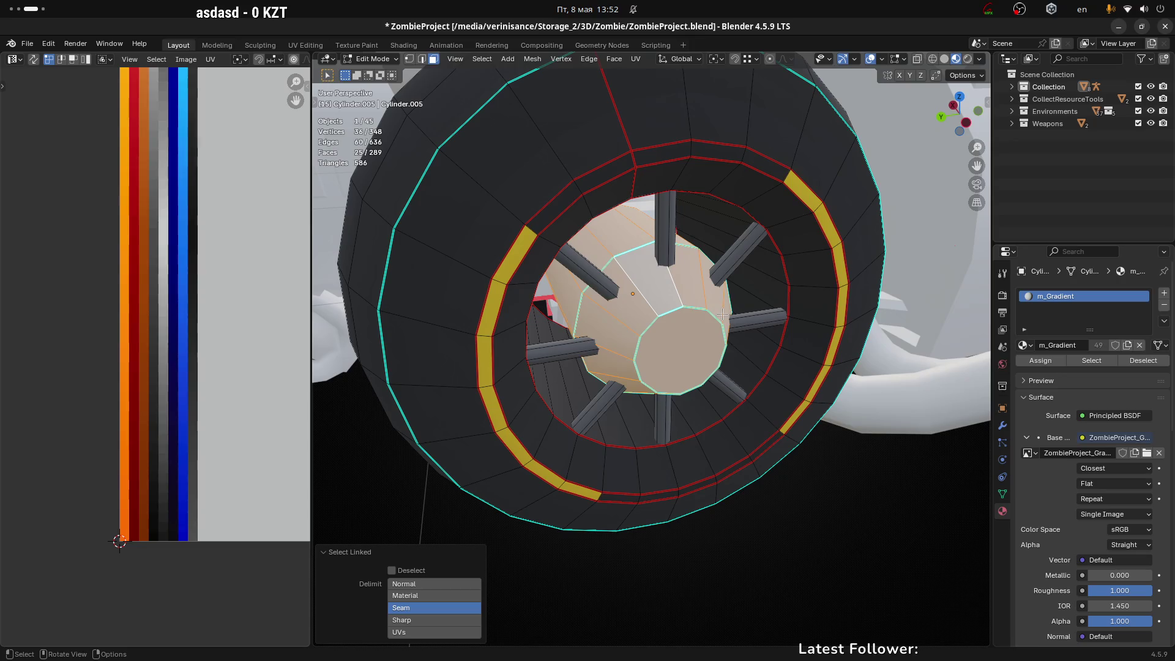
scroll(592, 315, down, 3)
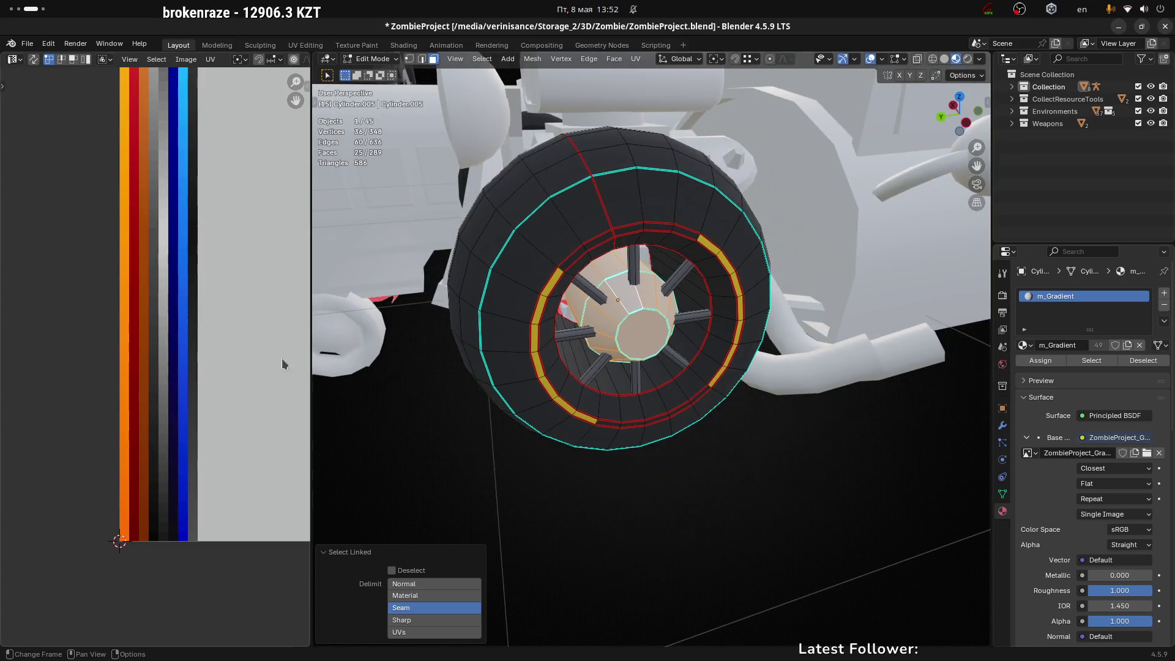
scroll(164, 366, down, 3)
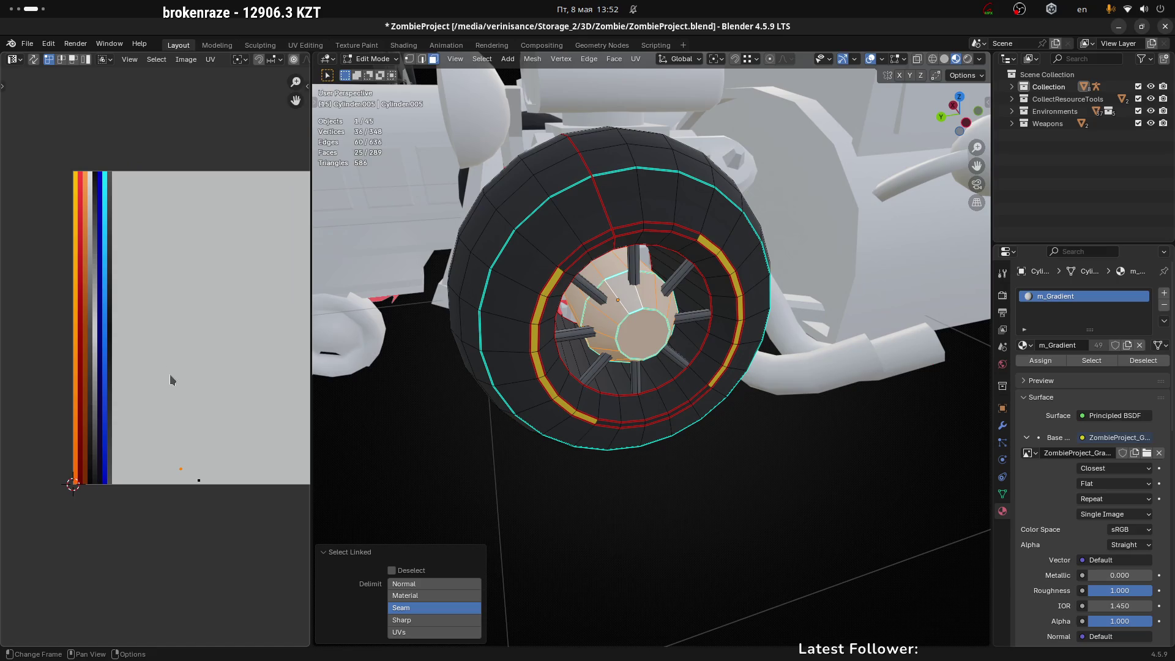
drag(113, 466, 261, 528)
Step: Collapse the hub UVs to one point with S 0 and place it on a grey strip
key(g)
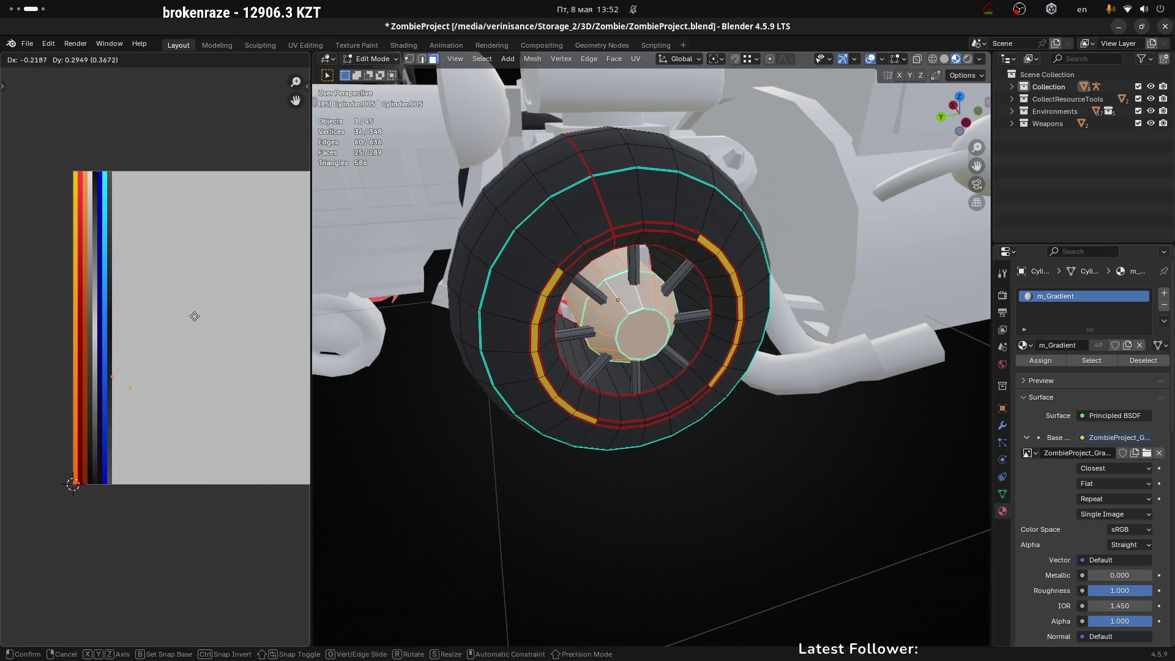
click(174, 287)
key(s)
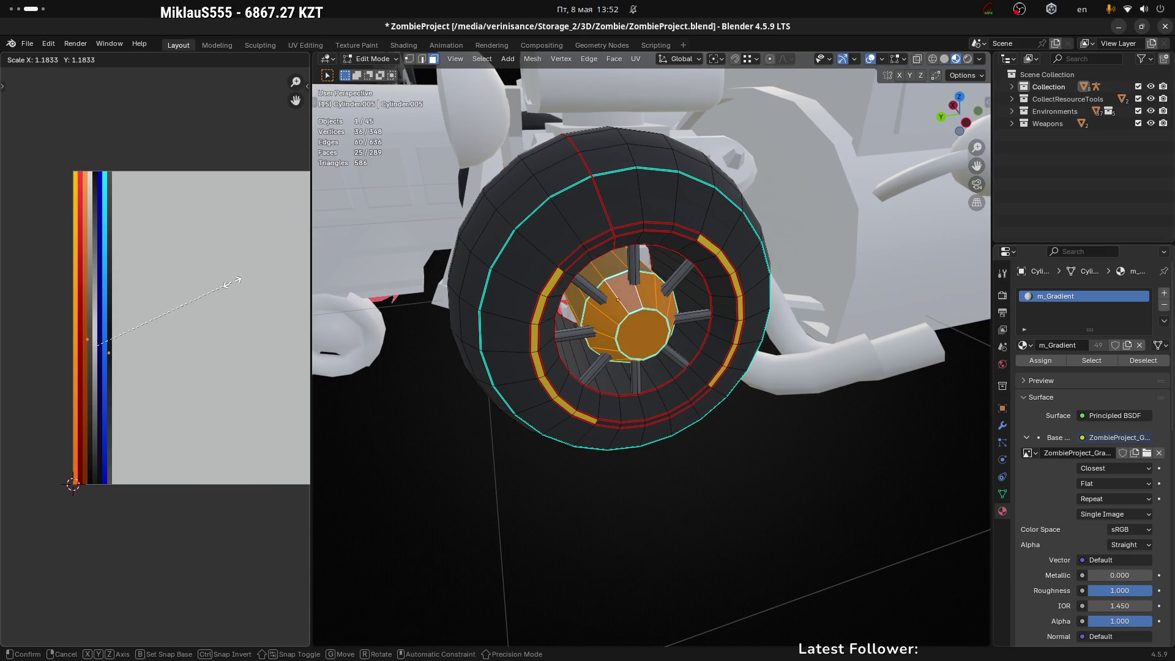
key(0)
key(Return)
key(g)
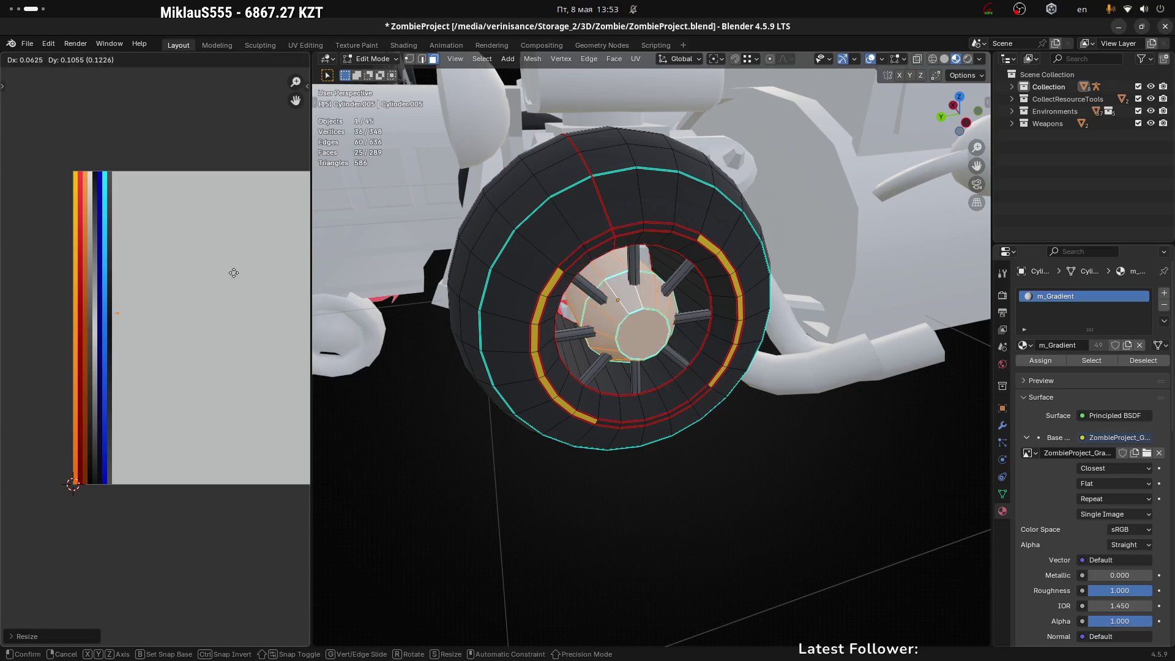
click(223, 247)
scroll(140, 311, up, 3)
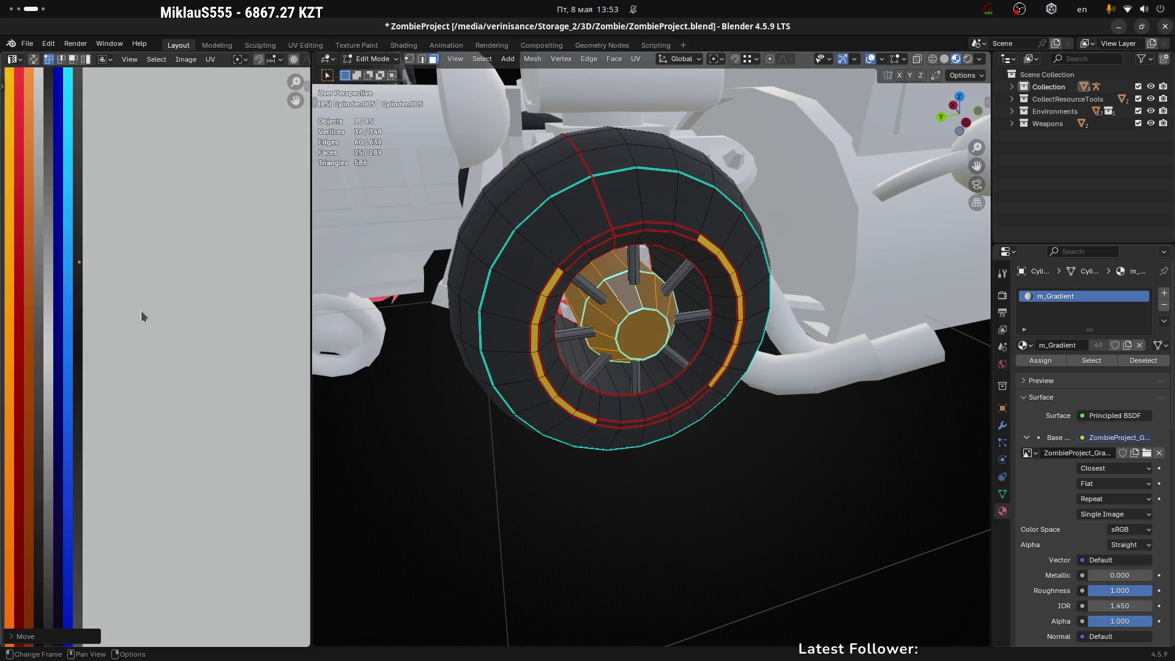
key(g)
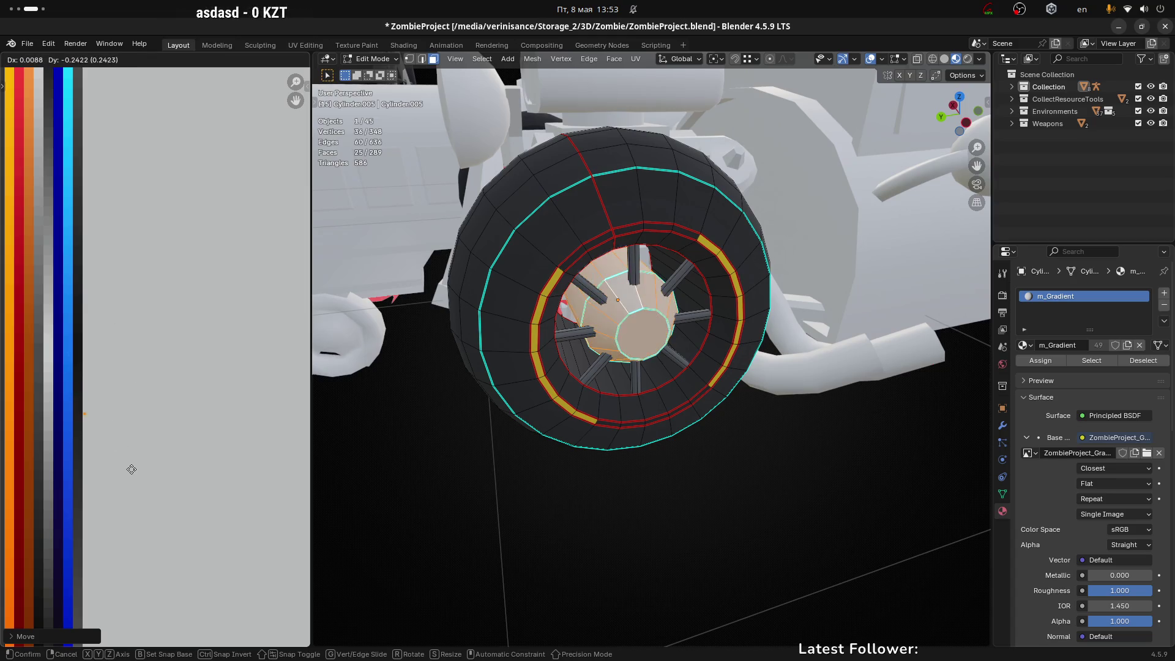
click(126, 382)
Step: Return to Object Mode and view the recoloured wheel on the truck
key(ctrl+Tab)
click(673, 453)
mouse_move(636, 389)
middle_down()
mouse_move(703, 349)
mouse_move(656, 375)
mouse_move(743, 414)
mouse_move(667, 390)
middle_up()
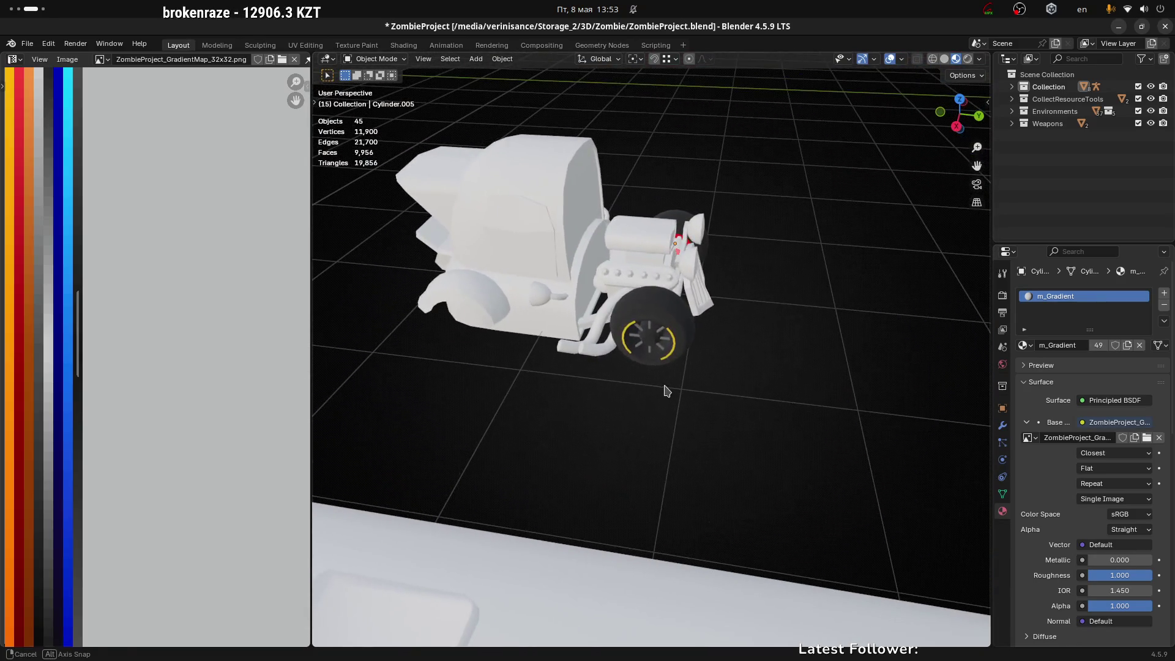
Step: Select the front wheel, enter Edit Mode, and loop-select its ring of sidewall faces
scroll(667, 391, up, 6)
click(686, 343)
mouse_move(686, 343)
middle_down()
mouse_move(527, 343)
mouse_move(660, 241)
mouse_move(622, 278)
mouse_move(624, 244)
mouse_move(715, 274)
middle_up()
key(Tab)
scroll(664, 243, up, 4)
click(623, 244)
alt+click(631, 233)
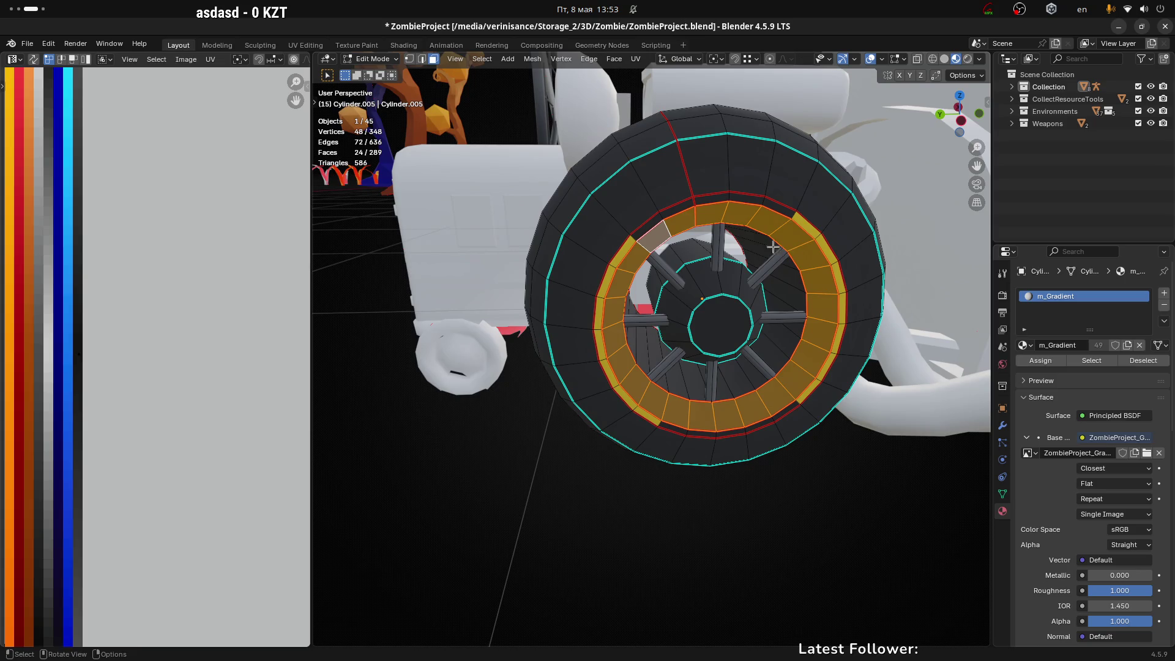
Step: Slide the sidewall ring's outer edge loop inward by a 0.293 factor
key(2)
alt+click(652, 229)
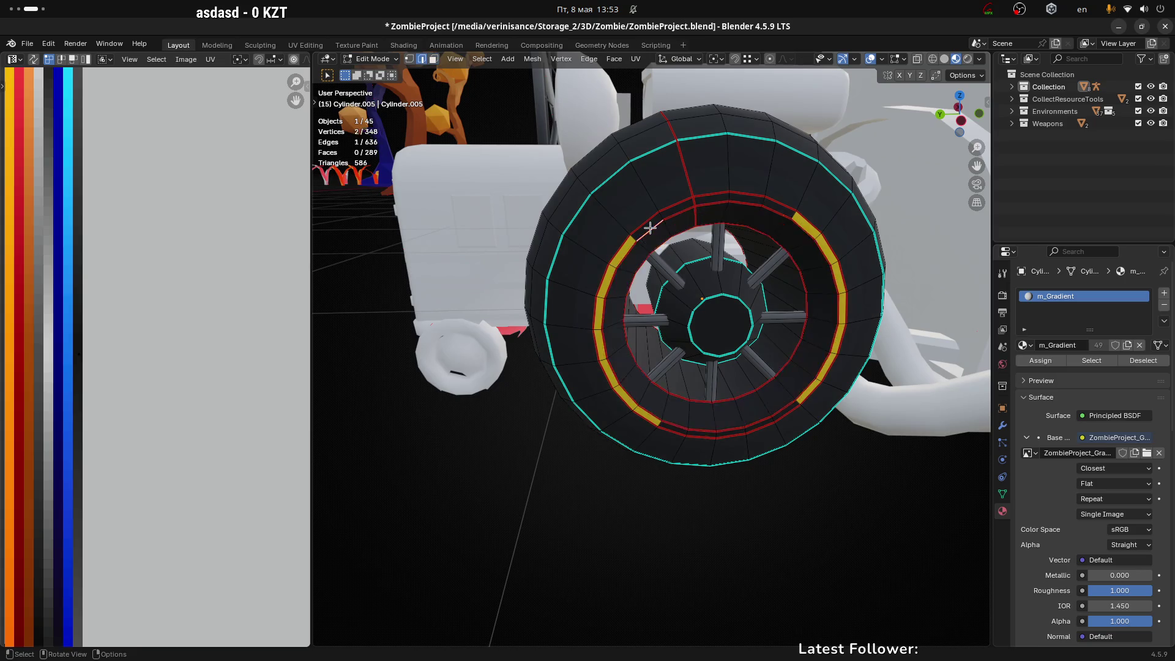
key(s)
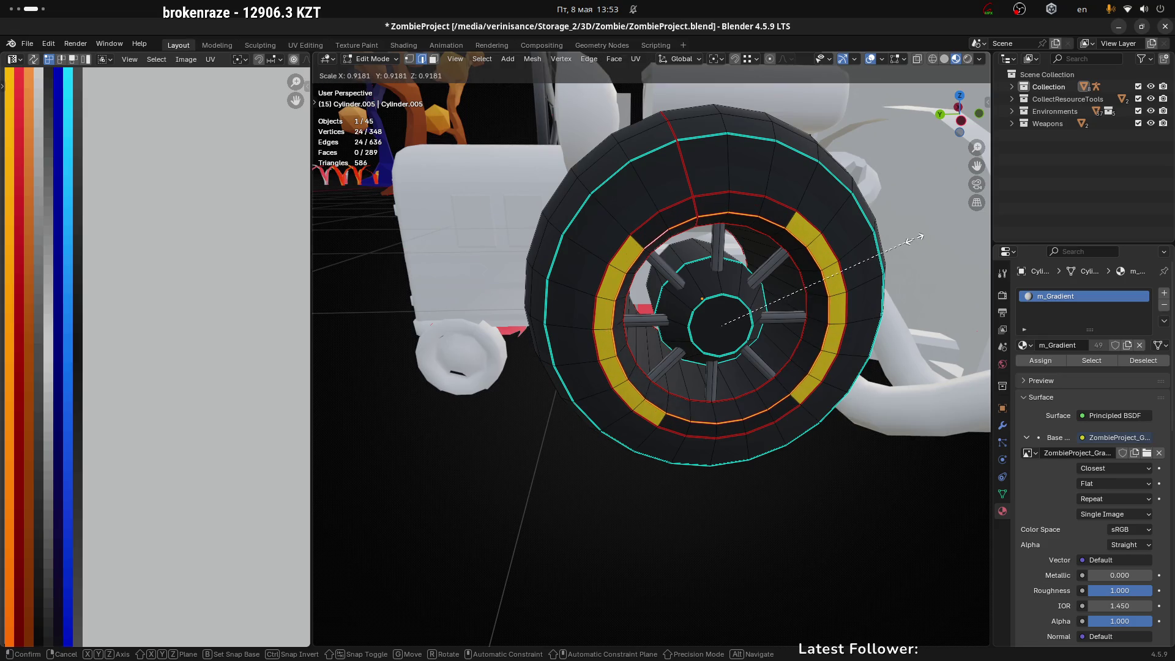
key(g)
right_click(924, 237)
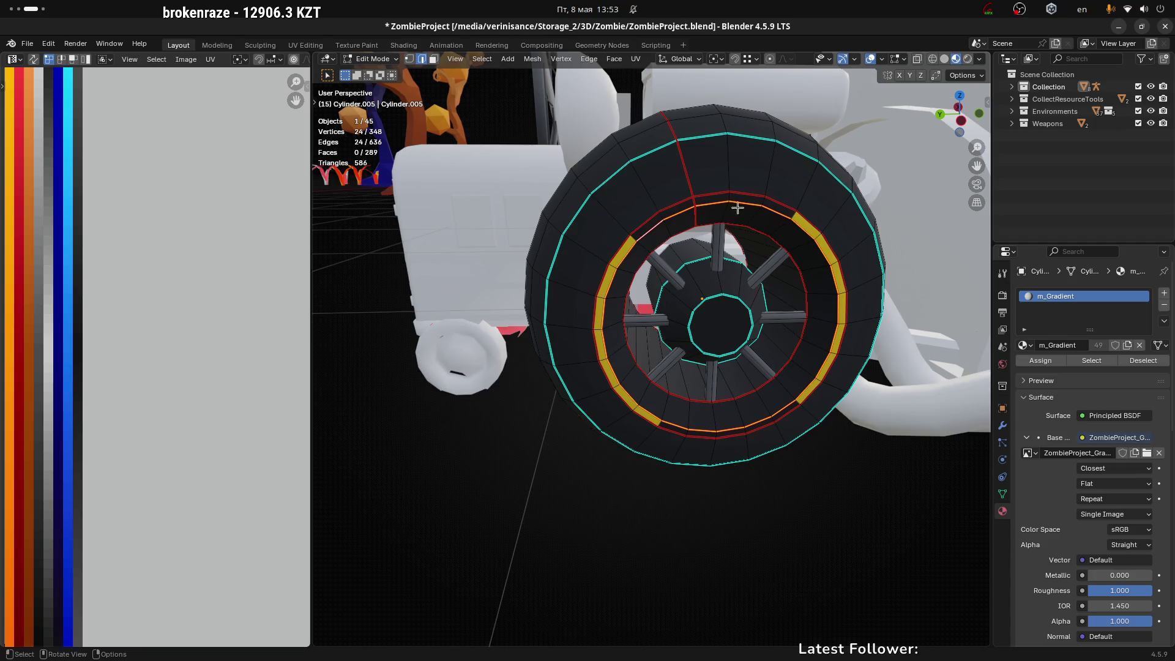
scroll(732, 208, up, 4)
key(g)
key(g)
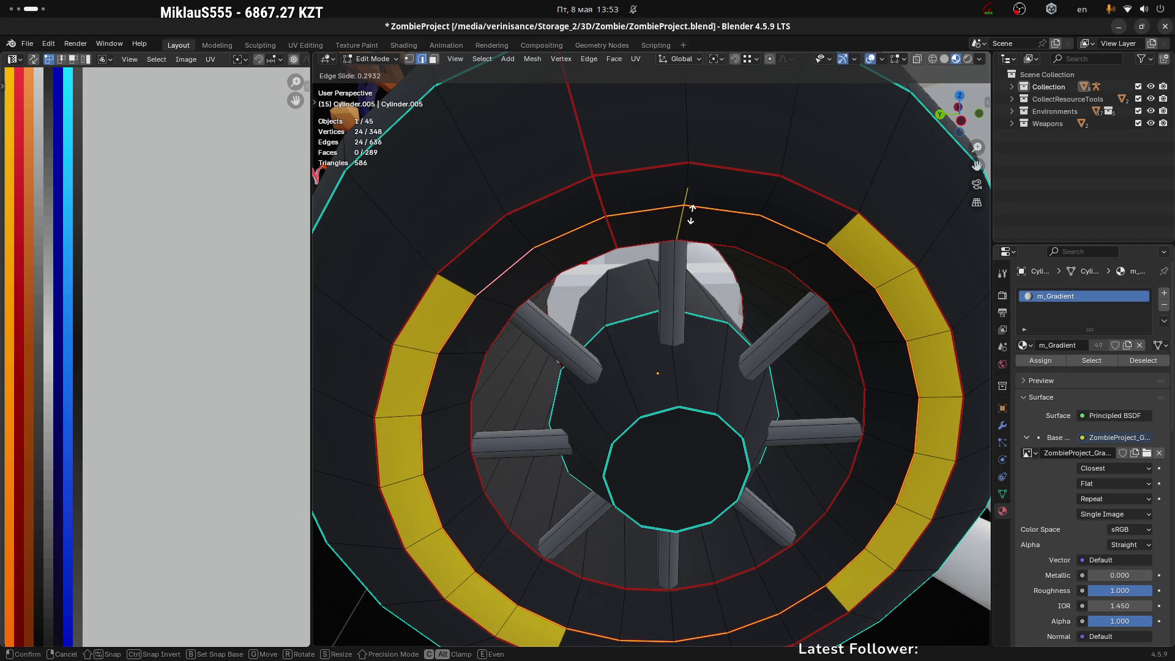
click(691, 214)
Step: Return the wheel to Object Mode and orbit around the car
scroll(682, 308, down, 5)
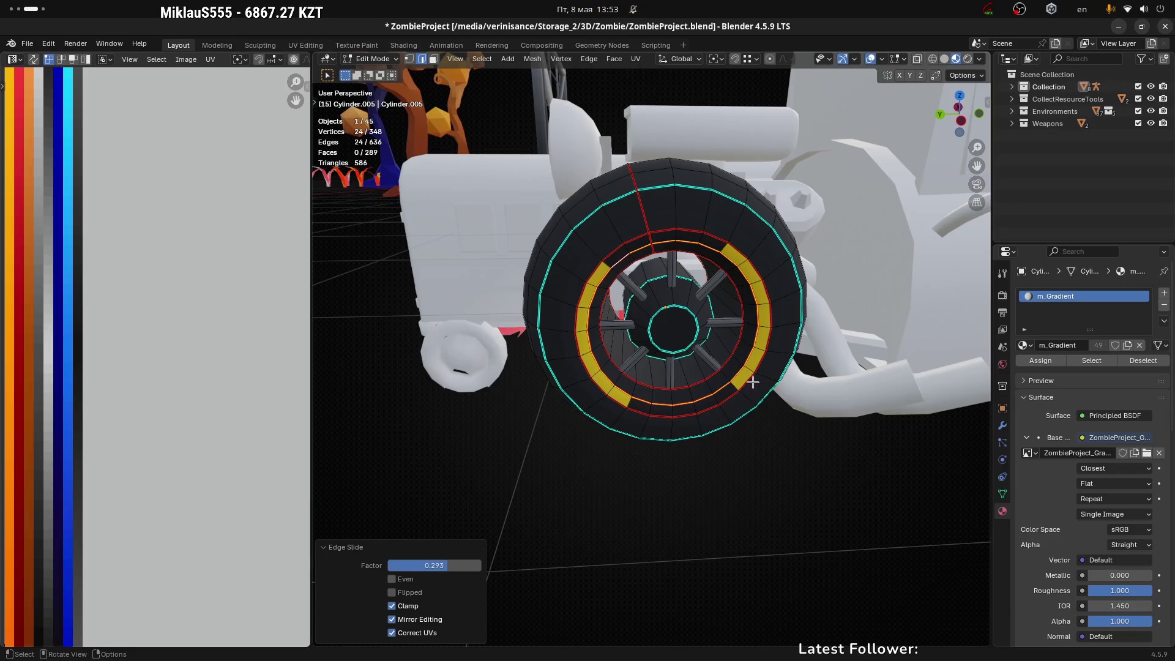
scroll(724, 246, down, 1)
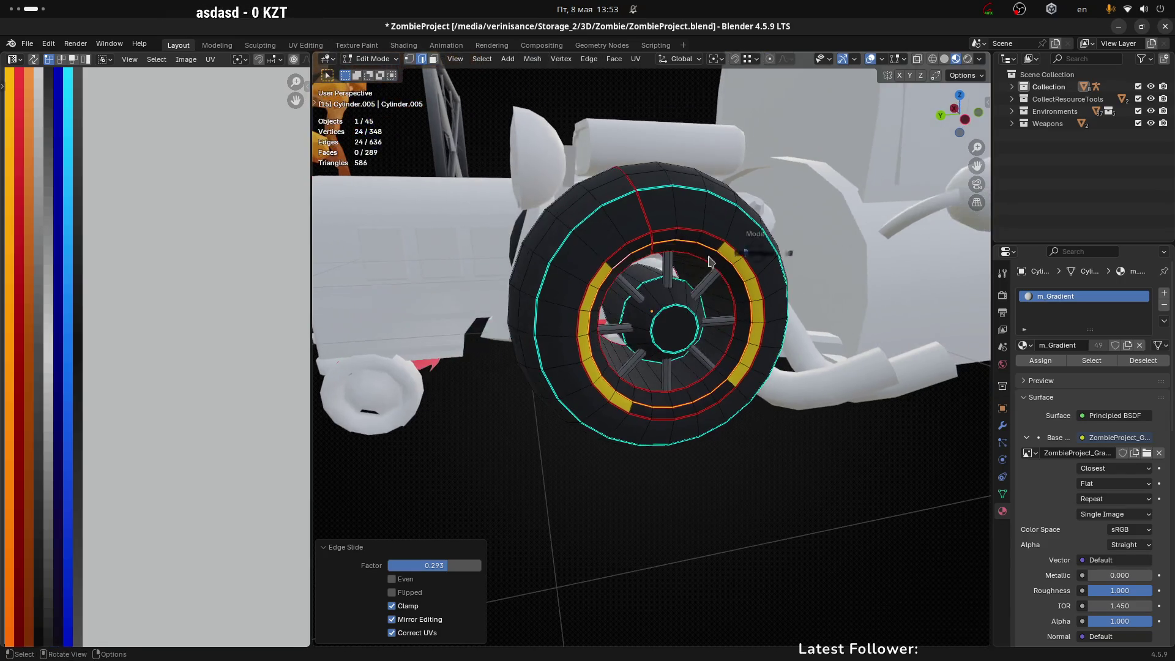
key(Tab)
scroll(704, 294, down, 3)
mouse_move(704, 294)
middle_down()
mouse_move(642, 386)
mouse_move(692, 432)
middle_up()
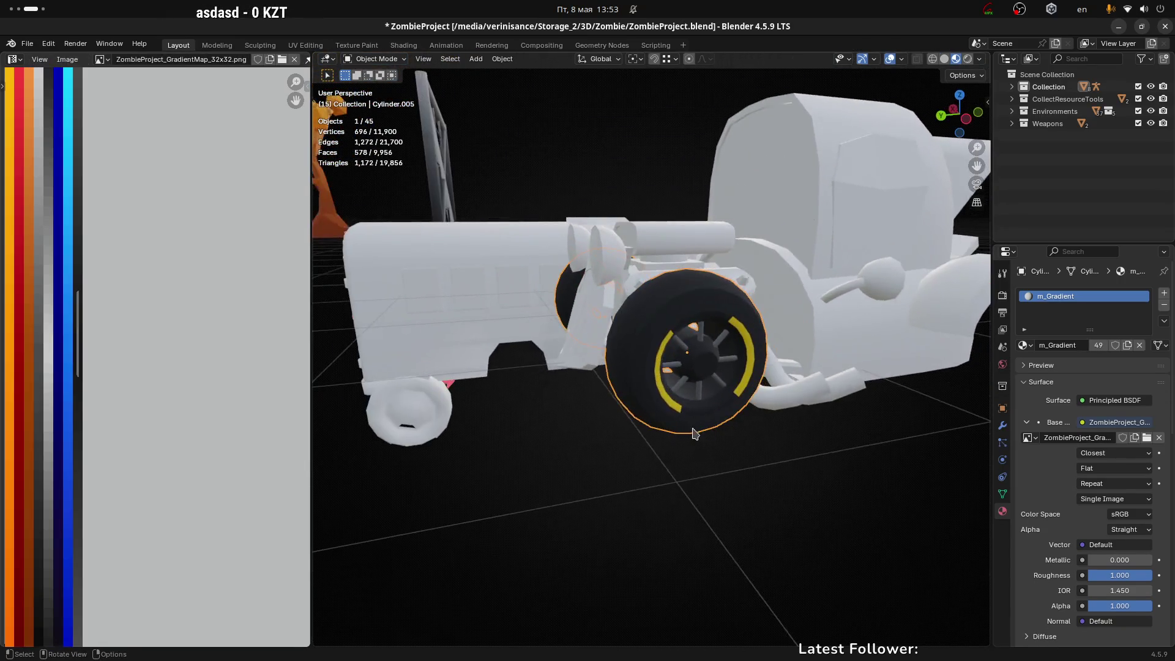
Step: In Edit Mode, select a tire face and move its UV strip lower on the palette
scroll(692, 433, up, 4)
key(Tab)
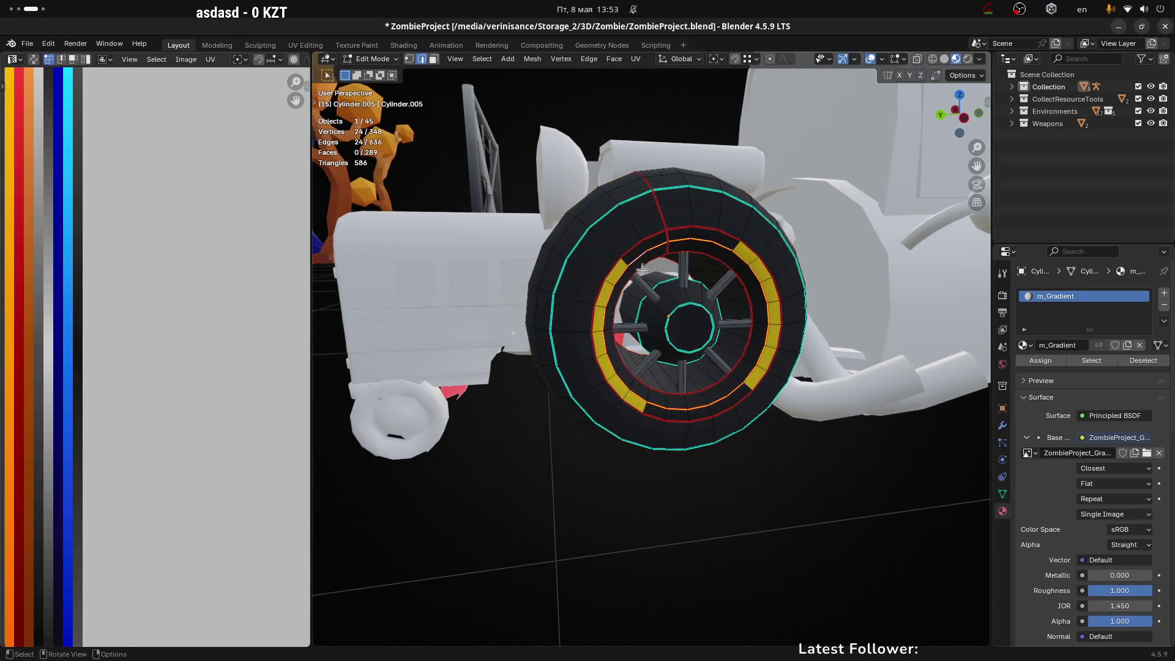
scroll(637, 244, up, 2)
click(650, 237)
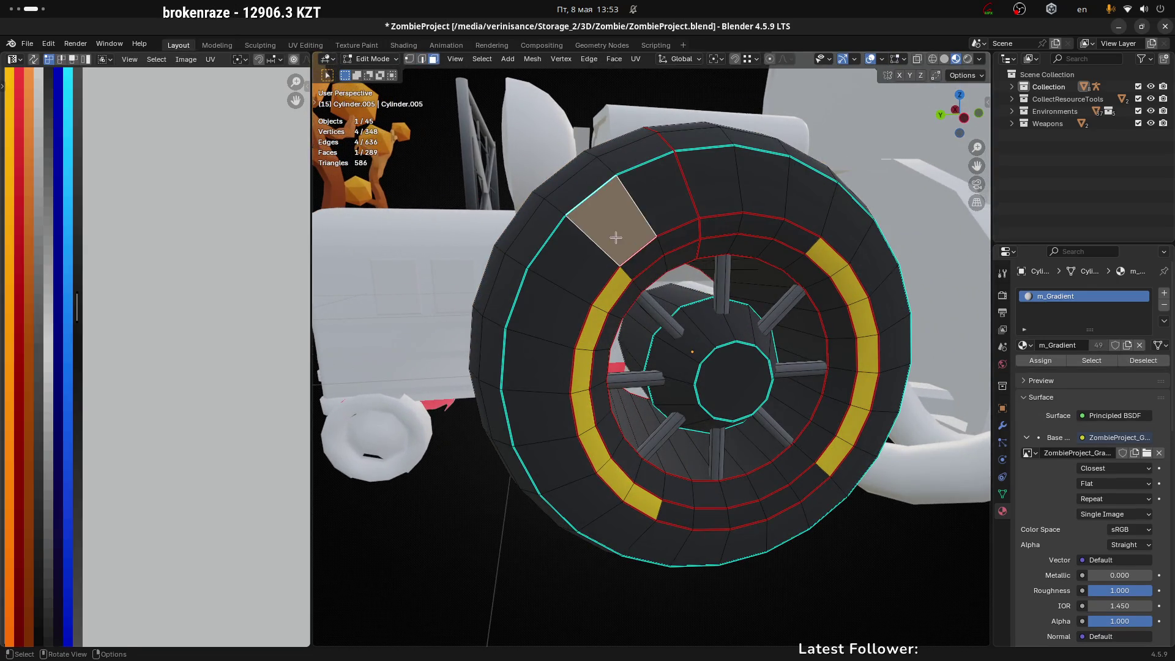
key(a)
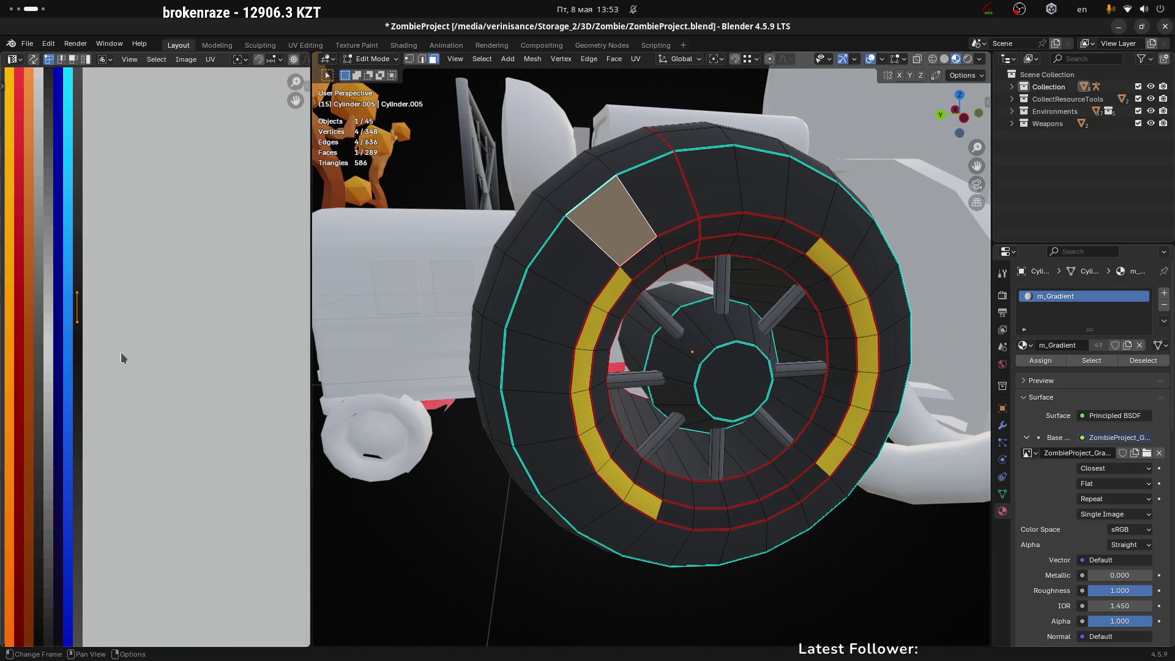
key(g)
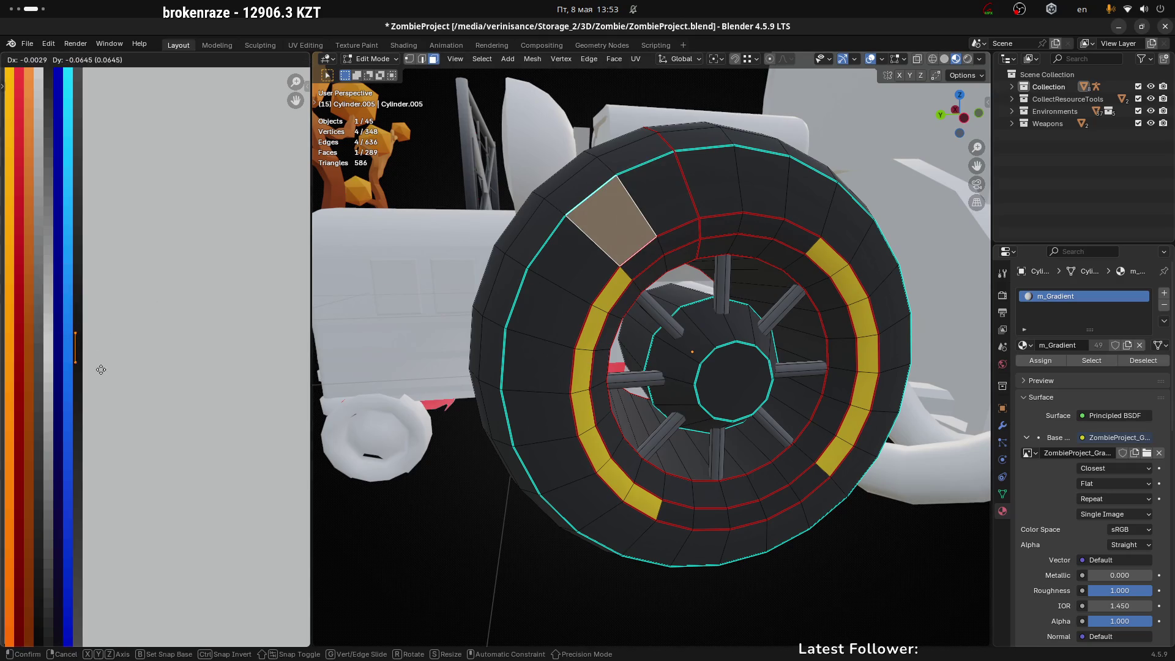
click(102, 373)
Step: Select the whole linked outer tire and squash its UVs vertically
click(558, 290)
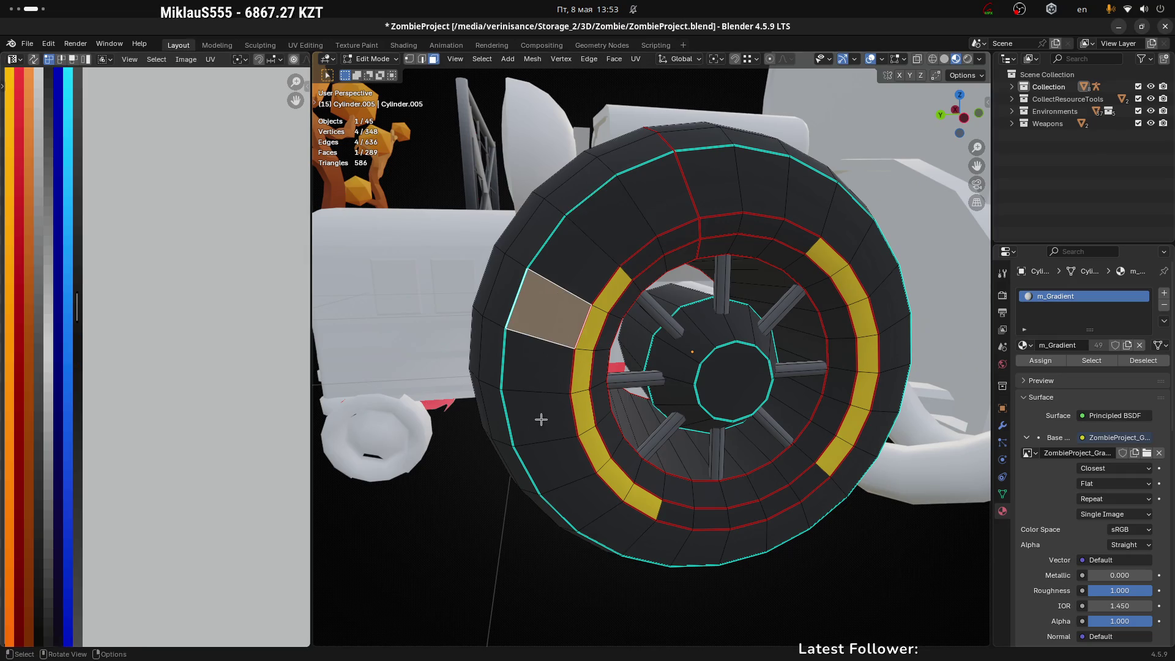
click(591, 271)
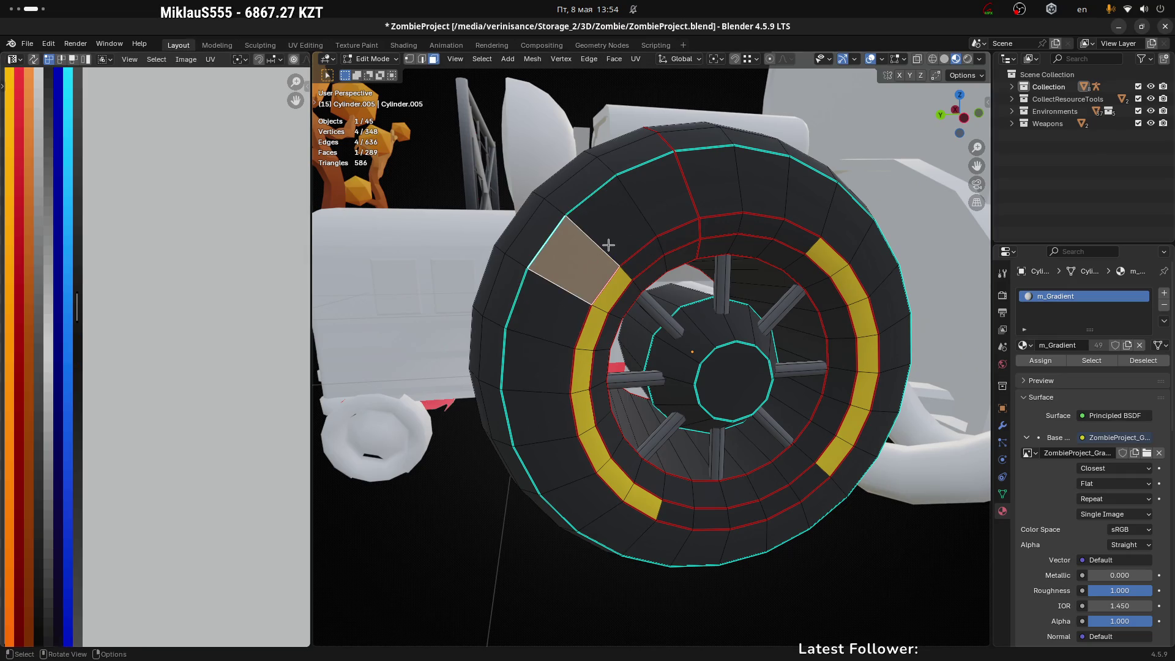
key(l)
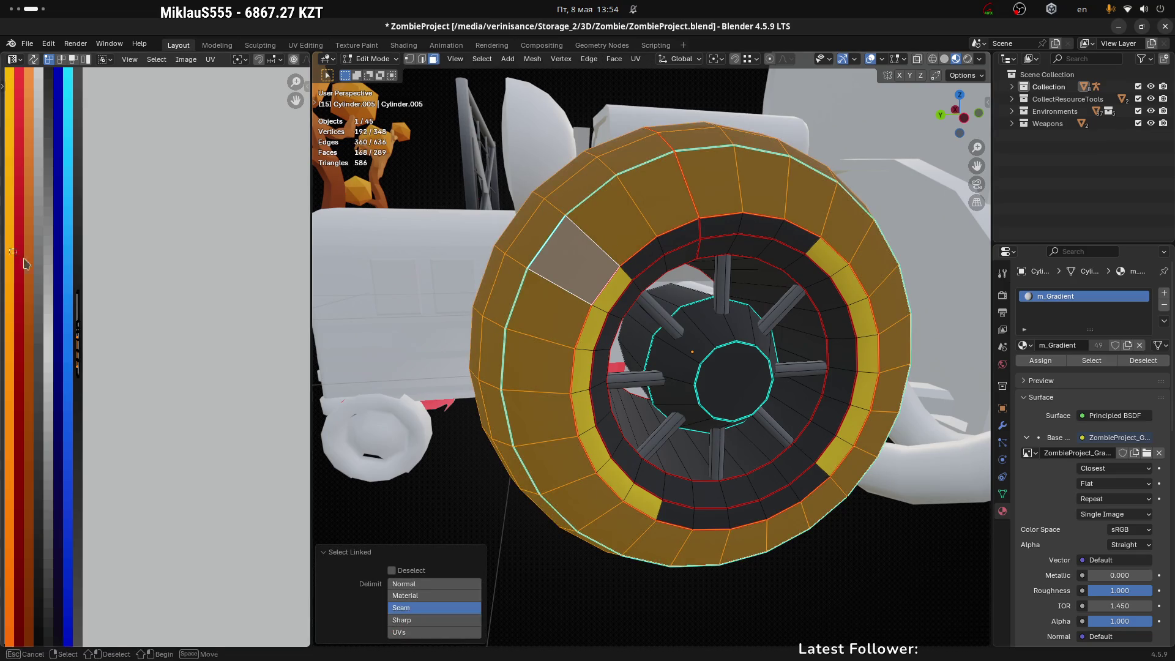
key(a)
key(s)
key(y)
click(95, 341)
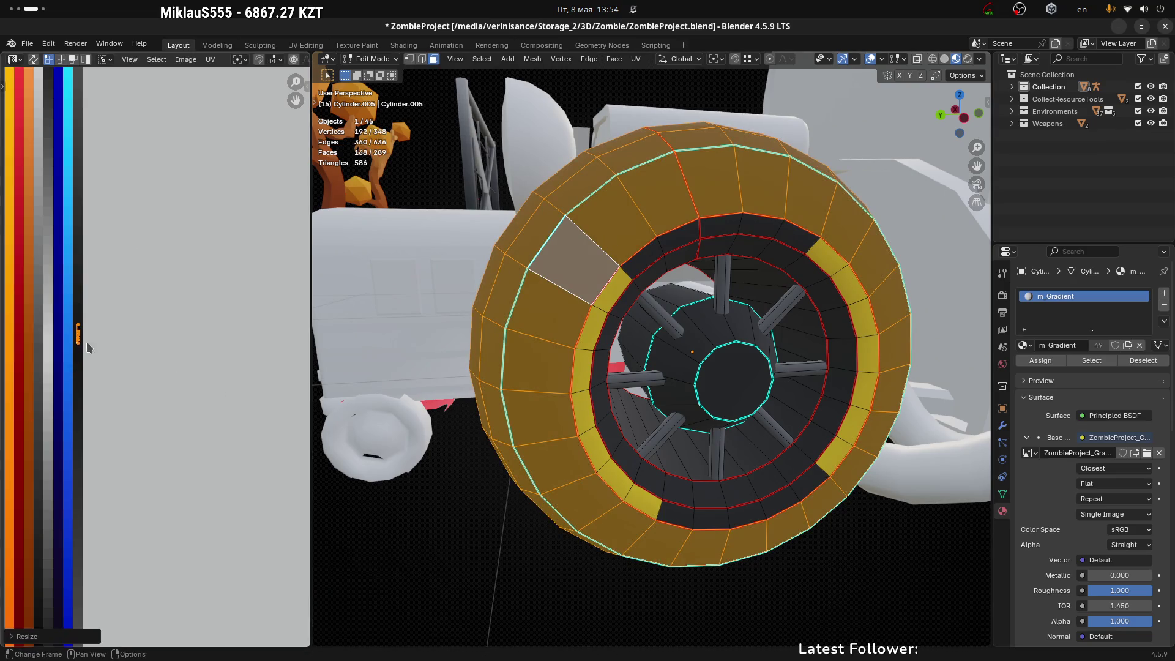
Step: Place the tire UVs on the dark palette stripe, then return to Object Mode
scroll(104, 357, up, 2)
key(g)
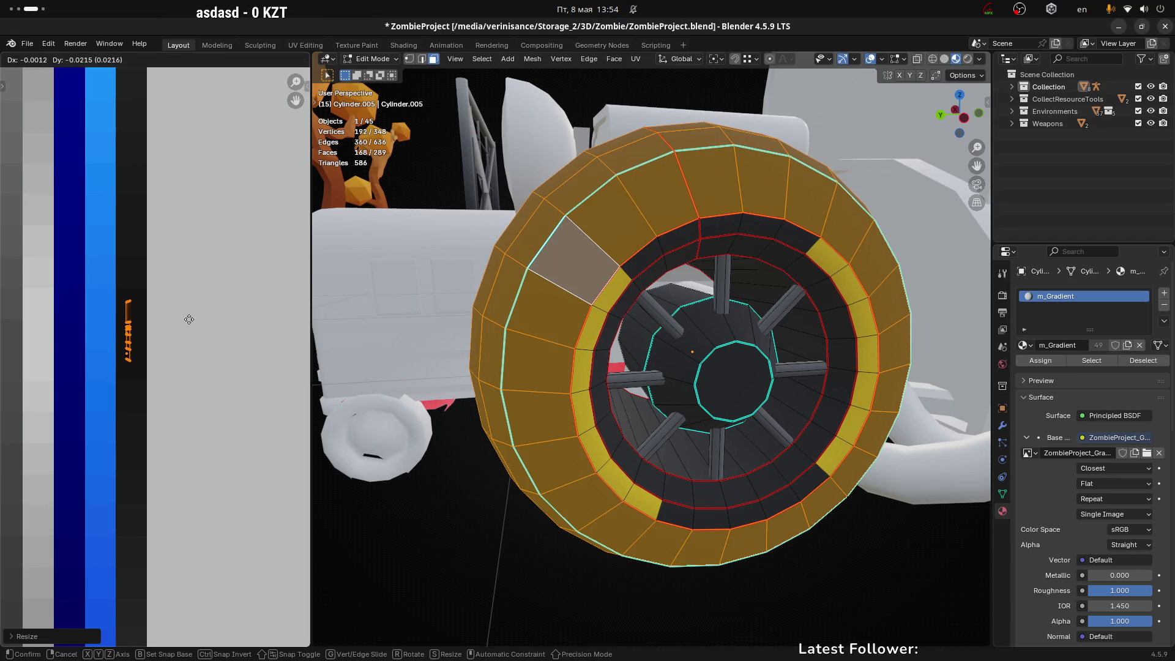
click(190, 318)
key(g)
click(181, 329)
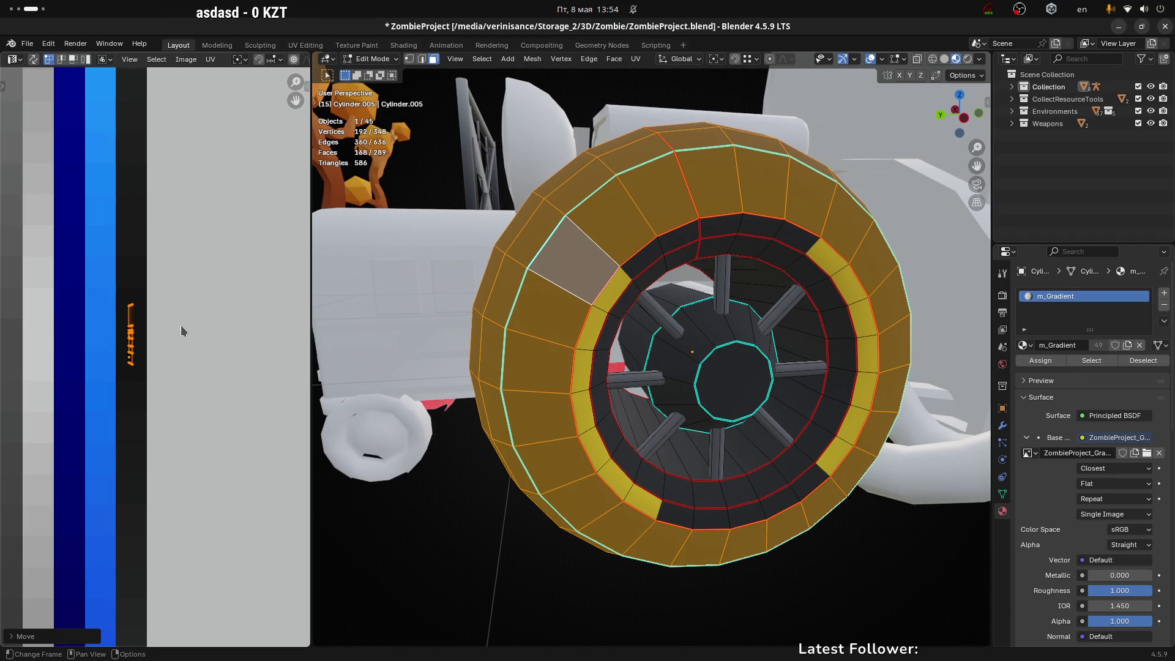
key(Tab)
scroll(617, 443, down, 4)
mouse_move(575, 379)
middle_down()
mouse_move(696, 420)
mouse_move(729, 451)
mouse_move(564, 374)
mouse_move(557, 395)
middle_up()
scroll(558, 395, up, 3)
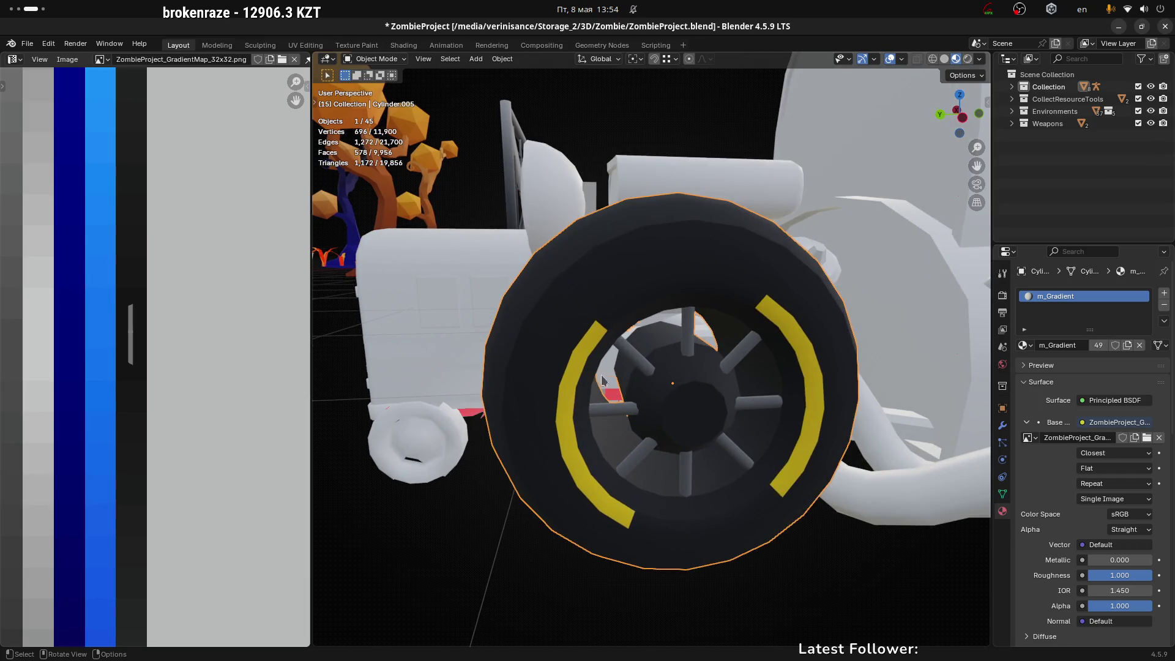
Step: In Edit Mode, select the ring inside the yellow arcs and unwrap it with Minimum Stretch
scroll(593, 360, up, 3)
key(ctrl+Tab)
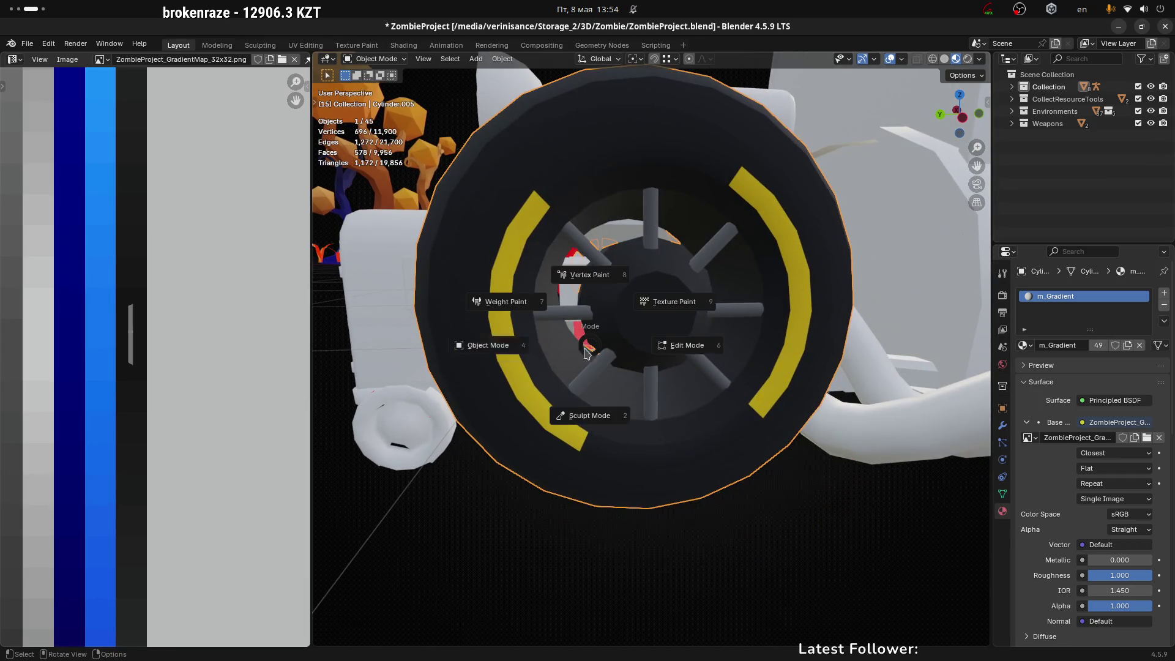
click(709, 349)
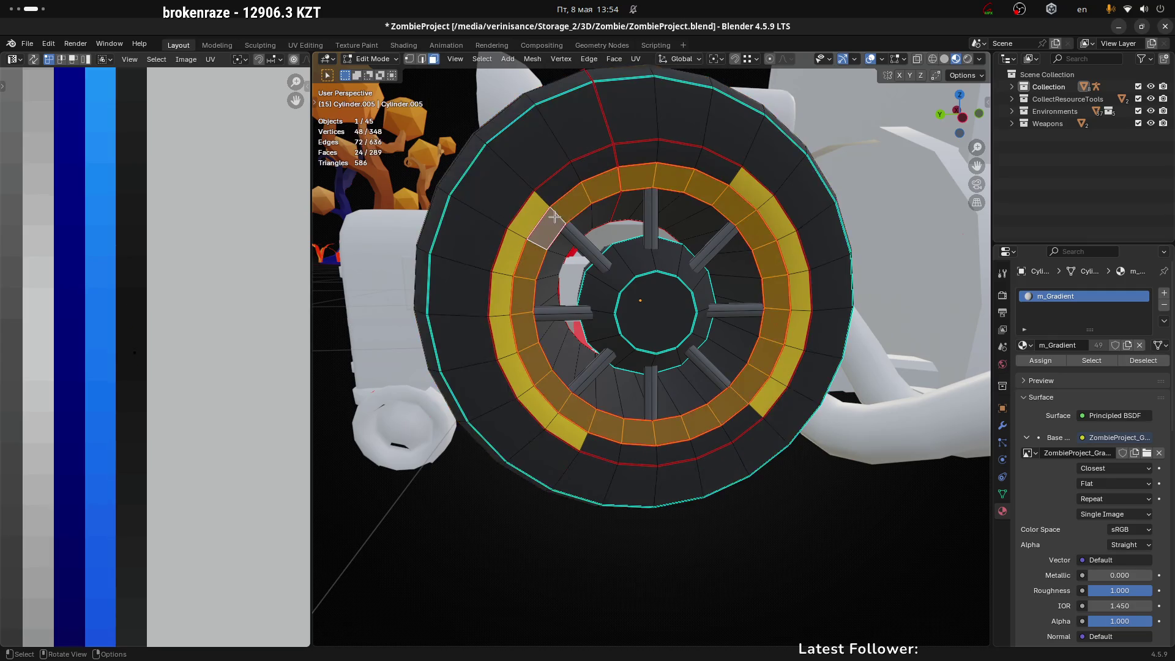
alt+click(555, 218)
scroll(619, 294, down, 2)
key(b)
scroll(210, 367, down, 3)
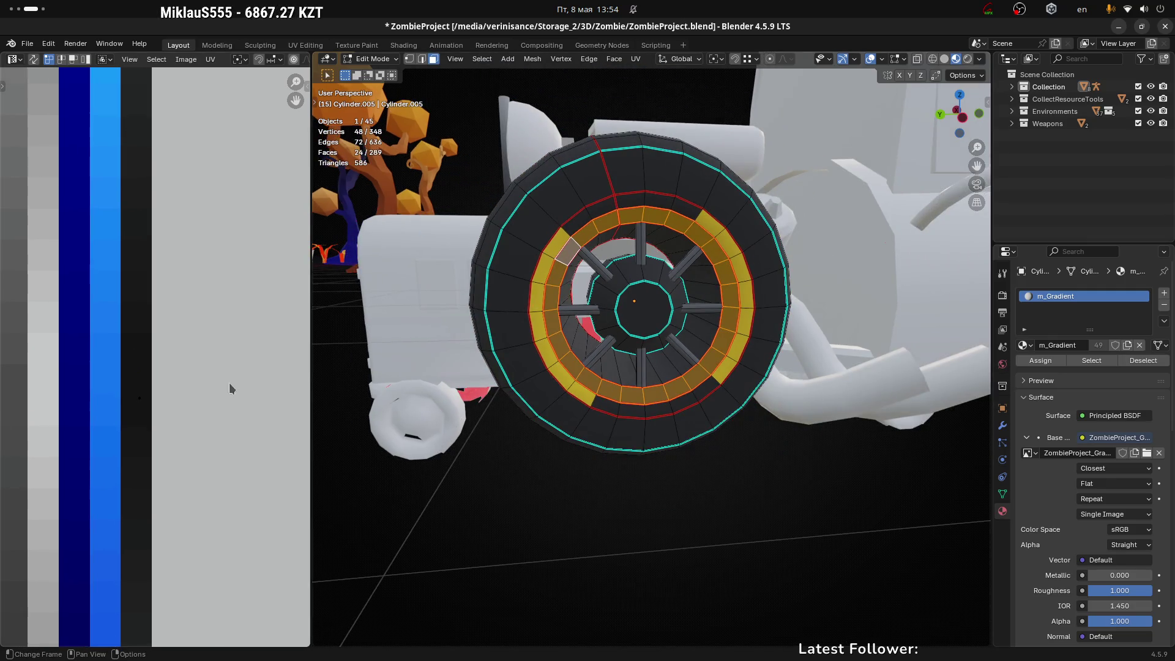
drag(111, 359, 187, 424)
middle_drag(527, 367, 548, 353)
key(u)
click(551, 360)
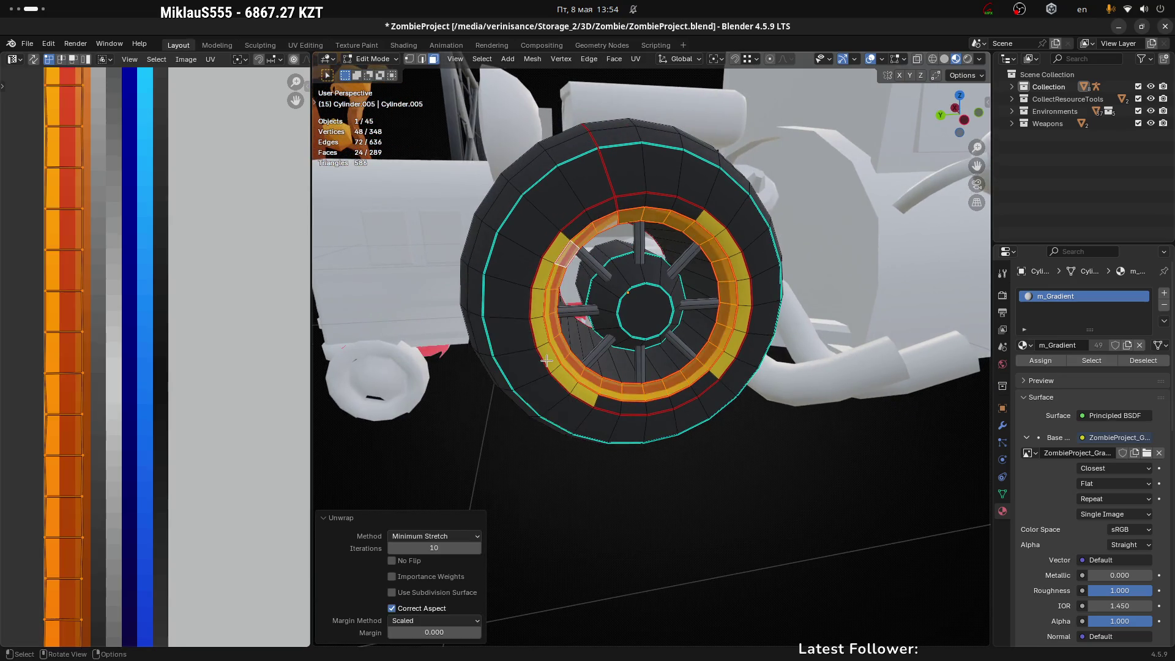
Step: Straighten the unwrapped strip with Follow Active Quads from one reference UV face
scroll(122, 422, down, 4)
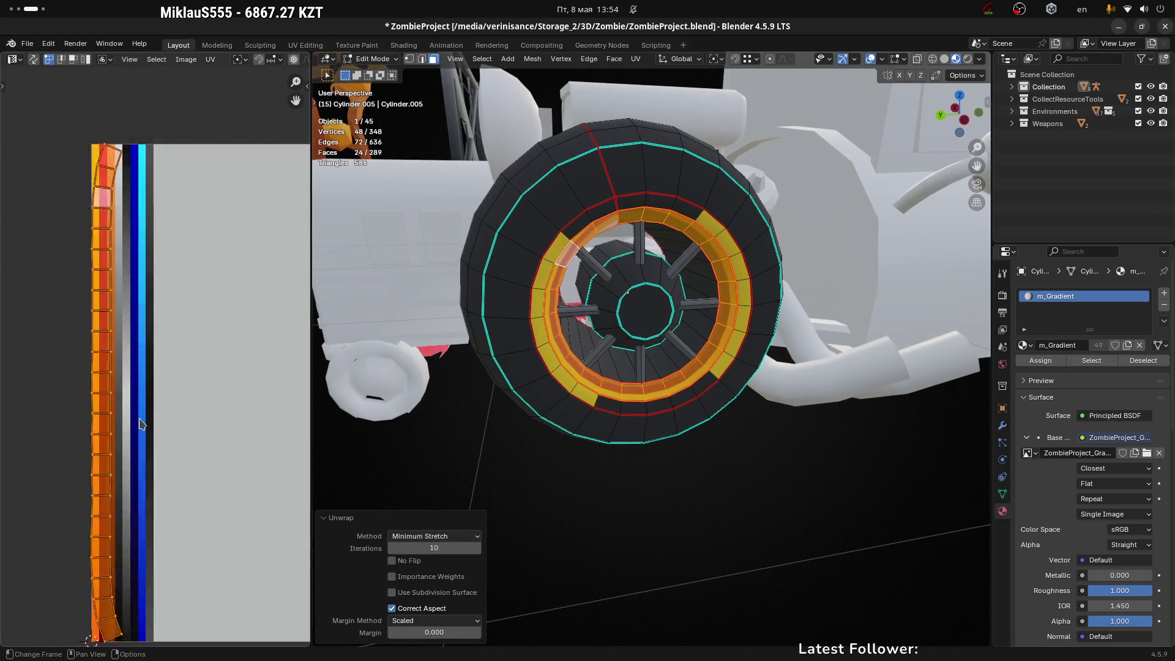
shift+click(107, 398)
scroll(116, 401, up, 4)
key(3)
click(118, 379)
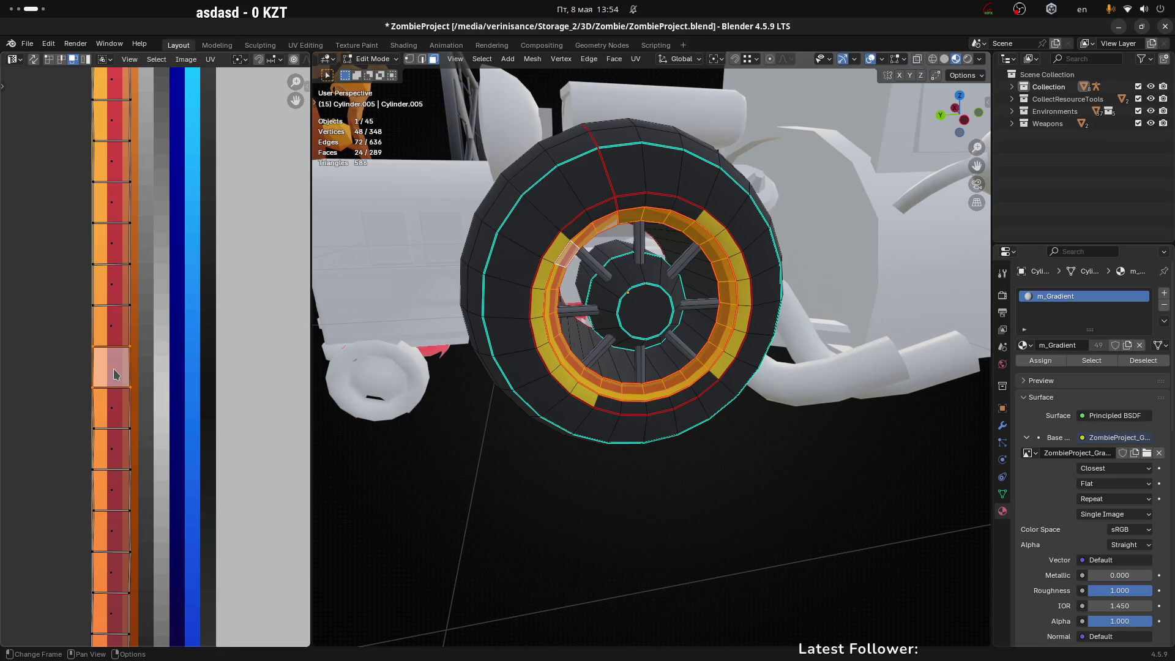
right_click(115, 375)
click(120, 385)
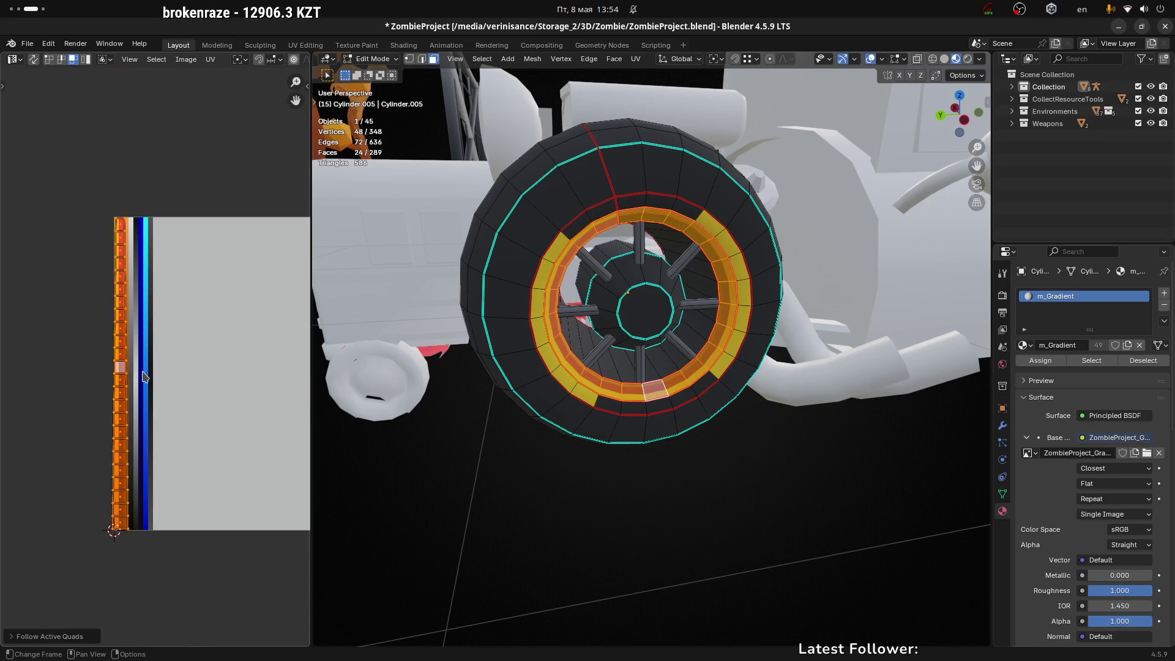
key(g)
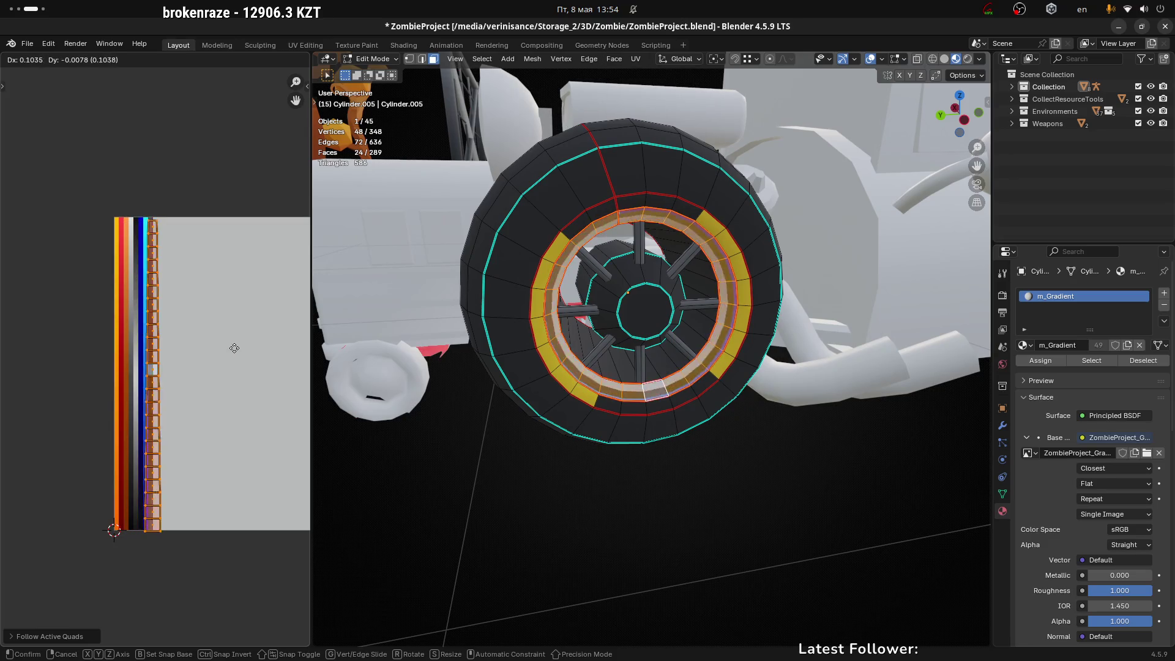
Step: Rotate the ring's UV strip 90° to horizontal and shrink it
right_click(229, 349)
text(r90)
key(Return)
key(g)
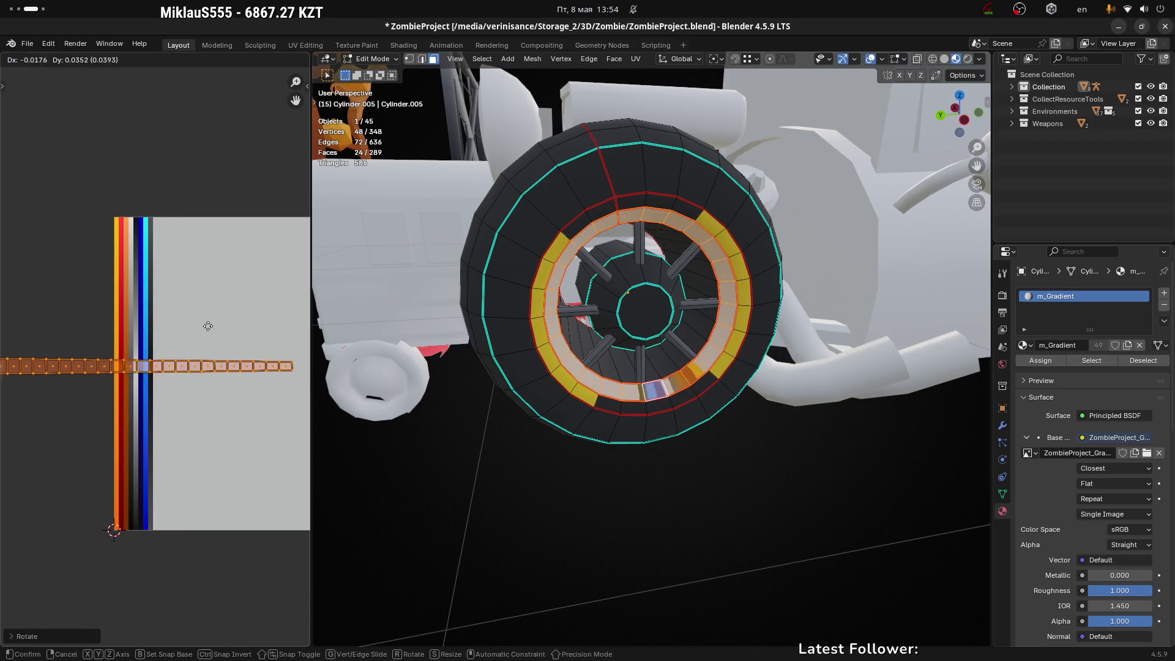
key(s)
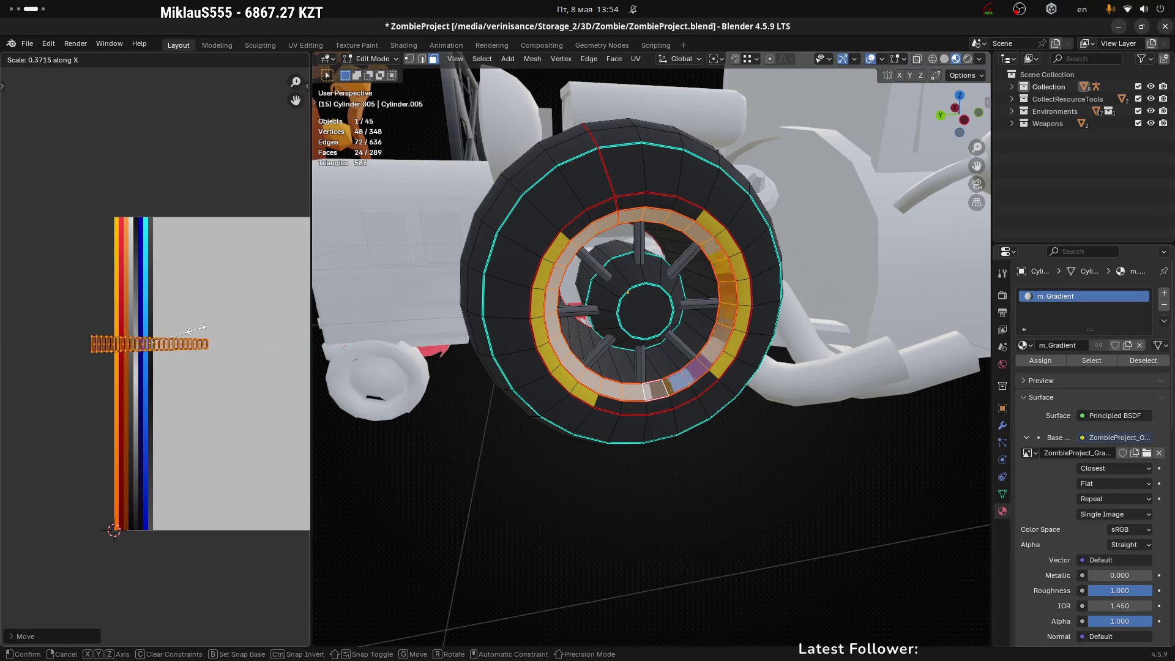
click(140, 336)
Step: Narrow the strip along X and move the rim ring's UVs across the palette
scroll(140, 337, up, 2)
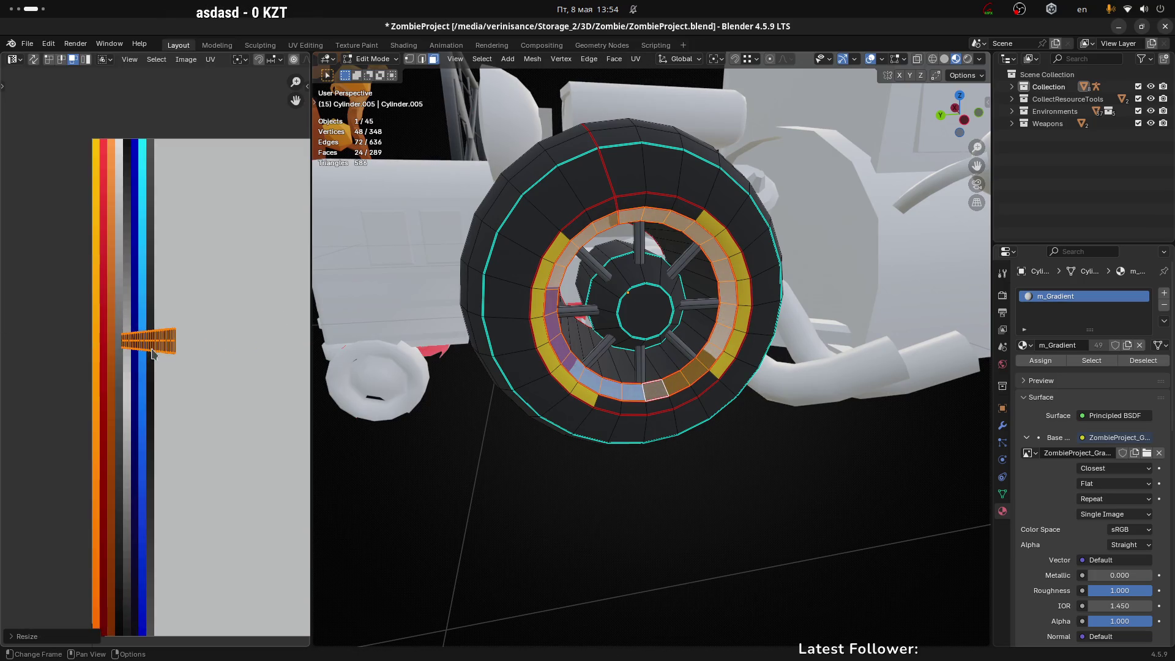
key(s)
key(x)
click(164, 353)
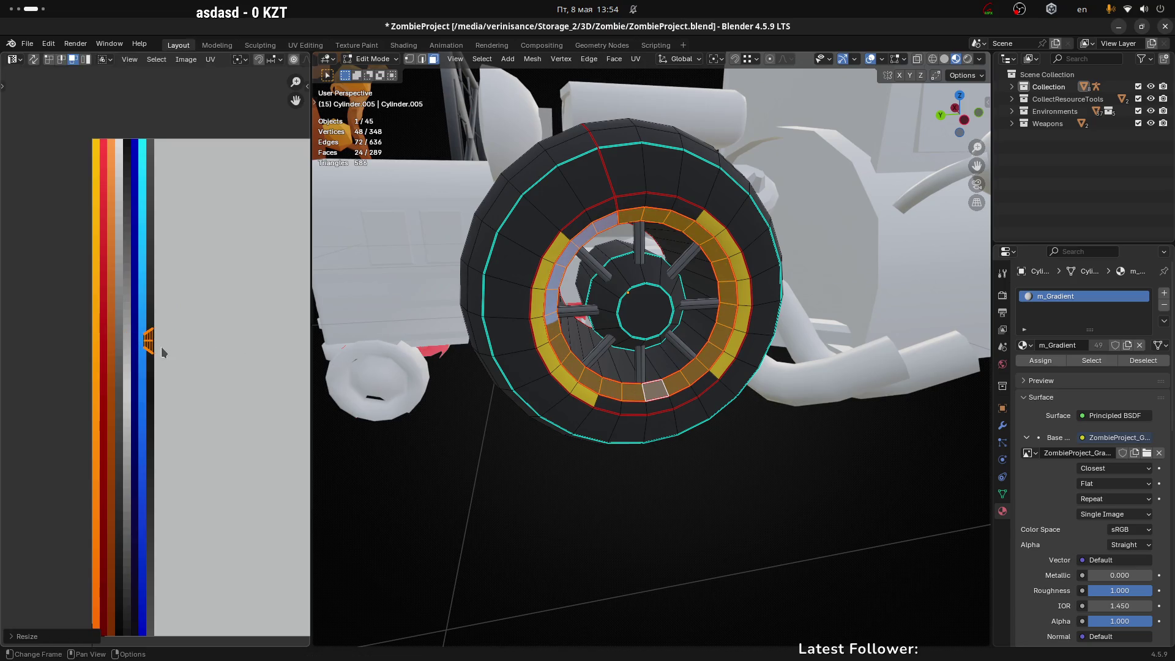
scroll(148, 351, up, 4)
key(g)
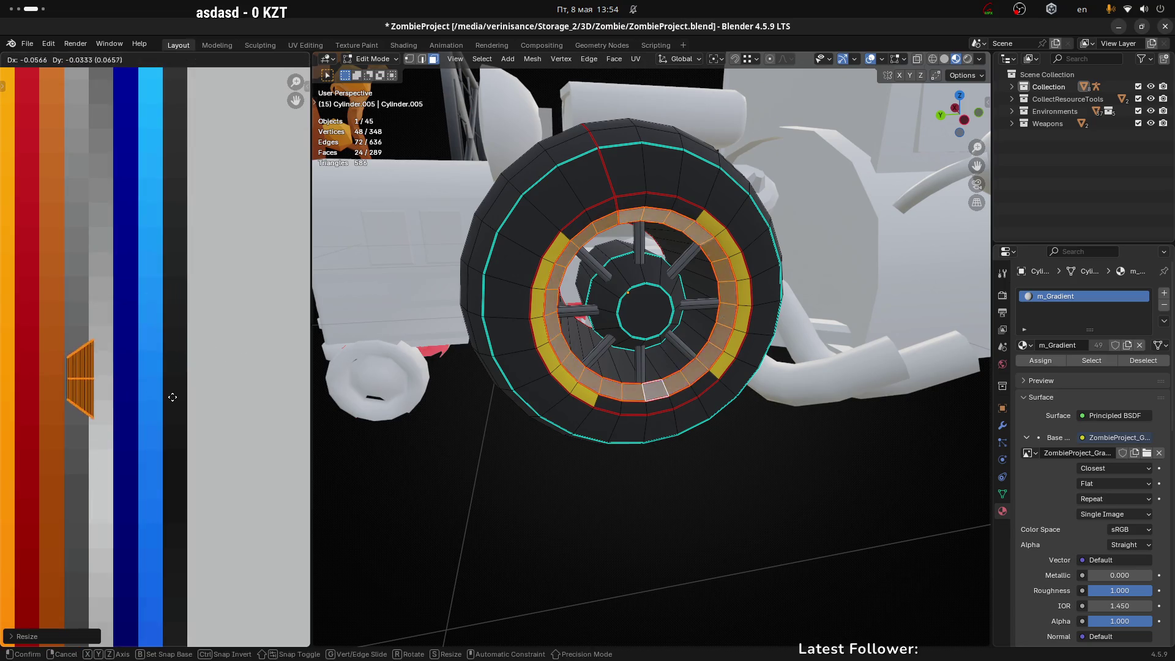
click(184, 442)
Step: Reposition and rescale the rim ring's UVs, beginning a vertical stretch
scroll(184, 442, down, 6)
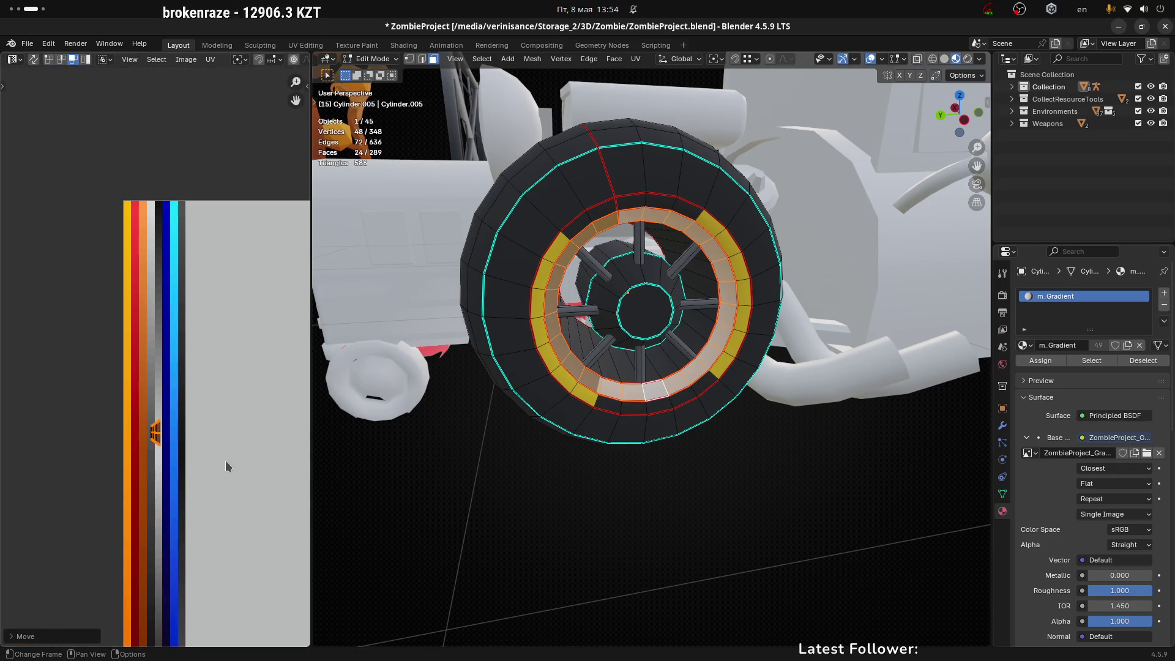
scroll(184, 336, up, 2)
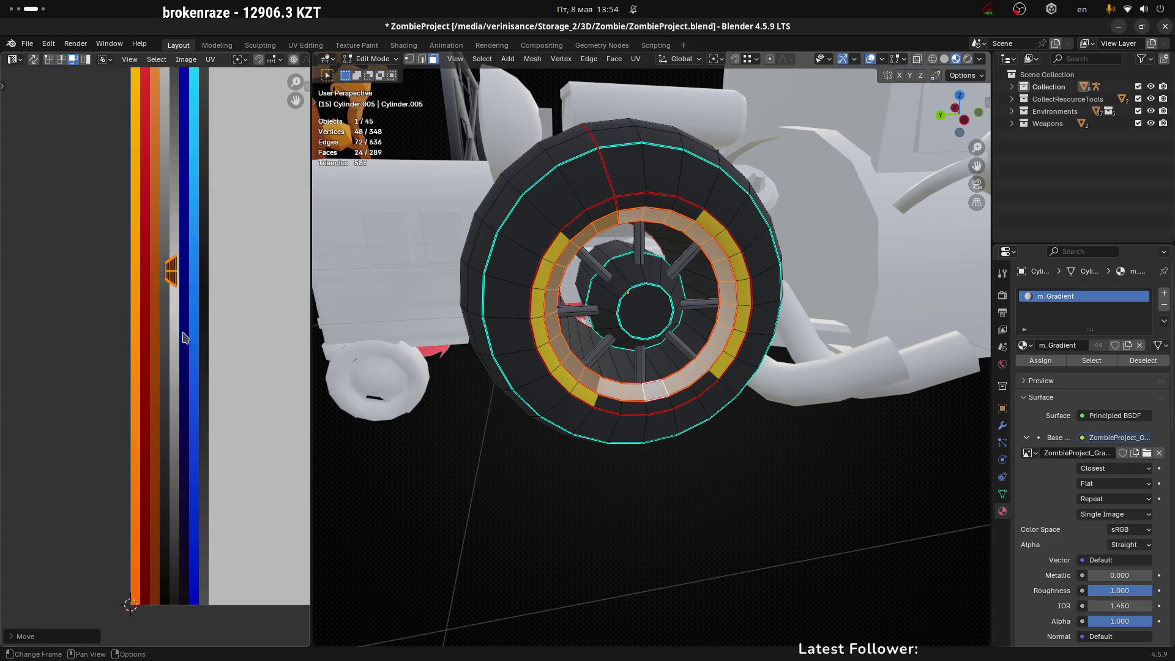
key(g)
click(208, 350)
key(s)
click(222, 298)
key(s)
key(y)
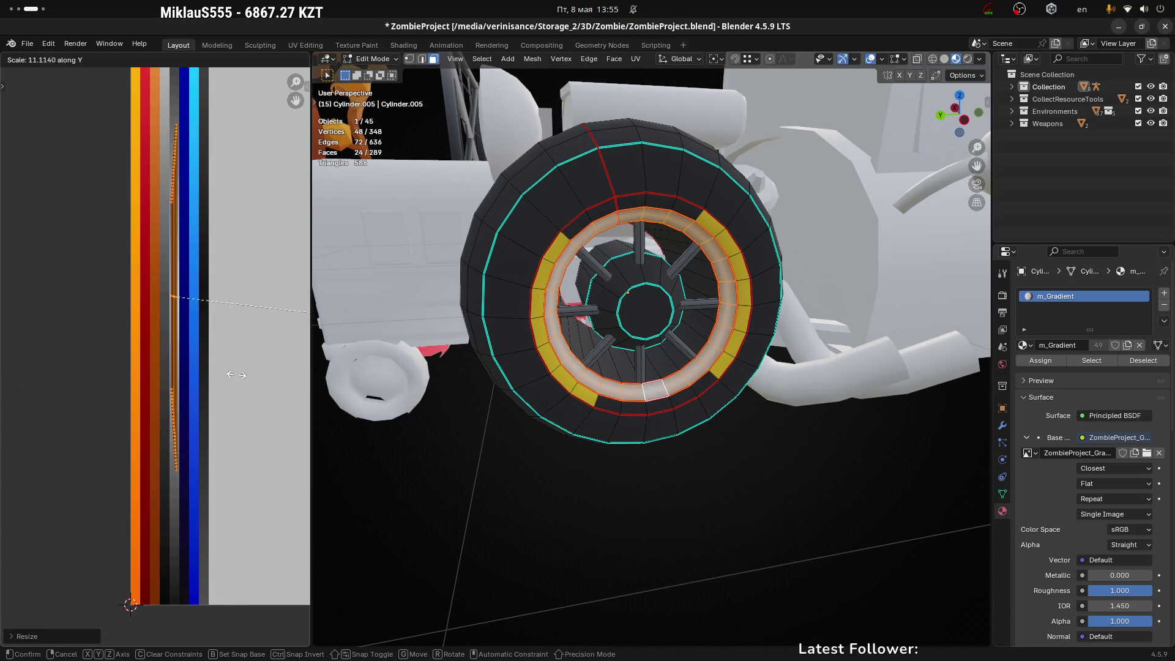
Step: Stretch the UV strip vertically, shift it sideways, and rotate it 180°
click(153, 376)
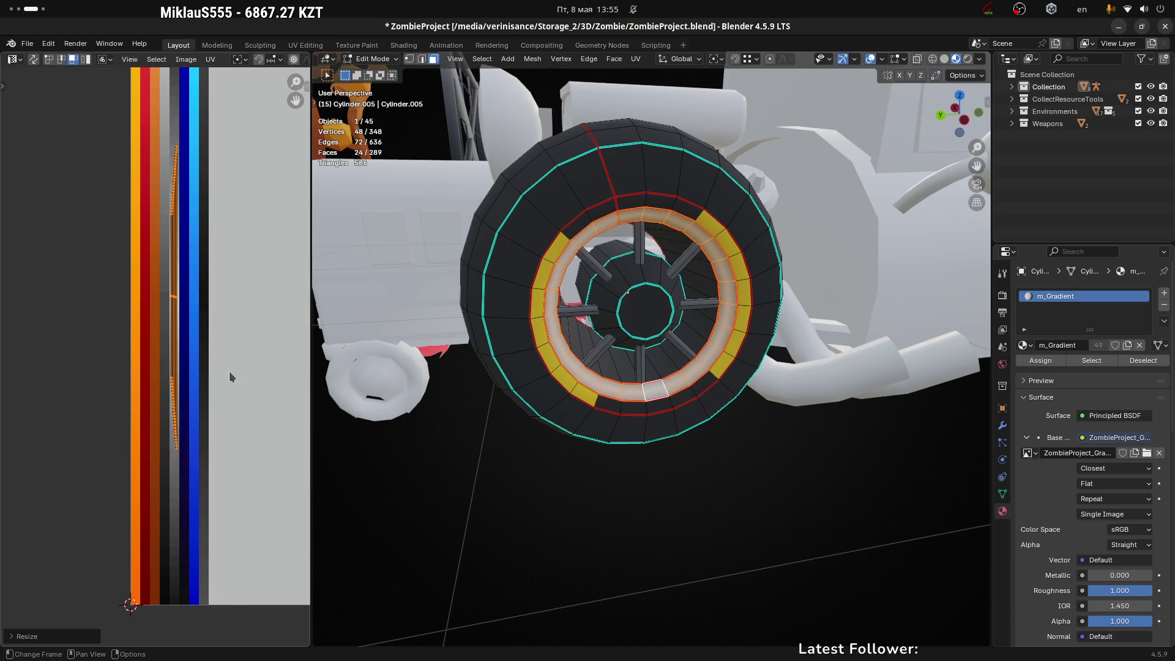
key(g)
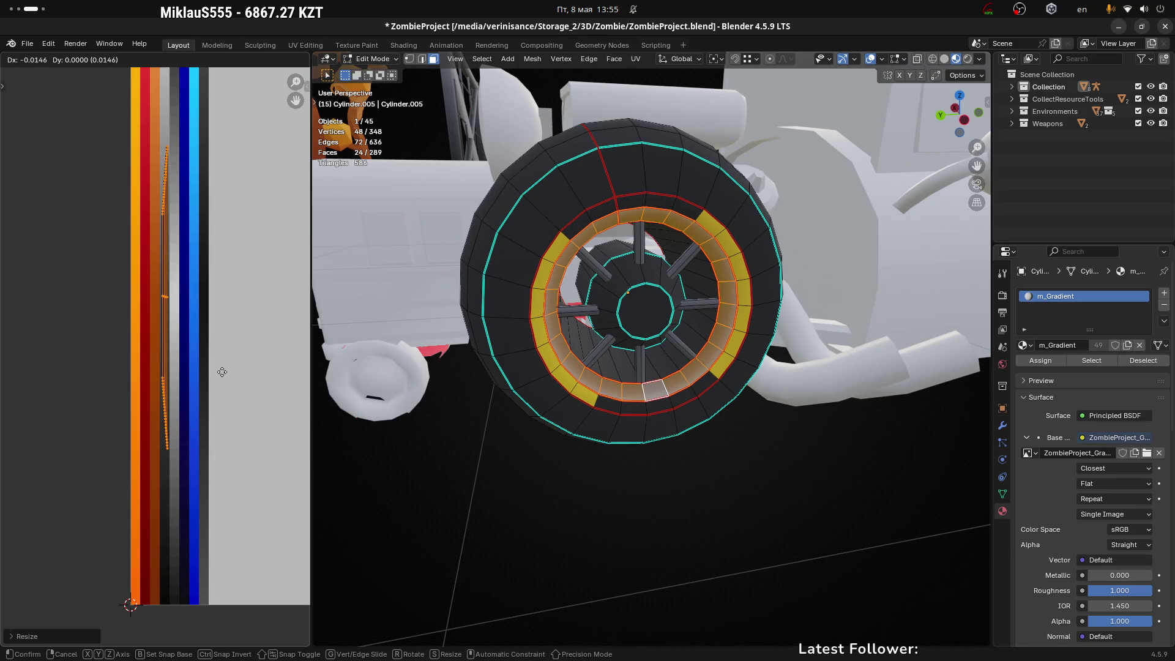
click(221, 372)
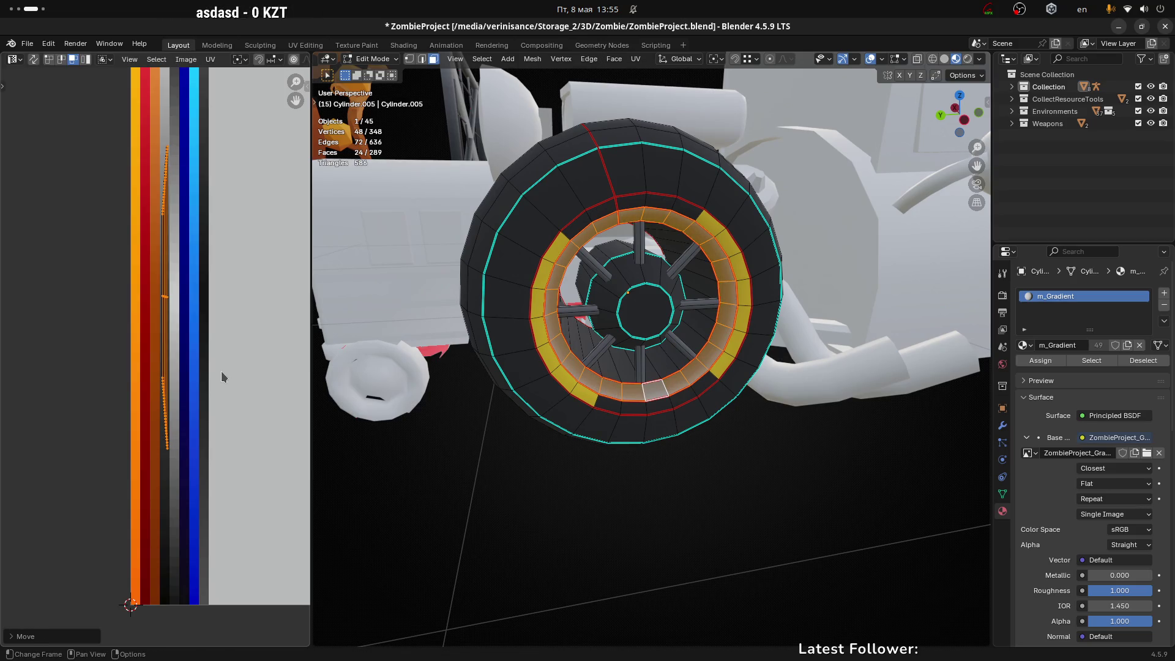
text(r180)
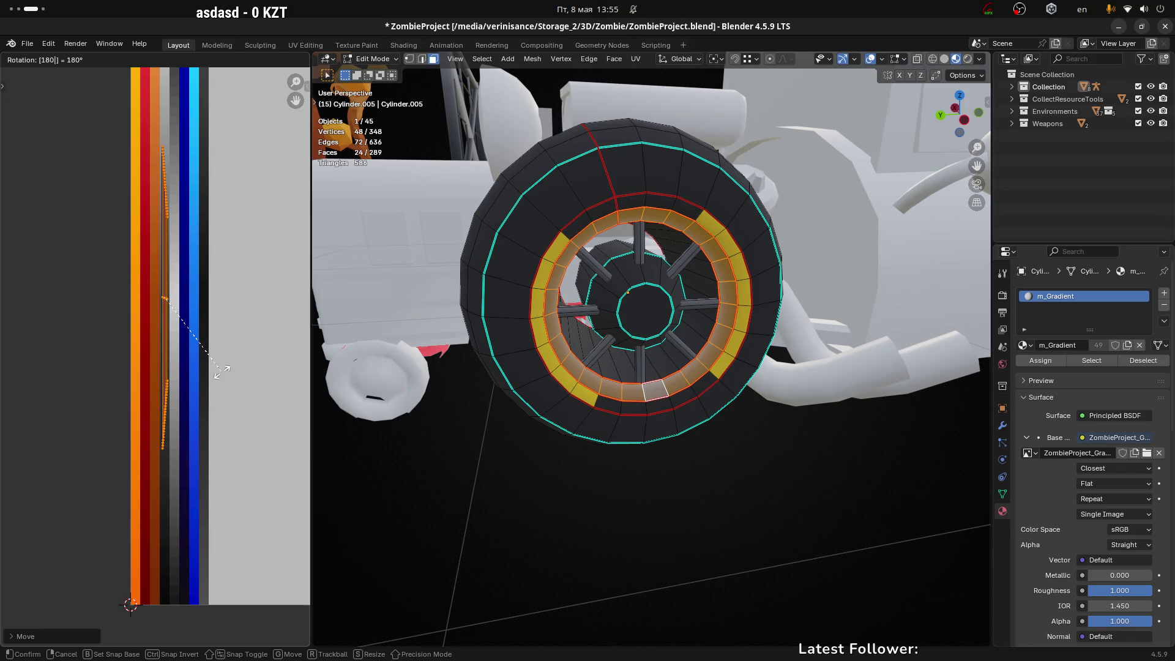
text(180)
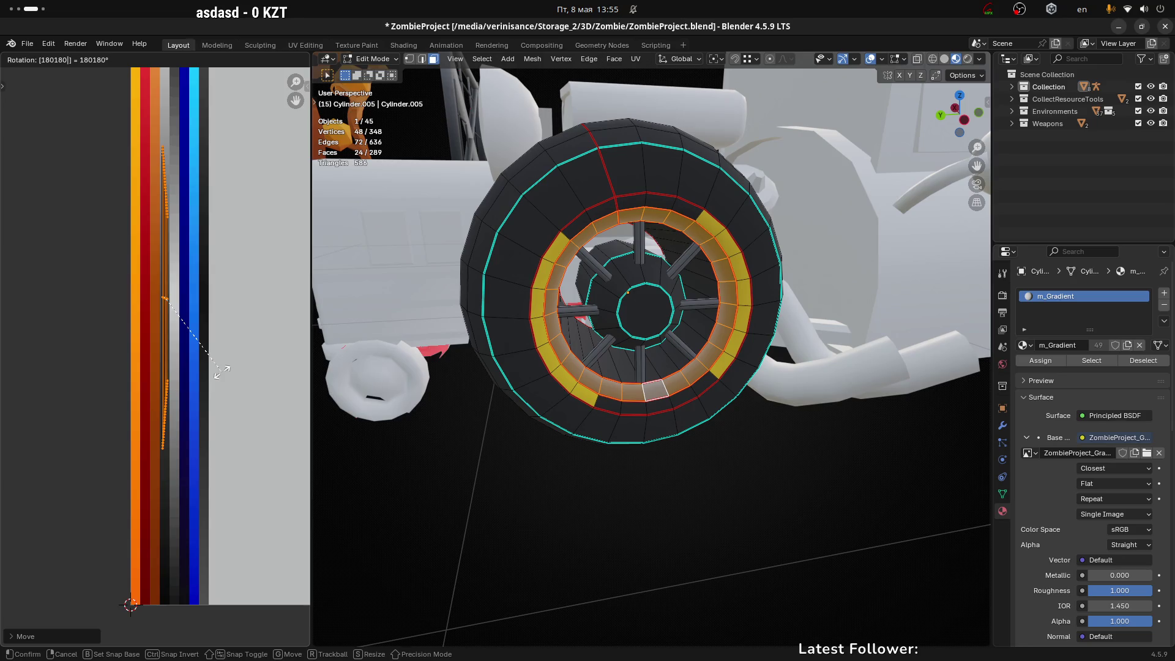
key(minus)
key(Return)
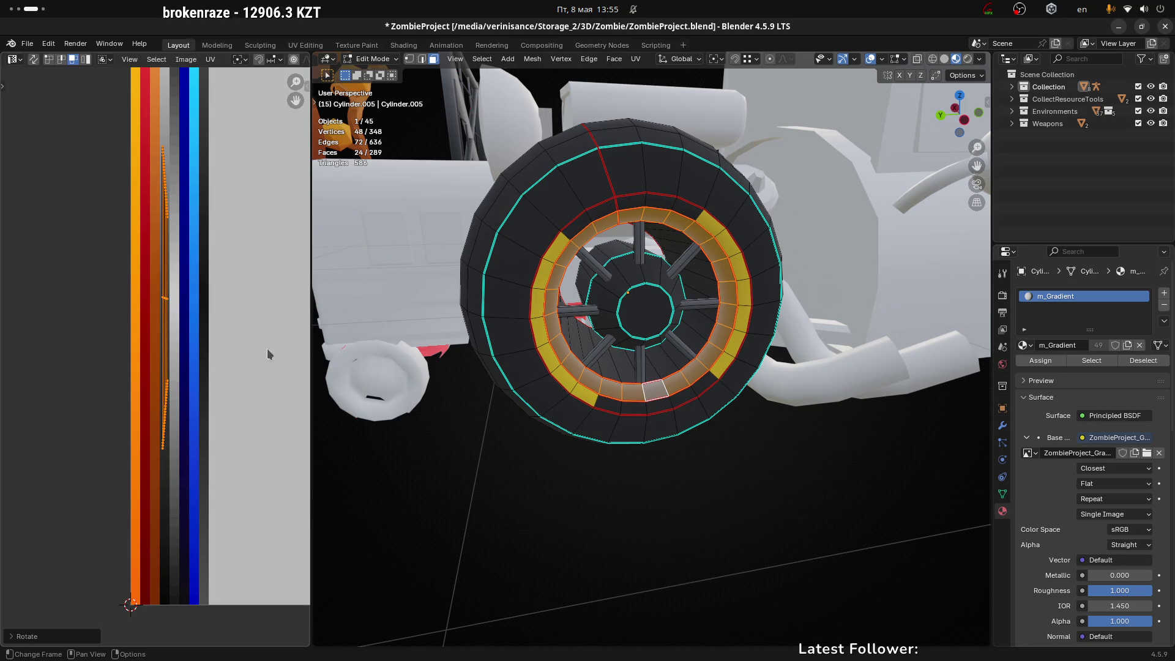
Step: Move and resize the UV strip with the palette columns in view
key(g)
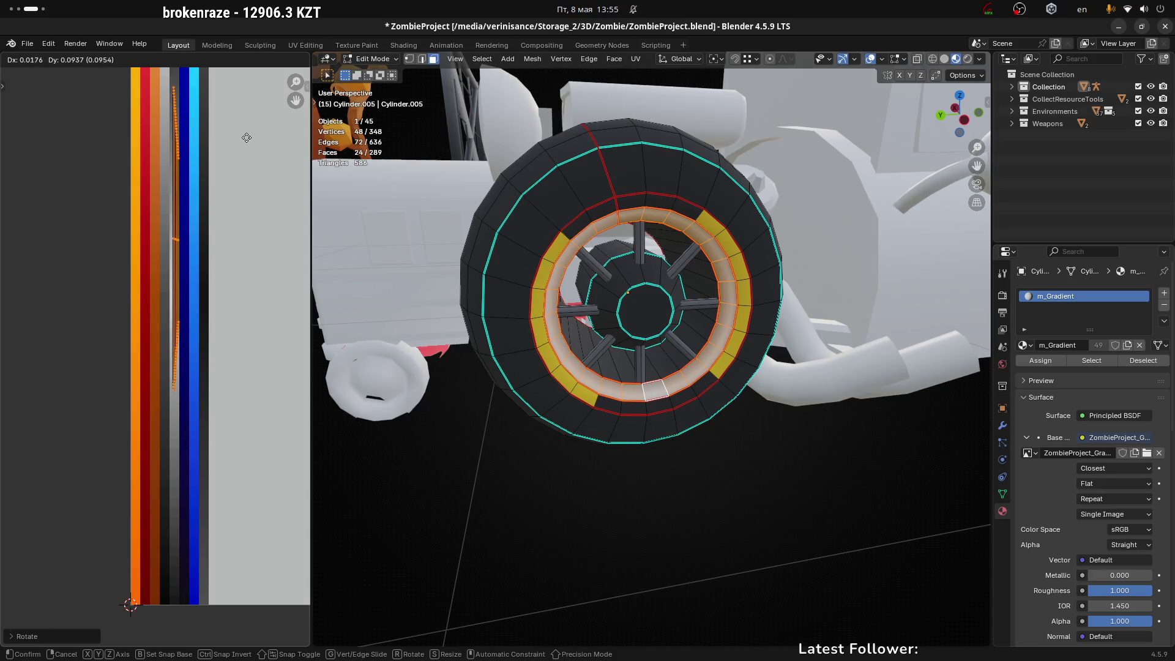
click(243, 123)
middle_drag(229, 171, 285, 359)
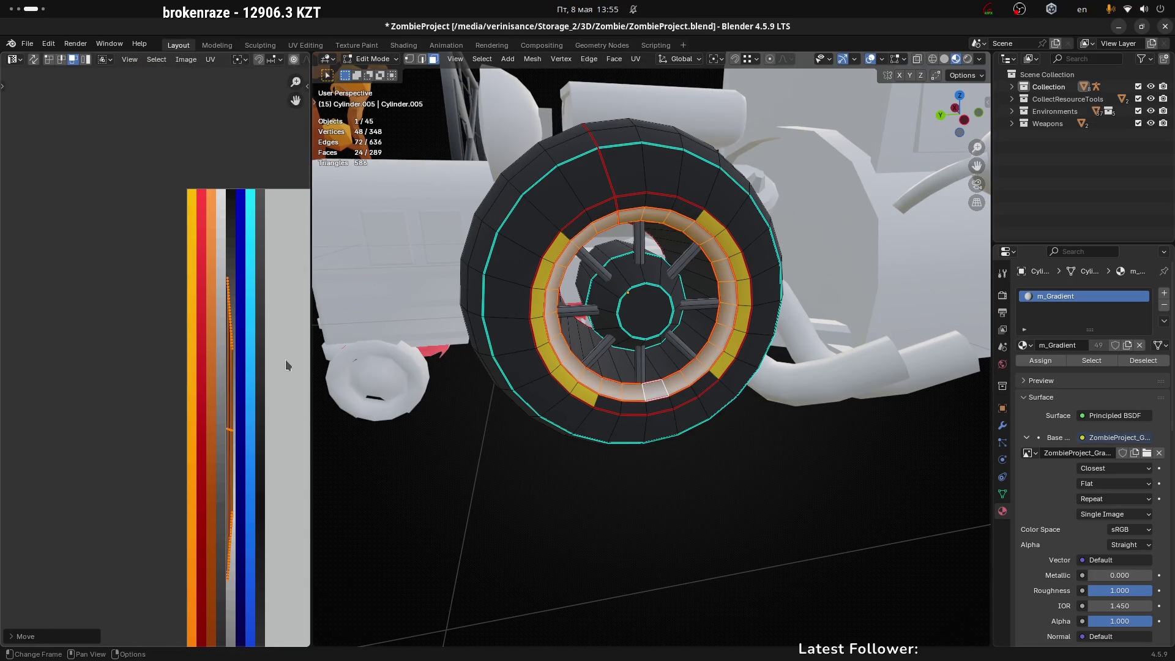
key(g)
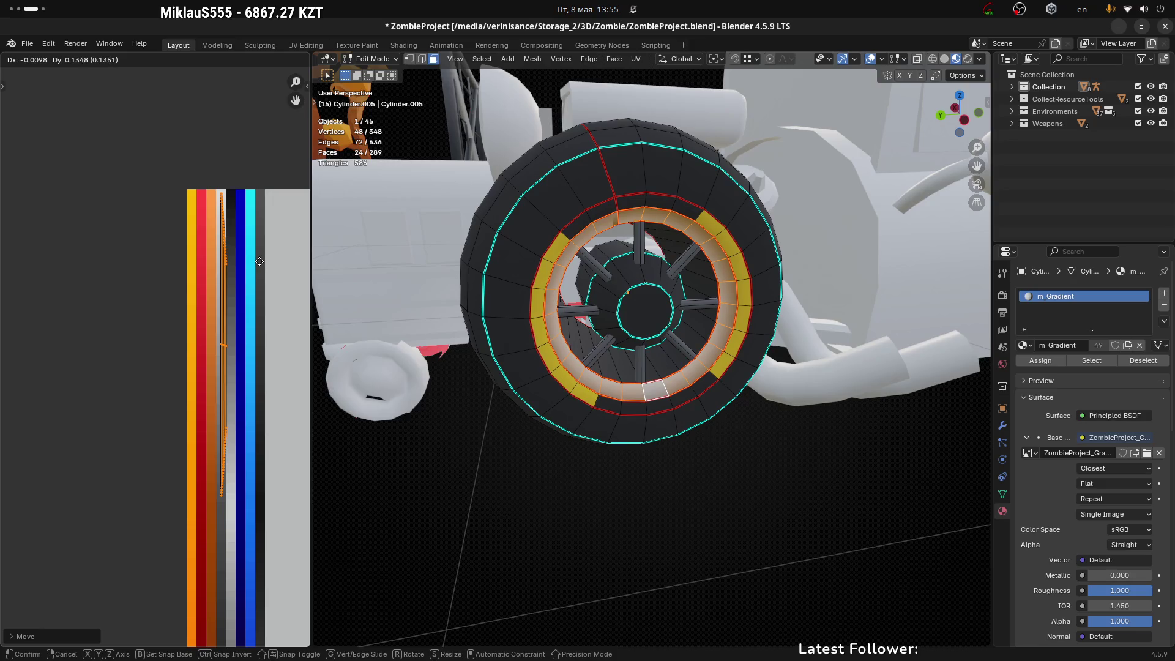
click(257, 257)
key(s)
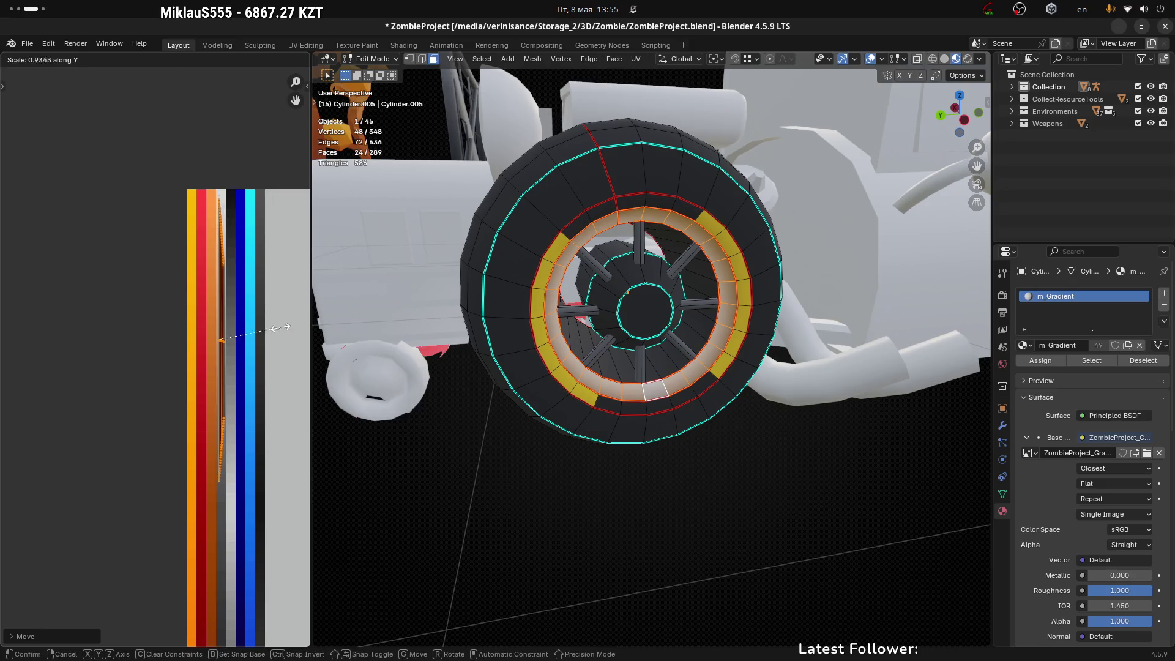
click(233, 318)
Step: Place the UV strip on the light grey palette column and deselect the faces
key(g)
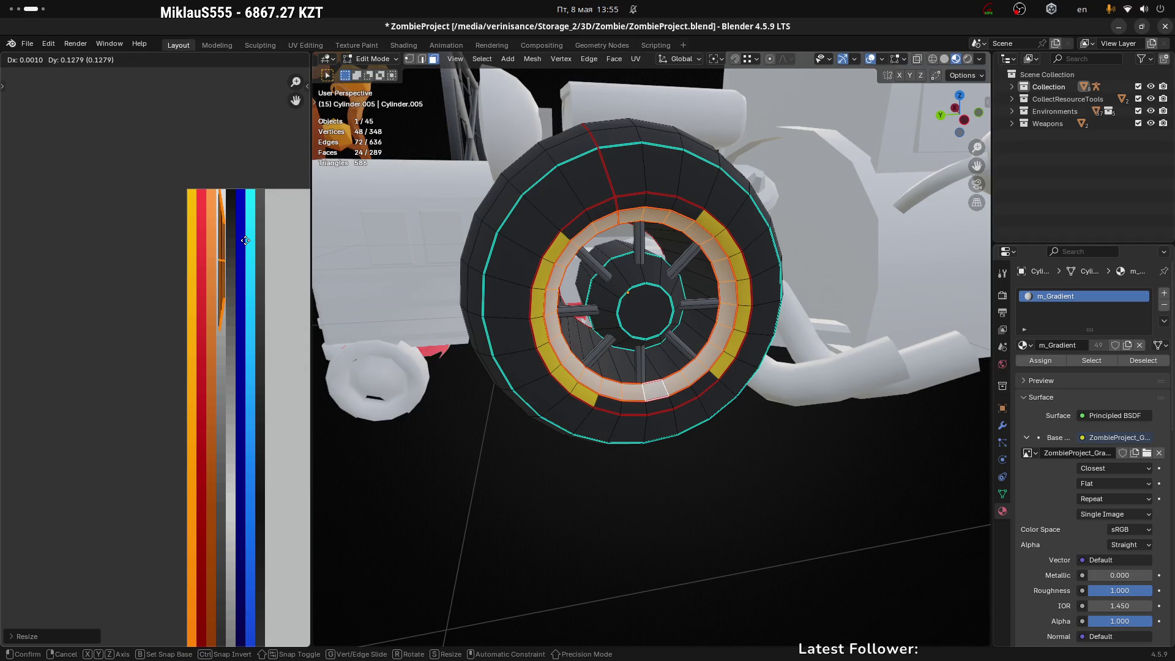
click(245, 243)
scroll(245, 243, up, 5)
key(g)
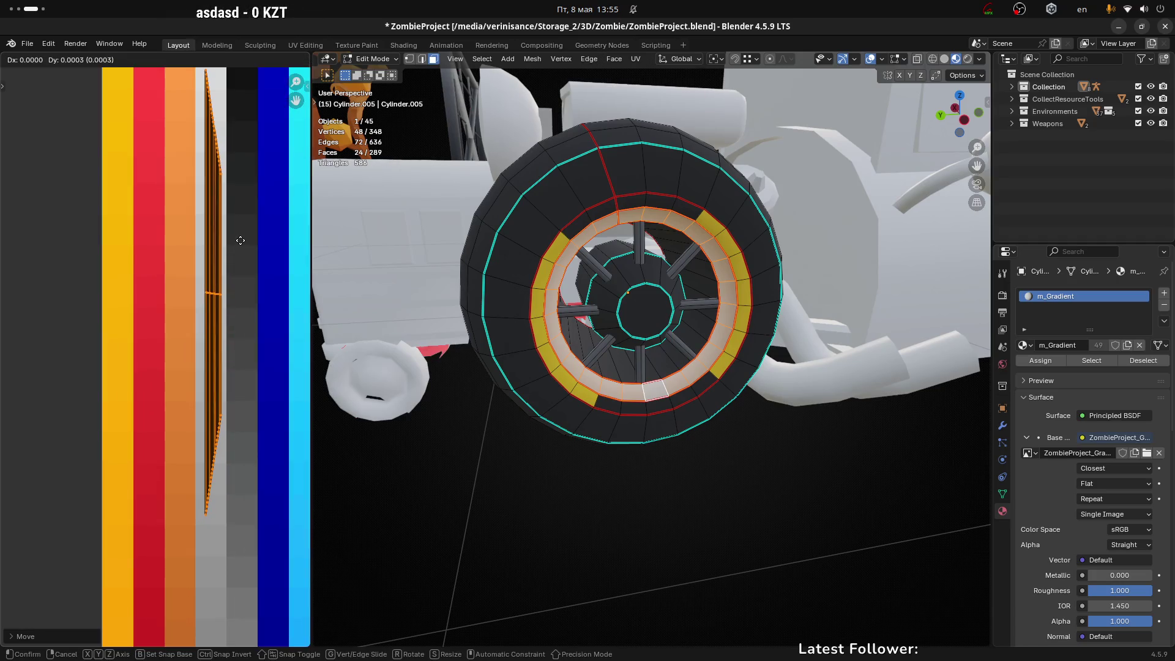
click(240, 219)
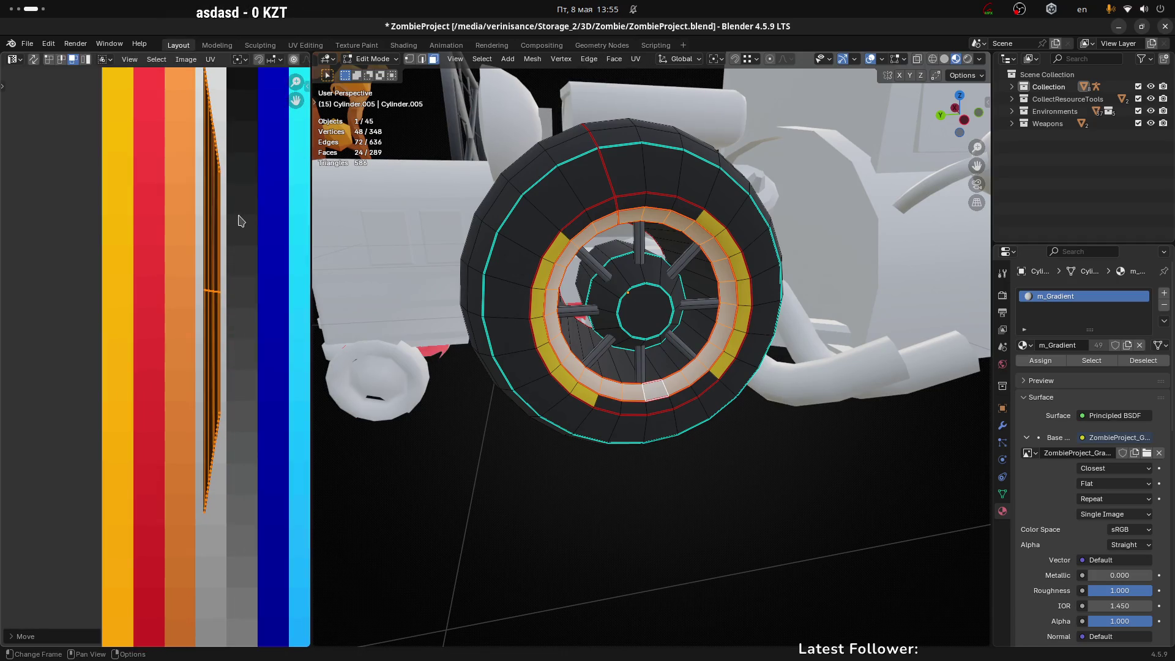
middle_drag(240, 219, 245, 292)
click(740, 535)
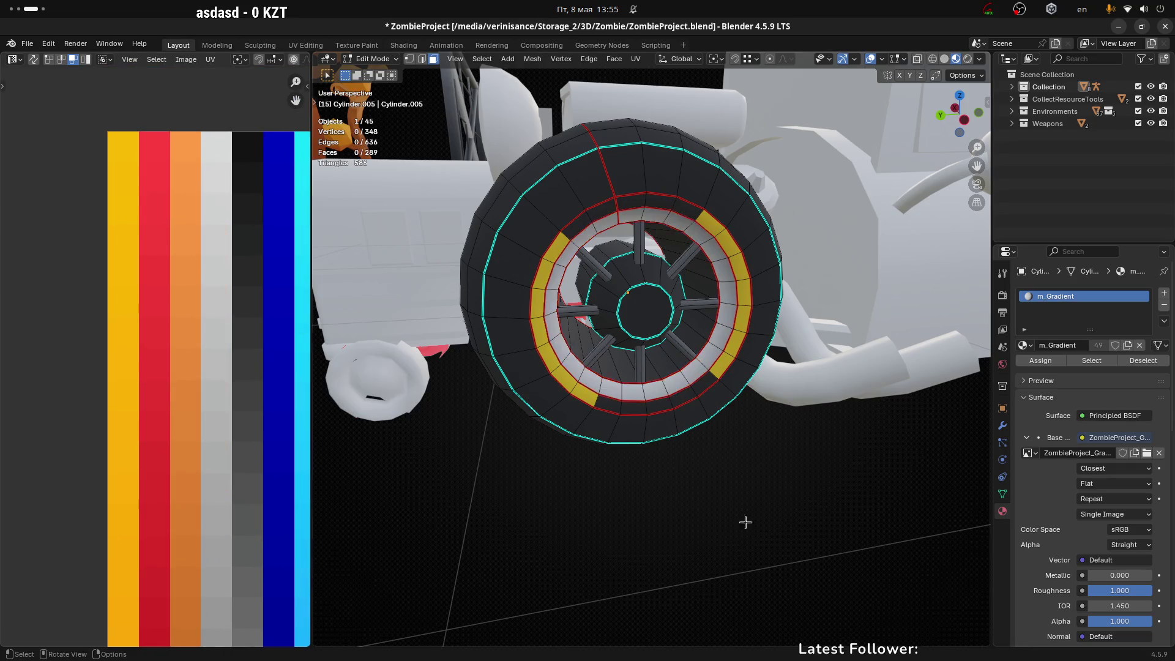
Step: Return to Object Mode, orbit to inspect the light rim, and switch to the tyre reference photos
key(Tab)
scroll(720, 482, down, 3)
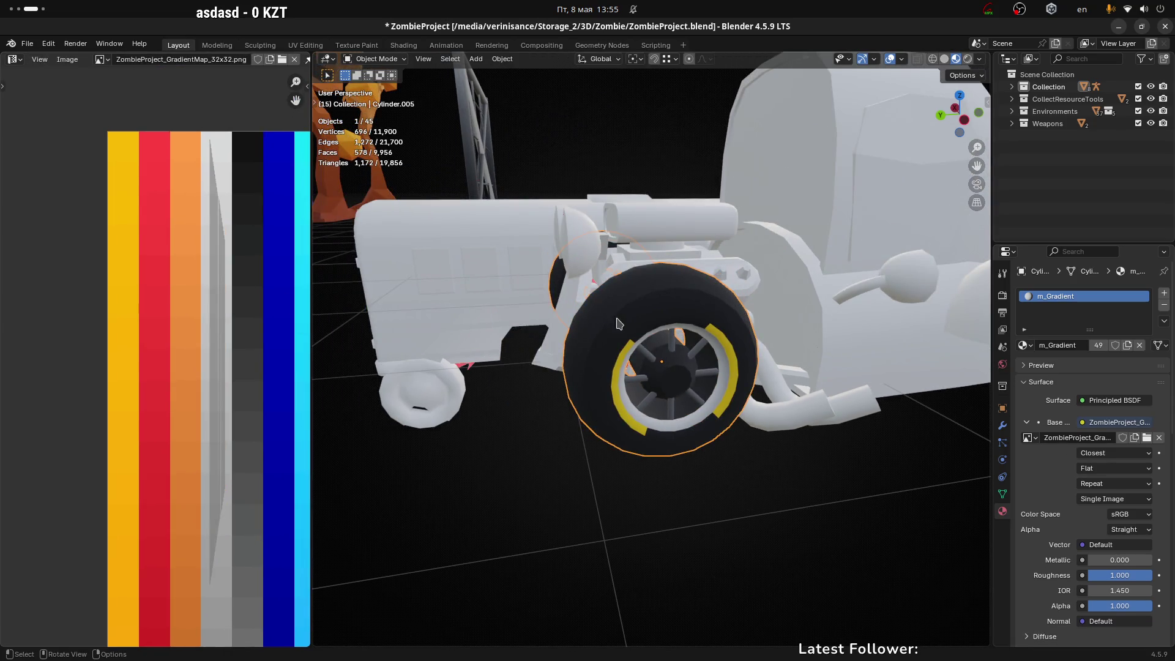
mouse_move(619, 328)
middle_down()
mouse_move(834, 376)
mouse_move(674, 406)
middle_up()
scroll(716, 401, up, 2)
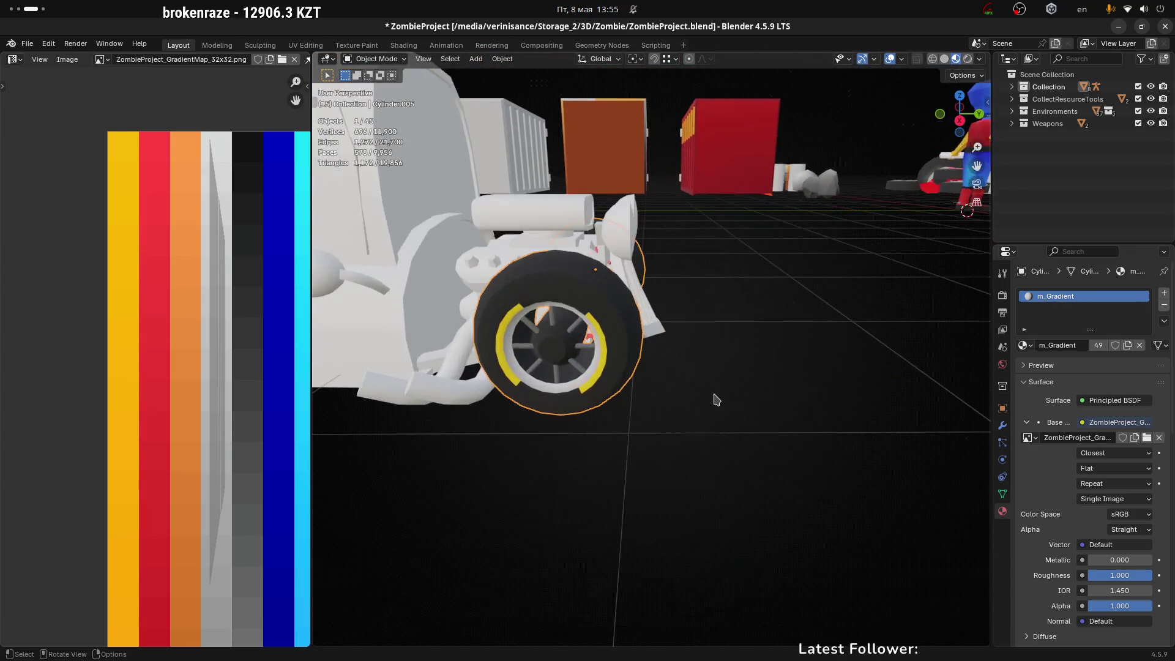
mouse_move(656, 343)
middle_down()
mouse_move(827, 372)
mouse_move(658, 373)
middle_up()
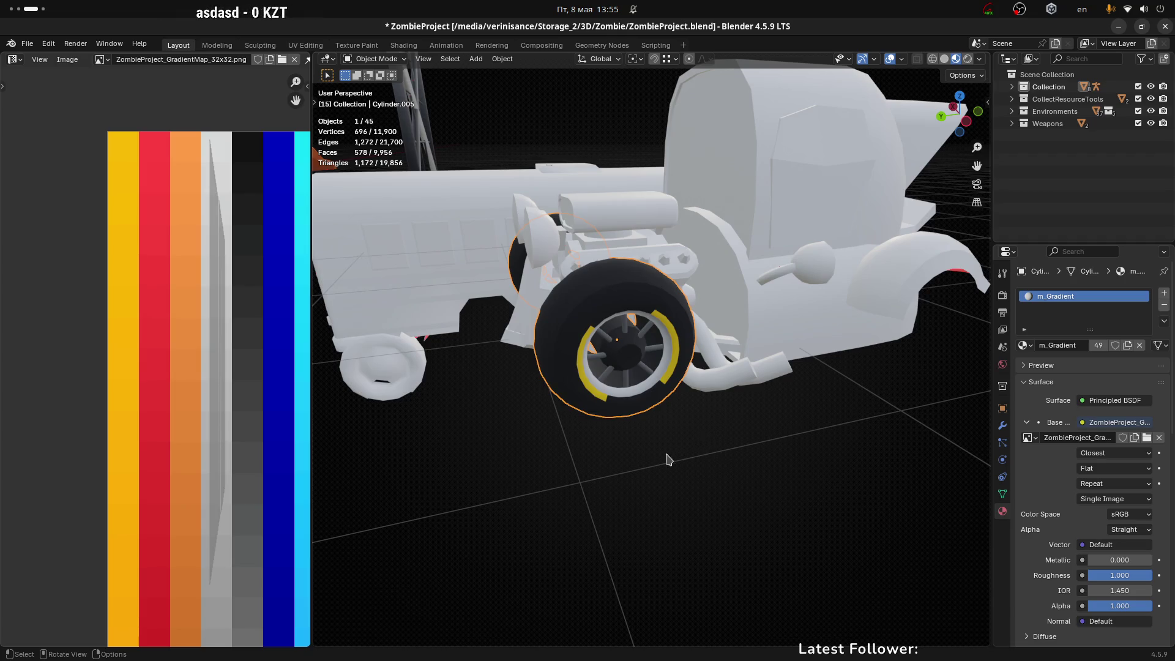
middle_drag(653, 412, 663, 421)
key(alt+Tab)
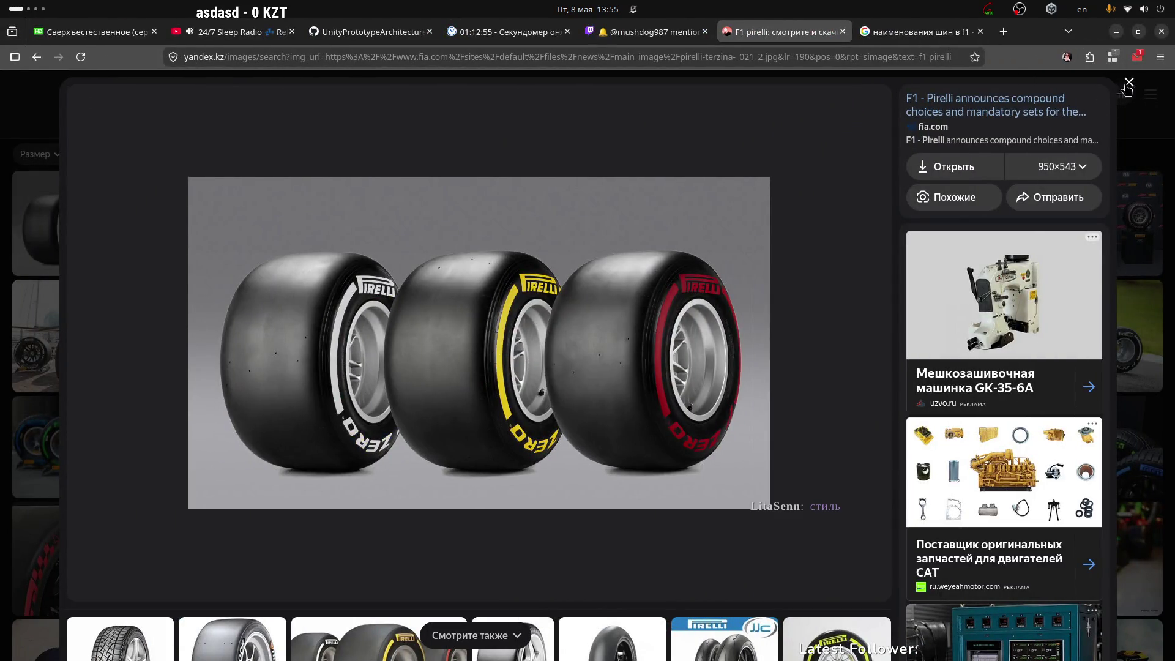
Step: View the motorsport.com photo of three Pirelli tyres, then return to Blender
key(Escape)
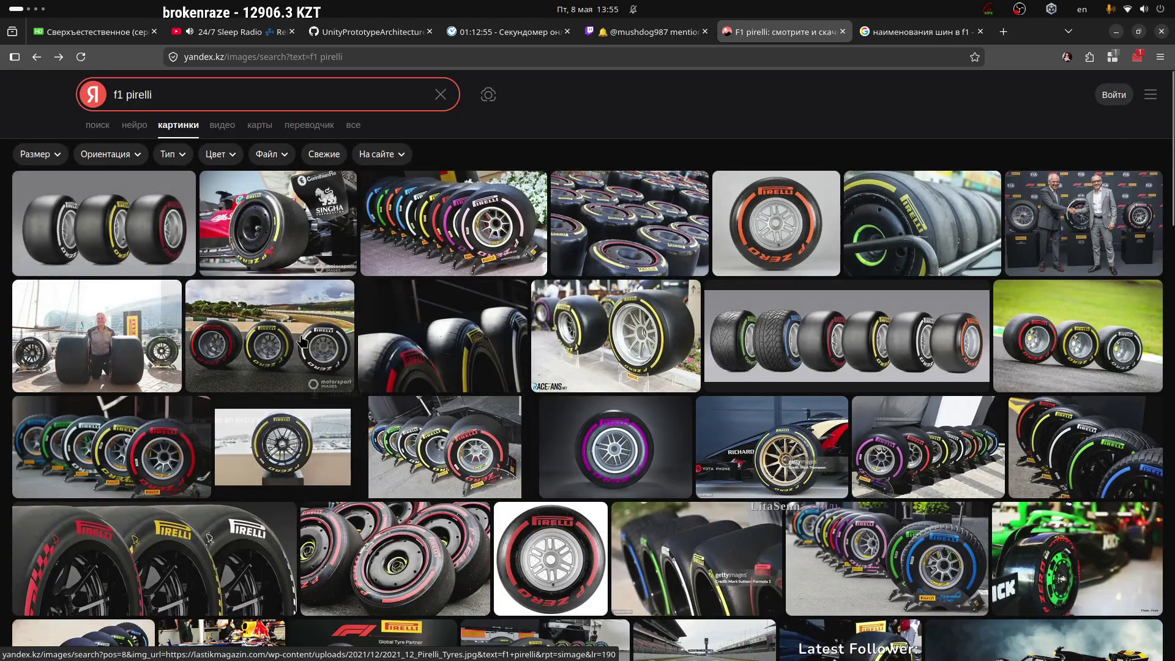
click(269, 337)
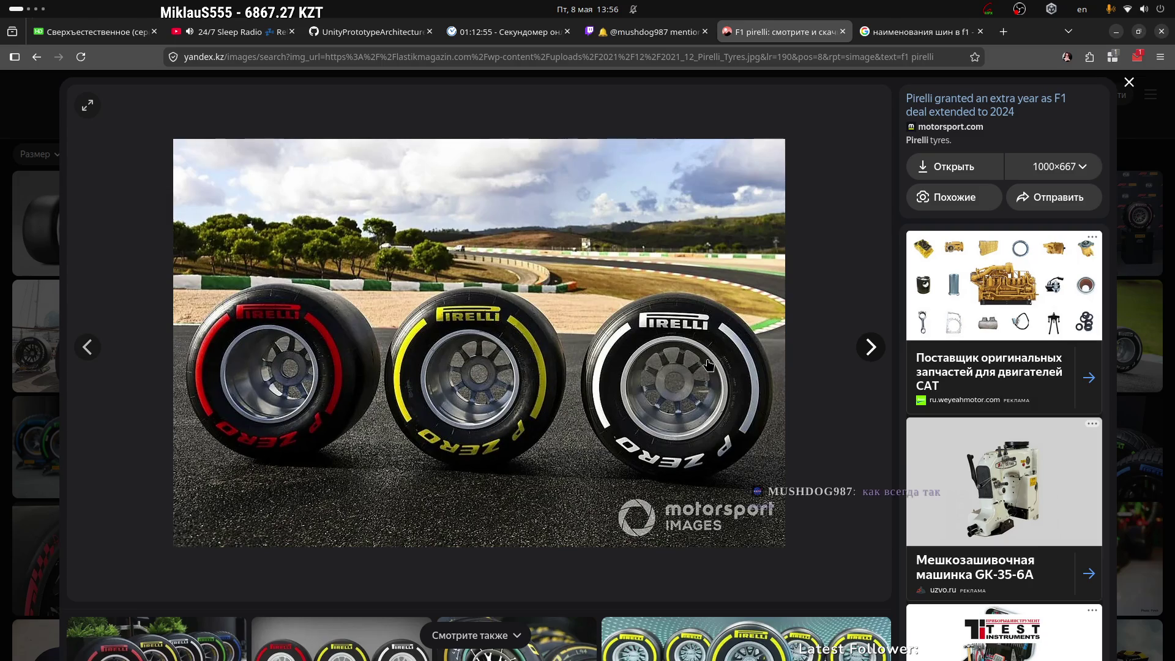
key(alt+Tab)
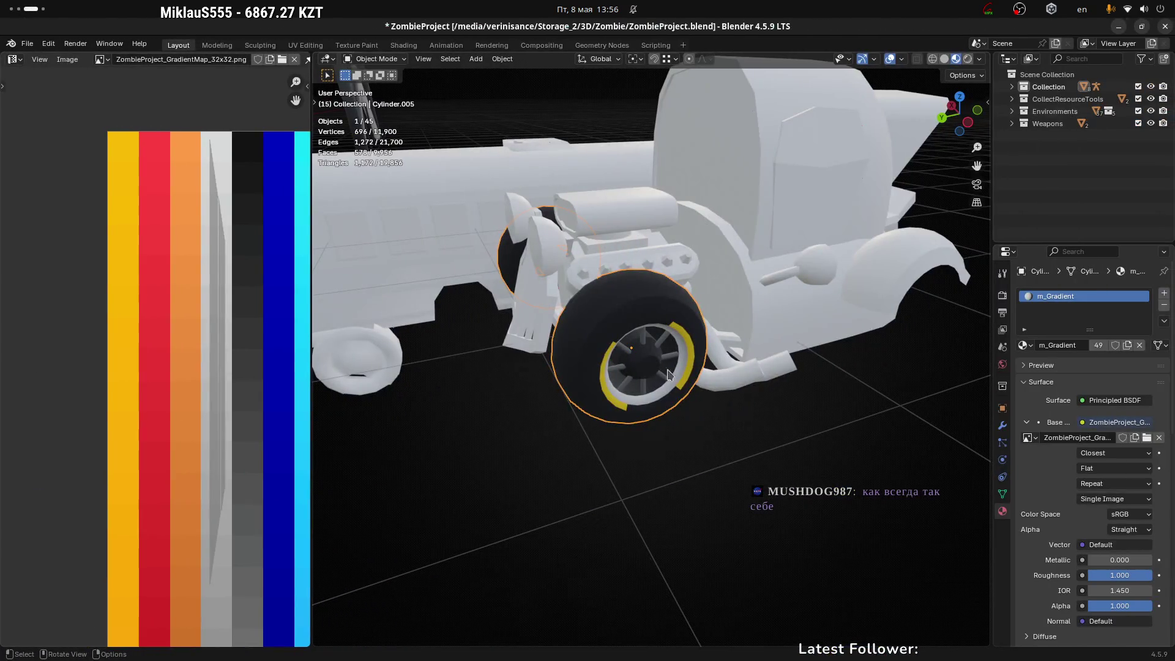
Step: Frame the wheel, select the inner rim faces behind the spokes, and move their UVs to a lighter colour
key(KP_Decimal)
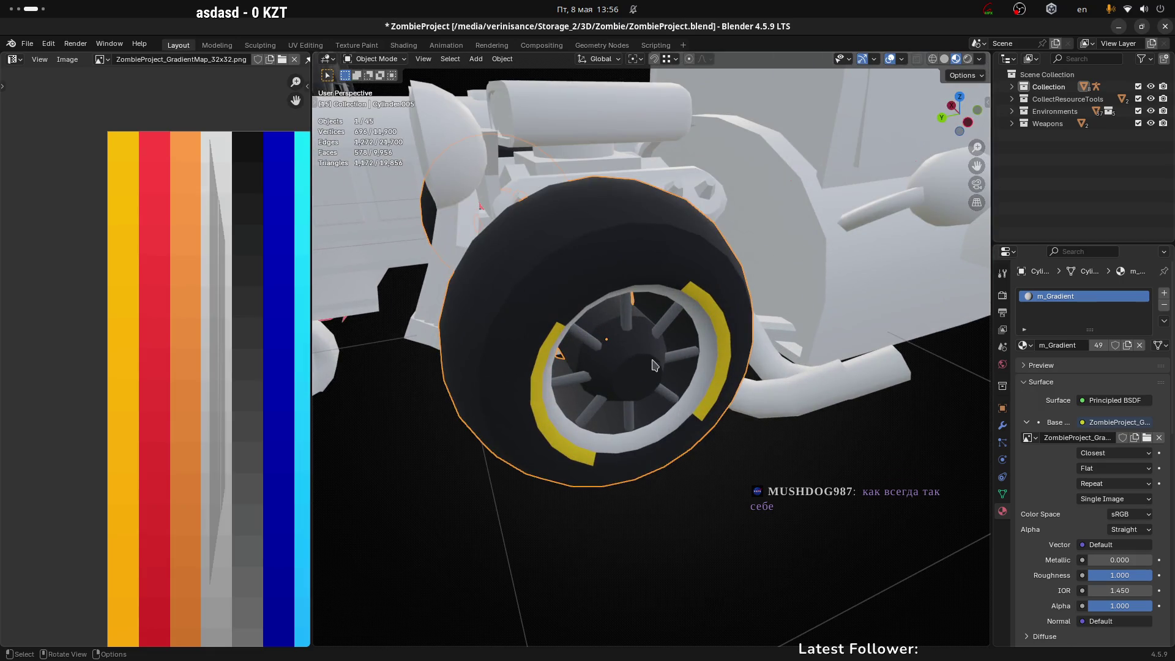
key(Tab)
scroll(660, 384, up, 3)
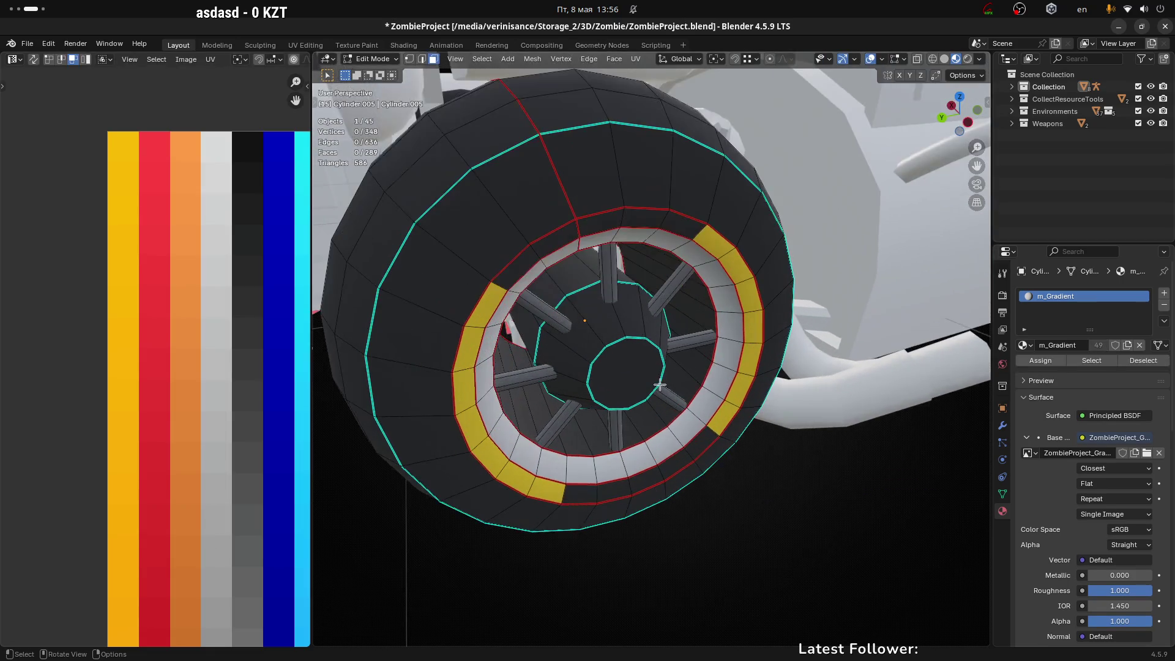
alt+click(697, 366)
middle_drag(677, 328, 667, 337)
scroll(156, 396, down, 3)
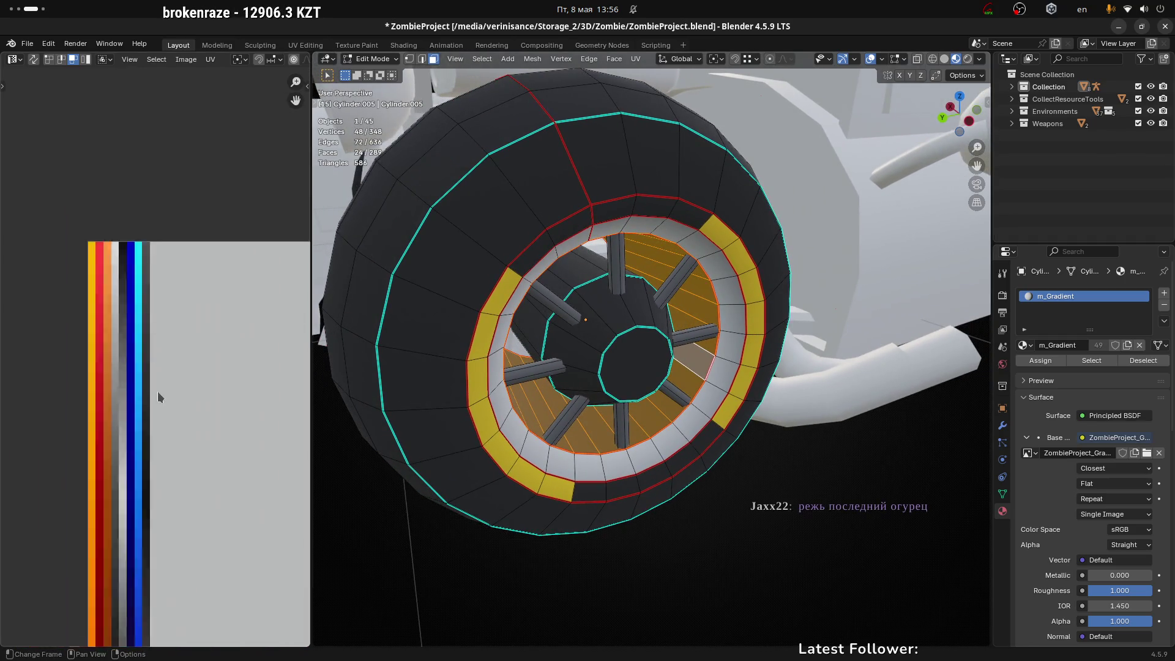
scroll(156, 390, down, 3)
key(g)
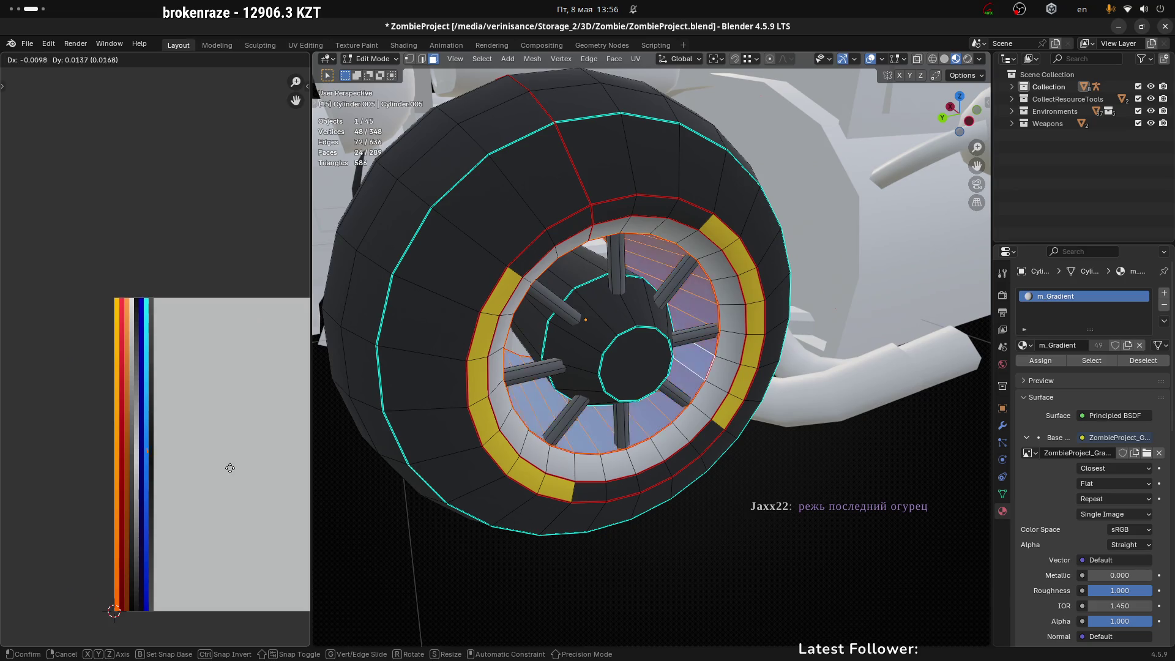
click(215, 462)
Step: Shift those UVs onto the light palette shade and return to Object Mode
scroll(136, 441, up, 6)
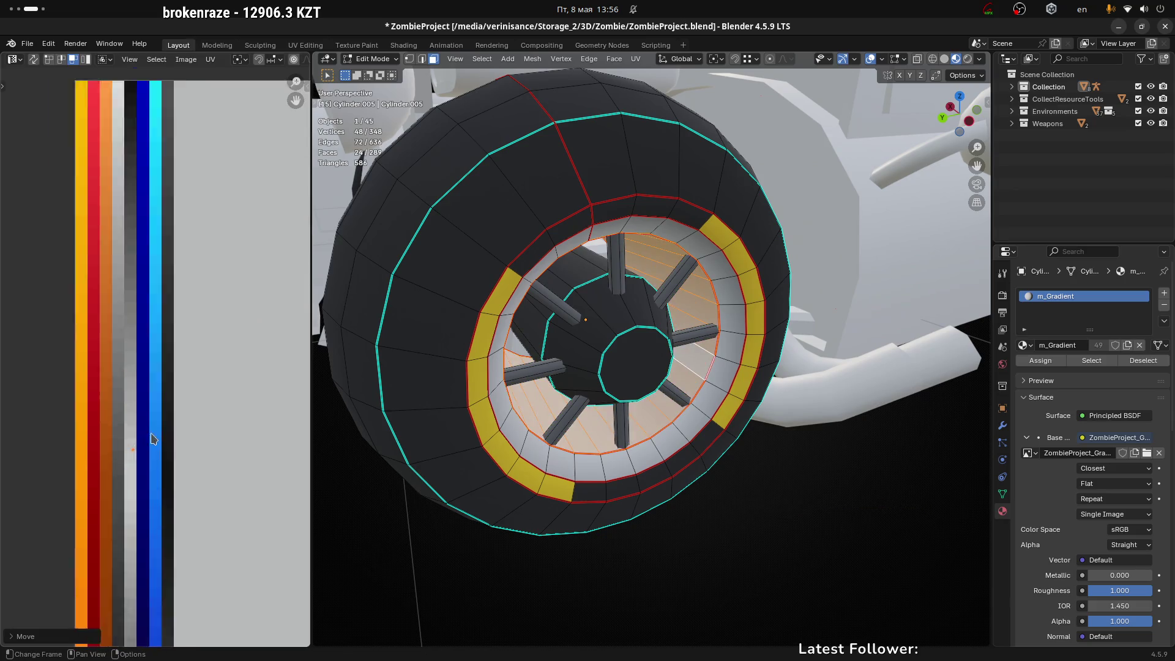
key(g)
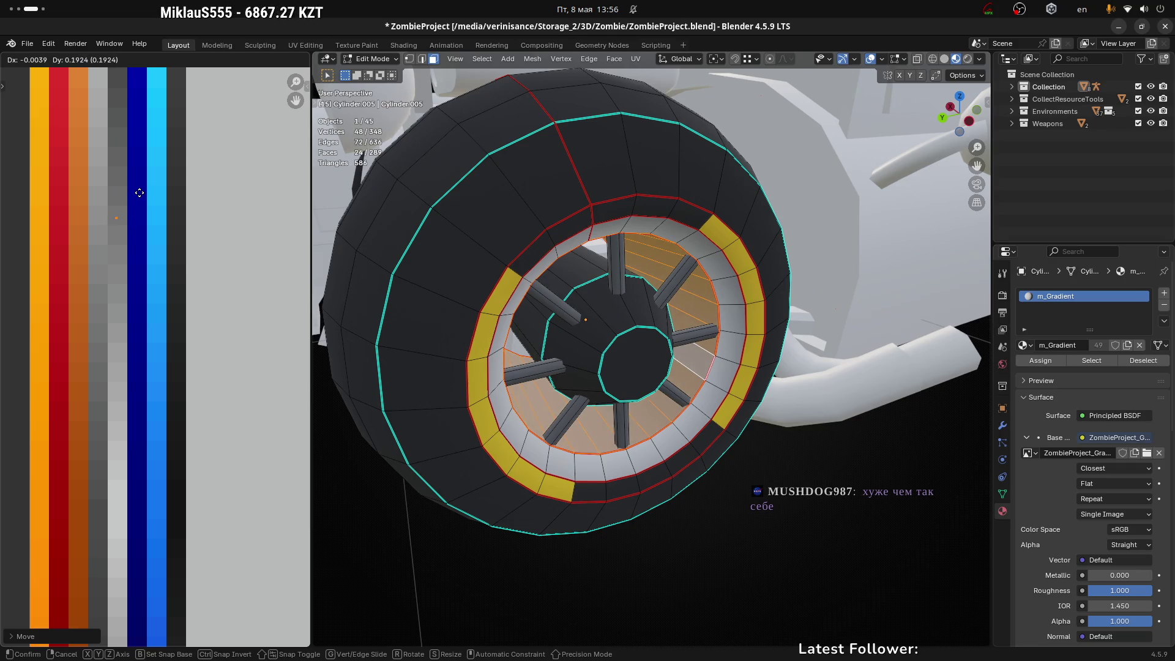
click(139, 189)
key(Tab)
scroll(735, 467, down, 4)
mouse_move(769, 515)
middle_down()
mouse_move(759, 499)
mouse_move(784, 512)
mouse_move(779, 498)
middle_up()
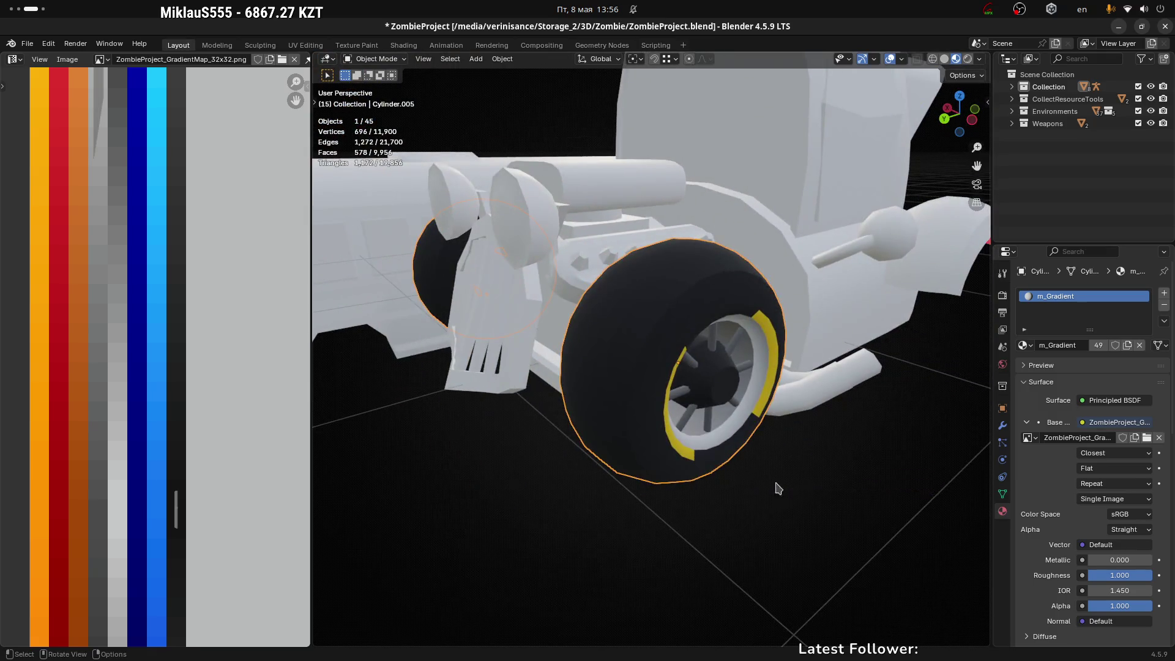
Step: Apply Shade Auto Smooth to the wheel from Quick Favorites in the Modifiers tab
scroll(779, 499, up, 6)
scroll(809, 276, down, 6)
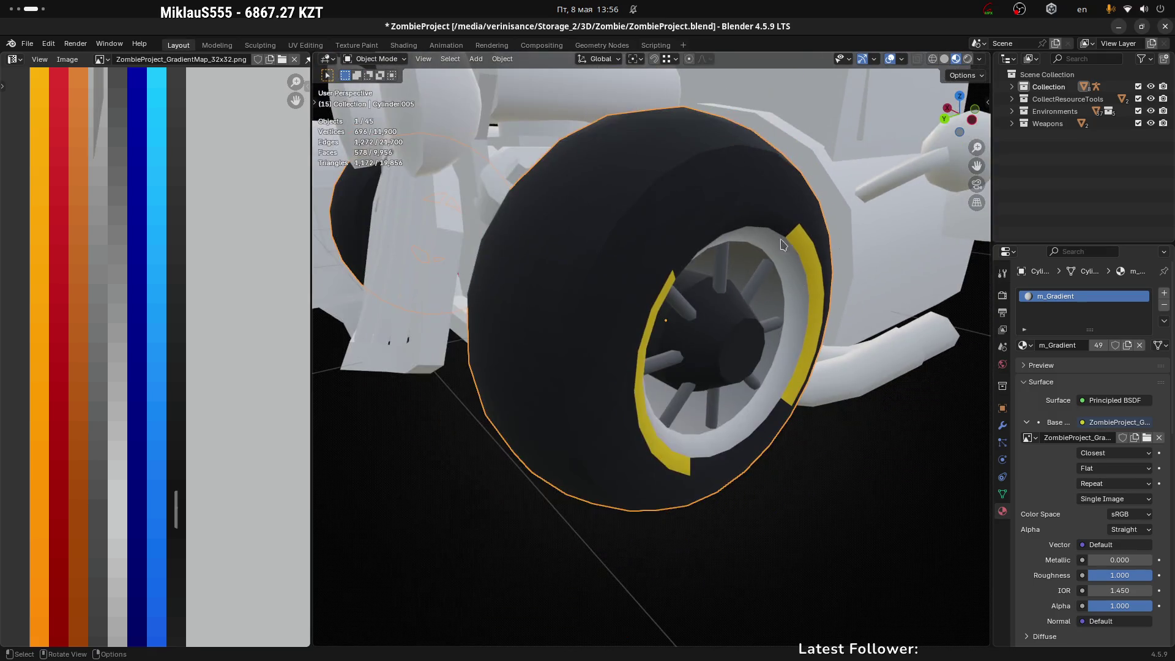
click(1001, 494)
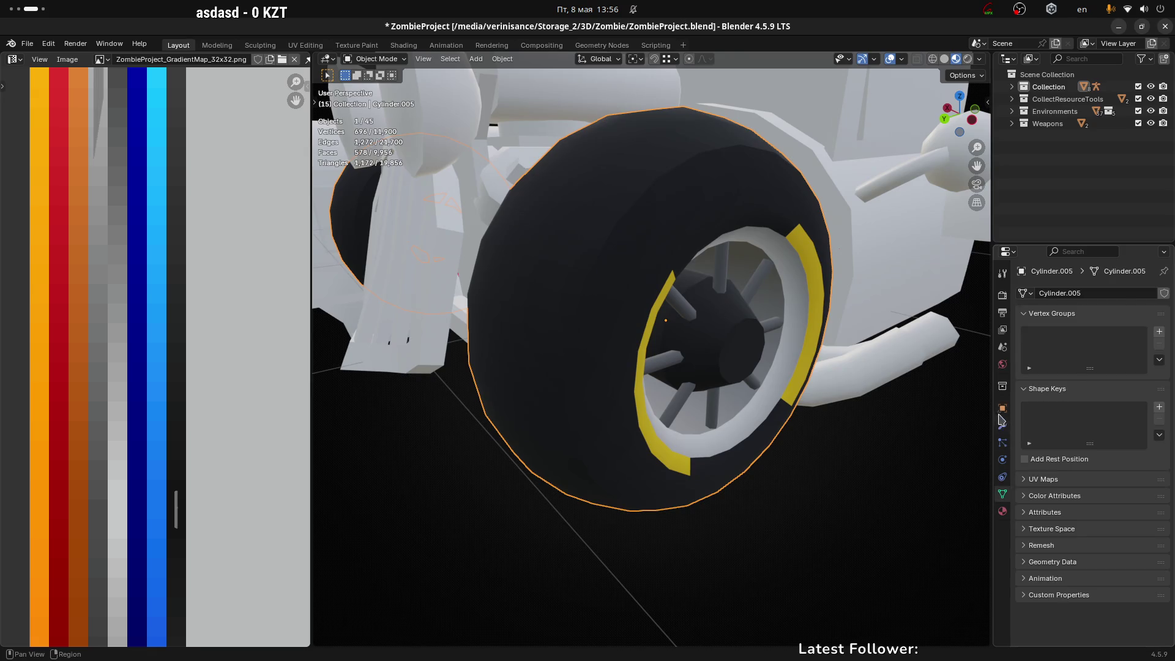
click(1002, 425)
key(q)
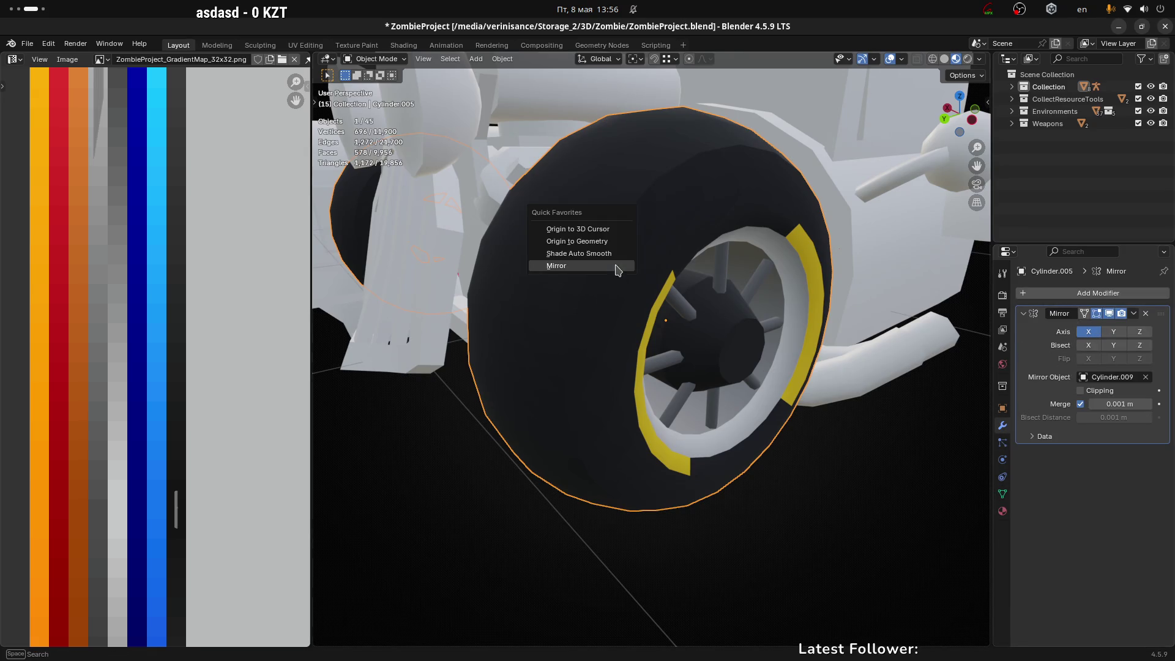
click(610, 256)
middle_drag(610, 256, 832, 392)
Step: Set the Smooth by Angle modifier's angle to 55° and inspect the shading
click(1117, 472)
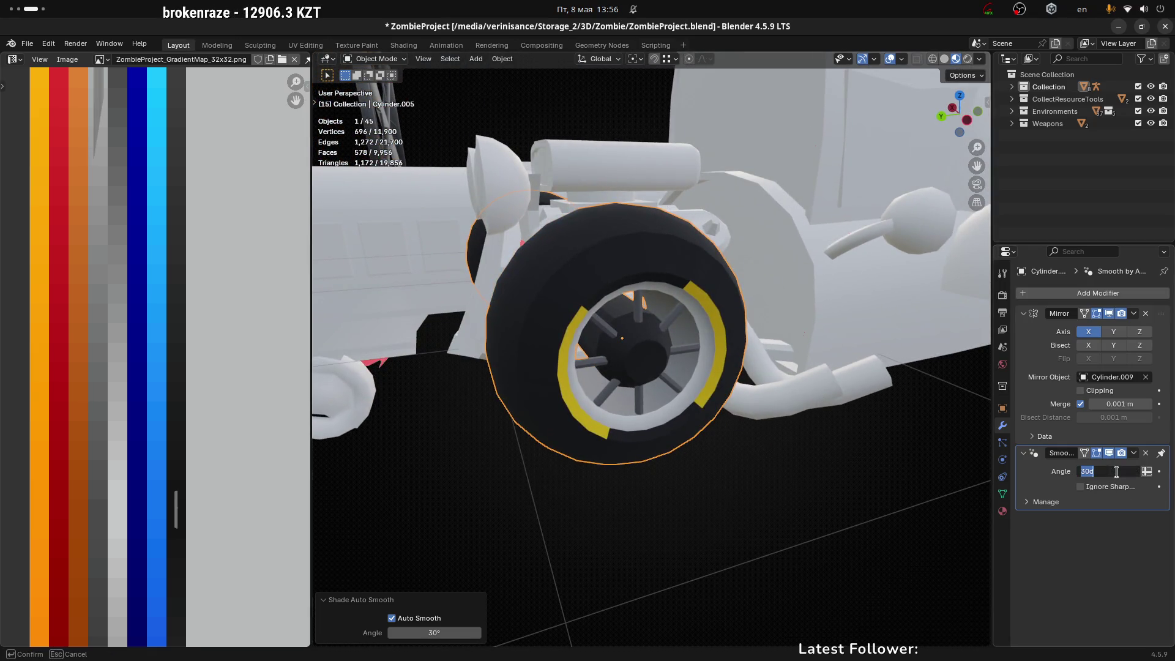
text(45)
key(Return)
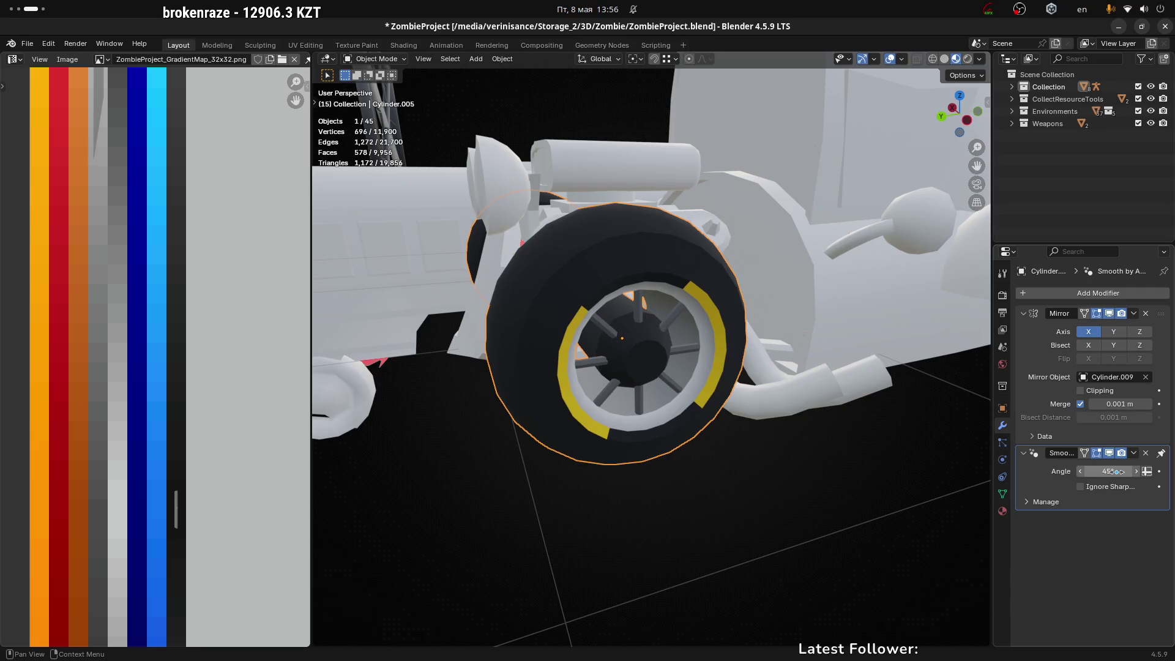
drag(1110, 471, 1118, 471)
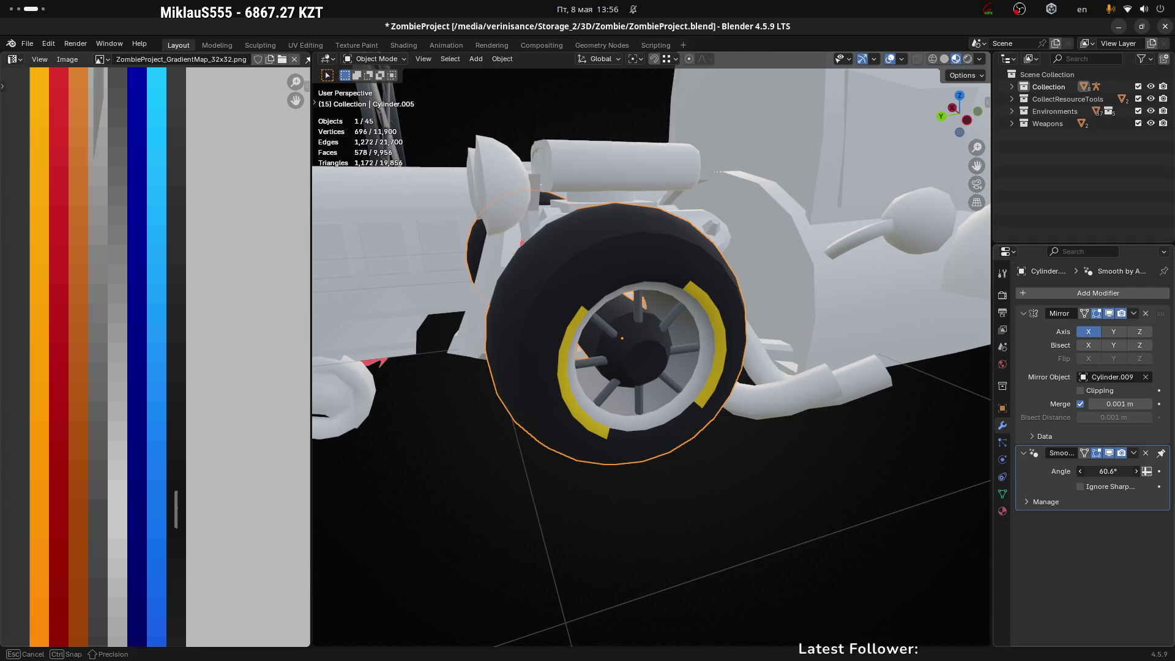
mouse_move(1118, 471)
mouse_down()
mouse_move(1102, 472)
mouse_move(1124, 471)
mouse_up()
mouse_move(761, 433)
middle_down()
mouse_move(695, 387)
mouse_move(873, 440)
mouse_move(796, 381)
middle_up()
scroll(796, 380, up, 5)
drag(1112, 471, 1108, 471)
mouse_move(526, 429)
middle_down()
mouse_move(567, 385)
mouse_move(557, 392)
mouse_move(806, 440)
middle_up()
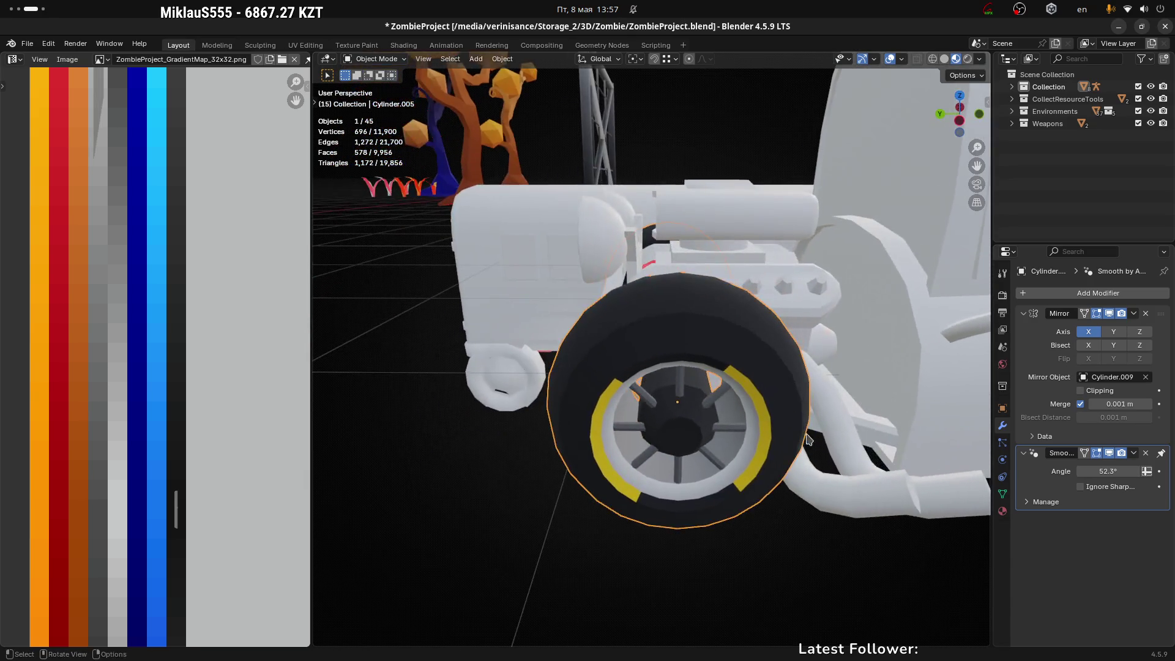
drag(1105, 466, 1105, 465)
click(1106, 466)
text(55)
key(Return)
click(628, 589)
mouse_move(628, 589)
middle_down()
mouse_move(745, 566)
mouse_move(748, 535)
mouse_move(753, 566)
mouse_move(773, 555)
mouse_move(745, 483)
middle_up()
middle_drag(668, 394, 767, 450)
scroll(734, 431, up, 3)
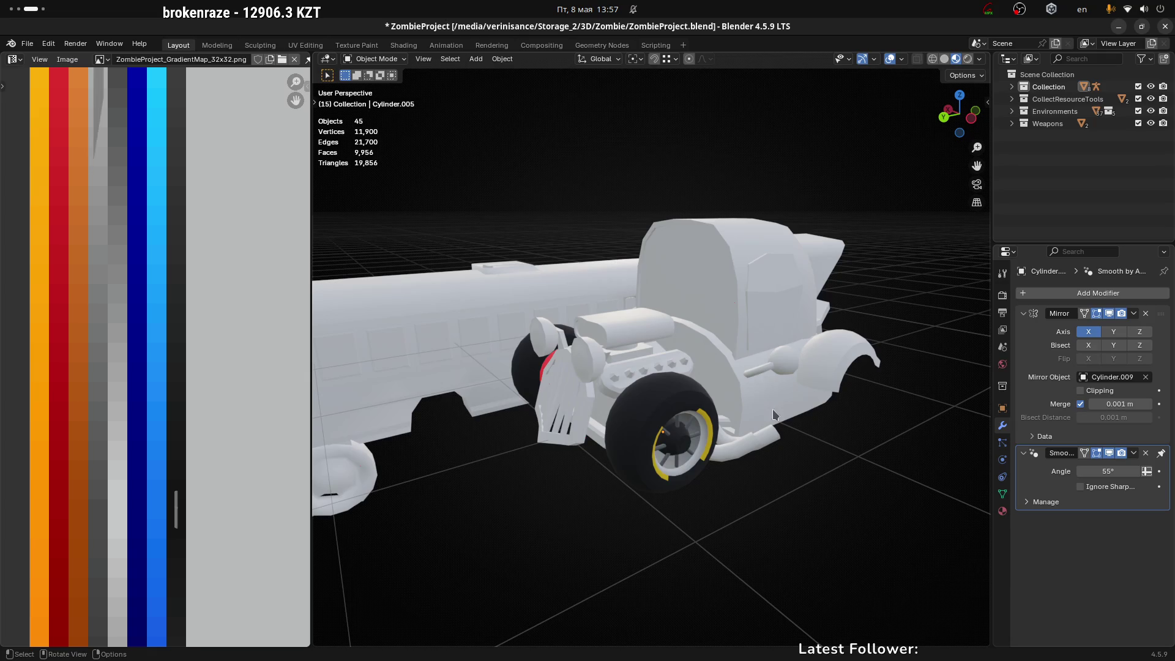
middle_drag(703, 410, 724, 422)
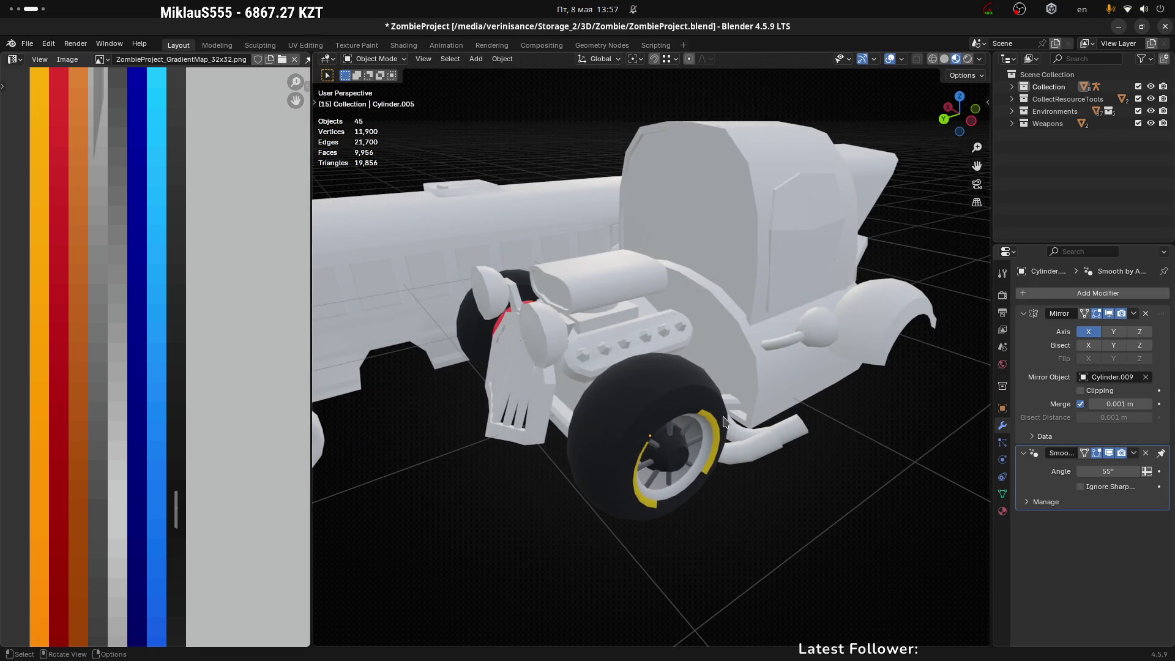
middle_drag(674, 404, 693, 405)
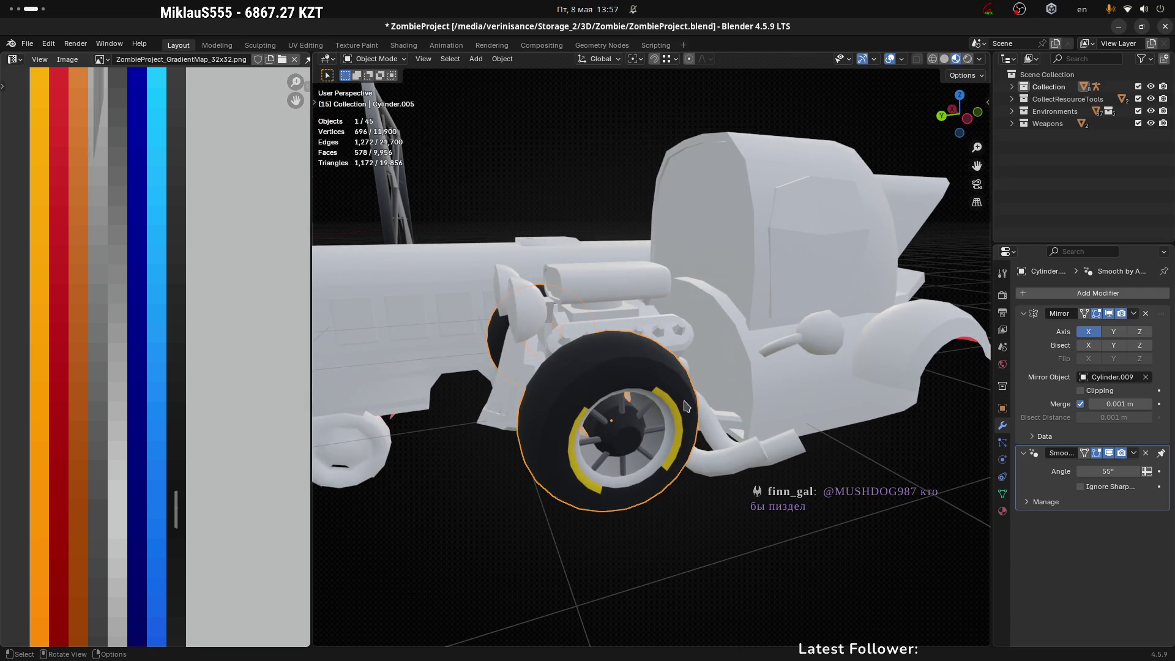
key(alt+Tab)
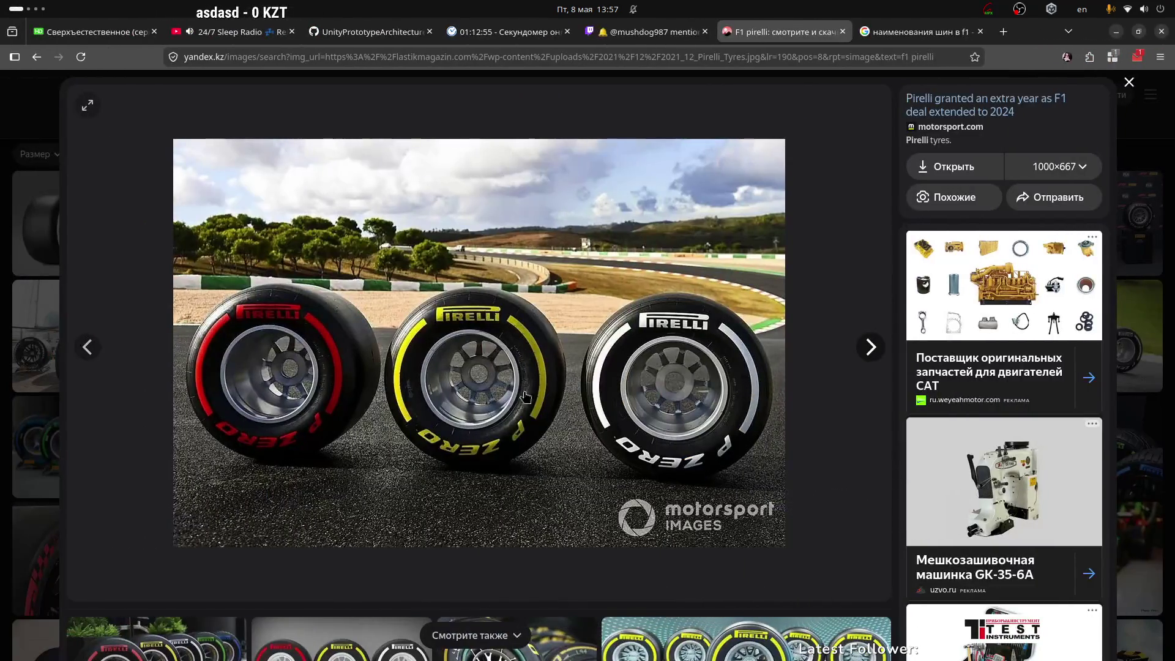
key(alt+Tab)
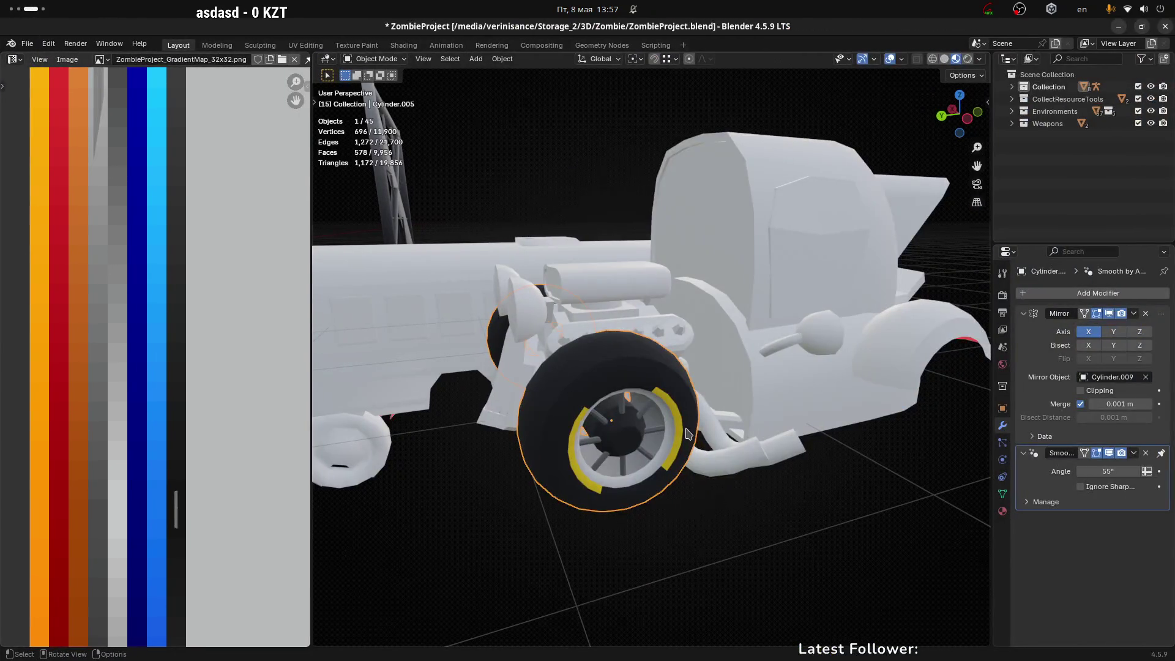
Step: Select the seam-bounded hub faces and move their UVs onto another palette stripe
scroll(698, 432, down, 1)
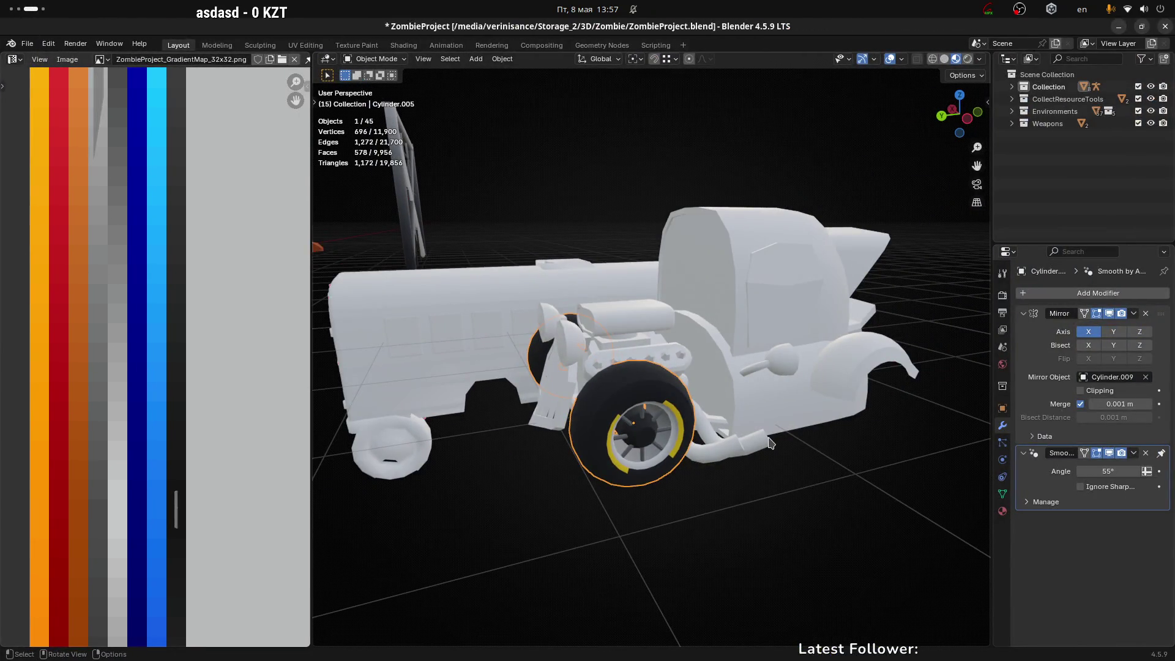
mouse_move(585, 351)
middle_down()
mouse_move(625, 367)
mouse_move(605, 371)
mouse_move(608, 392)
mouse_move(637, 441)
mouse_move(633, 463)
mouse_move(642, 454)
middle_up()
scroll(643, 375, up, 3)
scroll(649, 445, up, 4)
mouse_move(687, 293)
middle_down()
mouse_move(678, 281)
mouse_move(692, 291)
middle_up()
key(Tab)
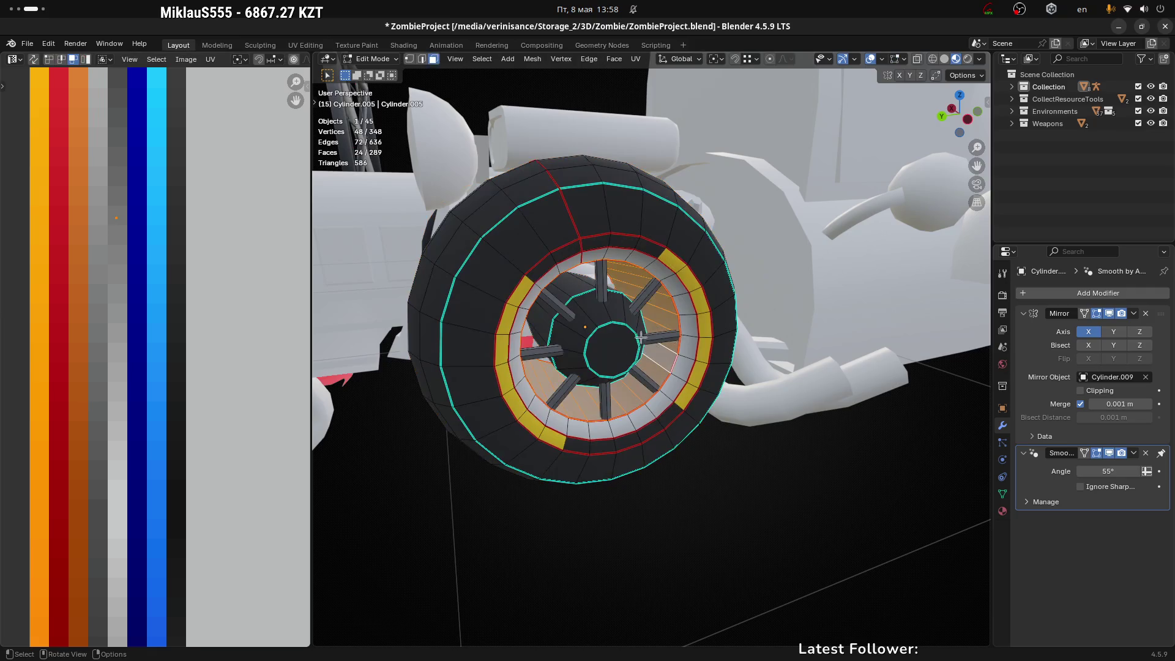
click(592, 312)
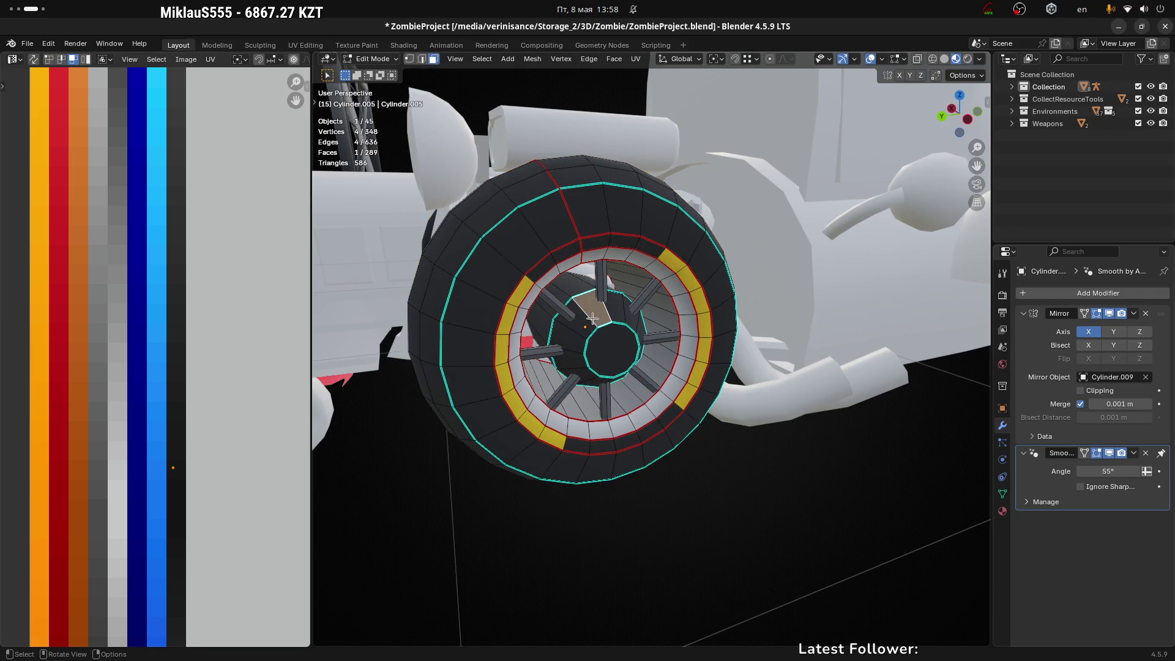
key(l)
middle_drag(609, 343, 538, 373)
scroll(255, 468, down, 4)
key(g)
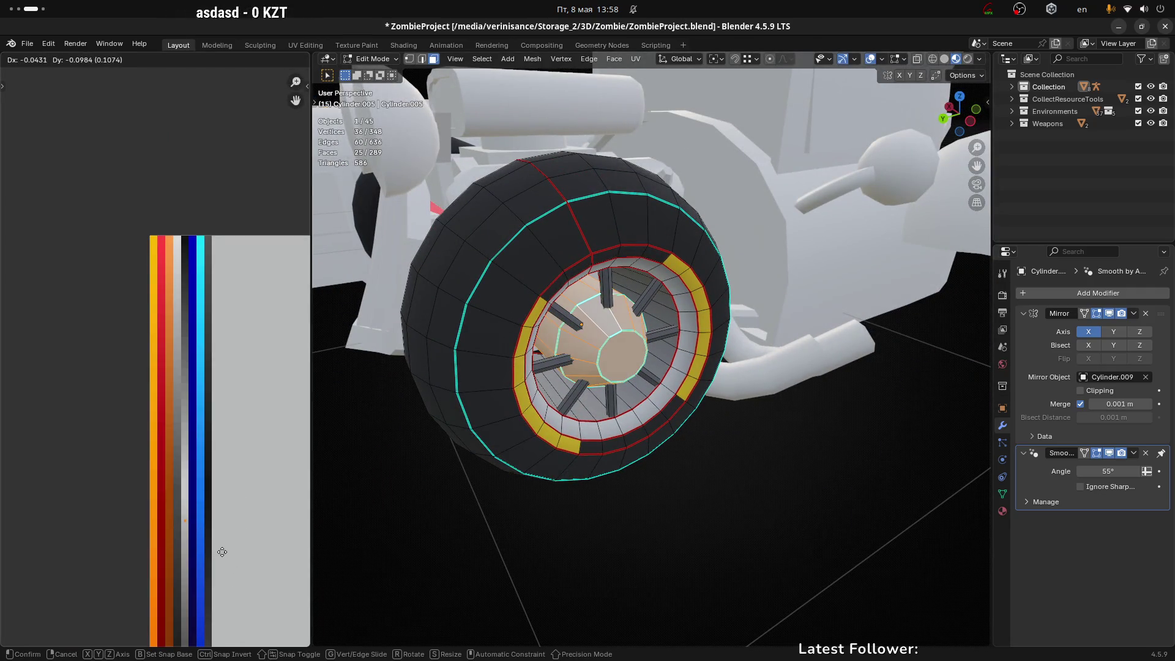
click(222, 552)
scroll(224, 556, up, 5)
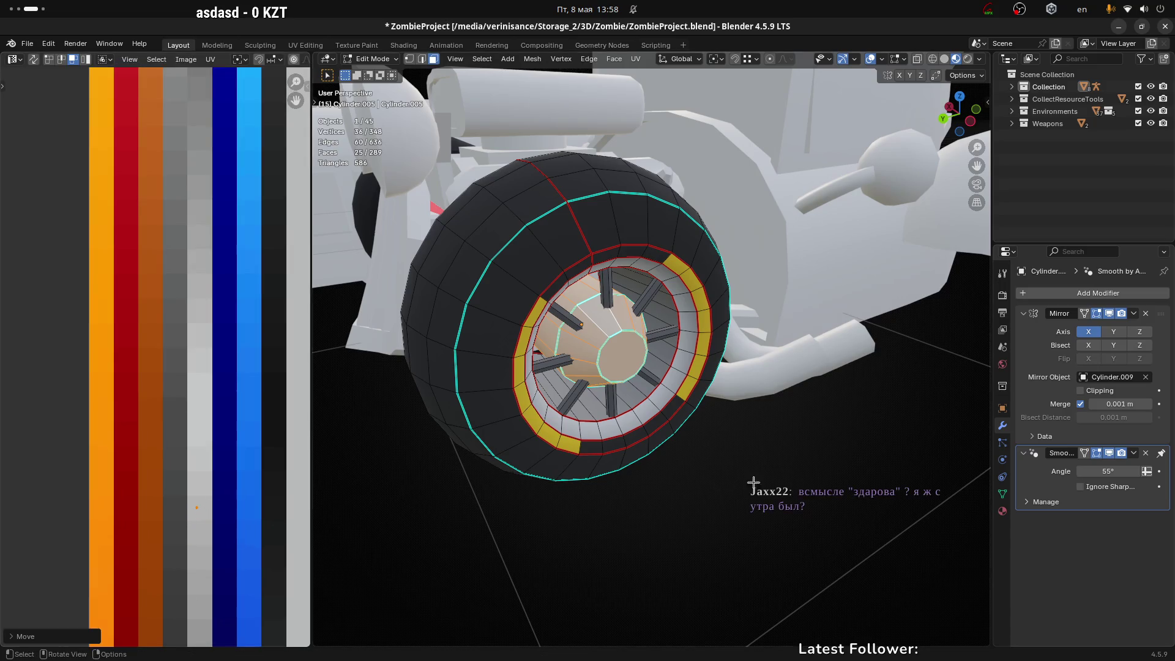
key(Tab)
Step: Box-select the wheel's UVs and shift them up the gradient palette
scroll(774, 483, down, 5)
mouse_move(688, 491)
middle_down()
mouse_move(670, 481)
mouse_move(661, 433)
middle_up()
middle_drag(771, 502, 663, 455)
scroll(663, 455, up, 2)
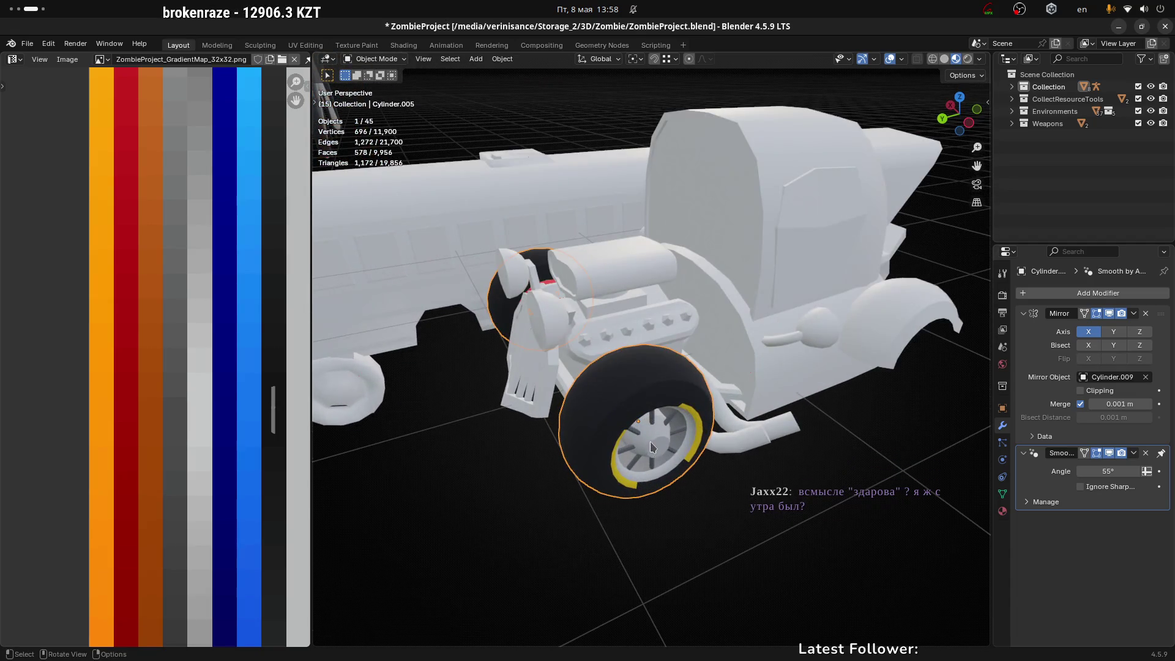
key(Tab)
scroll(230, 442, down, 3)
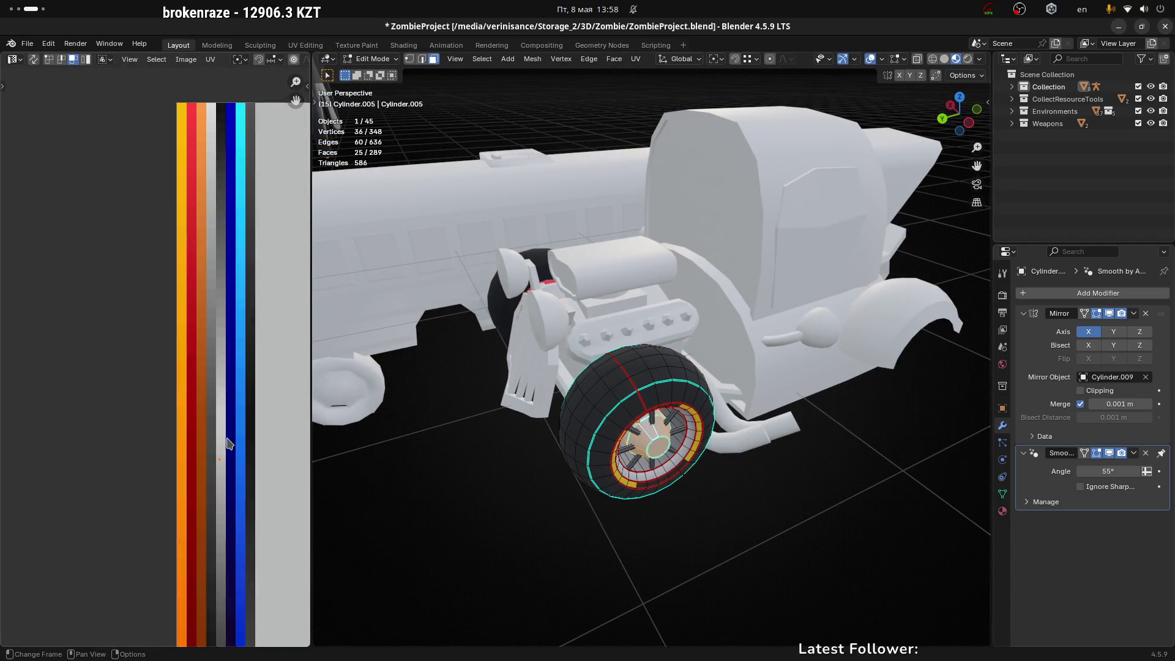
middle_drag(230, 442, 228, 409)
drag(142, 294, 257, 413)
key(g)
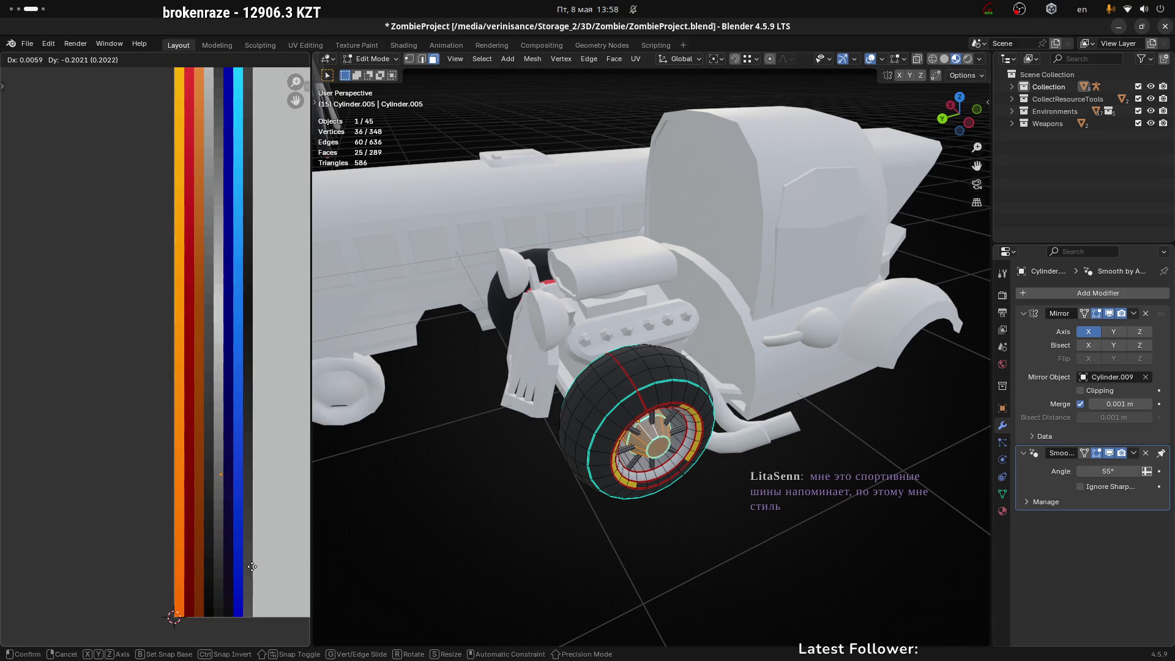
click(248, 562)
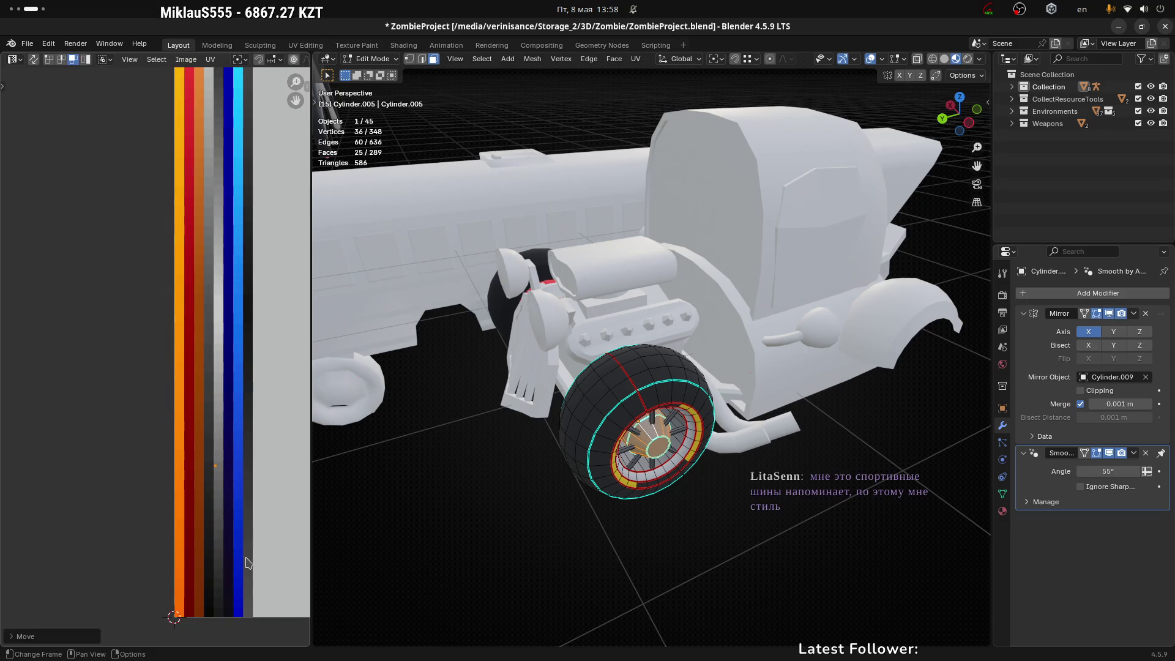
key(g)
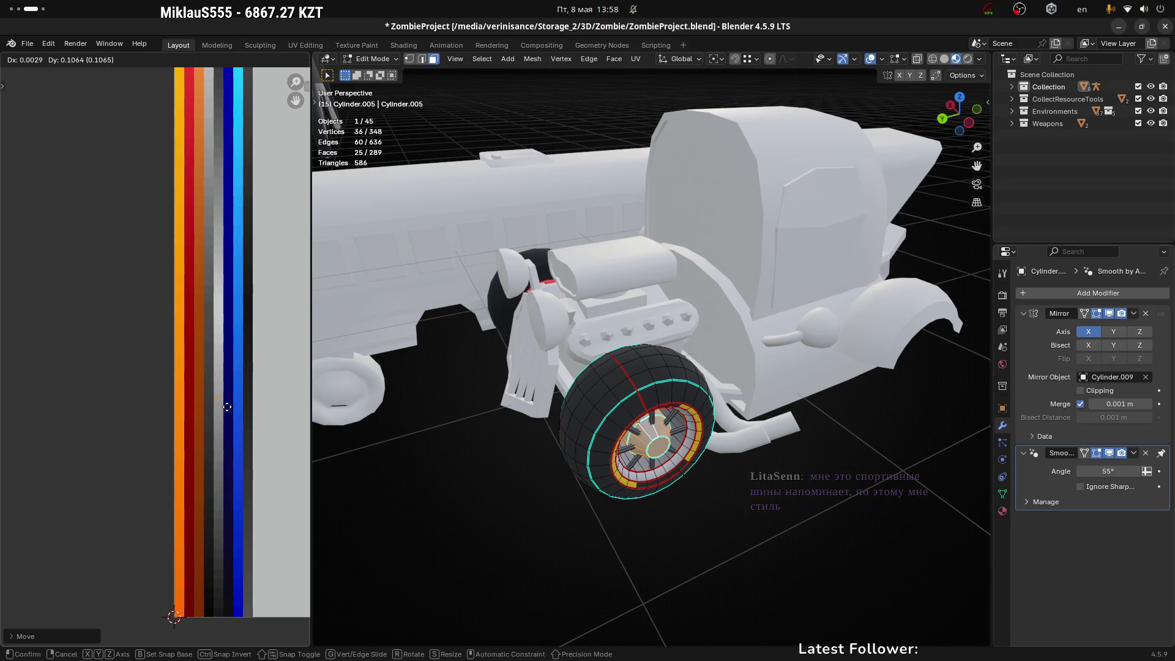
click(251, 315)
scroll(704, 488, down, 4)
key(Tab)
Step: Select the red car sm_Car_01.001 and isolate it in local view
scroll(826, 333, down, 3)
scroll(825, 333, down, 3)
click(632, 366)
scroll(632, 366, up, 5)
mouse_move(617, 375)
middle_down()
mouse_move(583, 377)
mouse_move(557, 410)
mouse_move(704, 427)
middle_up()
key(KP_Divide)
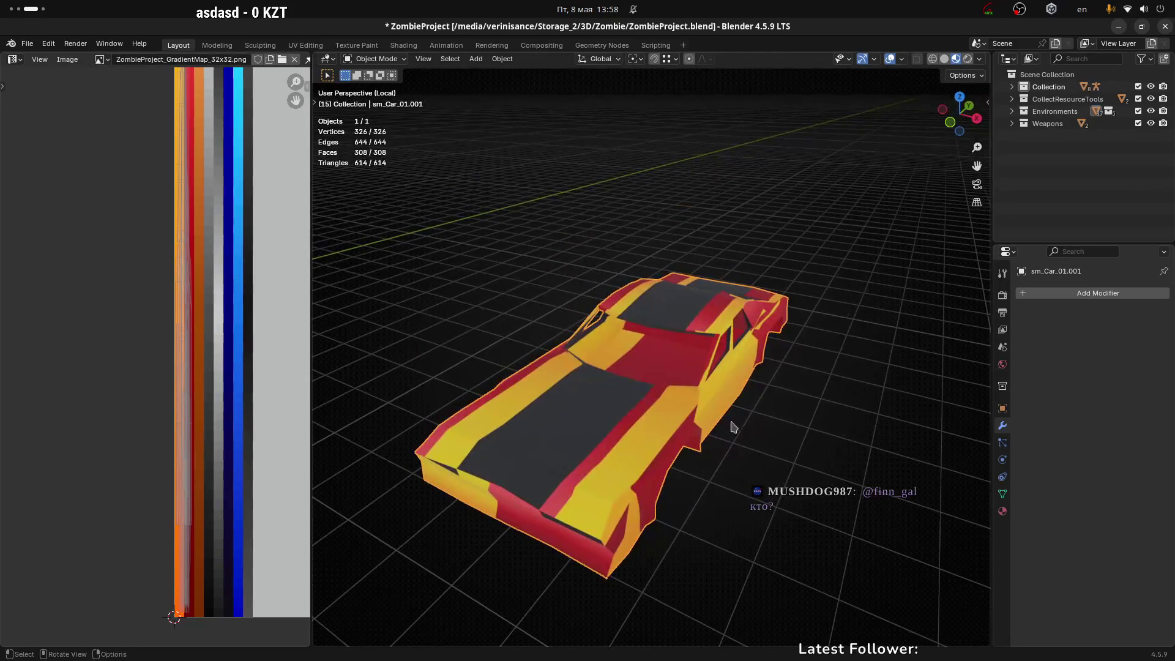
middle_drag(514, 428, 652, 420)
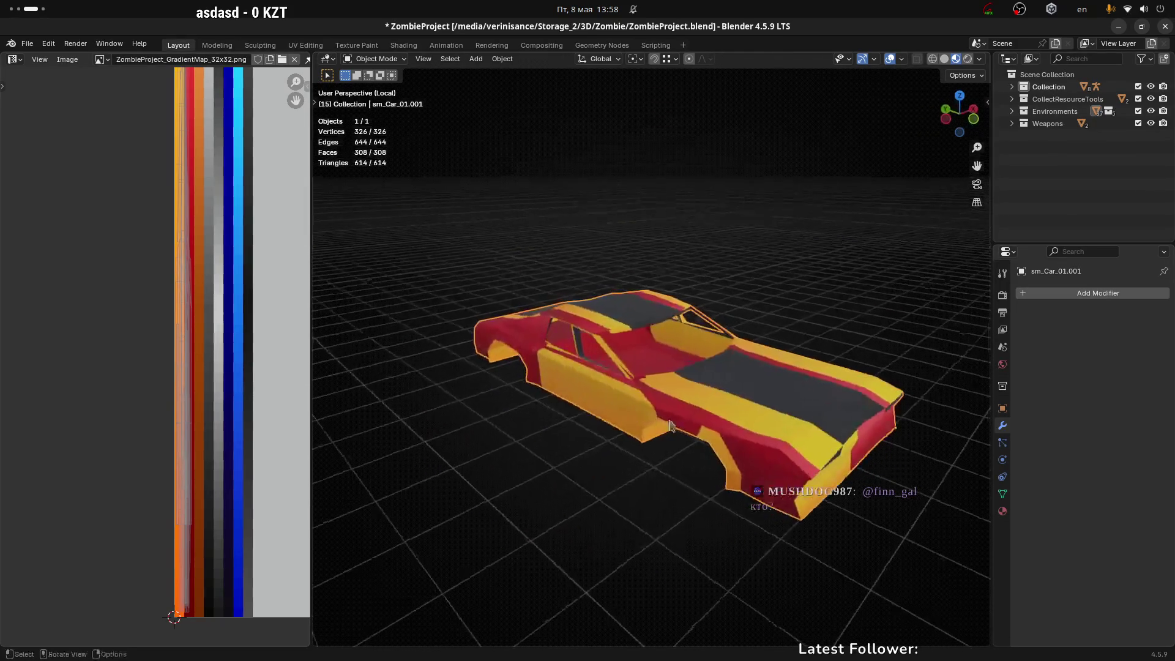
key(KP_Divide)
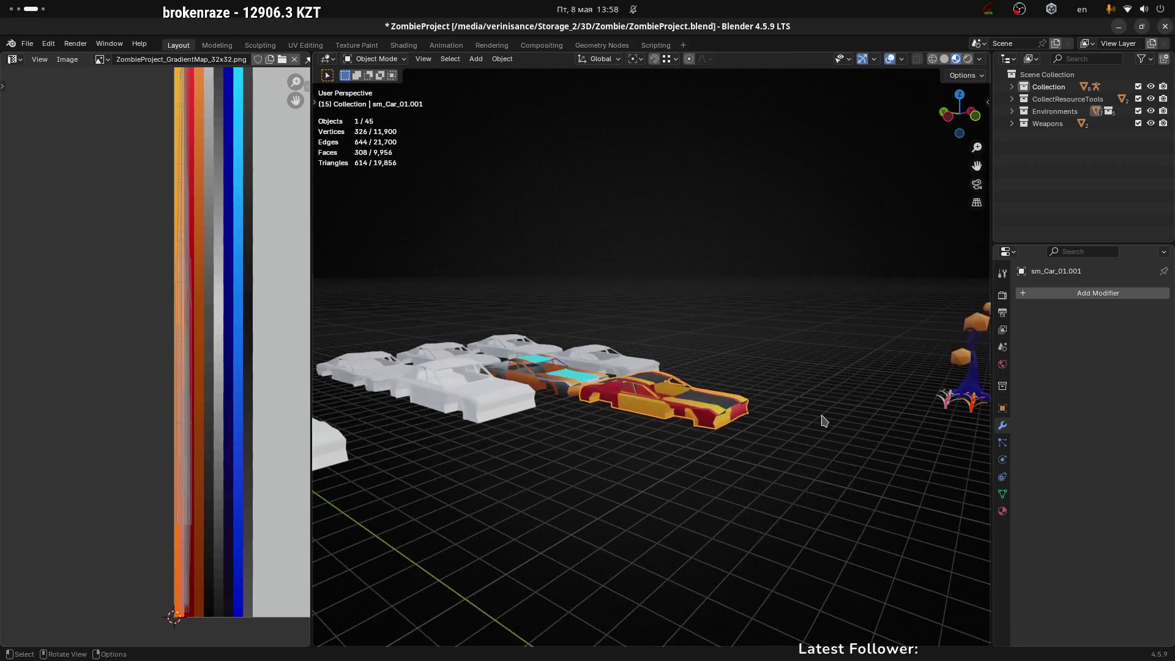
middle_drag(746, 446, 673, 374)
click(669, 368)
middle_drag(766, 446, 729, 406)
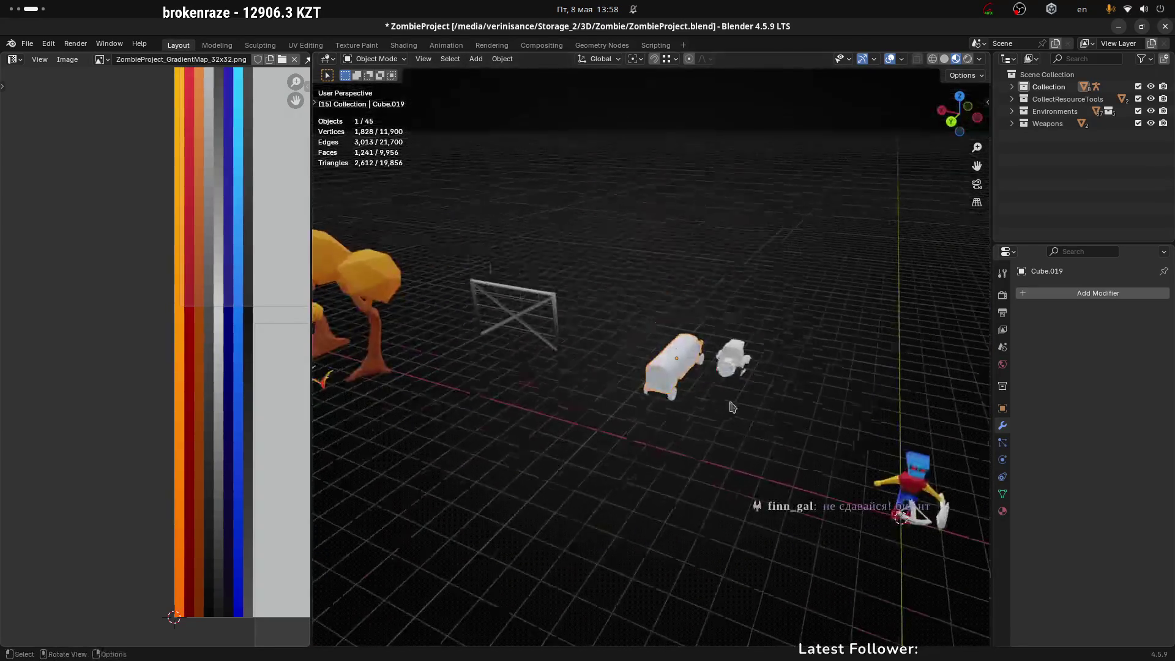
key(KP_Decimal)
click(726, 466)
middle_drag(726, 465, 599, 485)
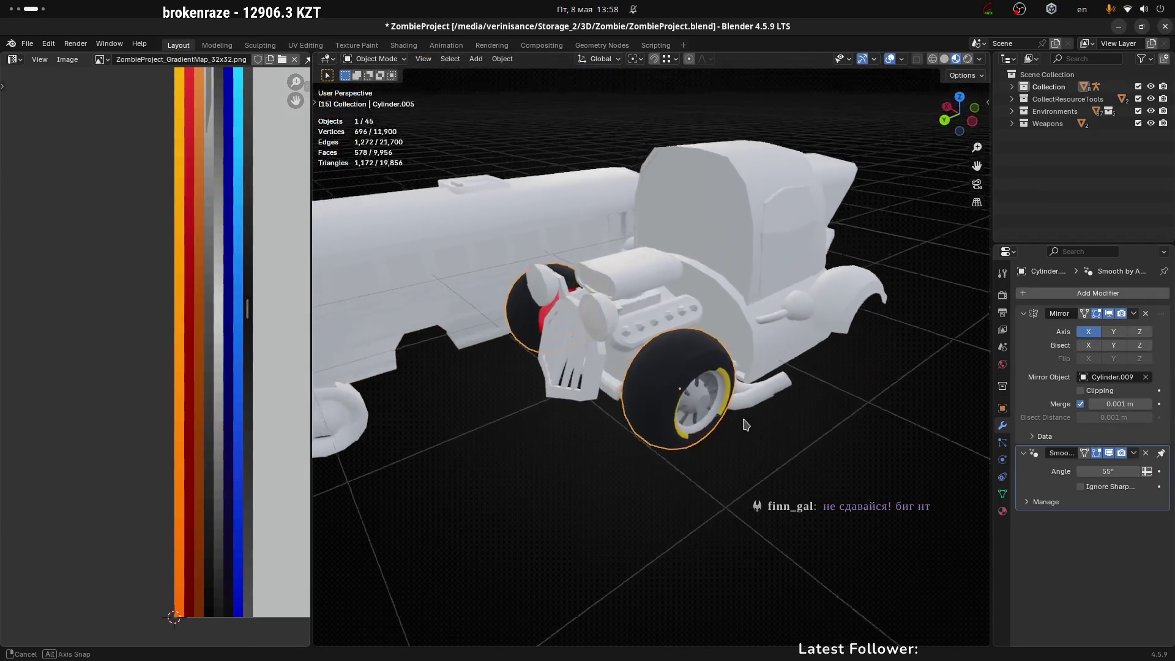
key(alt+Tab)
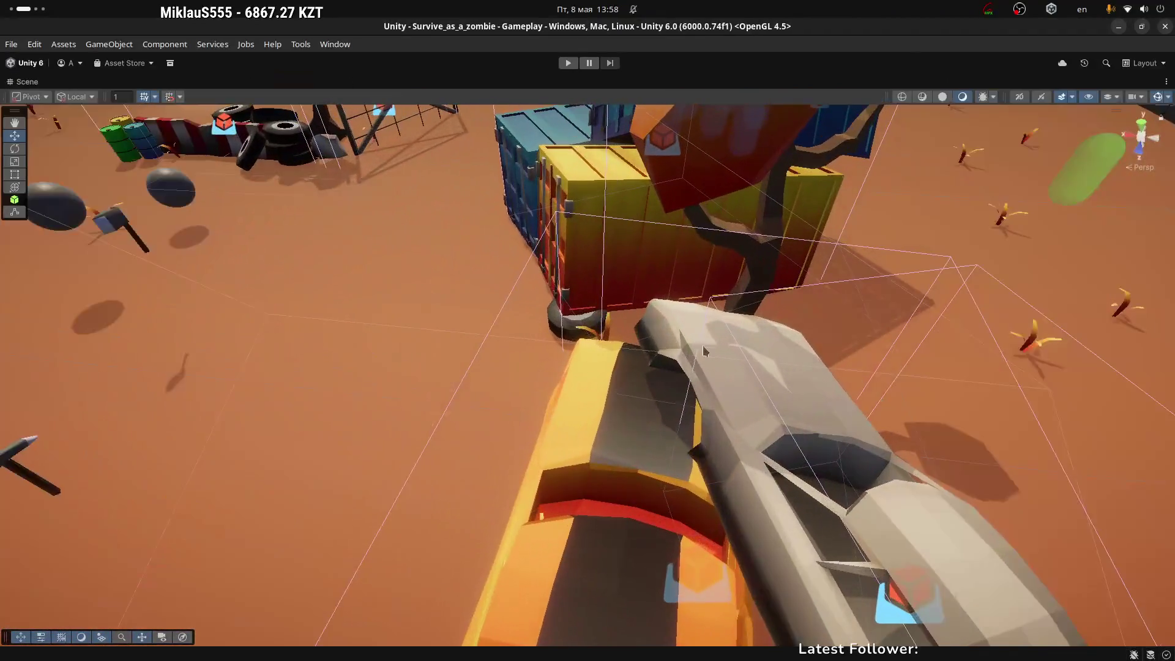
Step: Select the dark vehicle beside the stacked containers in Unity's Scene view
mouse_move(704, 351)
alt+mouse_down()
mouse_move(625, 399)
mouse_move(599, 341)
mouse_move(1156, 177)
mouse_move(645, 365)
mouse_move(519, 335)
mouse_move(929, 280)
mouse_move(578, 443)
mouse_move(559, 429)
mouse_move(398, 459)
alt+mouse_up()
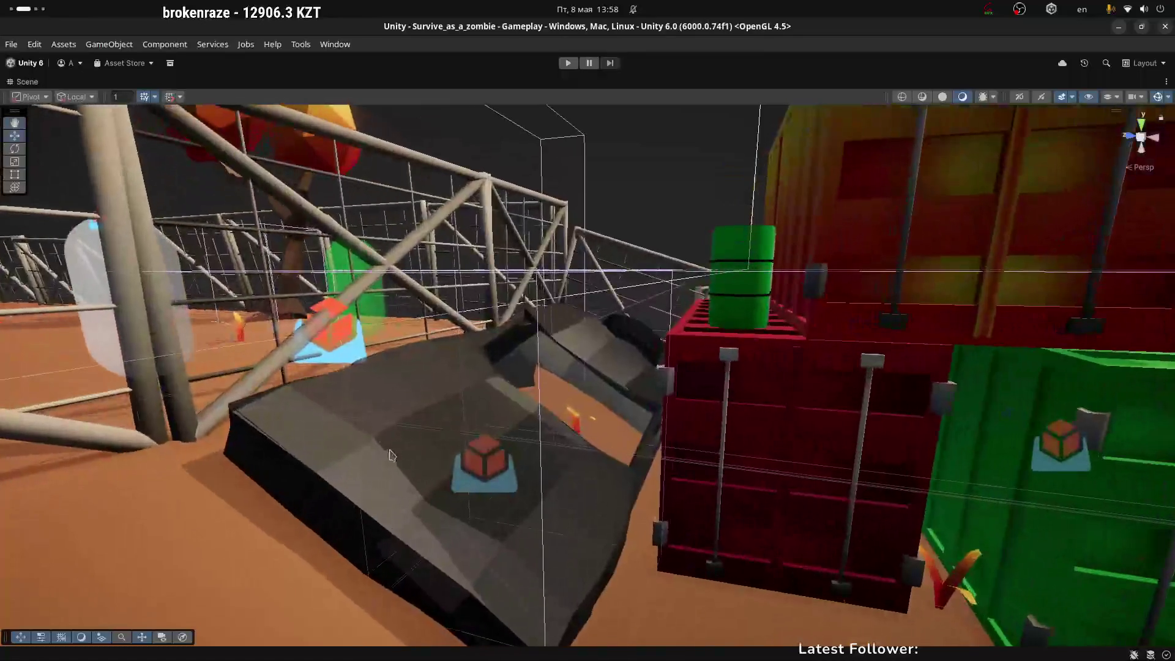
click(313, 469)
alt+drag(313, 468, 597, 422)
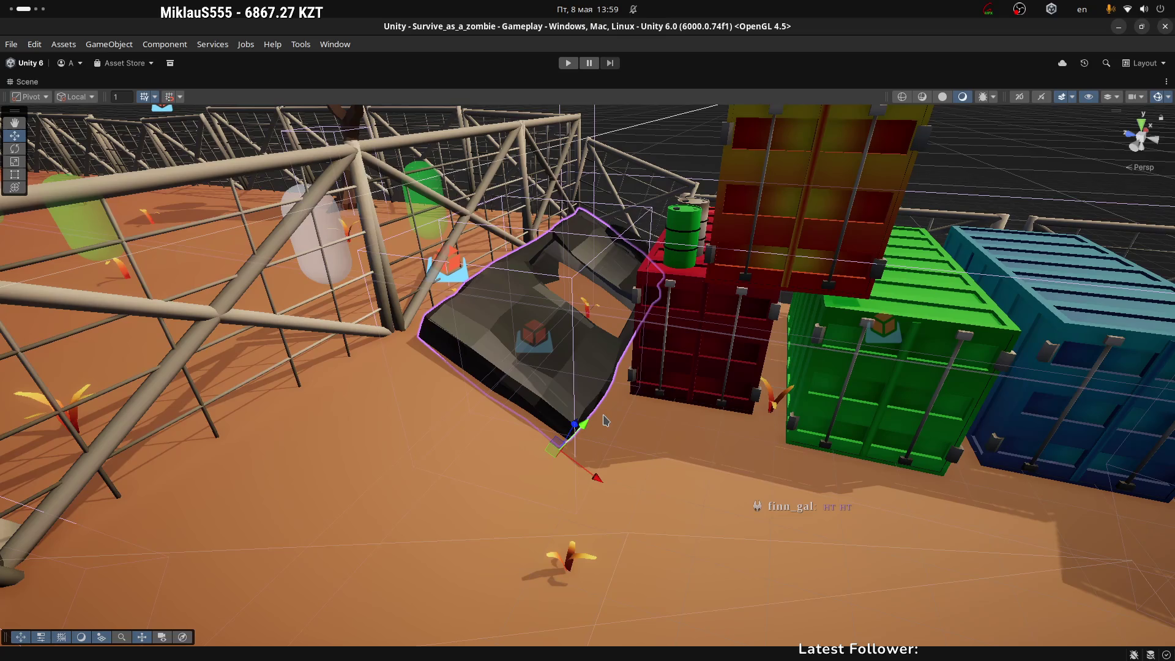
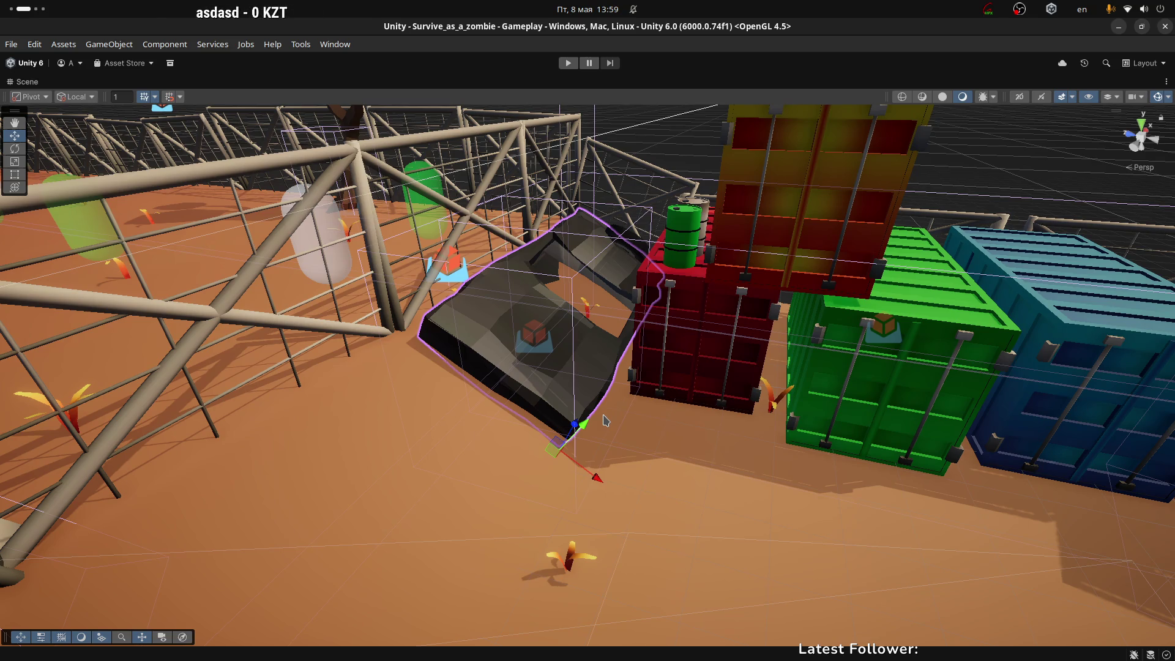
Step: Switch from Unity to the browser showing the Pirelli tyre reference photo
key(alt+Tab)
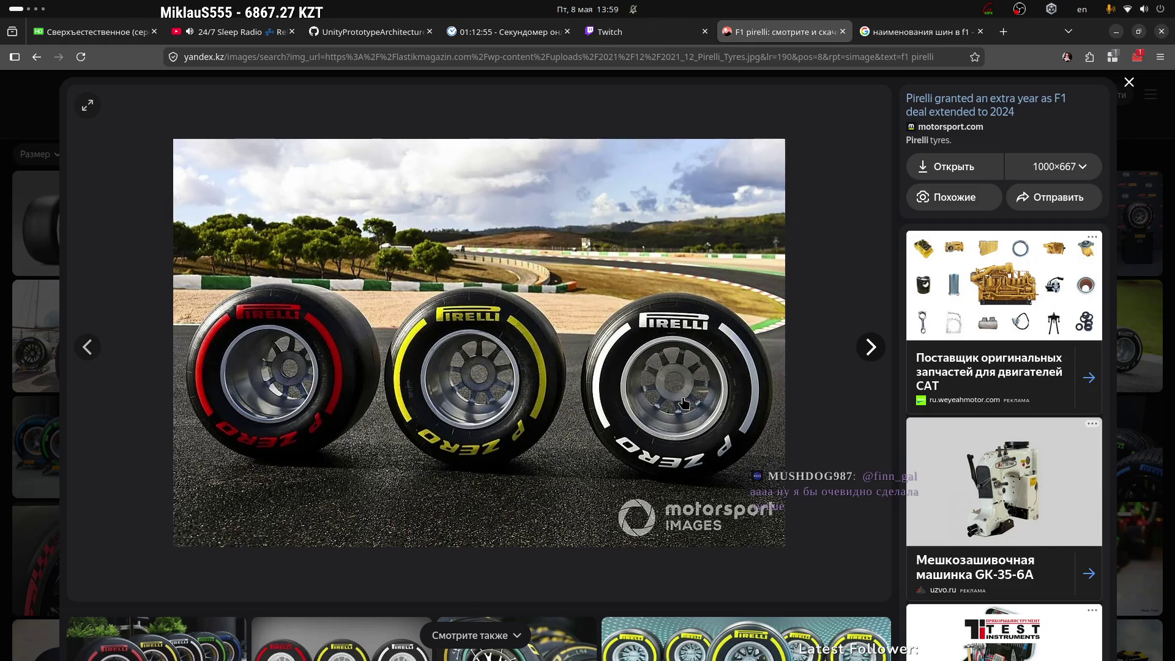
Step: Compare the hot-rod's front tyre with the Pirelli reference, then enter Edit Mode on it
key(alt+Tab)
mouse_move(684, 403)
middle_down()
mouse_move(625, 375)
mouse_move(631, 419)
mouse_move(672, 433)
middle_up()
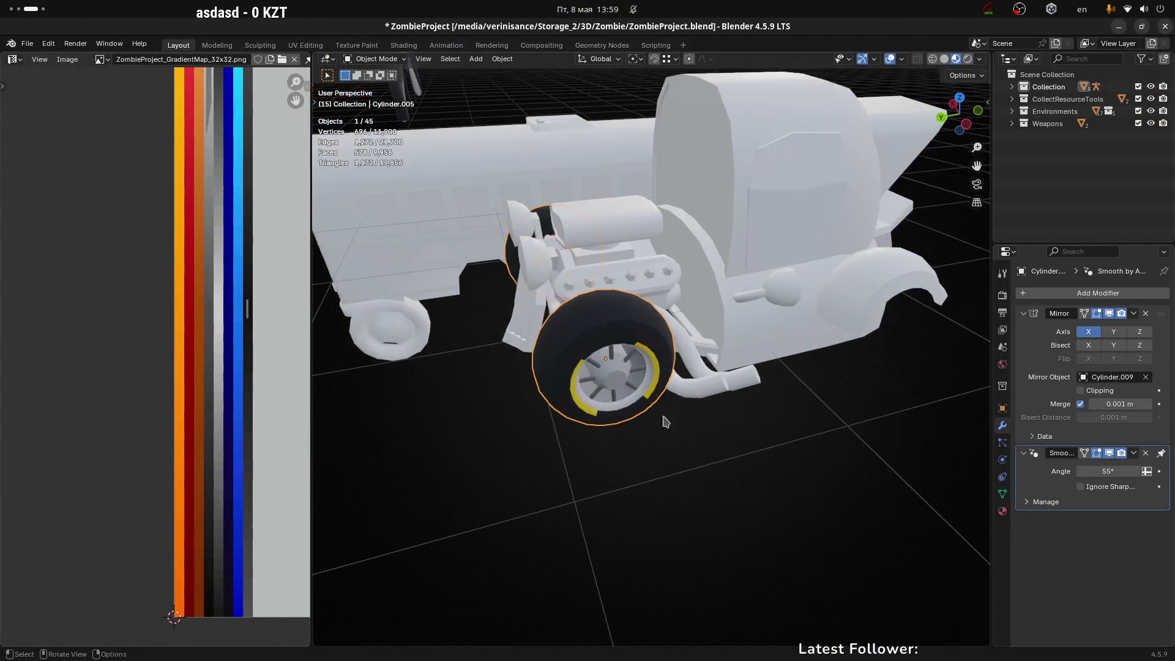
middle_drag(604, 318, 744, 334)
key(alt+Tab)
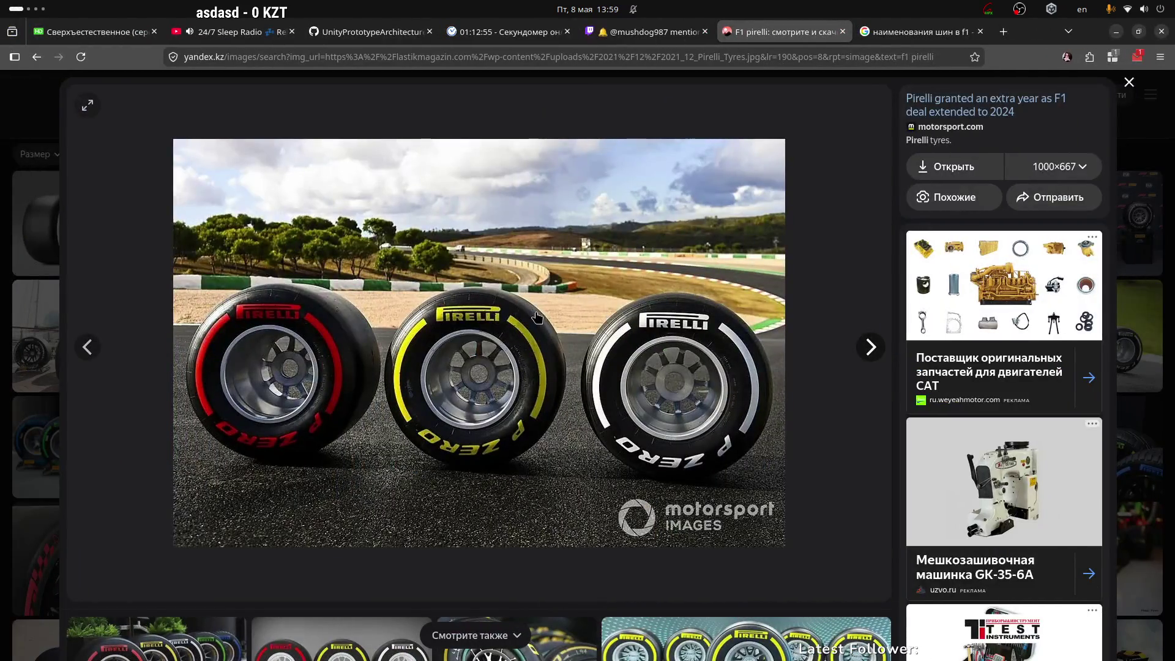
key(alt+Tab)
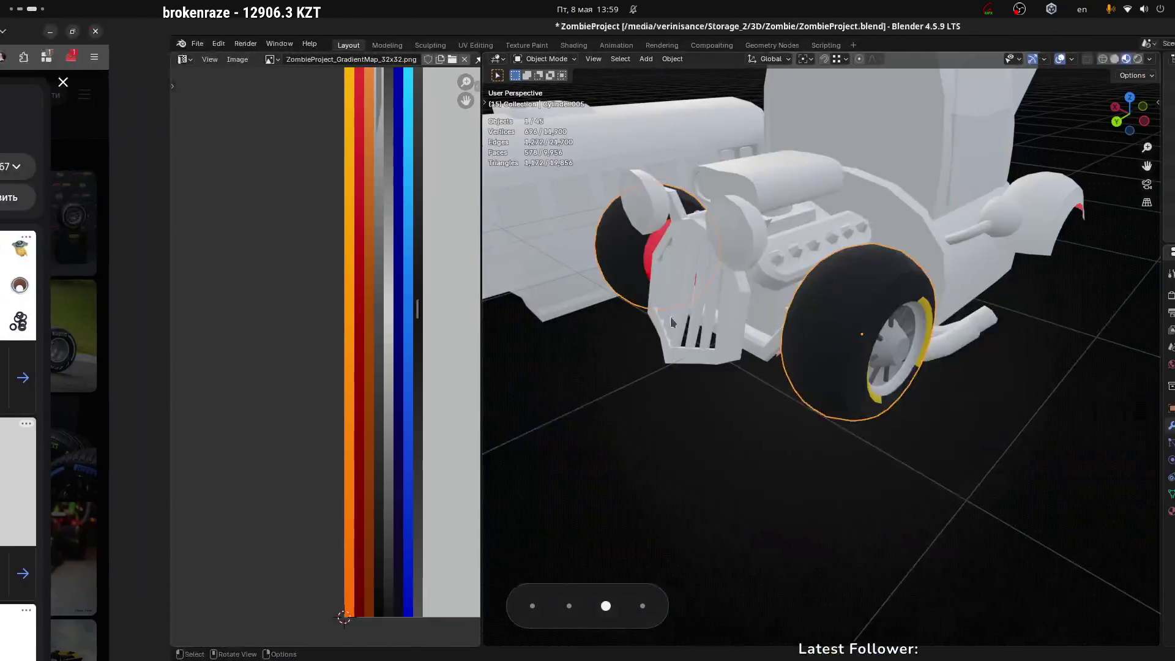
key(Tab)
middle_drag(741, 305, 710, 310)
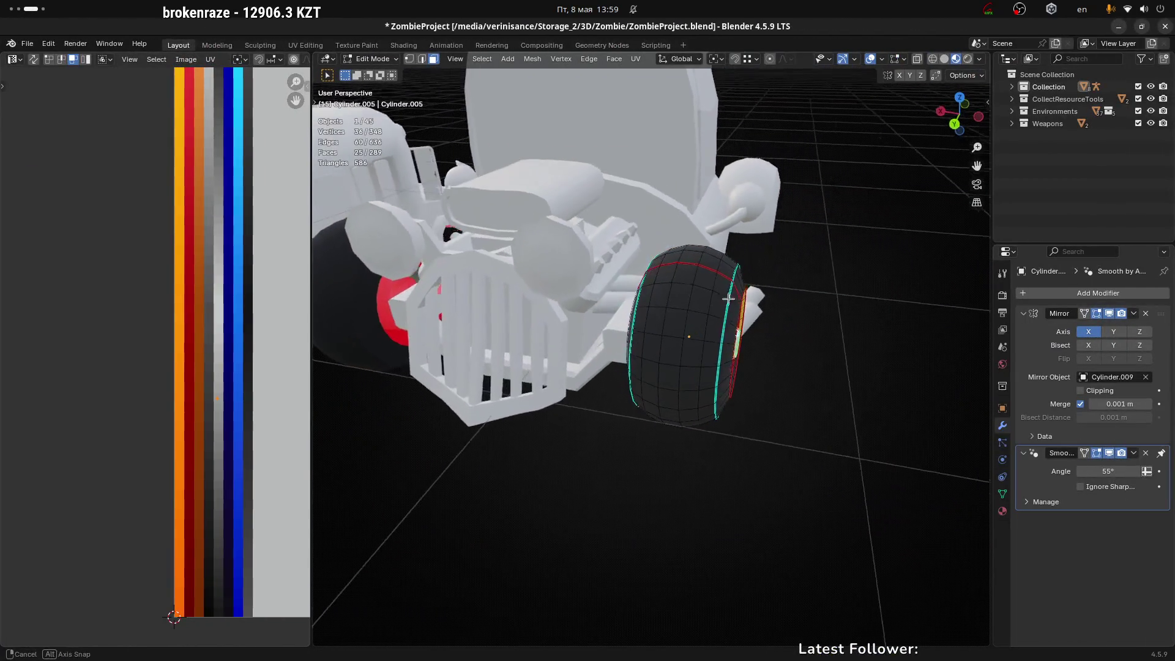
Step: In edge select mode, dissolve two vertical edge loops on the tire
scroll(691, 315, up, 3)
key(2)
alt+click(700, 246)
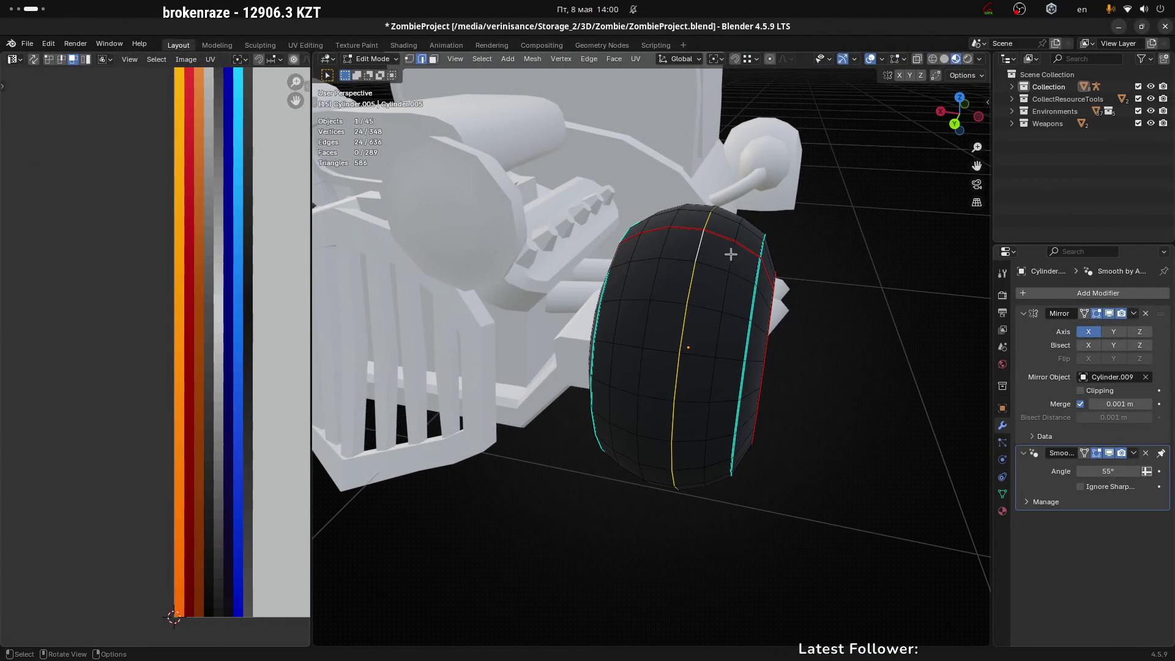
alt+click(722, 260)
middle_drag(690, 273, 750, 271)
key(x)
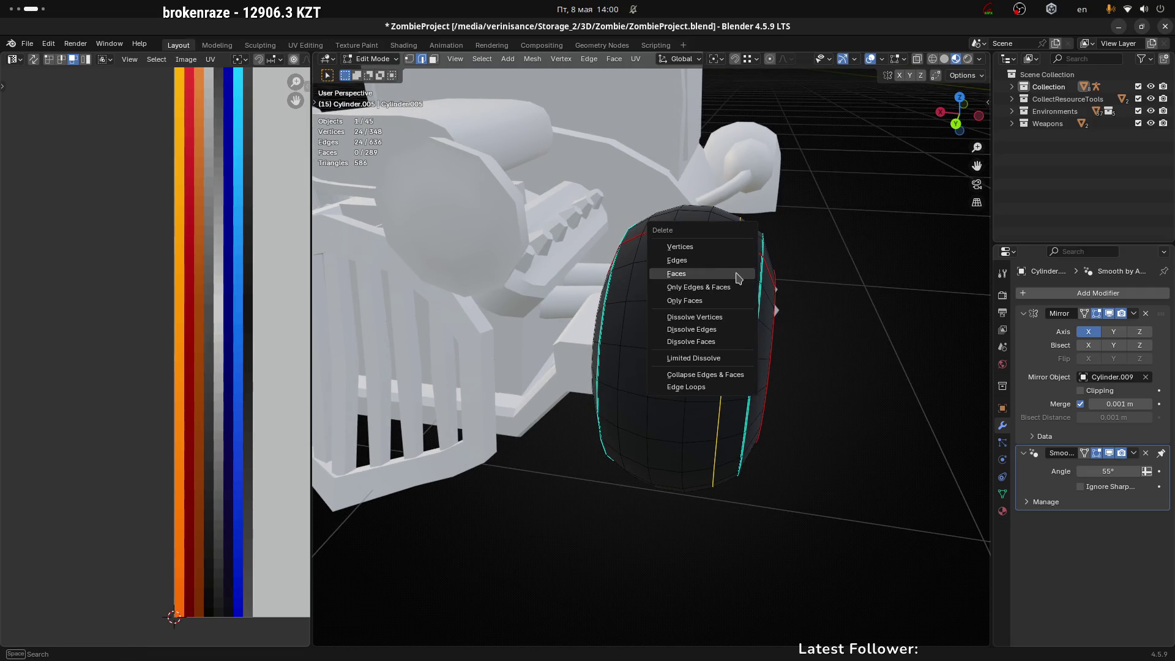
click(698, 328)
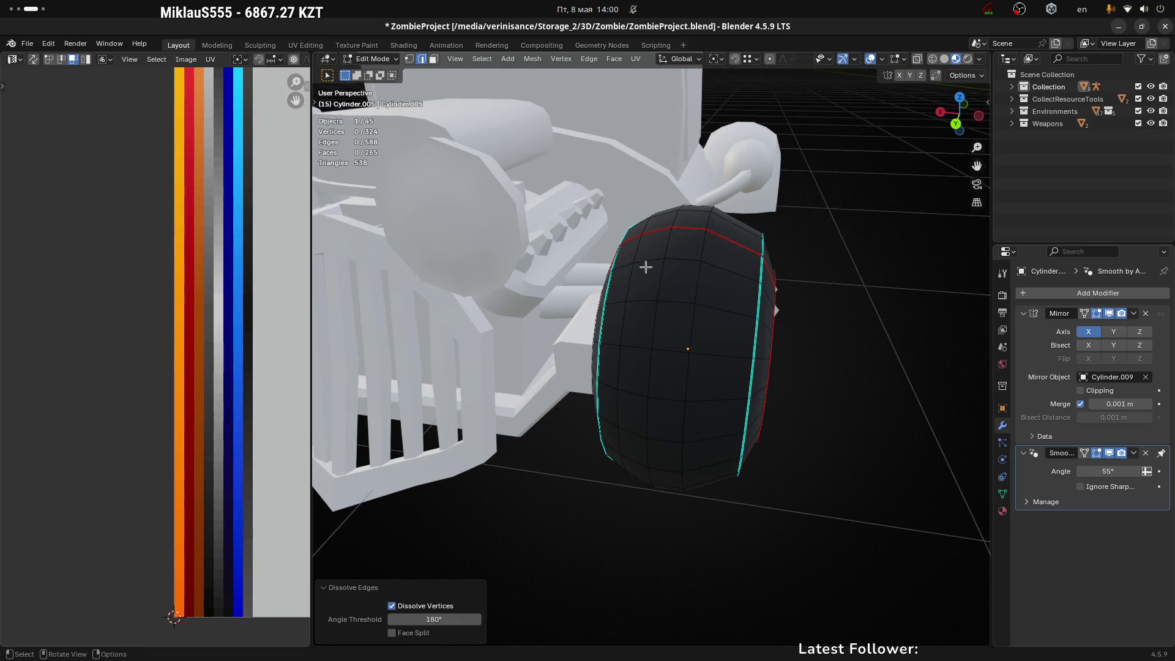
alt+click(636, 242)
key(x)
click(655, 256)
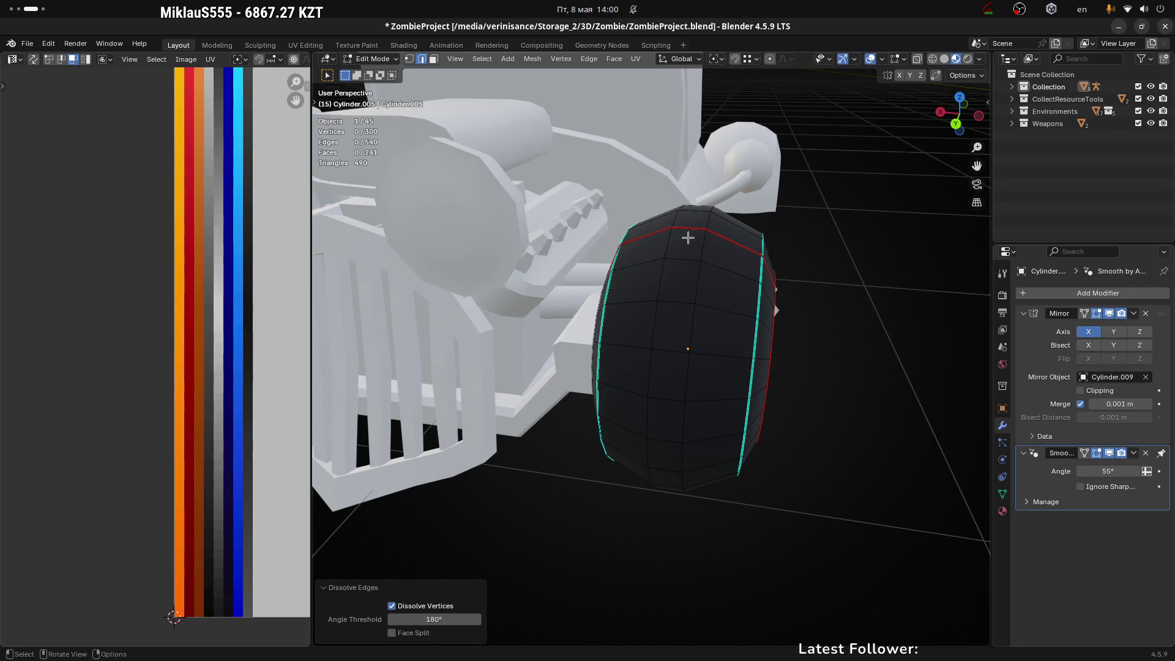
Step: Add a centre loop cut, plus a left-side loop cut slid to factor 0.394
key(ctrl+r)
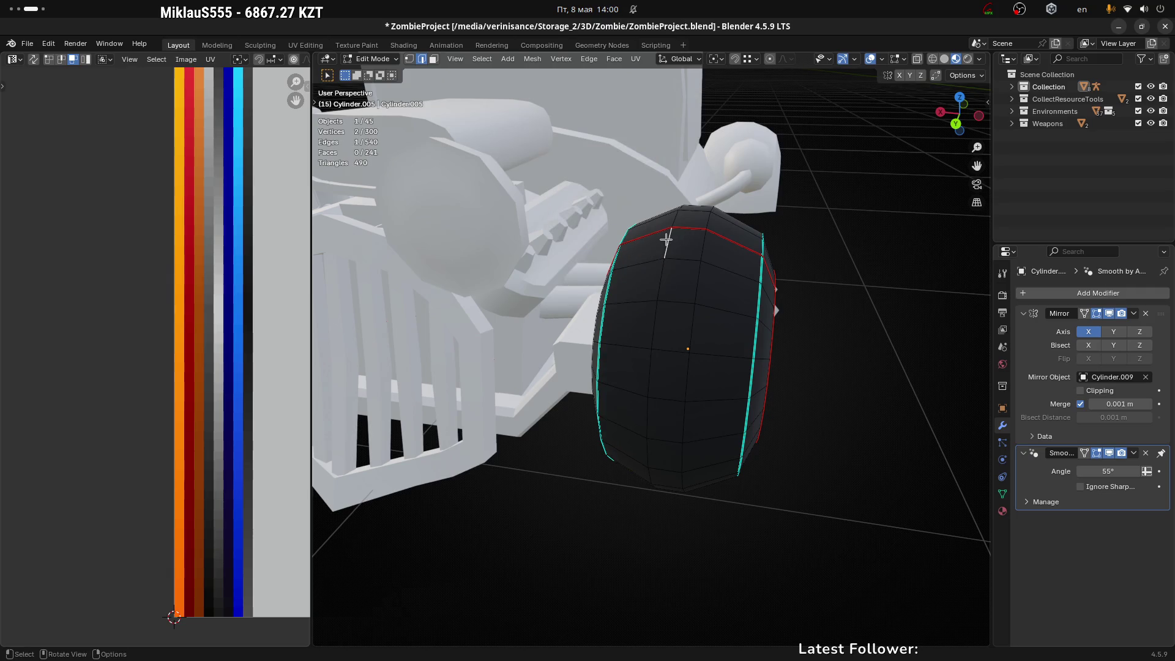
click(691, 251)
click(691, 251)
key(ctrl+z)
key(ctrl+r)
click(704, 250)
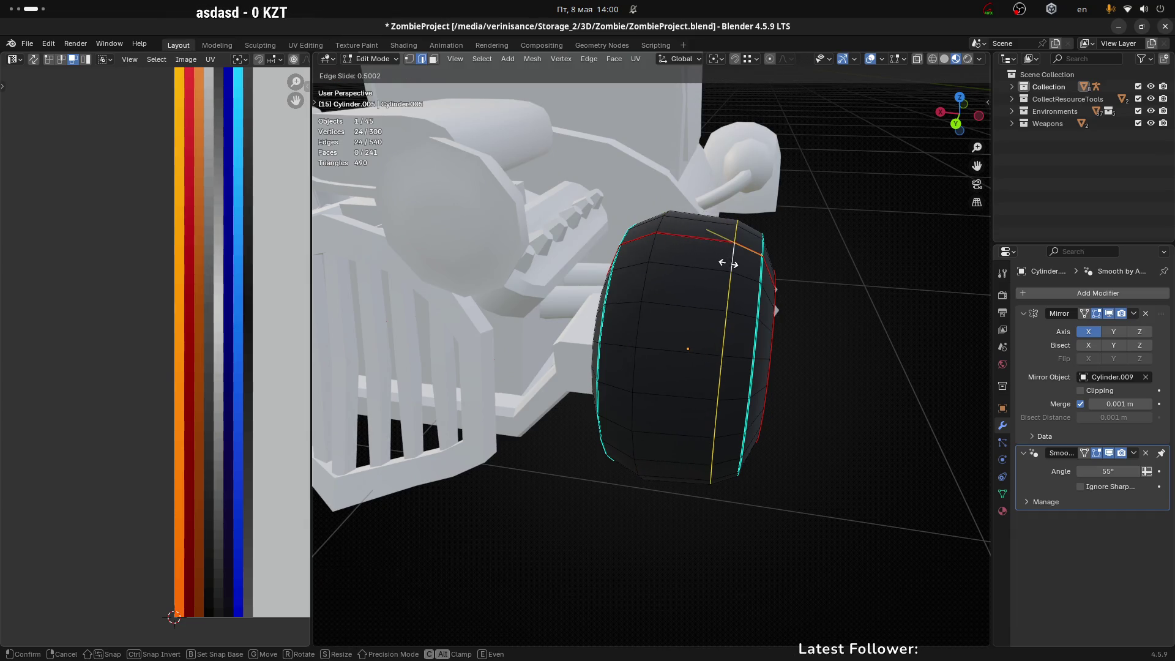
click(721, 261)
click(653, 244)
key(ctrl+r)
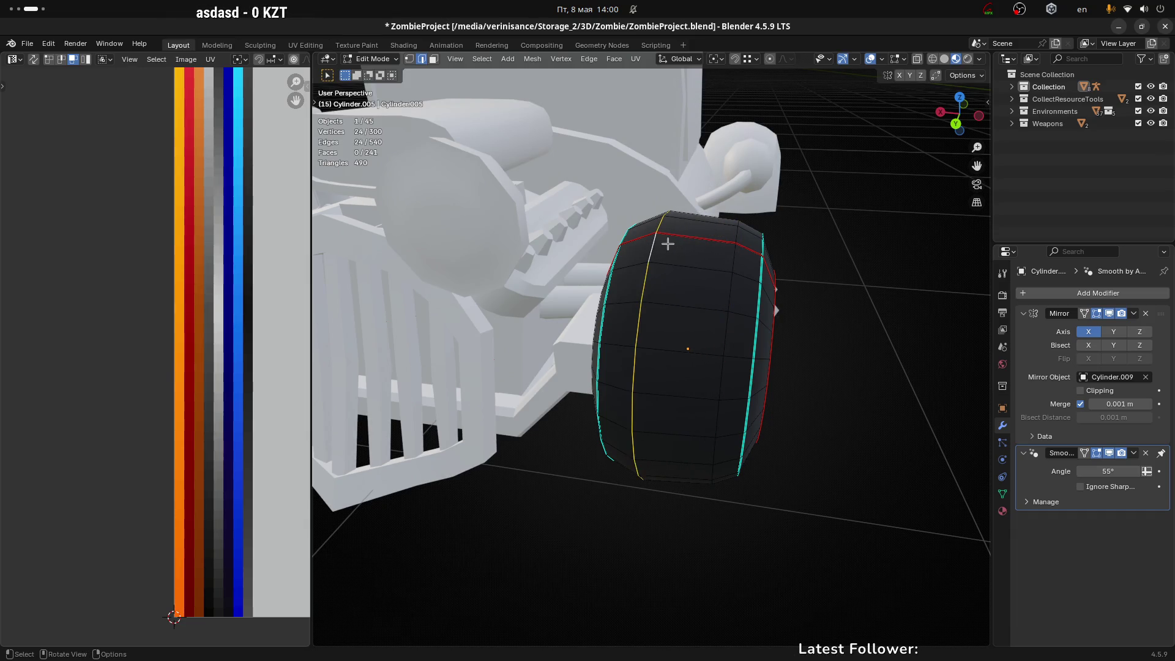
click(669, 244)
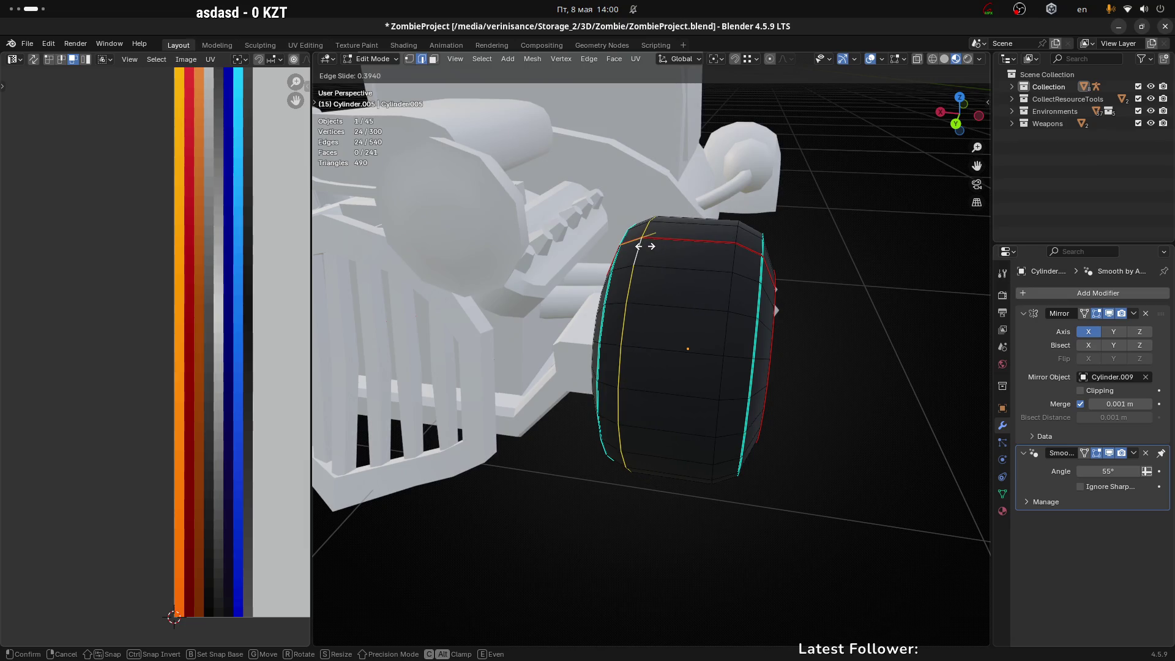
click(651, 245)
Step: Check the tire against the Pirelli reference photo, then resume editing the mesh
mouse_move(844, 309)
middle_down()
mouse_move(695, 287)
mouse_move(661, 483)
mouse_move(776, 376)
mouse_move(608, 355)
middle_up()
scroll(680, 343, down, 5)
key(Tab)
scroll(662, 483, up, 3)
key(alt+Tab)
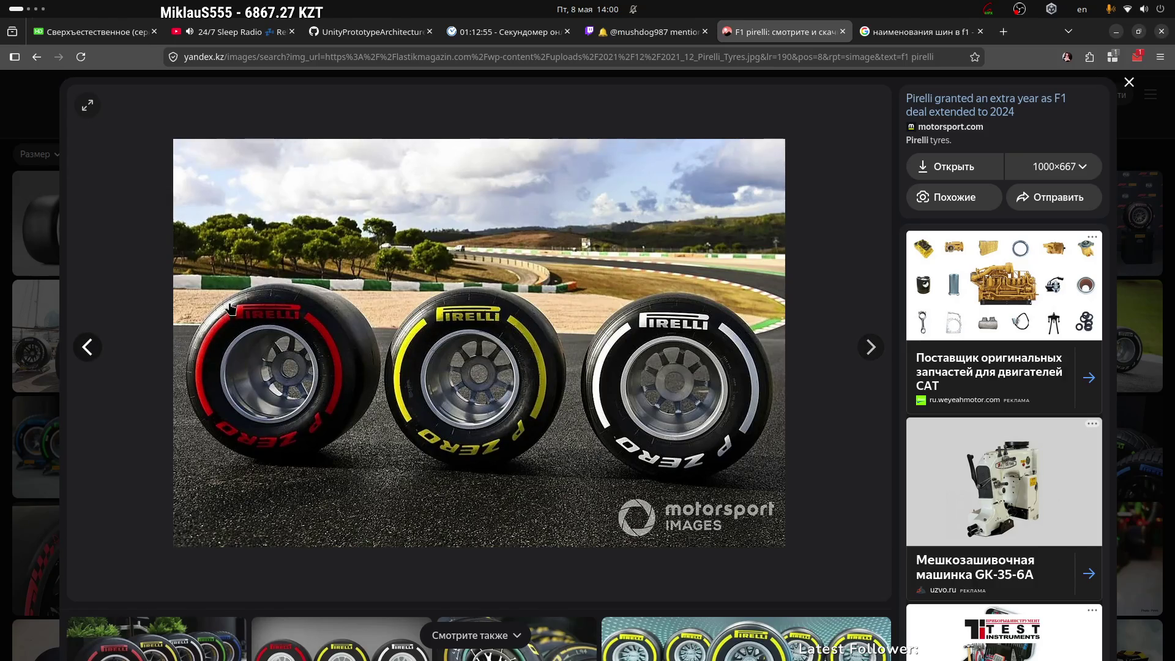
key(alt+Tab)
key(Tab)
scroll(715, 379, up, 2)
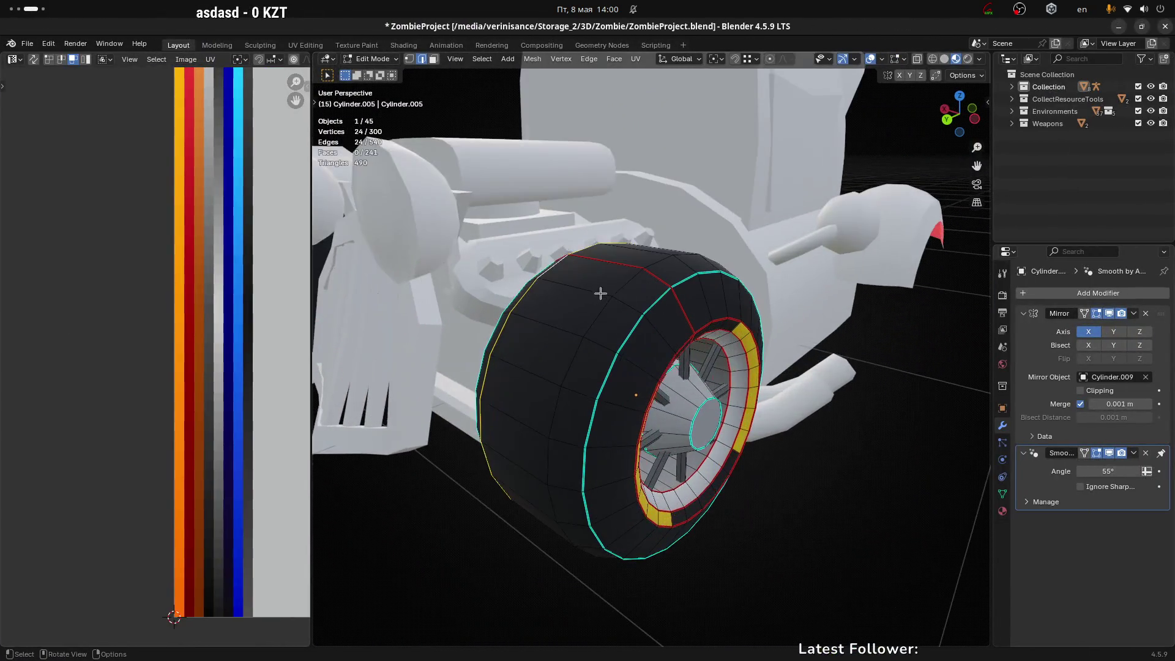
scroll(656, 315, up, 2)
Step: Slide the selected edge loop to factor -0.127 with Clamp toggled, then leave Edit Mode
middle_drag(624, 259, 691, 275)
mouse_move(816, 310)
middle_down()
mouse_move(765, 300)
mouse_move(727, 268)
middle_up()
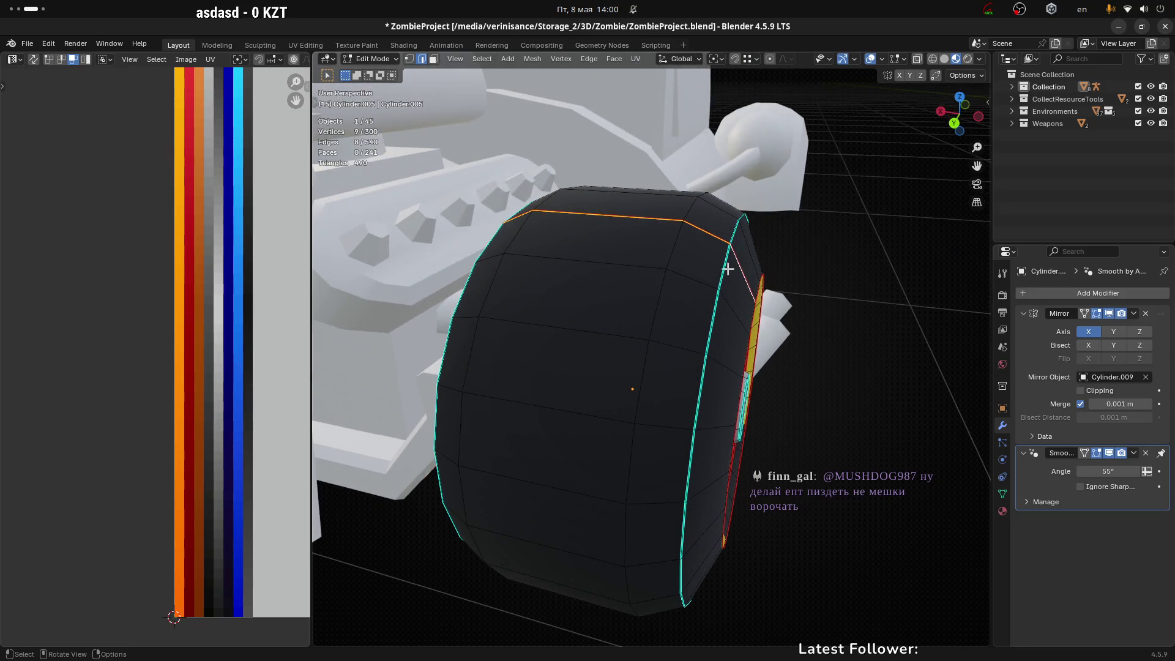
key(g)
key(g)
click(791, 289)
middle_drag(790, 289, 630, 263)
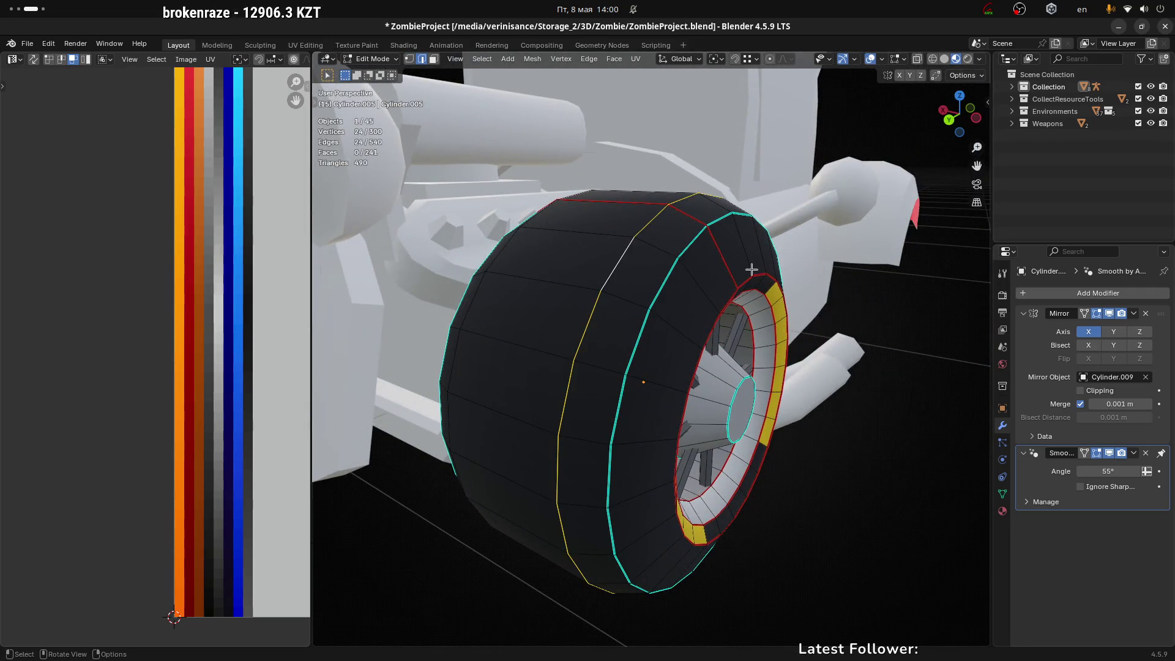
key(g)
key(g)
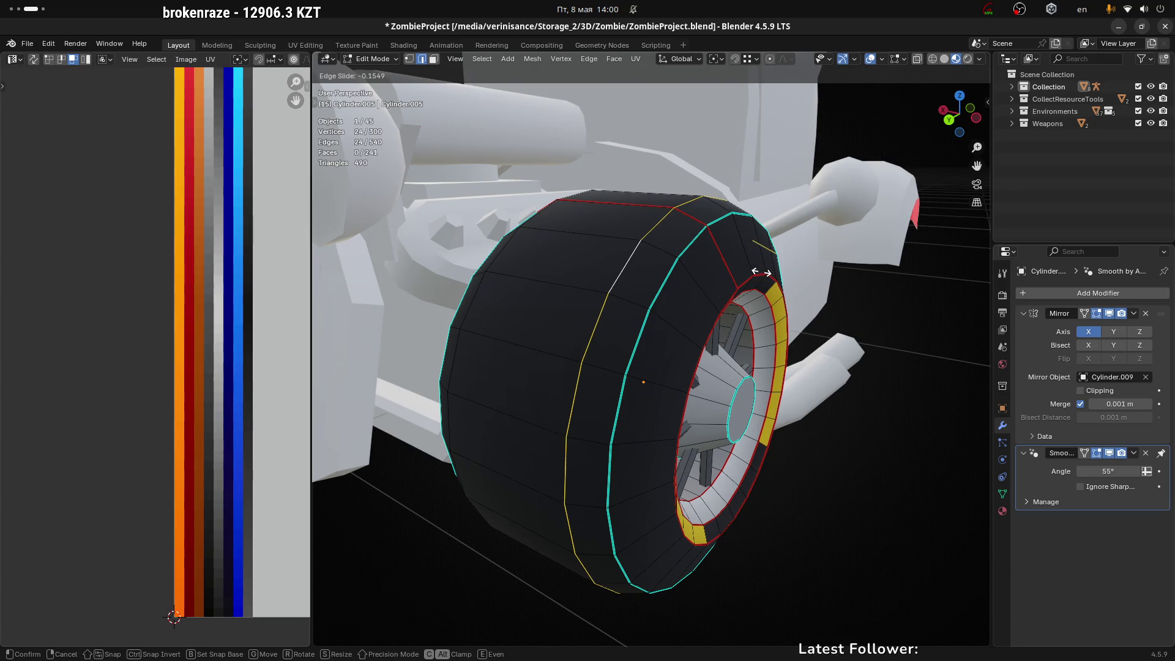
middle_drag(674, 244, 714, 210)
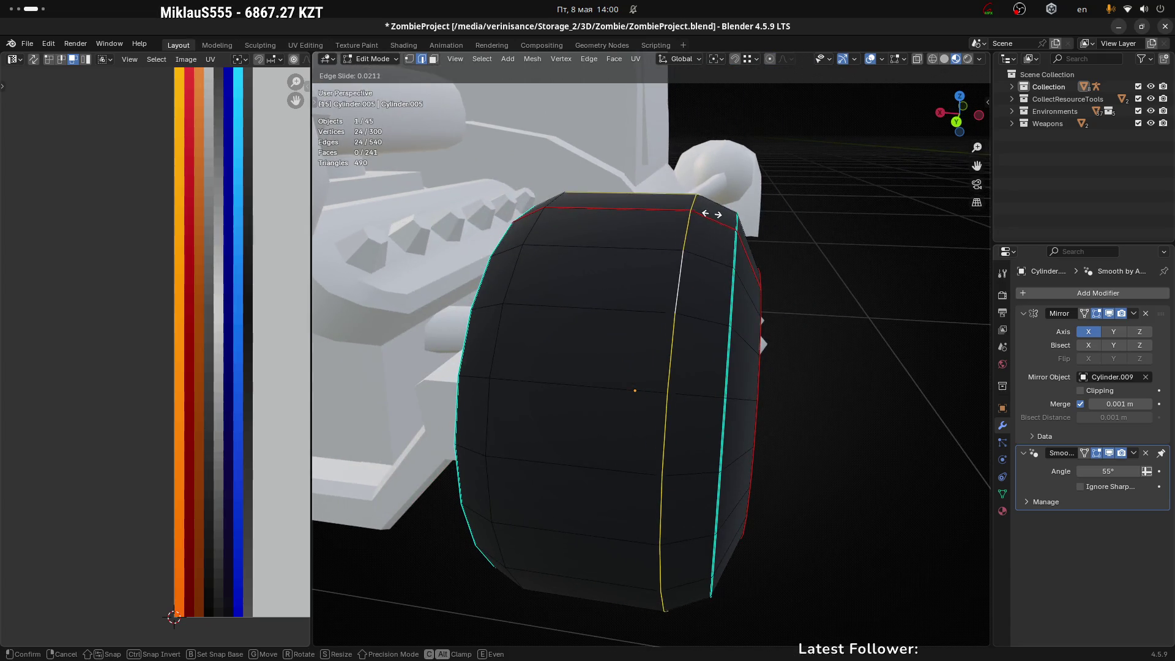
key(alt)
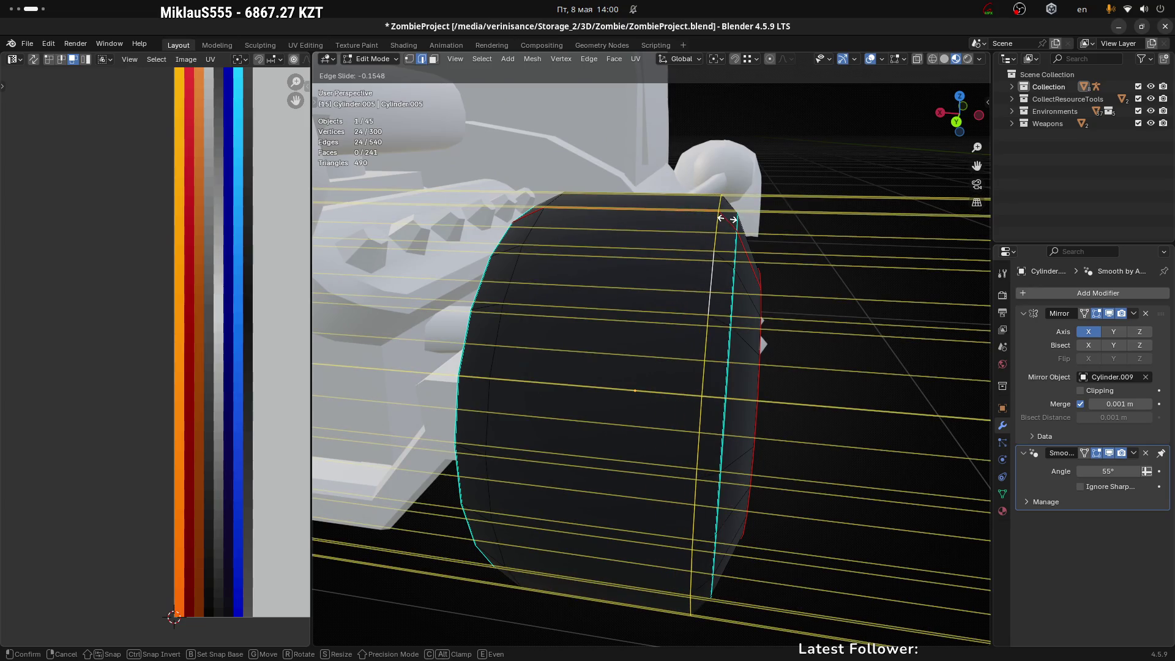
click(725, 219)
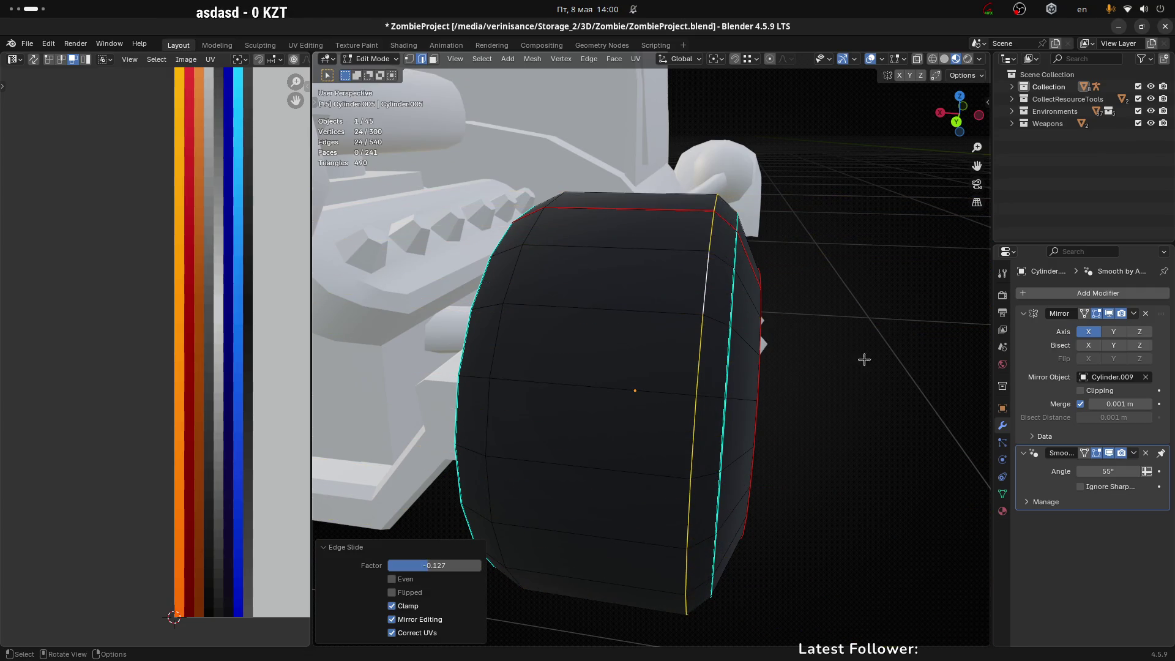
key(Tab)
scroll(864, 360, down, 3)
mouse_move(864, 360)
middle_down()
mouse_move(773, 442)
mouse_move(680, 496)
mouse_move(606, 325)
mouse_move(649, 371)
mouse_move(619, 336)
mouse_move(673, 318)
mouse_move(728, 339)
middle_up()
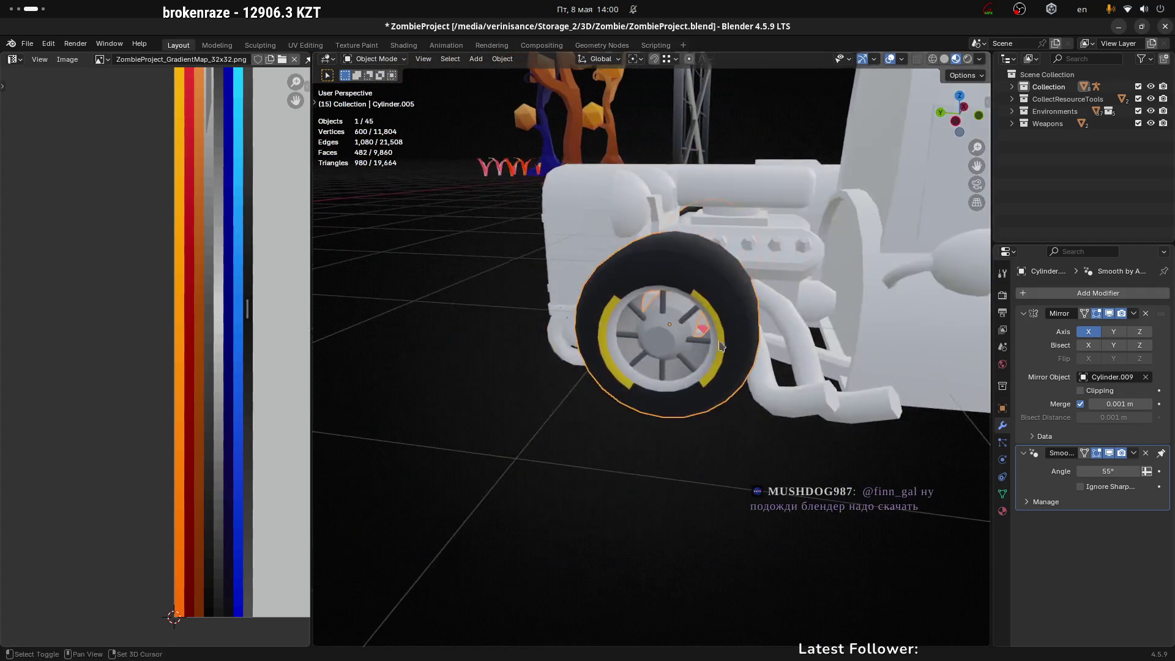
Step: Select the front wheel and reopen its mesh in Edit Mode
scroll(730, 339, down, 4)
mouse_move(577, 401)
middle_down()
mouse_move(624, 438)
mouse_move(758, 465)
middle_up()
click(759, 466)
click(715, 337)
mouse_move(715, 336)
middle_down()
mouse_move(690, 386)
mouse_move(704, 350)
middle_up()
scroll(704, 350, up, 4)
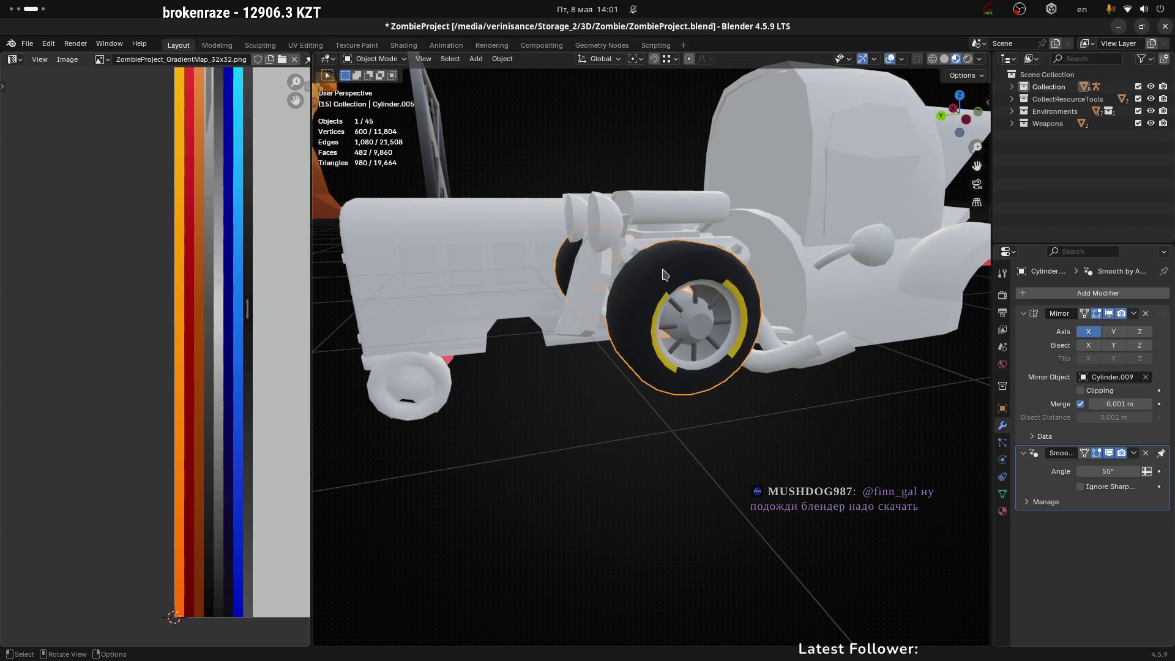
middle_drag(624, 287, 722, 230)
mouse_move(730, 229)
middle_down()
mouse_move(620, 364)
mouse_move(647, 401)
mouse_move(661, 364)
mouse_move(726, 334)
middle_up()
key(Tab)
Step: Slide the selected sidewall edge loop past its neighbours with clamping turned off
middle_drag(879, 333, 868, 355)
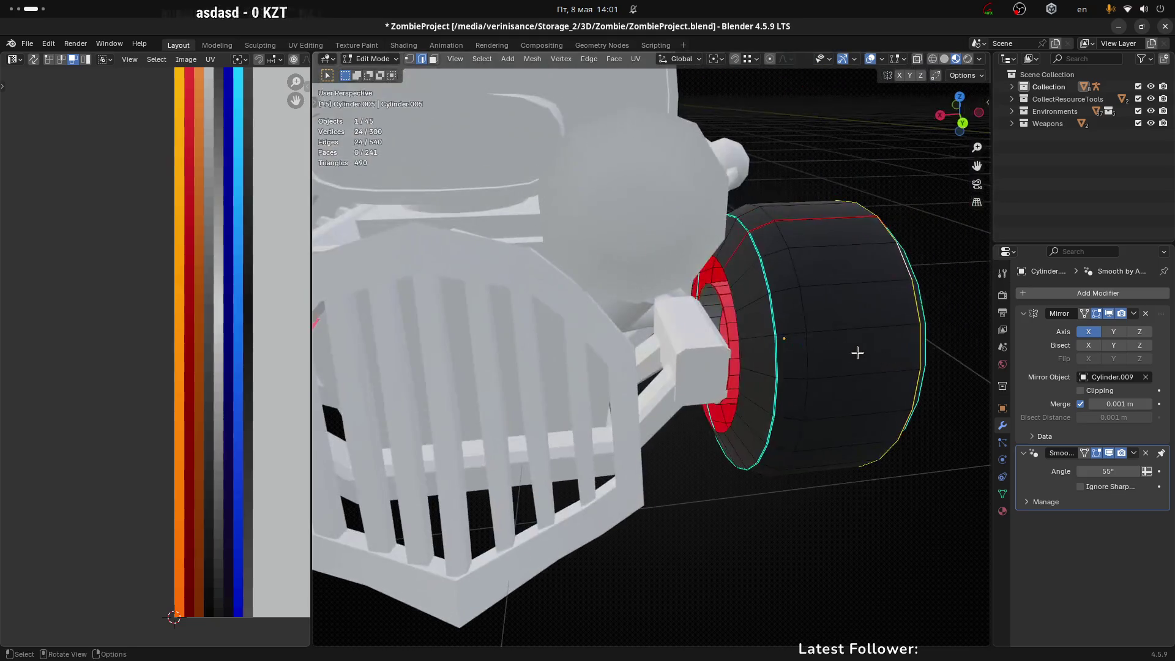
mouse_move(790, 234)
middle_down()
mouse_move(844, 266)
mouse_move(809, 214)
middle_up()
key(g)
key(g)
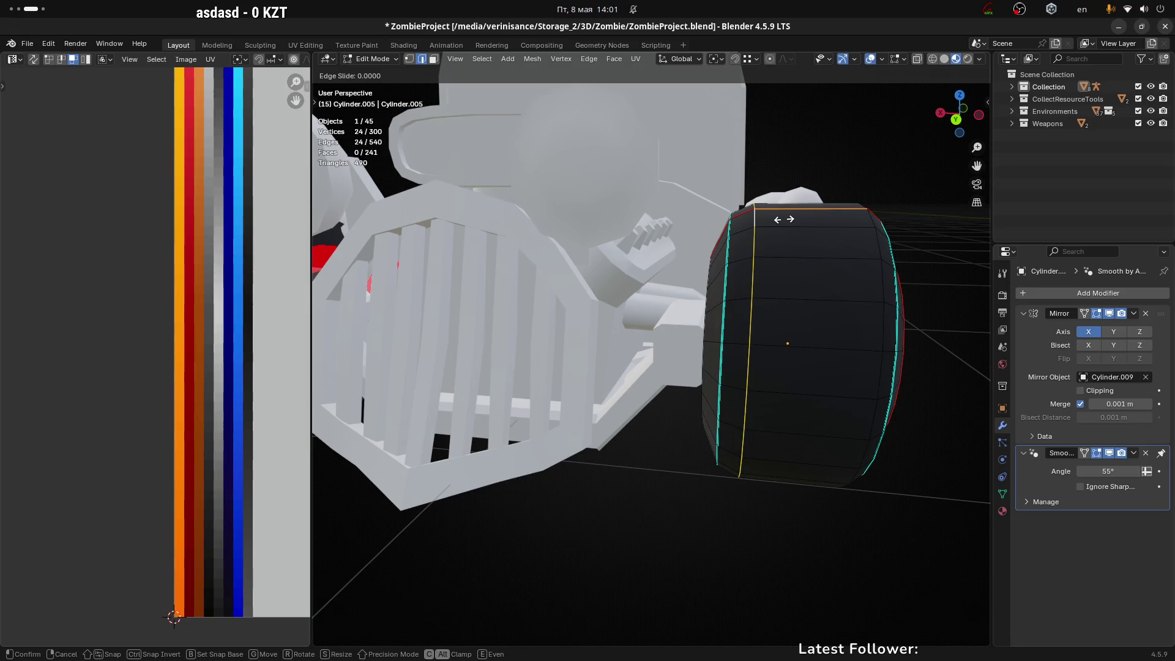
key(c)
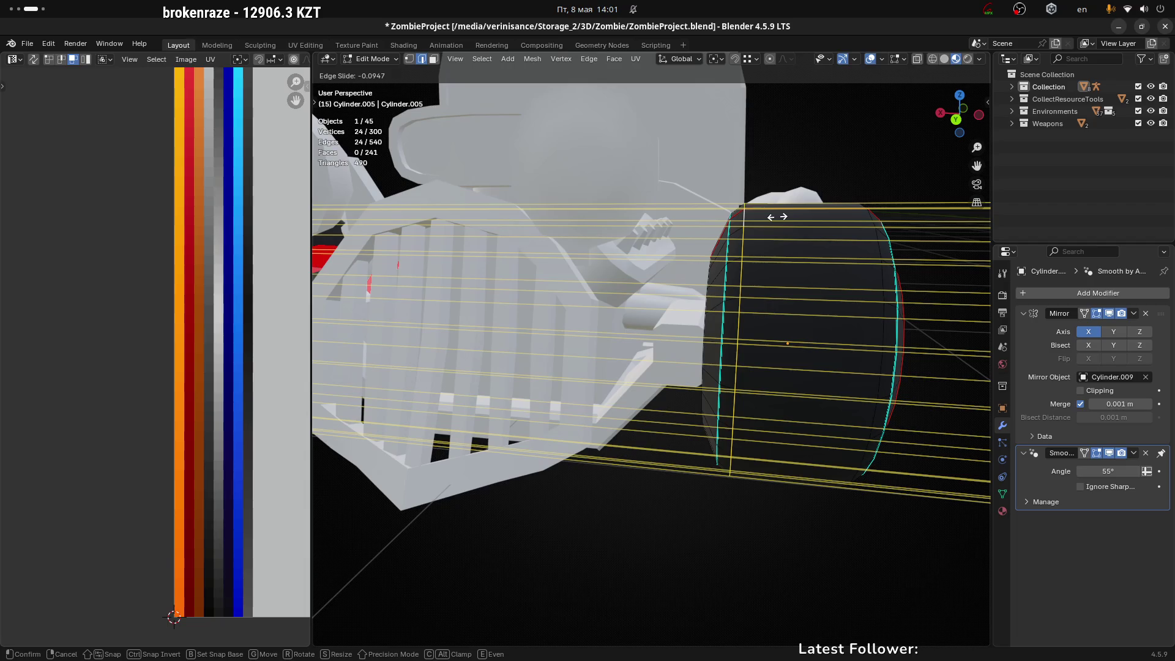
click(776, 216)
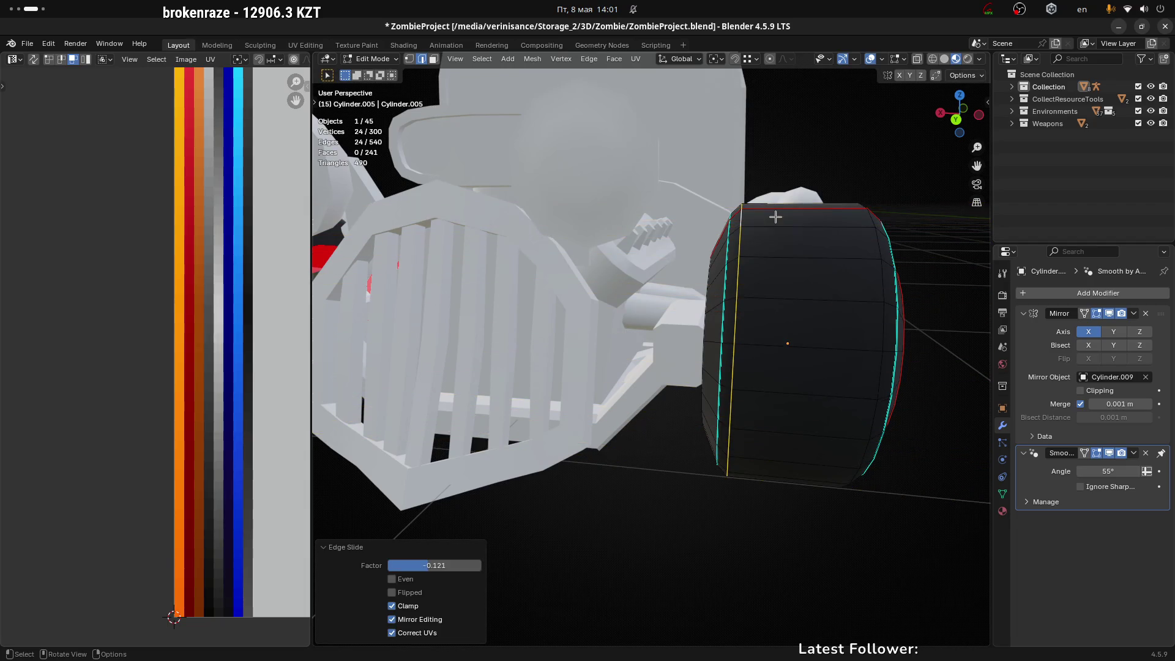
mouse_move(816, 350)
middle_down()
mouse_move(863, 365)
mouse_move(751, 366)
middle_up()
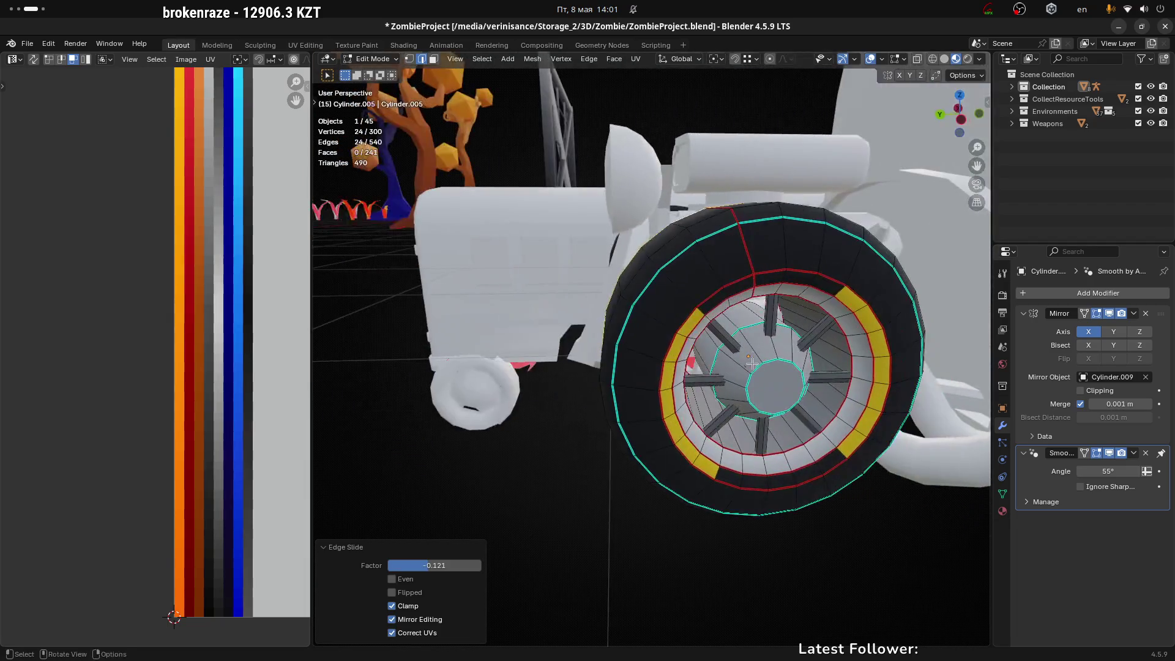
Step: Add a new sidewall loop cut, slide it along the yellow stripe, and return to Object Mode
key(ctrl+r)
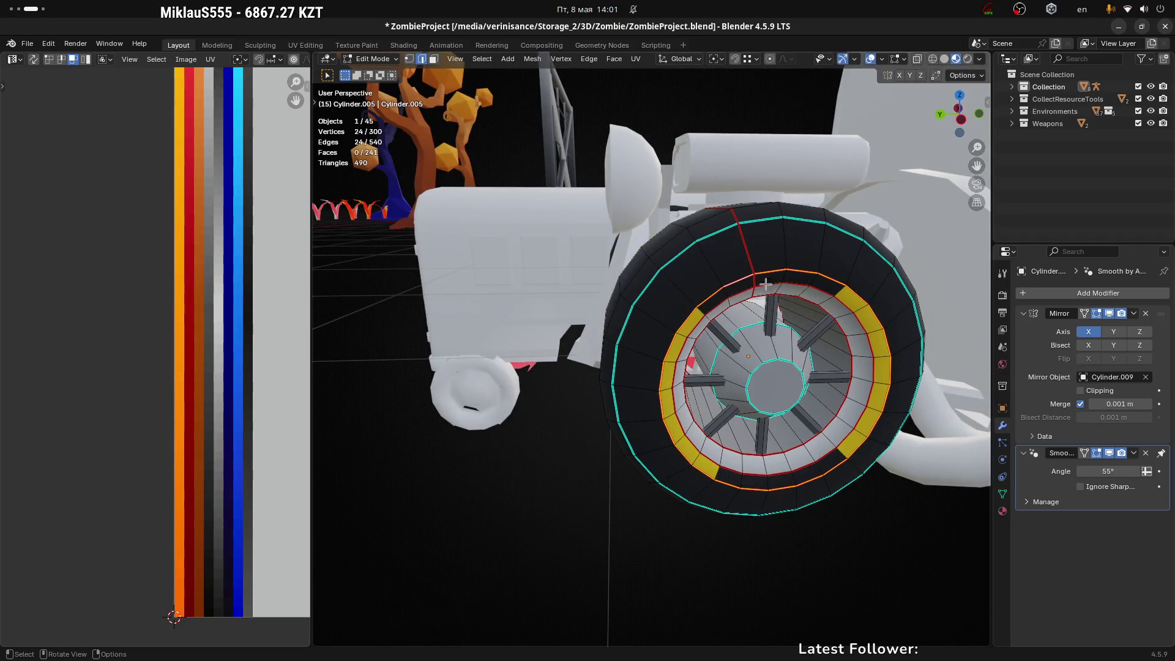
click(714, 285)
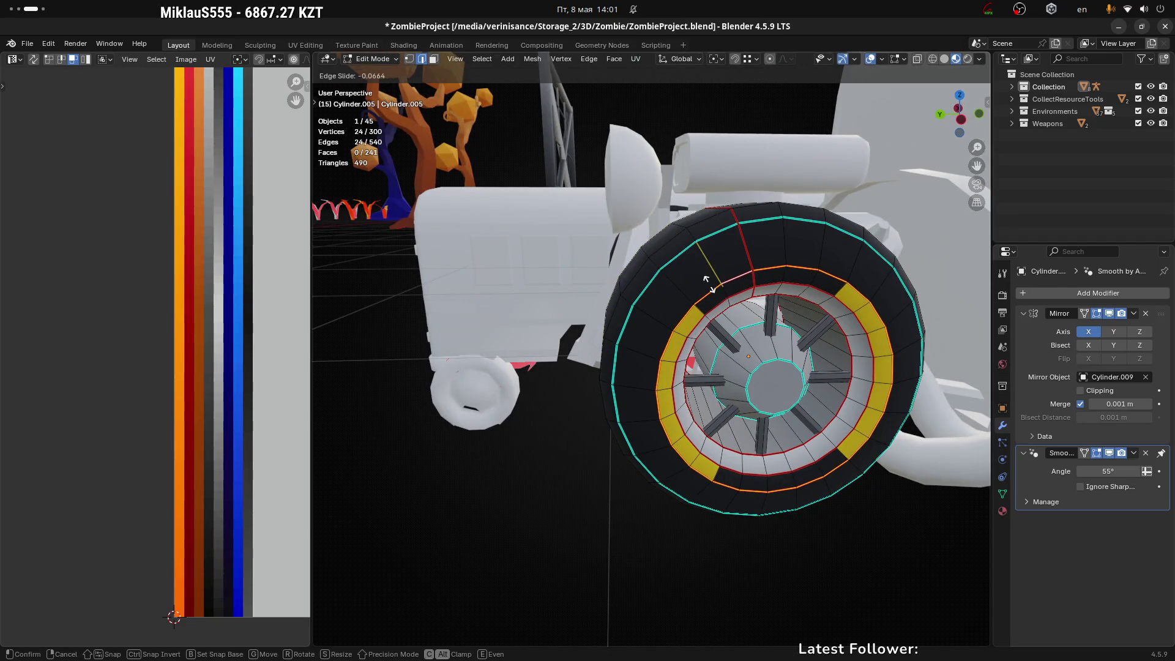
click(701, 282)
key(Tab)
scroll(817, 476, down, 3)
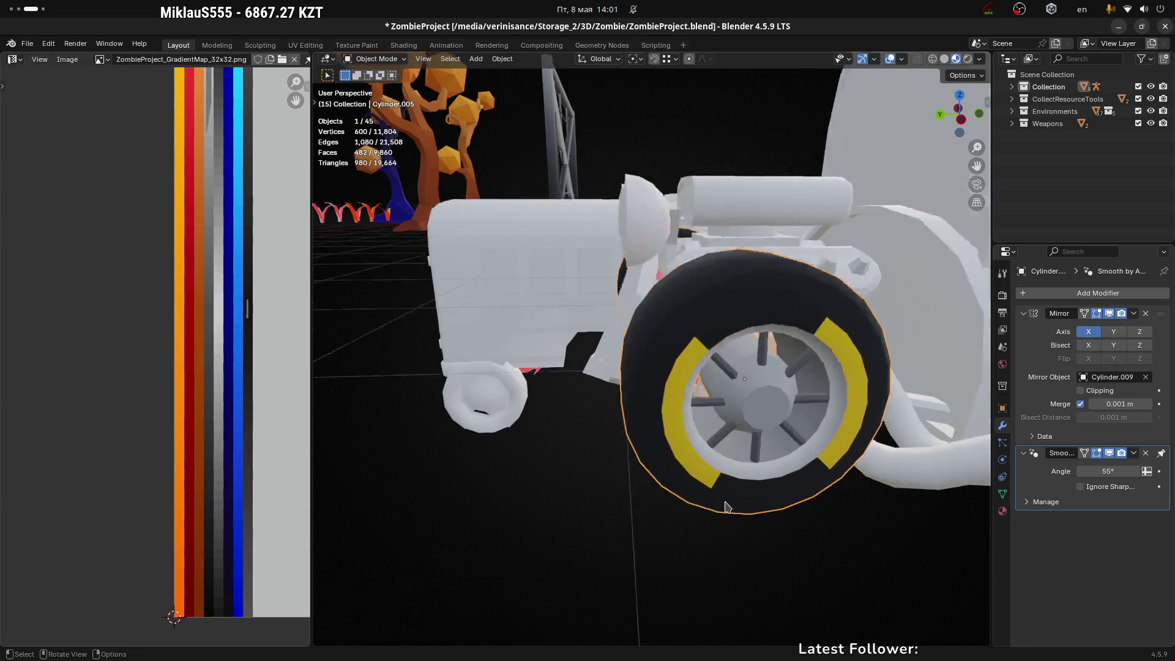
Step: Re-enter Edit Mode on the wheel with face selection active
mouse_move(785, 557)
middle_down()
mouse_move(780, 370)
mouse_move(753, 288)
middle_up()
key(Tab)
key(3)
middle_drag(738, 338, 710, 538)
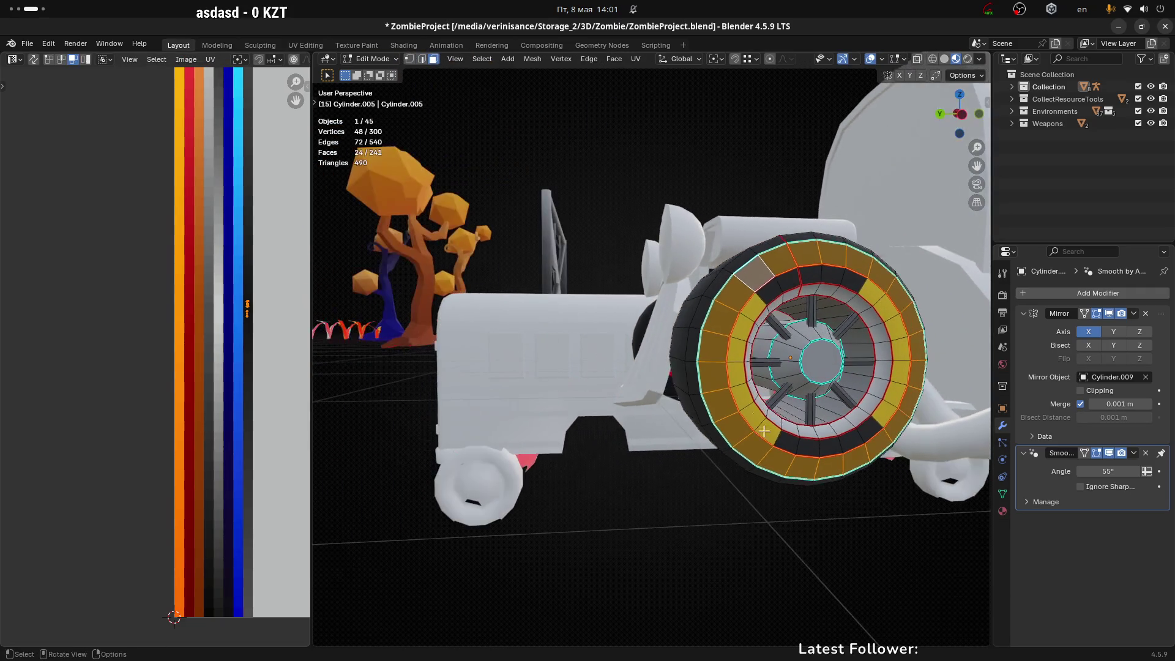
Step: Return the striped wheel to Object Mode, inspect it around the car, deselect all, then go to Unity
key(Tab)
mouse_move(771, 500)
middle_down()
mouse_move(716, 490)
mouse_move(667, 521)
mouse_move(662, 460)
mouse_move(766, 484)
mouse_move(829, 472)
middle_up()
scroll(683, 392, up, 2)
click(683, 392)
mouse_move(682, 392)
middle_down()
mouse_move(834, 438)
mouse_move(821, 468)
mouse_move(775, 458)
middle_up()
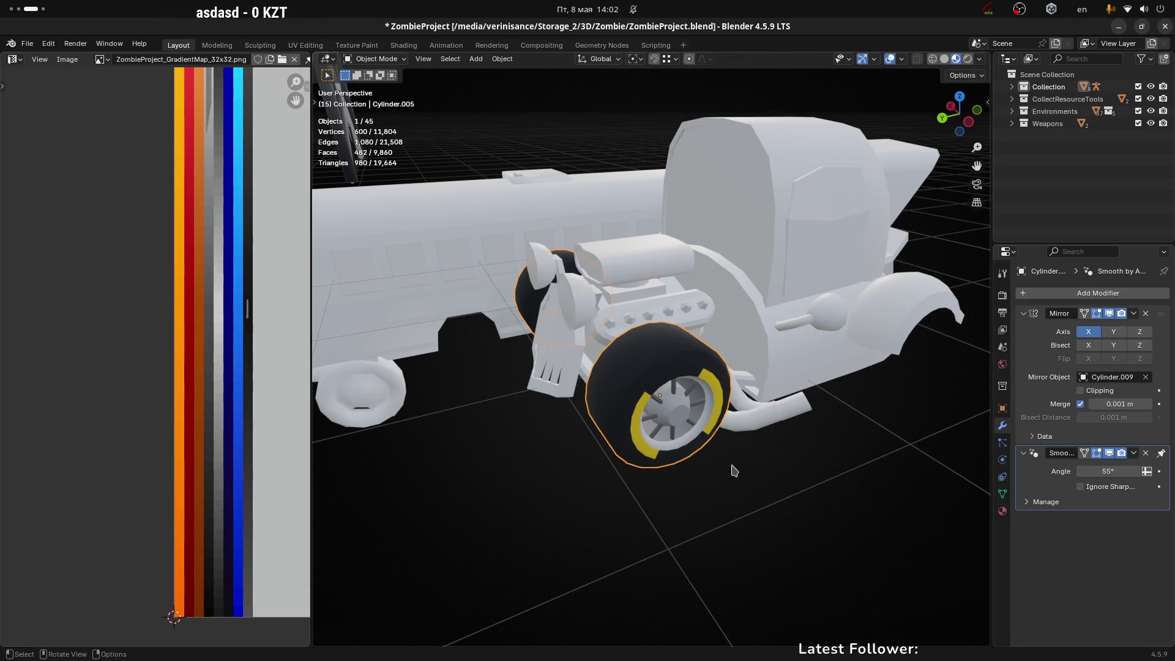
mouse_move(621, 422)
middle_down()
mouse_move(779, 404)
mouse_move(627, 409)
mouse_move(698, 478)
mouse_move(810, 499)
mouse_move(678, 531)
mouse_move(519, 518)
mouse_move(669, 485)
mouse_move(523, 467)
mouse_move(654, 483)
middle_up()
click(744, 509)
mouse_move(759, 513)
middle_down()
mouse_move(769, 511)
mouse_move(721, 498)
mouse_move(688, 507)
mouse_move(713, 504)
mouse_move(690, 517)
mouse_move(637, 508)
middle_up()
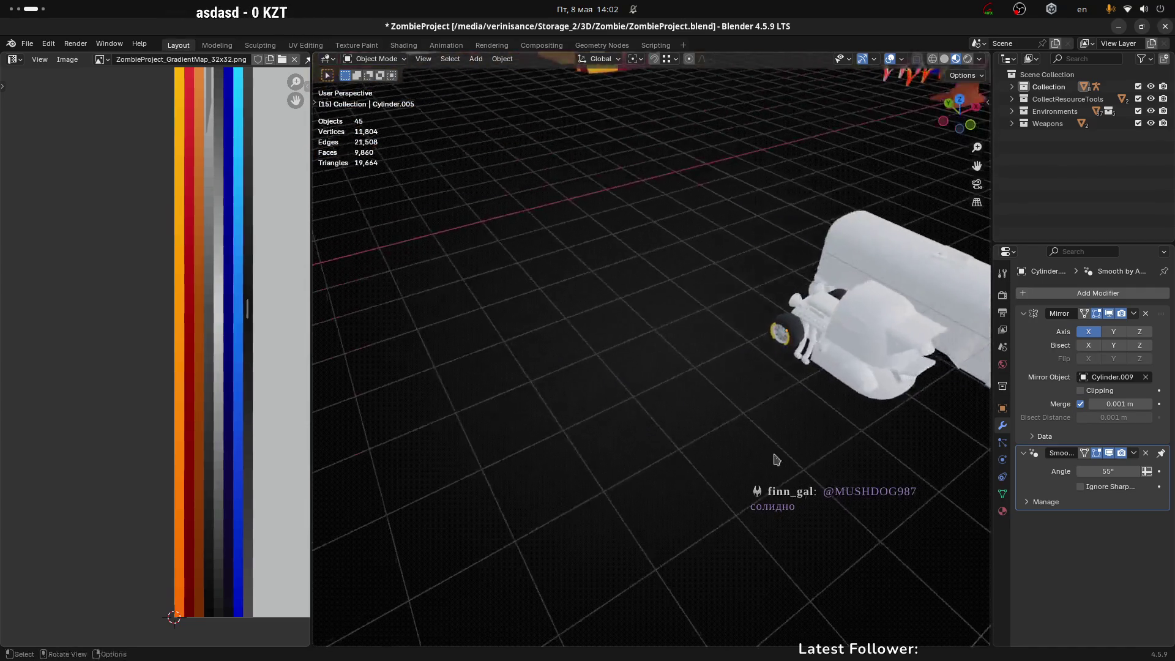
key(super+Page_Up)
right_drag(523, 267, 476, 114)
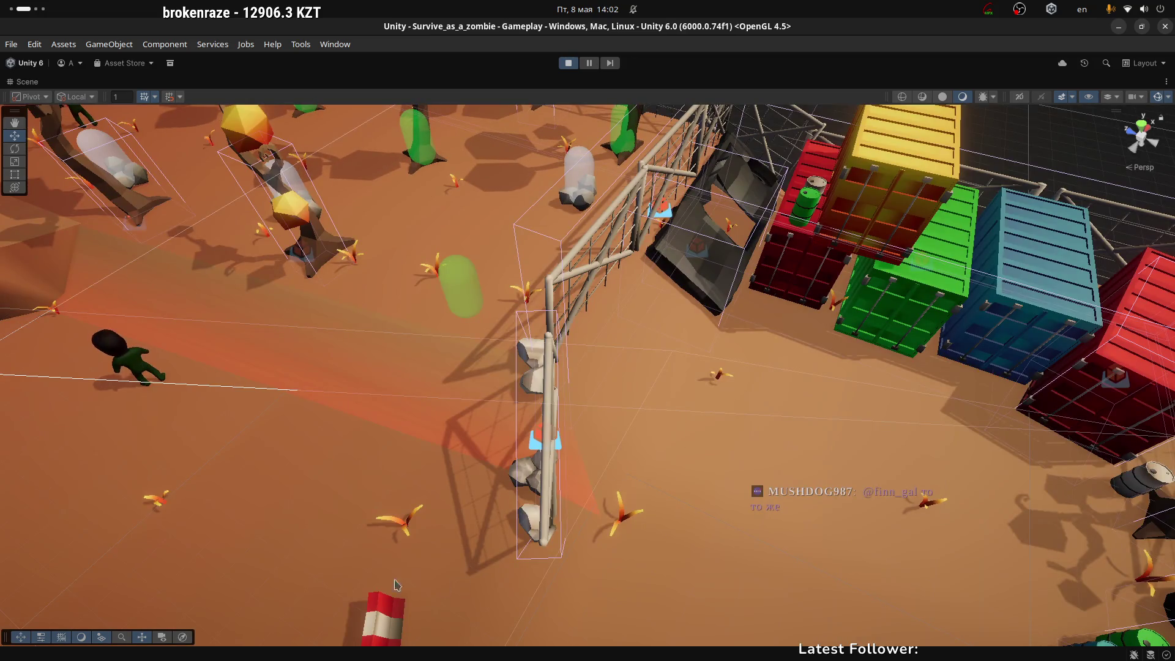
Step: Restore the full Unity layout and maximize the Game view
right_click(693, 394)
mouse_move(420, 370)
right_down()
mouse_move(404, 300)
mouse_move(392, 300)
right_up()
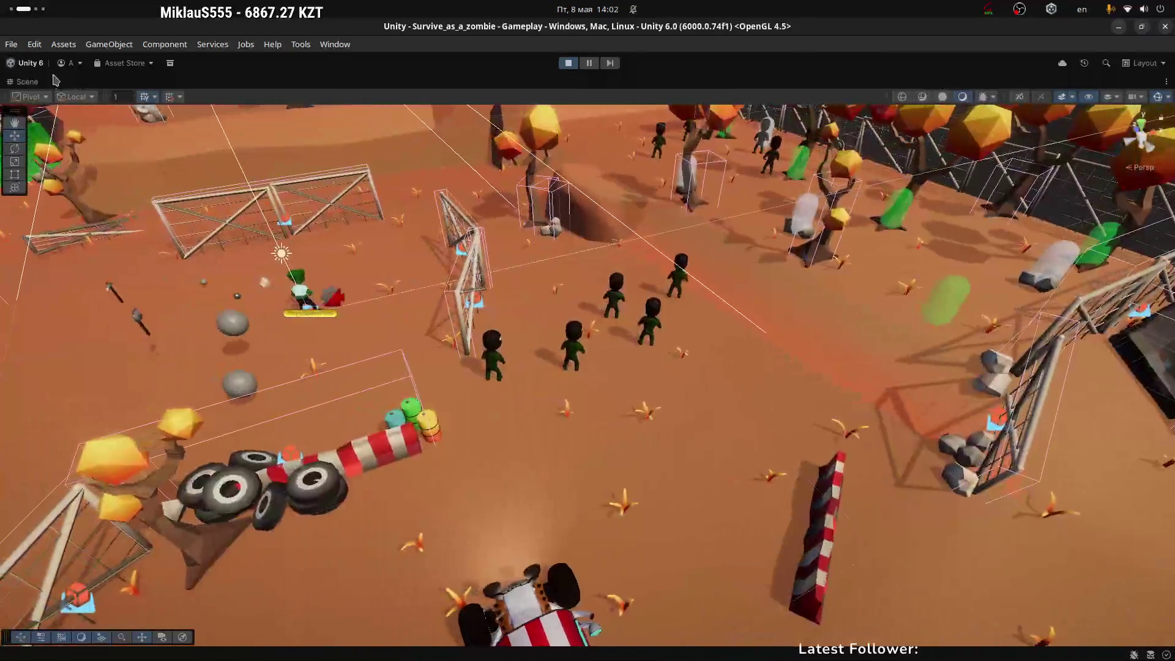
double_click(27, 81)
click(354, 86)
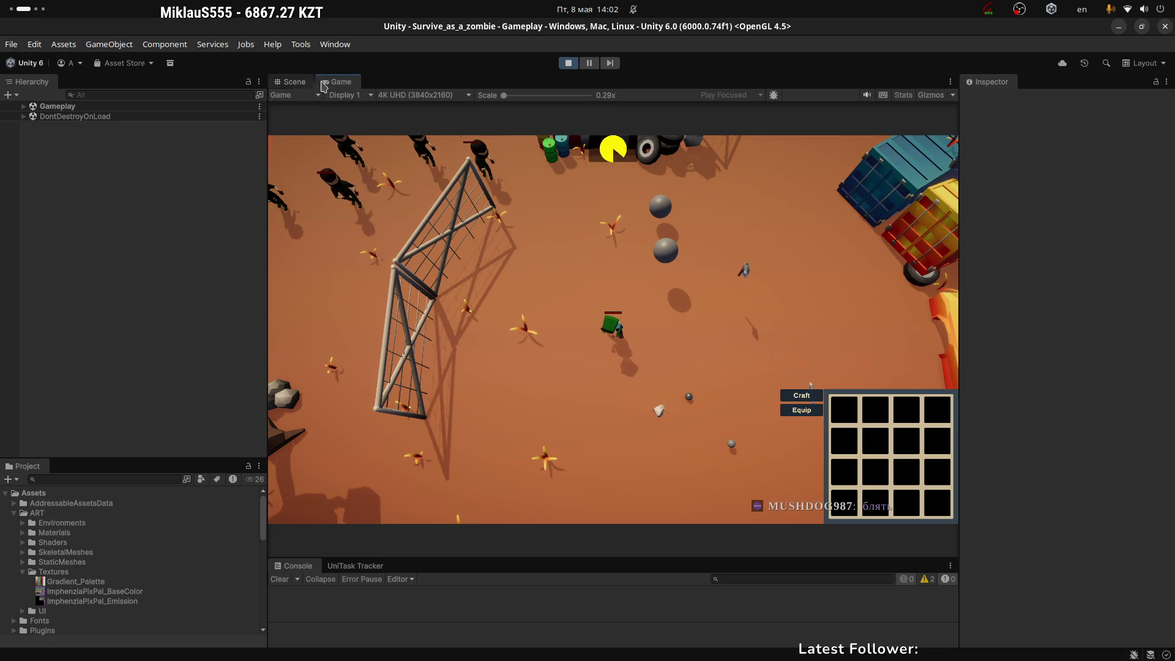
double_click(339, 82)
Step: Walk the player character past the barrels over to the hot-rod
key(w)
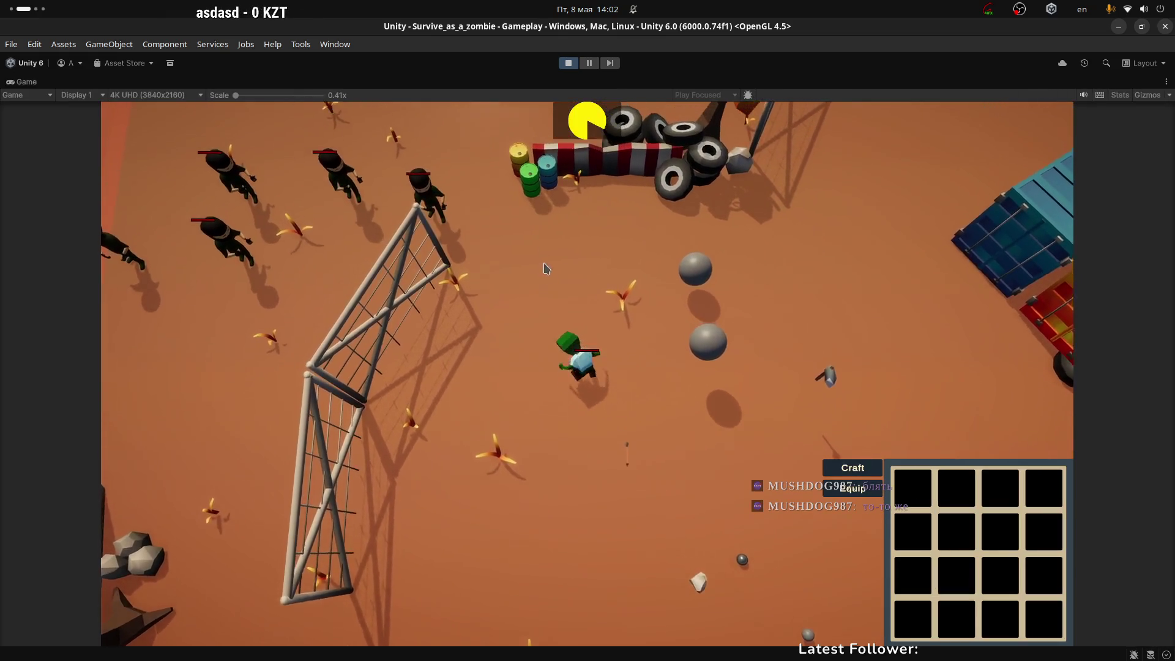
key(w)
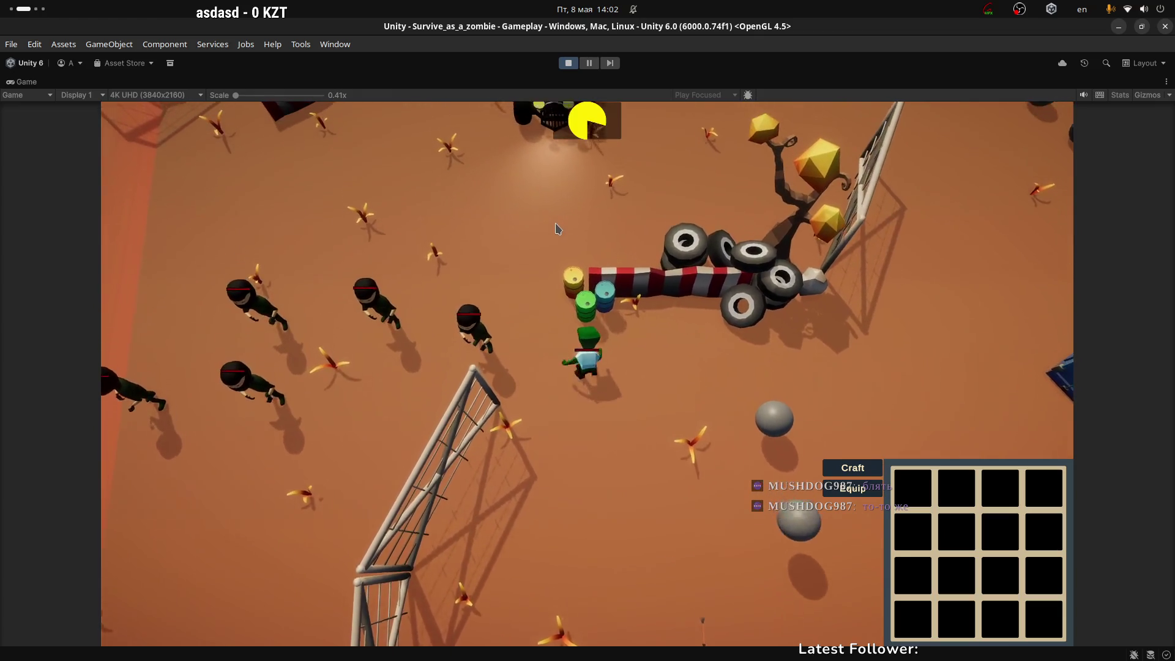
key(w)
key(d)
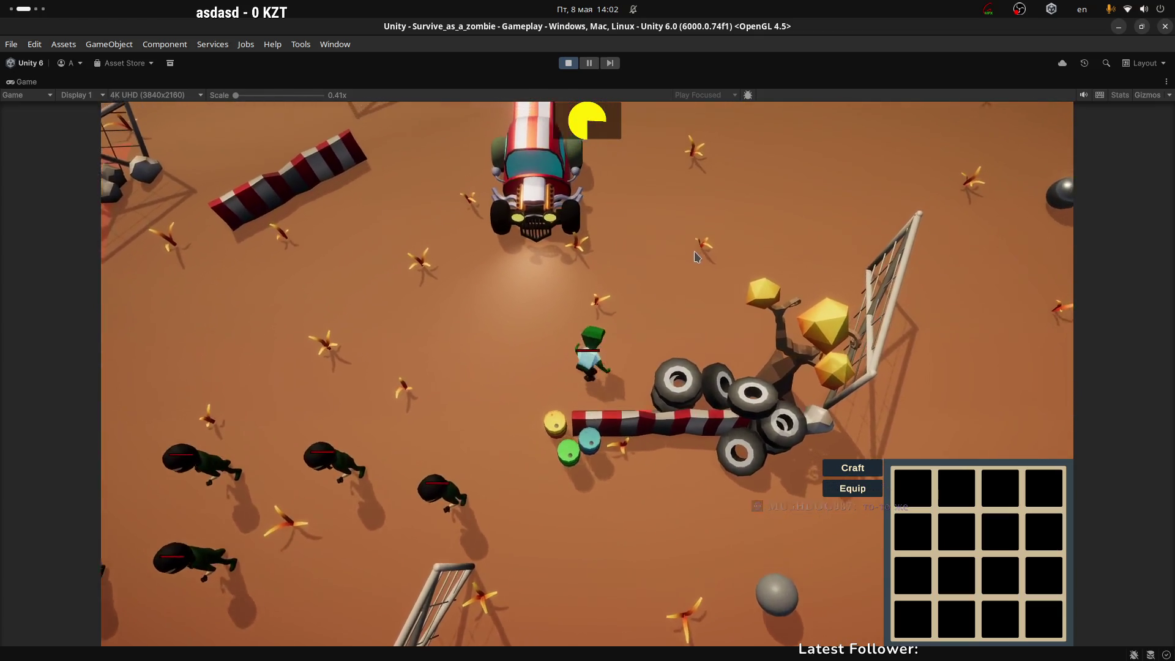
key(w)
key(d)
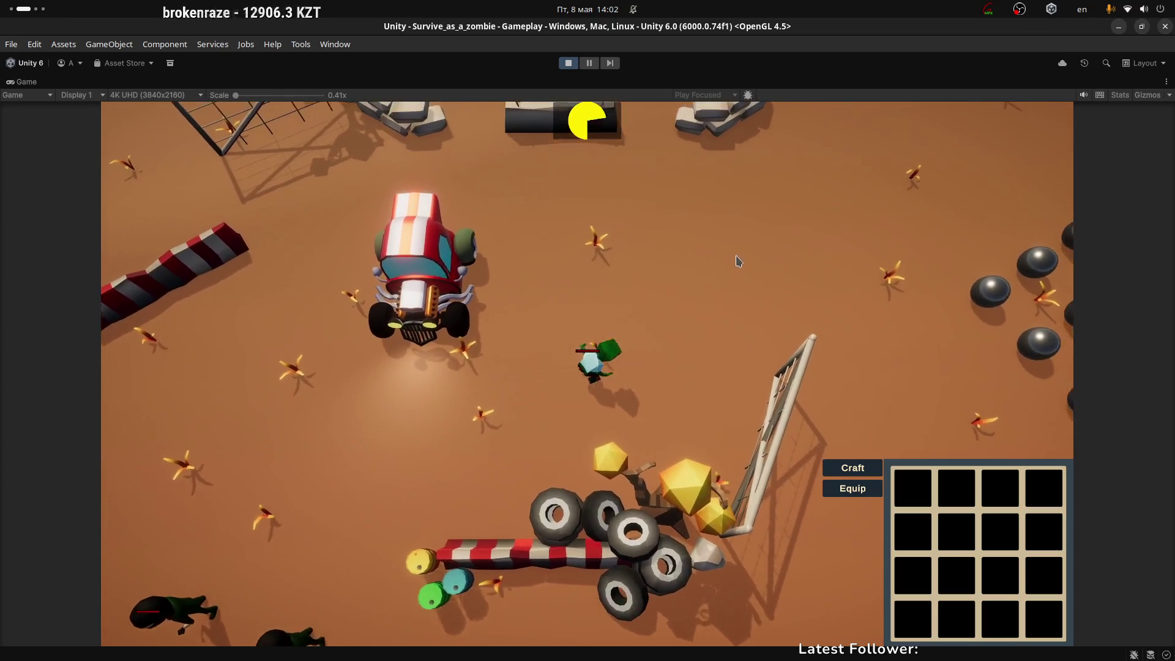
key(w)
key(a)
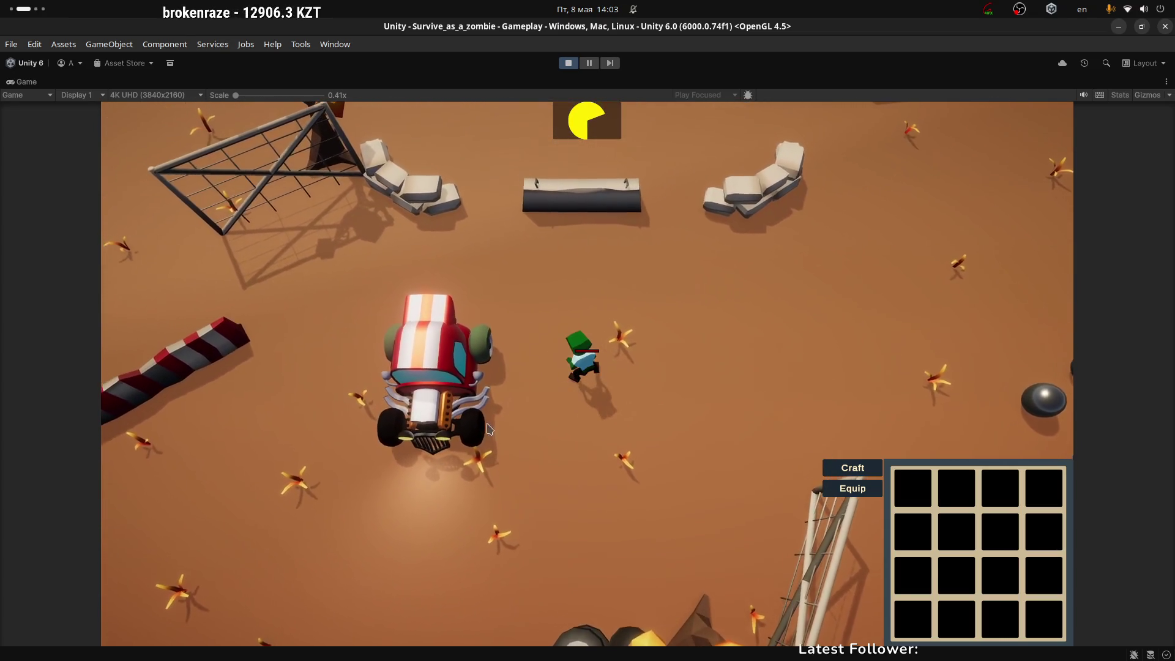
key(s)
key(a)
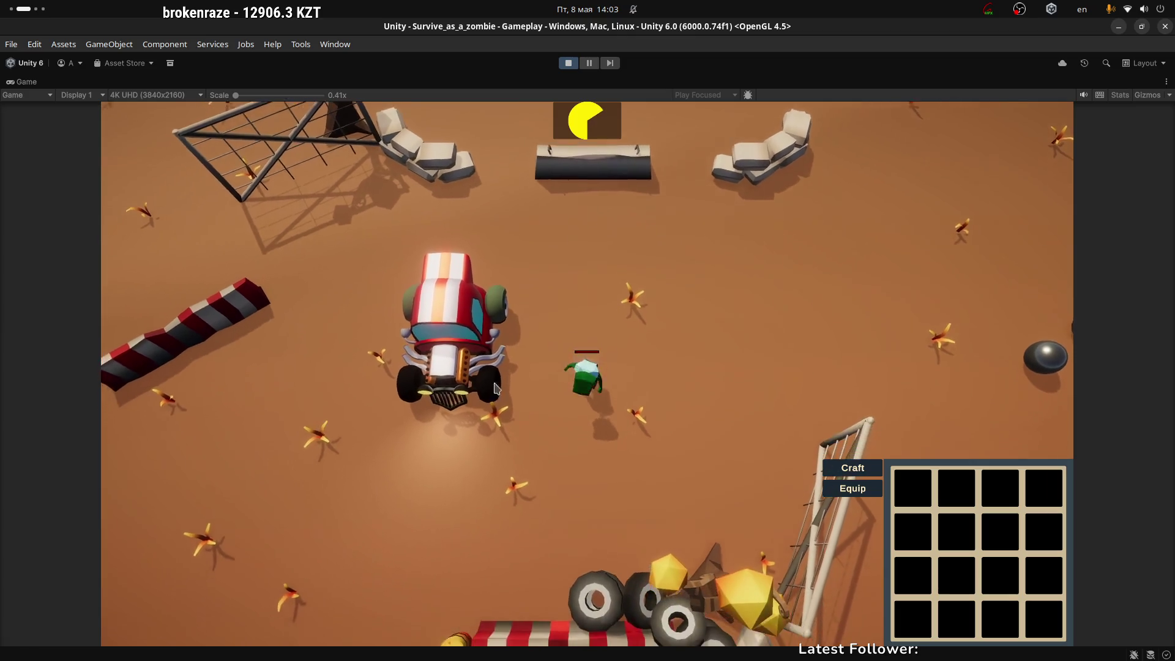
Step: Get into the car and drive it around the yard toward the fenced corner
key(e)
key(w)
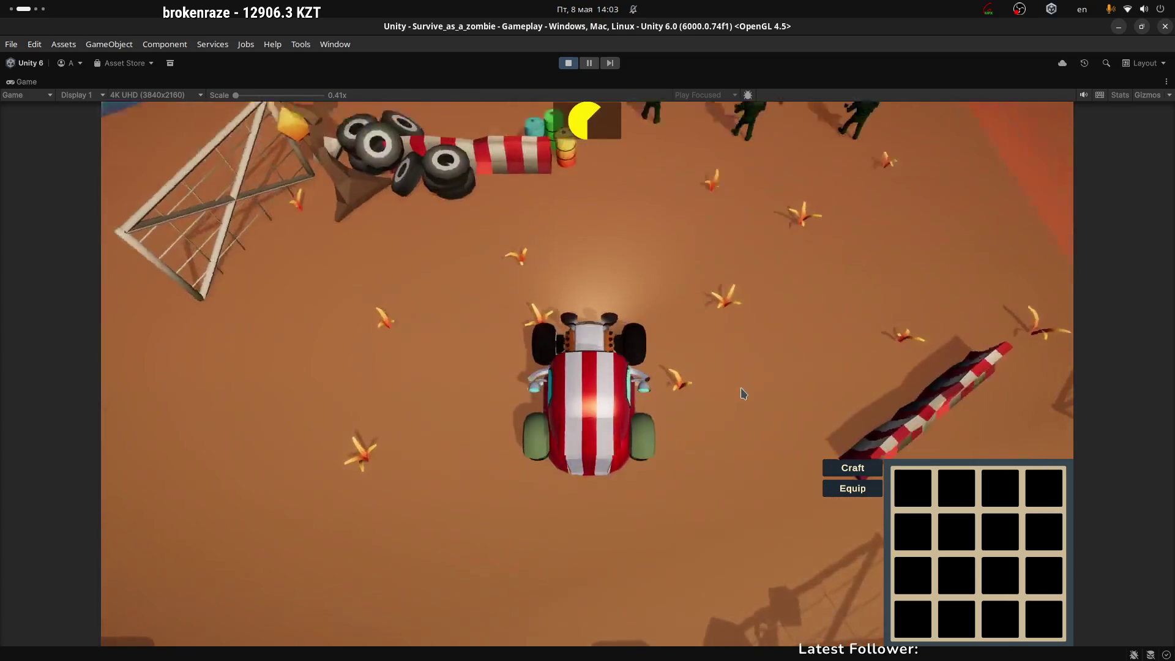
key(w)
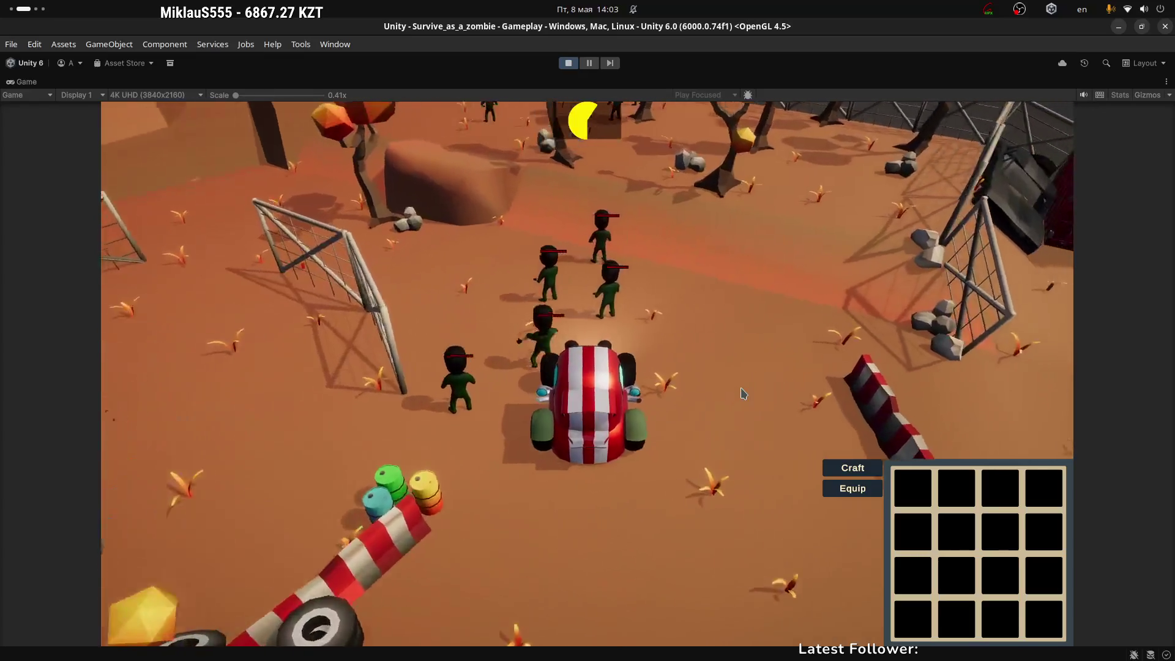
key(a)
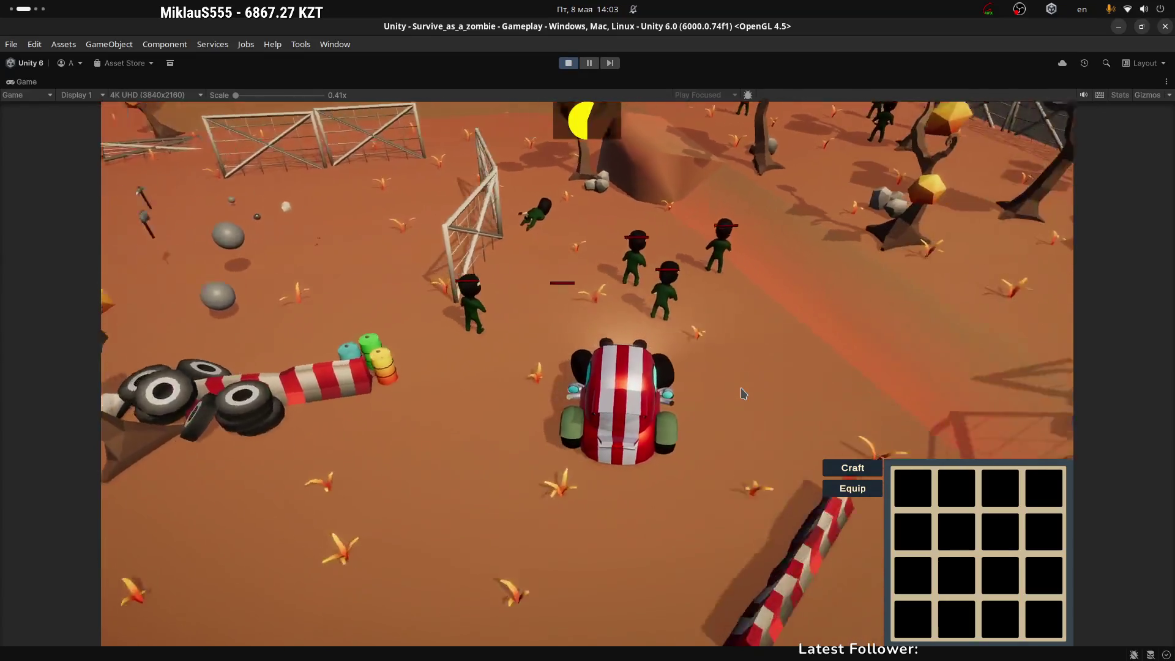
key(w)
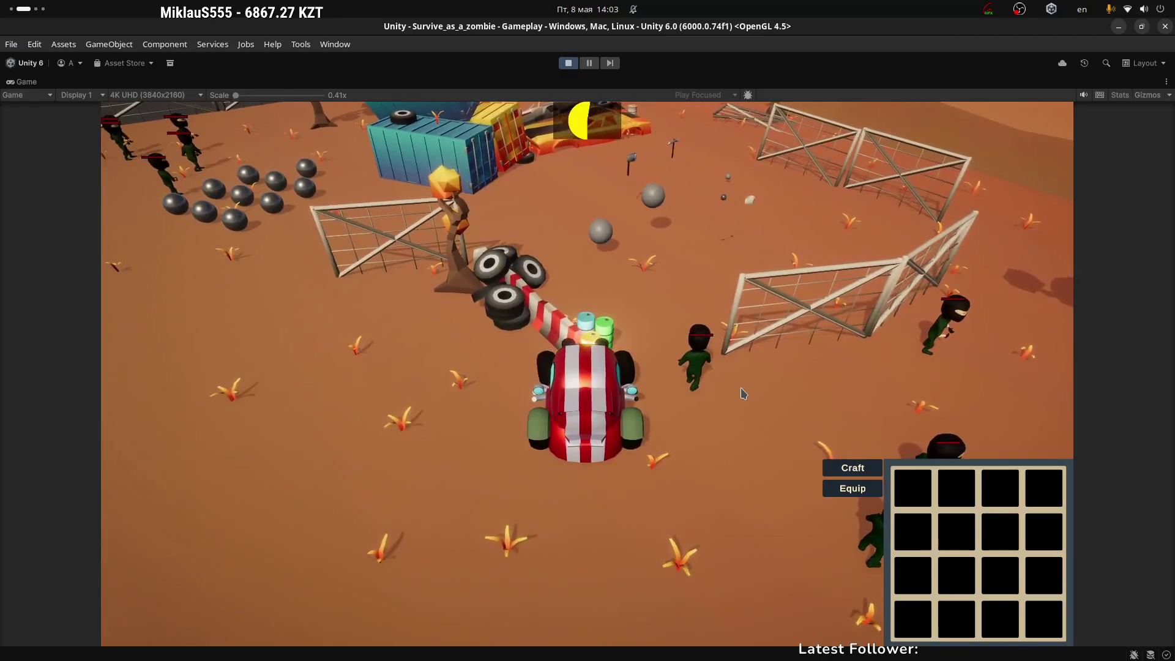
key(w)
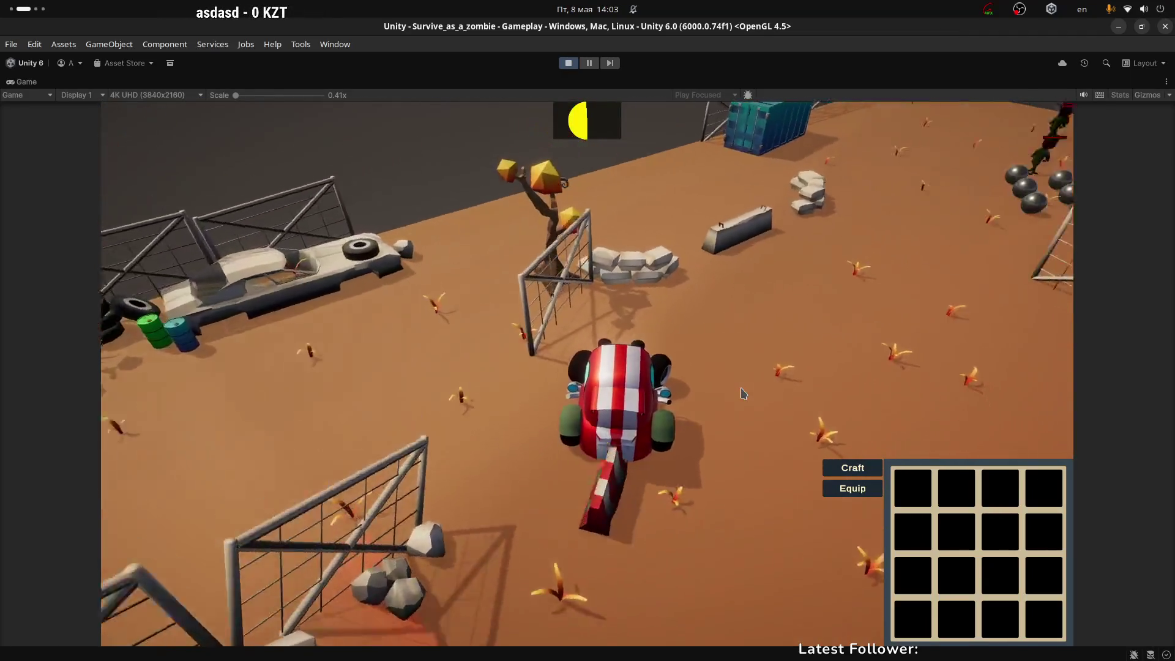
key(d)
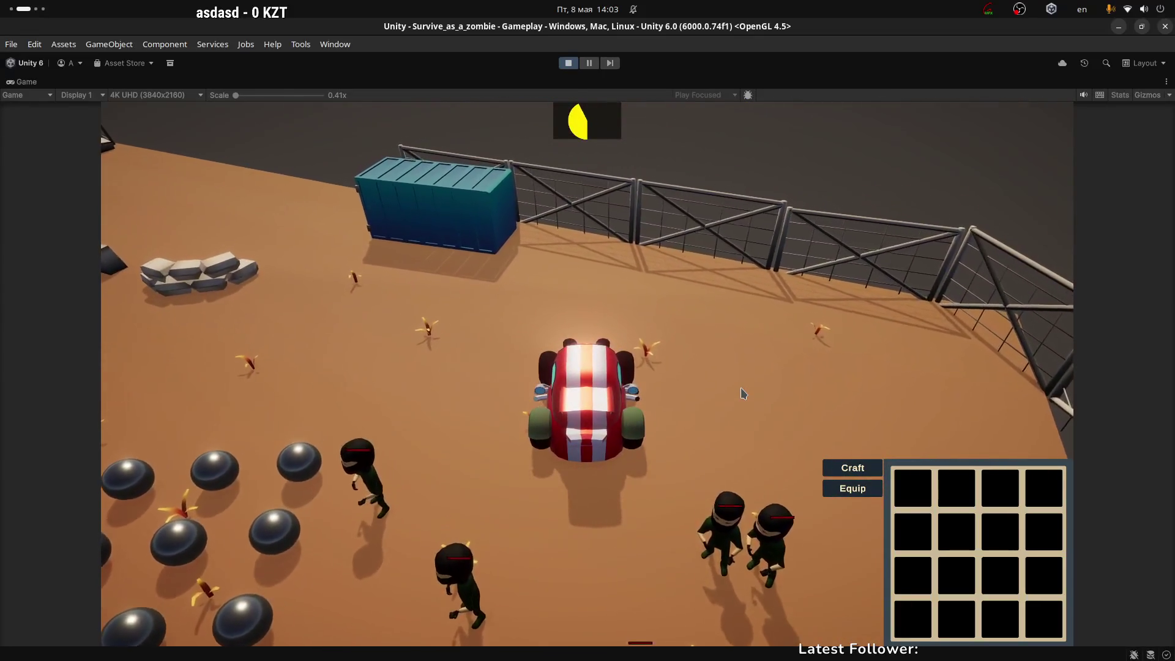
Step: Stop play mode and bring up the Twitch stream manager in the browser
click(568, 63)
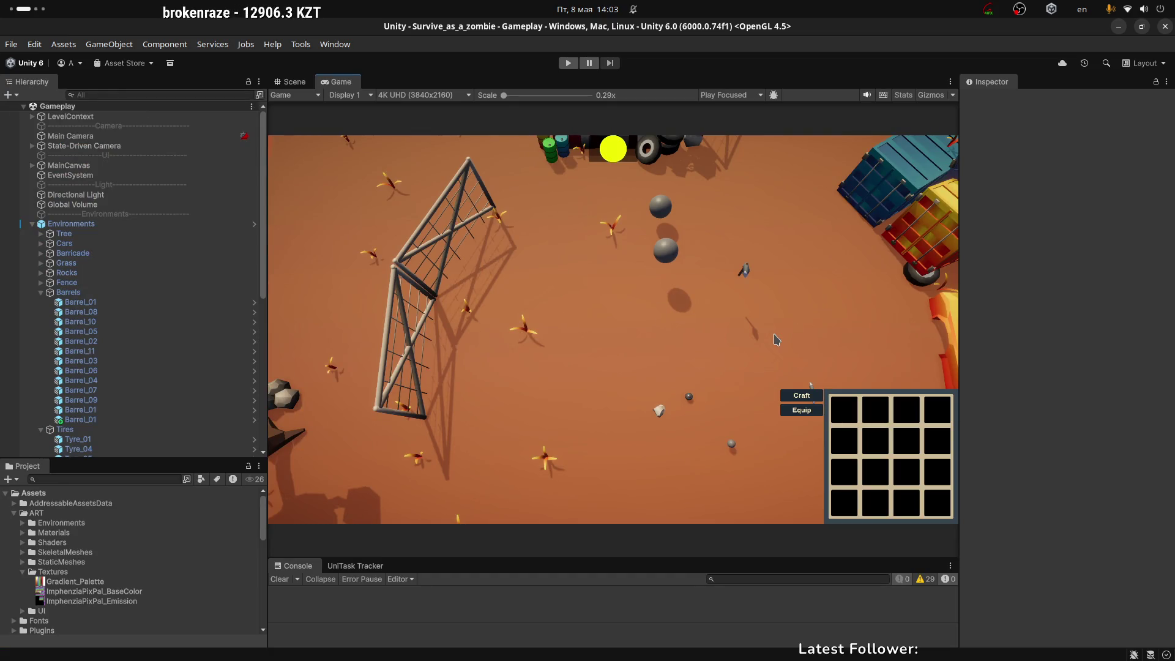
key(alt+Tab)
click(646, 32)
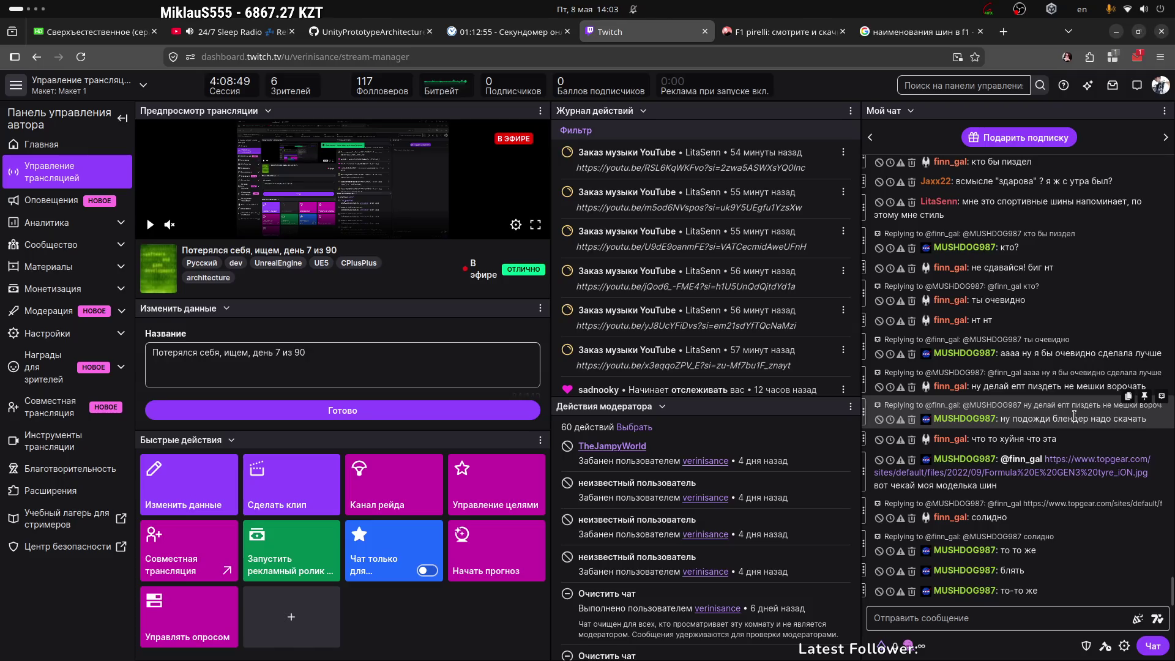
Step: Open the topgear.com Formula E GEN3 tyre image linked in the Twitch chat
click(1042, 476)
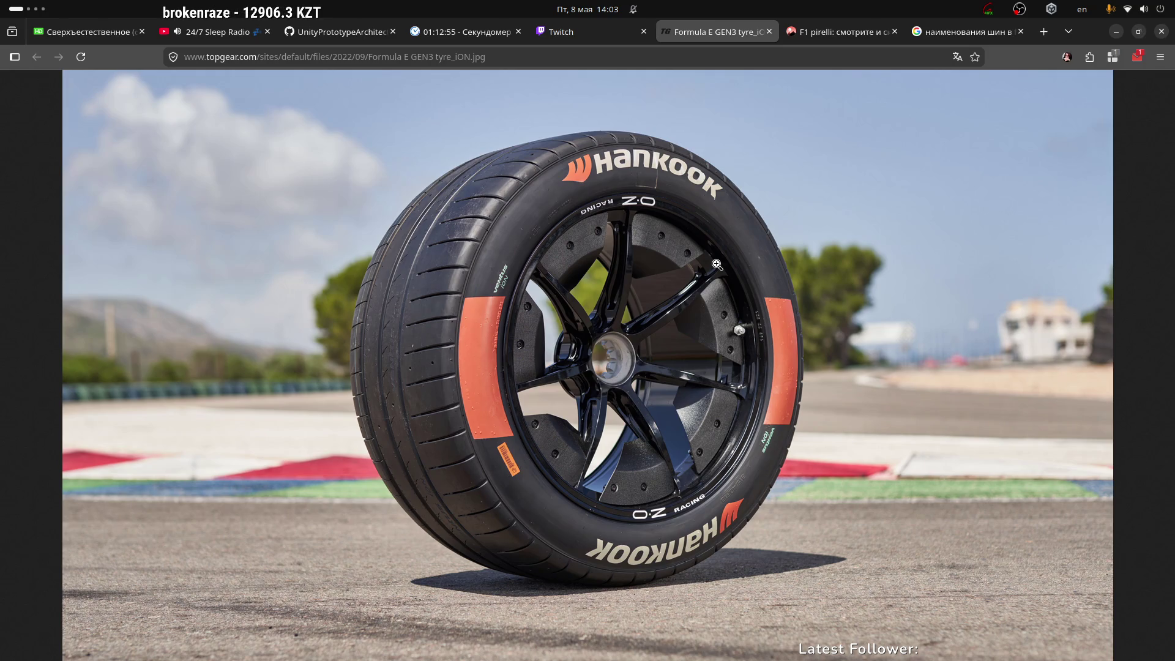
Step: Close the tyre image tab without saving it, then switch back to the editor workspaces
key(ctrl+s)
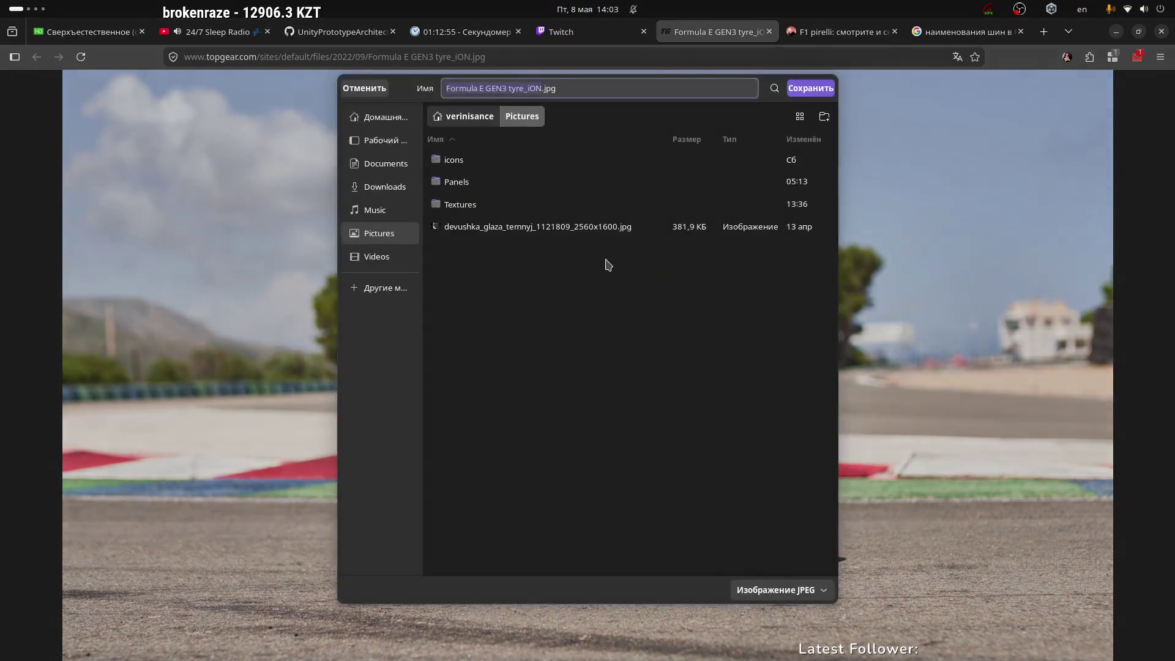
click(362, 89)
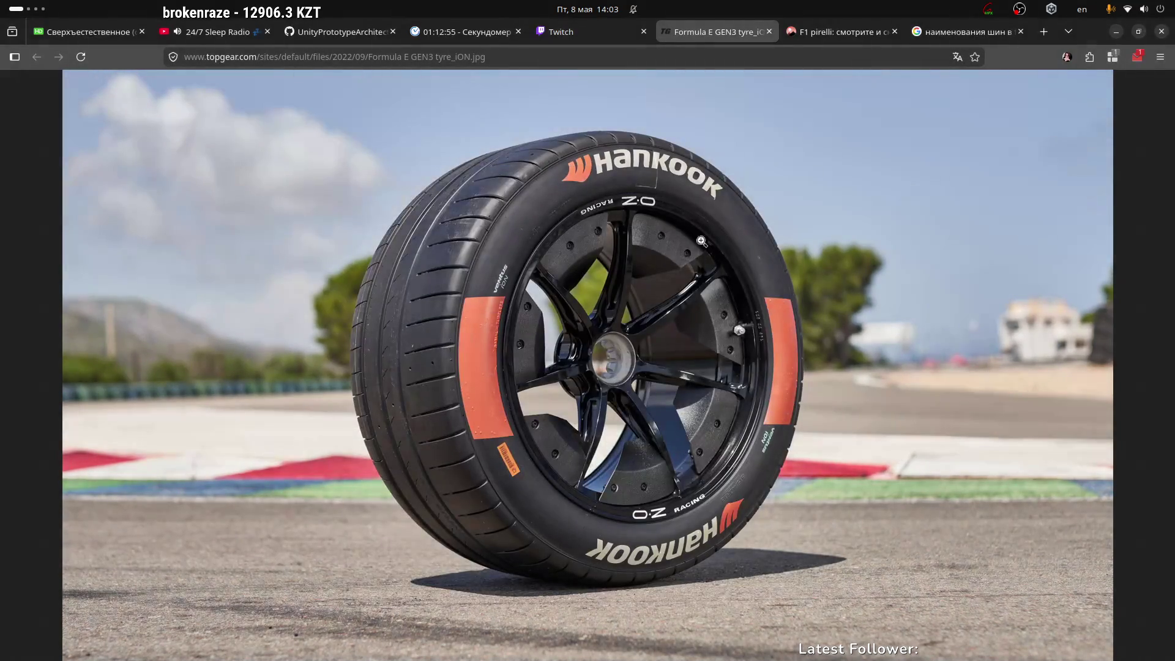
right_click(687, 212)
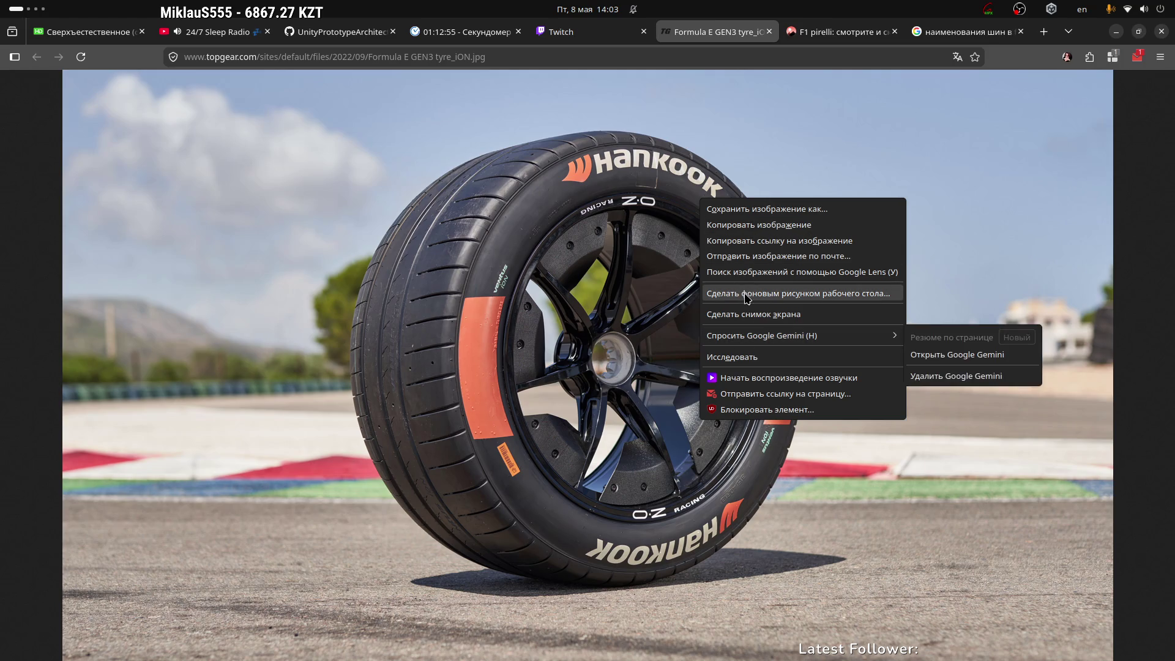
click(541, 326)
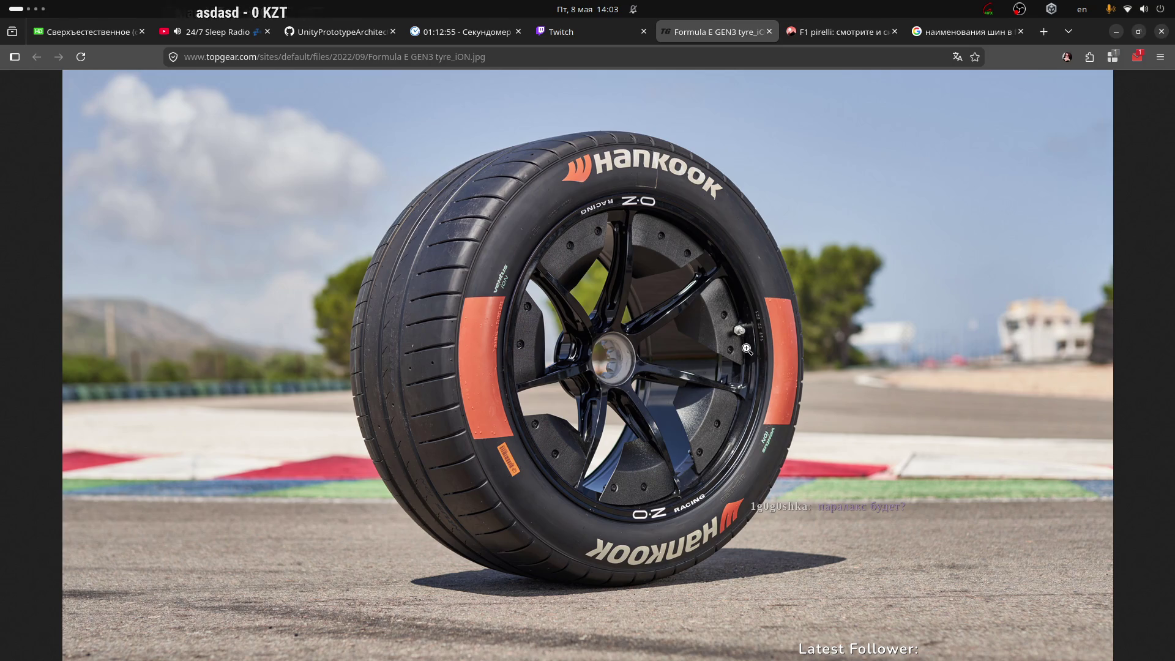
click(771, 32)
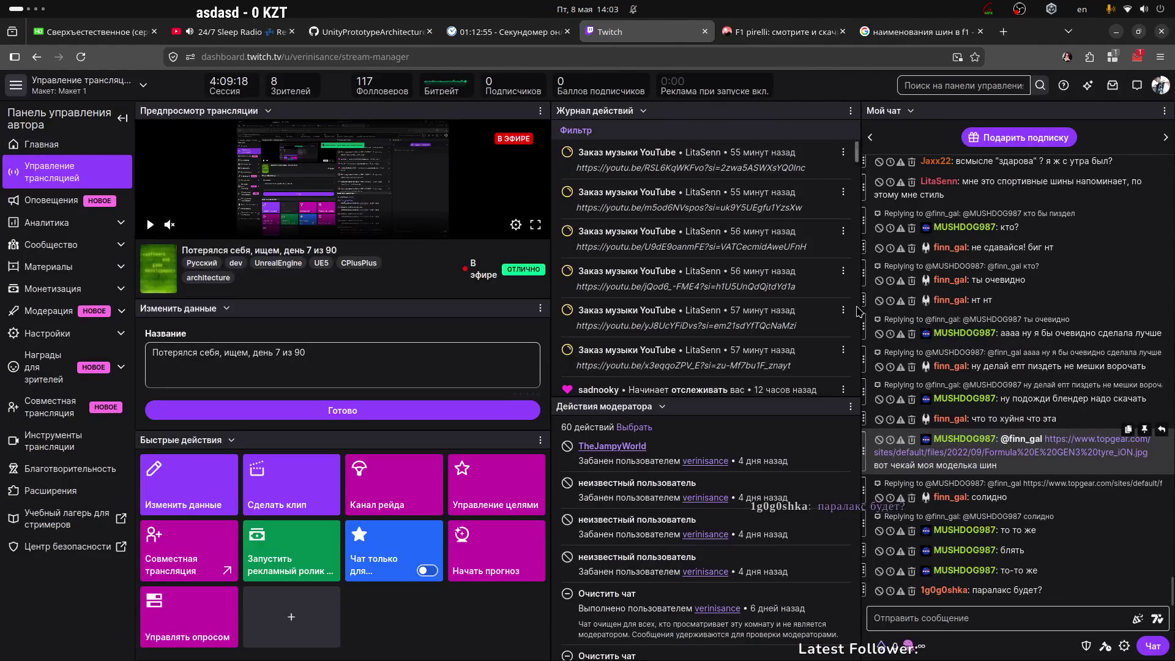
drag(1048, 593, 966, 599)
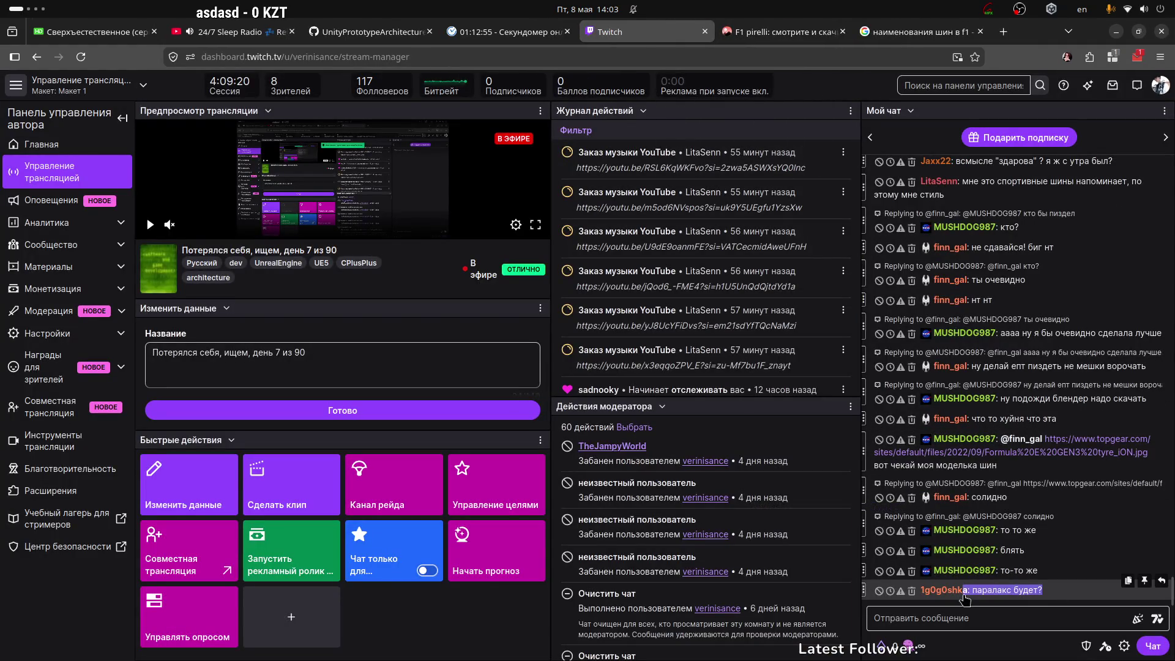
key(ctrl+alt+Left)
key(ctrl+alt+Left)
click(291, 81)
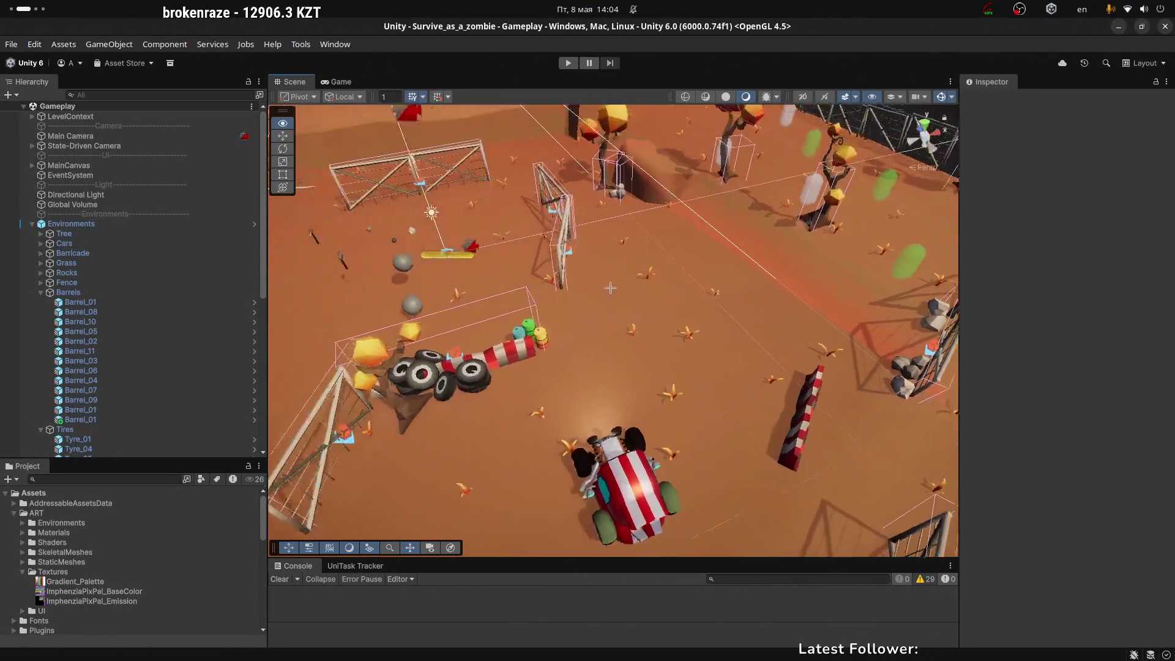
mouse_move(701, 285)
right_down()
mouse_move(521, 251)
mouse_move(679, 279)
right_up()
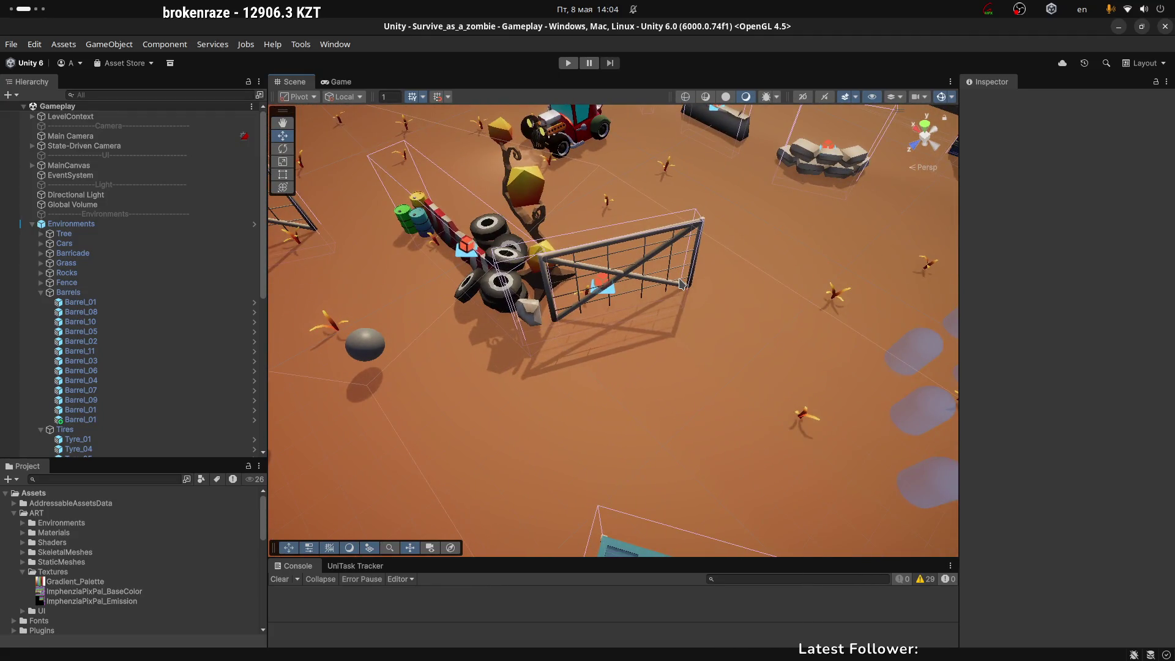
mouse_move(639, 288)
right_down()
mouse_move(585, 200)
mouse_move(753, 395)
right_up()
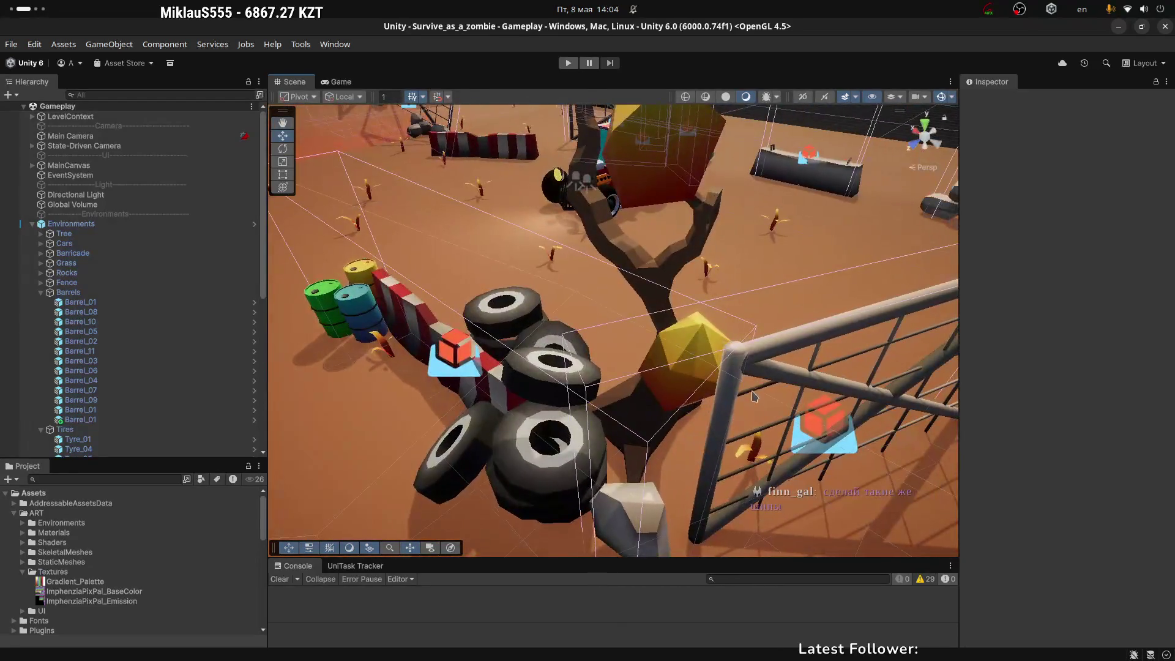
click(660, 165)
key(f)
mouse_move(662, 276)
right_down()
mouse_move(680, 259)
mouse_move(526, 498)
right_up()
mouse_move(640, 359)
right_down()
mouse_move(685, 343)
mouse_move(694, 368)
mouse_move(712, 331)
right_up()
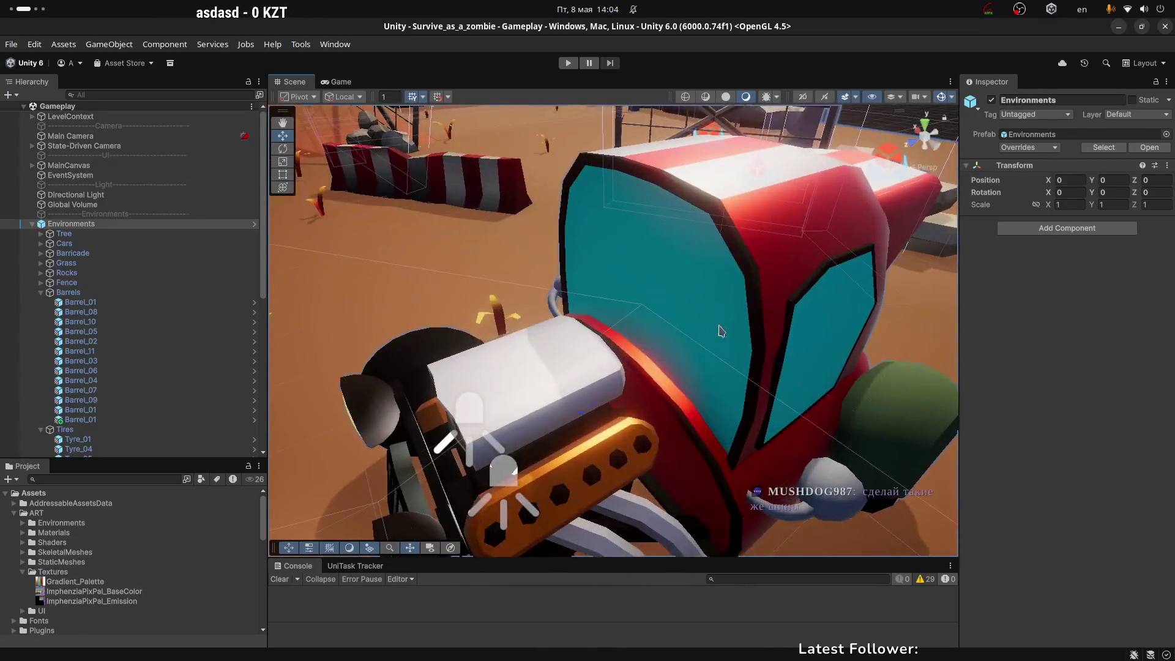
click(712, 331)
key(f)
mouse_move(661, 412)
right_down()
mouse_move(924, 336)
mouse_move(638, 383)
right_up()
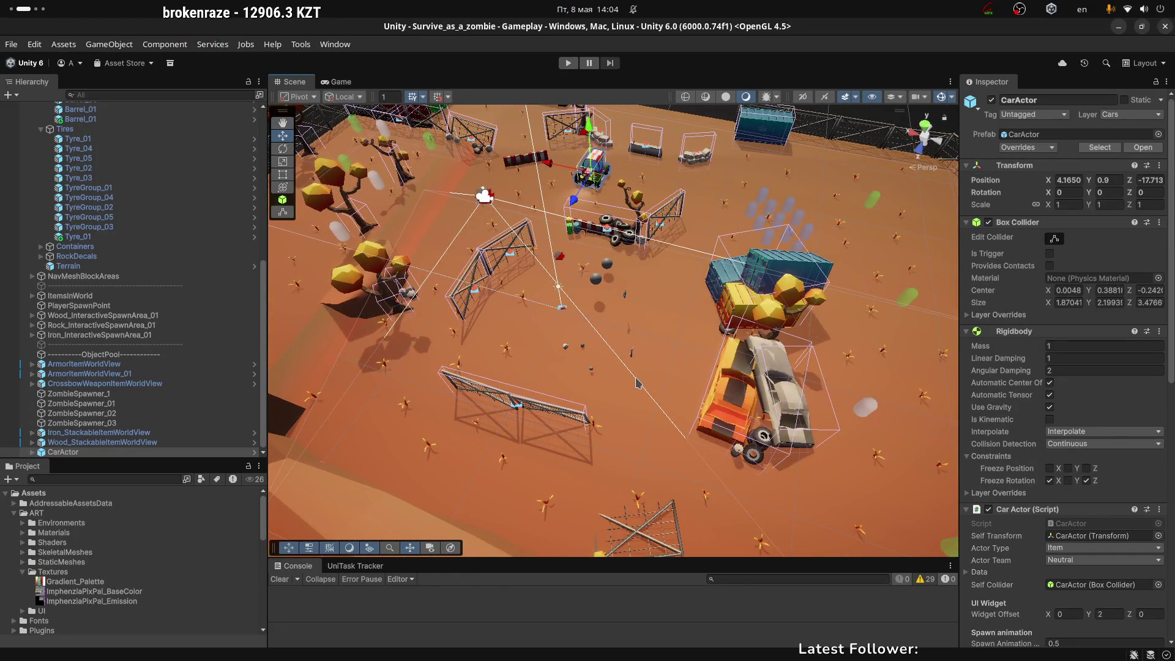
Step: Frame CarActor in Unity, close the Google search tab in Firefox, and return to Blender
mouse_move(653, 353)
right_down()
mouse_move(480, 316)
mouse_move(897, 322)
mouse_move(646, 229)
mouse_move(720, 375)
right_up()
key(f)
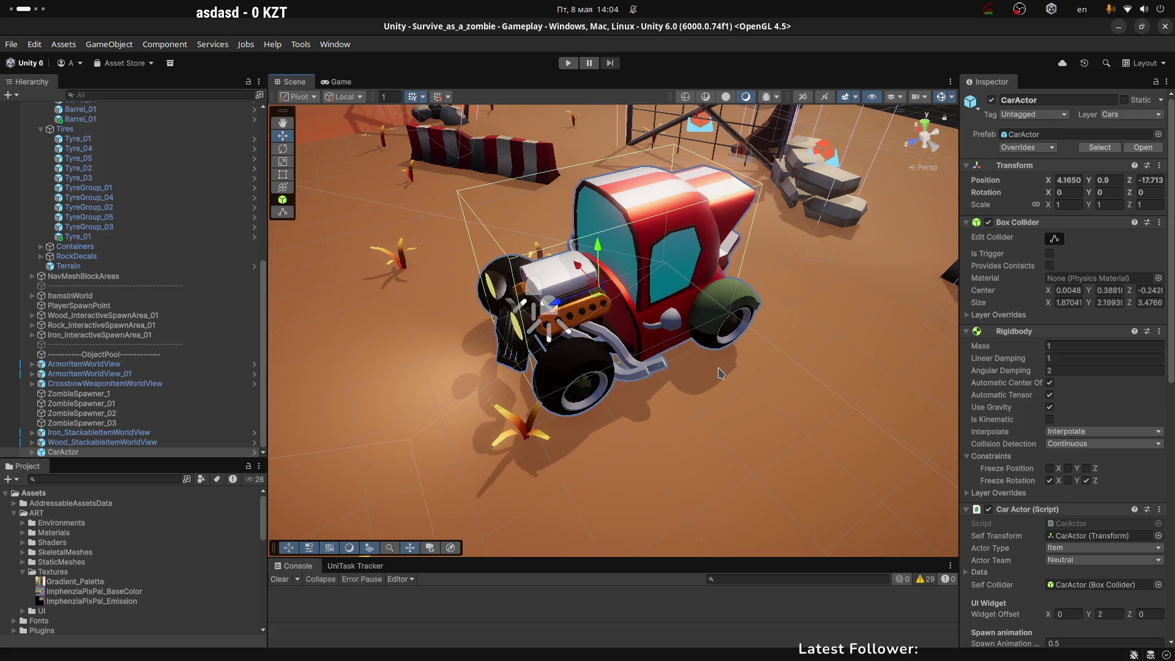
key(alt+Tab)
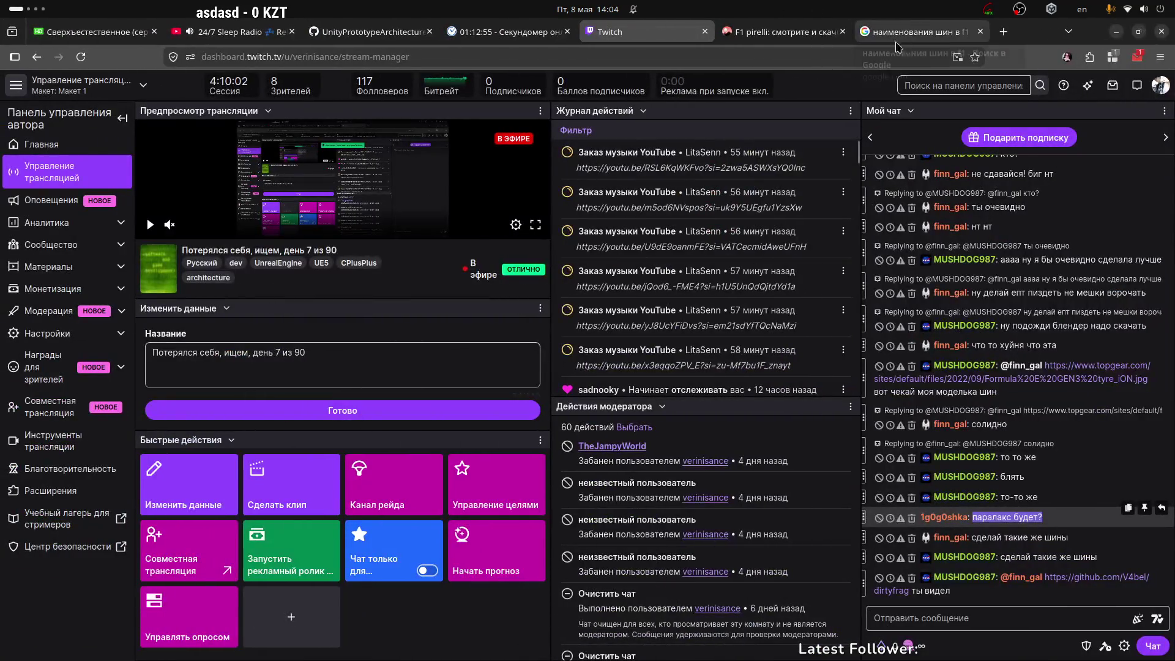
click(918, 35)
click(981, 31)
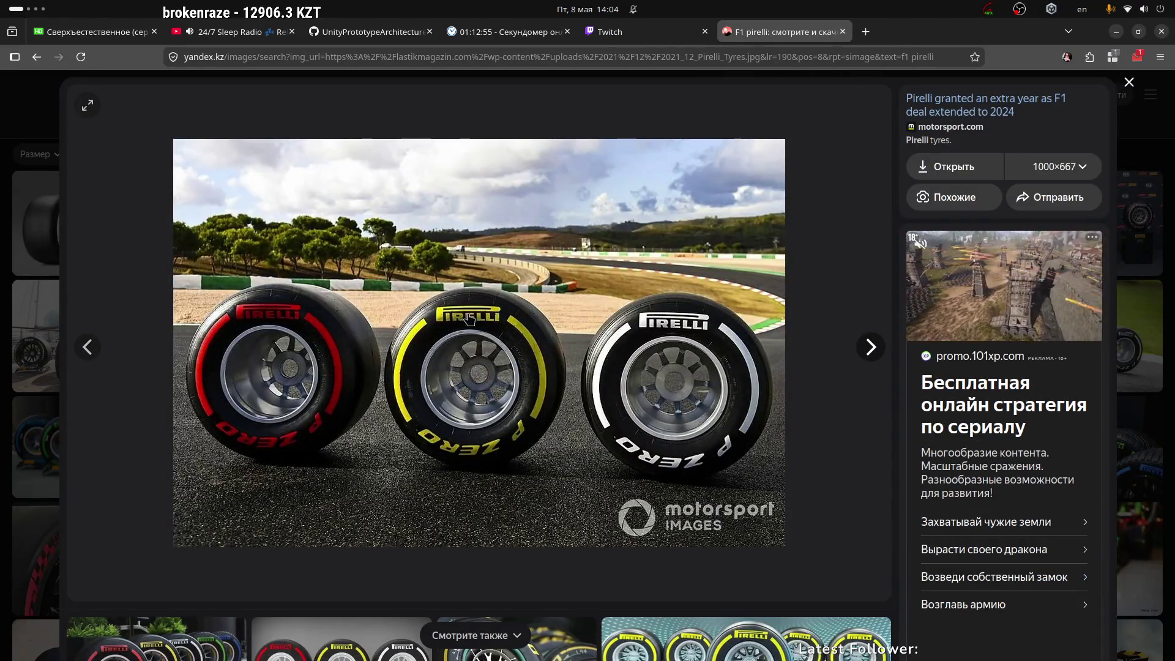
key(alt+Tab)
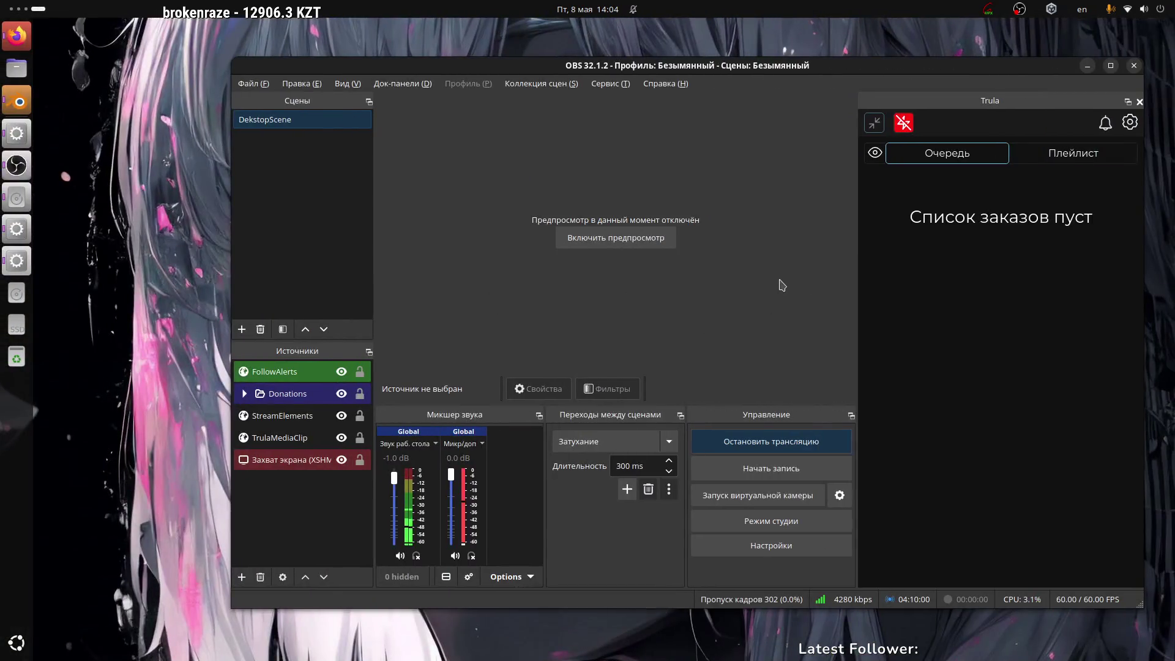
key(alt+Tab)
right_click(712, 286)
Step: Apply Shade Flat to the object and select the striped wheel
click(712, 286)
mouse_move(677, 231)
middle_down()
mouse_move(655, 242)
mouse_move(821, 272)
mouse_move(823, 358)
mouse_move(782, 447)
middle_up()
click(668, 253)
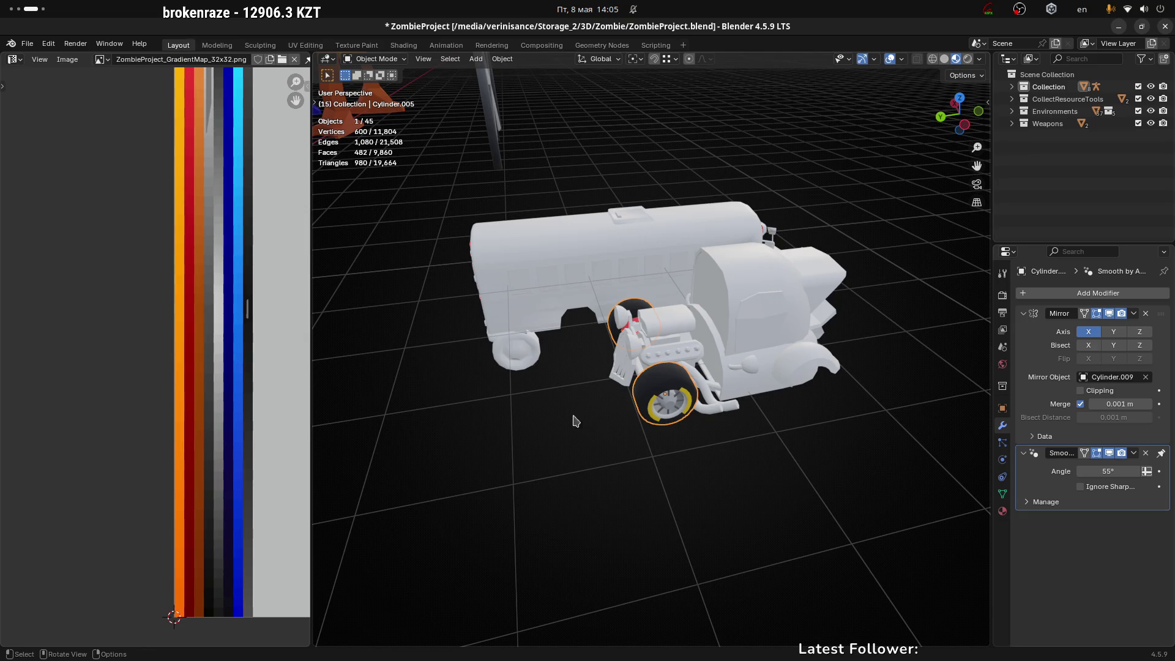
scroll(663, 438, up, 3)
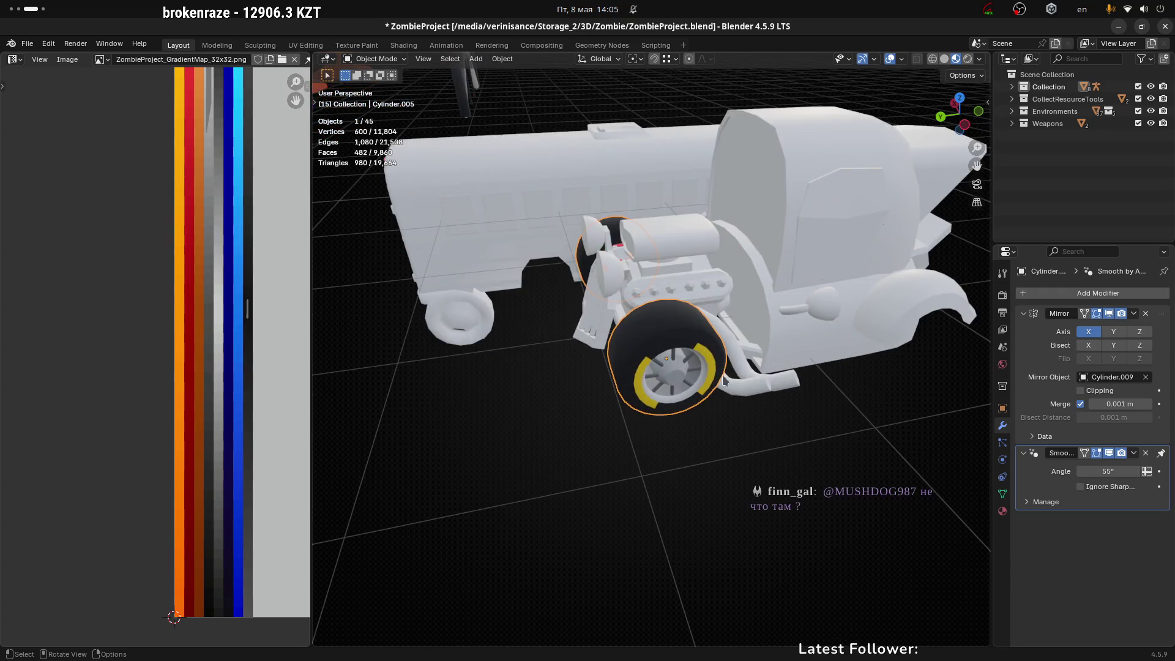
middle_drag(752, 304, 725, 281)
mouse_move(786, 359)
middle_down()
mouse_move(790, 369)
mouse_move(743, 393)
middle_up()
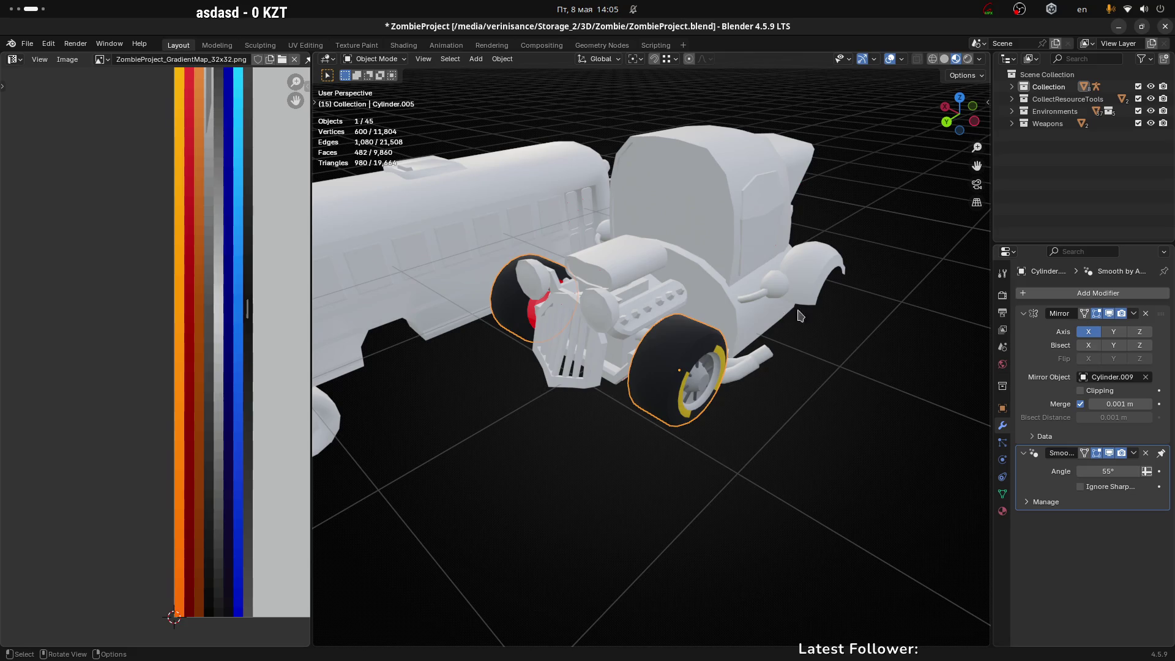
scroll(665, 400, down, 5)
mouse_move(710, 371)
middle_down()
mouse_move(697, 344)
mouse_move(742, 308)
mouse_move(575, 287)
mouse_move(318, 316)
middle_up()
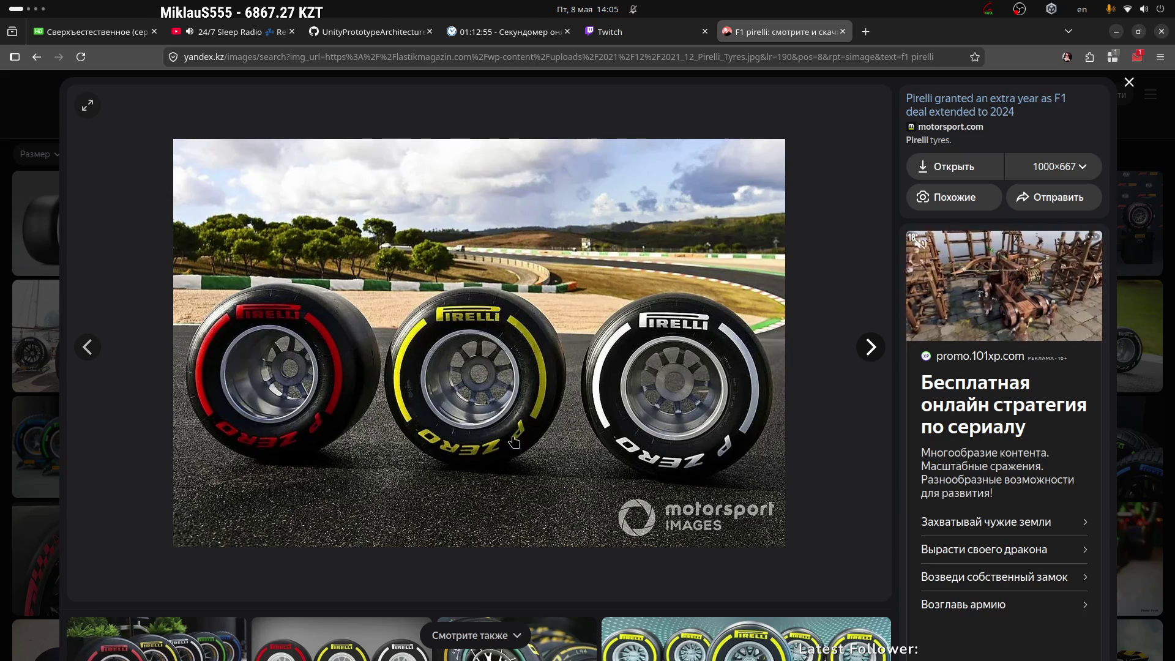
key(super+3)
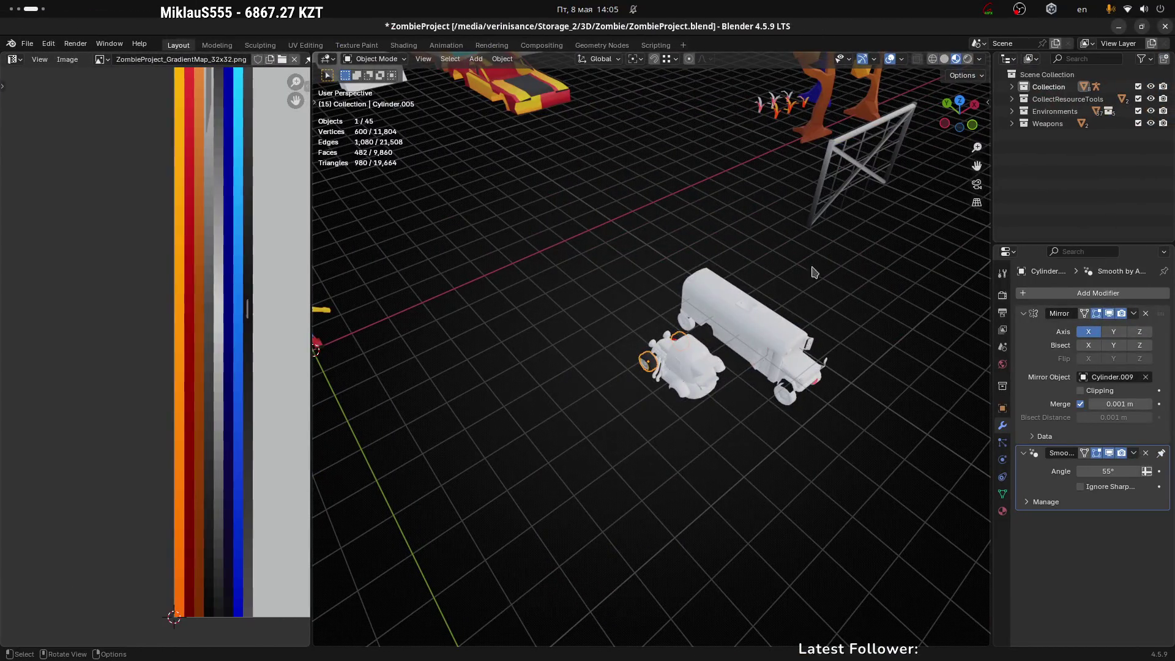
Step: Open BDO_Style_Character3.blend from the recent files, saving ZombieProject.blend when prompted
click(26, 44)
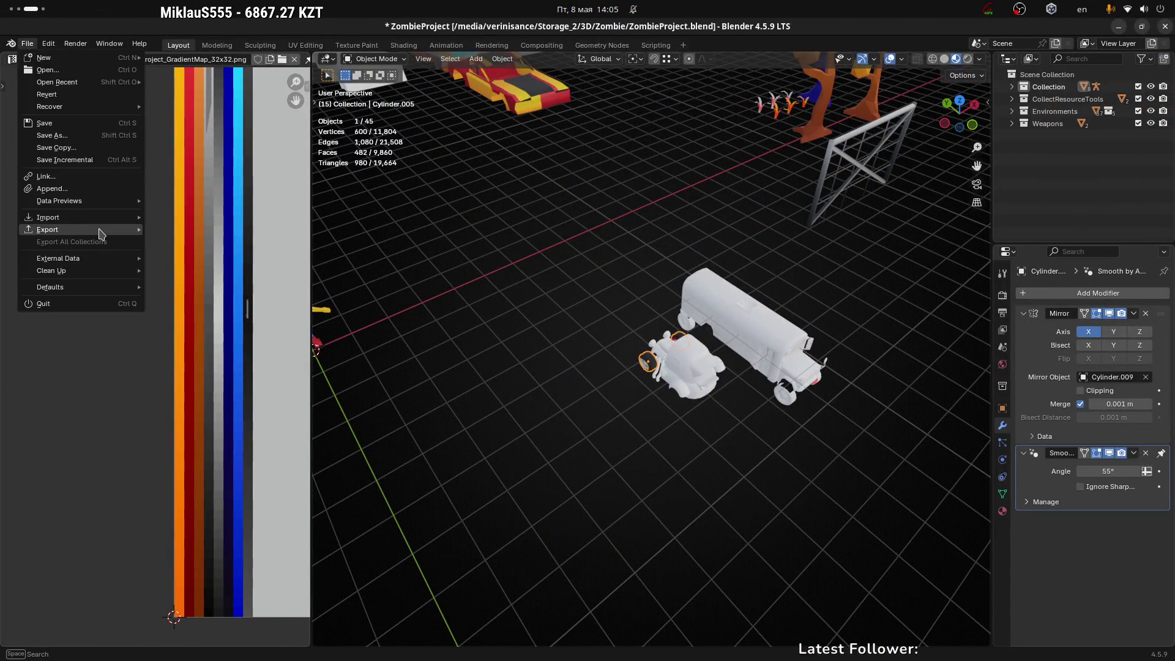
mouse_move(103, 82)
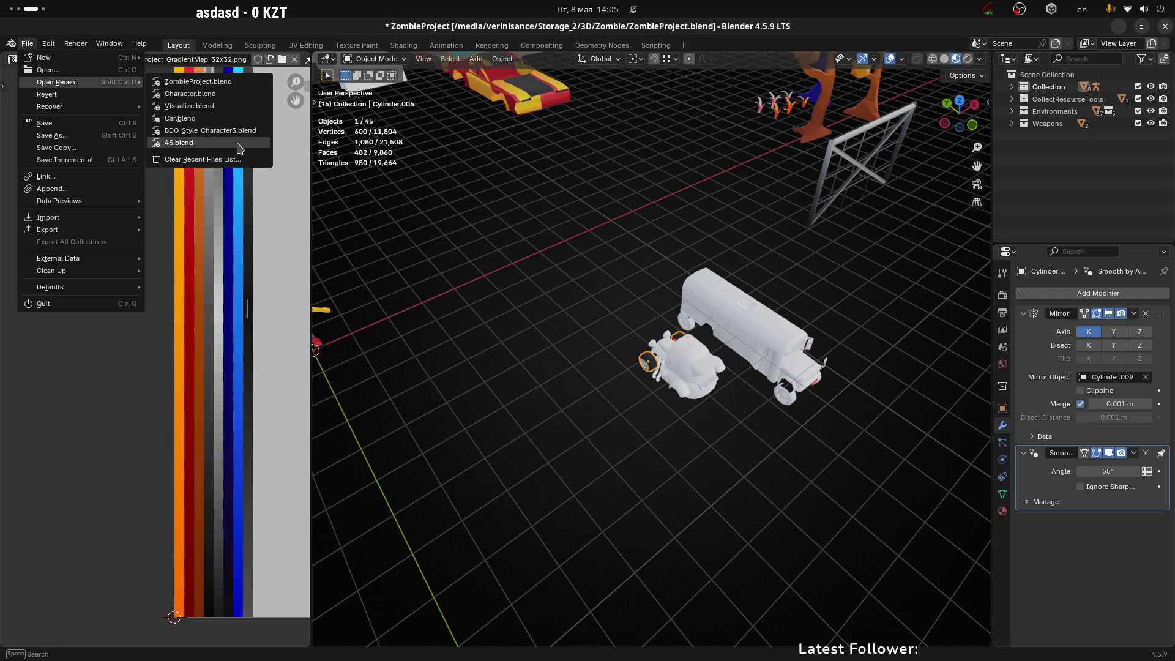
click(240, 134)
click(677, 373)
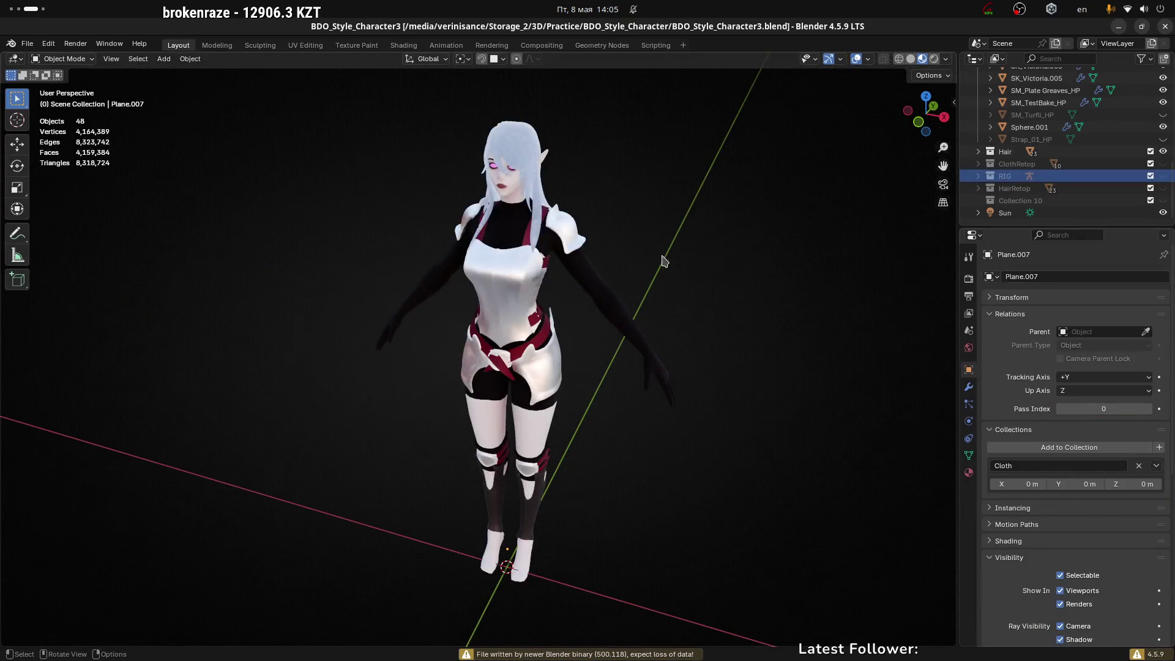
mouse_move(664, 263)
middle_down()
mouse_move(530, 329)
mouse_move(447, 300)
middle_up()
Step: Hide the Cloth collection in the Outliner to remove the SK_Victoria character's clothing
scroll(520, 322, down, 8)
click(449, 300)
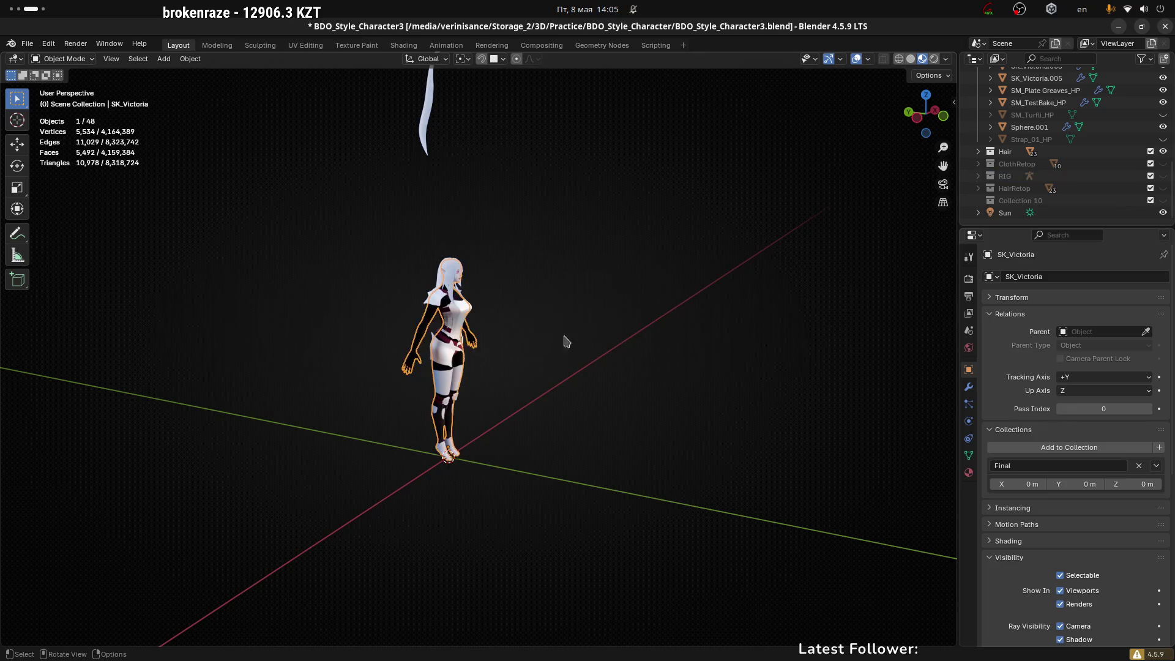
scroll(1151, 153, up, 5)
scroll(1163, 154, up, 6)
click(978, 135)
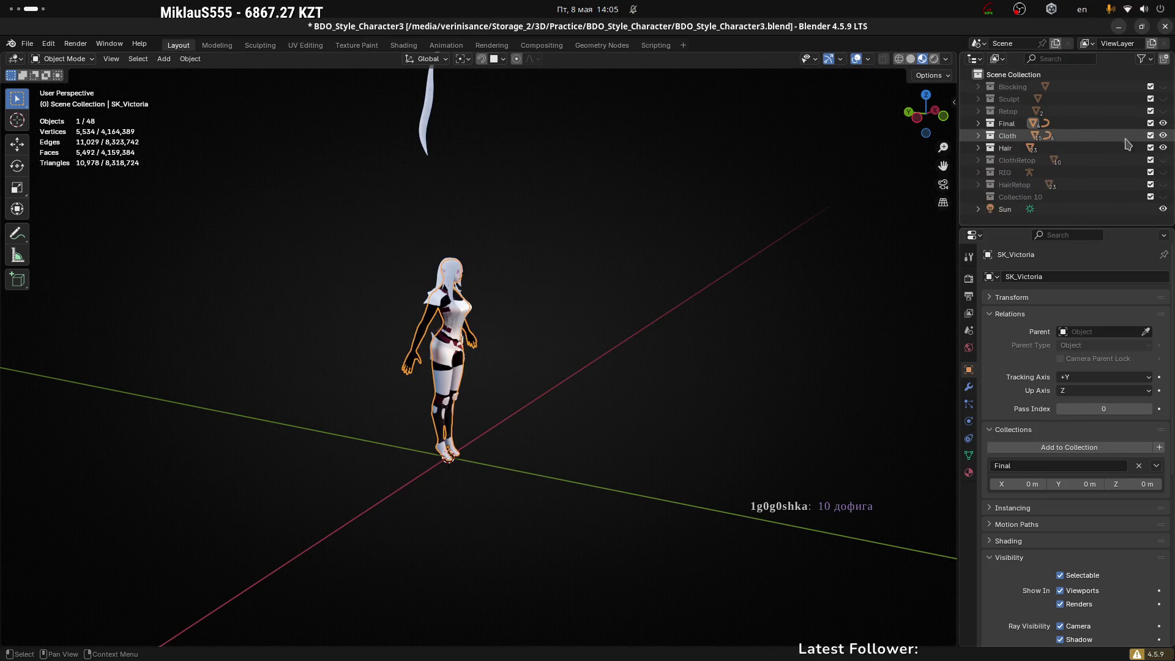
click(1164, 135)
Step: Inspect the unclothed character from the front and side, checking the Hair_06 and Hair_12 objects
middle_drag(805, 239, 404, 365)
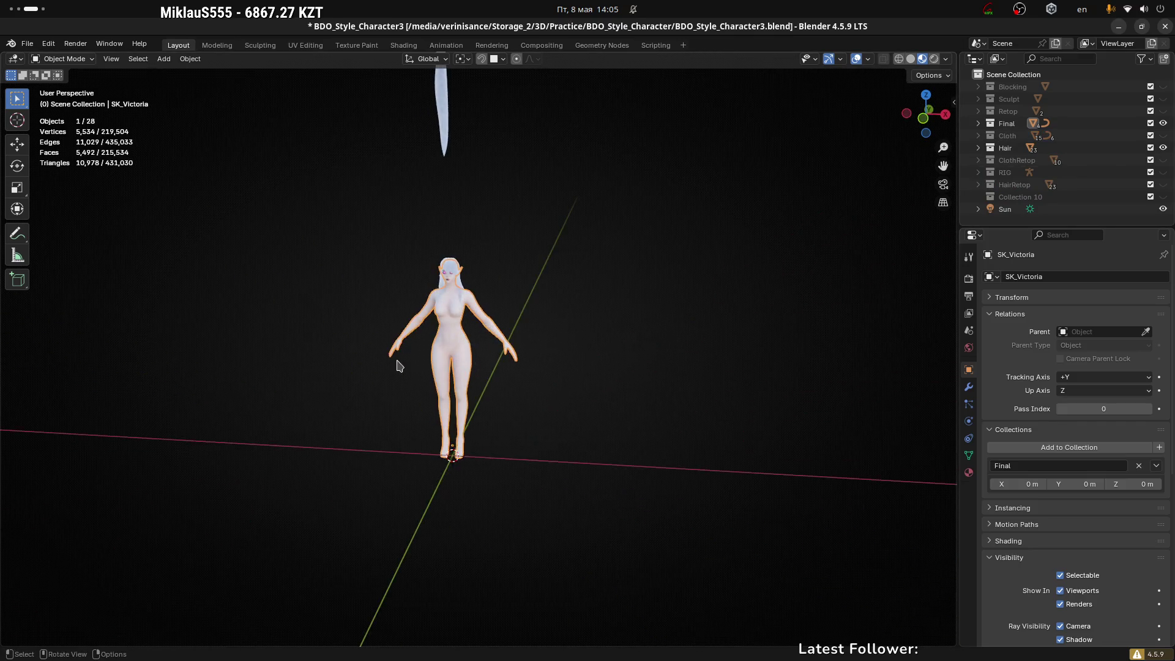
scroll(369, 362, up, 3)
scroll(711, 314, down, 2)
mouse_move(711, 314)
middle_down()
mouse_move(782, 320)
mouse_move(713, 400)
mouse_move(433, 407)
mouse_move(633, 355)
mouse_move(619, 368)
mouse_move(551, 367)
mouse_move(643, 276)
mouse_move(679, 187)
middle_up()
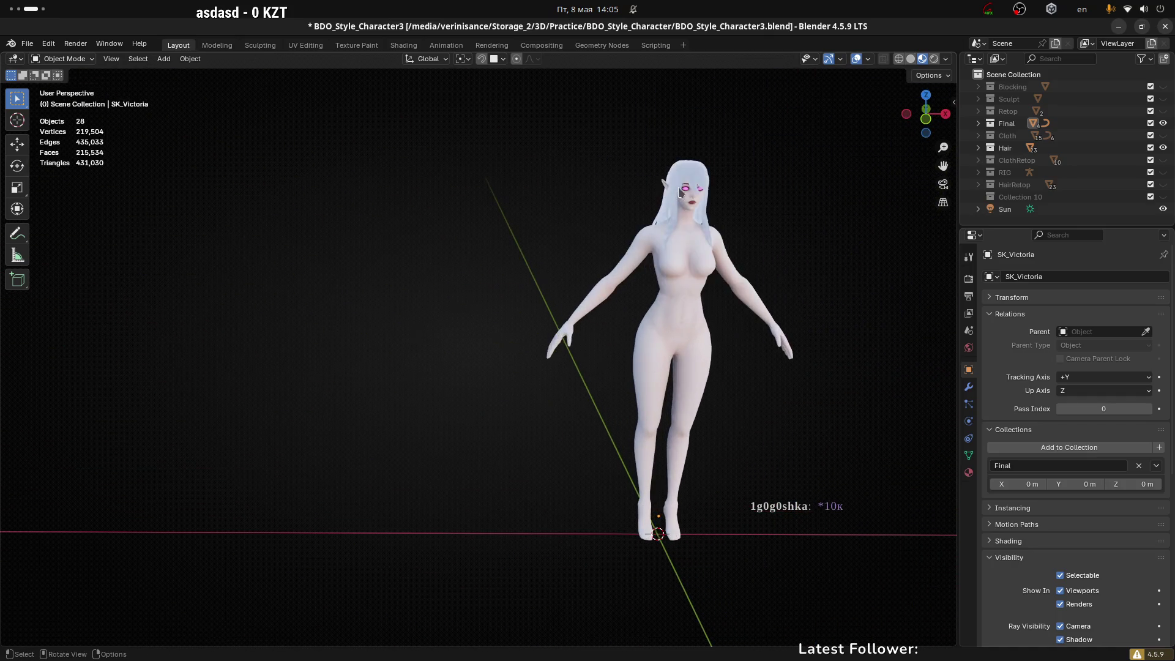
click(677, 185)
middle_drag(825, 245, 712, 240)
click(712, 241)
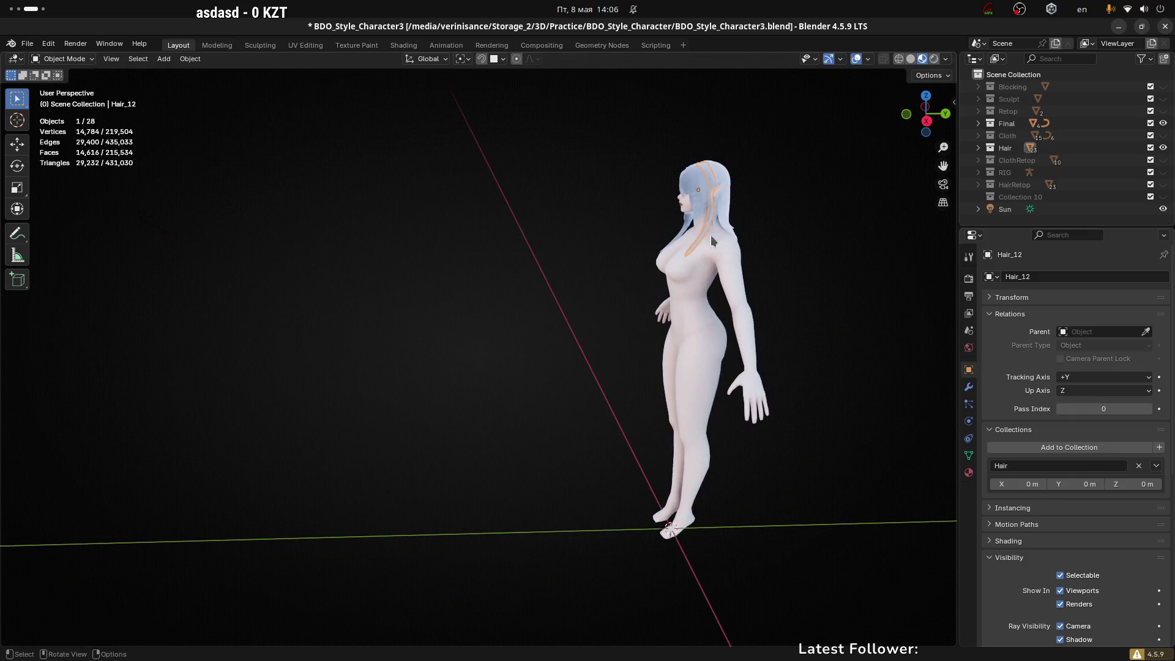
click(865, 282)
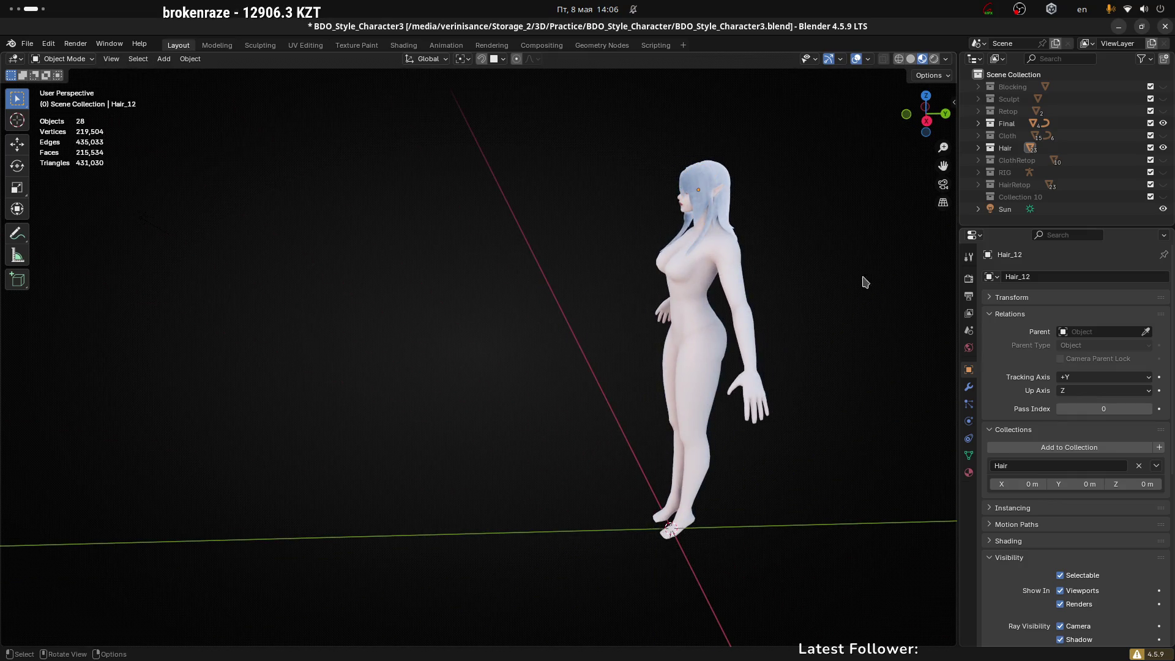
Step: Show the RIG collection and select the HumanRig armature in Object Mode
click(1163, 172)
mouse_move(820, 331)
middle_down()
mouse_move(795, 338)
mouse_move(800, 393)
middle_up()
key(Tab)
key(ctrl+Tab)
click(770, 324)
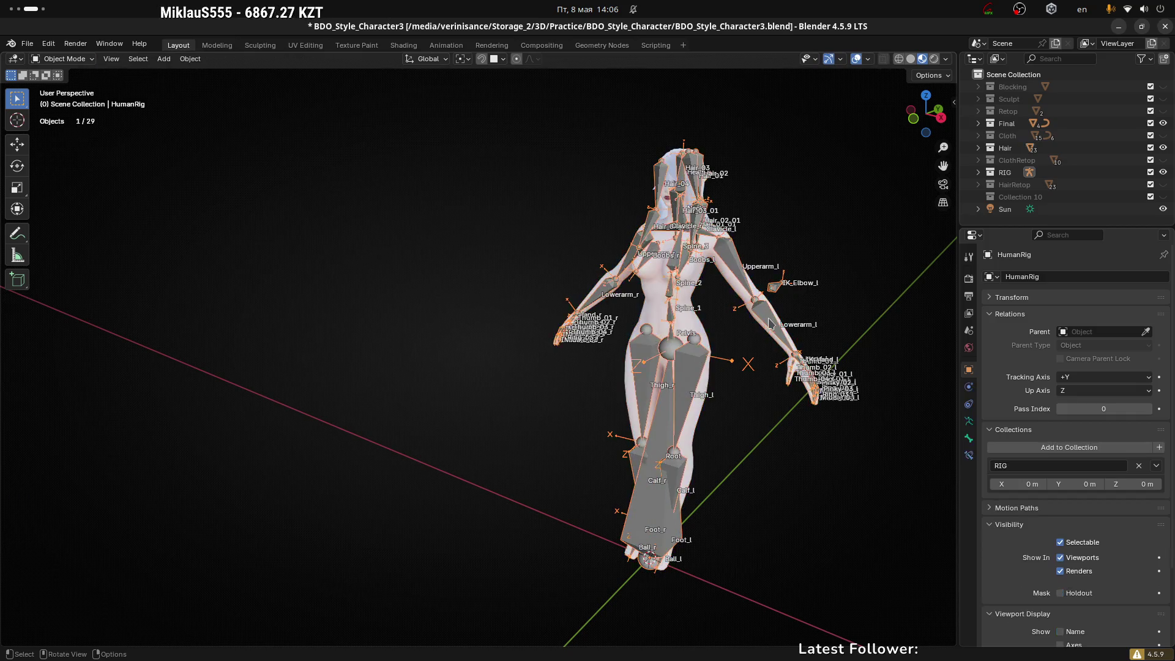
key(ctrl+Tab)
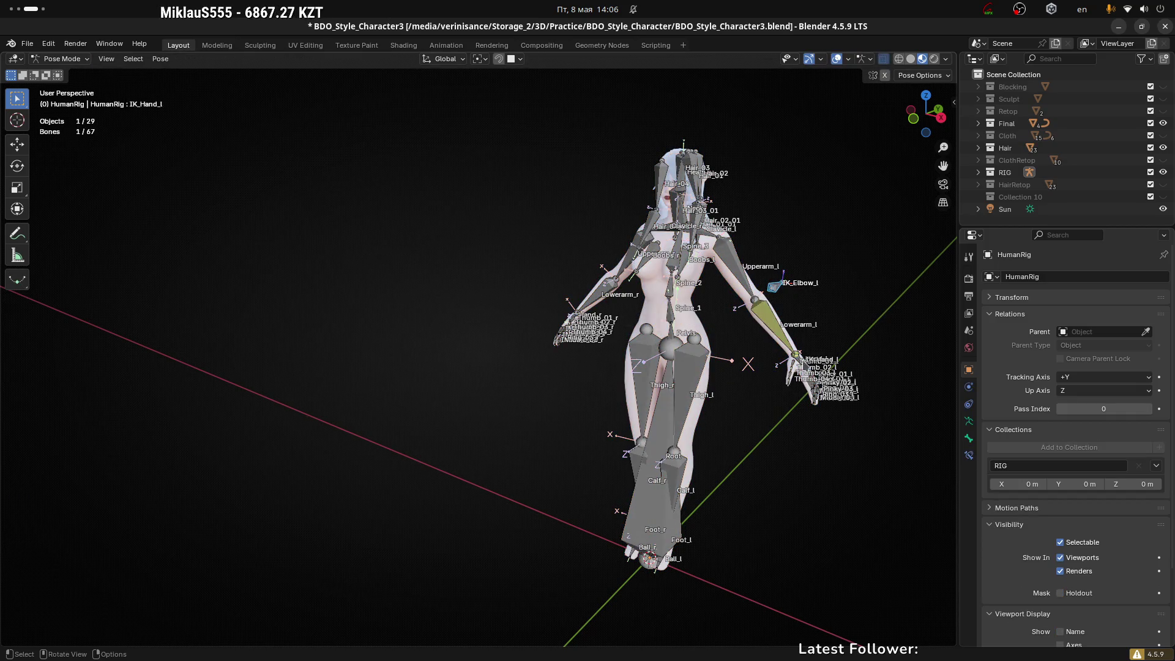
shift+click(797, 355)
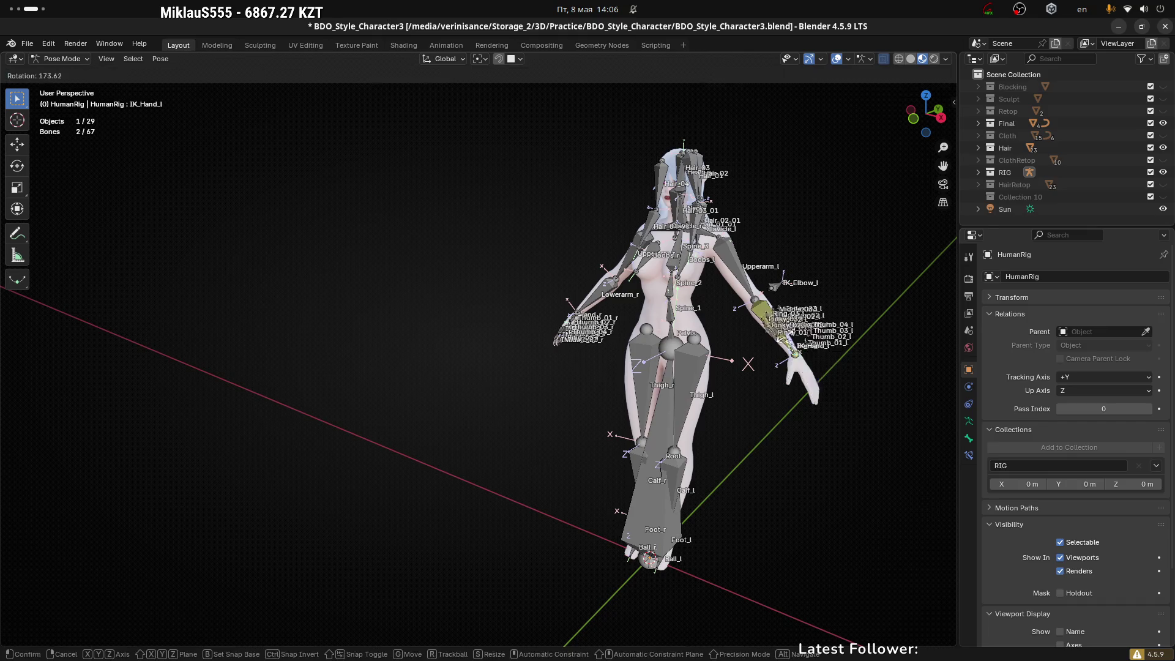
key(r)
key(Escape)
scroll(857, 386, up, 2)
key(r)
key(Escape)
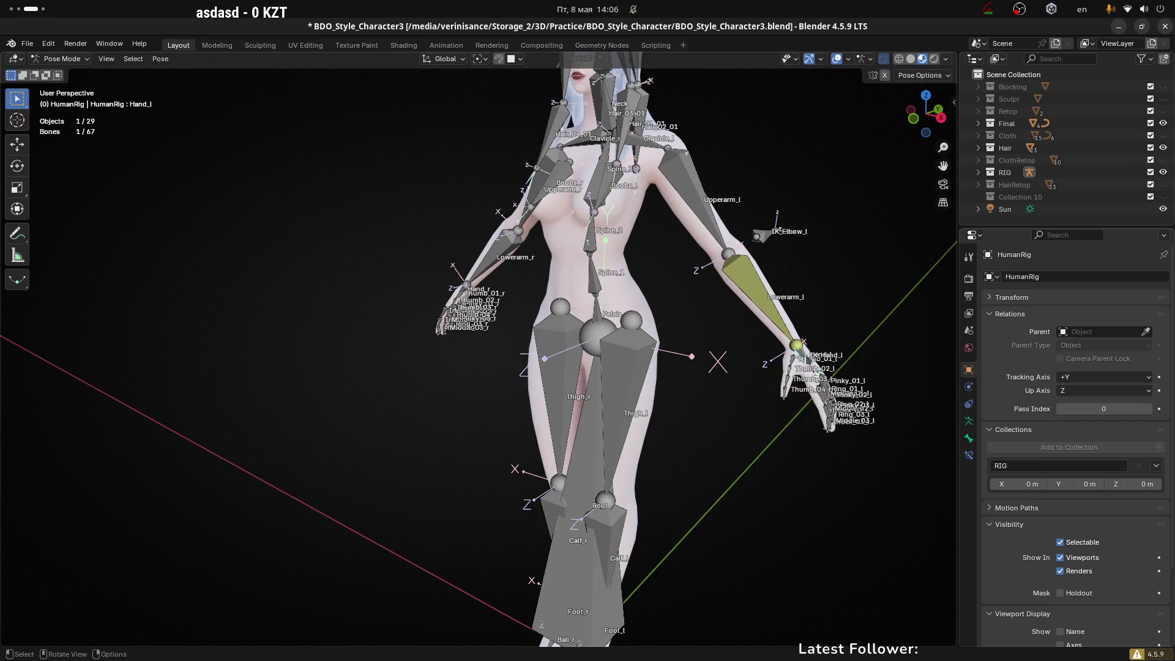
key(r)
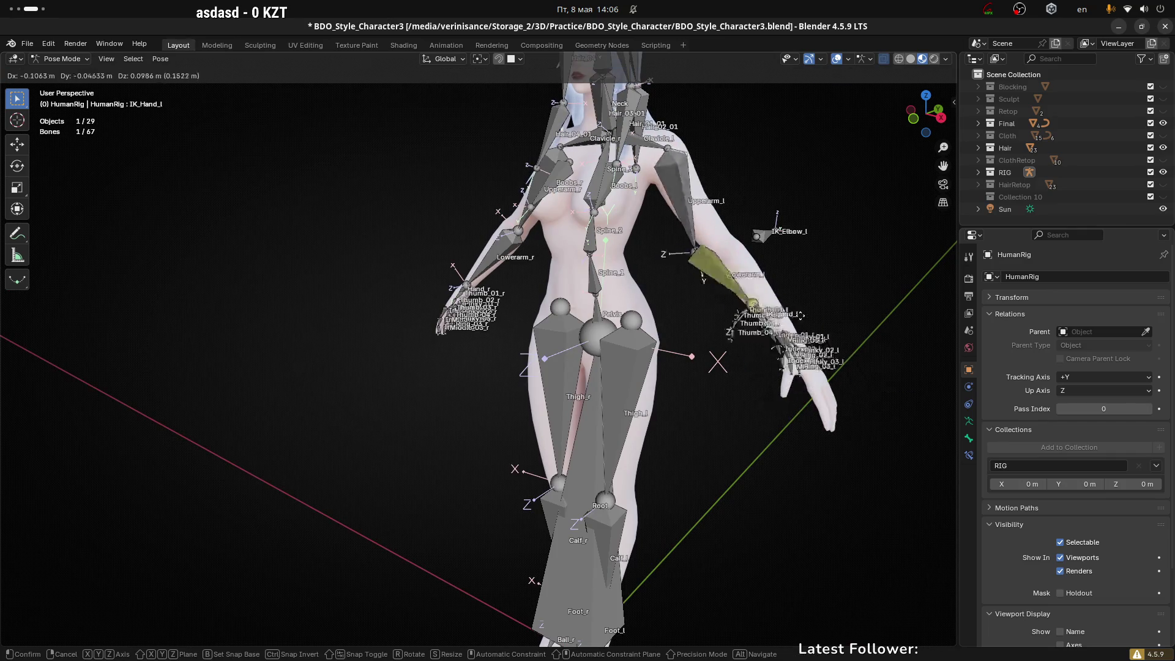
key(Escape)
key(ctrl+Tab)
scroll(755, 325, down, 2)
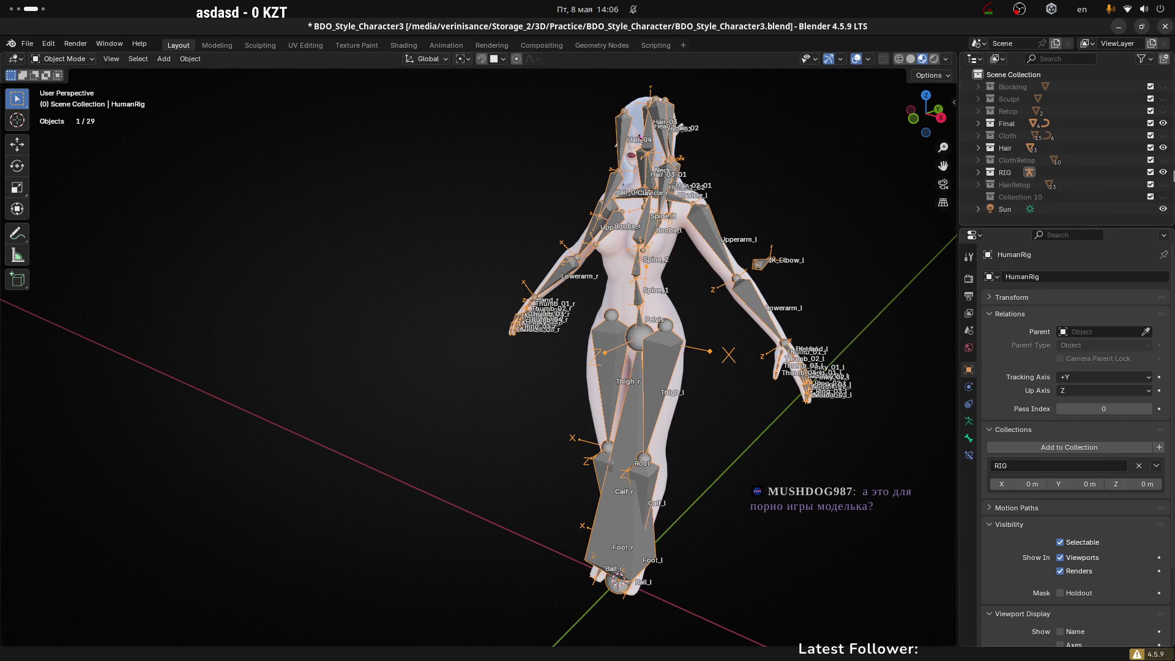